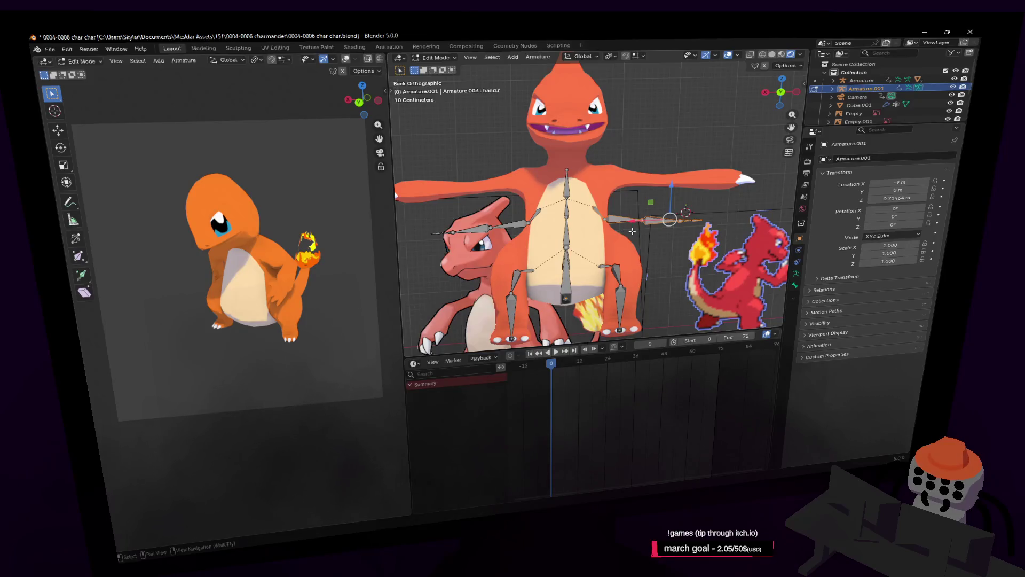
# Step: Move the hand bones onto the tips of the outstretched arms
pyautogui.click(652, 217)
pyautogui.press('g')
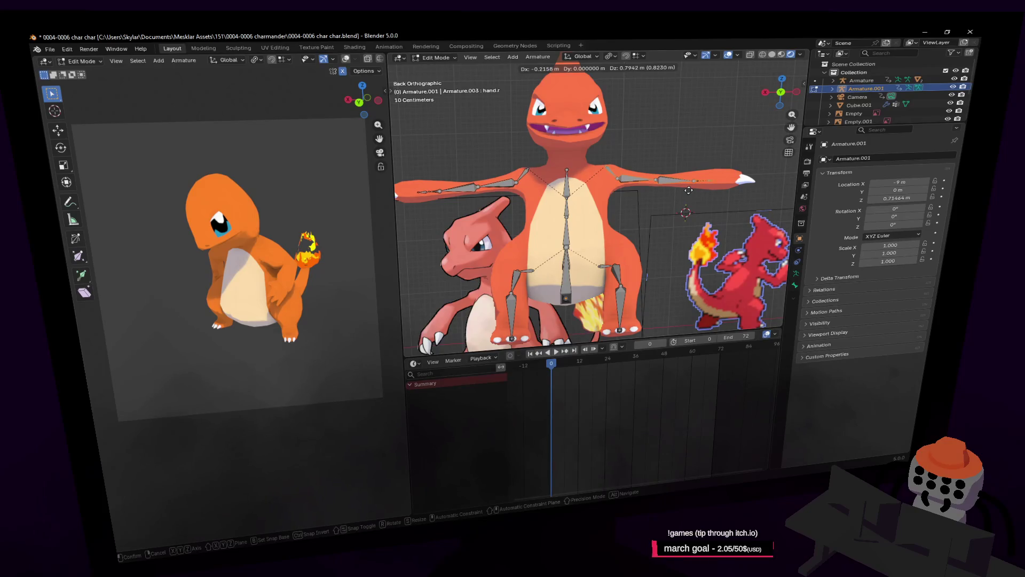
pyautogui.click(684, 190)
pyautogui.keyDown('alt'); pyautogui.middleClick(684, 190); pyautogui.keyUp('alt')
pyautogui.keyDown('shift'); pyautogui.moveTo(645, 231); pyautogui.dragTo(710, 230, button='middle'); pyautogui.keyUp('shift')
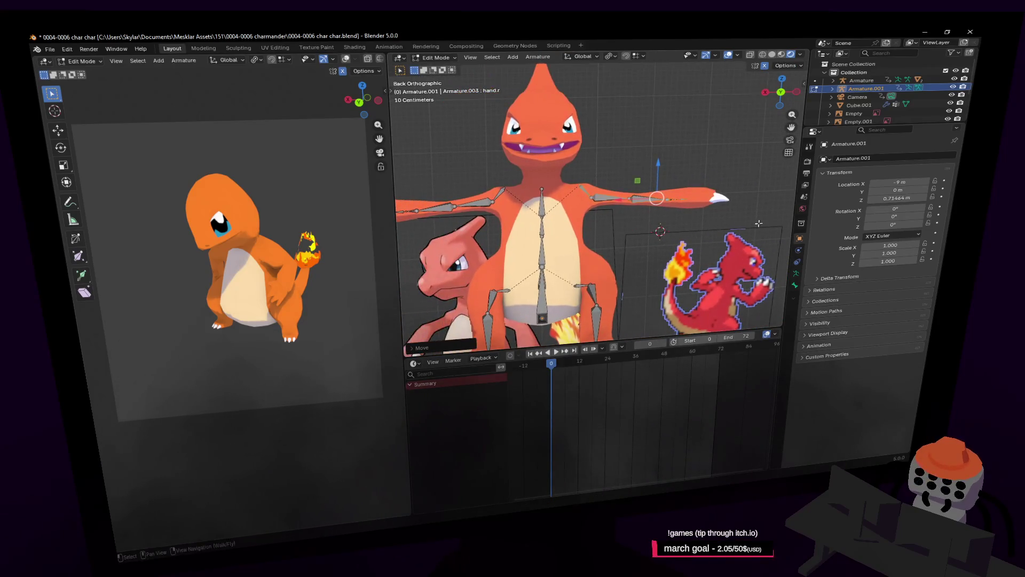
pyautogui.press('g')
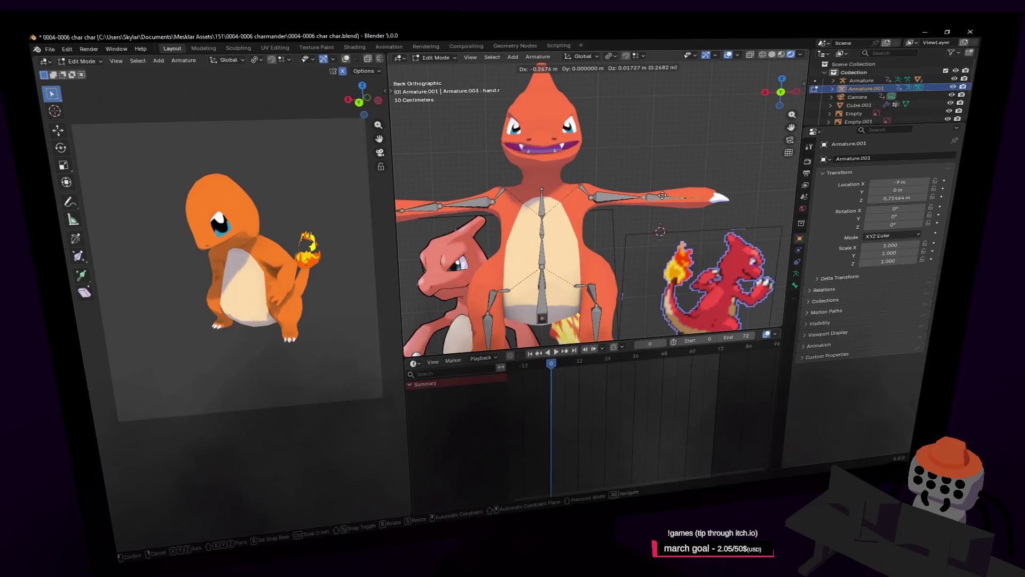
pyautogui.click(658, 196)
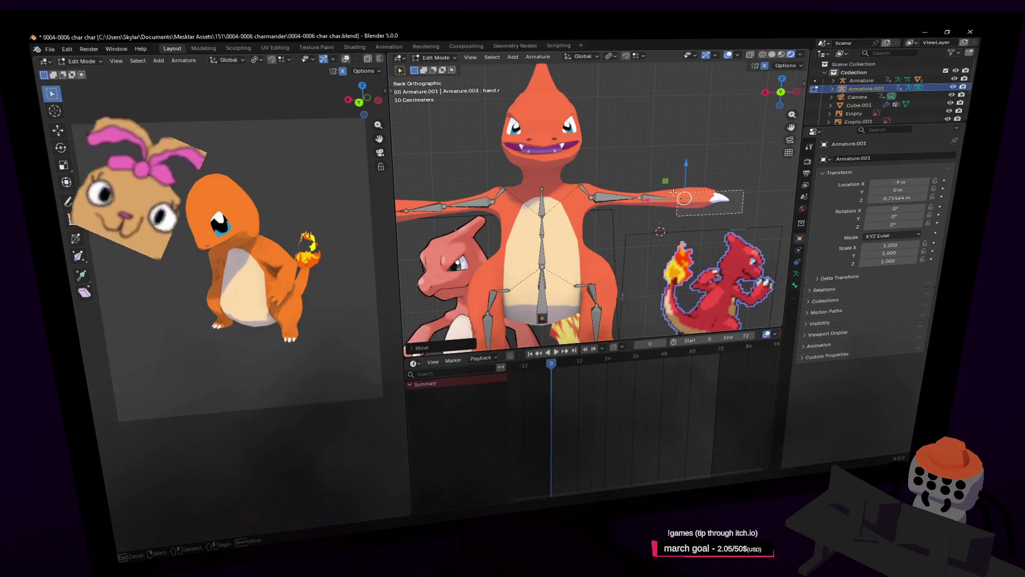
pyautogui.keyDown('alt'); pyautogui.middleClick(643, 197); pyautogui.keyUp('alt')
pyautogui.press('g')
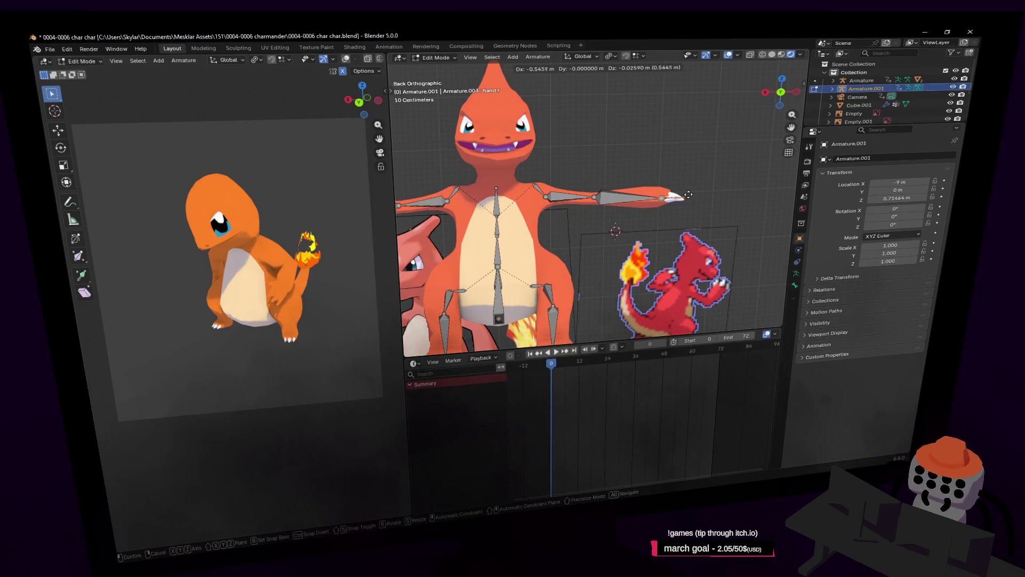
pyautogui.click(686, 195)
# Step: Shift the elbow joint along the X axis to fit the arm
pyautogui.click(595, 197)
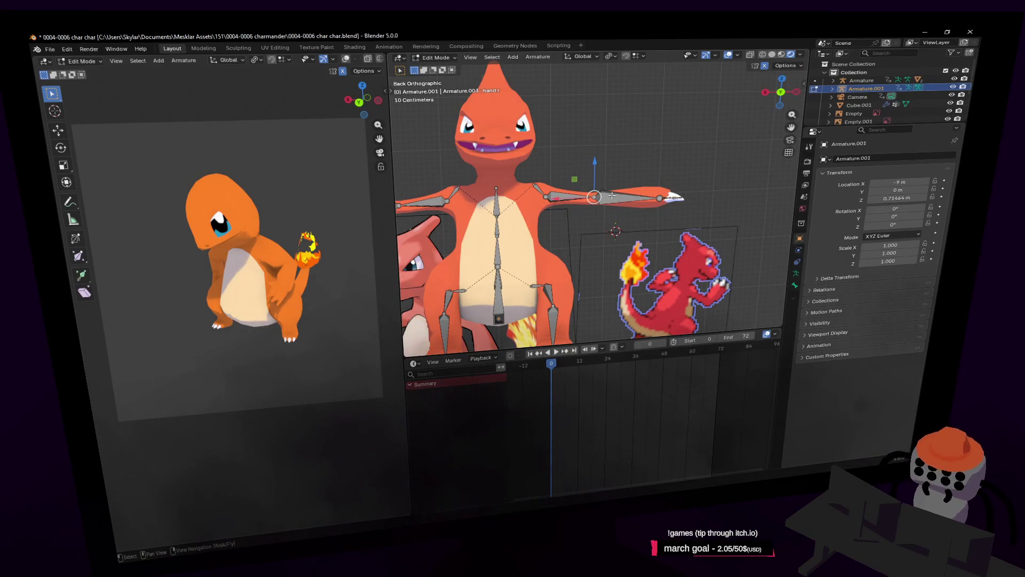
pyautogui.press('g')
pyautogui.press('x')
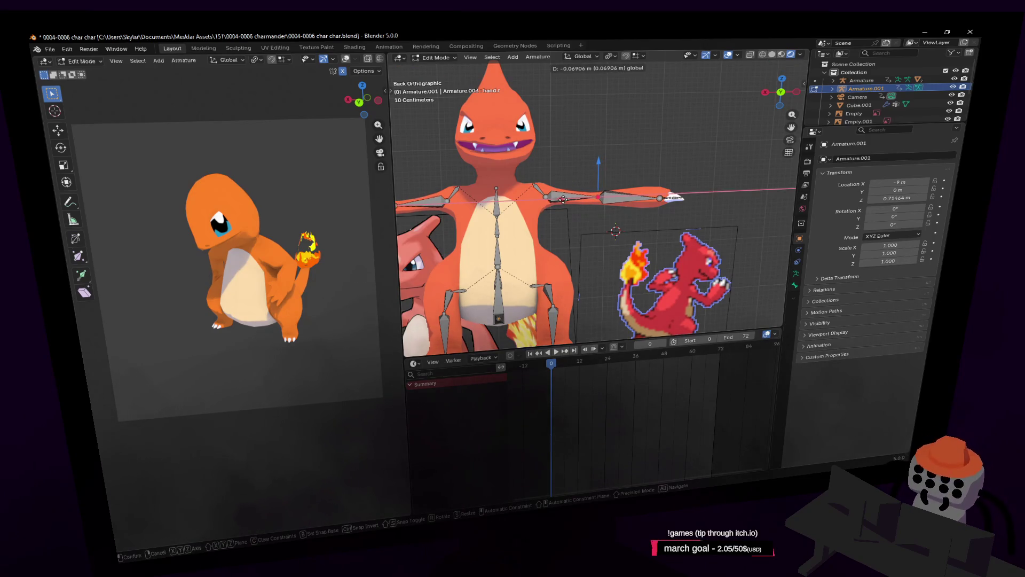
pyautogui.click(563, 200)
pyautogui.keyDown('shift'); pyautogui.moveTo(587, 170); pyautogui.dragTo(666, 170, button='middle'); pyautogui.keyUp('shift')
# Step: Raise the lower joint near the hip along Z to fit the mesh
pyautogui.click(624, 198)
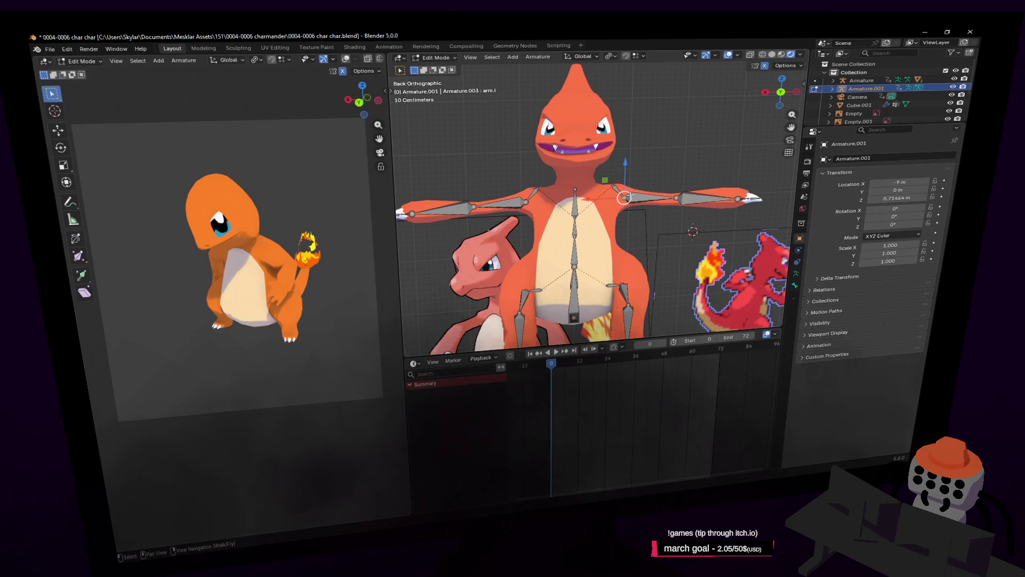
pyautogui.moveTo(687, 188)
pyautogui.keyDown('shift'); pyautogui.mouseDown(button='middle')
pyautogui.moveTo(635, 175)
pyautogui.moveTo(663, 155)
pyautogui.mouseUp(button='middle'); pyautogui.keyUp('shift')
pyautogui.keyDown('shift'); pyautogui.moveTo(602, 228); pyautogui.dragTo(601, 219, button='middle'); pyautogui.keyUp('shift')
pyautogui.click(593, 206)
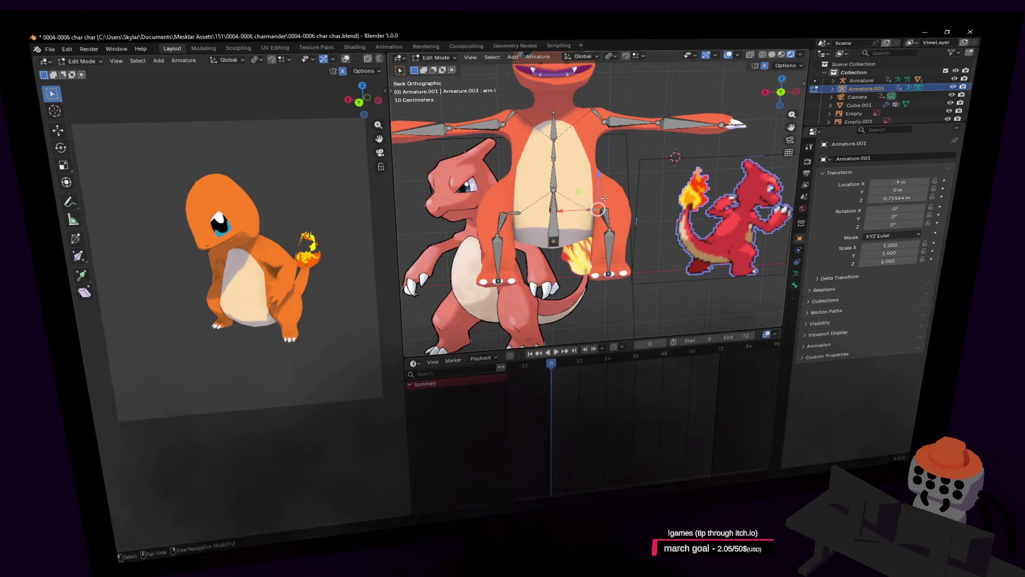
pyautogui.press('g')
pyautogui.press('z')
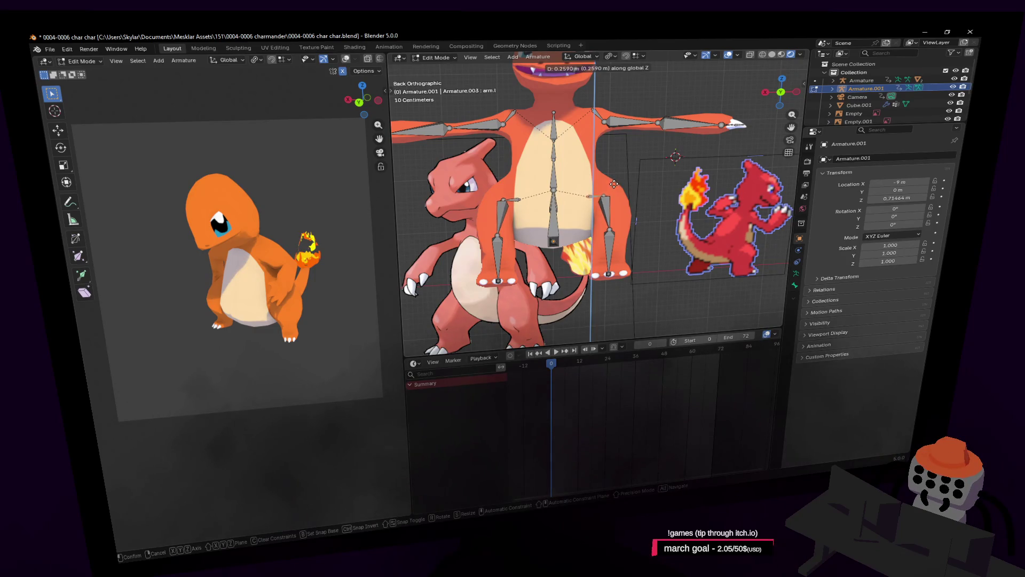
pyautogui.click(614, 184)
pyautogui.moveTo(614, 184); pyautogui.dragTo(631, 188, button='middle')
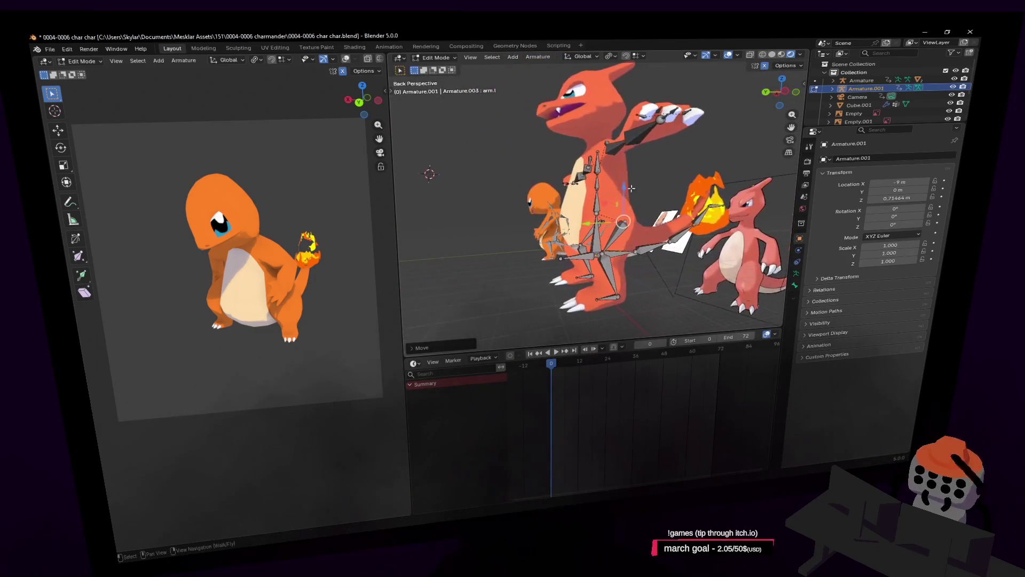
pyautogui.press('ctrl+KP_3')
pyautogui.scroll(3, 645, 160)
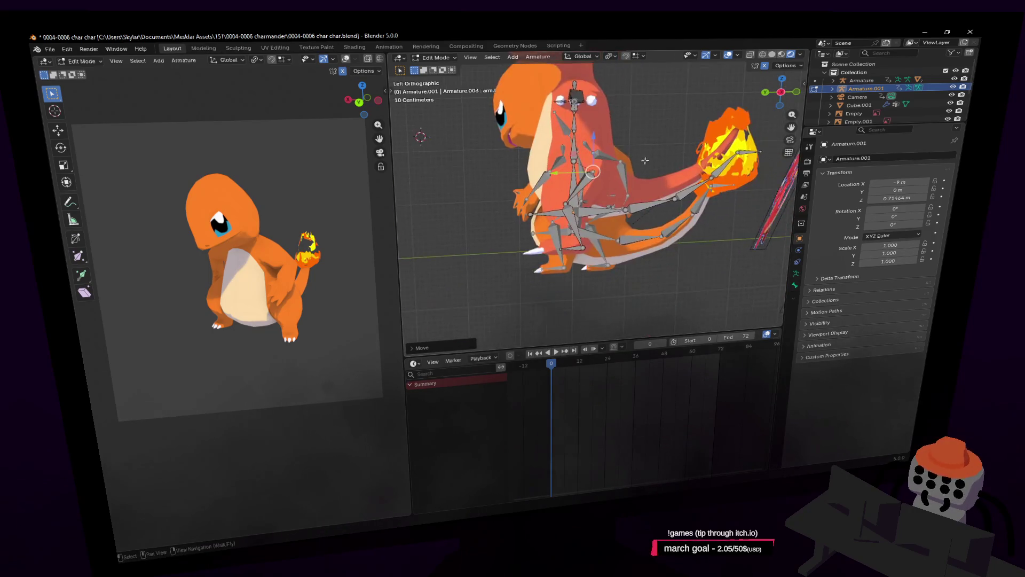
pyautogui.scroll(4, 645, 160)
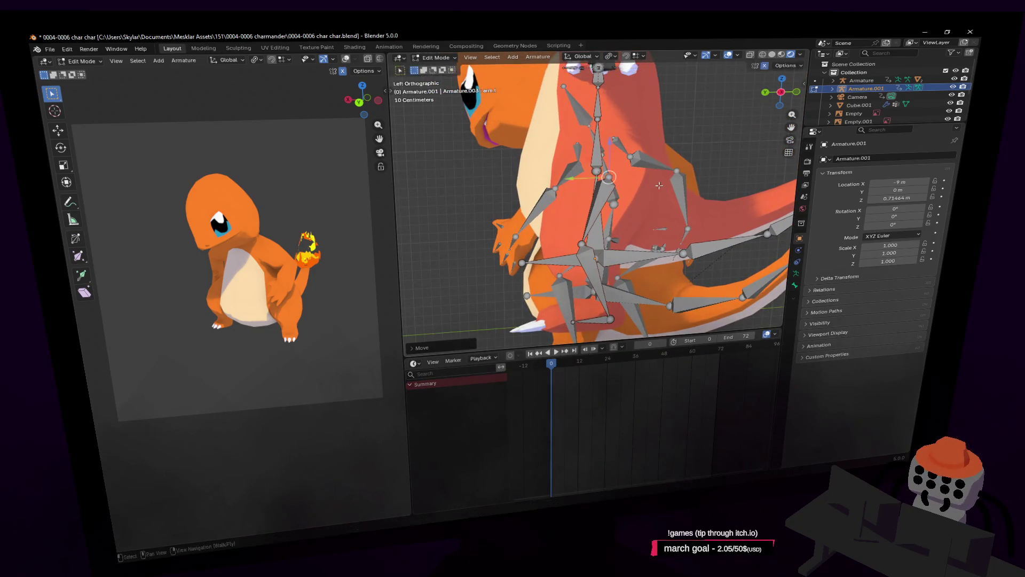
pyautogui.click(795, 91)
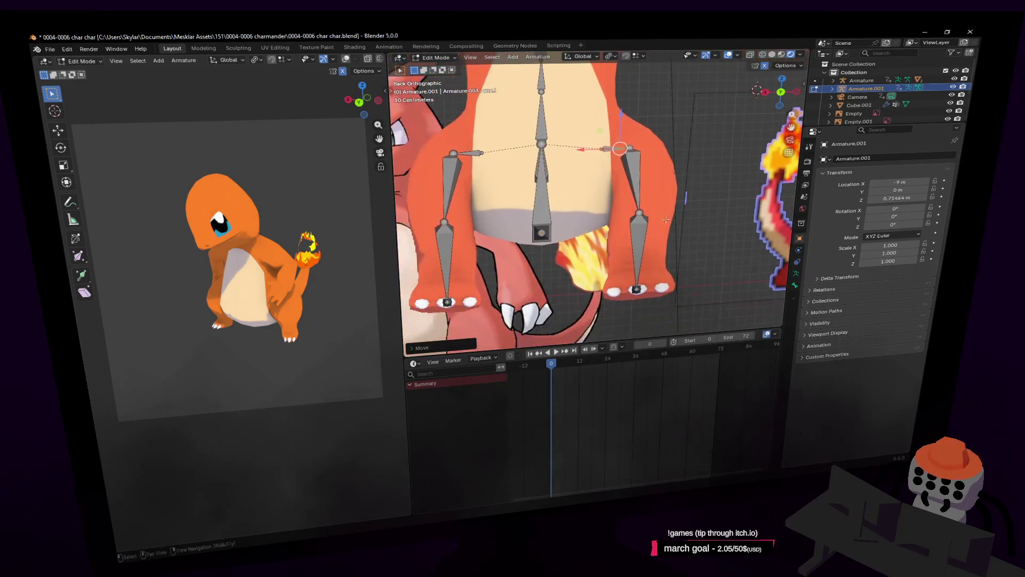
pyautogui.click(653, 215)
pyautogui.hotkey('shift', '`')
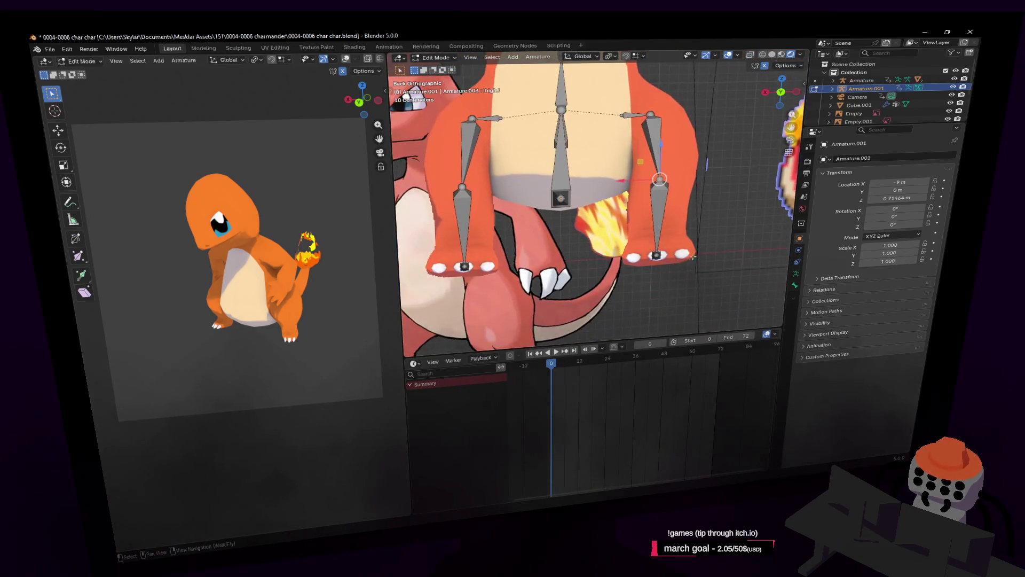
pyautogui.press('w')
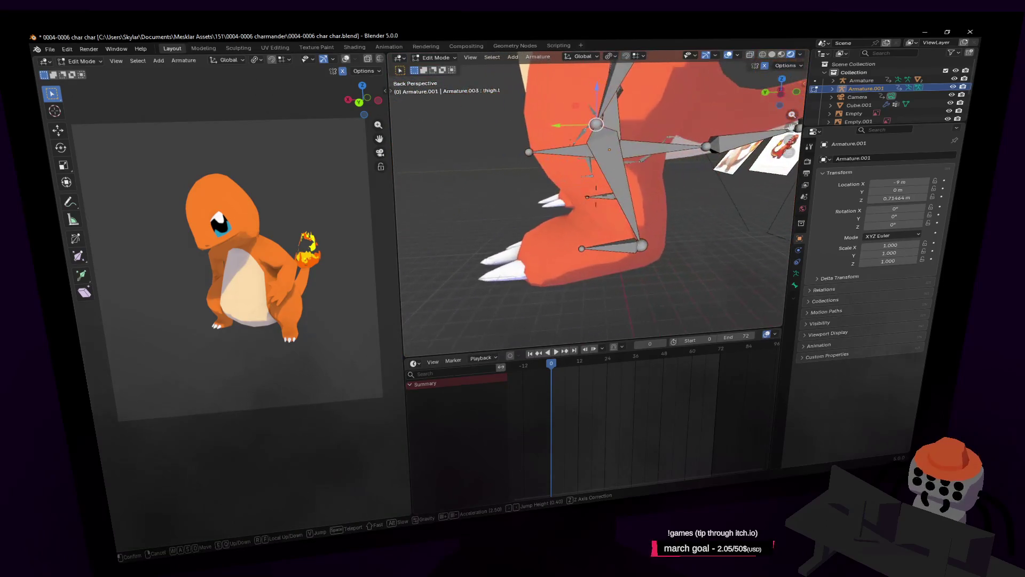
pyautogui.click(588, 250)
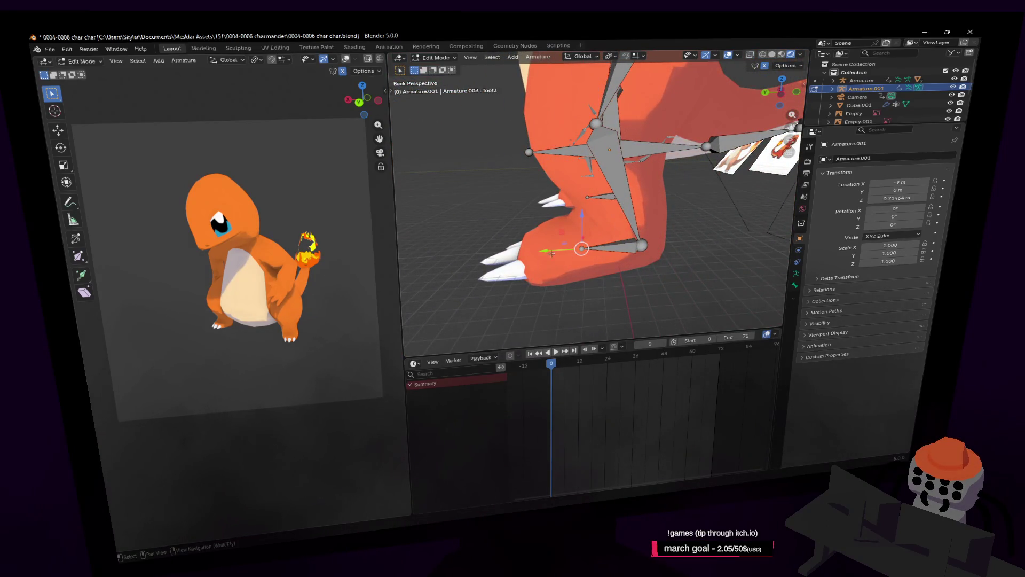
pyautogui.press('Tab')
pyautogui.scroll(-6, 627, 210)
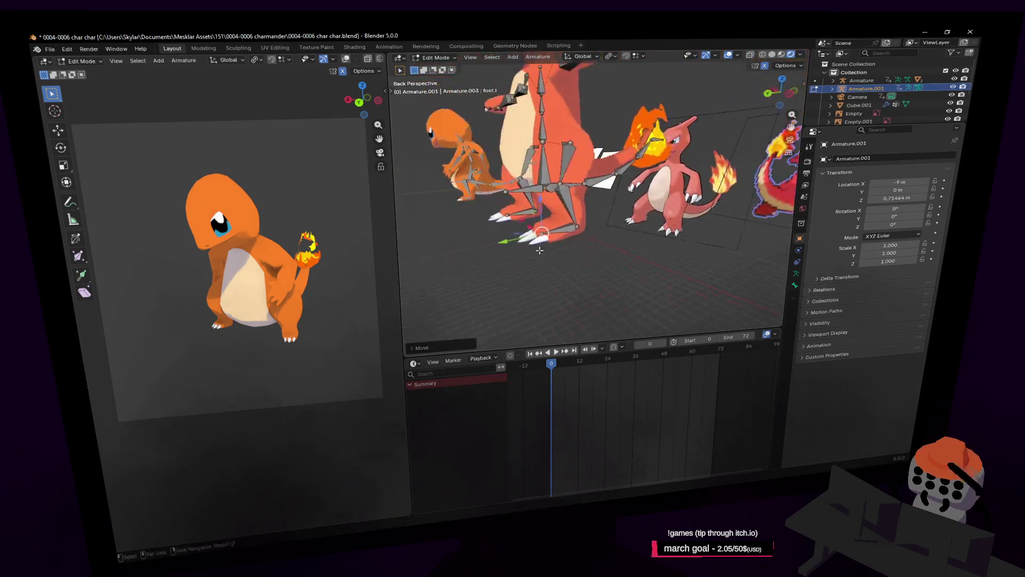
pyautogui.press('Tab')
pyautogui.press('KP_Decimal')
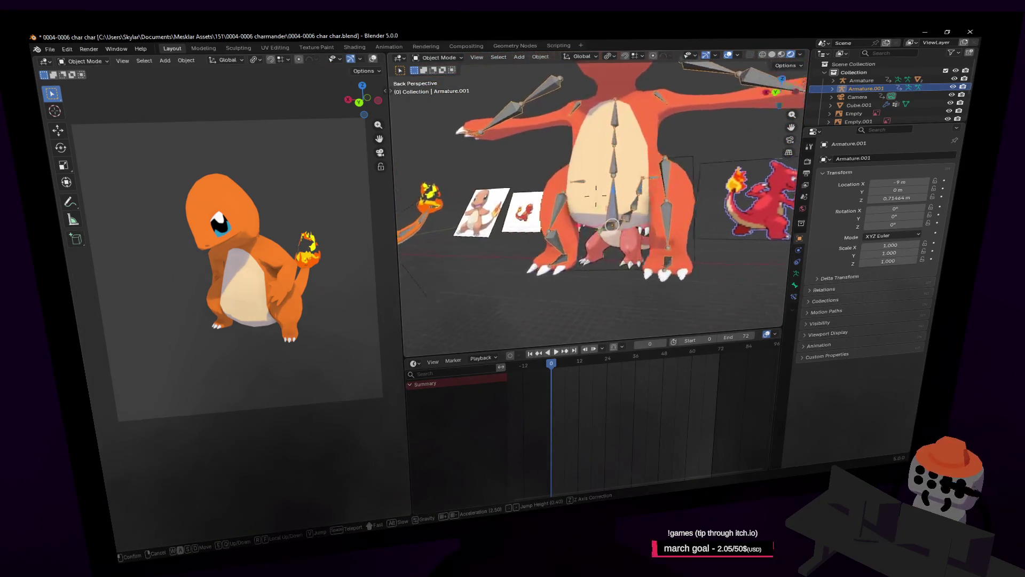
pyautogui.hotkey('shift', '`')
pyautogui.press('w')
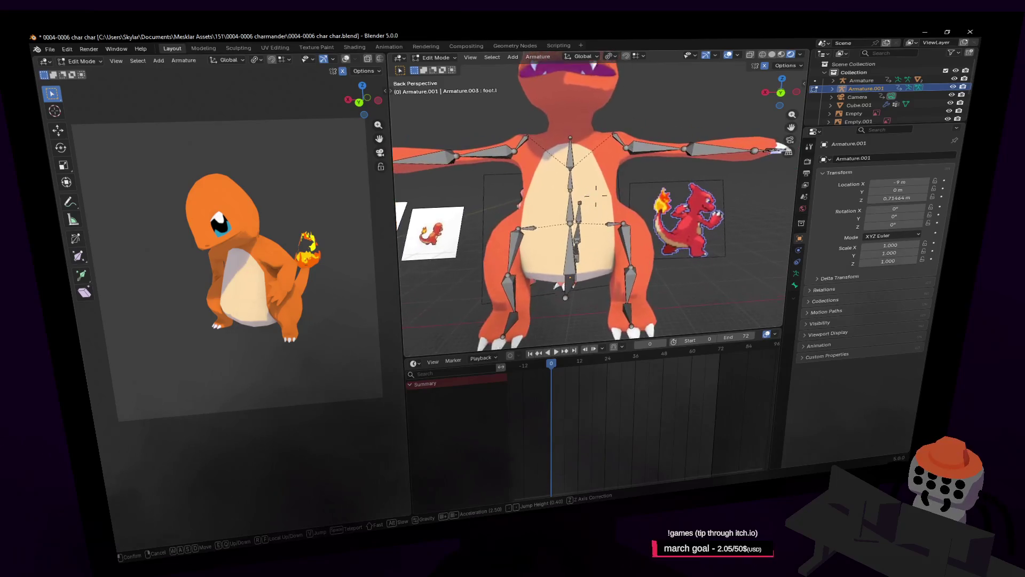
pyautogui.press('s')
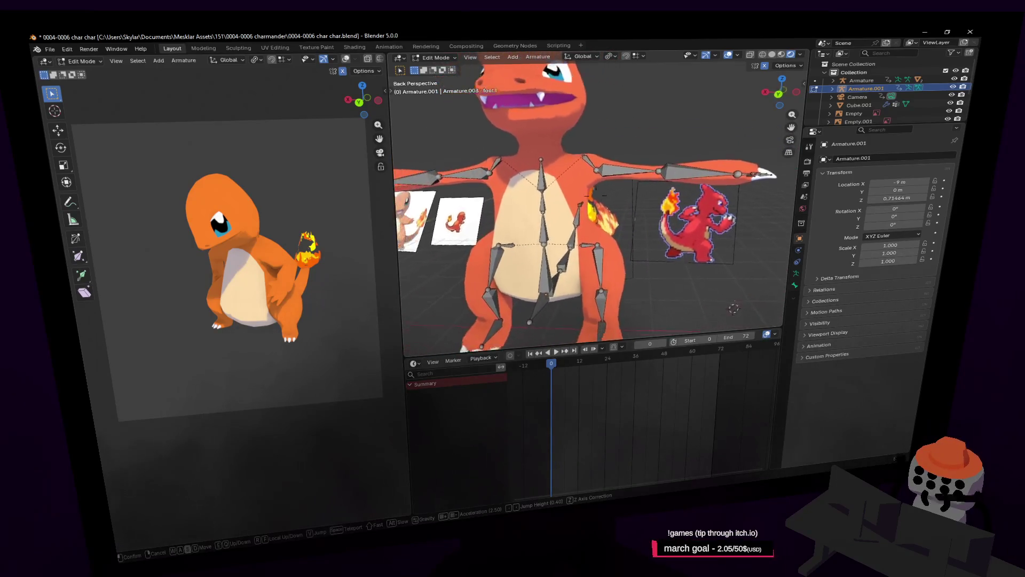
pyautogui.press('w')
pyautogui.press('w')
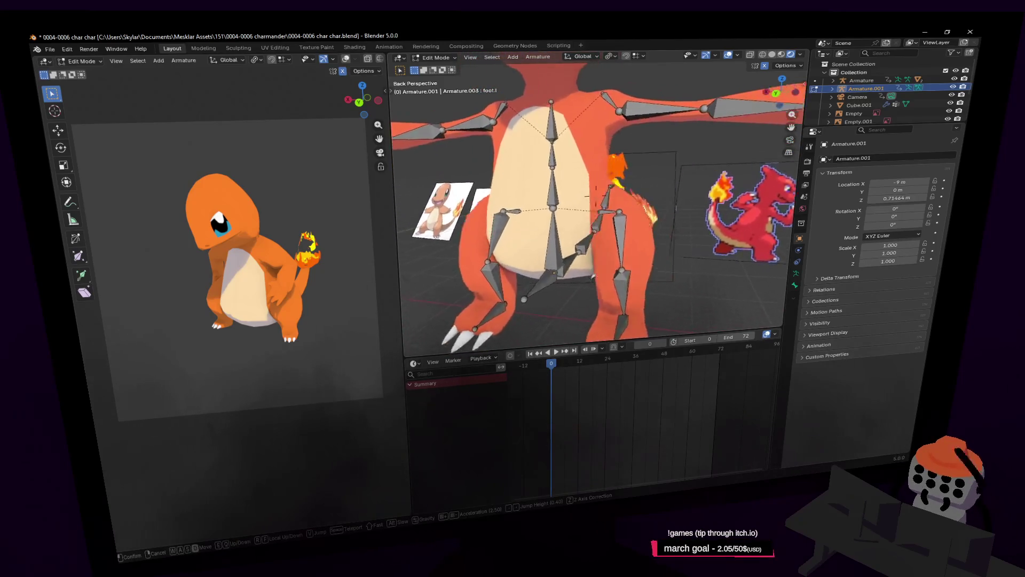
pyautogui.press('d')
pyautogui.click(595, 189)
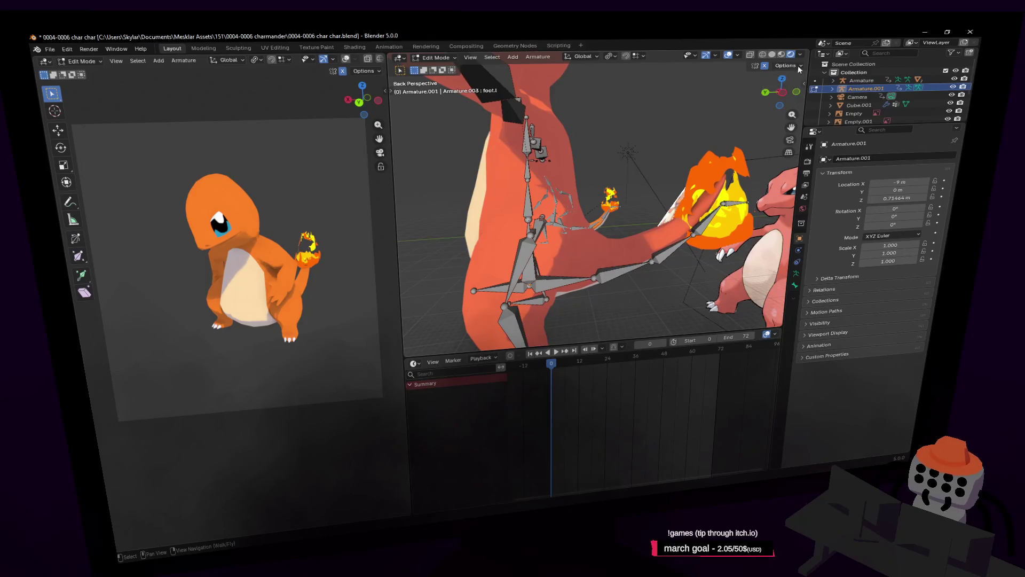
# Step: From a left side view, nudge the spine1 bone joint slightly
pyautogui.click(780, 91)
pyautogui.moveTo(636, 127)
pyautogui.keyDown('shift'); pyautogui.mouseDown(button='middle')
pyautogui.moveTo(586, 123)
pyautogui.moveTo(627, 158)
pyautogui.moveTo(621, 164)
pyautogui.mouseUp(button='middle'); pyautogui.keyUp('shift')
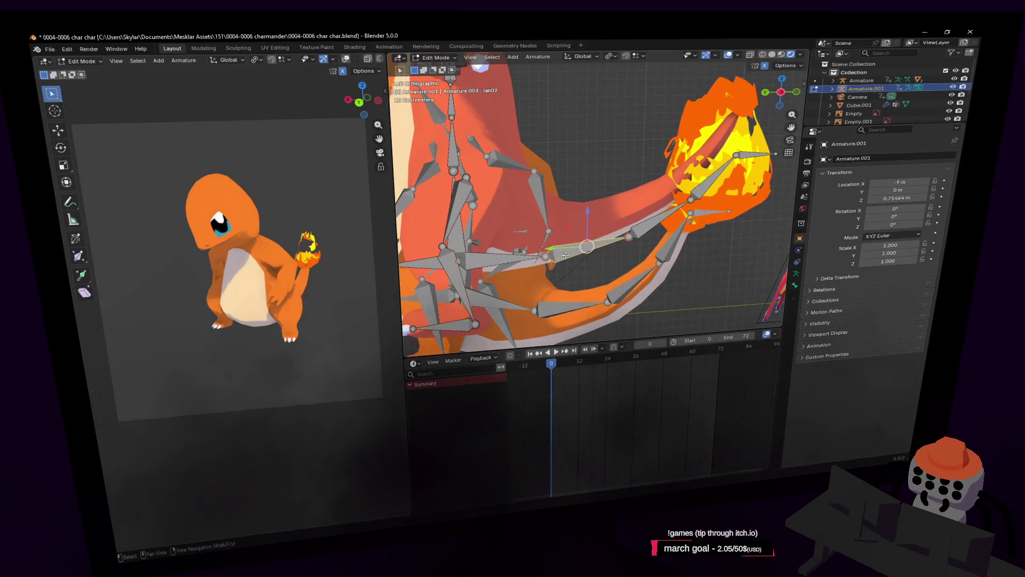
pyautogui.hotkey('shift', '`')
pyautogui.press('s')
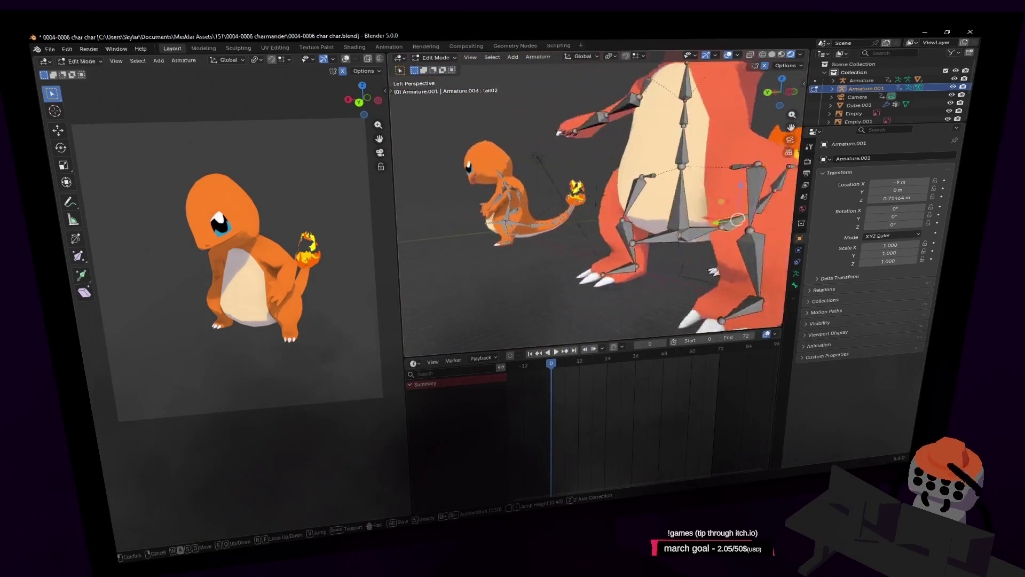
pyautogui.click(668, 231)
pyautogui.keyDown('shift'); pyautogui.moveTo(686, 241); pyautogui.dragTo(634, 251, button='middle'); pyautogui.keyUp('shift')
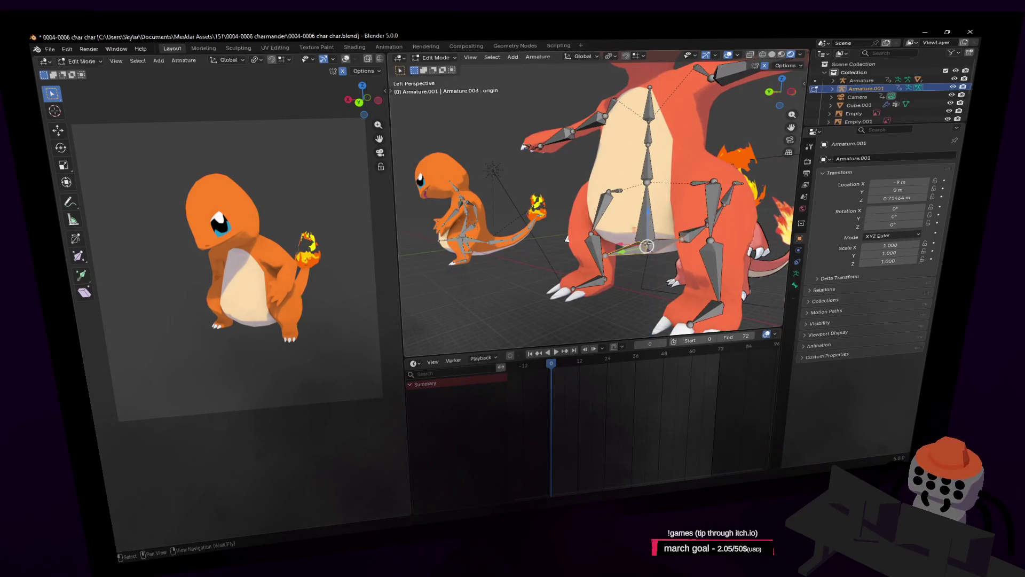
pyautogui.keyDown('shift'); pyautogui.click(646, 245); pyautogui.keyUp('shift')
pyautogui.moveTo(647, 246); pyautogui.dragTo(663, 252, button='middle')
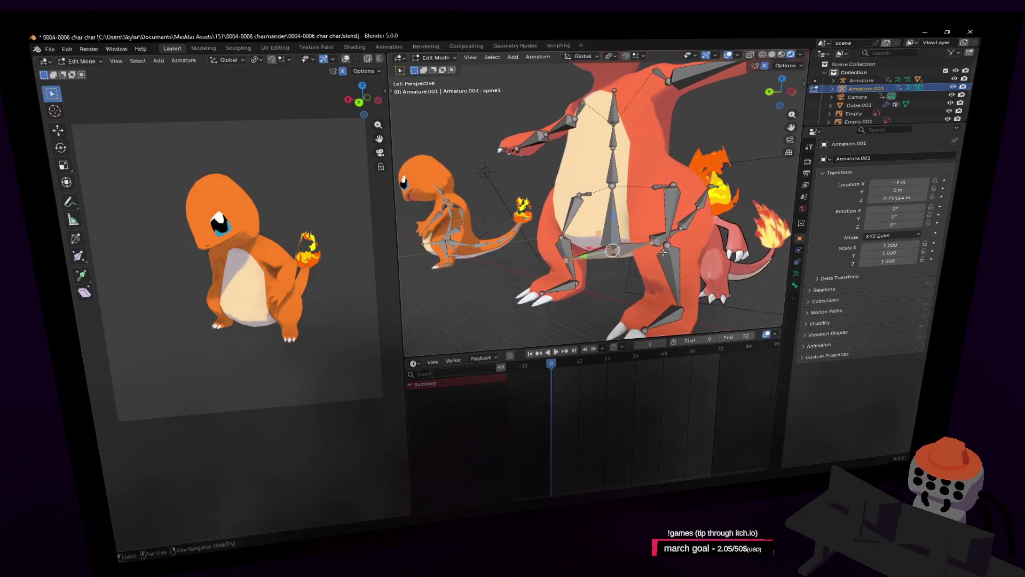
pyautogui.press('g')
pyautogui.click(668, 245)
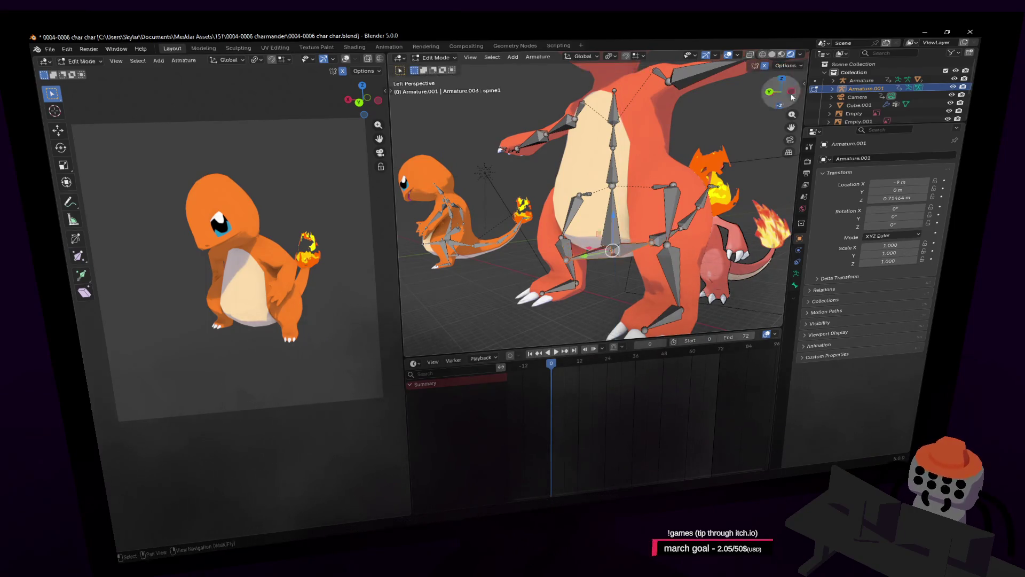
# Step: Extrude a new bone from the tail tip straight up along Z into the flame
pyautogui.scroll(3, 614, 230)
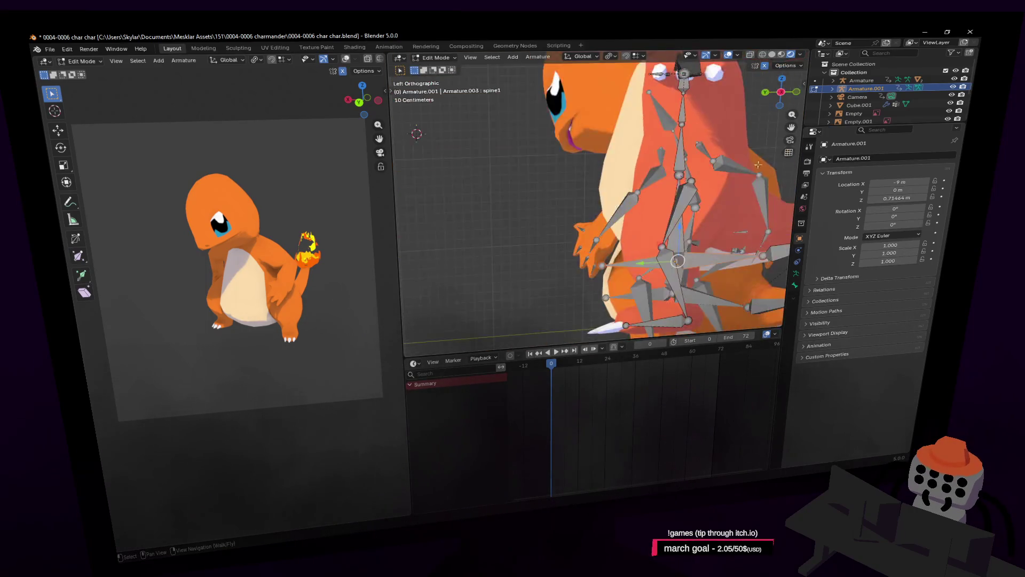
pyautogui.keyDown('shift'); pyautogui.moveTo(694, 267); pyautogui.dragTo(481, 219, button='middle'); pyautogui.keyUp('shift')
pyautogui.scroll(1, 585, 256)
pyautogui.keyDown('shift'); pyautogui.click(582, 249); pyautogui.keyUp('shift')
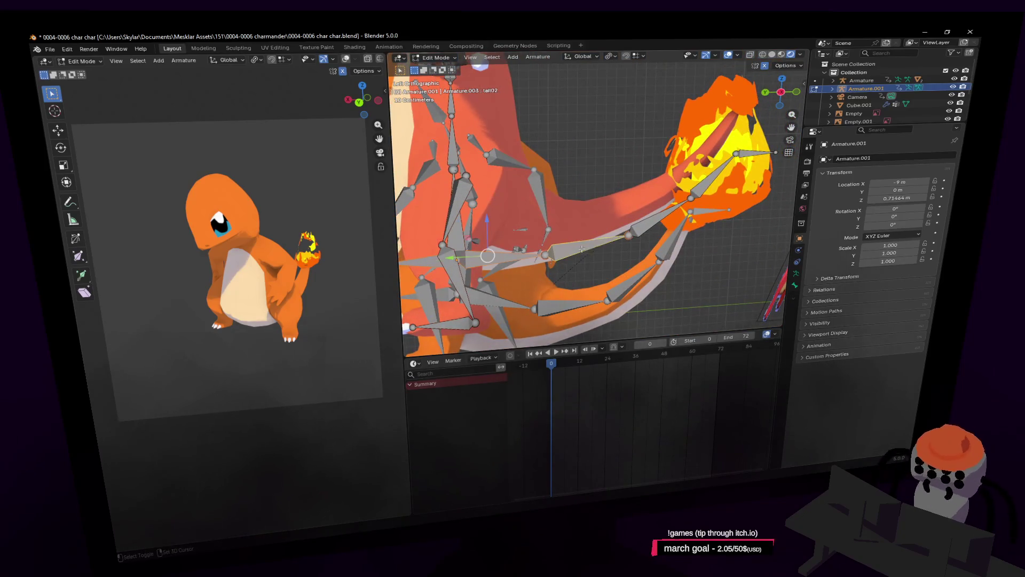
pyautogui.keyDown('shift'); pyautogui.click(640, 226); pyautogui.keyUp('shift')
pyautogui.keyDown('shift'); pyautogui.click(729, 156); pyautogui.keyUp('shift')
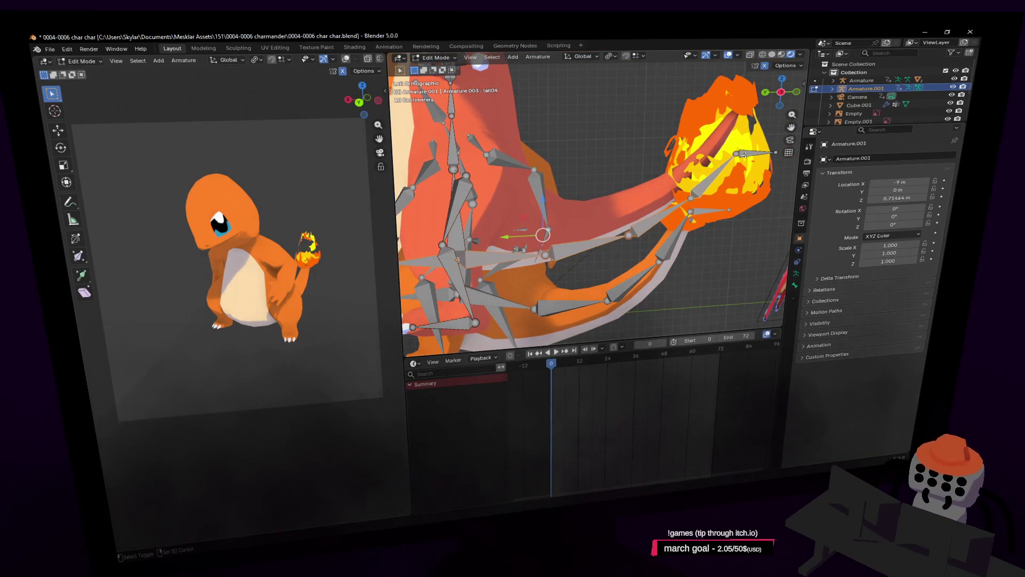
pyautogui.press('e')
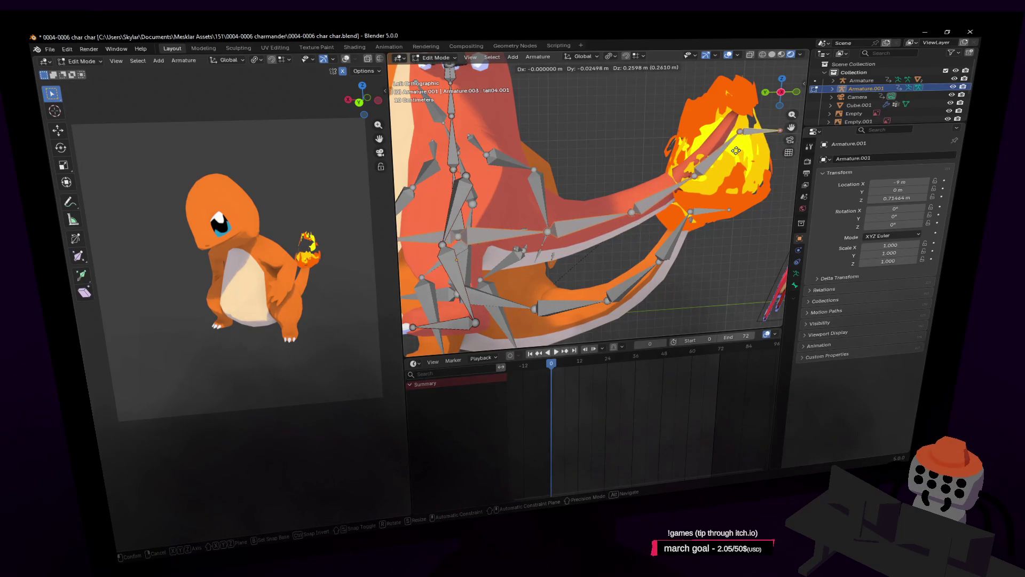
pyautogui.press('z')
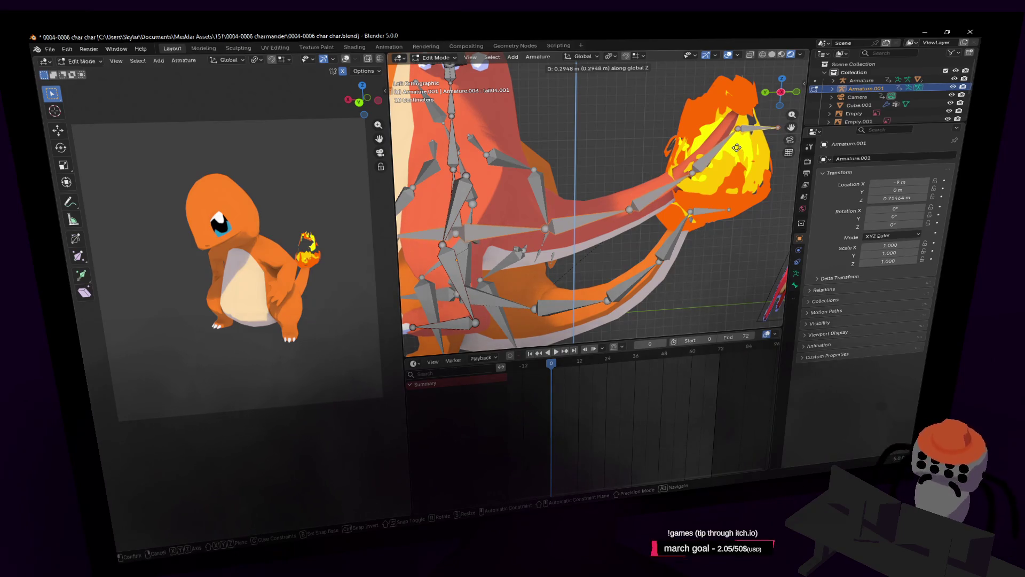
pyautogui.click(735, 149)
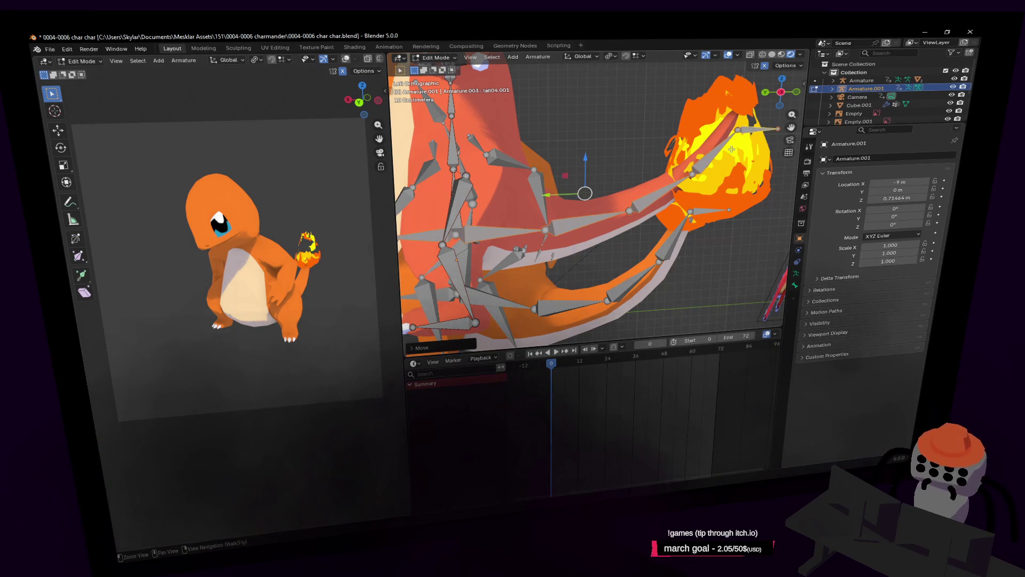
# Step: Reposition the tail bone tip and a box-selected tail joint to follow the tail
pyautogui.moveTo(731, 149)
pyautogui.keyDown('shift'); pyautogui.mouseDown(button='middle')
pyautogui.moveTo(733, 182)
pyautogui.moveTo(692, 186)
pyautogui.mouseUp(button='middle'); pyautogui.keyUp('shift')
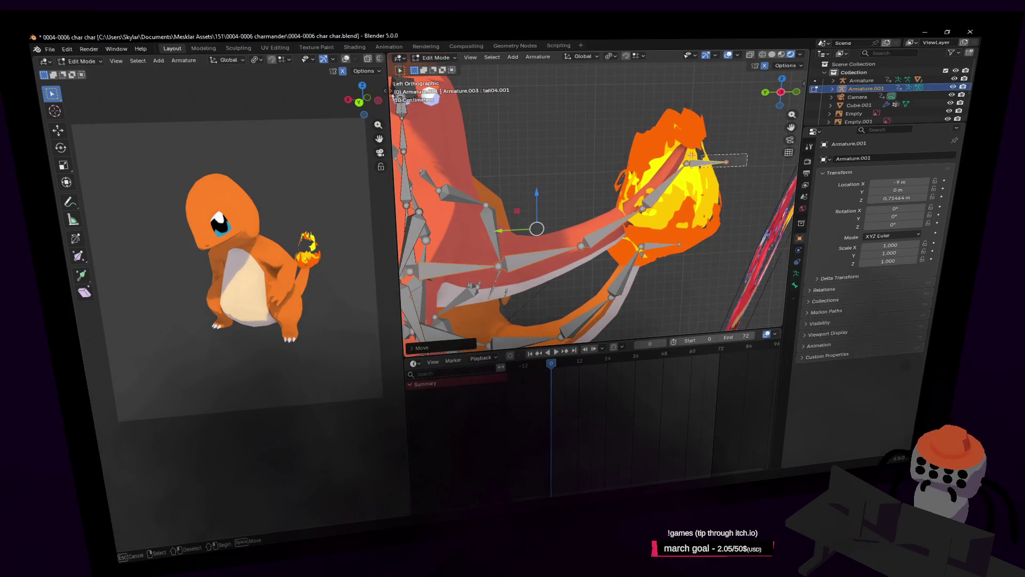
pyautogui.click(705, 170)
pyautogui.press('g')
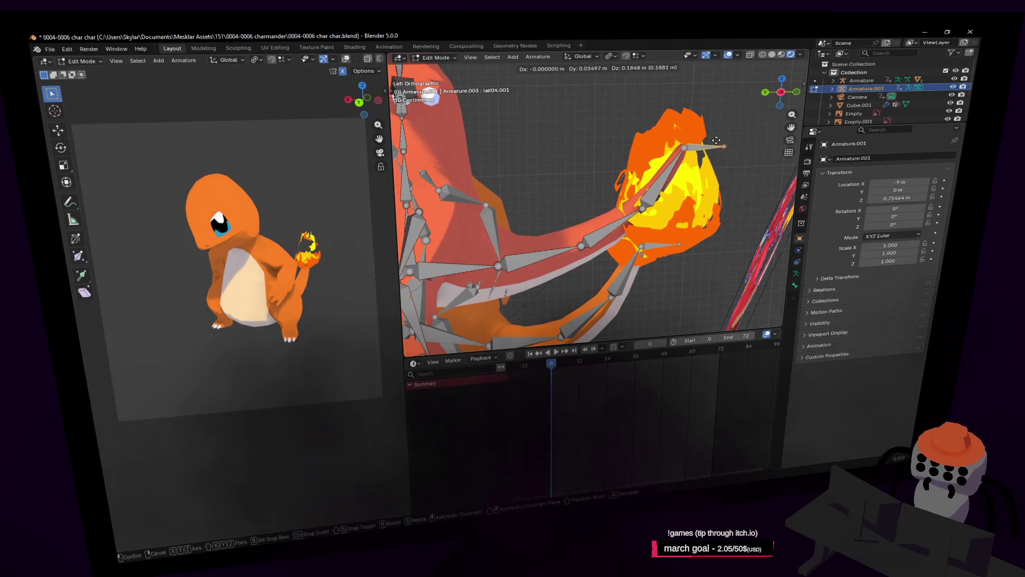
pyautogui.click(716, 140)
pyautogui.keyDown('shift'); pyautogui.moveTo(664, 210); pyautogui.dragTo(691, 191, button='middle'); pyautogui.keyUp('shift')
pyautogui.press('b')
pyautogui.moveTo(662, 182); pyautogui.dragTo(665, 185)
pyautogui.press('g')
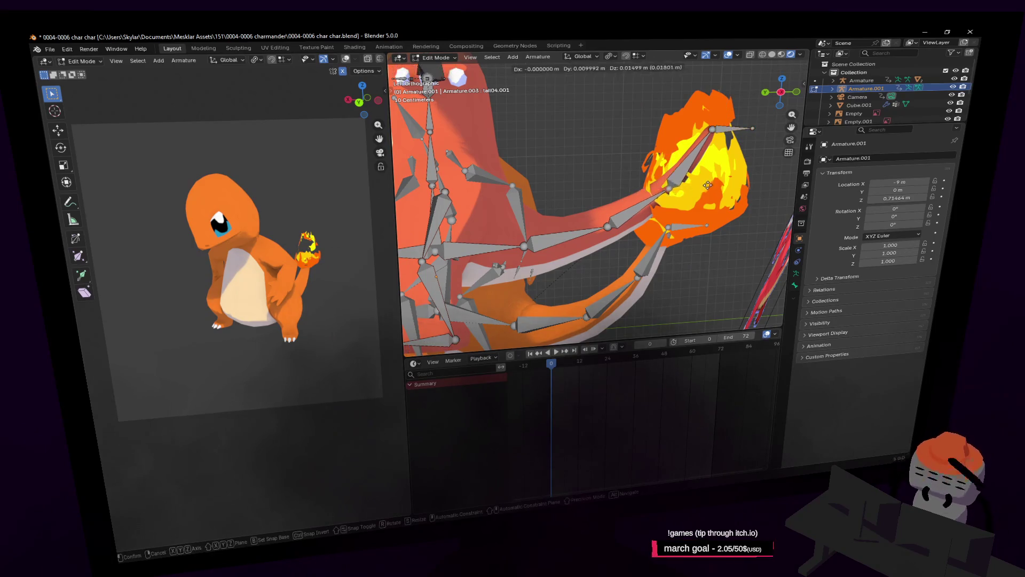
pyautogui.click(711, 182)
pyautogui.keyDown('shift'); pyautogui.moveTo(701, 226); pyautogui.dragTo(728, 203, button='middle'); pyautogui.keyUp('shift')
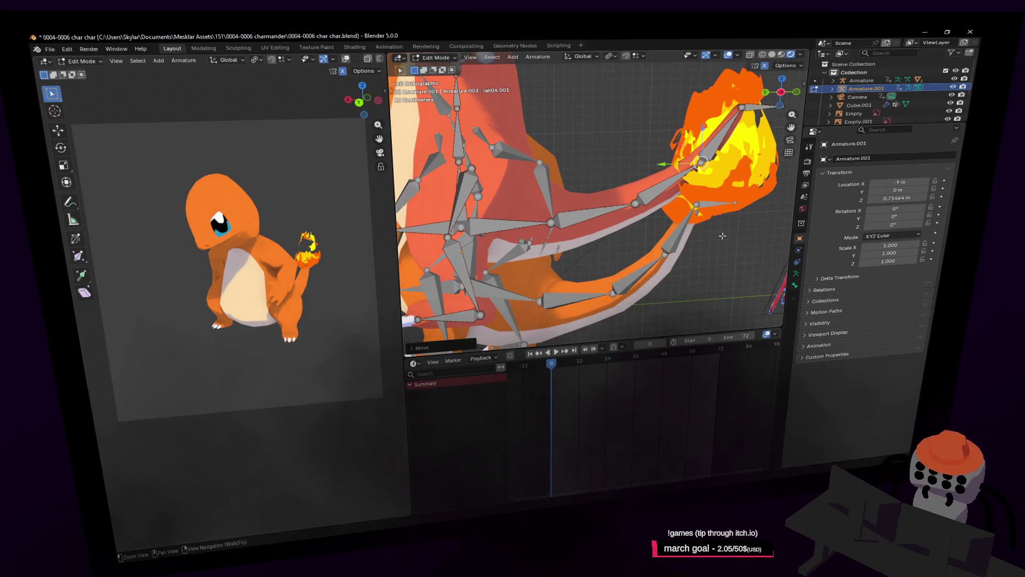
pyautogui.hotkey('shift', '`')
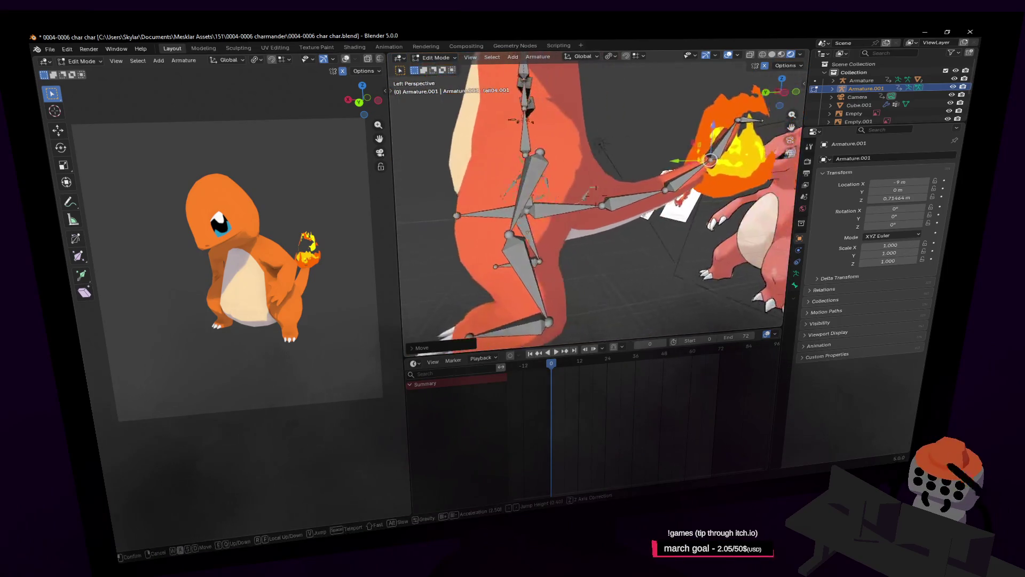
# Step: Walk the view in close to the character's chest
pyautogui.press('d')
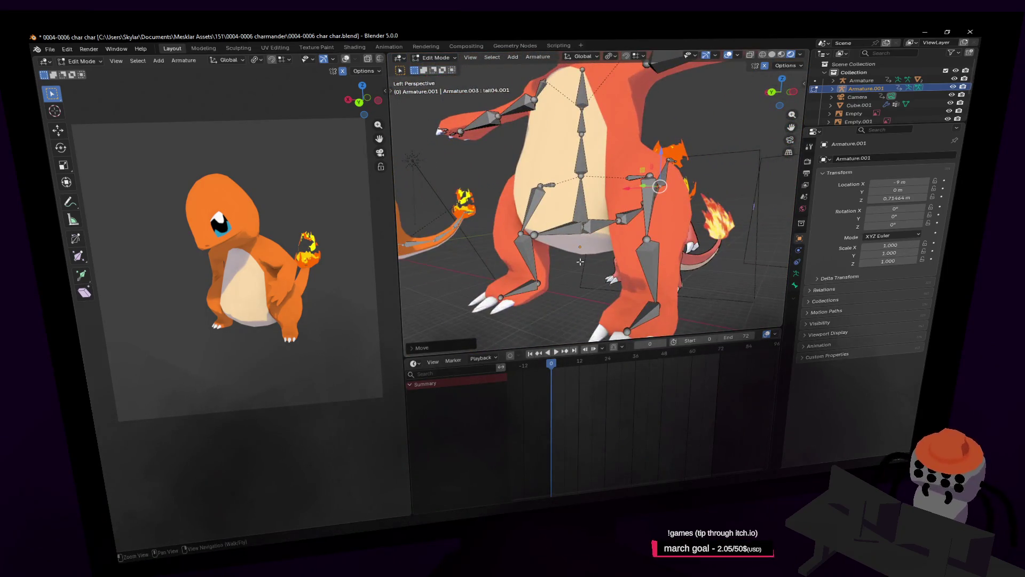
pyautogui.press('s')
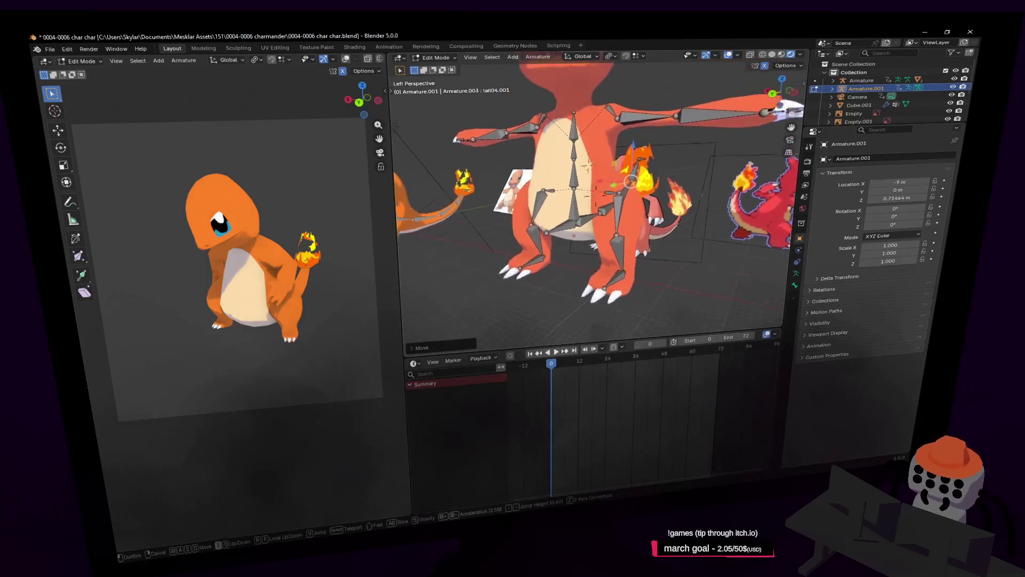
pyautogui.press('w')
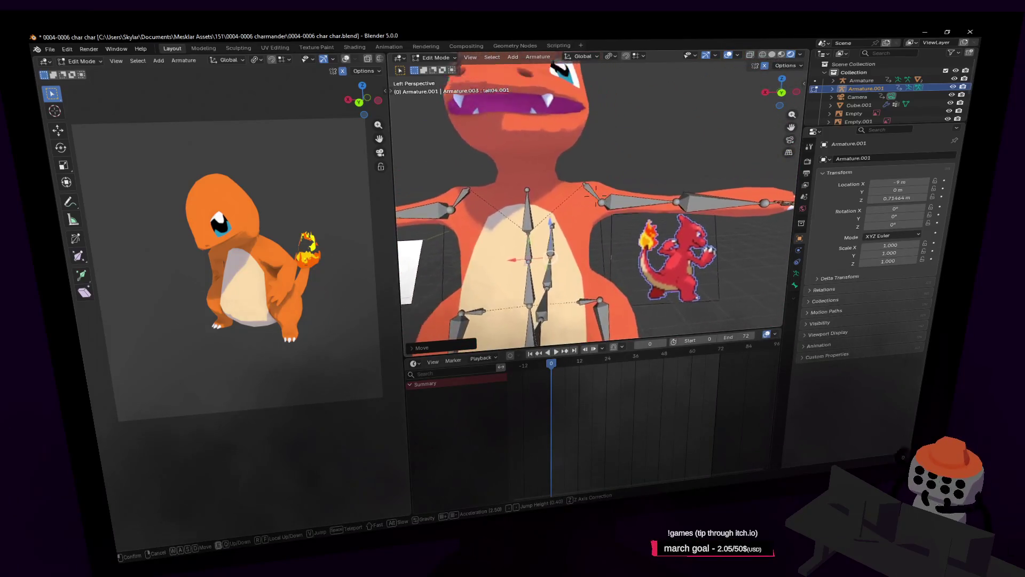
pyautogui.press('s')
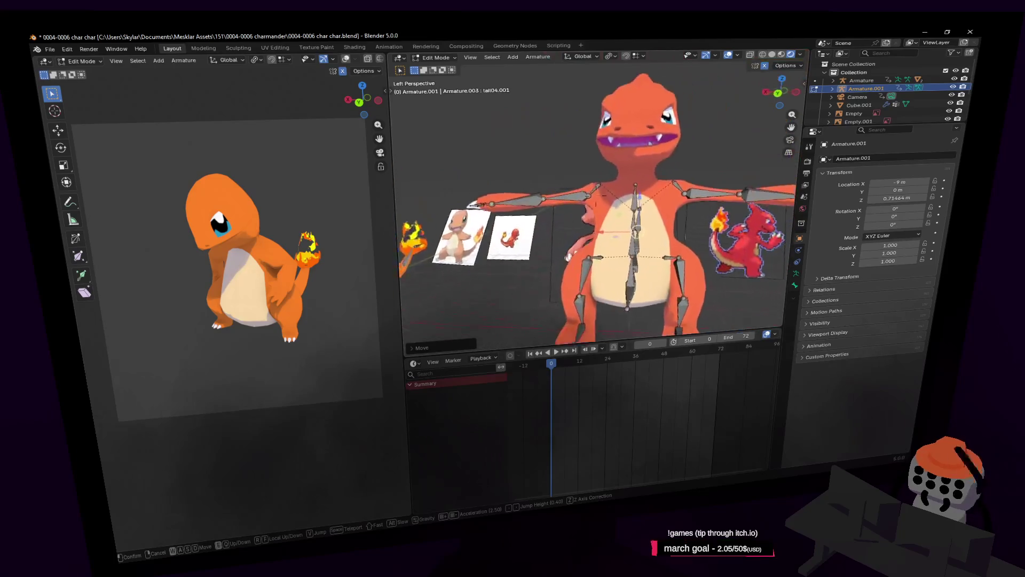
pyautogui.press('w')
pyautogui.click(601, 201)
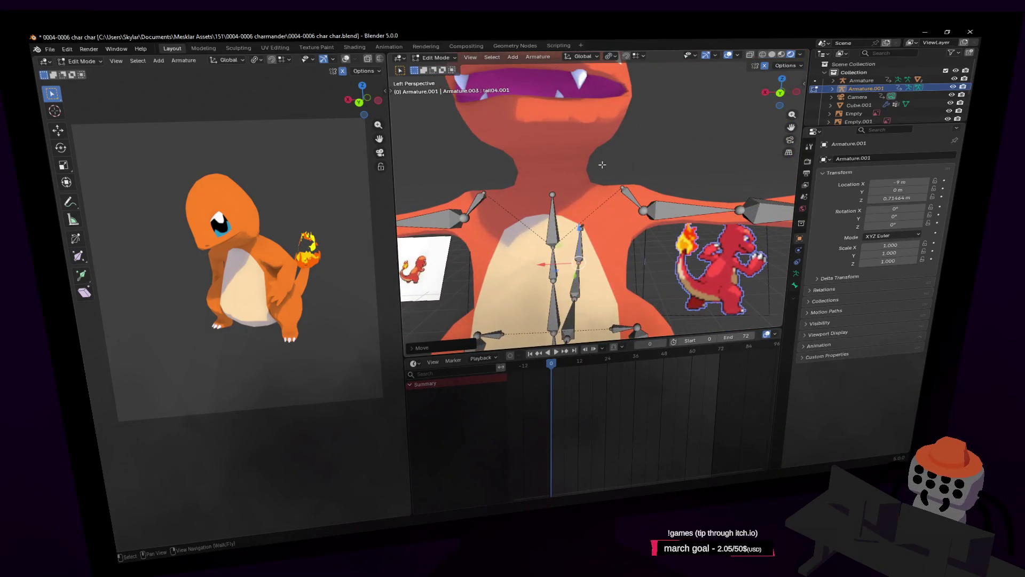
# Step: Slide the clav.l bone sideways along X, then return to Object Mode
pyautogui.click(621, 188)
pyautogui.moveTo(584, 186); pyautogui.dragTo(560, 189)
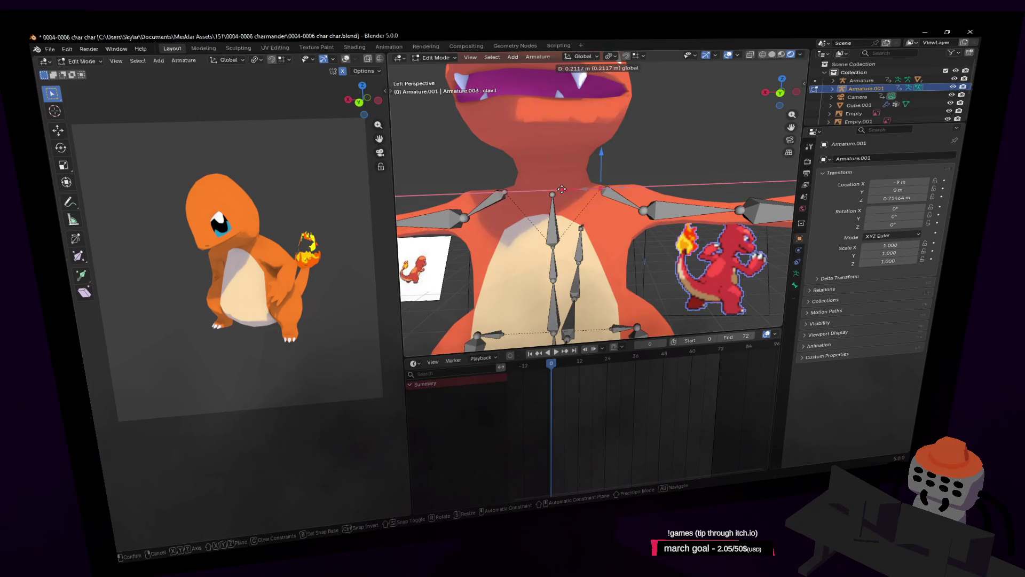
pyautogui.click(562, 189)
pyautogui.press('Tab')
pyautogui.scroll(-5, 627, 196)
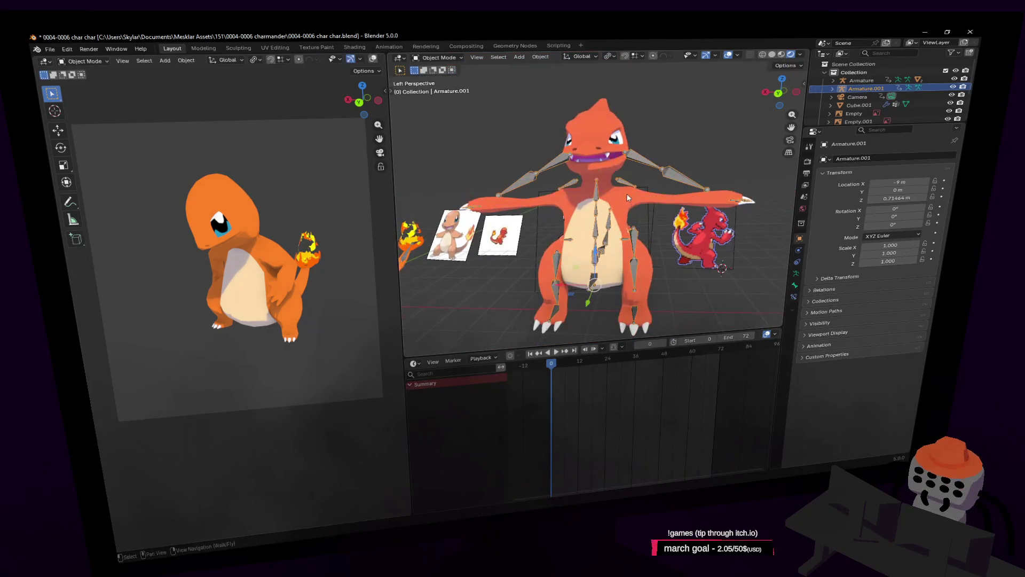
pyautogui.hotkey('shift', '`')
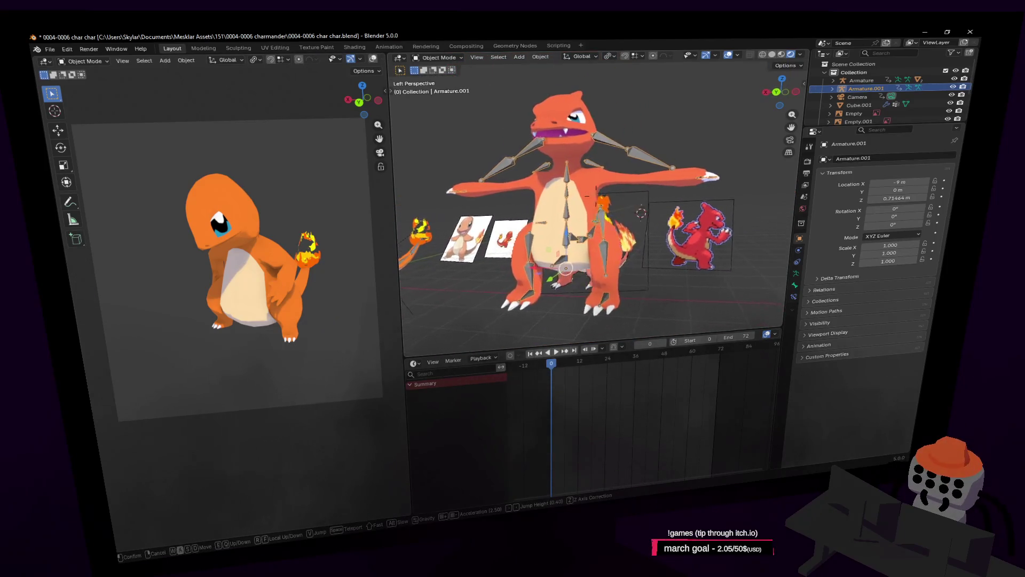
# Step: Re-enter Edit Mode on Armature.001, cancel the stray bone transform, and walk toward the rig
pyautogui.click(612, 196)
pyautogui.press('Tab')
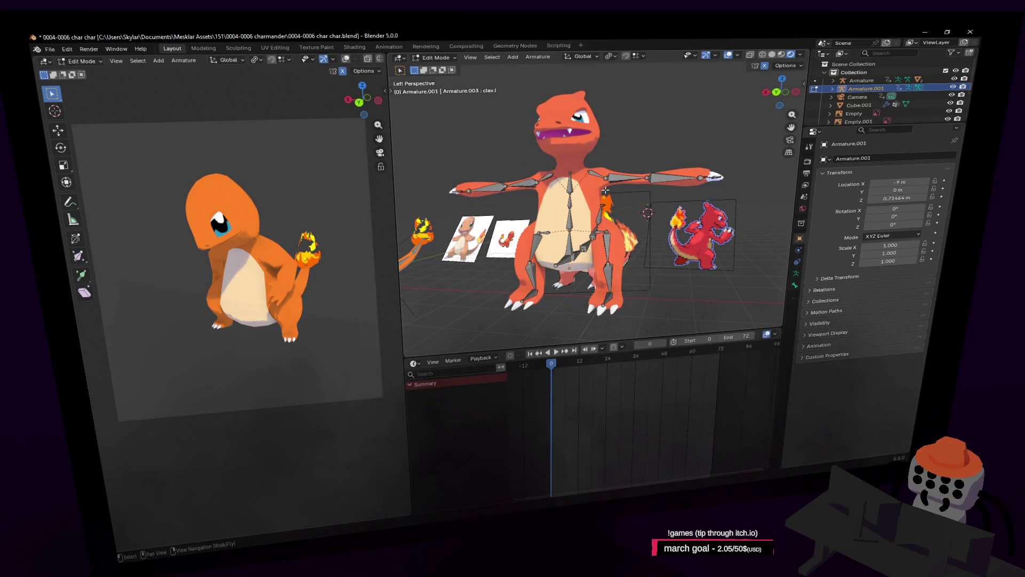
pyautogui.click(605, 190)
pyautogui.press('Escape')
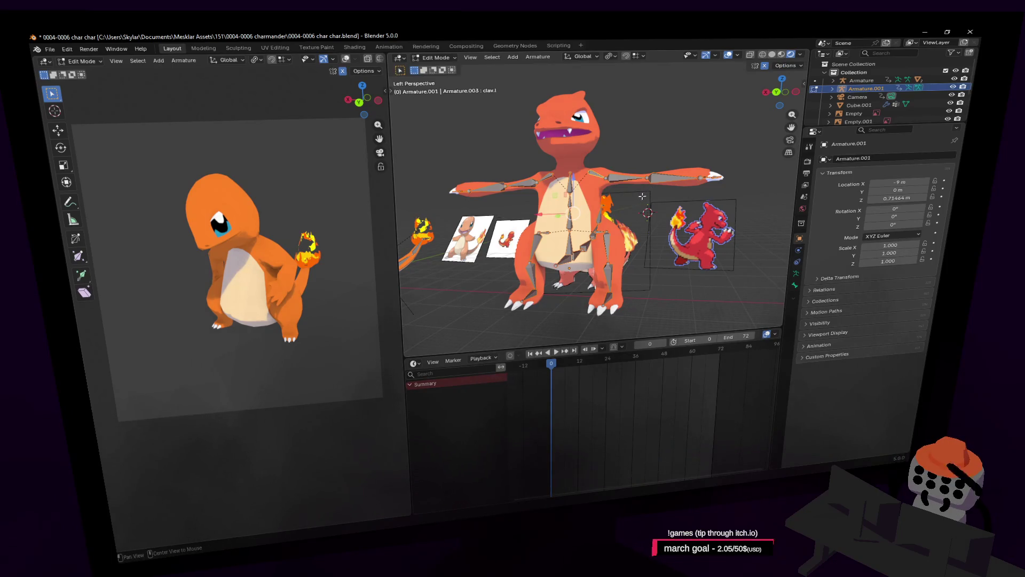
pyautogui.press('Escape')
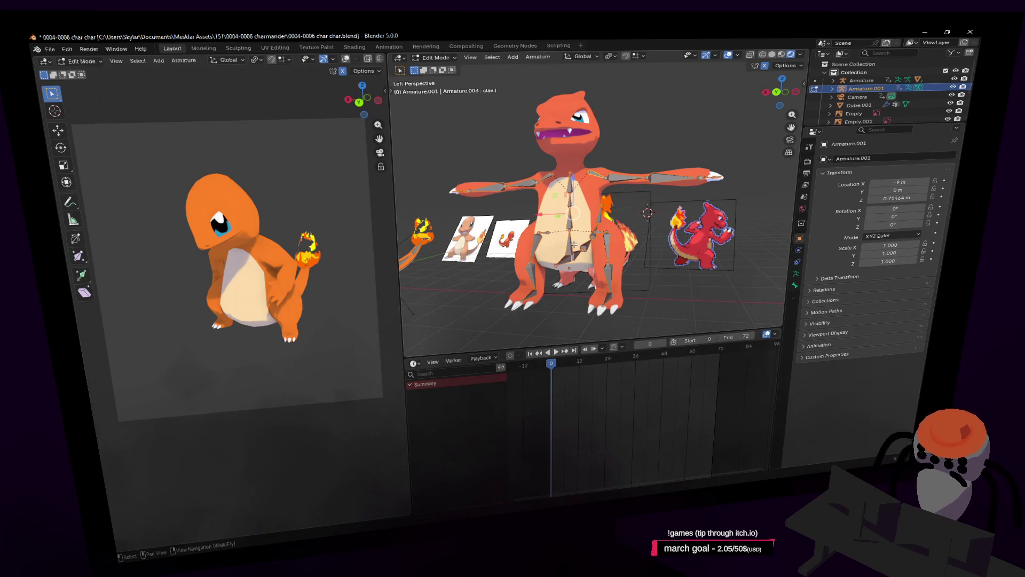
pyautogui.moveTo(573, 243); pyautogui.dragTo(560, 225, button='middle')
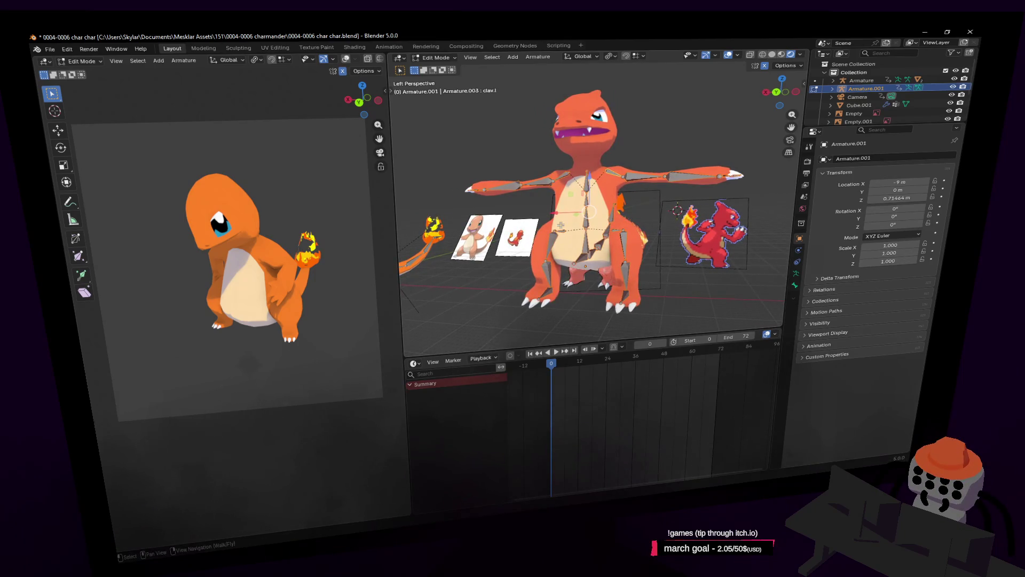
pyautogui.hotkey('shift', '`')
pyautogui.press('w')
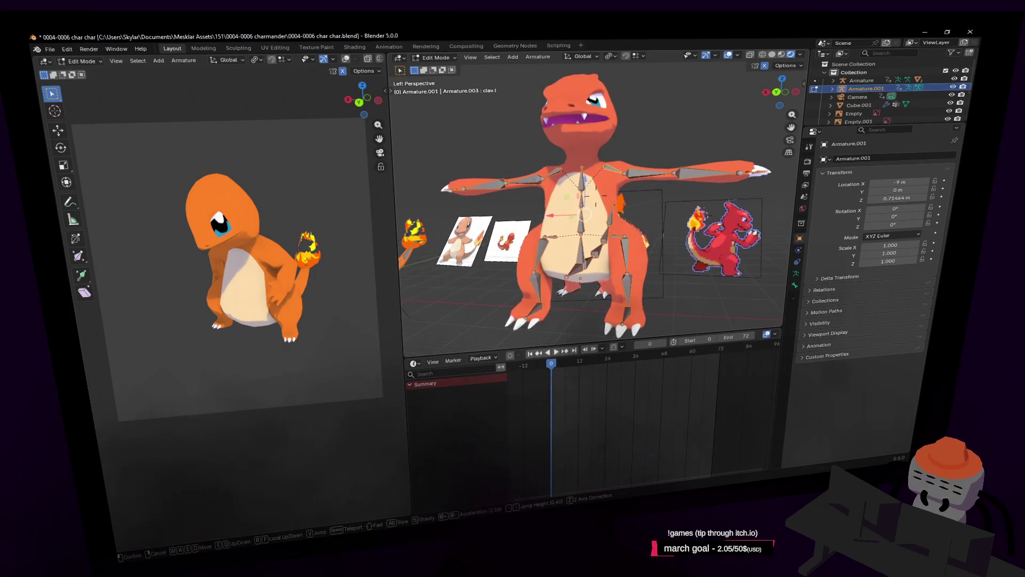
# Step: Frame the spine2 bone and move it vertically along Z
pyautogui.press('s')
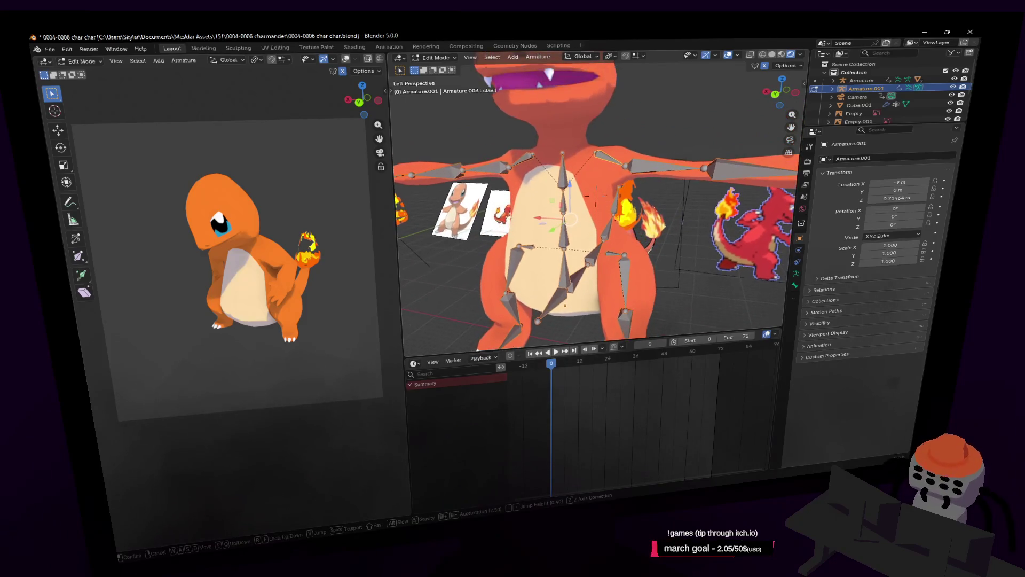
pyautogui.click(565, 219)
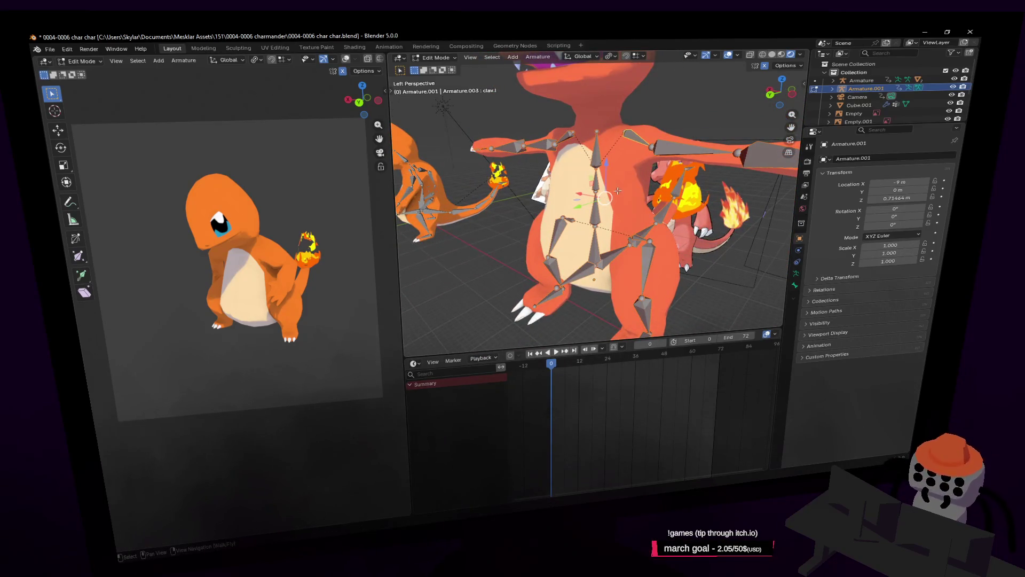
pyautogui.click(600, 218)
pyautogui.press('KP_Decimal')
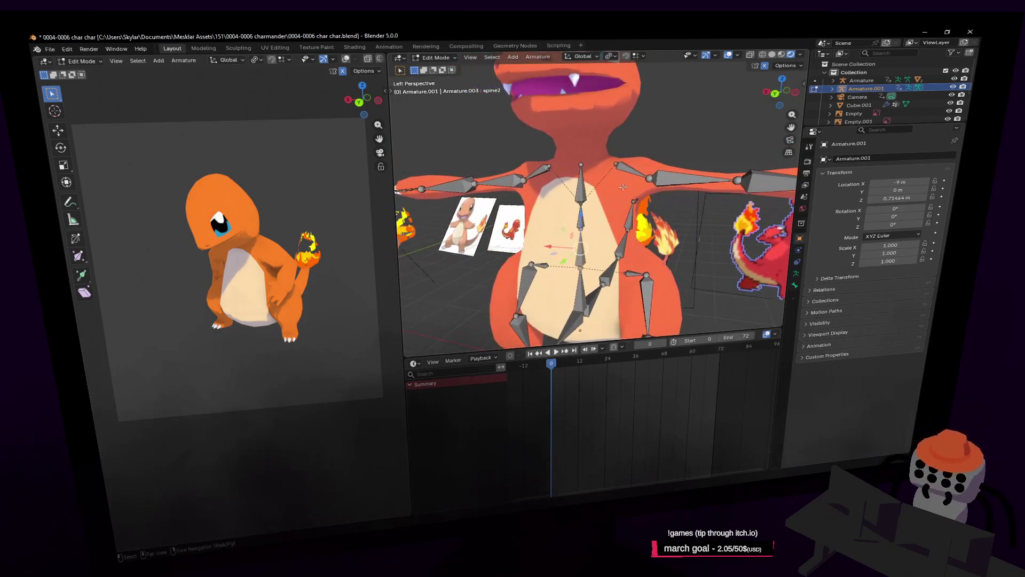
pyautogui.press('g')
pyautogui.press('z')
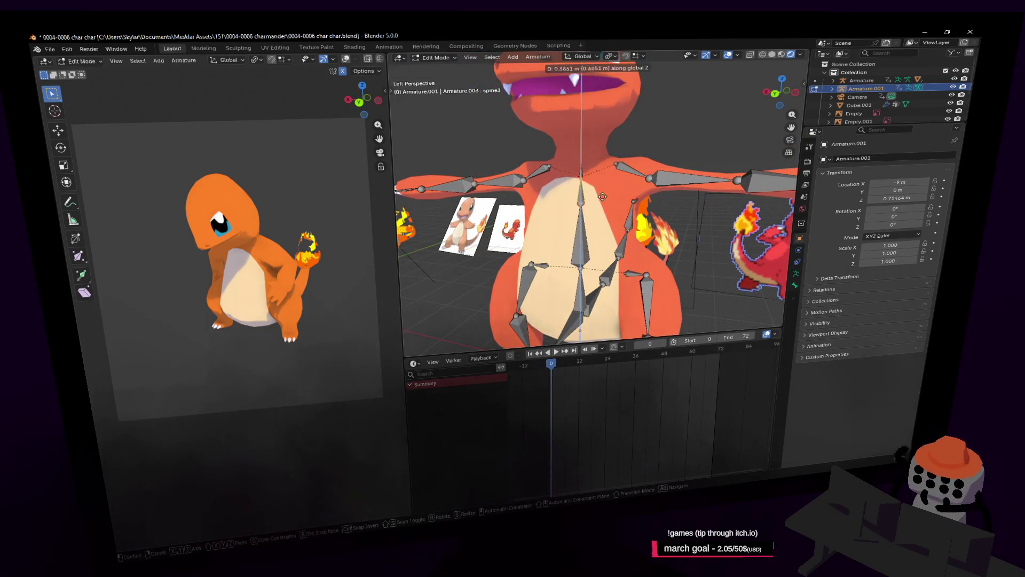
pyautogui.click(583, 175)
# Step: Adjust the neck and spine2 bone heights along Z
pyautogui.press('g')
pyautogui.press('z')
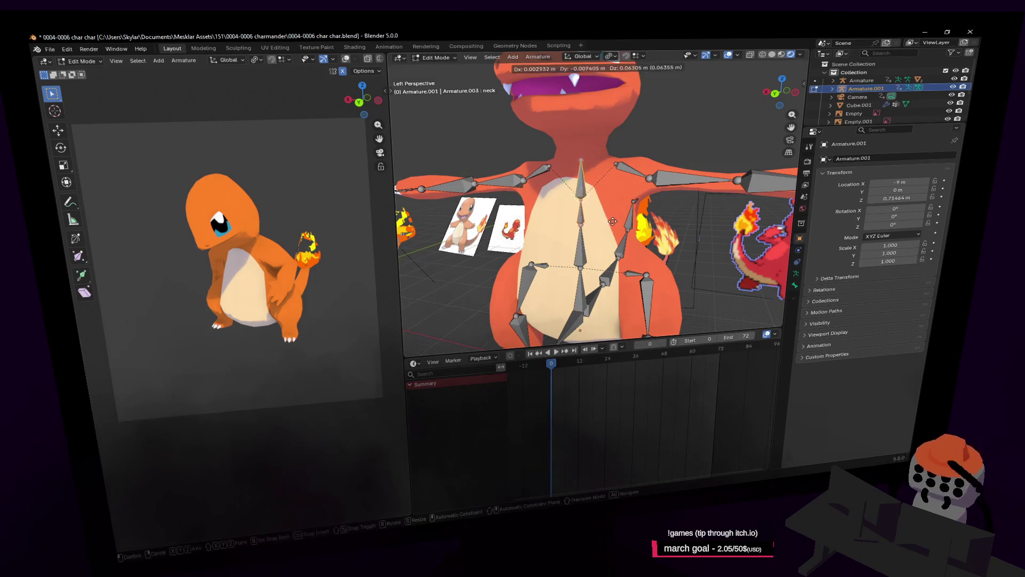
pyautogui.click(618, 179)
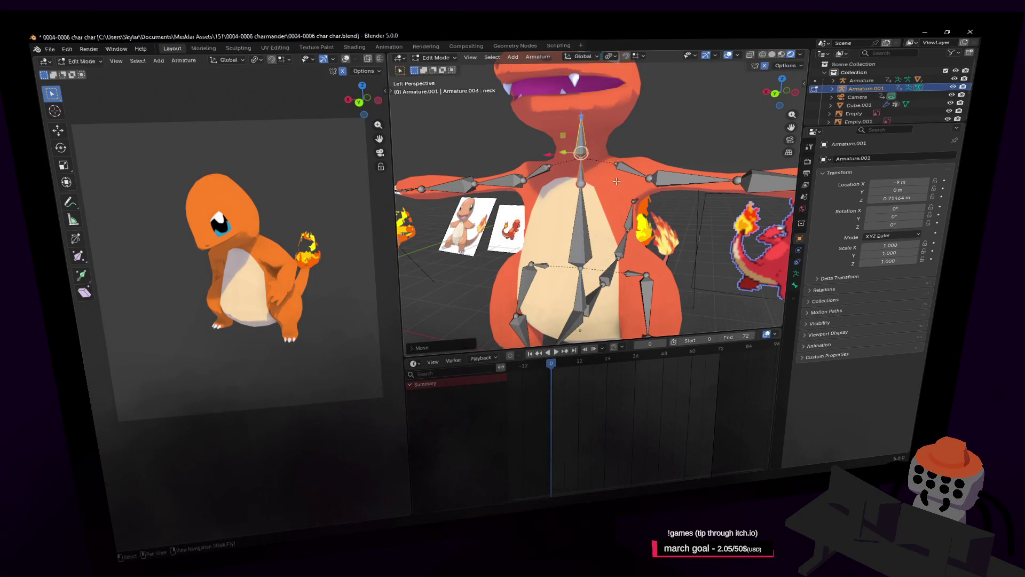
pyautogui.press('[')
pyautogui.press('g')
pyautogui.press('z')
pyautogui.click(616, 197)
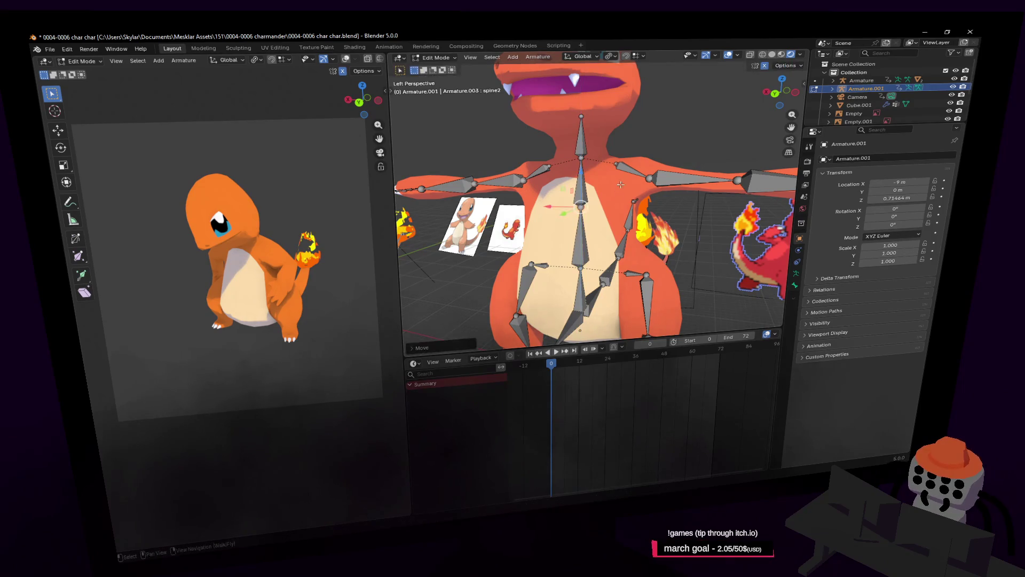
# Step: Adjust the spine3 and neck bone heights along Z
pyautogui.keyDown('shift'); pyautogui.moveTo(615, 197); pyautogui.dragTo(619, 184, button='middle'); pyautogui.keyUp('shift')
pyautogui.press(']')
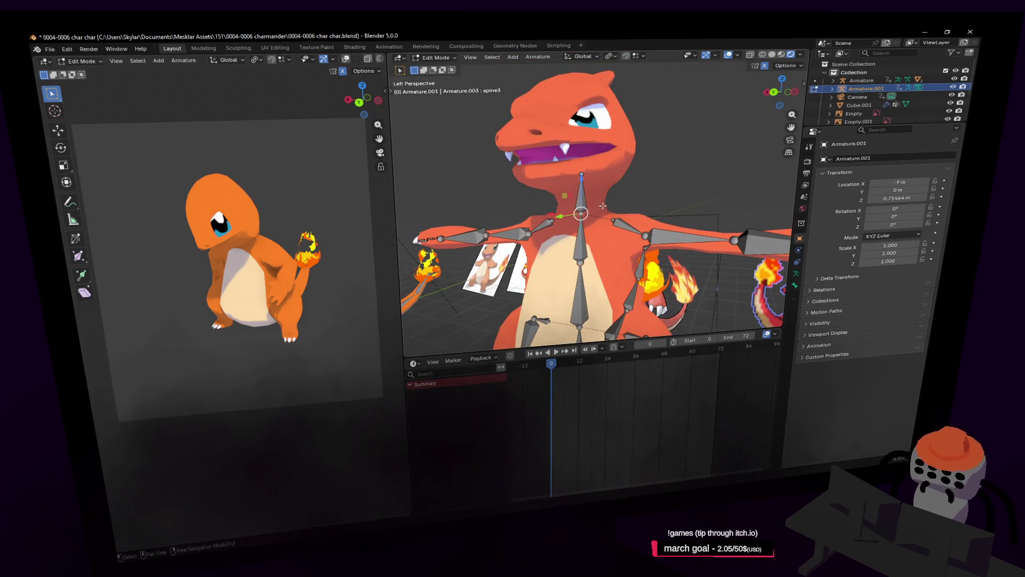
pyautogui.press('g')
pyautogui.press('z')
pyautogui.click(606, 184)
pyautogui.press(']')
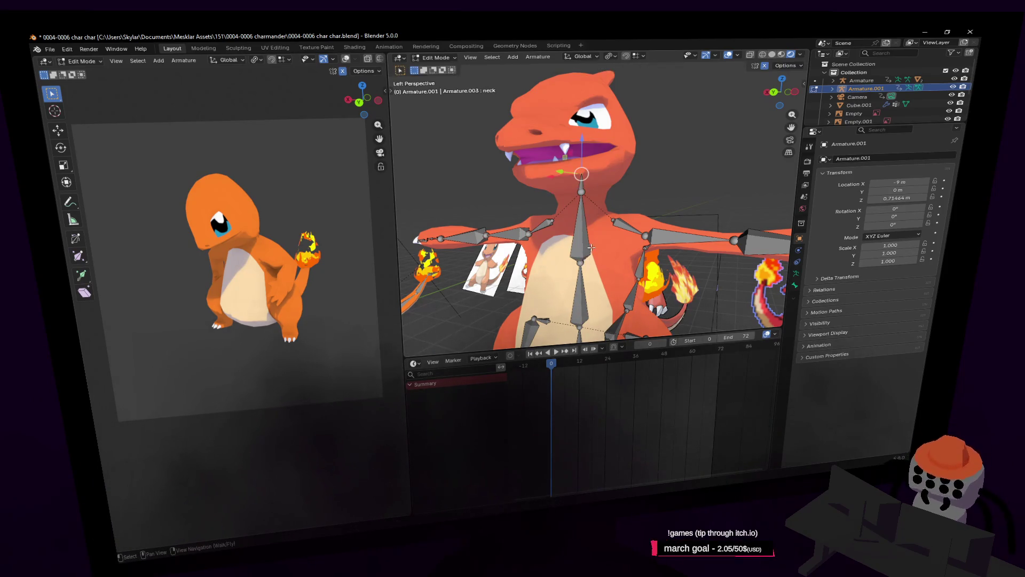
pyautogui.press('g')
pyautogui.press('z')
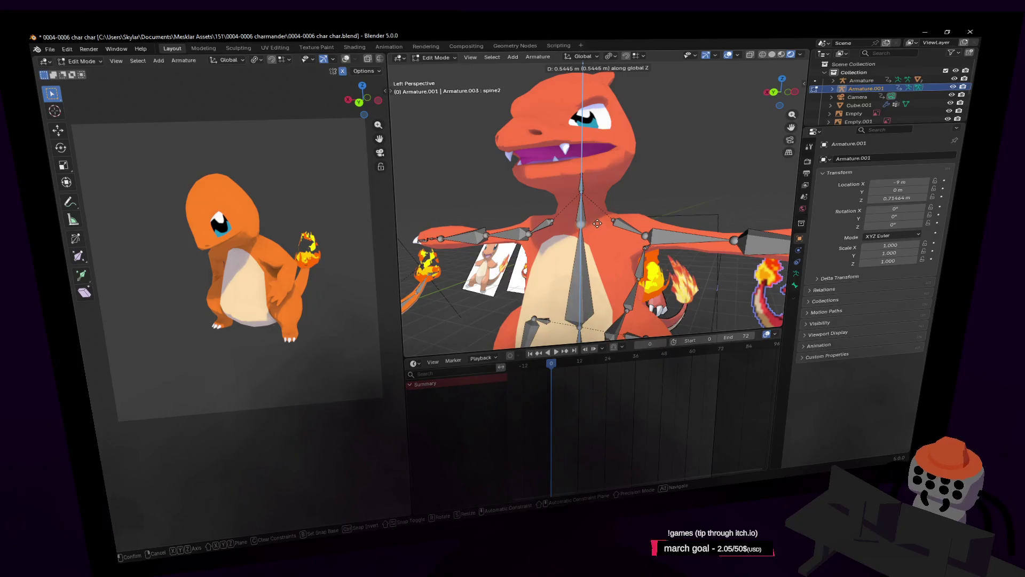
pyautogui.click(597, 223)
# Step: Inspect the spine1 and neck bones from close viewpoints near the head
pyautogui.keyDown('shift'); pyautogui.moveTo(584, 352); pyautogui.dragTo(583, 245, button='middle'); pyautogui.keyUp('shift')
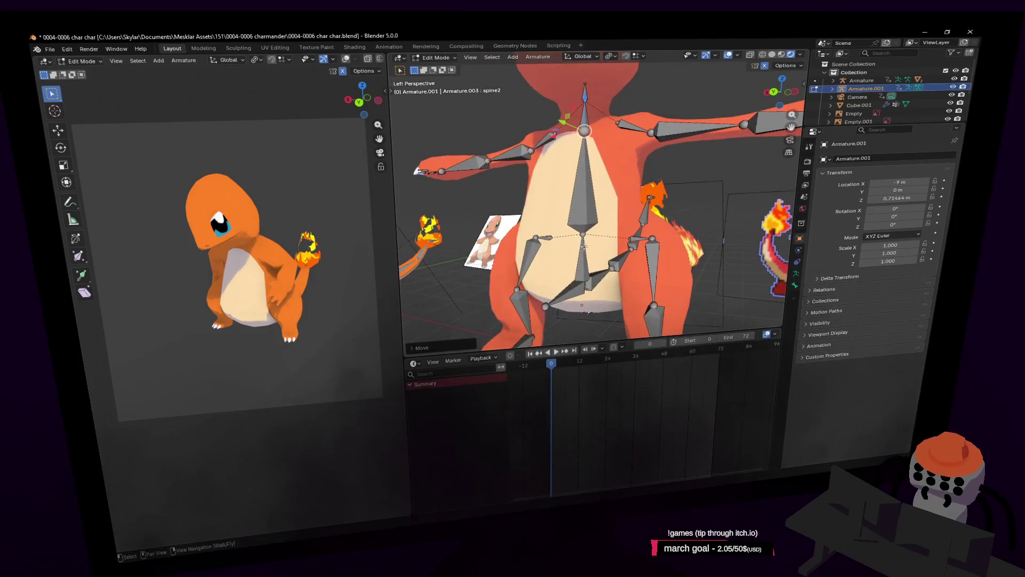
pyautogui.click(583, 245)
pyautogui.hotkey('shift', '`')
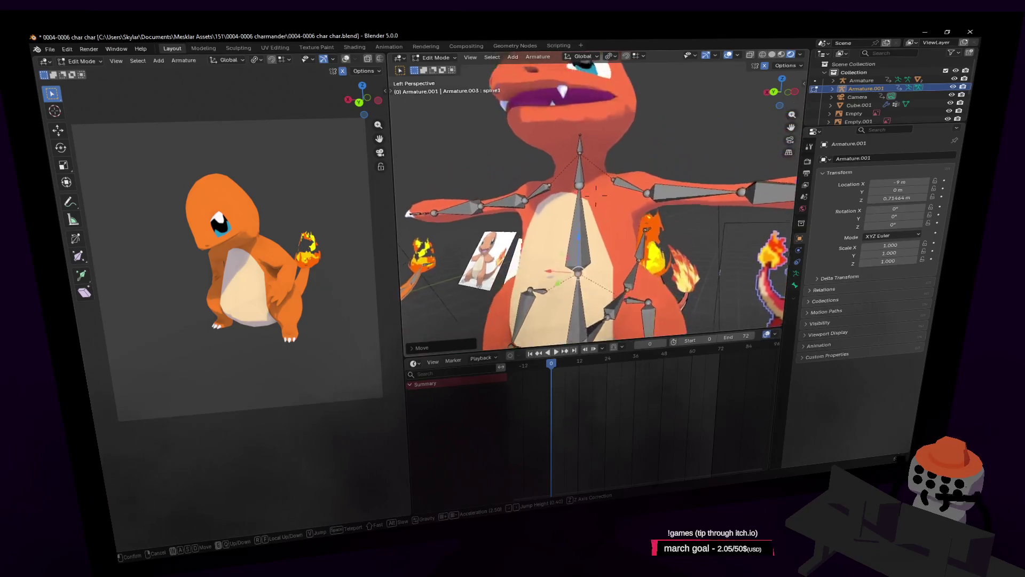
pyautogui.click(611, 157)
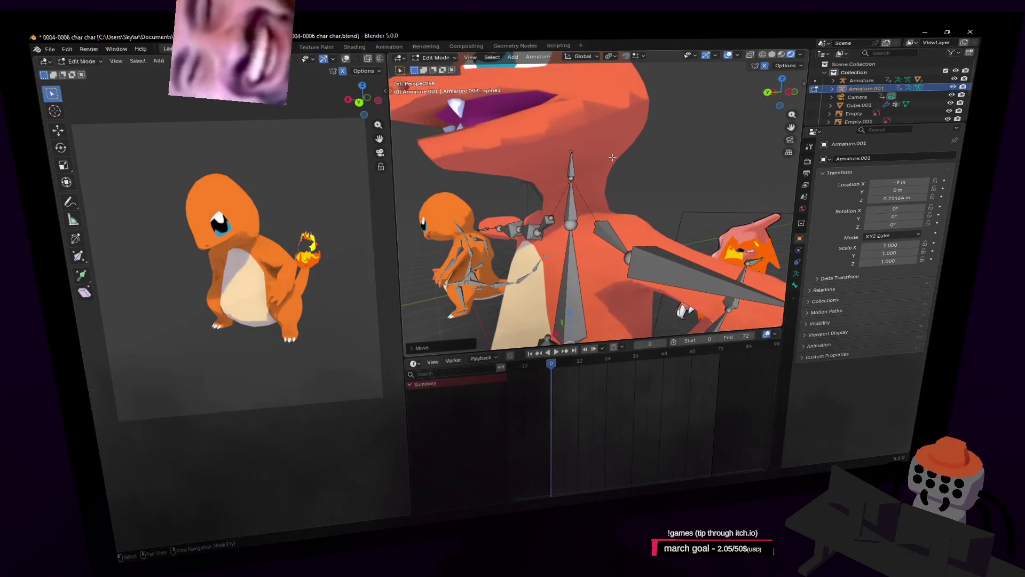
pyautogui.click(571, 198)
pyautogui.hotkey('shift', '`')
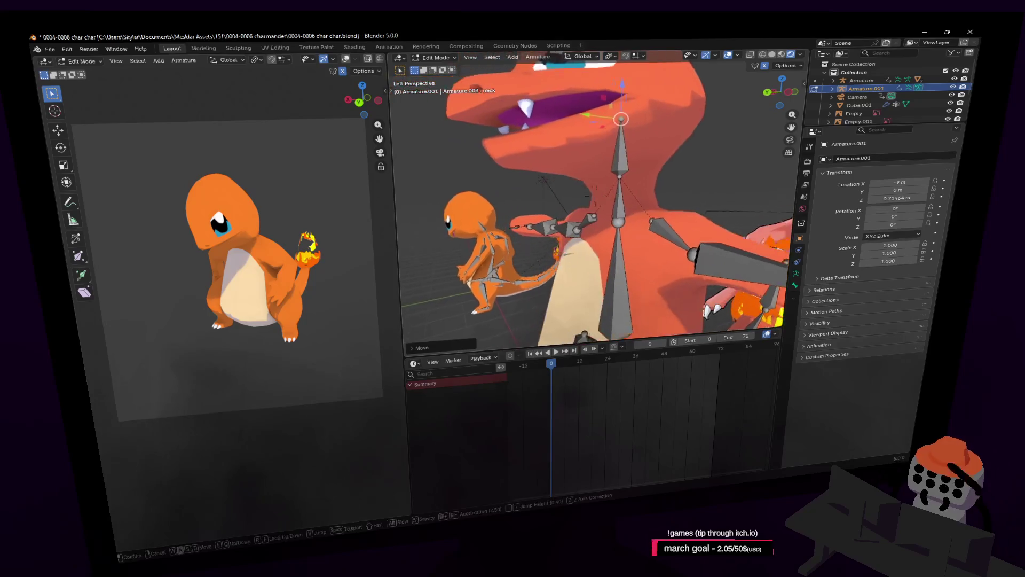
pyautogui.click(628, 227)
# Step: Inspect the spine3 bone while walking the view around the body
pyautogui.click(620, 184)
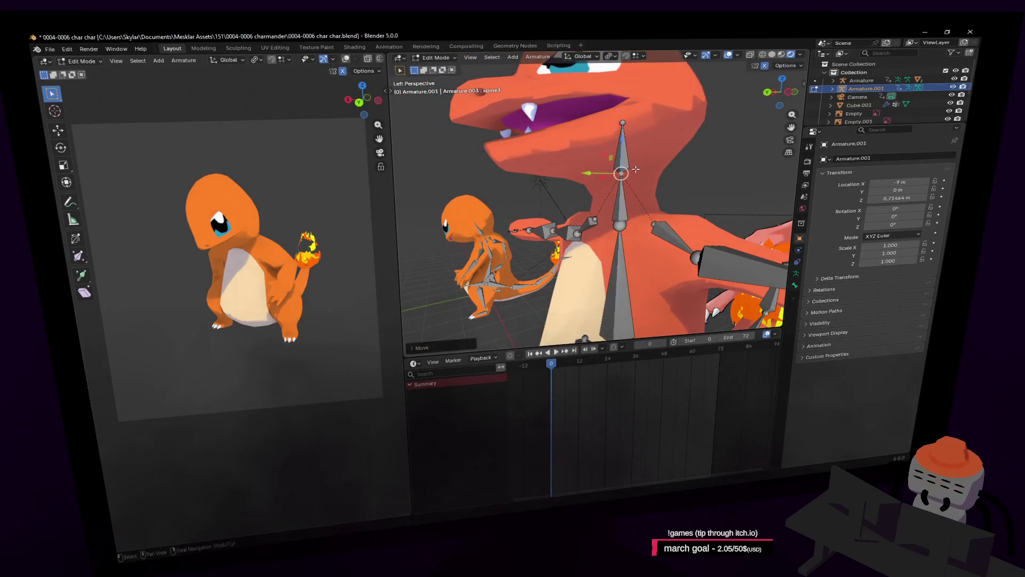
pyautogui.hotkey('shift', '`')
pyautogui.press('s')
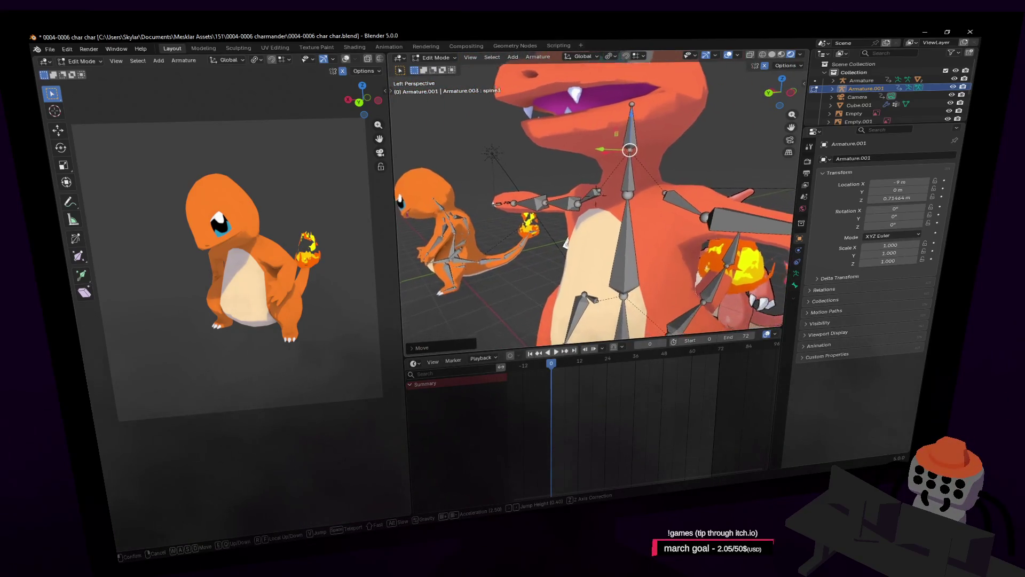
pyautogui.press('s')
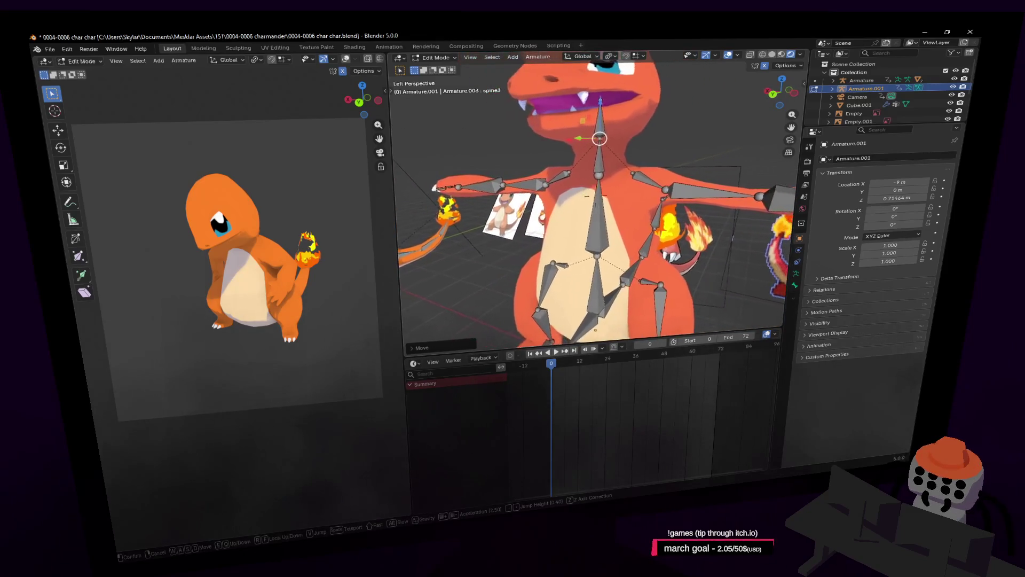
pyautogui.press('w')
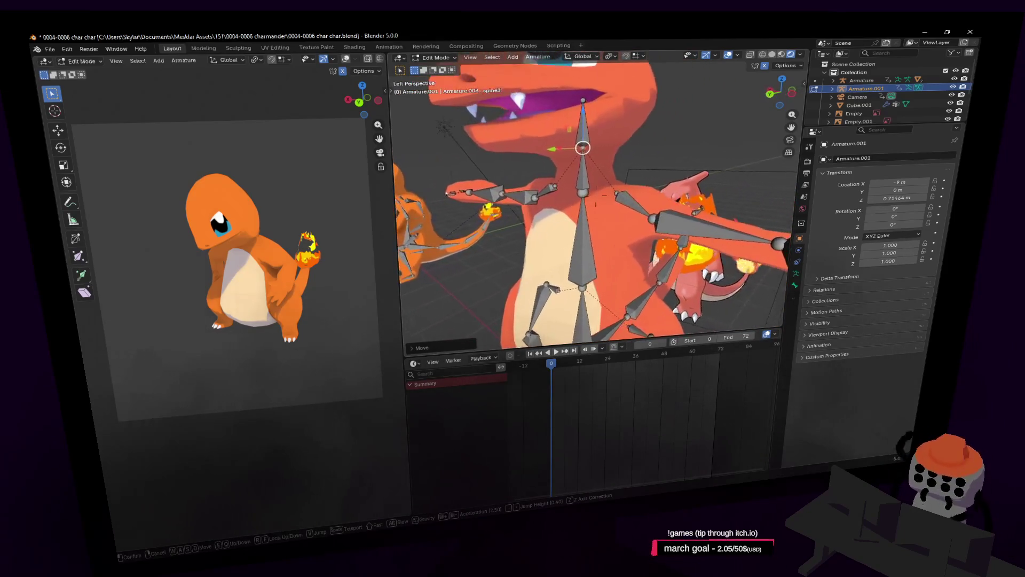
pyautogui.click(626, 160)
# Step: Inspect the spine2 and spine1 bones from close viewpoints facing the character
pyautogui.click(584, 164)
pyautogui.hotkey('shift', '`')
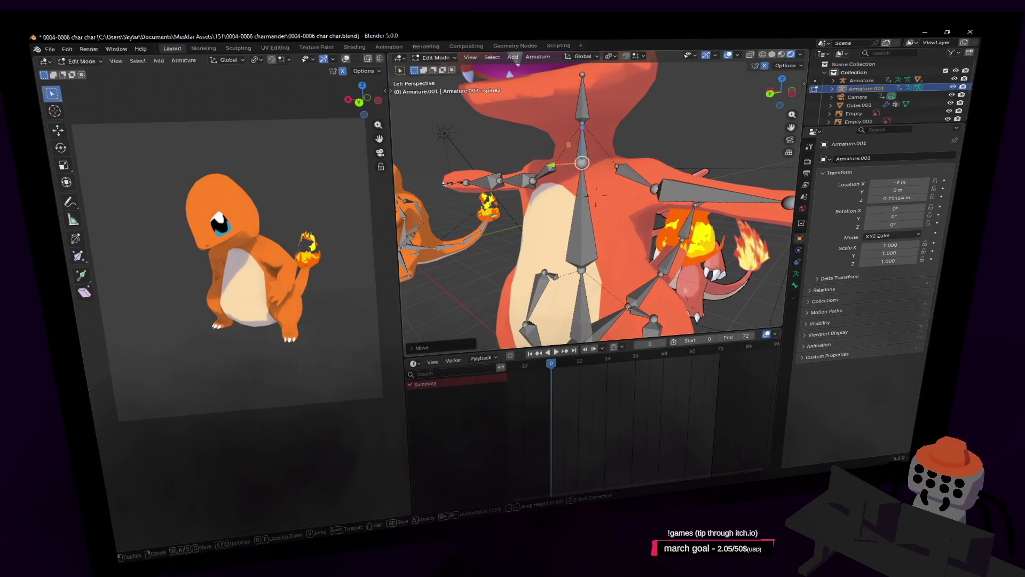
pyautogui.press('s')
pyautogui.press('w')
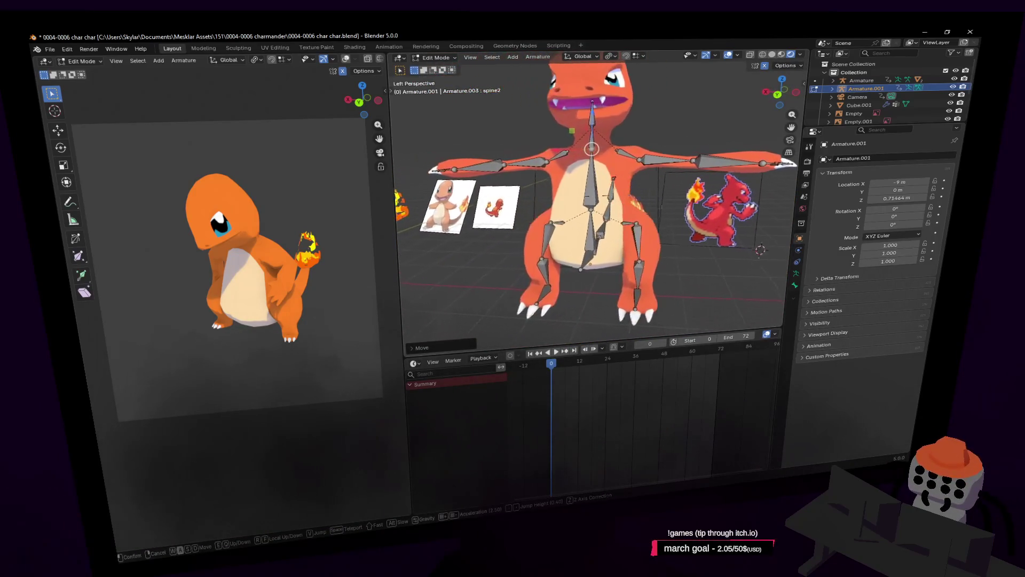
pyautogui.click(637, 144)
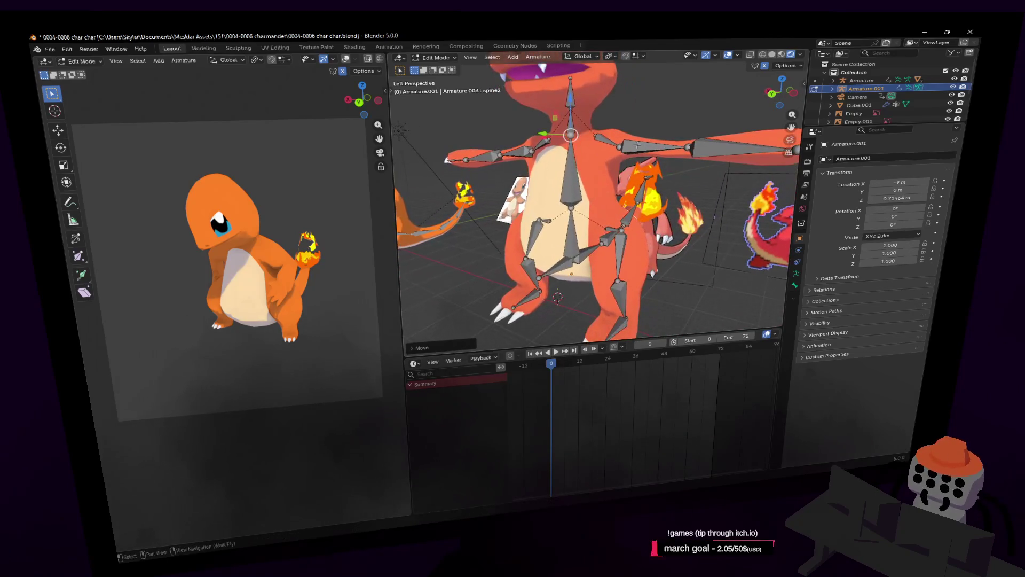
pyautogui.click(576, 206)
pyautogui.hotkey('shift', '`')
pyautogui.press('w')
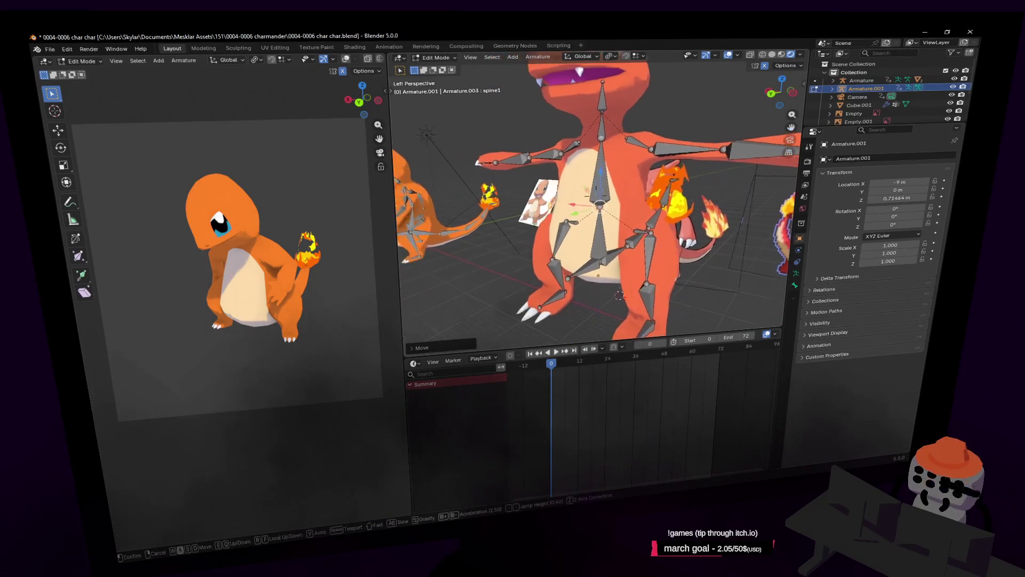
pyautogui.click(607, 192)
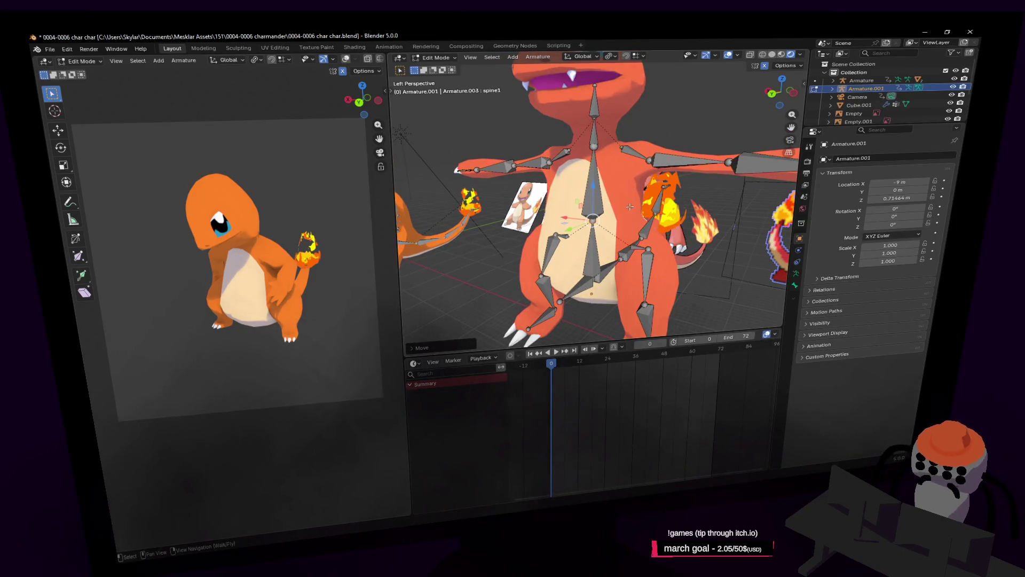
pyautogui.hotkey('shift', '`')
pyautogui.click(610, 179)
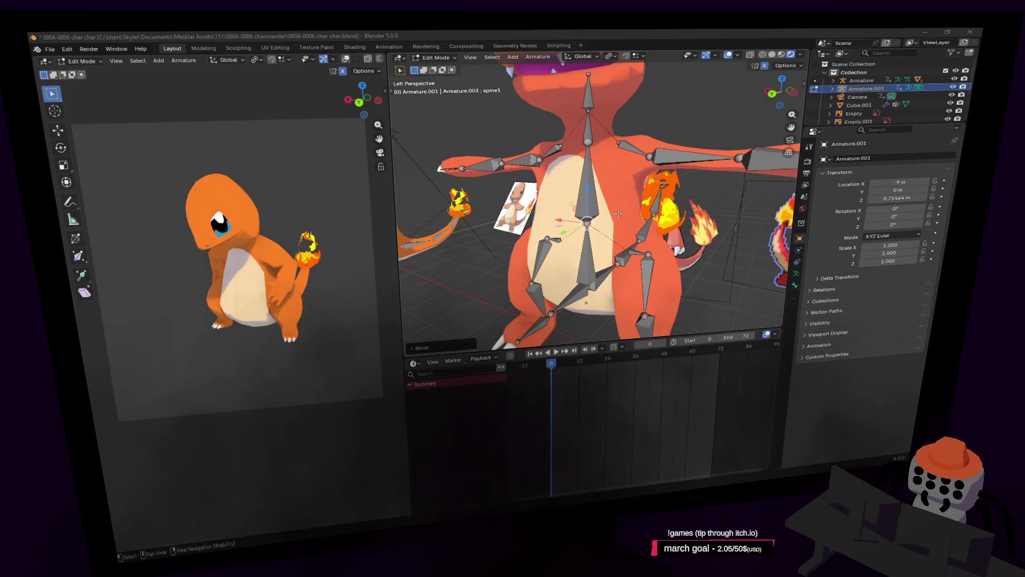
pyautogui.hotkey('shift', '`')
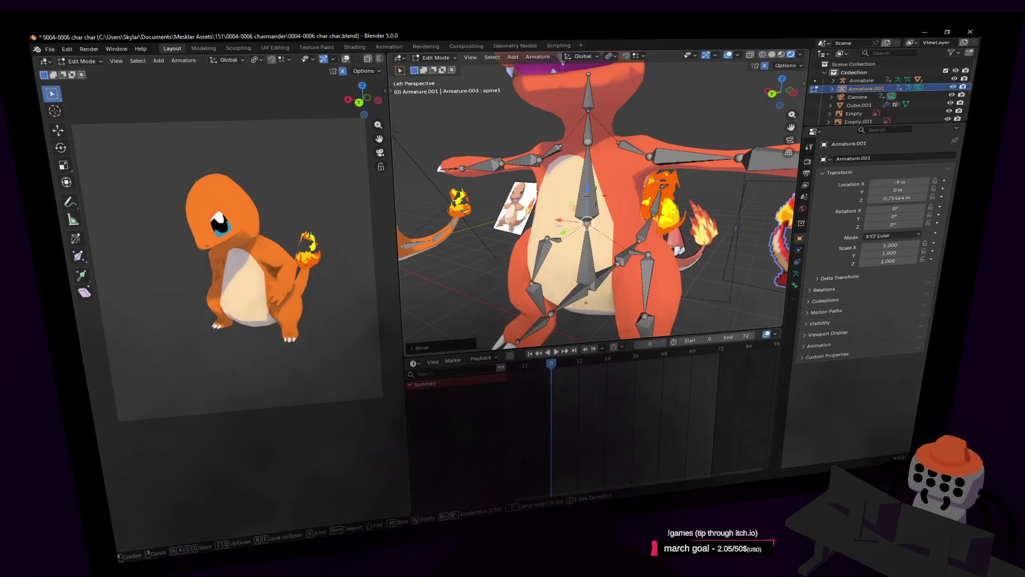
pyautogui.press('s')
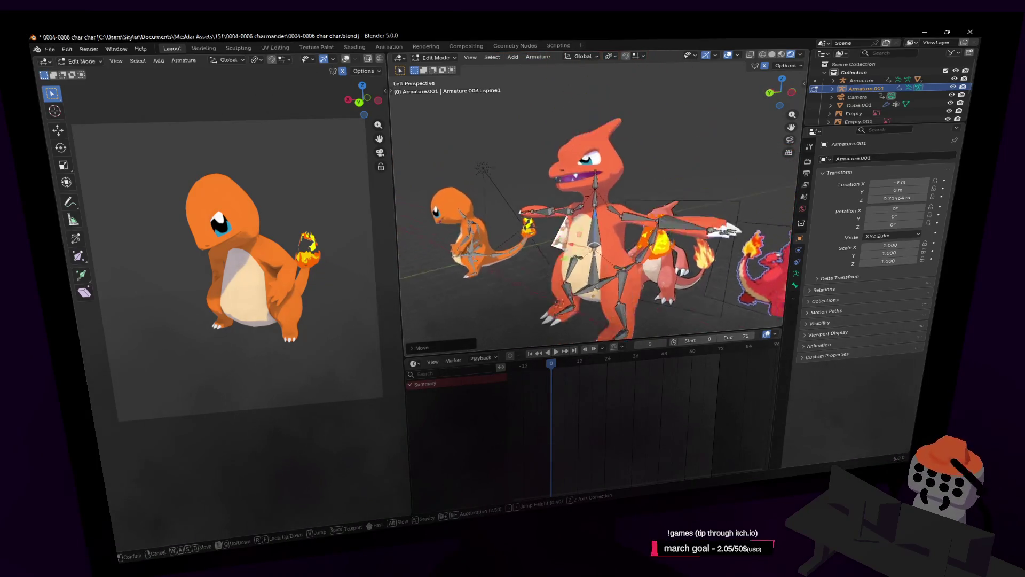
pyautogui.press('w')
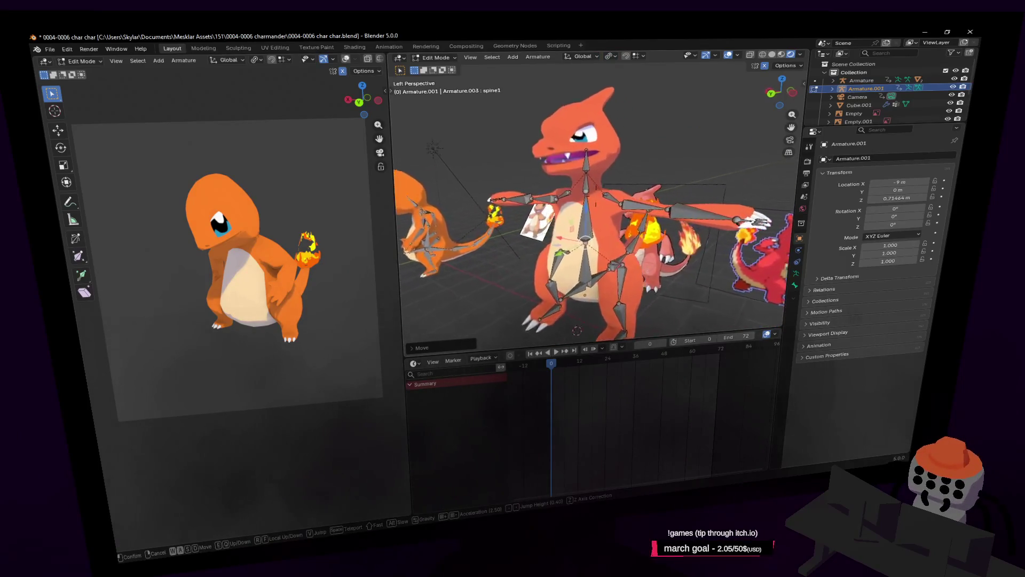
pyautogui.click(636, 168)
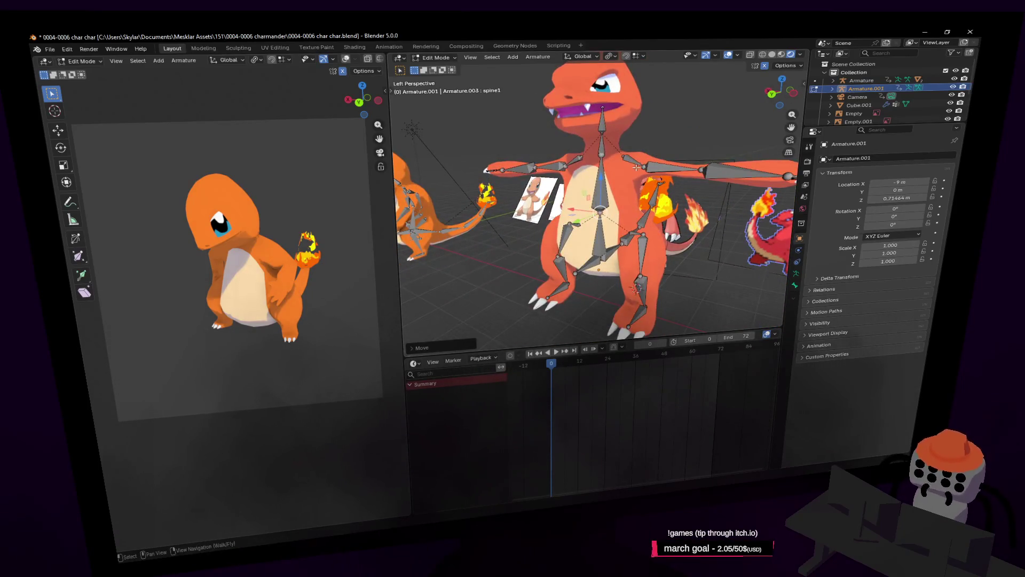
pyautogui.moveTo(636, 167); pyautogui.dragTo(662, 168, button='middle')
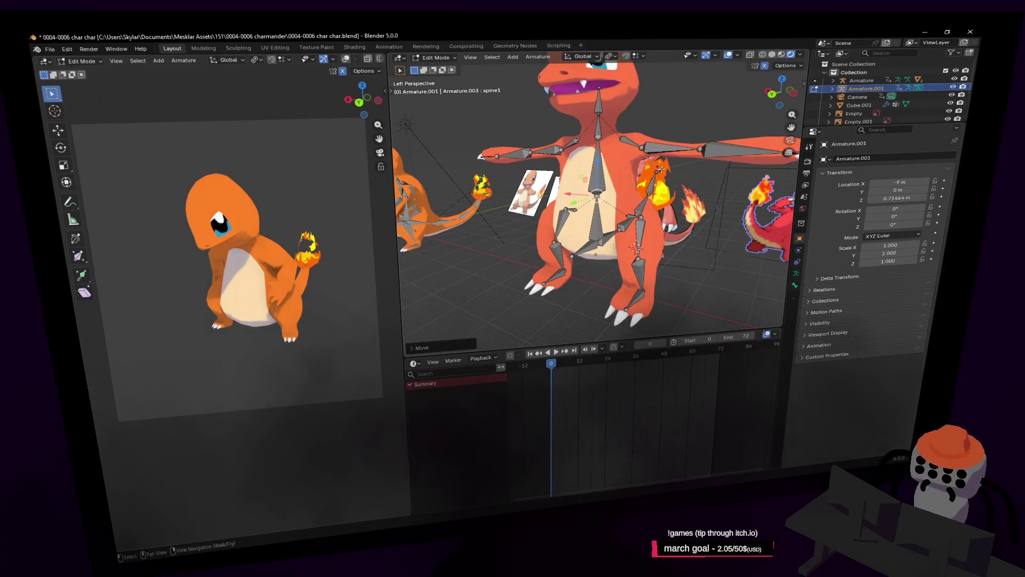
pyautogui.hotkey('ctrl', 'z')
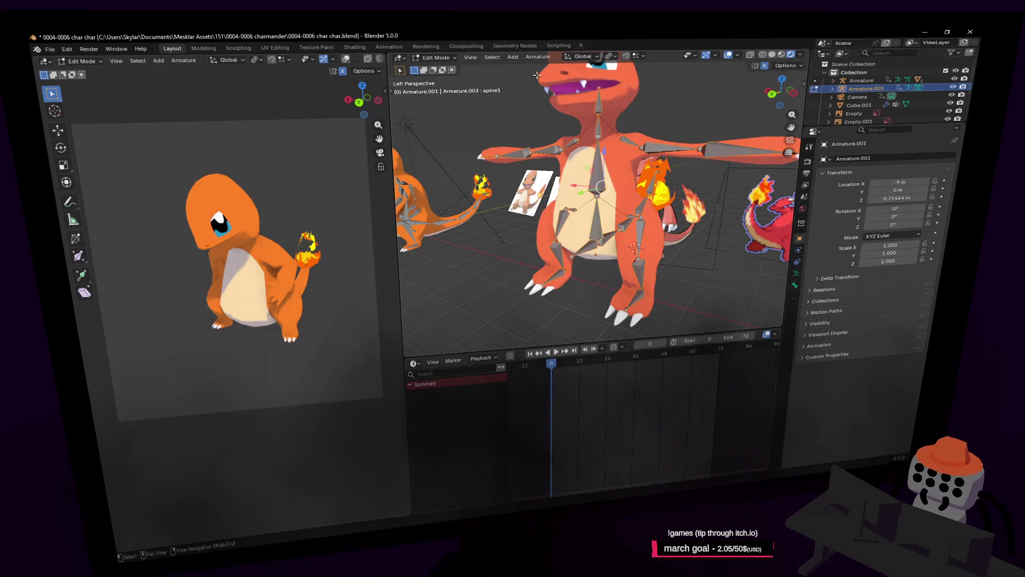
pyautogui.hotkey('shift', '`')
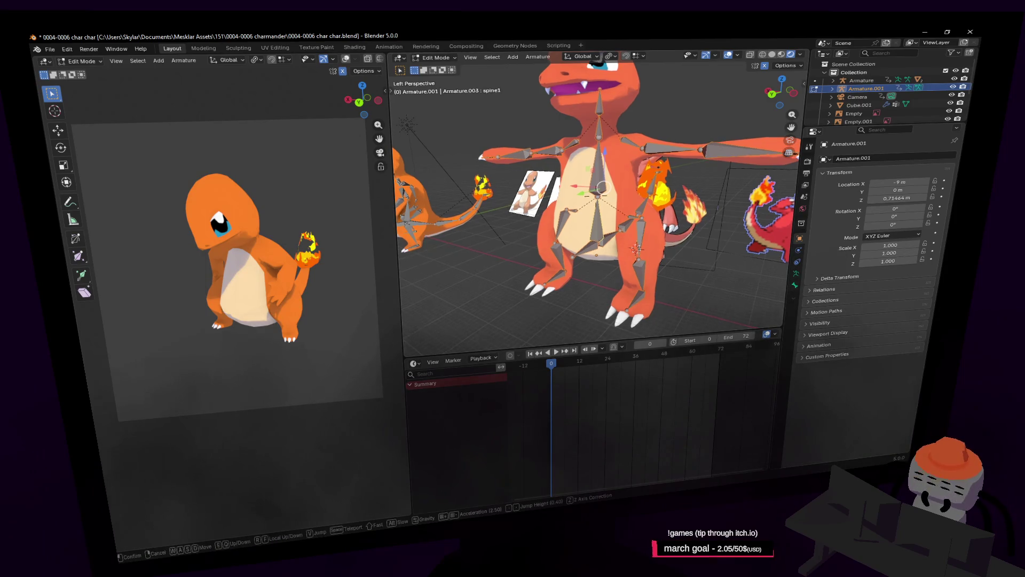
pyautogui.click(624, 225)
# Step: Return to Object Mode and switch the armature into Pose Mode
pyautogui.press('Tab')
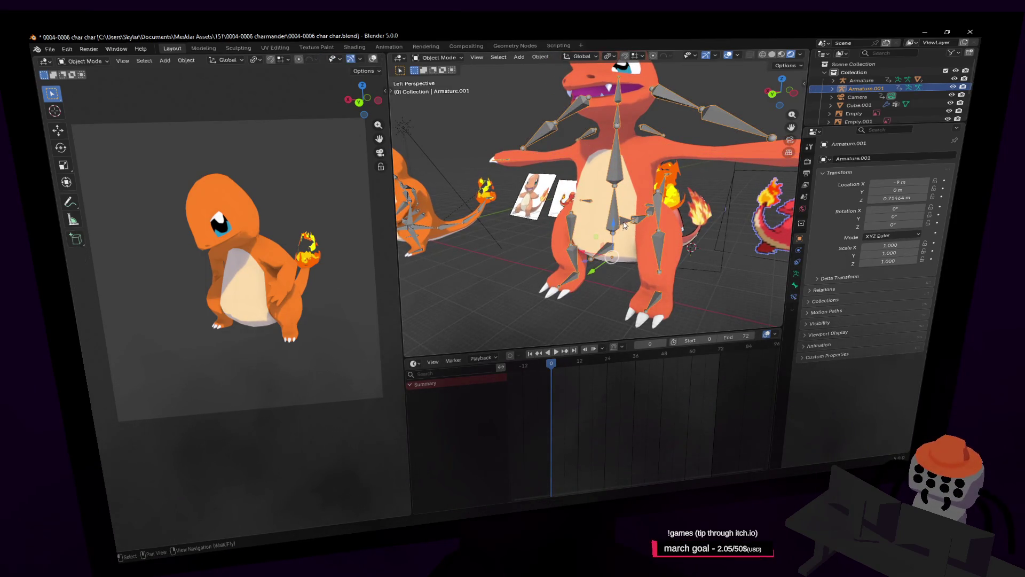
pyautogui.moveTo(623, 224); pyautogui.dragTo(623, 226, button='middle')
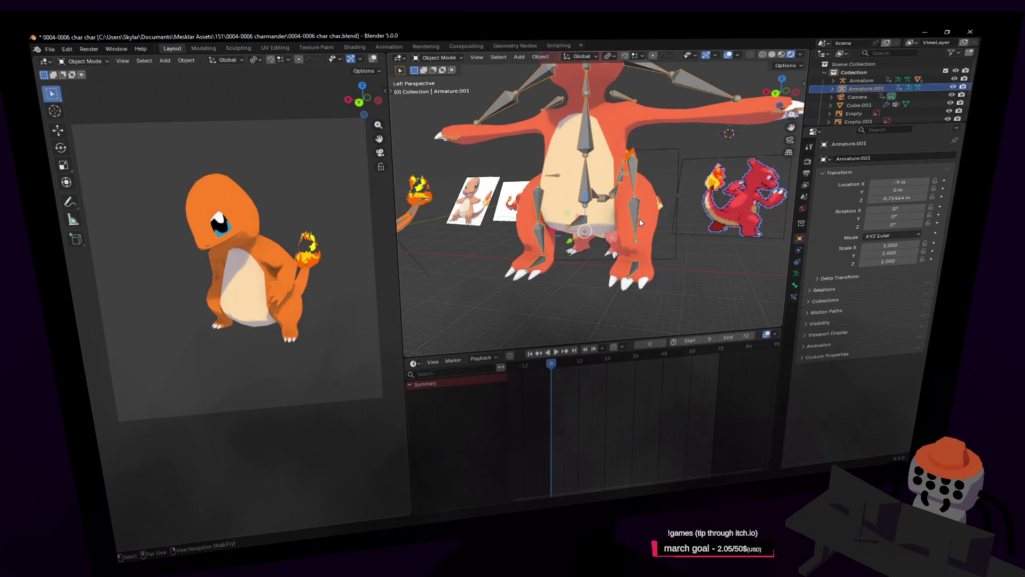
pyautogui.click(439, 57)
pyautogui.click(438, 84)
pyautogui.hotkey('shift', '`')
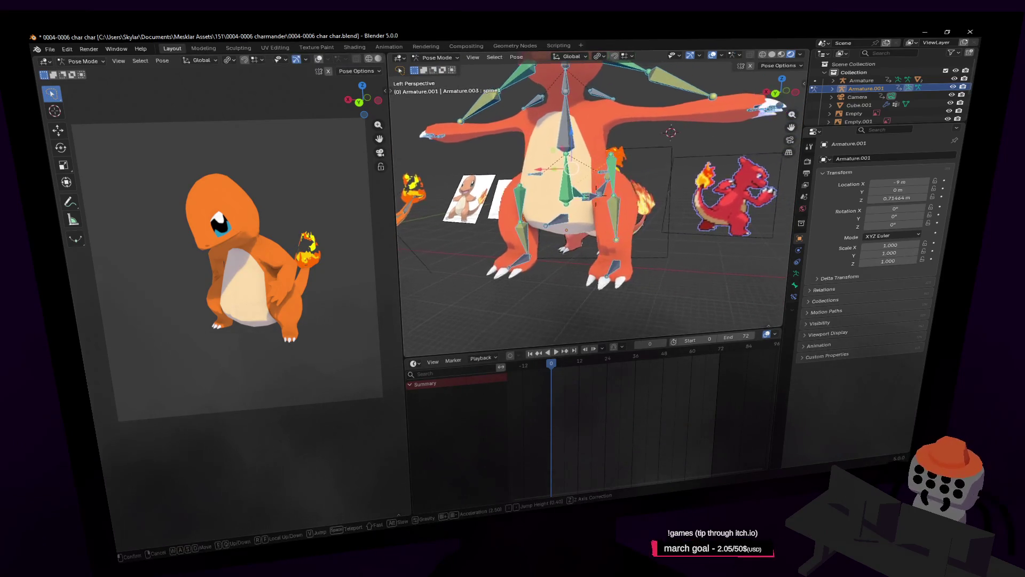
pyautogui.press('w')
pyautogui.click(668, 194)
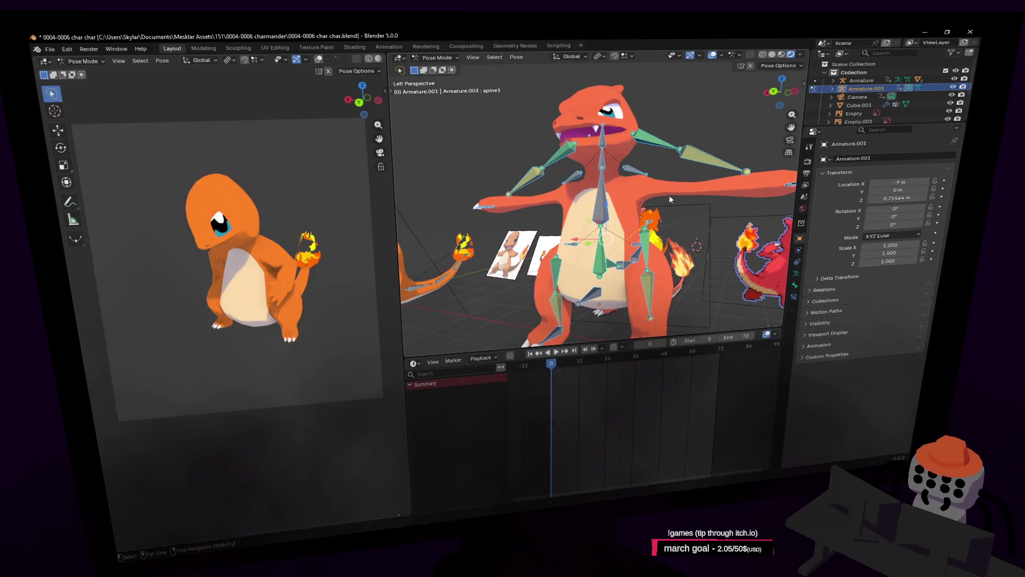
# Step: Select the left shin bone, then all bones, and look over the posed rig
pyautogui.click(647, 274)
pyautogui.moveTo(647, 274); pyautogui.dragTo(655, 268, button='middle')
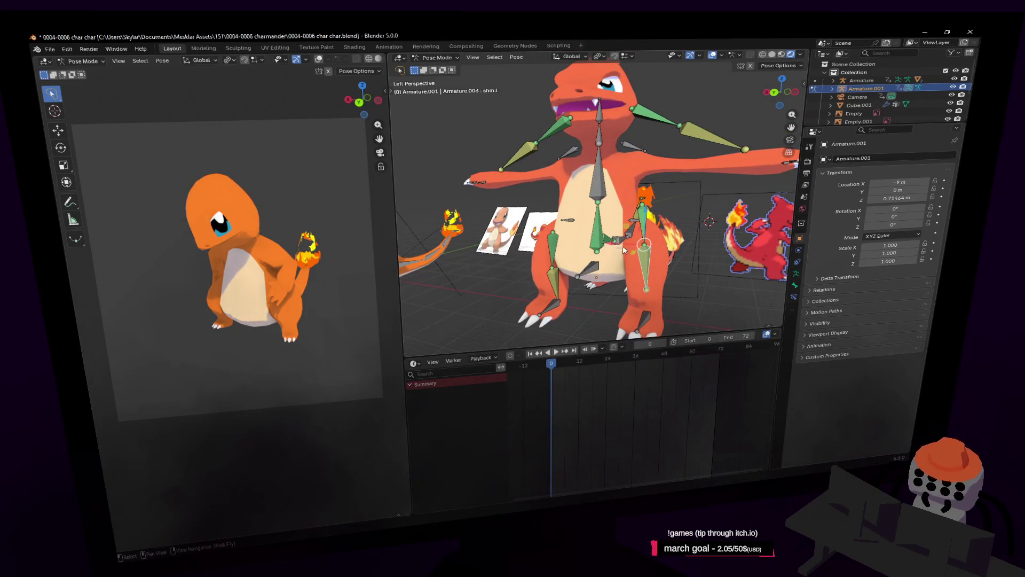
pyautogui.press('a')
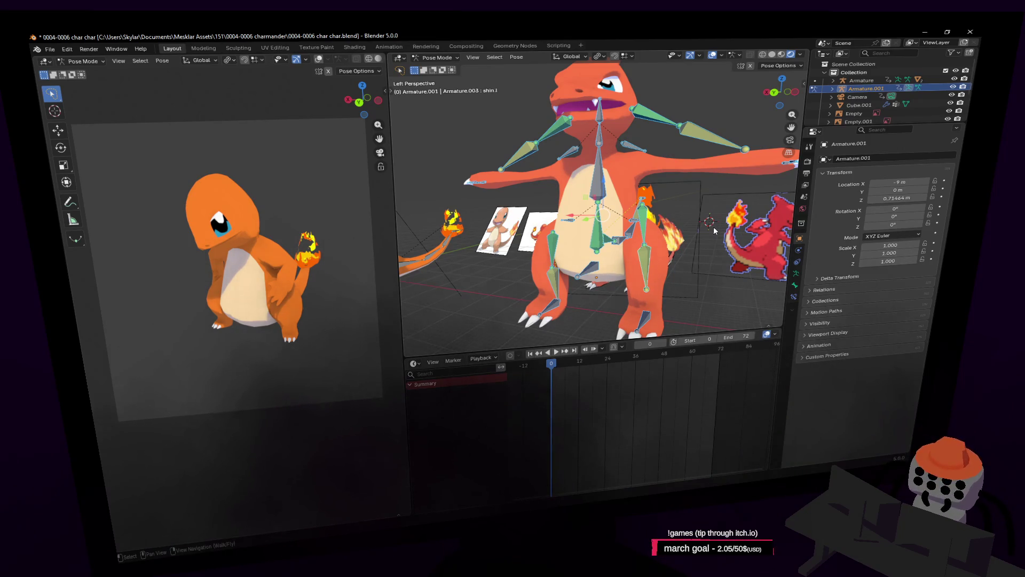
pyautogui.hotkey('shift', '`')
pyautogui.press('w')
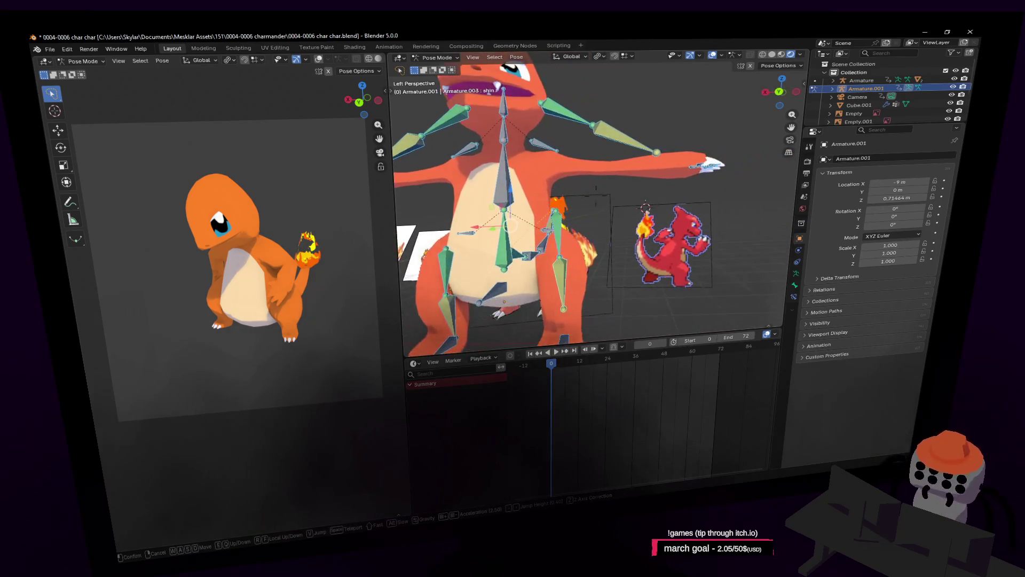
pyautogui.press('a')
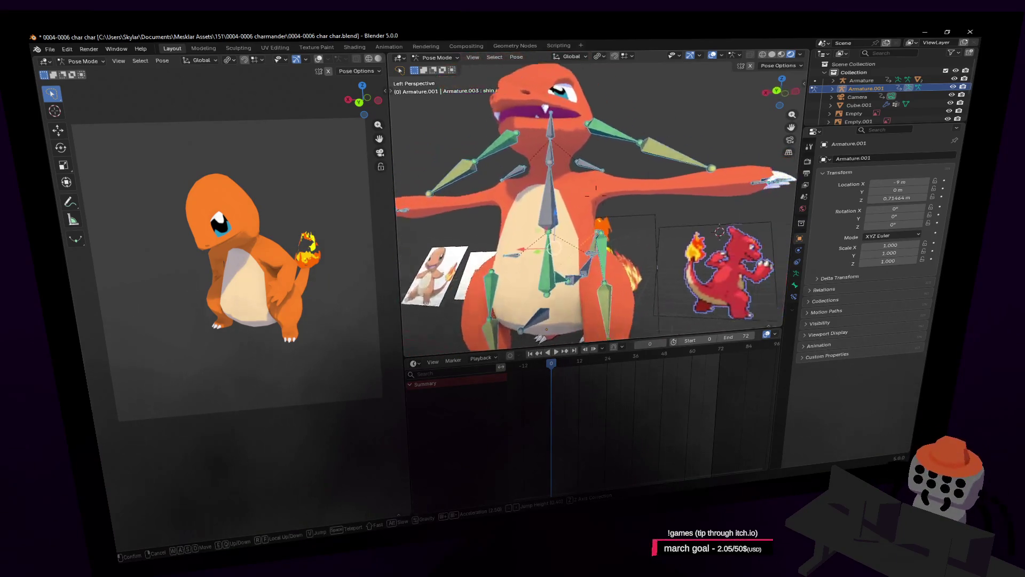
pyautogui.press('s')
pyautogui.click(688, 213)
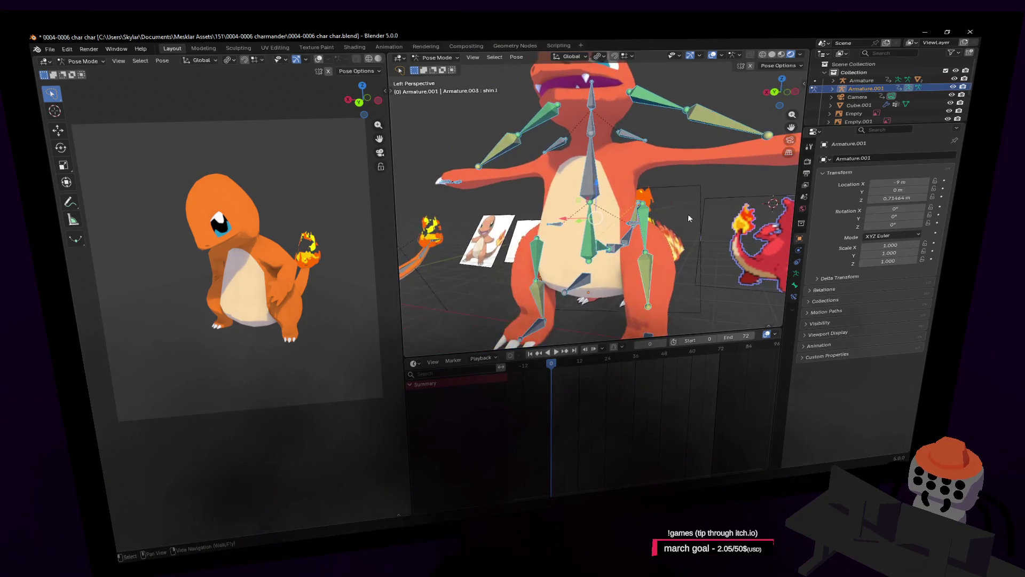
# Step: Show the armature data properties and the bone's IK constraint settings
pyautogui.hotkey('shift', '`')
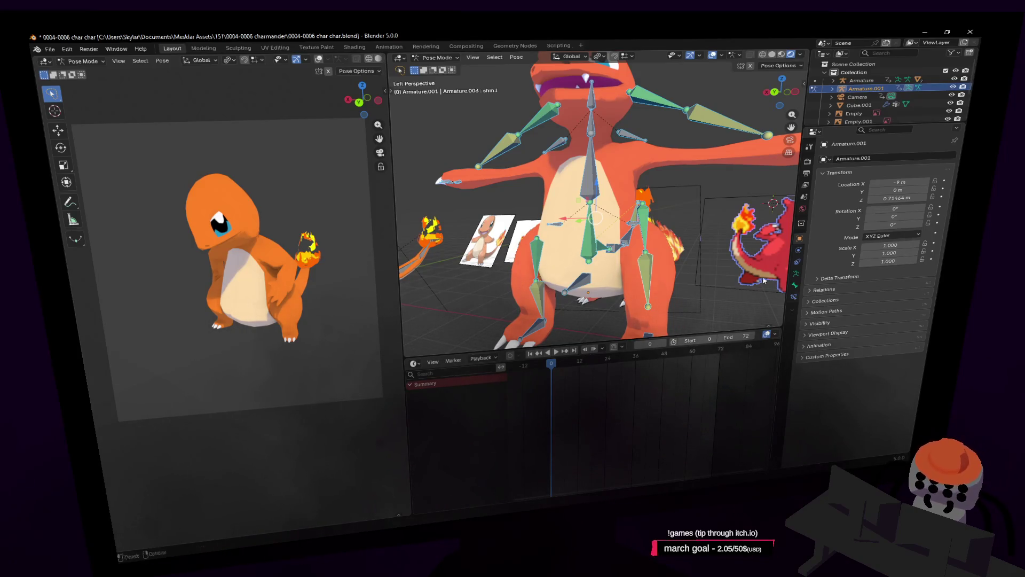
pyautogui.click(795, 288)
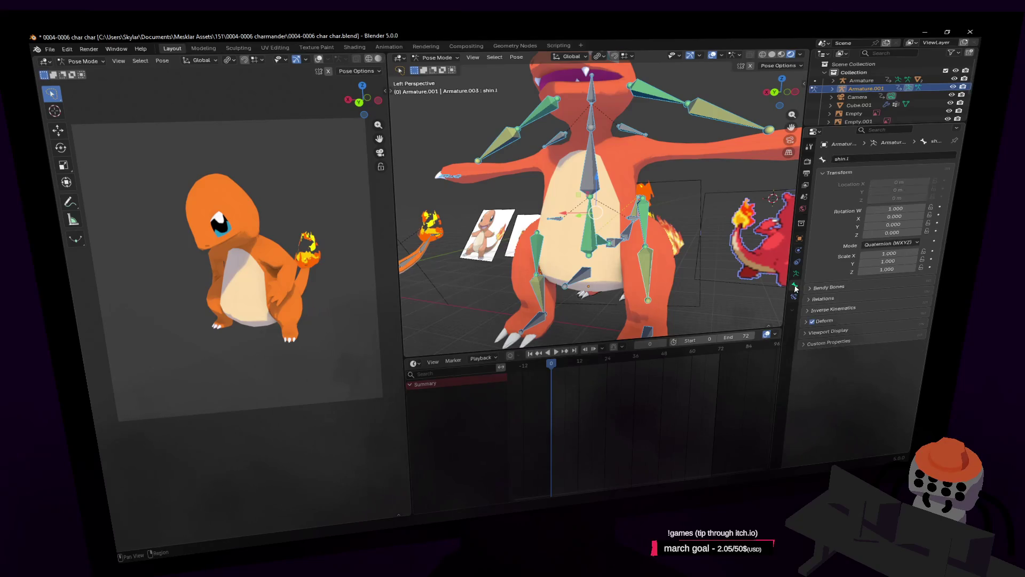
pyautogui.click(796, 272)
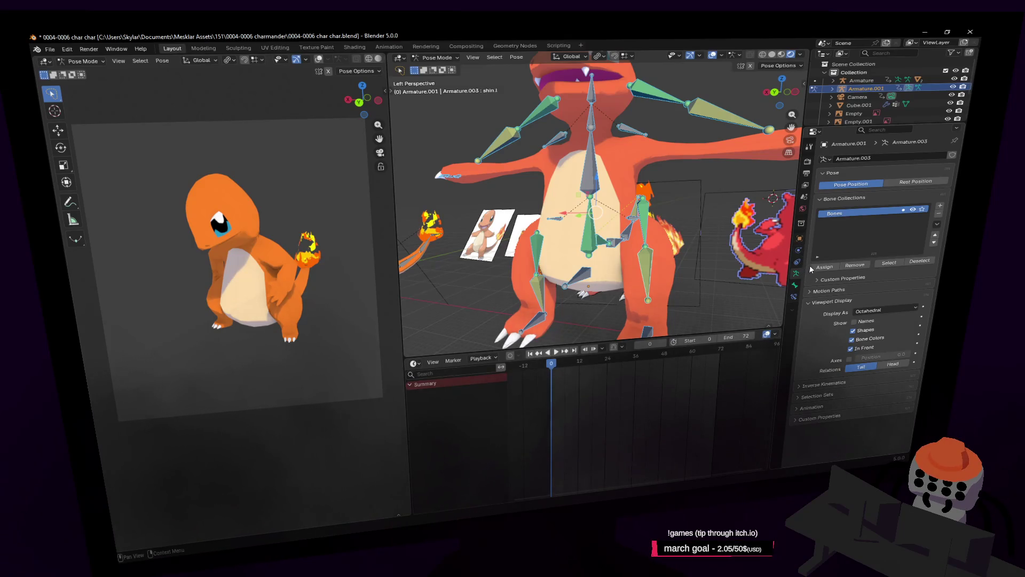
pyautogui.click(794, 296)
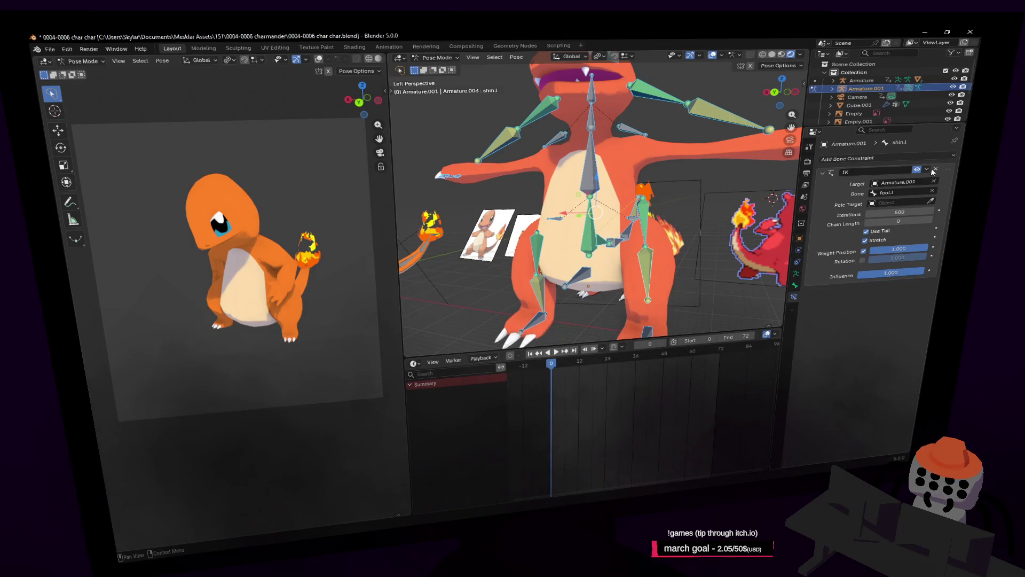
# Step: Set Inverse on the Child Of constraints of the left and right thigh bones
pyautogui.hotkey('shift', '`')
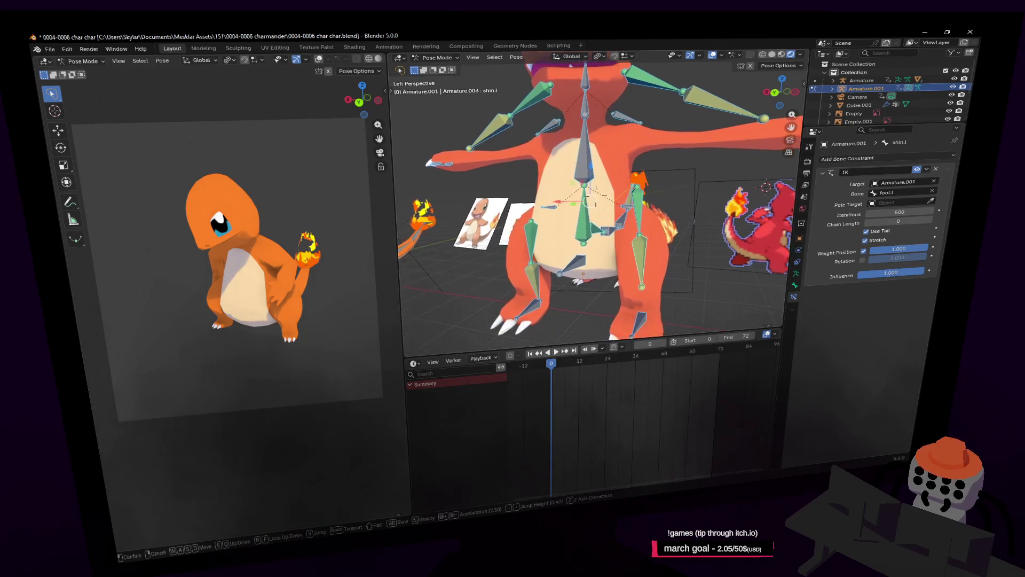
pyautogui.press('w')
pyautogui.click(656, 184)
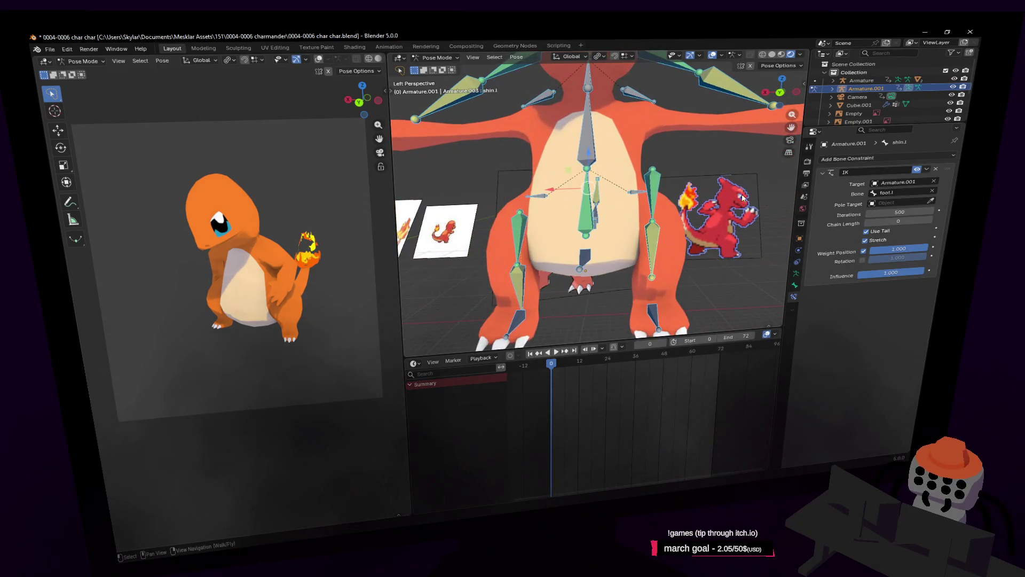
pyautogui.click(655, 183)
pyautogui.click(847, 237)
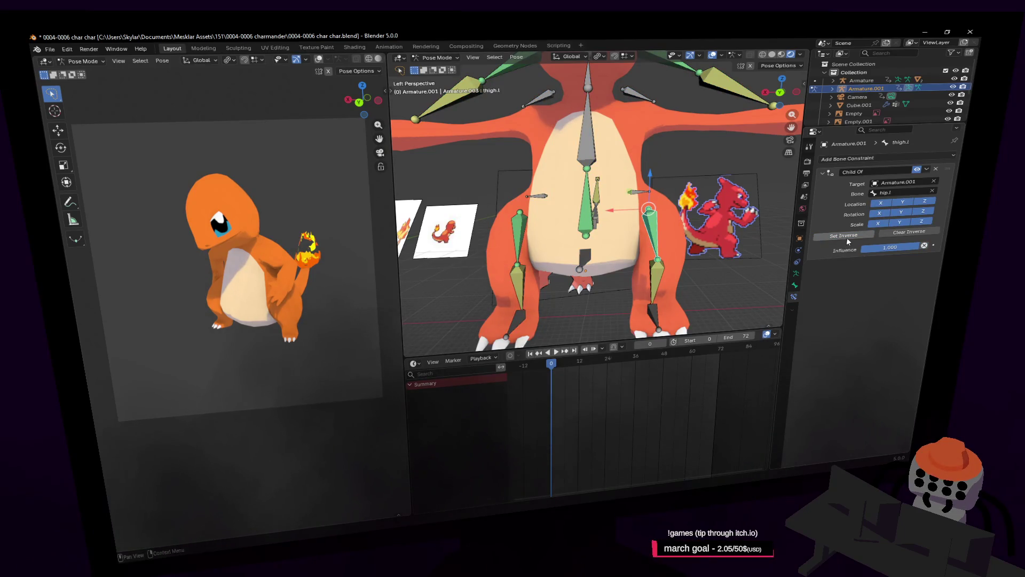
pyautogui.click(518, 235)
pyautogui.click(853, 238)
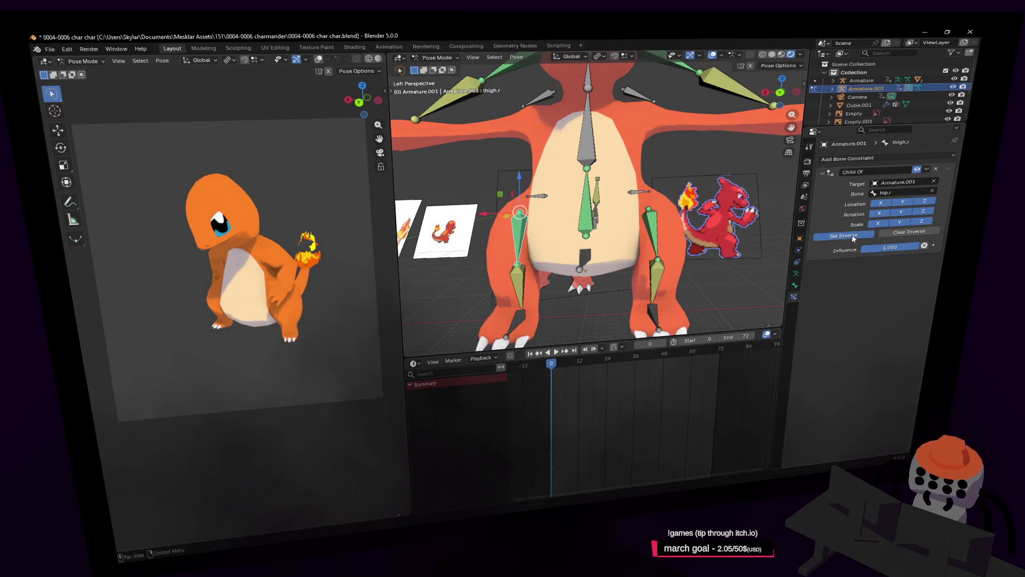
# Step: Set Inverse on the Child Of constraints of the left and right arm bones
pyautogui.click(639, 188)
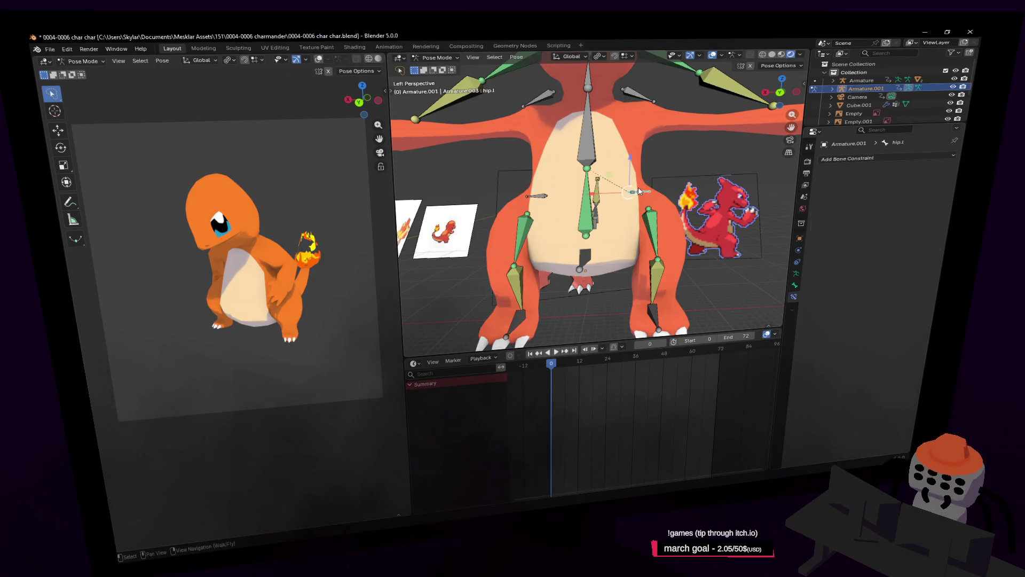
pyautogui.hotkey('shift', '`')
pyautogui.press('w')
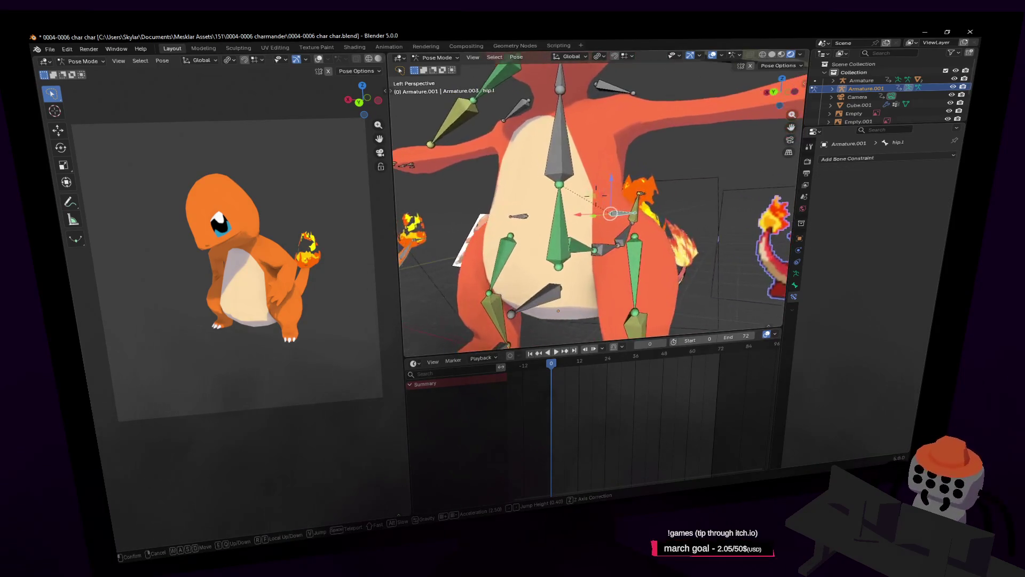
pyautogui.click(682, 261)
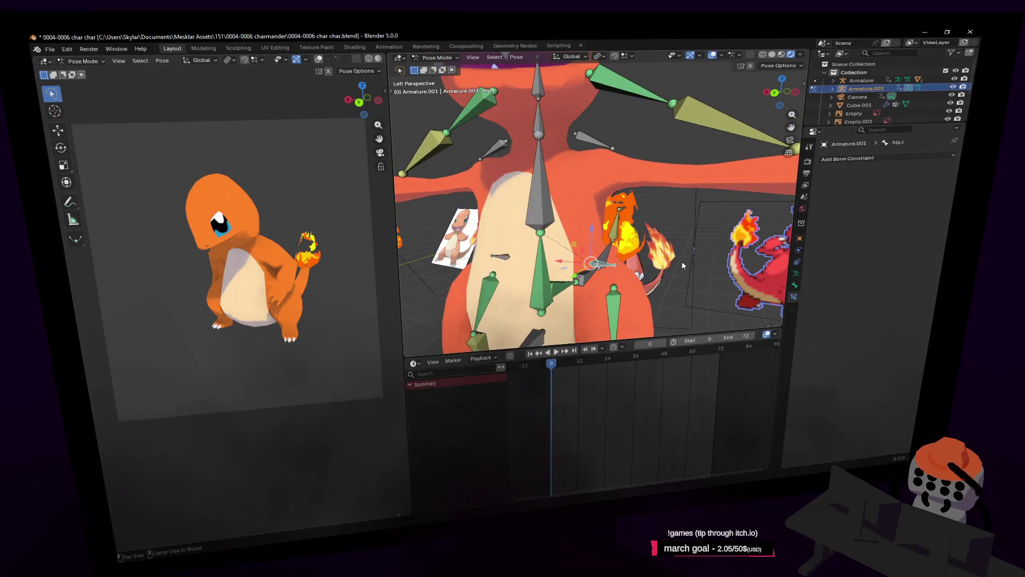
pyautogui.moveTo(680, 260)
pyautogui.mouseDown(button='middle')
pyautogui.moveTo(700, 225)
pyautogui.moveTo(683, 211)
pyautogui.moveTo(507, 160)
pyautogui.mouseUp(button='middle')
pyautogui.click(601, 178)
pyautogui.scroll(-3, 600, 176)
pyautogui.click(844, 235)
pyautogui.click(505, 159)
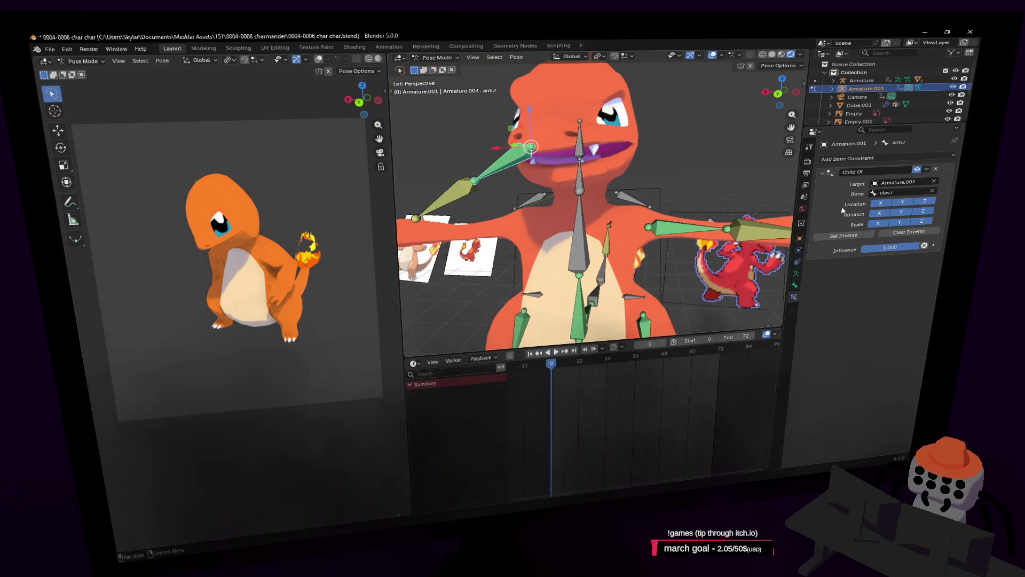
pyautogui.click(857, 237)
# Step: Select the left and right clavicle bones and fly in closer to Charmander
pyautogui.moveTo(718, 229); pyautogui.dragTo(572, 183, button='middle')
pyautogui.click(616, 203)
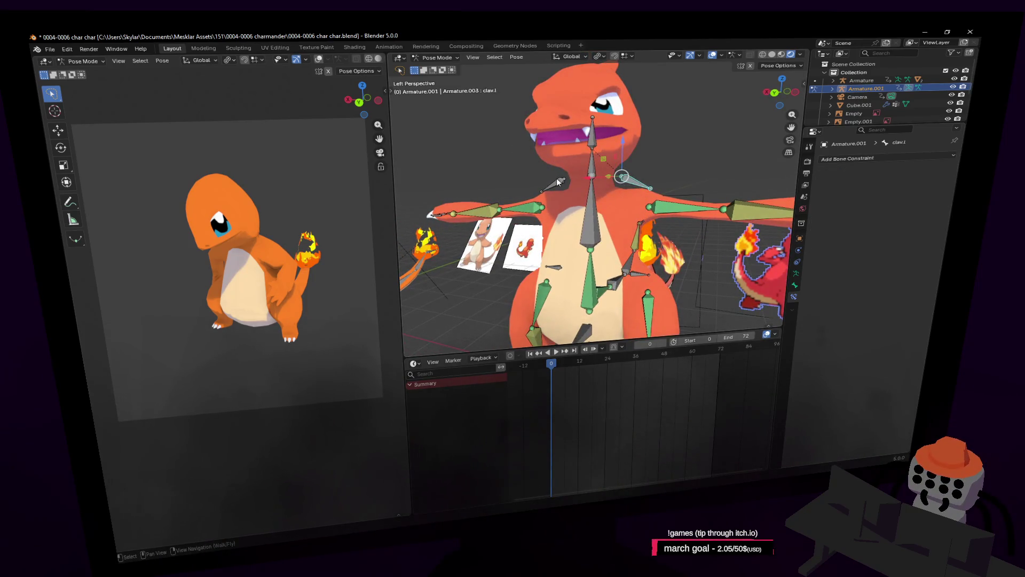
pyautogui.click(638, 183)
pyautogui.moveTo(638, 183); pyautogui.dragTo(663, 159, button='middle')
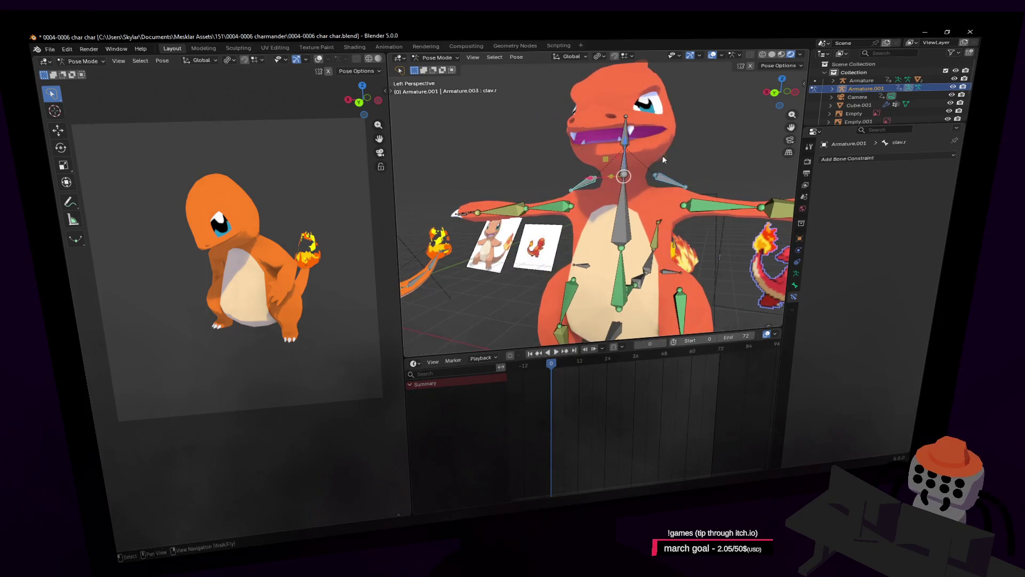
pyautogui.hotkey('shift', '`')
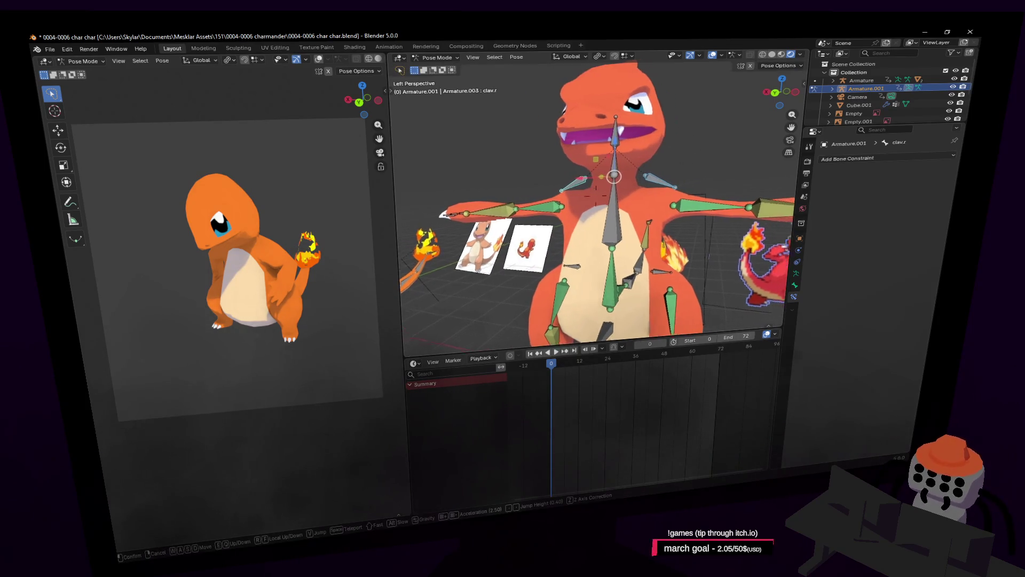
pyautogui.press('w')
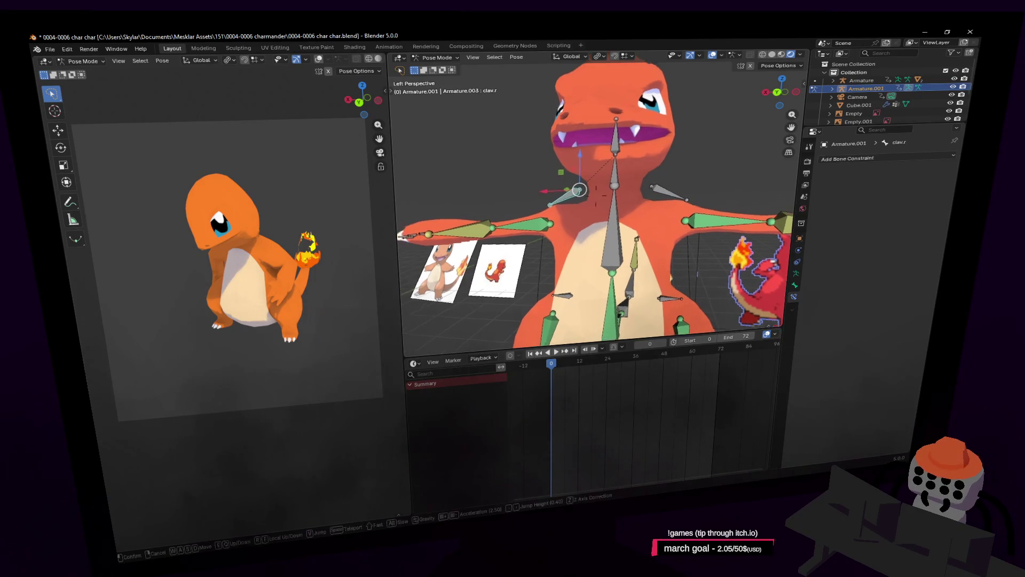
pyautogui.press('d')
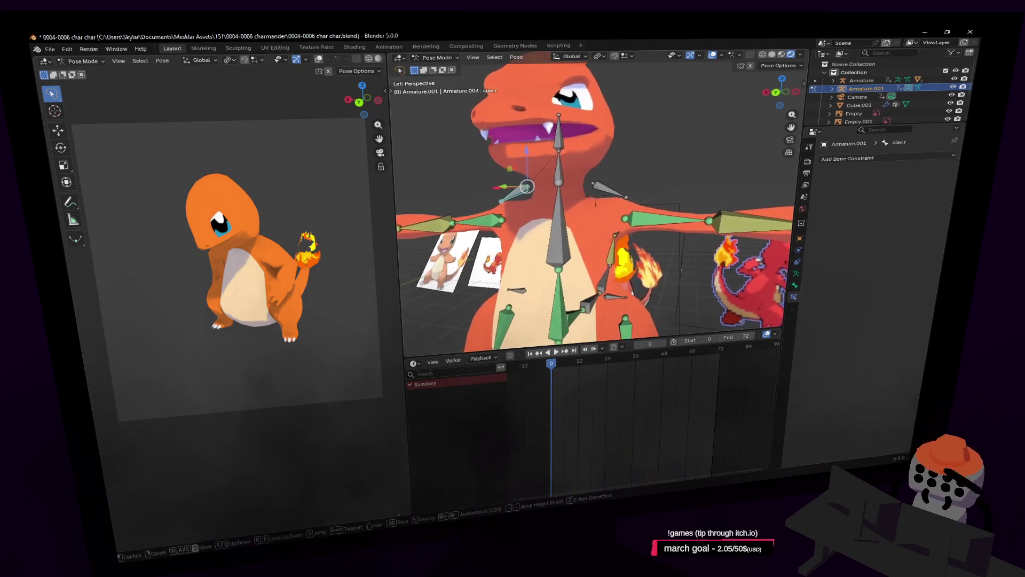
pyautogui.click(731, 185)
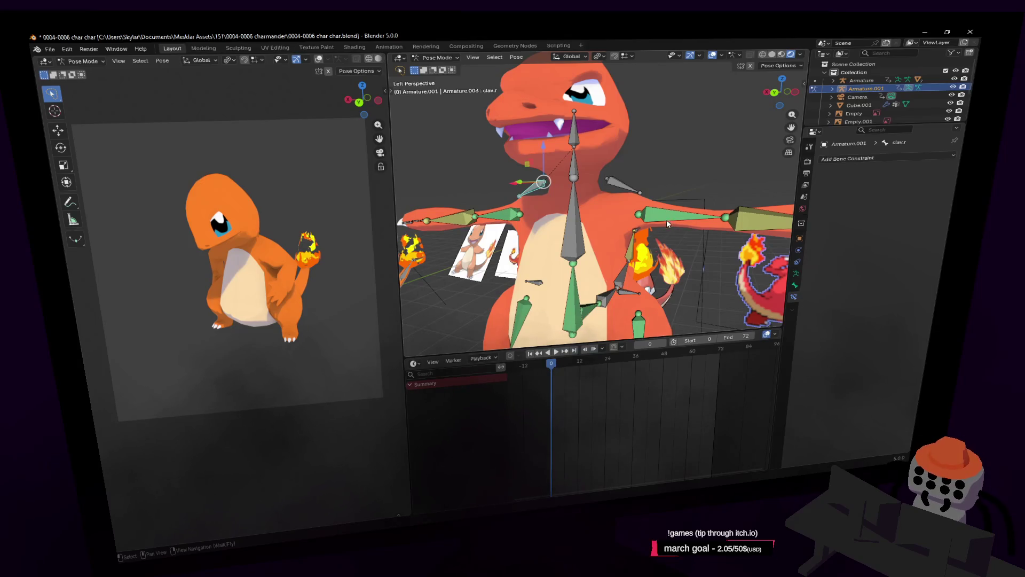
pyautogui.hotkey('shift', '`')
# Step: Toggle Edit Mode and back, then Set Inverse on the spine1 and left arm Child Of constraints
pyautogui.press('s')
pyautogui.click(648, 138)
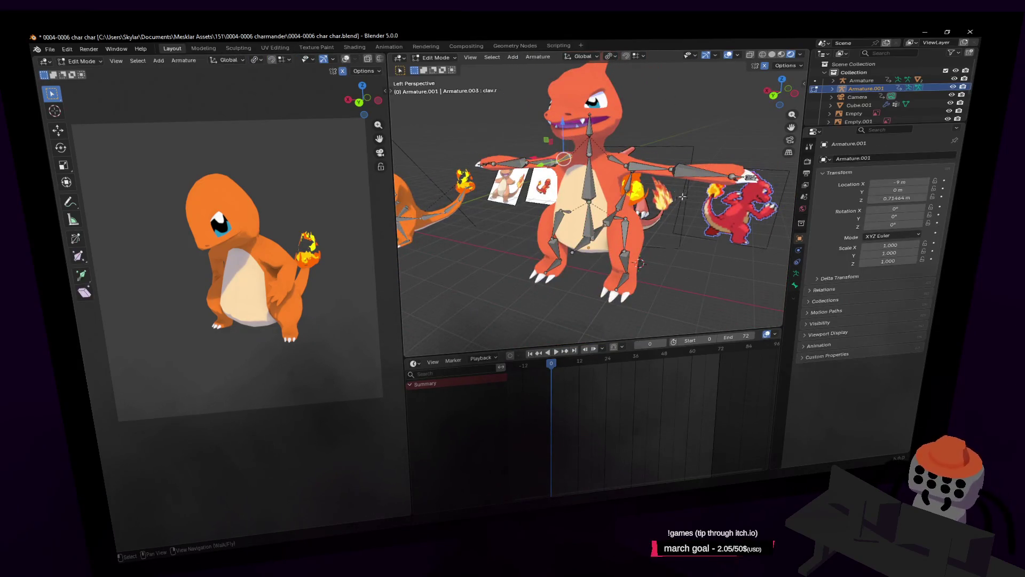
pyautogui.press('Tab')
pyautogui.scroll(3, 648, 154)
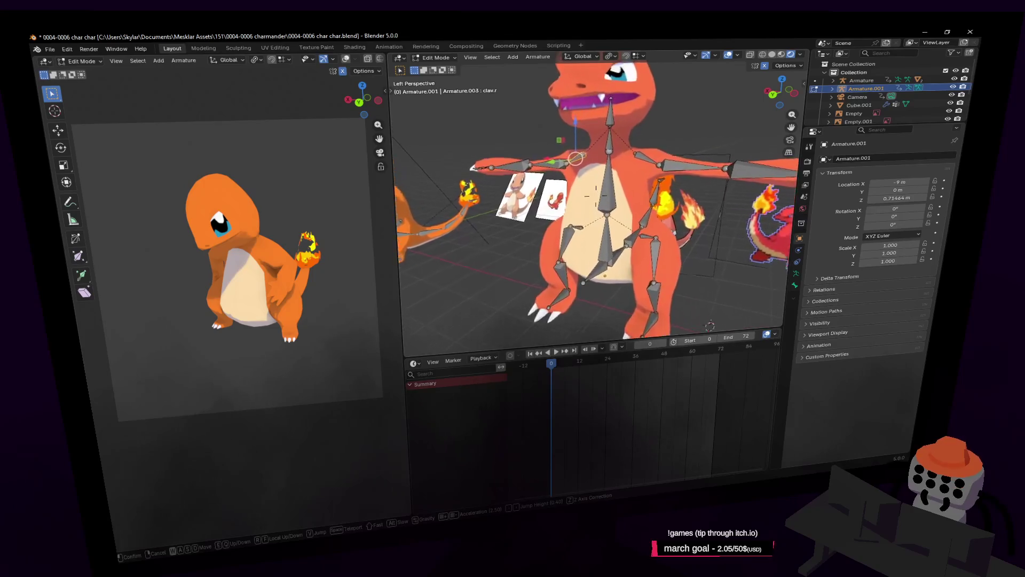
pyautogui.press('Tab')
pyautogui.scroll(2, 610, 264)
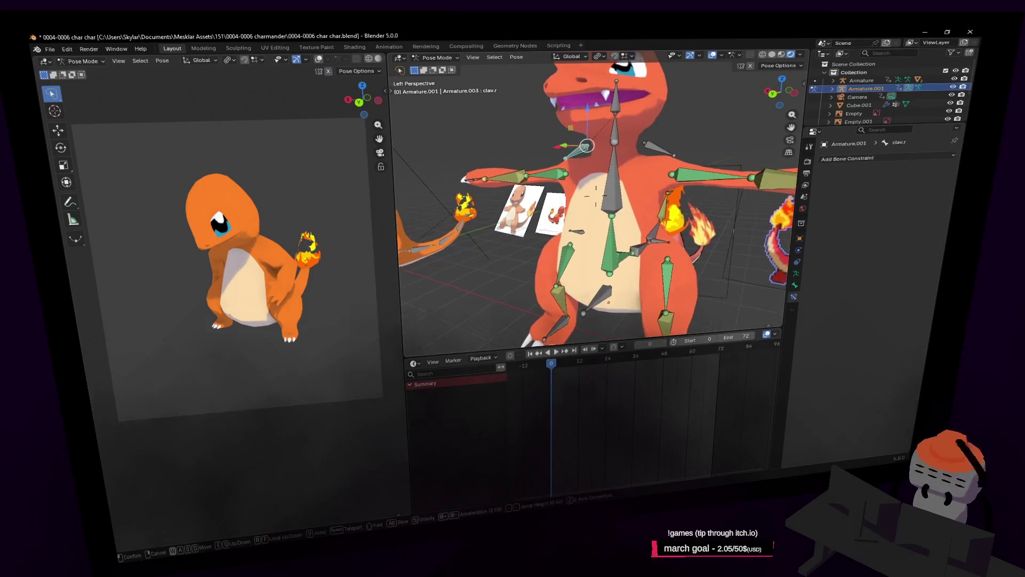
pyautogui.click(611, 263)
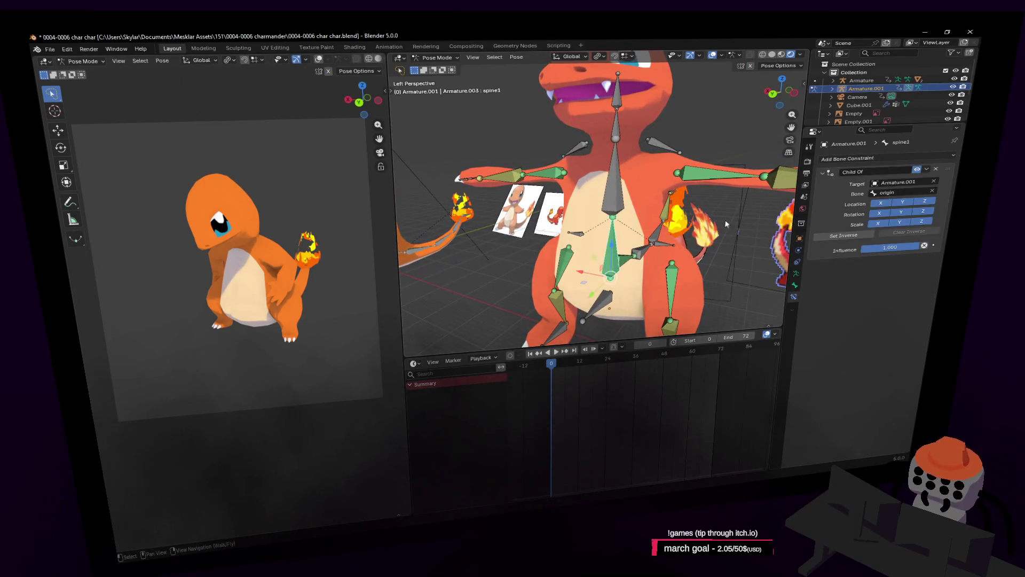
pyautogui.click(843, 236)
pyautogui.click(550, 185)
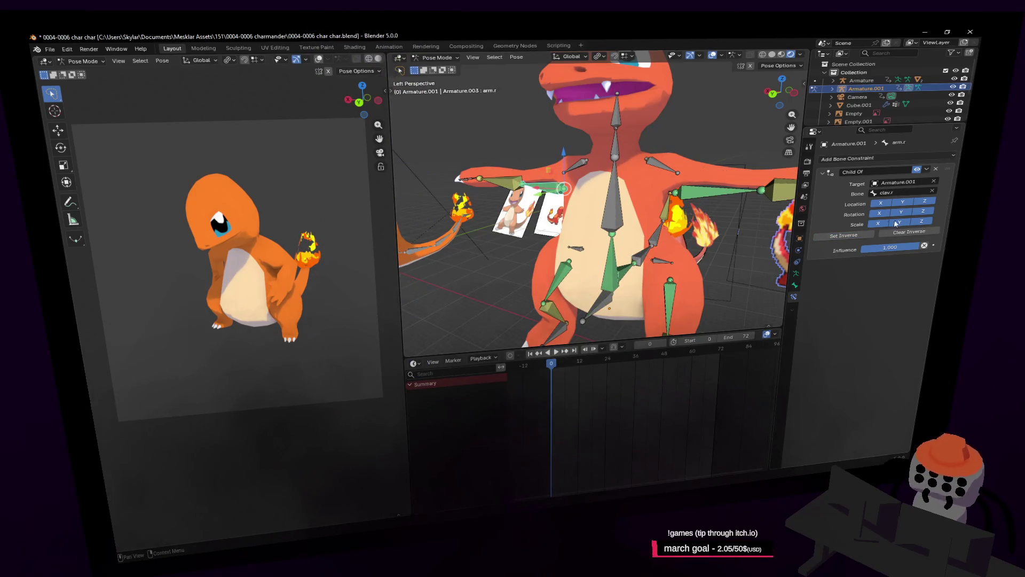
pyautogui.click(705, 190)
pyautogui.click(853, 235)
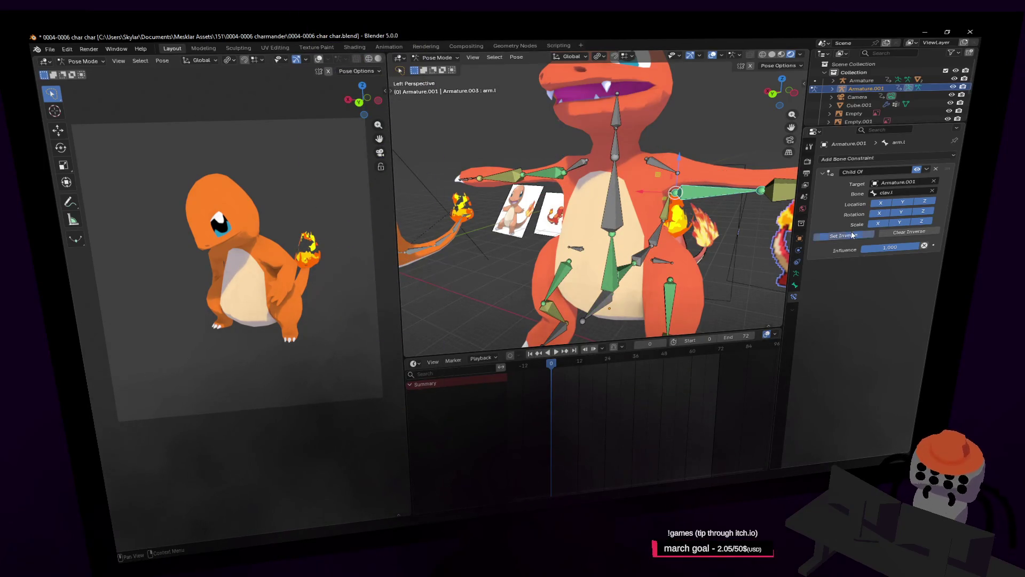
# Step: Inspect the thigh bones, the first tail bone and the tail04.001 bone
pyautogui.click(671, 283)
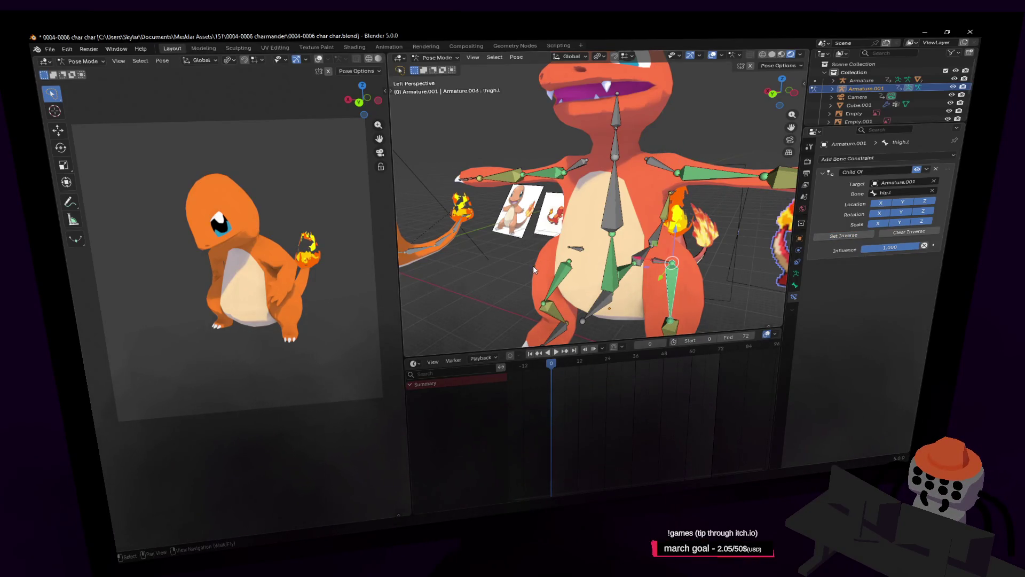
pyautogui.click(569, 277)
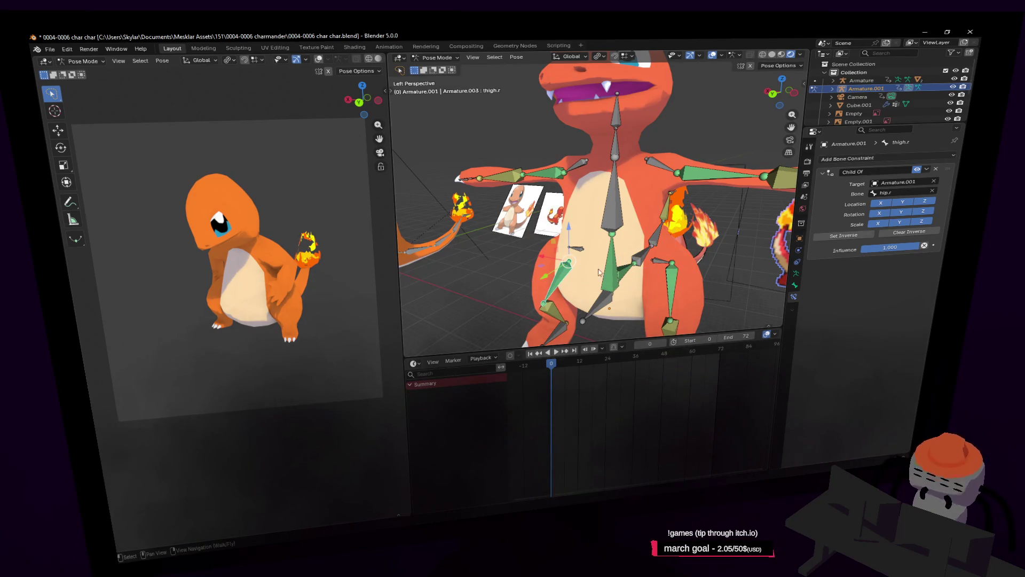
pyautogui.hotkey('shift', '`')
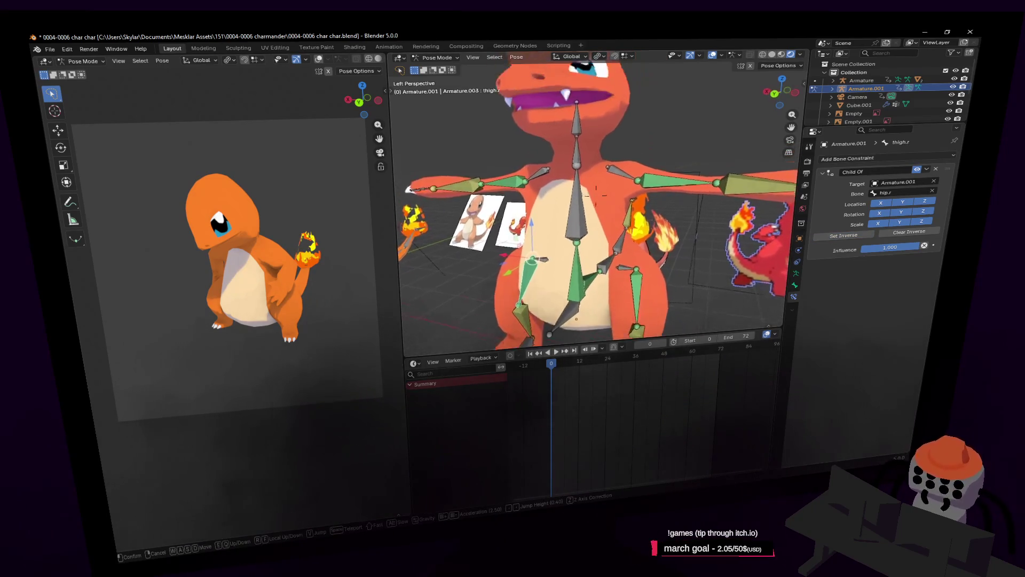
pyautogui.click(574, 276)
pyautogui.click(542, 264)
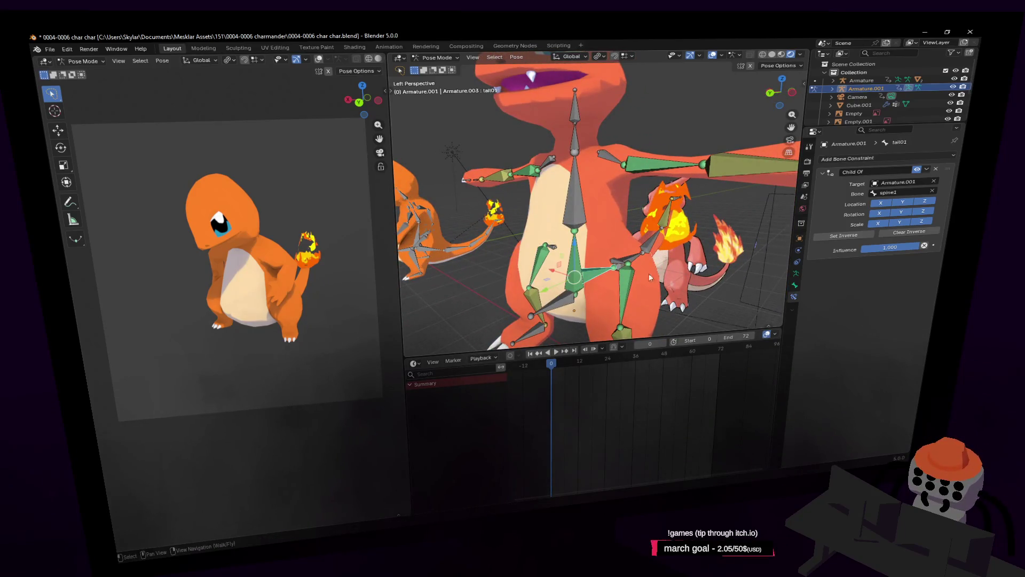
pyautogui.hotkey('shift', '`')
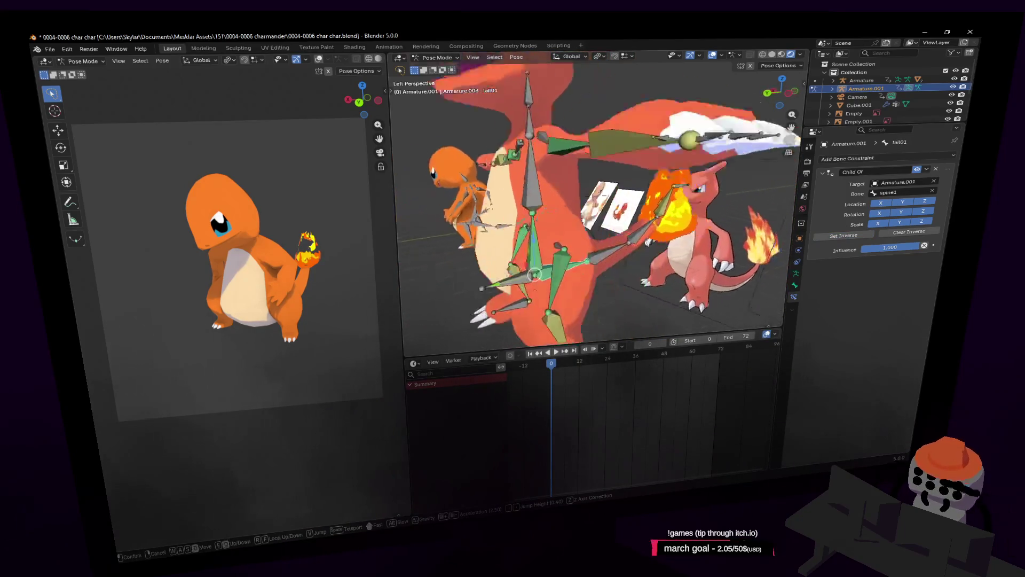
pyautogui.press('s')
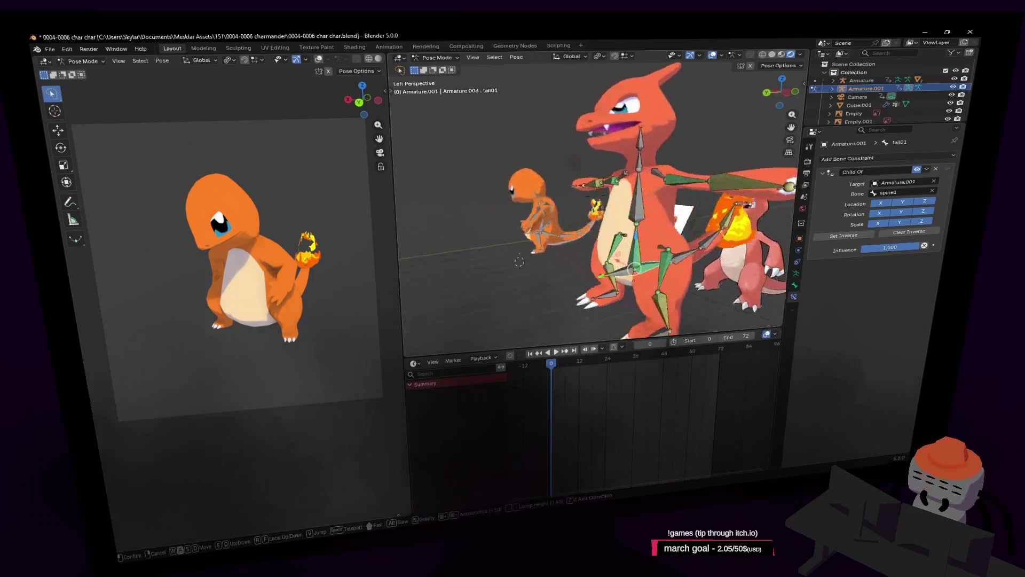
pyautogui.click(614, 223)
pyautogui.click(614, 226)
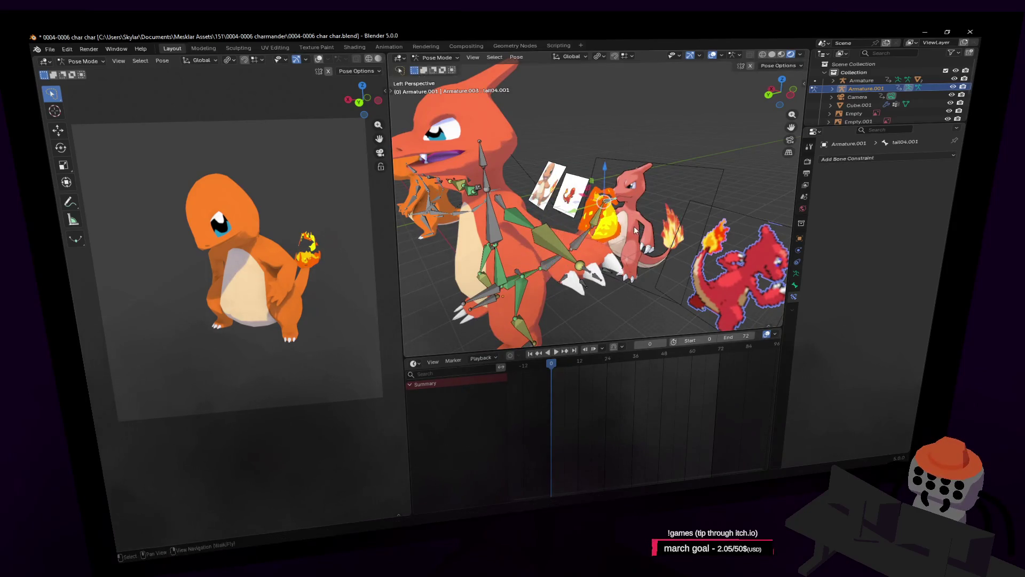
# Step: Check the left foot bone from the side, then enter Edit Mode in front view
pyautogui.hotkey('shift', '`')
pyautogui.click(596, 283)
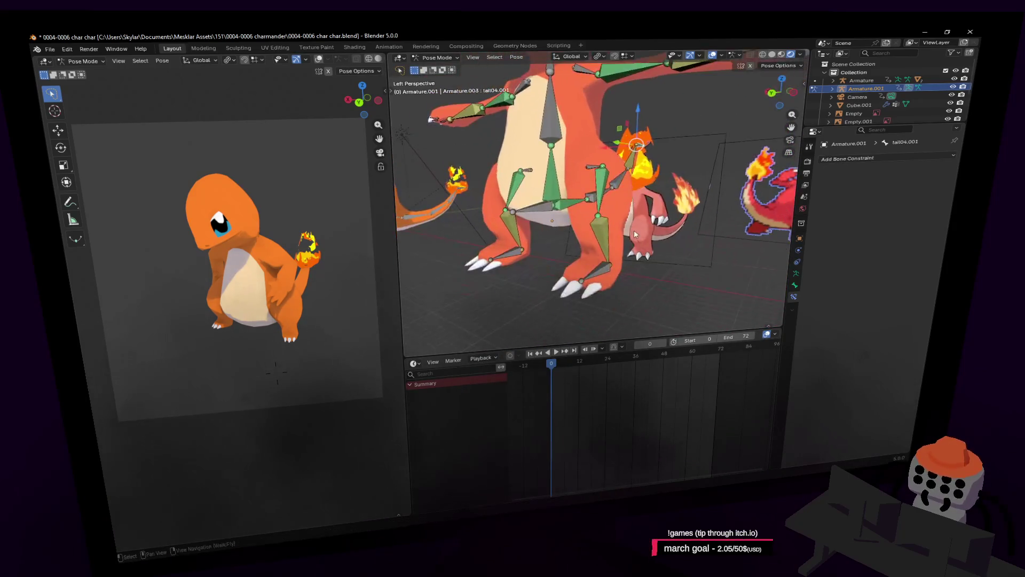
pyautogui.click(596, 283)
pyautogui.hotkey('shift', '`')
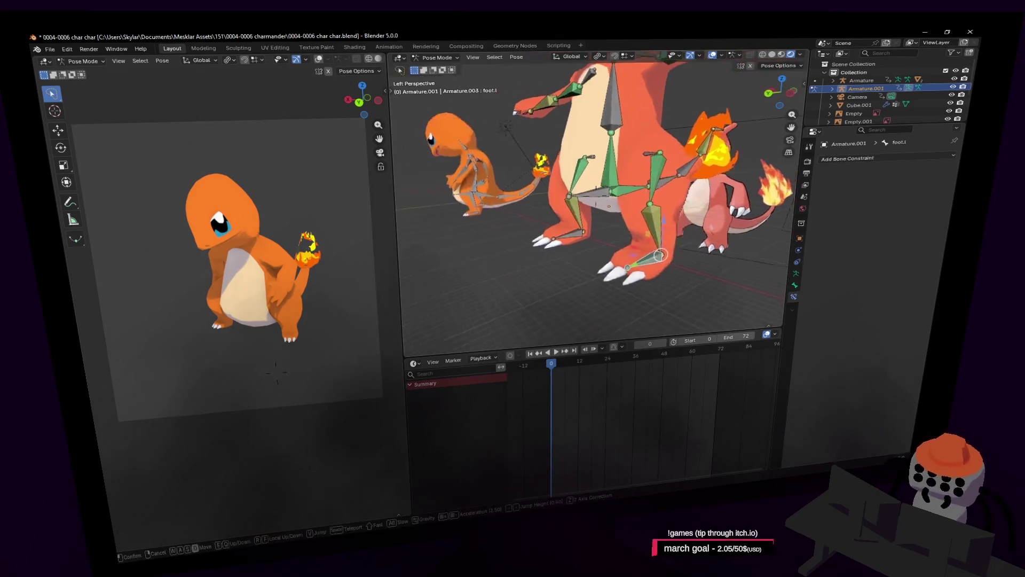
pyautogui.click(671, 225)
pyautogui.hotkey('shift', '`')
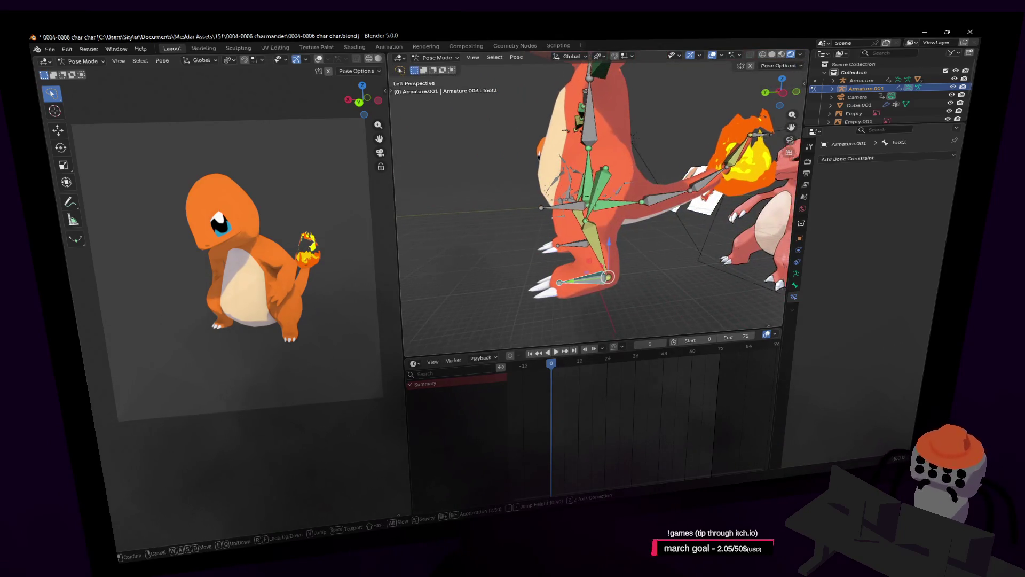
pyautogui.click(596, 188)
pyautogui.press('Tab')
pyautogui.press('KP_1')
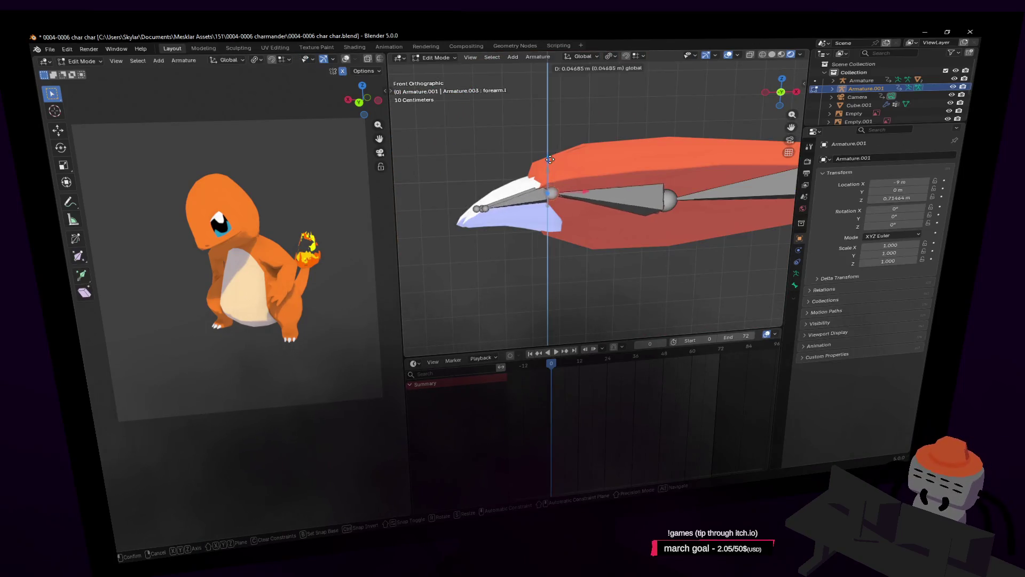
# Step: Lower the left forearm's finger joint along Z and select forearm.L004 for a side view
pyautogui.press('g')
pyautogui.press('z')
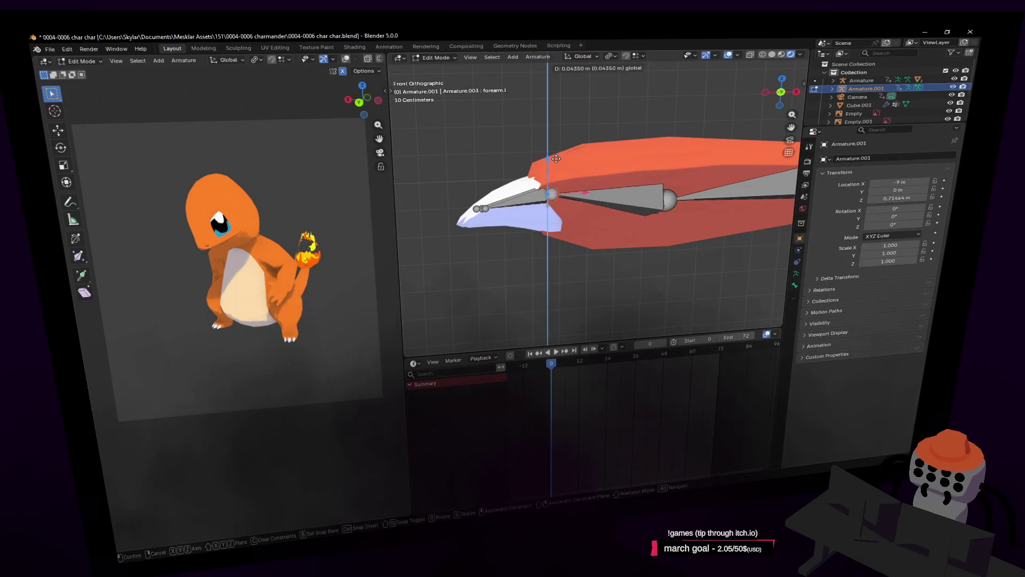
pyautogui.click(565, 161)
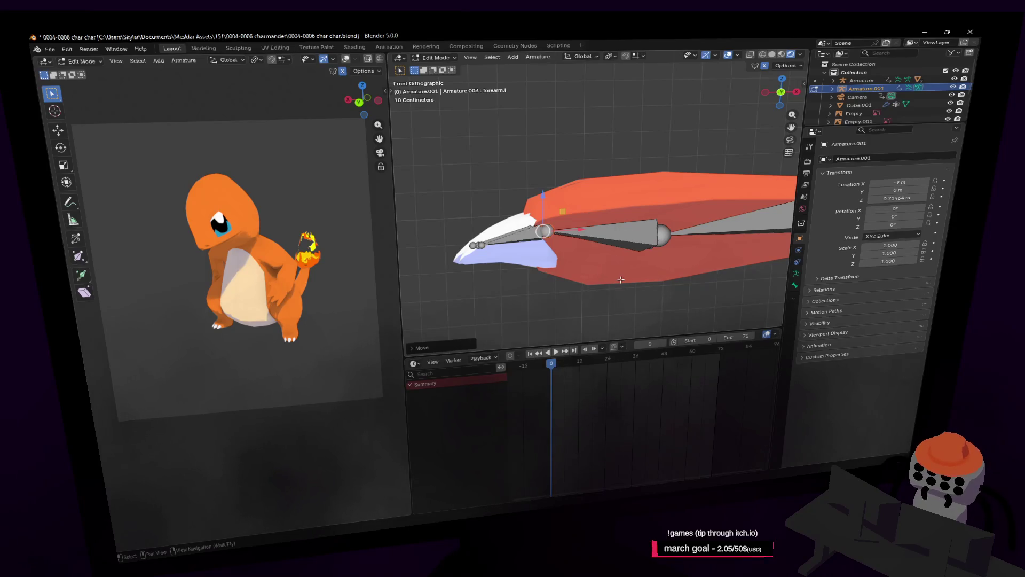
pyautogui.keyDown('ctrl'); pyautogui.scroll(2, 521, 250); pyautogui.keyUp('ctrl')
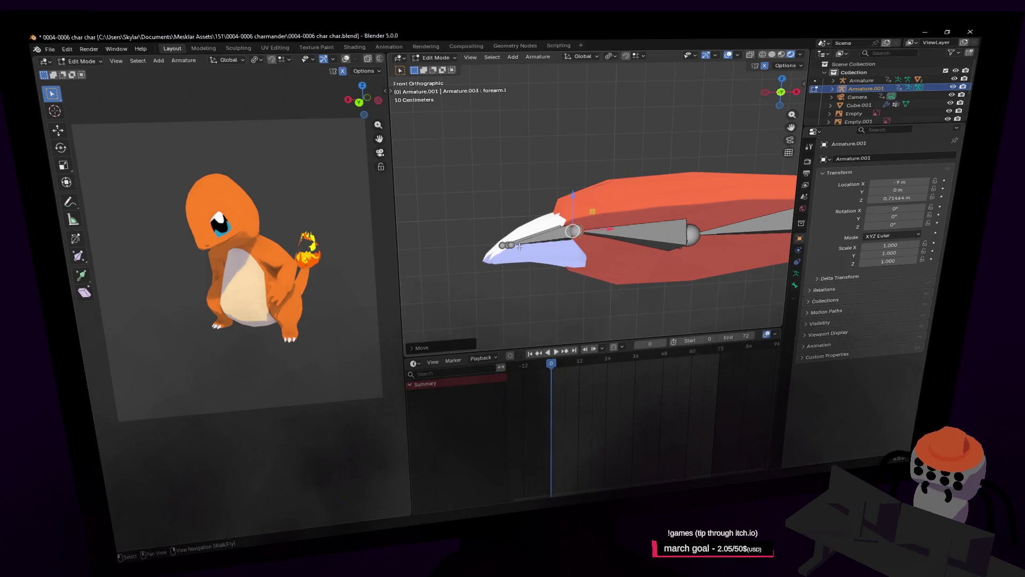
pyautogui.hotkey('shift', '`')
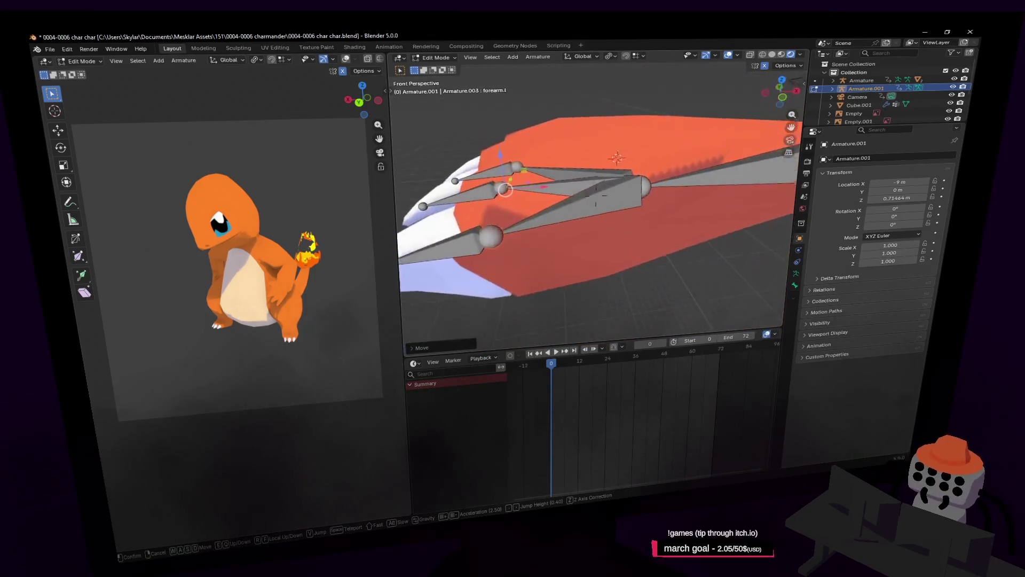
pyautogui.click(539, 248)
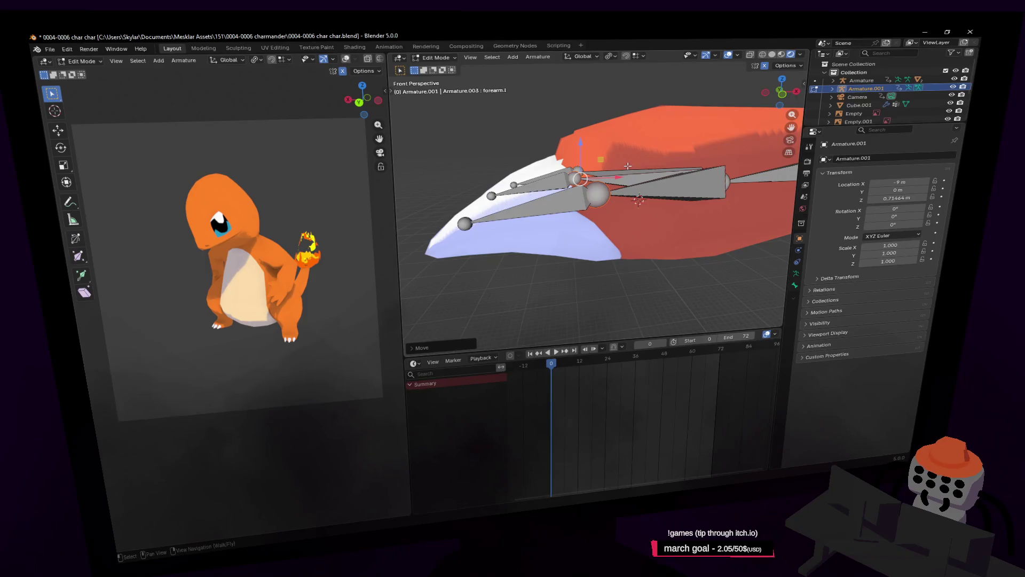
pyautogui.hotkey('shift', '`')
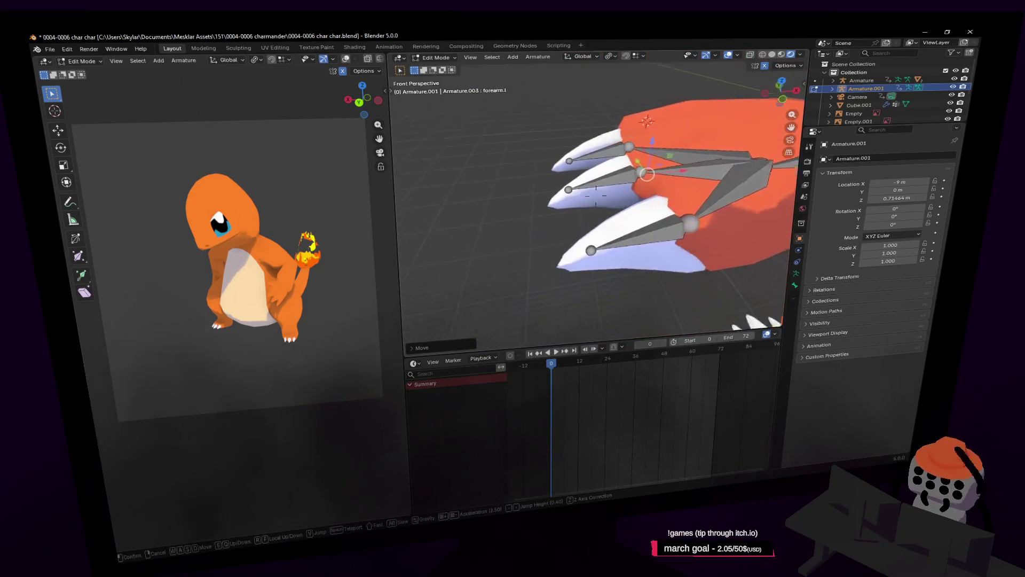
pyautogui.click(595, 191)
pyautogui.click(590, 178)
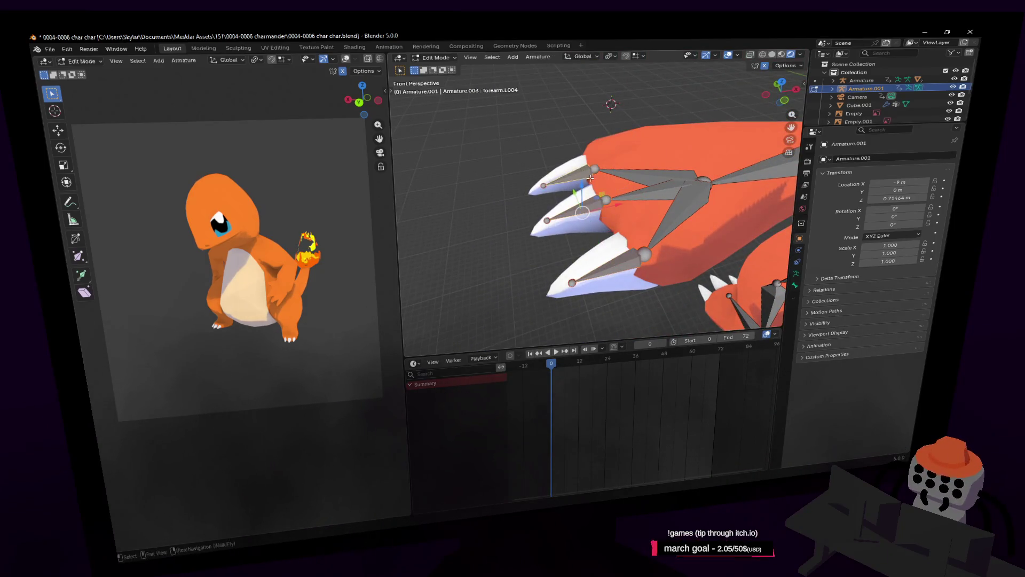
pyautogui.hotkey('shift', '`')
pyautogui.click(594, 182)
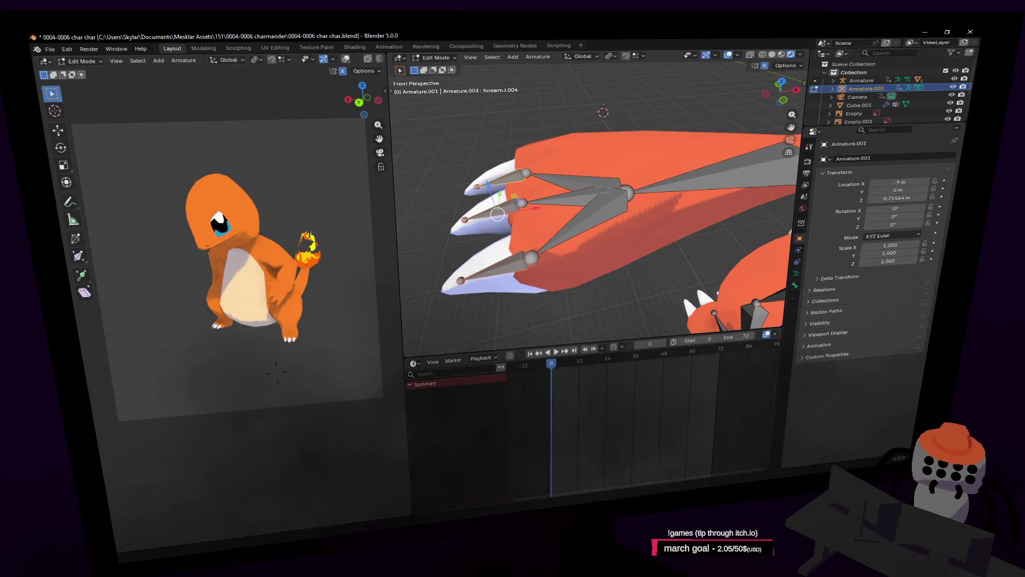
# Step: Fly around the claw to view it together with the arm and body
pyautogui.hotkey('shift', '`')
pyautogui.press('s')
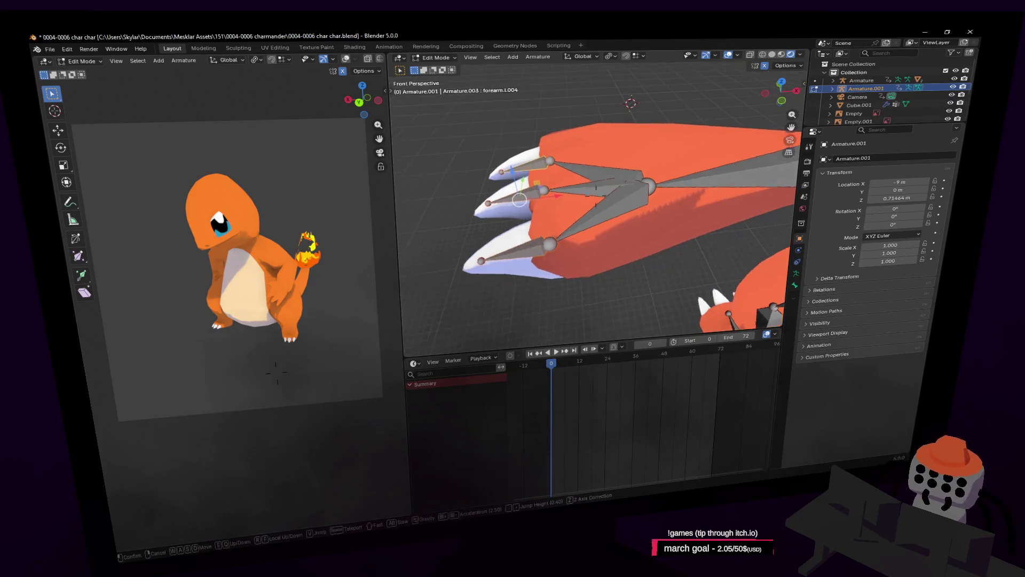
pyautogui.press('a')
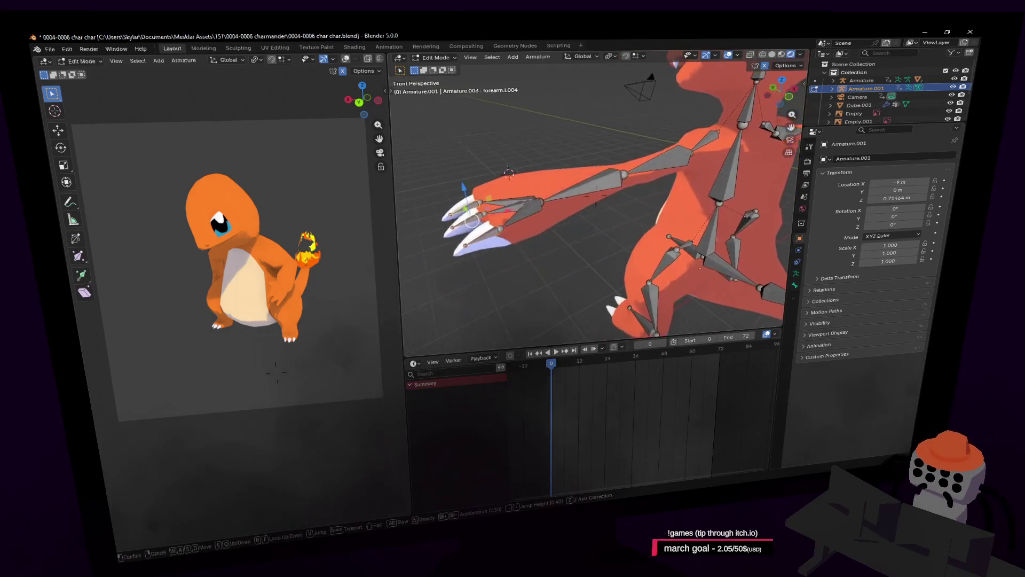
pyautogui.press('w')
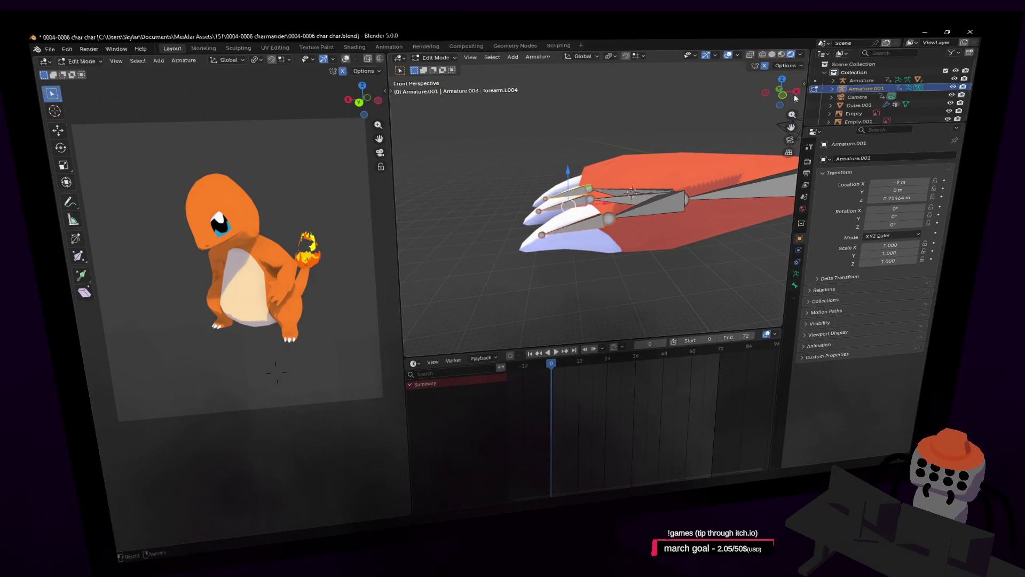
pyautogui.press('q')
pyautogui.press('d')
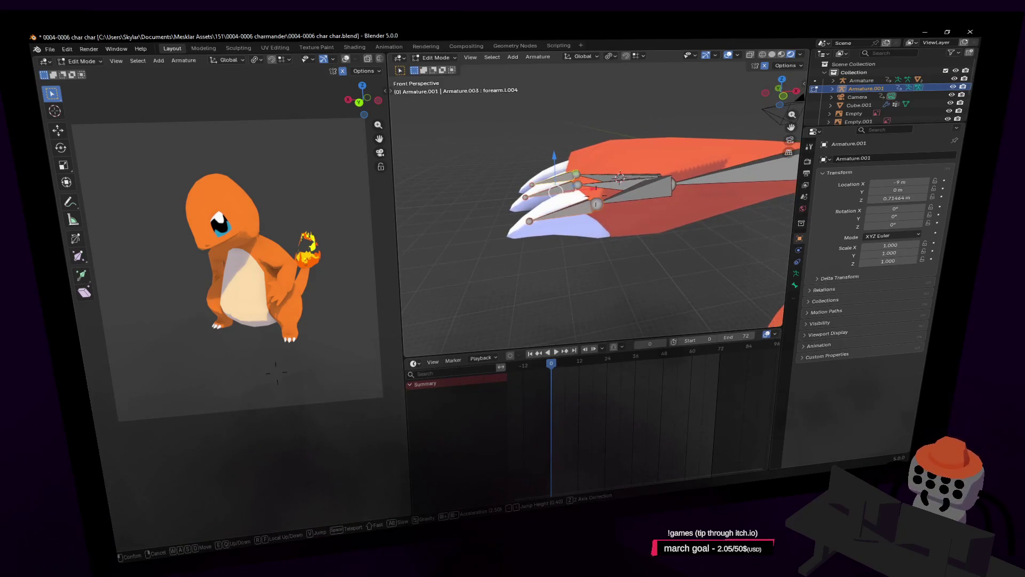
pyautogui.press('s')
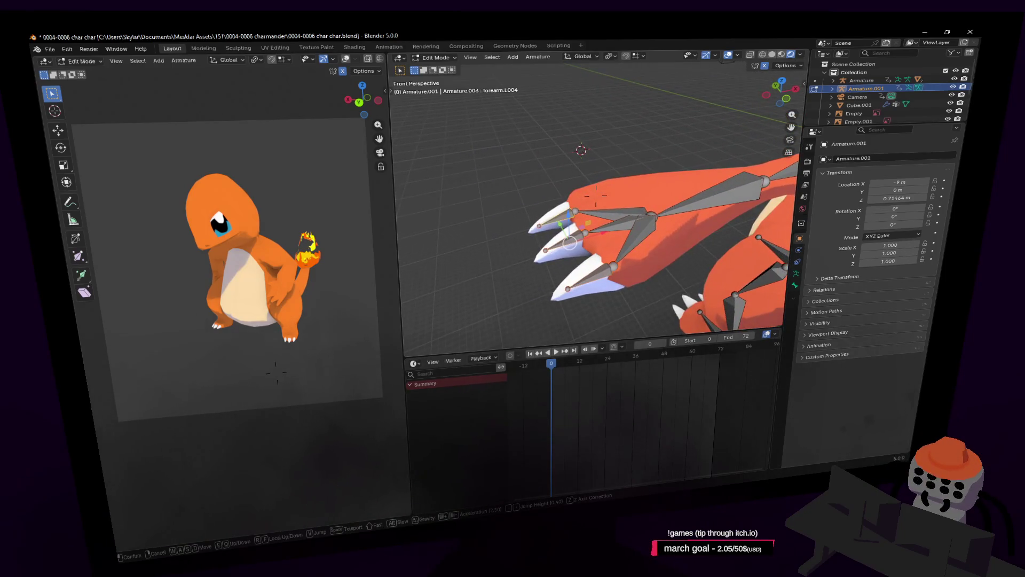
pyautogui.click(606, 180)
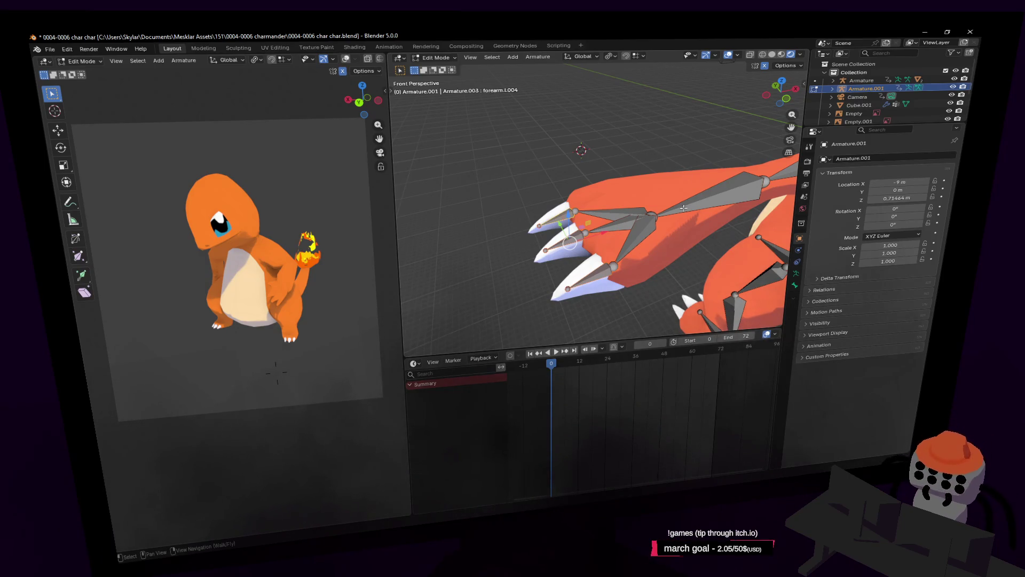
# Step: Check the arm bones from above and from behind, then fly close to the hand
pyautogui.hotkey('shift', '`')
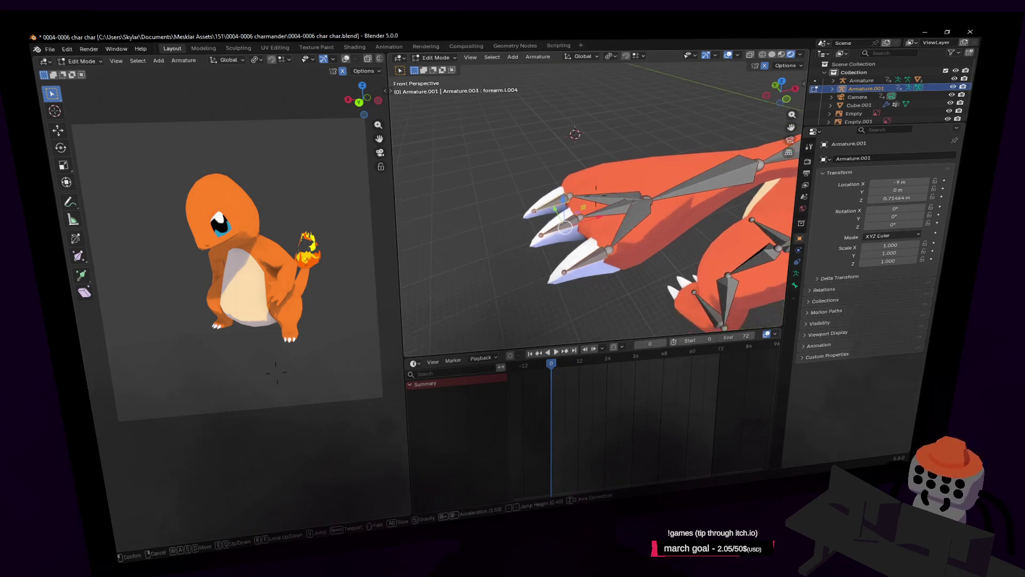
pyautogui.press('e')
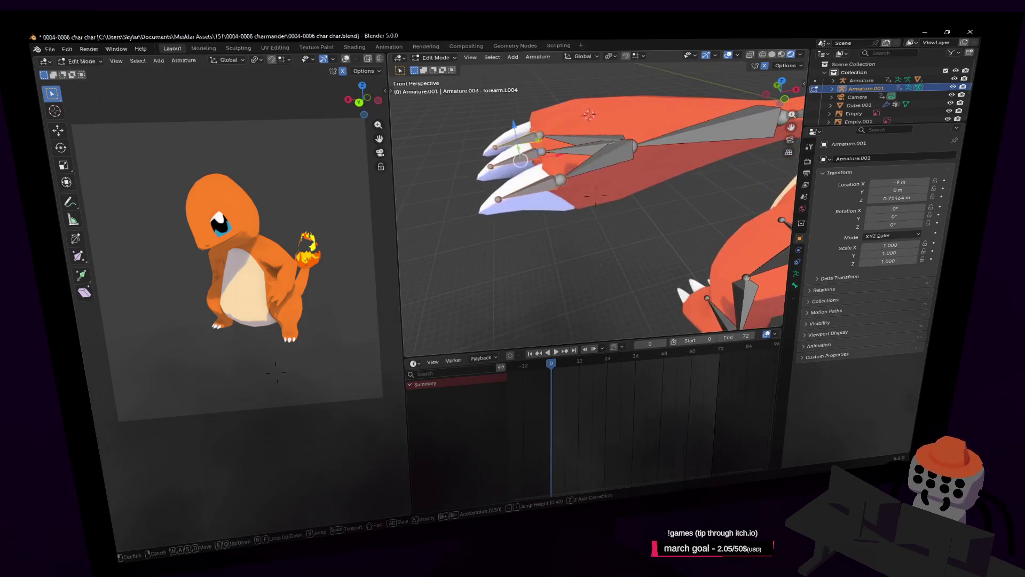
pyautogui.click(595, 194)
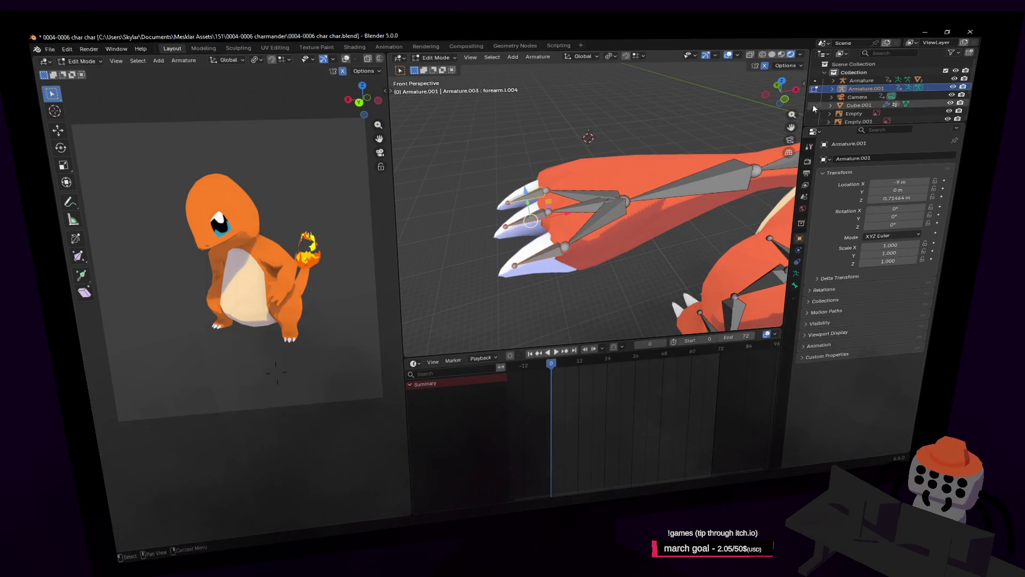
pyautogui.click(773, 84)
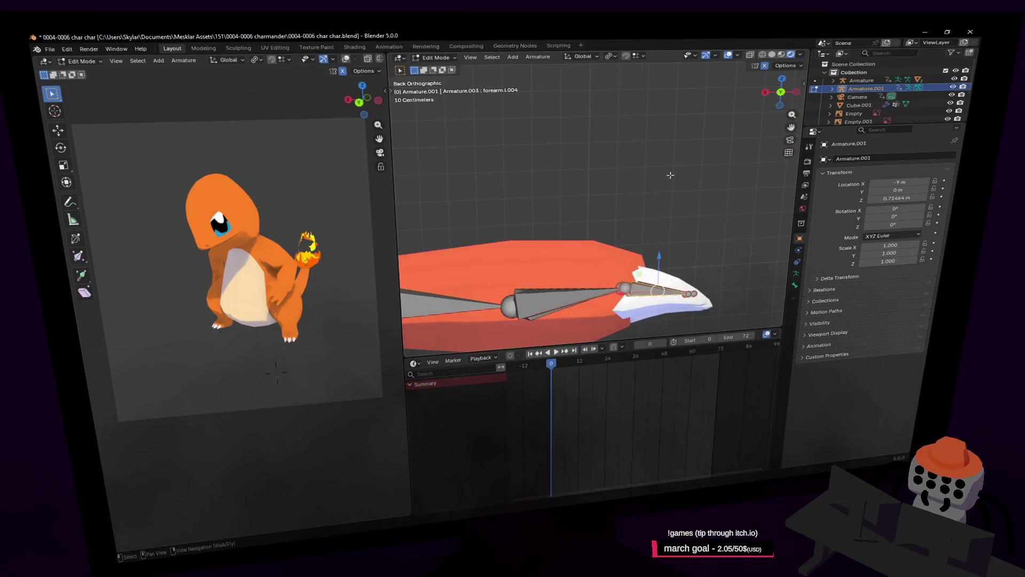
pyautogui.hotkey('shift', '`')
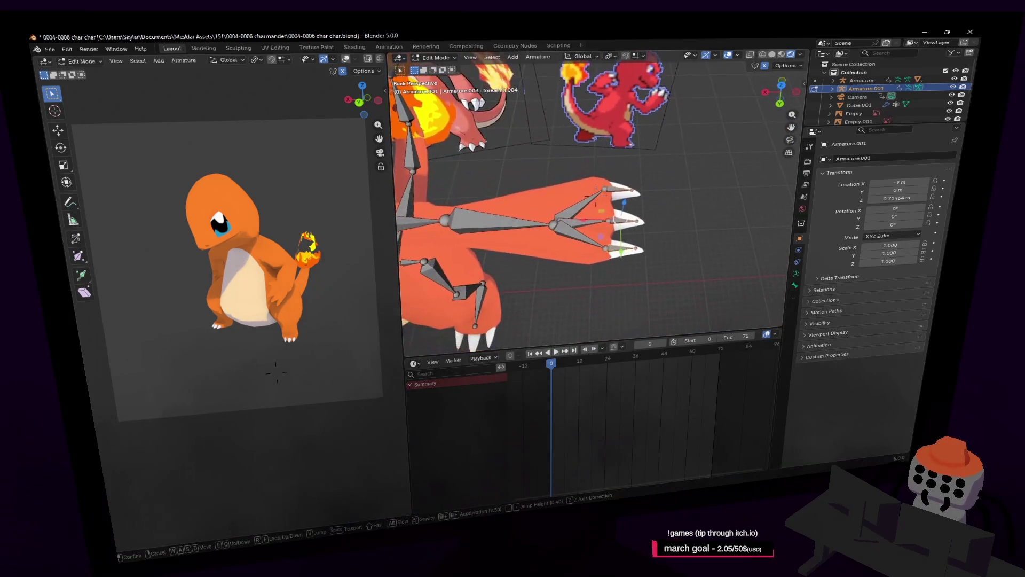
pyautogui.press('s')
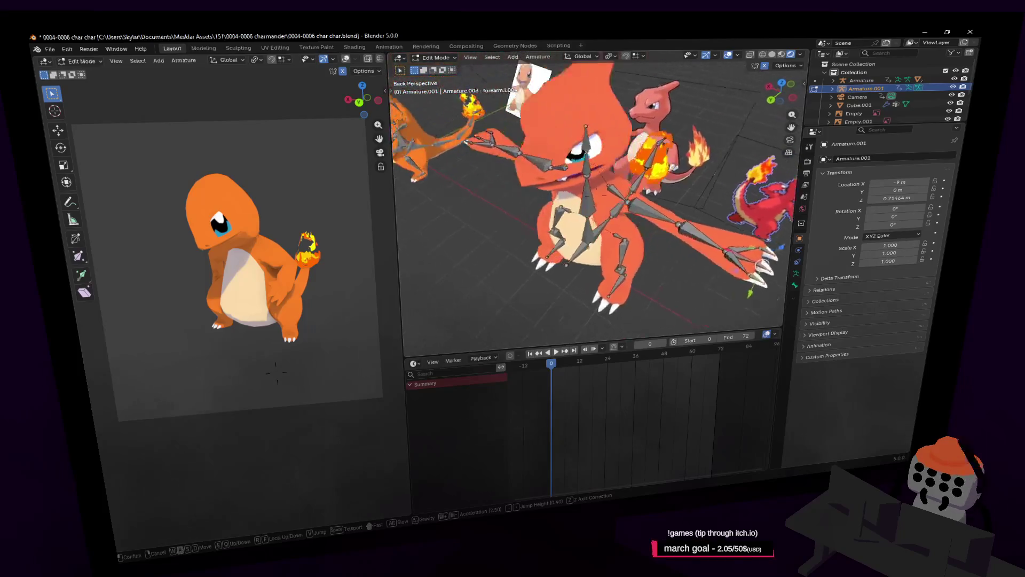
pyautogui.press('d')
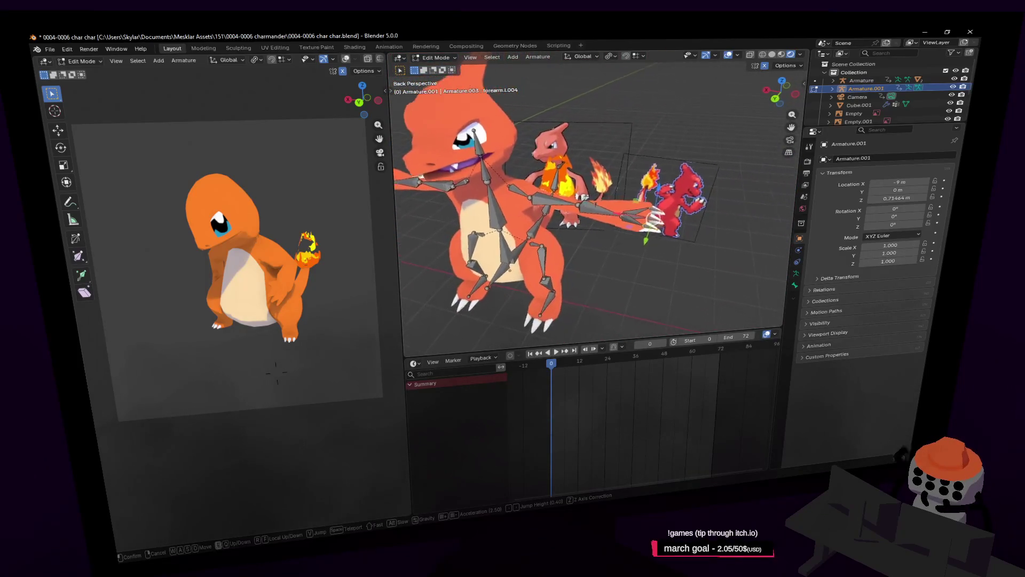
pyautogui.press('w')
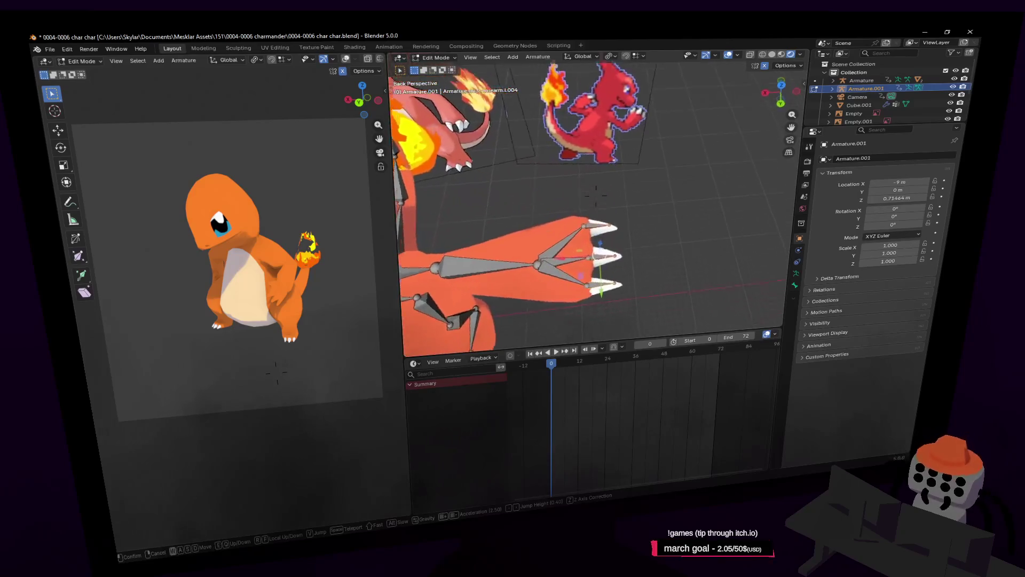
pyautogui.click(679, 174)
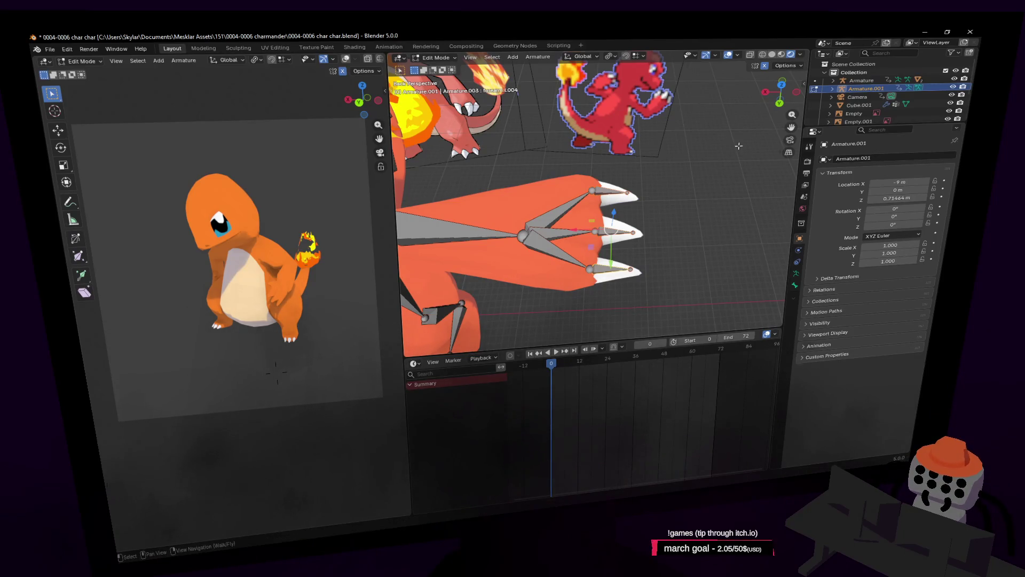
# Step: View the claw from the top, pull back to the whole rig, and leave Edit Mode
pyautogui.moveTo(733, 142); pyautogui.dragTo(655, 143, button='middle')
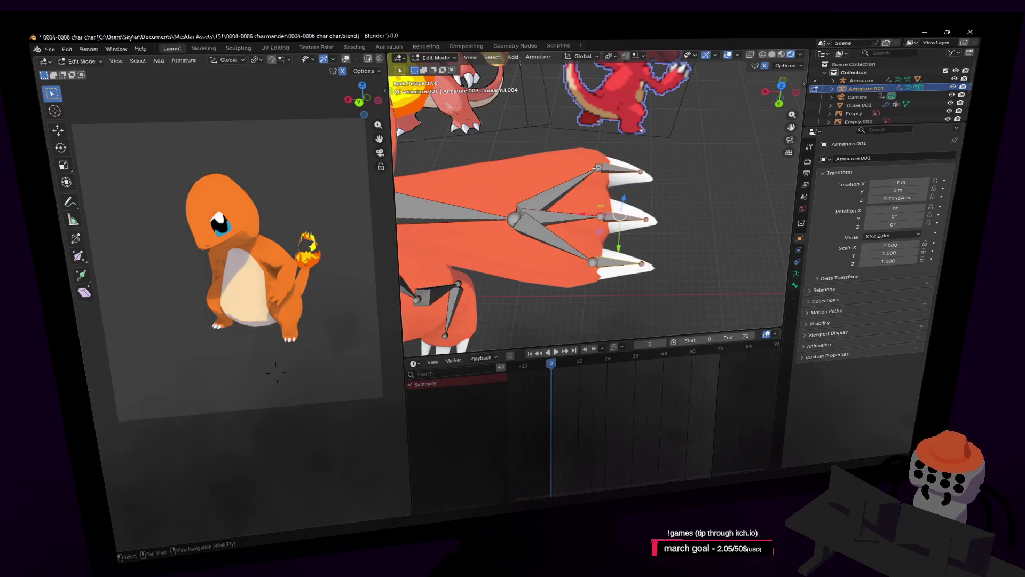
pyautogui.moveTo(609, 172); pyautogui.dragTo(628, 169, button='middle')
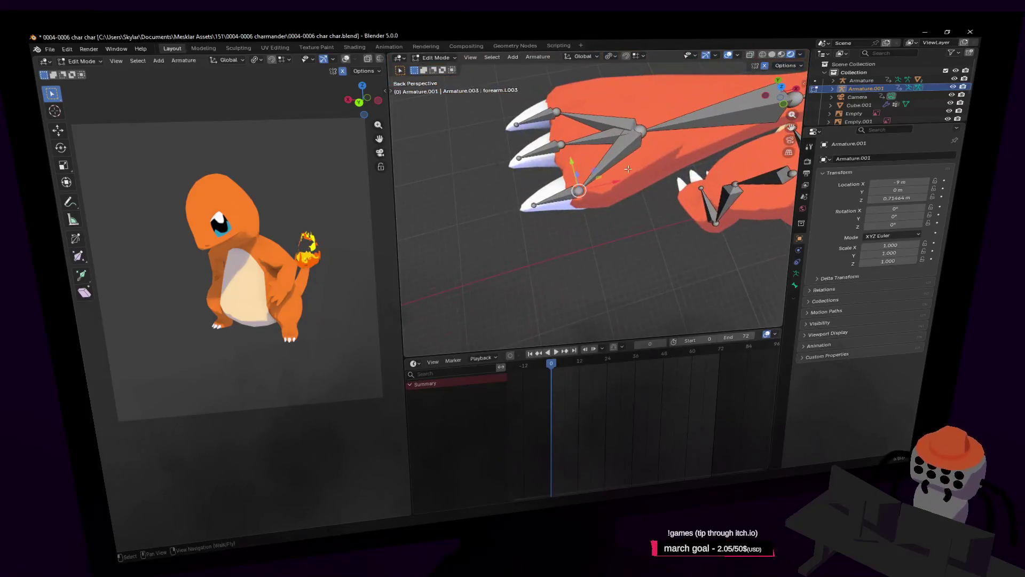
pyautogui.click(780, 86)
pyautogui.hotkey('shift', '`')
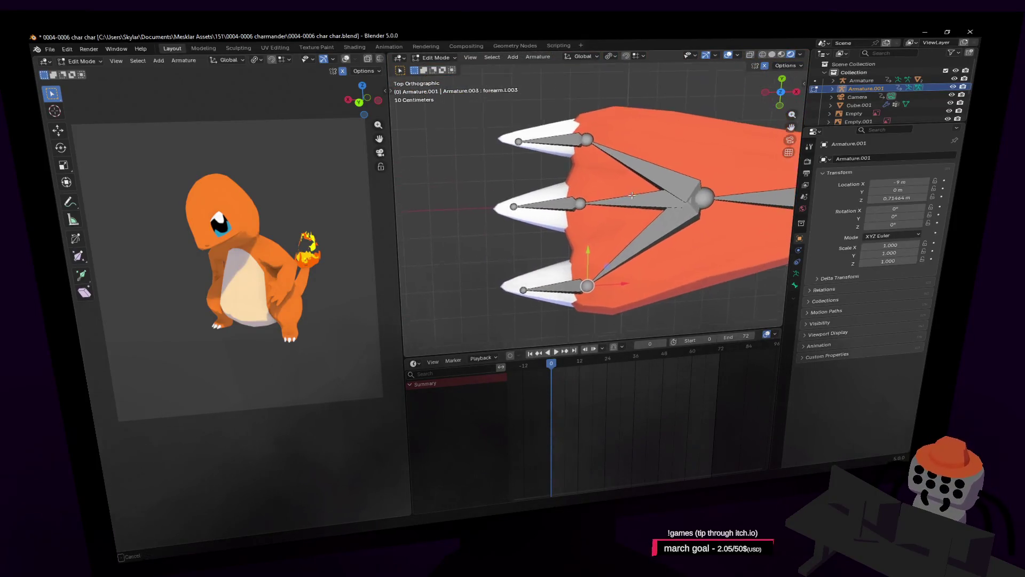
pyautogui.press('s')
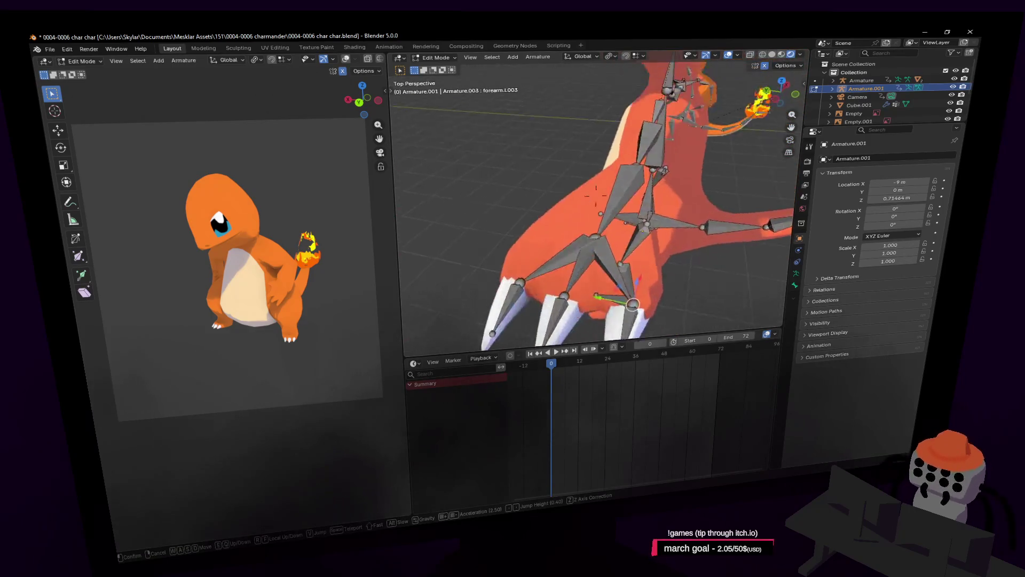
pyautogui.press('w')
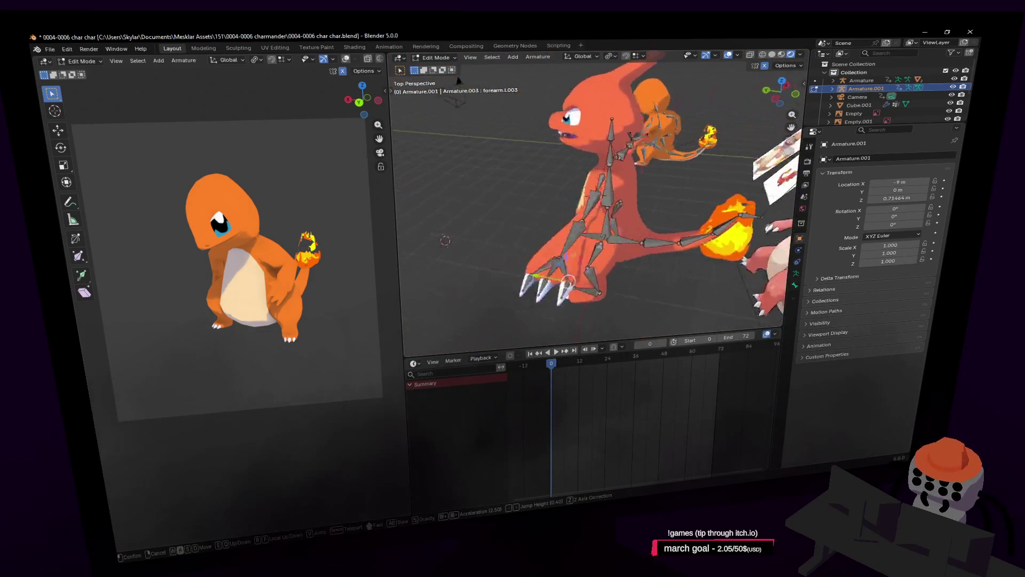
pyautogui.press('s')
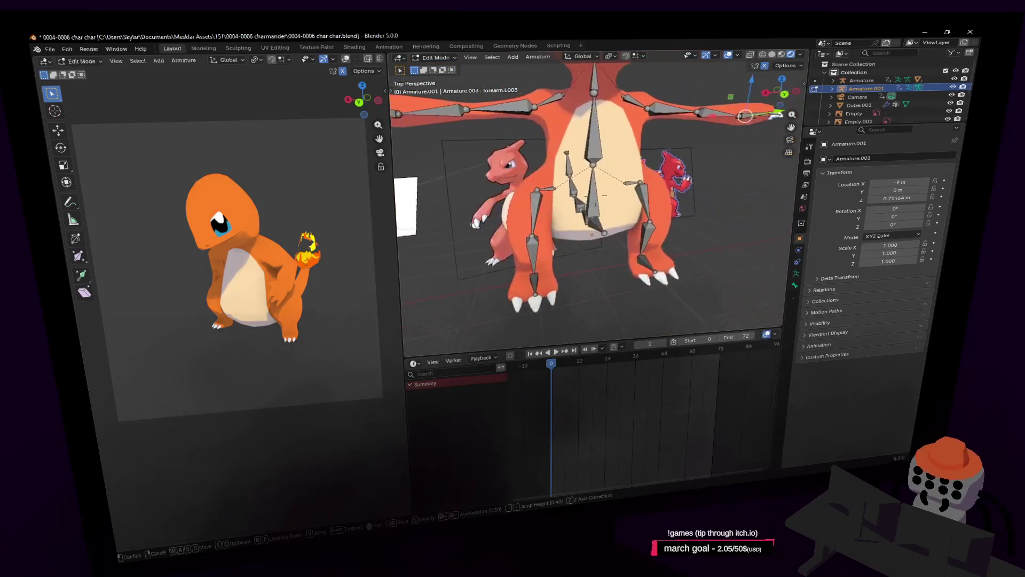
pyautogui.click(610, 252)
pyautogui.press('Tab')
# Step: Bring the rigged Charmeleon into view and switch the armature to Pose Mode
pyautogui.hotkey('shift', '`')
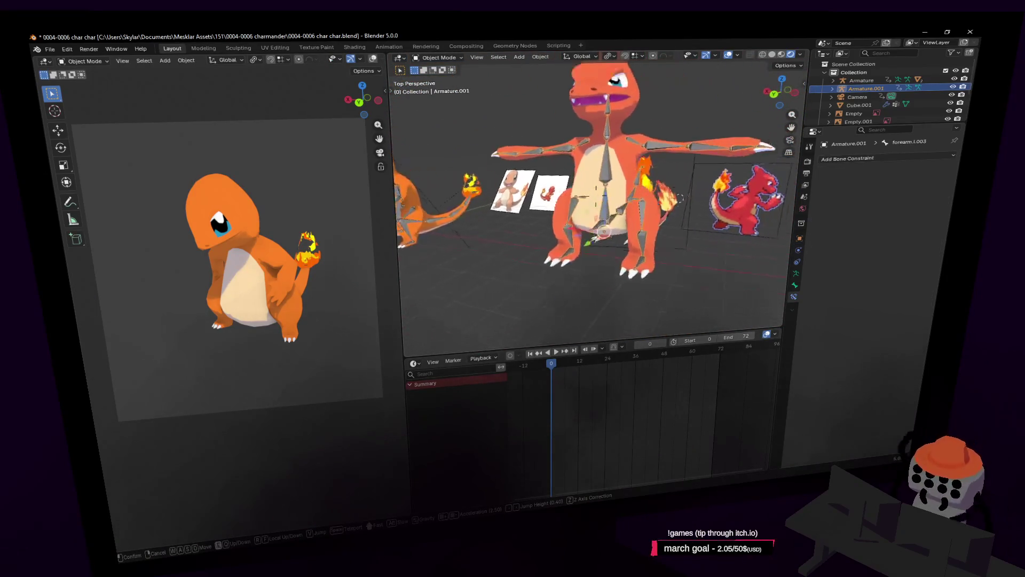
pyautogui.press('a')
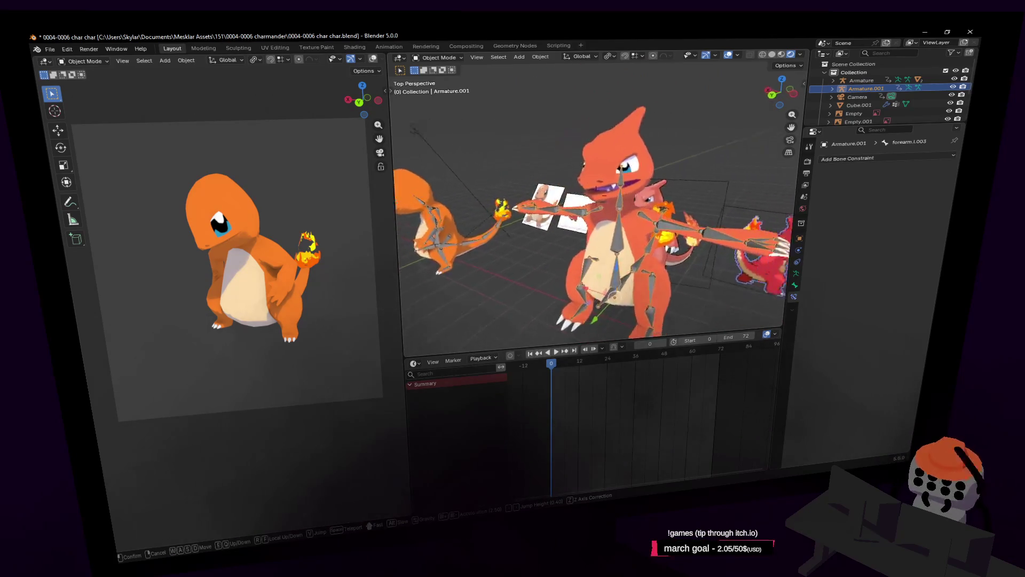
pyautogui.click(632, 247)
pyautogui.hotkey('shift', '`')
pyautogui.press('w')
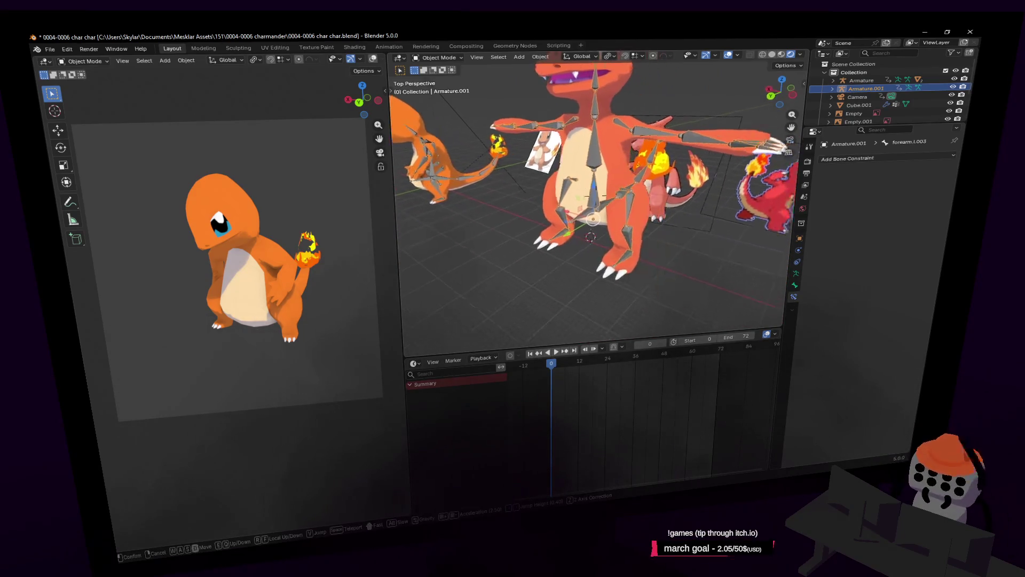
pyautogui.click(670, 177)
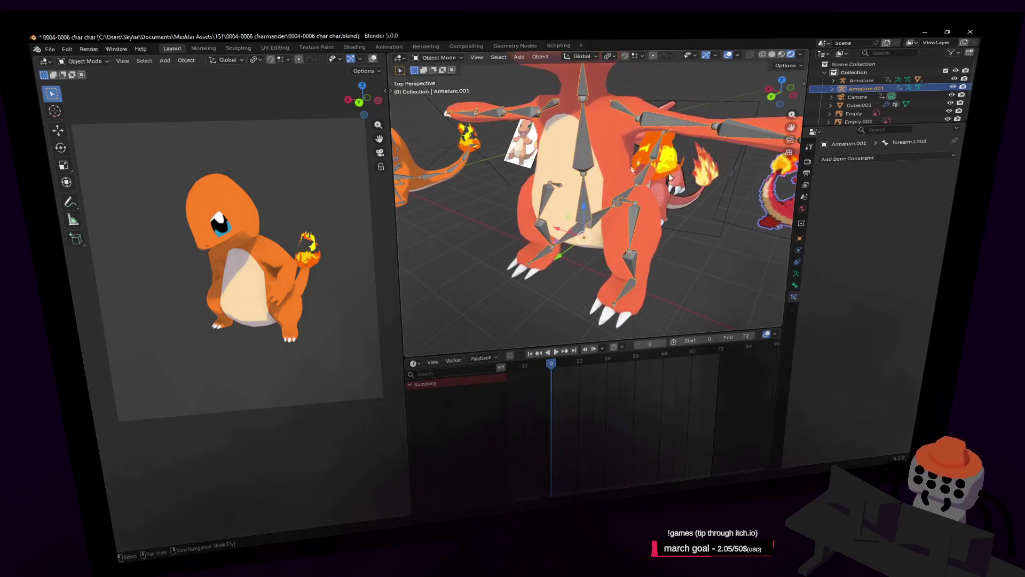
pyautogui.click(437, 57)
pyautogui.click(442, 88)
# Step: Test-rotate and move the origin bone, cancelling each time to keep the rest pose
pyautogui.click(571, 232)
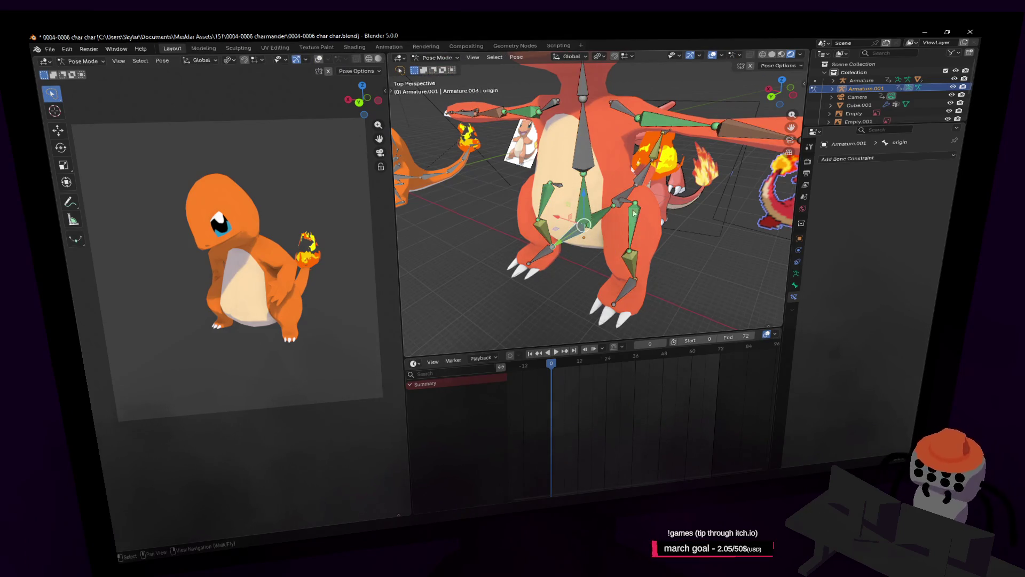
pyautogui.press('r')
pyautogui.press('Escape')
pyautogui.hotkey('shift', '`')
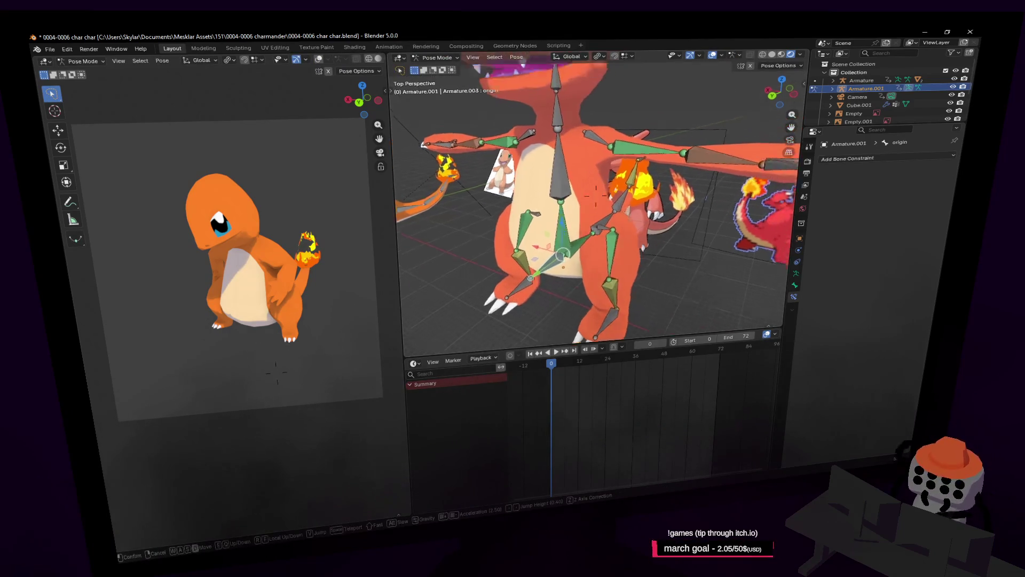
pyautogui.press('Return')
pyautogui.press('g')
pyautogui.press('z')
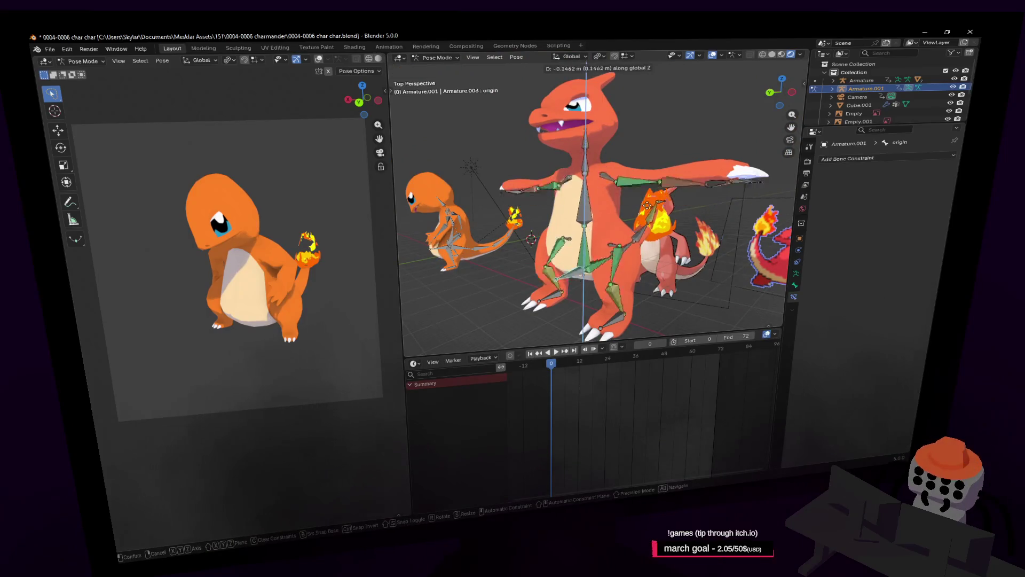
pyautogui.press('r')
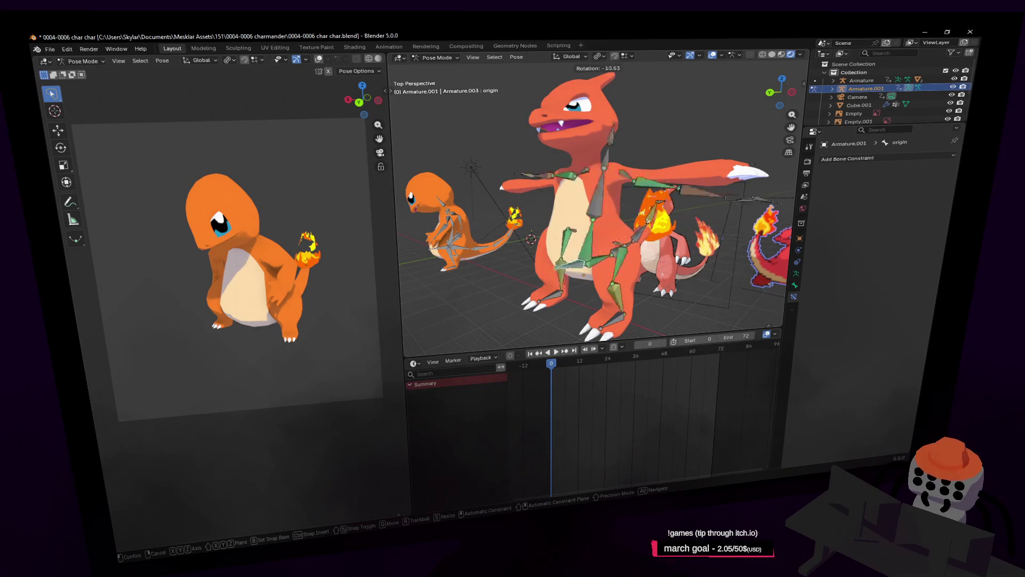
pyautogui.press('Escape')
pyautogui.press('g')
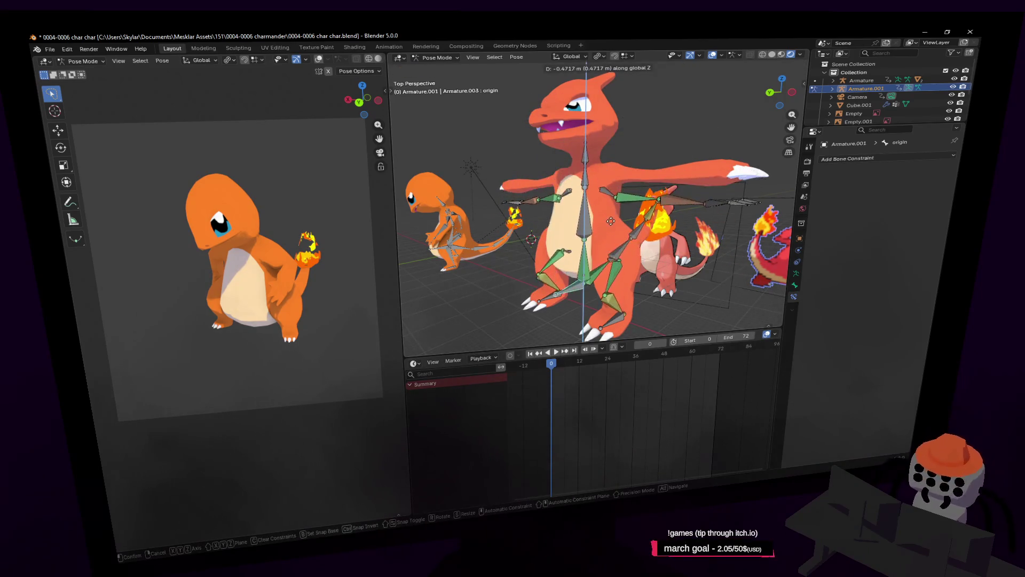
pyautogui.press('r')
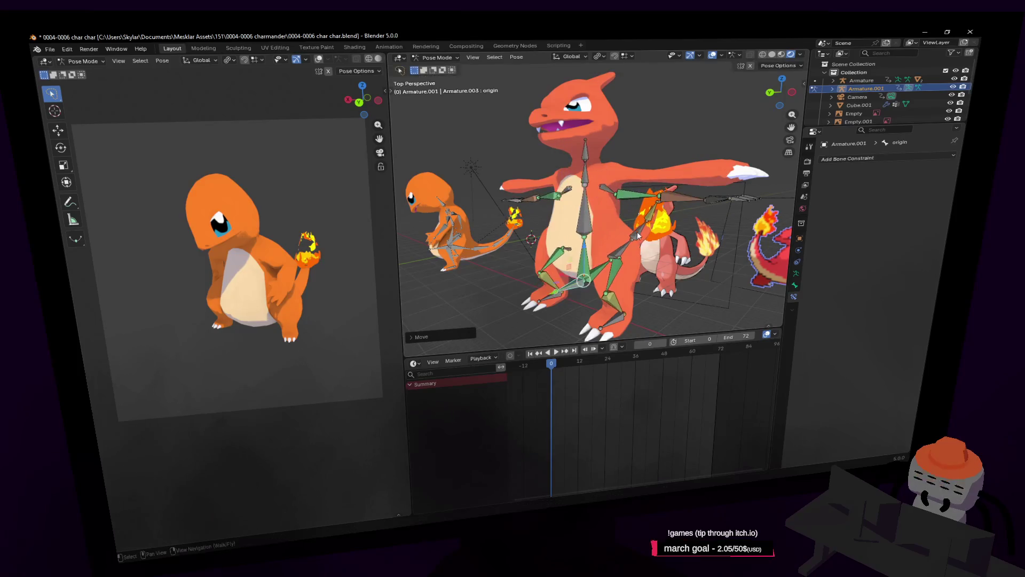
pyautogui.press('Escape')
# Step: Move closer to the rig and select the neck bone
pyautogui.hotkey('shift', '`')
pyautogui.press('w')
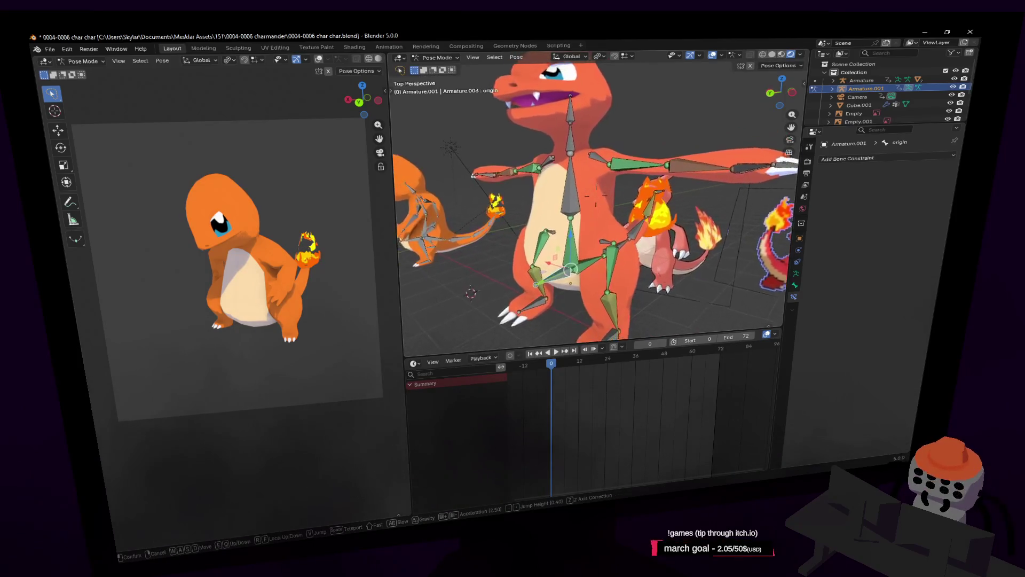
pyautogui.click(619, 247)
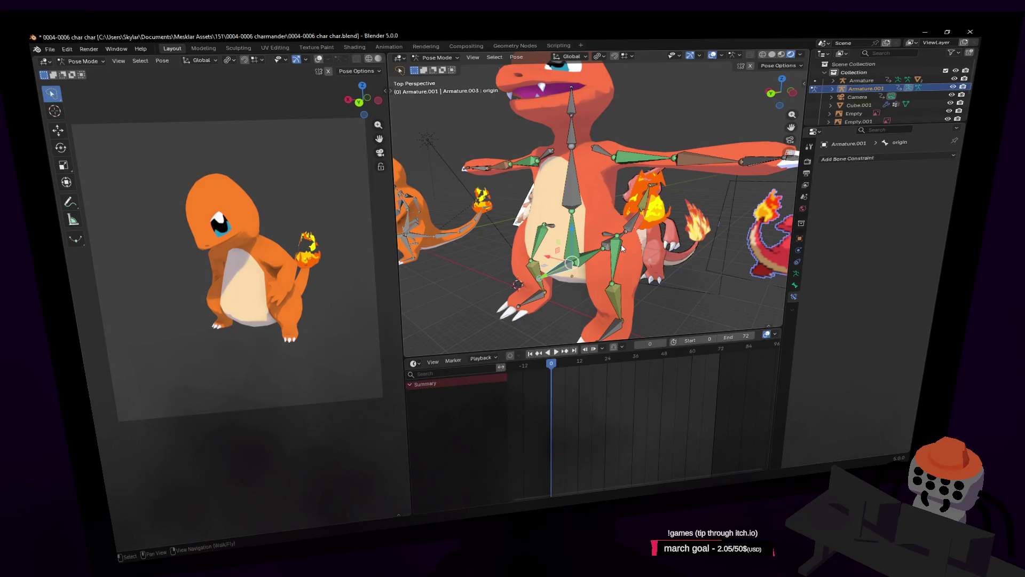
pyautogui.scroll(-3, 620, 245)
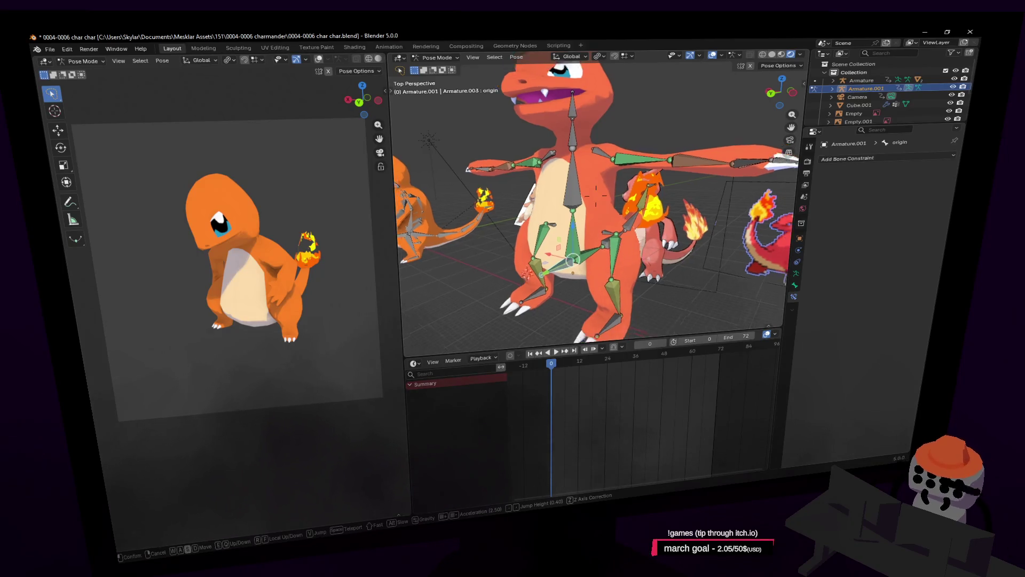
pyautogui.click(594, 134)
pyautogui.moveTo(632, 126); pyautogui.dragTo(572, 132, button='middle')
# Step: In Object Mode, parent the mesh to the armature With Automatic Weights
pyautogui.click(435, 57)
pyautogui.click(433, 68)
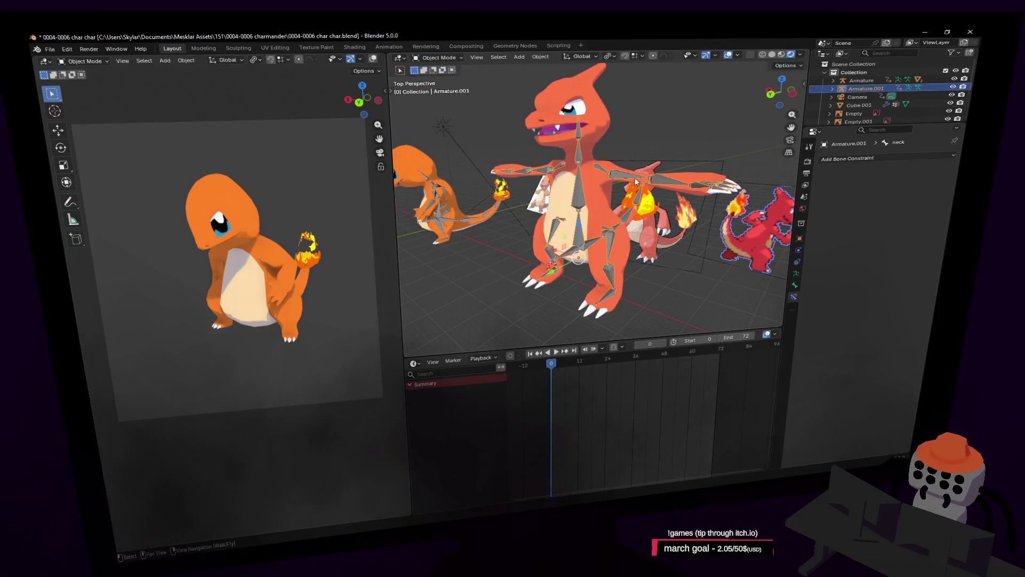
pyautogui.click(589, 160)
pyautogui.click(594, 200)
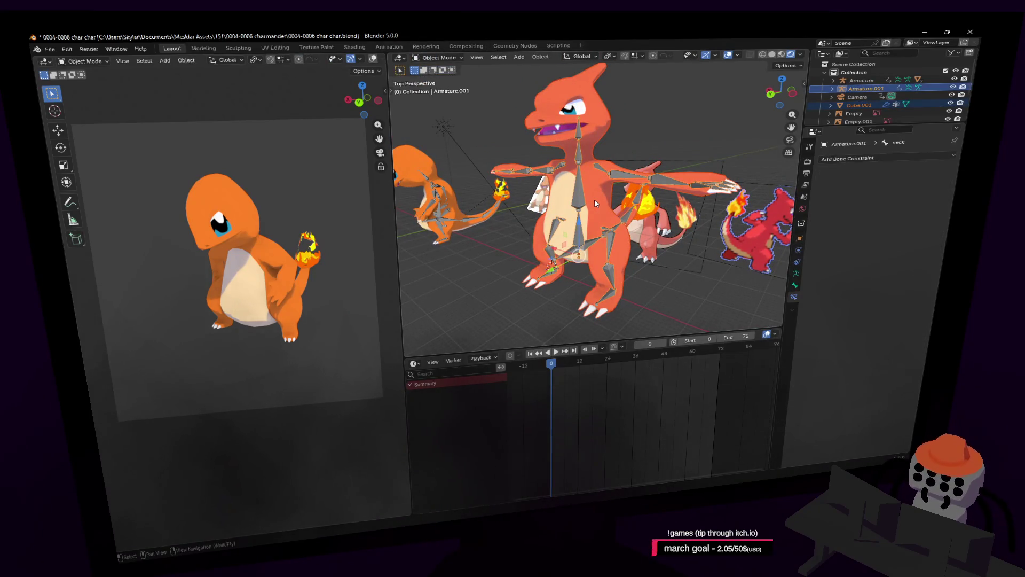
pyautogui.hotkey('ctrl', 'p')
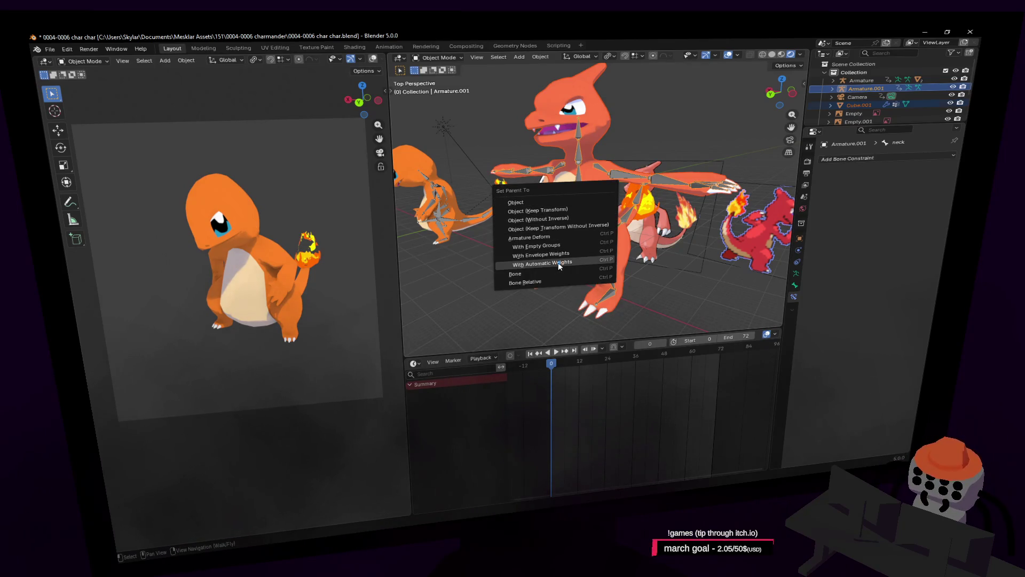
pyautogui.click(558, 261)
# Step: Reparent the mesh to the armature With Automatic Weights and view Charmeleon from the side
pyautogui.click(591, 197)
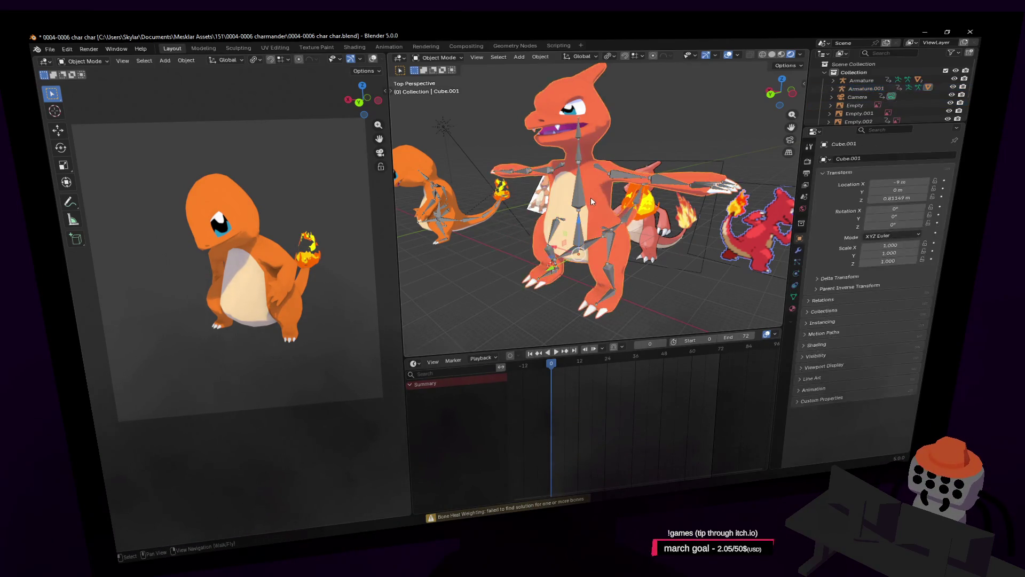
pyautogui.click(604, 207)
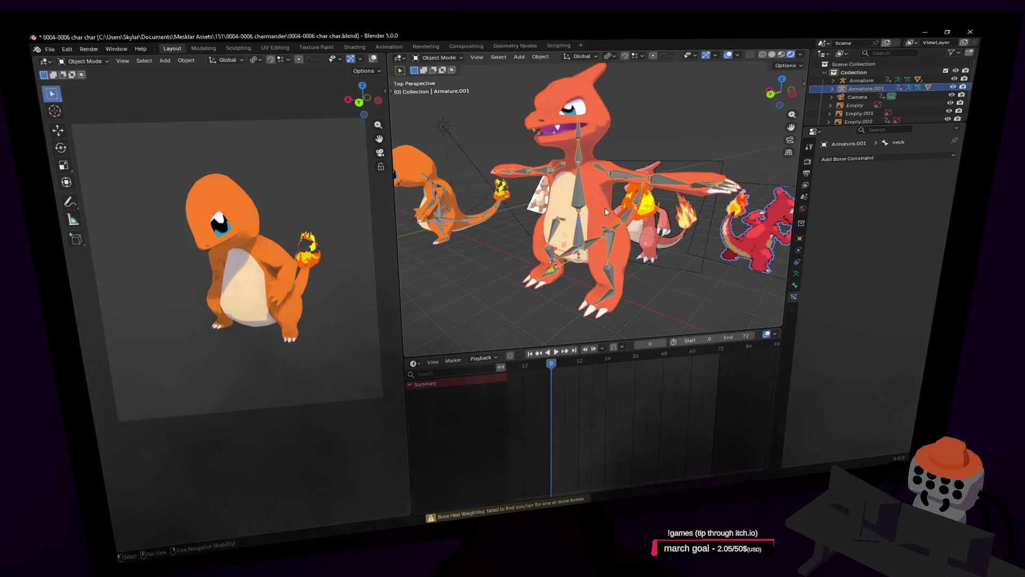
pyautogui.hotkey('ctrl', 'p')
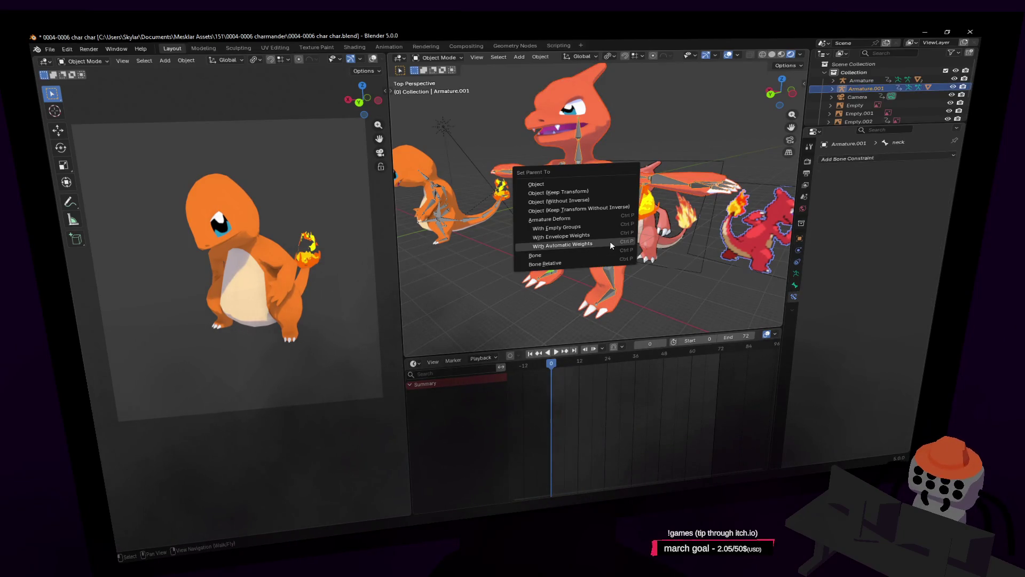
pyautogui.click(609, 244)
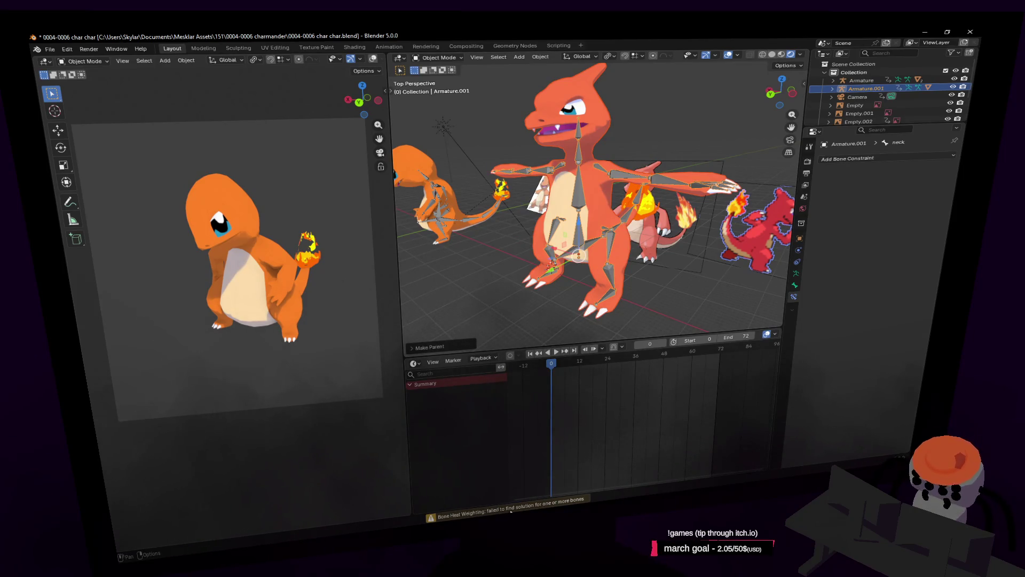
pyautogui.hotkey('shift', '`')
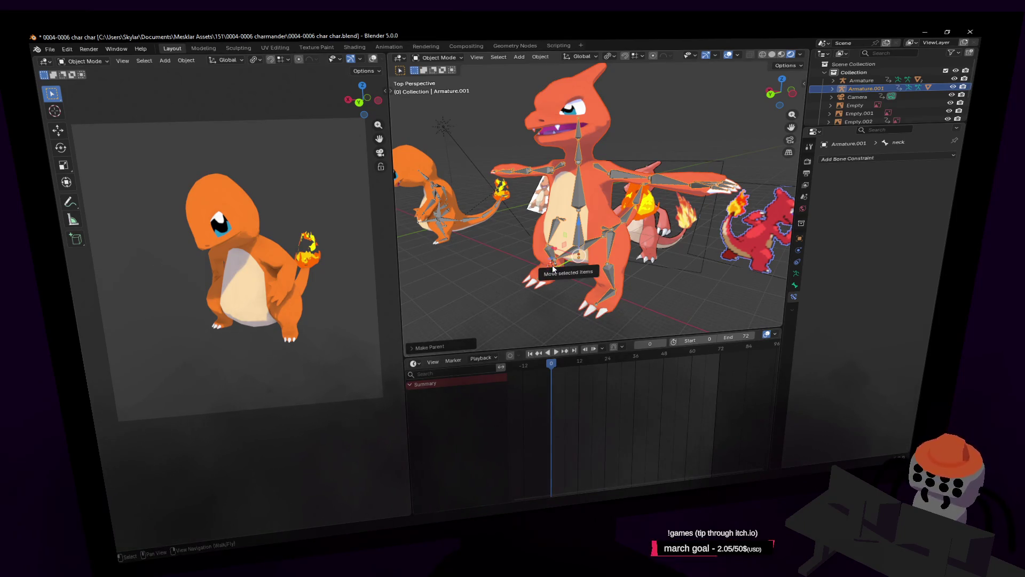
pyautogui.press('w')
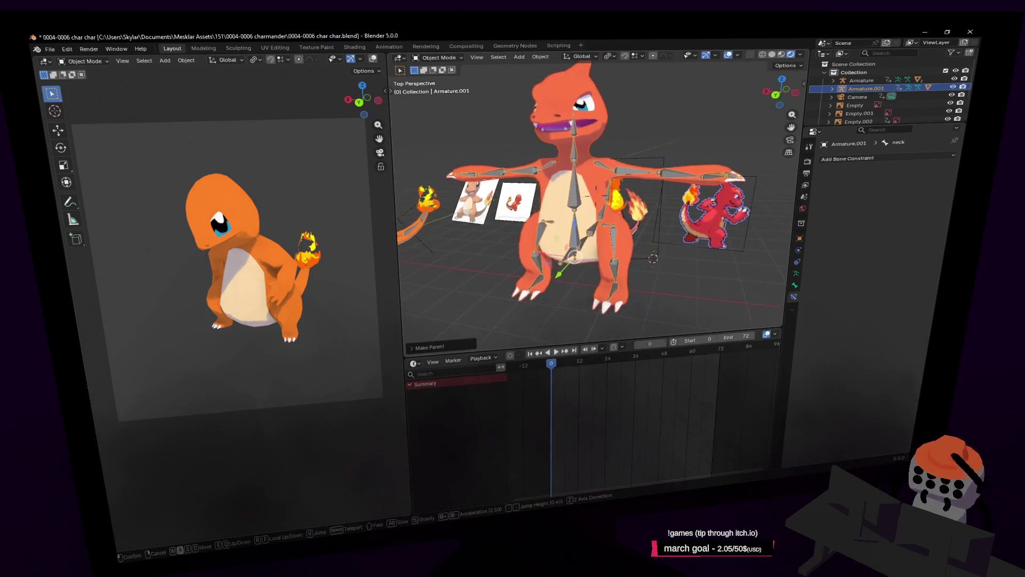
pyautogui.press('d')
pyautogui.press('d')
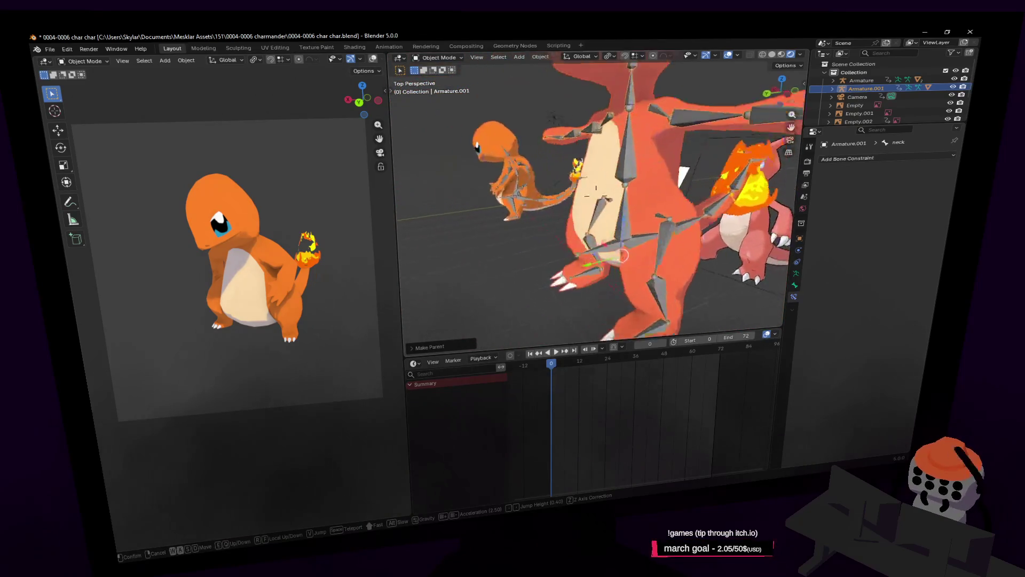
# Step: Select the armature and switch it to Pose Mode, then back to Edit Mode
pyautogui.click(577, 320)
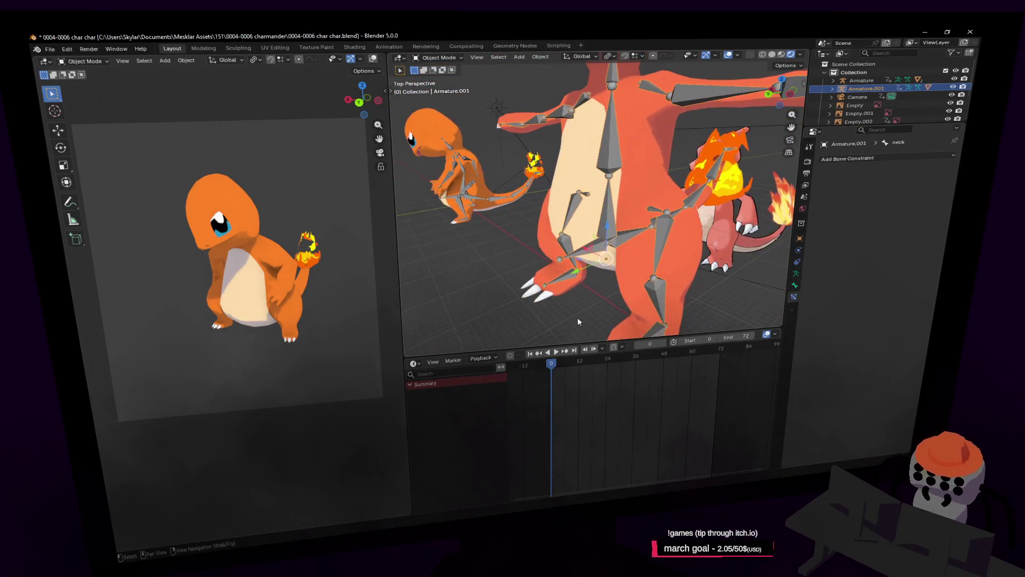
pyautogui.click(508, 244)
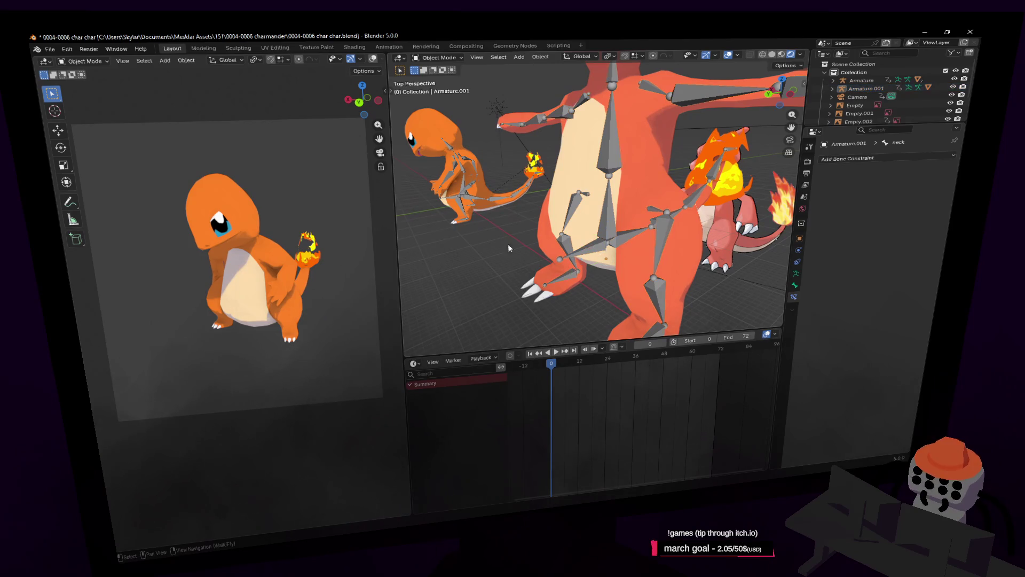
pyautogui.click(582, 253)
pyautogui.click(438, 57)
pyautogui.click(439, 92)
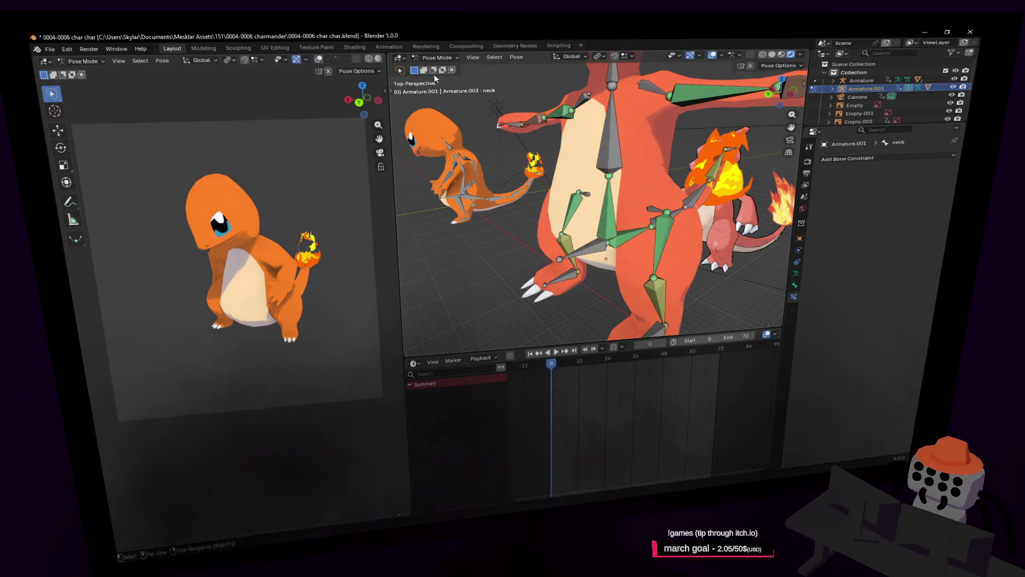
pyautogui.click(437, 57)
pyautogui.click(438, 81)
# Step: Select the origin bone and compare its bone and armature data properties
pyautogui.click(595, 255)
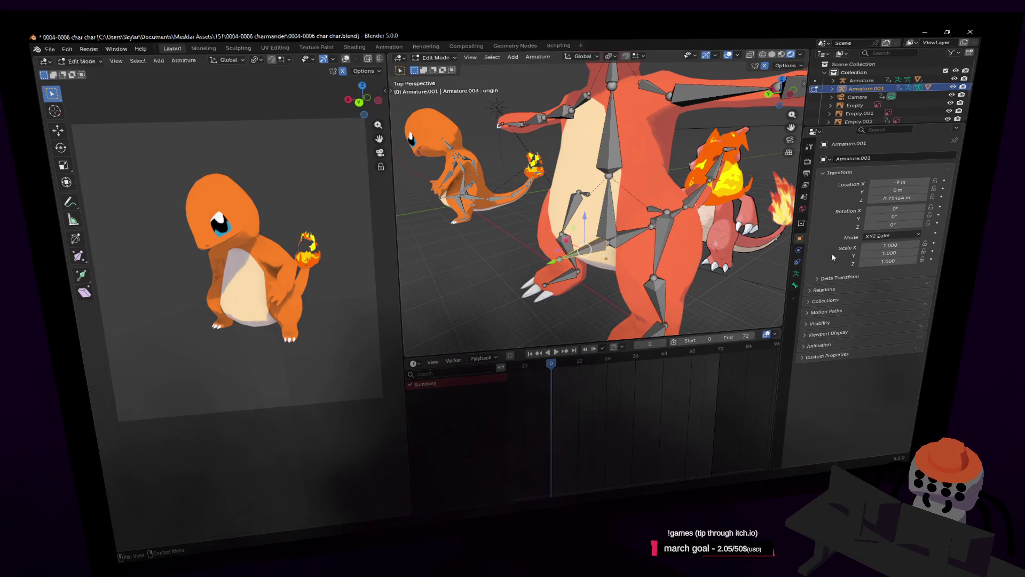
pyautogui.click(795, 285)
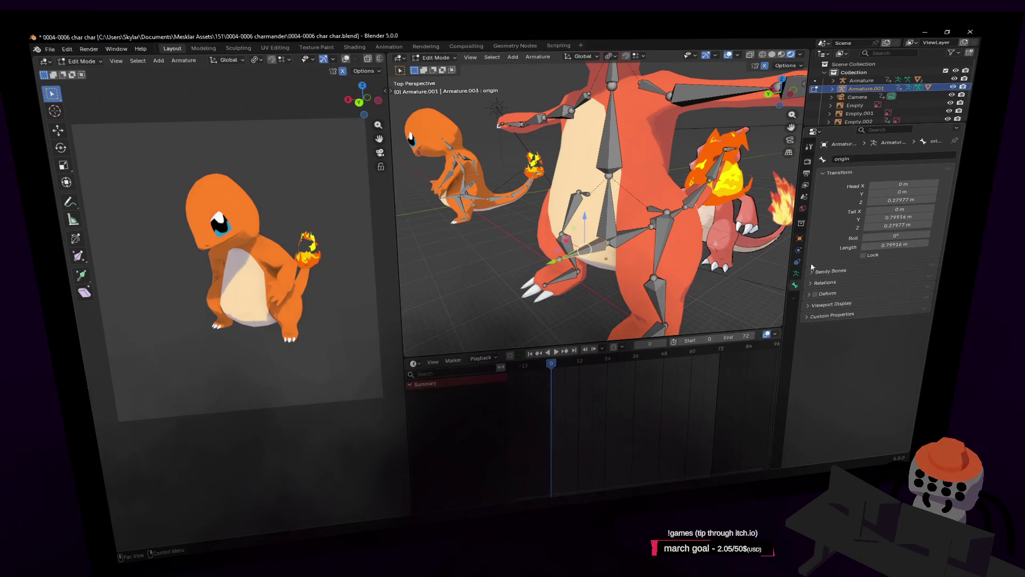
pyautogui.click(796, 275)
pyautogui.click(794, 287)
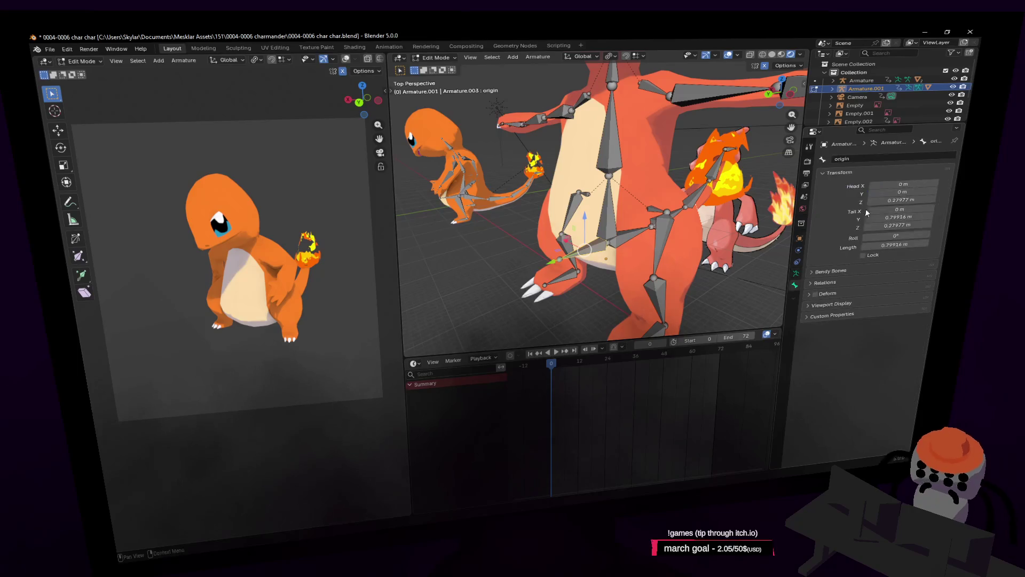
pyautogui.click(795, 274)
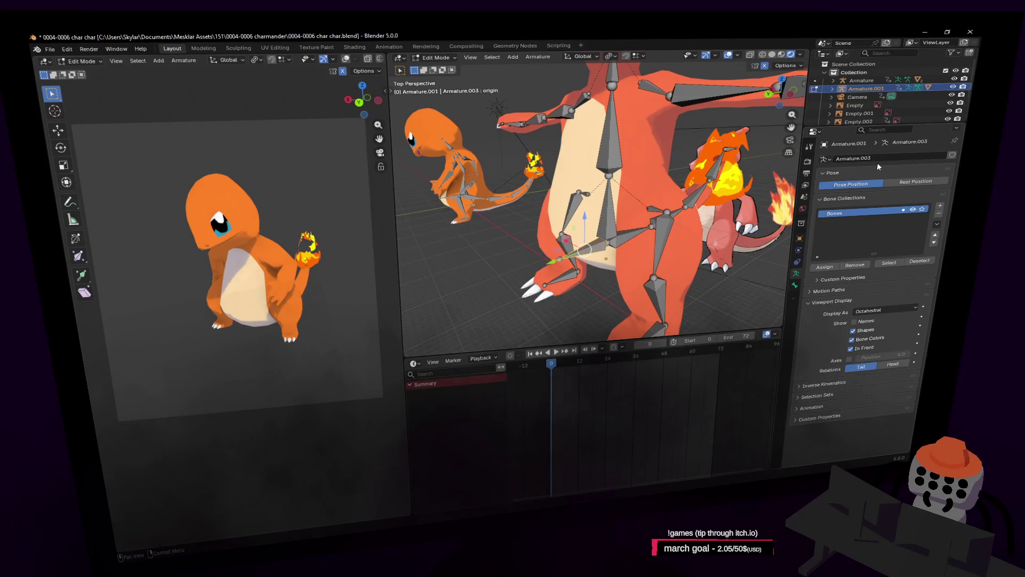
pyautogui.click(796, 285)
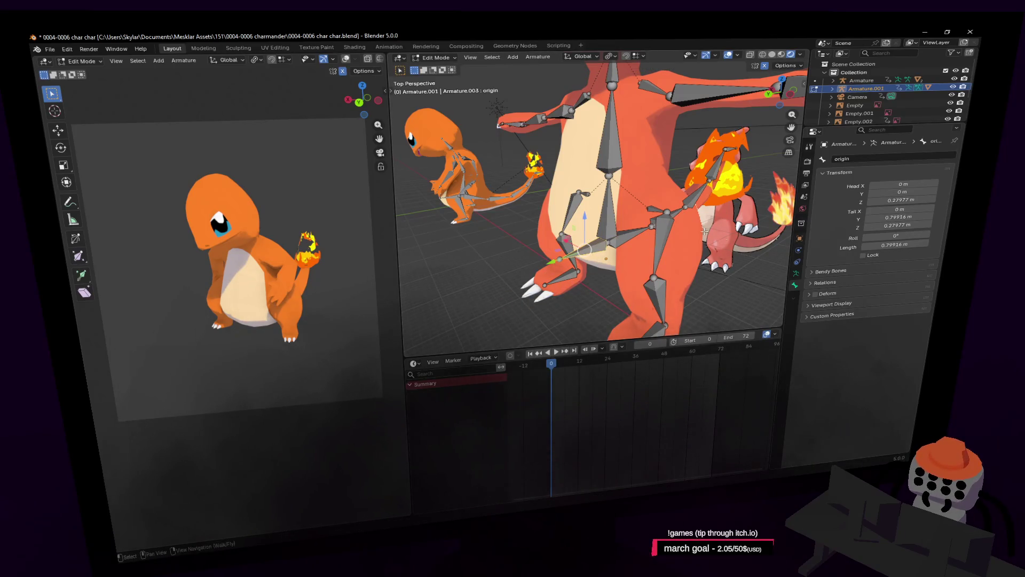
# Step: Select the spine2 bone and walk the view closer to Charmeleon's torso
pyautogui.click(610, 133)
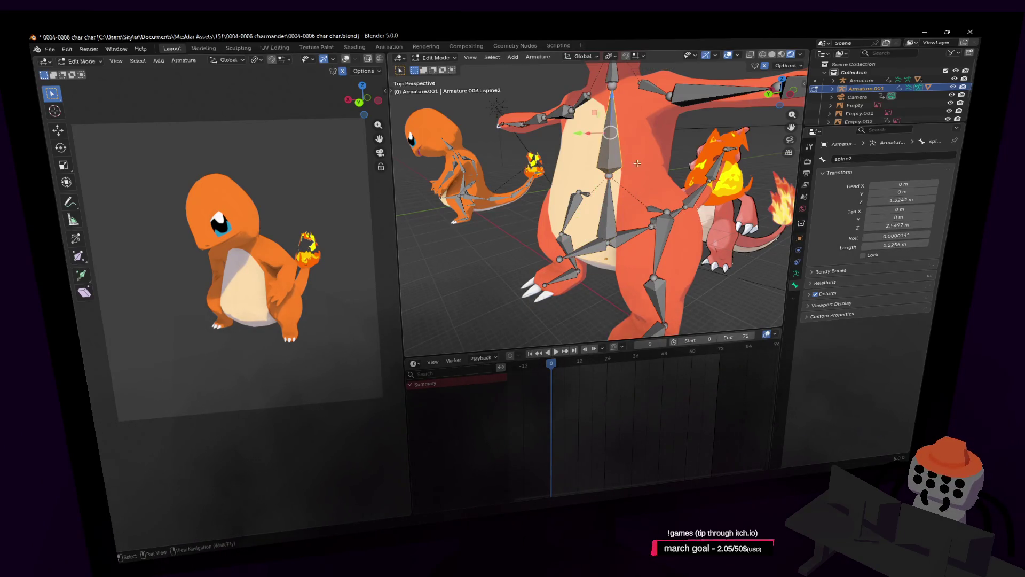
pyautogui.scroll(3, 625, 153)
pyautogui.hotkey('shift', '`')
pyautogui.press('s')
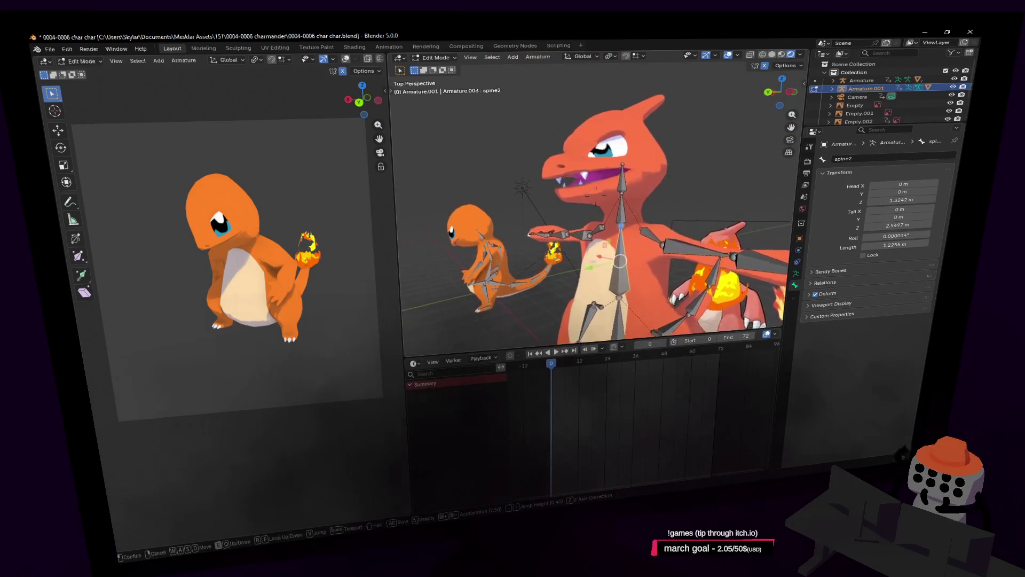
pyautogui.press('w')
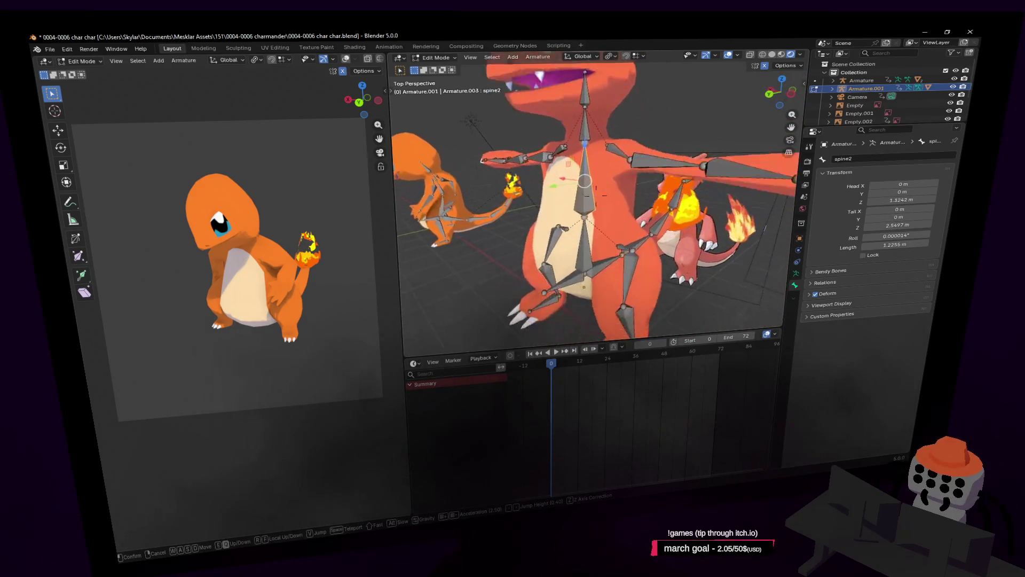
pyautogui.press('w')
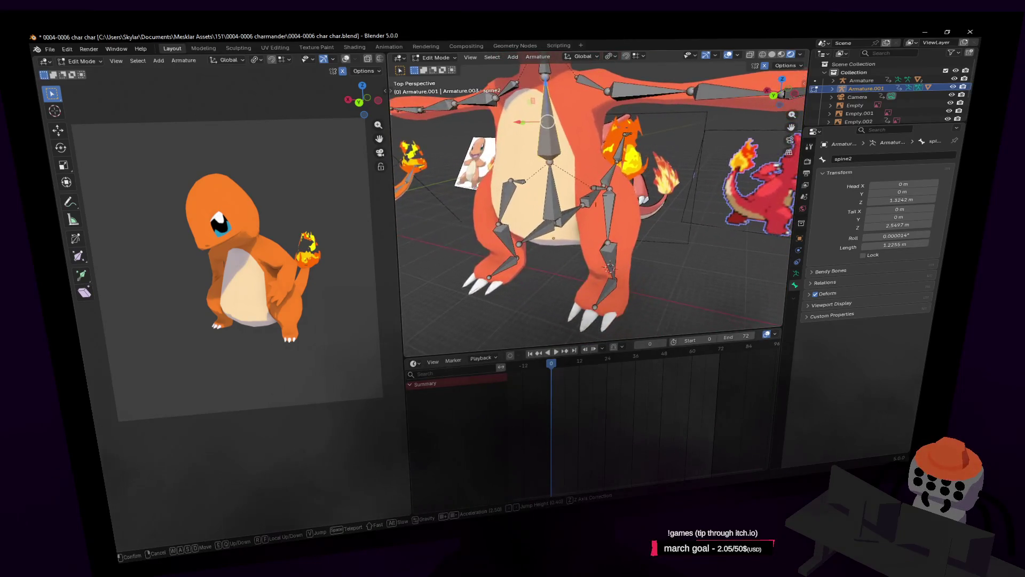
pyautogui.click(585, 166)
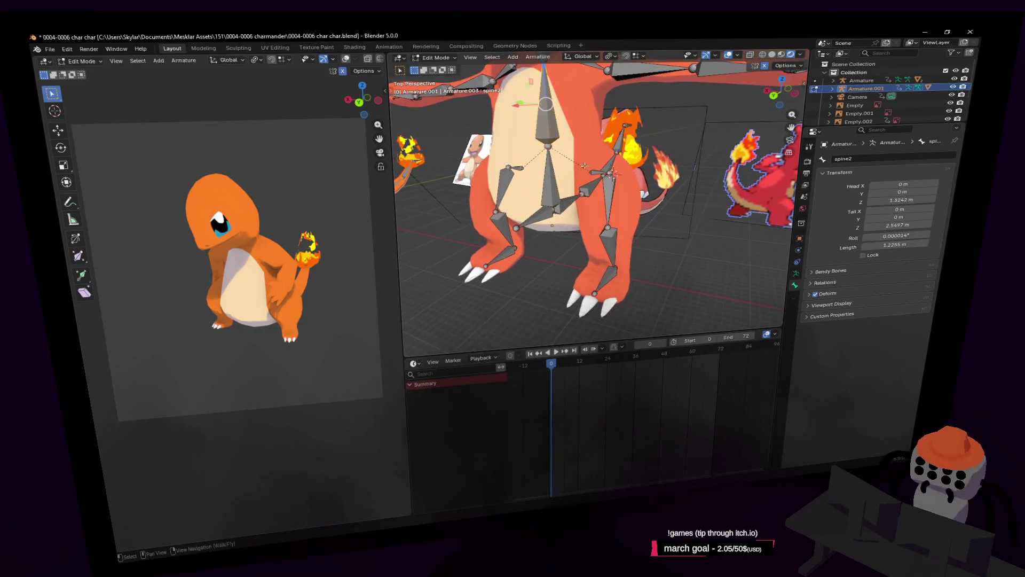
# Step: Grab the left hip bone, cancel the move, and switch the armature to Pose Mode
pyautogui.click(587, 171)
pyautogui.press('g')
pyautogui.rightClick(617, 172)
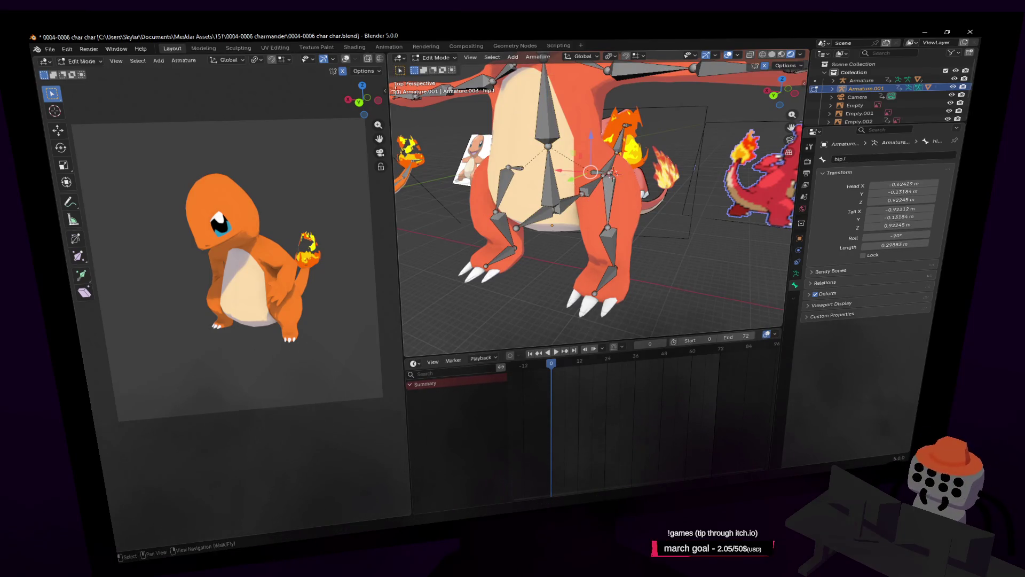
pyautogui.click(436, 57)
pyautogui.click(435, 88)
pyautogui.hotkey('shift', '`')
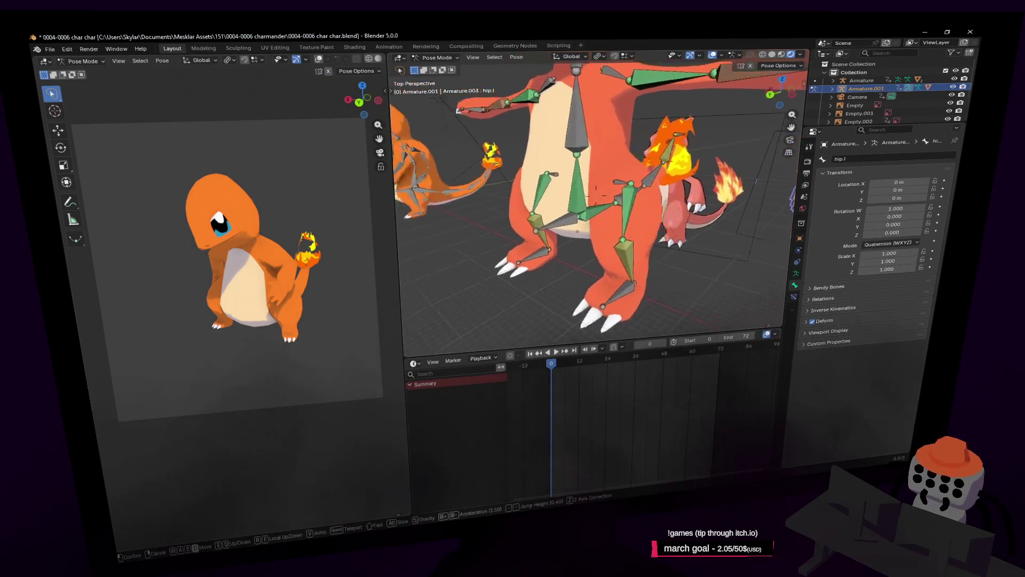
# Step: Select the right hip bone and walk the view around the rig
pyautogui.click(609, 164)
pyautogui.click(609, 181)
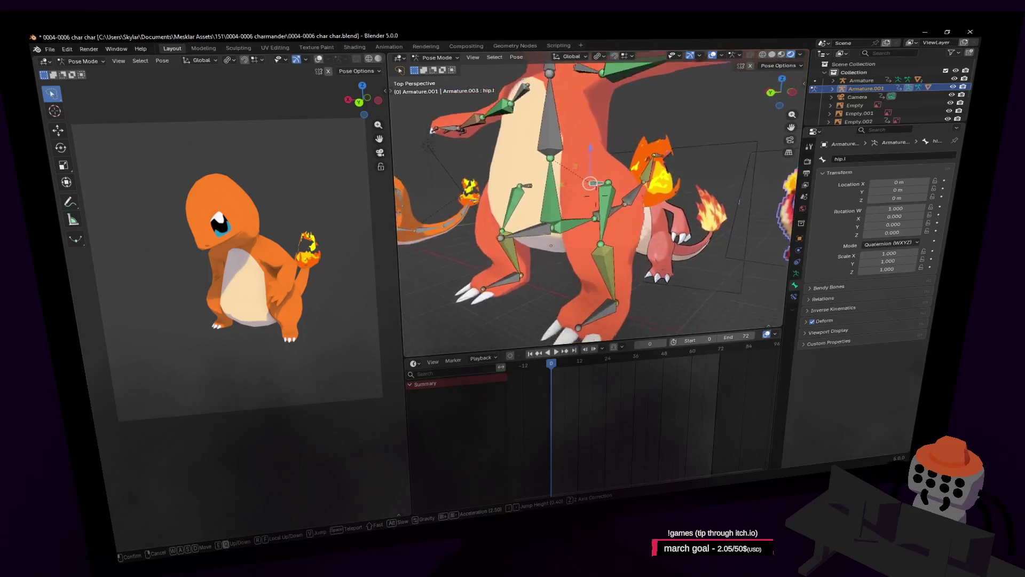
pyautogui.click(613, 173)
pyautogui.hotkey('shift', '`')
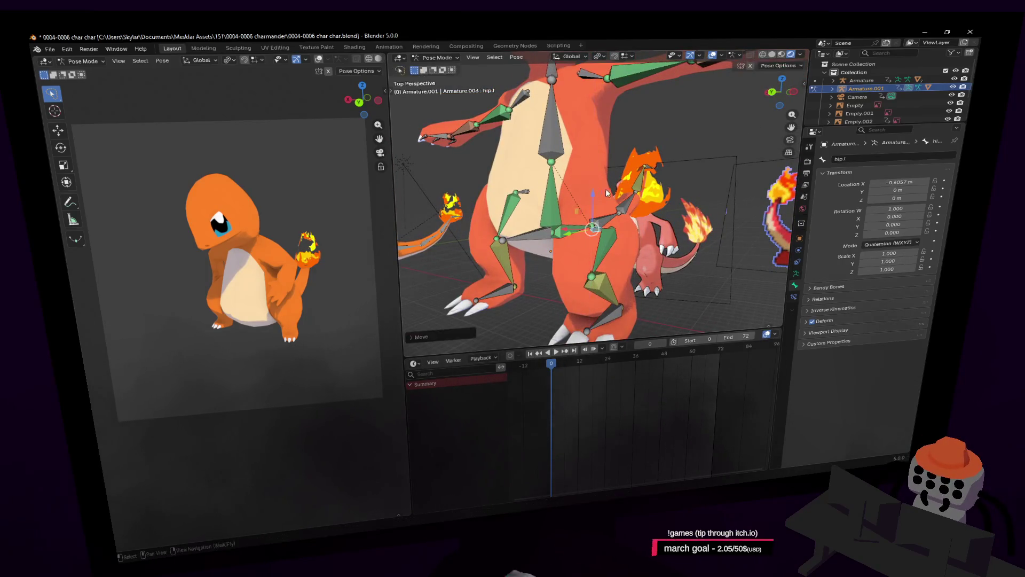
pyautogui.press('a')
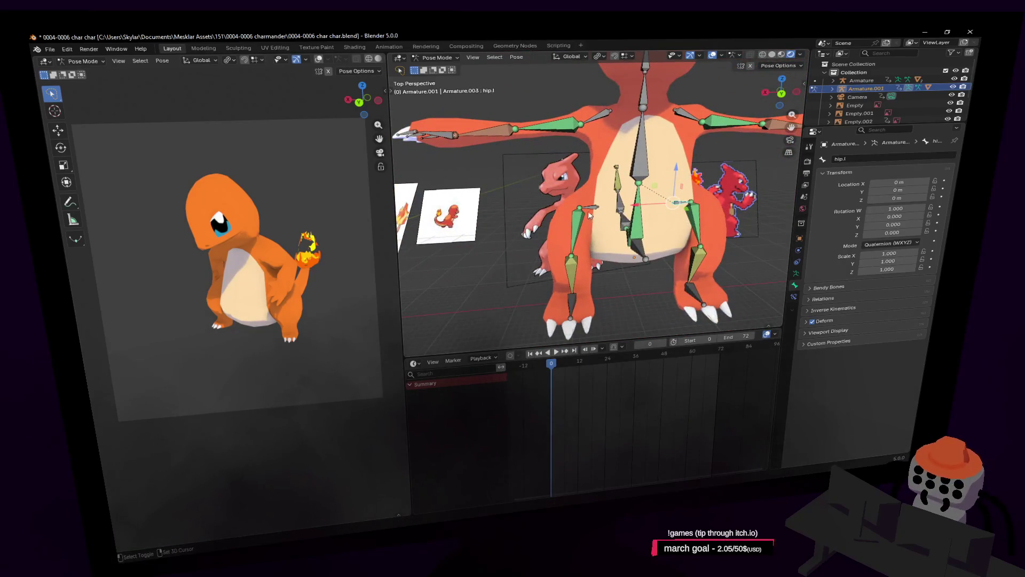
pyautogui.press('a')
pyautogui.press('d')
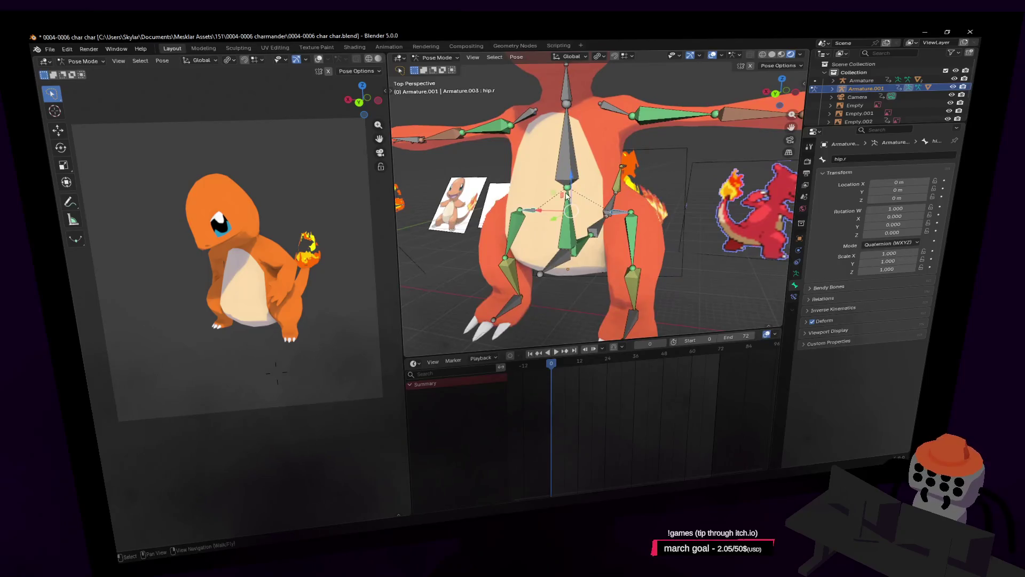
# Step: Move the right hip bone along Z, then undo the move
pyautogui.press('Return')
pyautogui.press('g')
pyautogui.press('z')
pyautogui.click(616, 217)
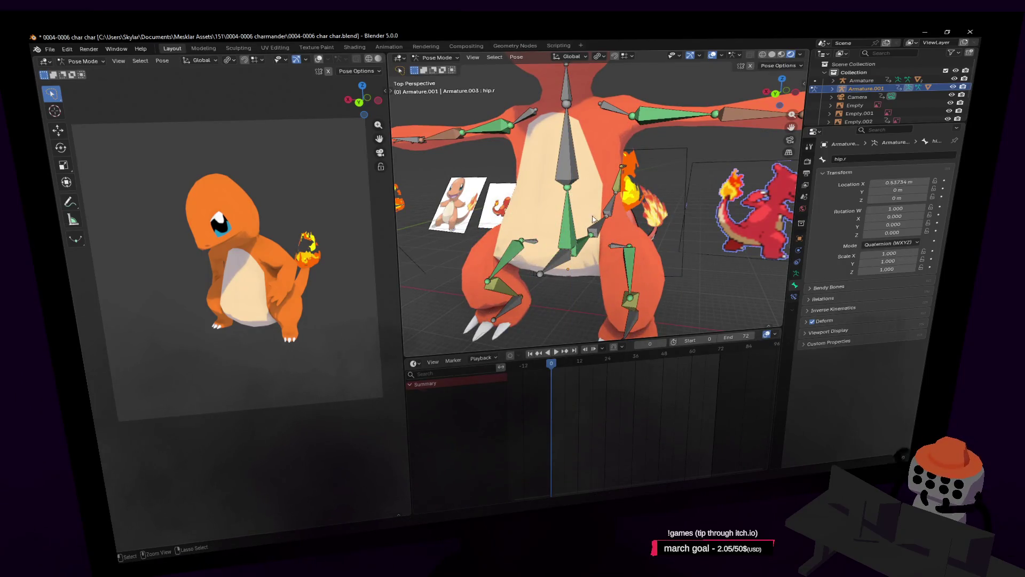
pyautogui.hotkey('ctrl', 'z')
pyautogui.moveTo(616, 214); pyautogui.dragTo(601, 153, button='middle')
# Step: Set the origin bone's vertical position back to 0 m rest height
pyautogui.press('g')
pyautogui.press('z')
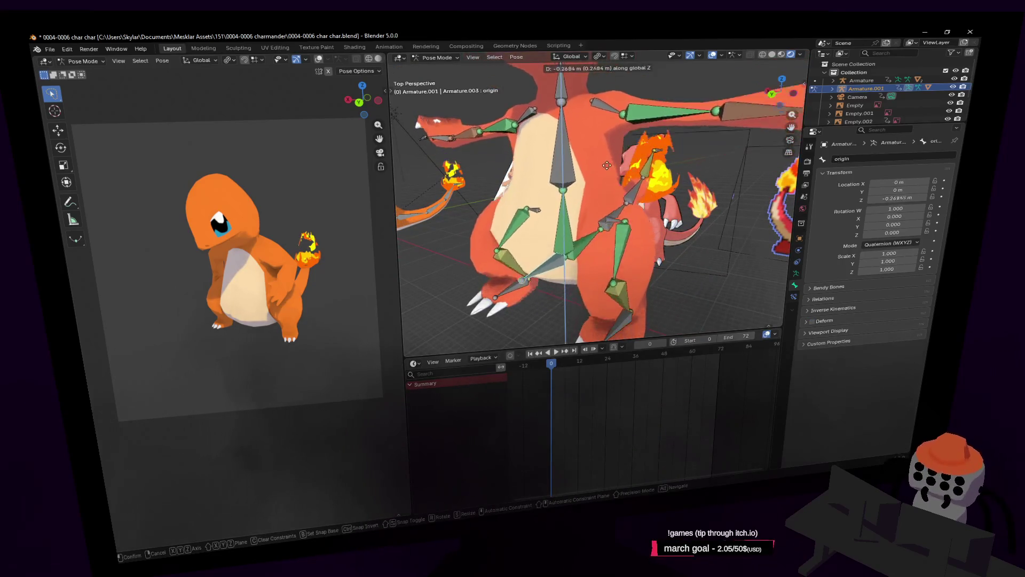
pyautogui.press('0')
pyautogui.press('Return')
pyautogui.hotkey('shift', '`')
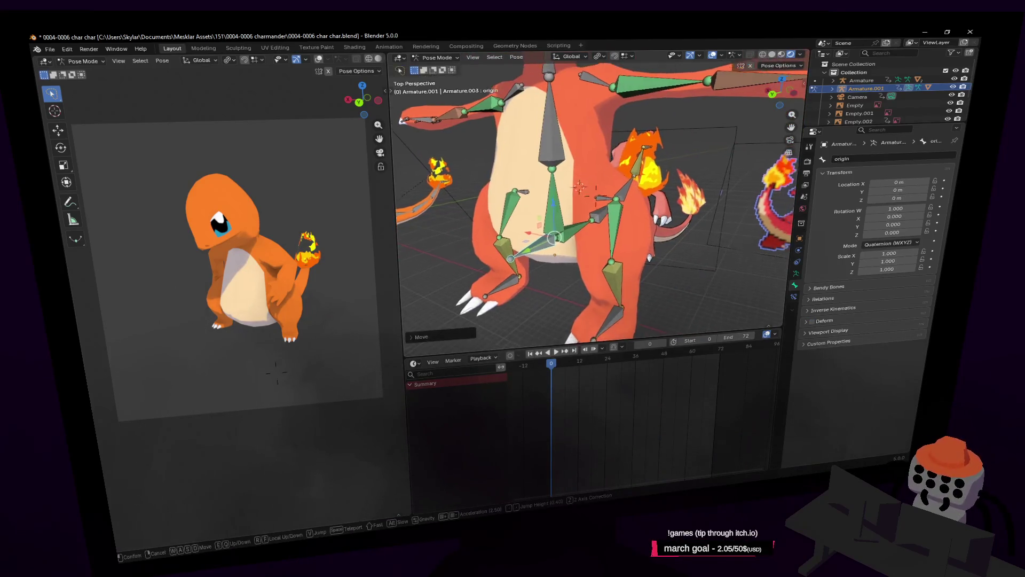
pyautogui.press('s')
pyautogui.press('w')
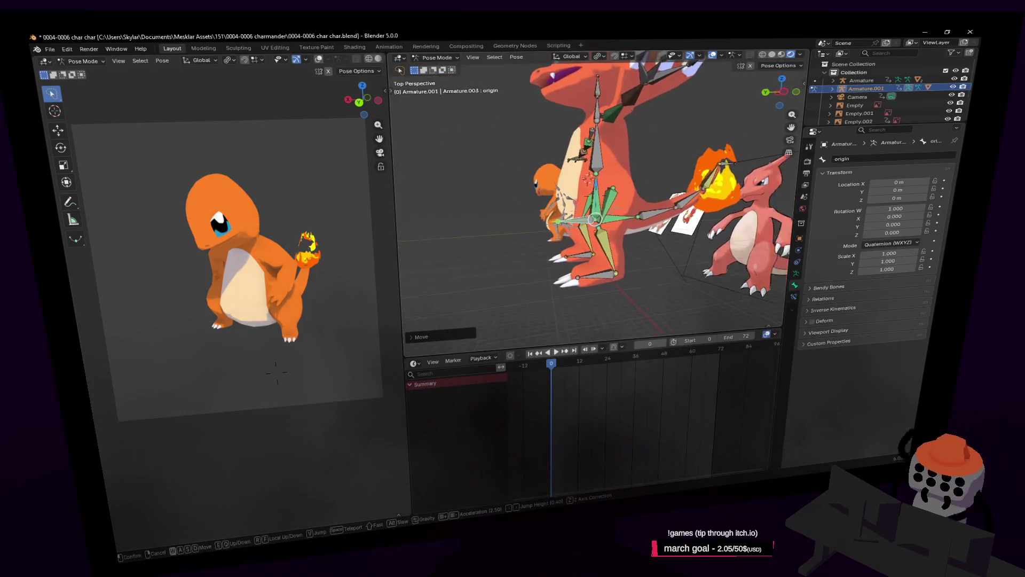
pyautogui.click(630, 181)
# Step: Lower the origin bone vertically to watch the legs bend with the rig
pyautogui.press('g')
pyautogui.press('z')
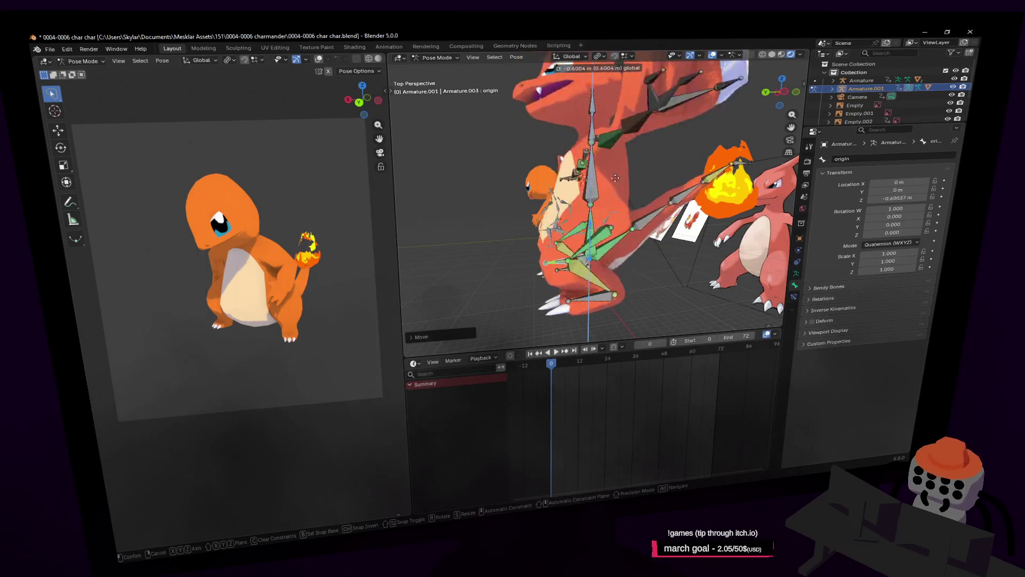
pyautogui.click(618, 211)
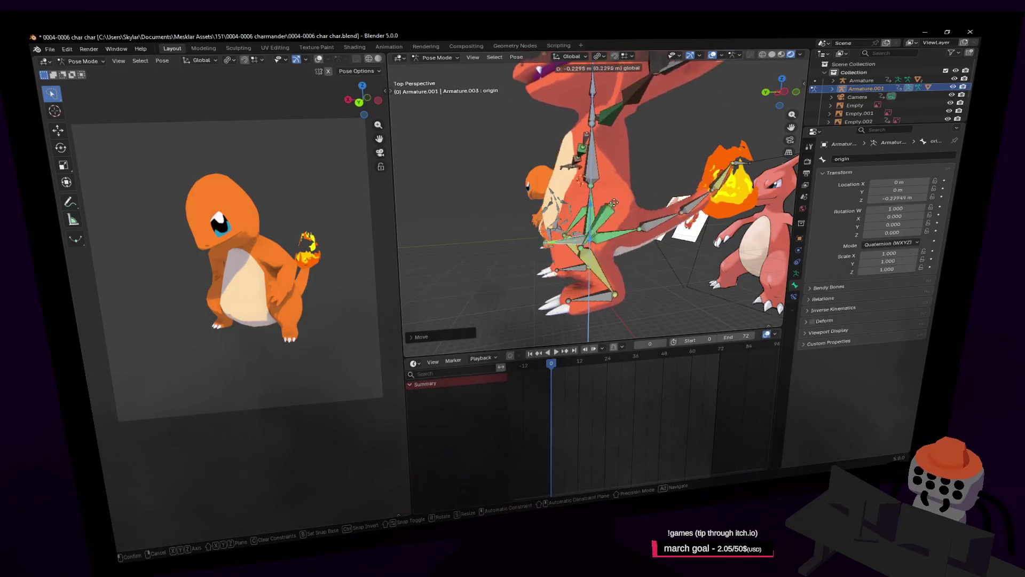
pyautogui.hotkey('shift', '`')
pyautogui.press('s')
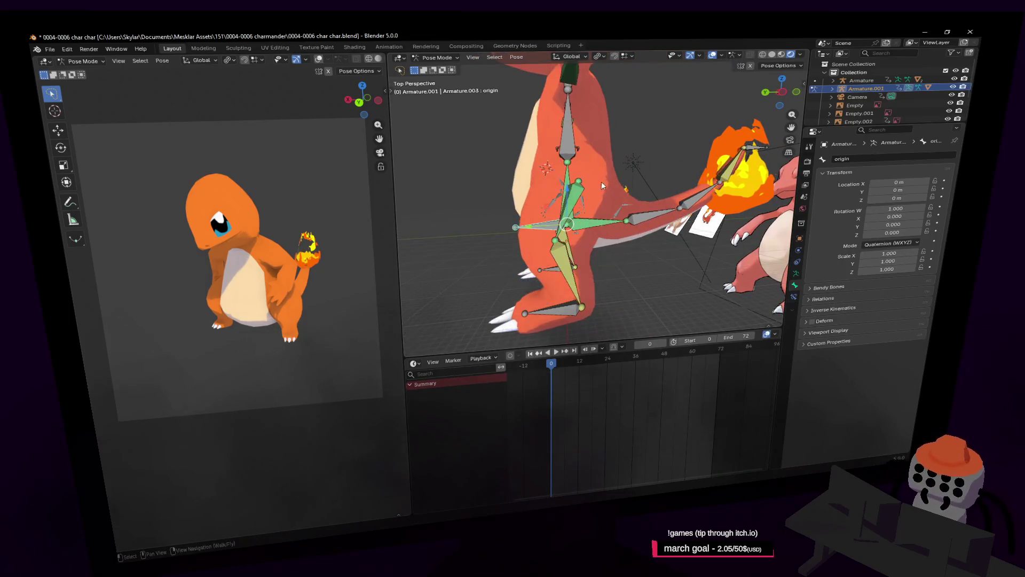
# Step: Test-rotate the neck and spine3 bones, cancelling each rotation
pyautogui.press('w')
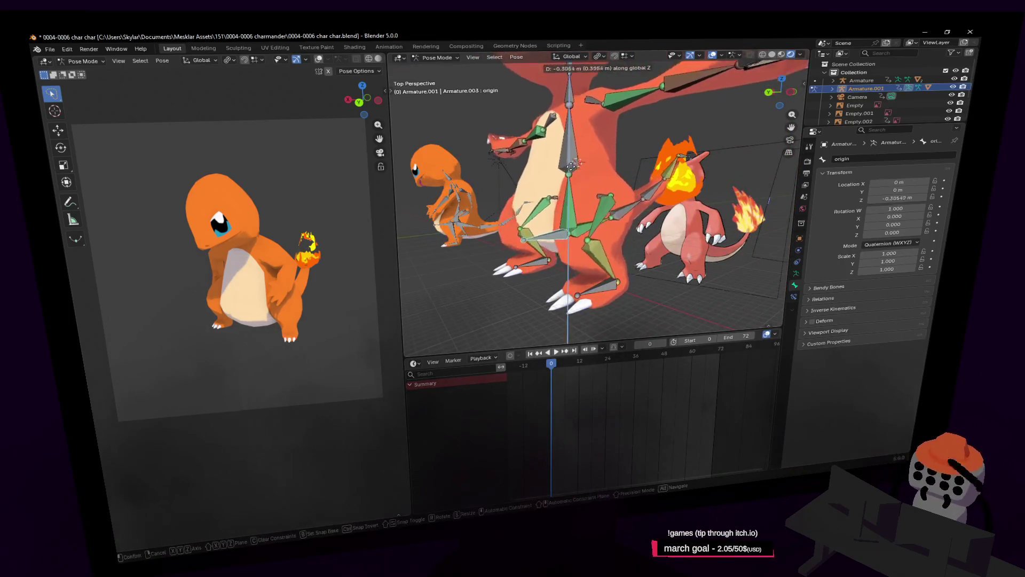
pyautogui.press('w')
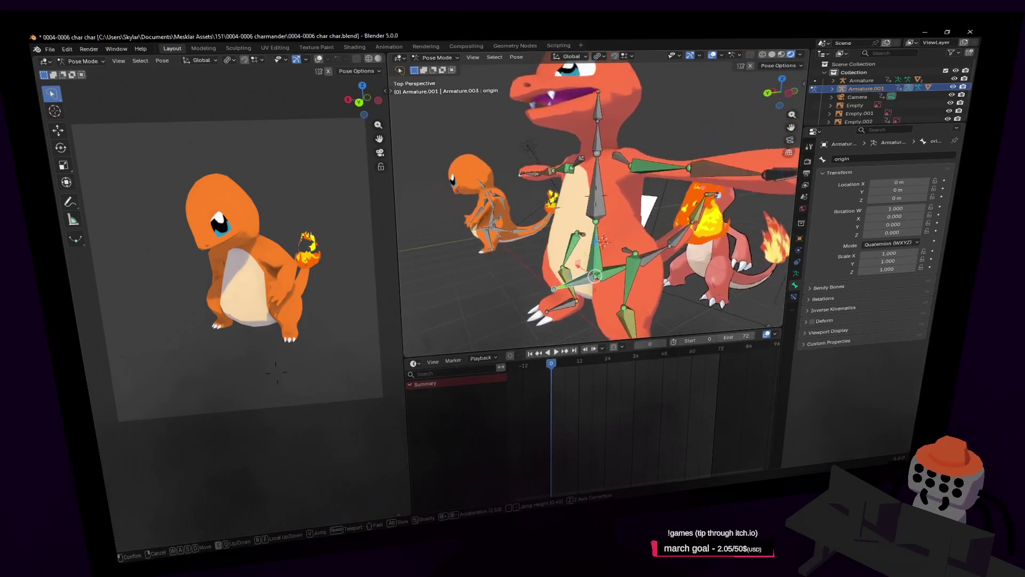
pyautogui.click(576, 142)
pyautogui.click(598, 160)
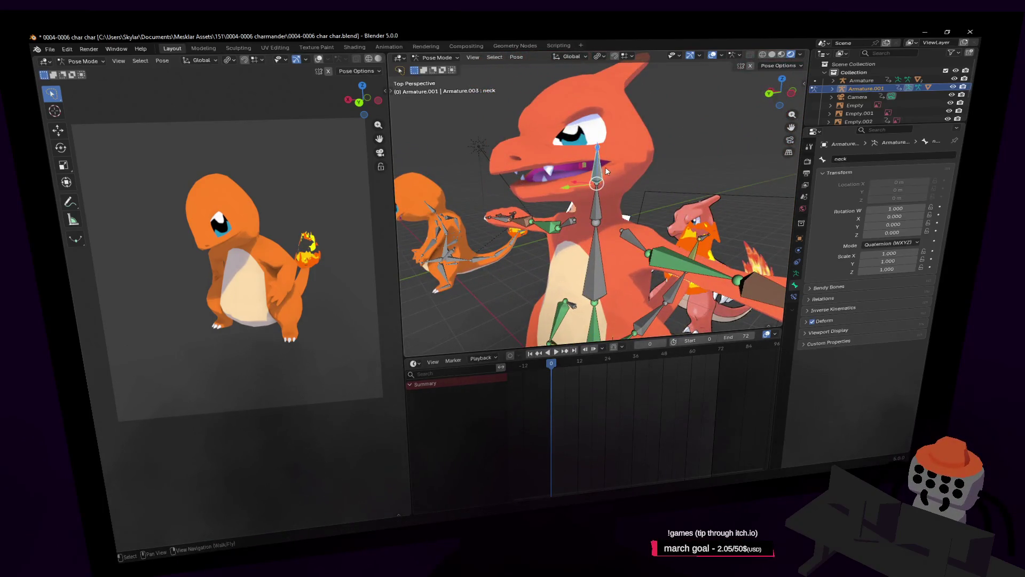
pyautogui.press('r')
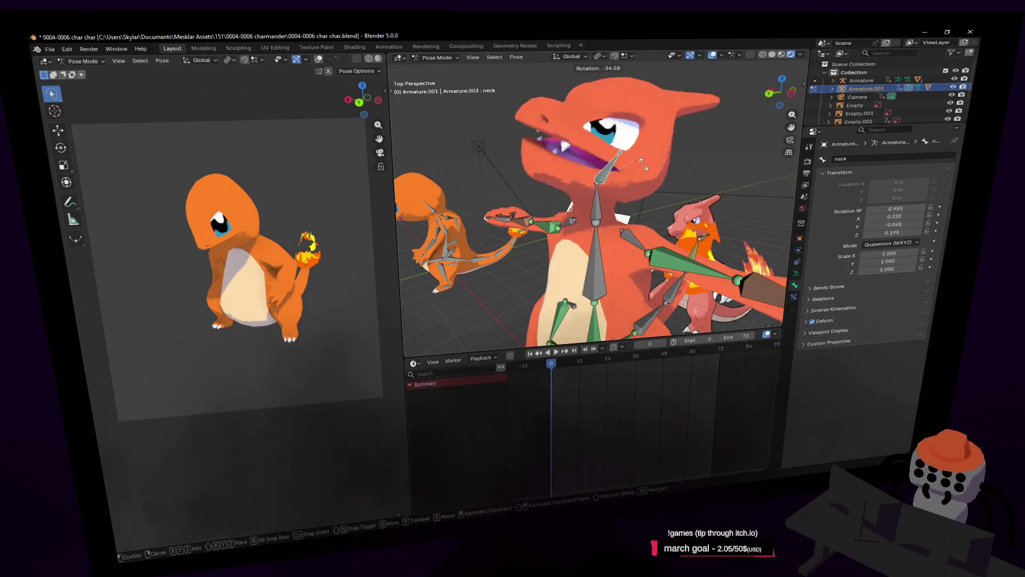
pyautogui.press('Escape')
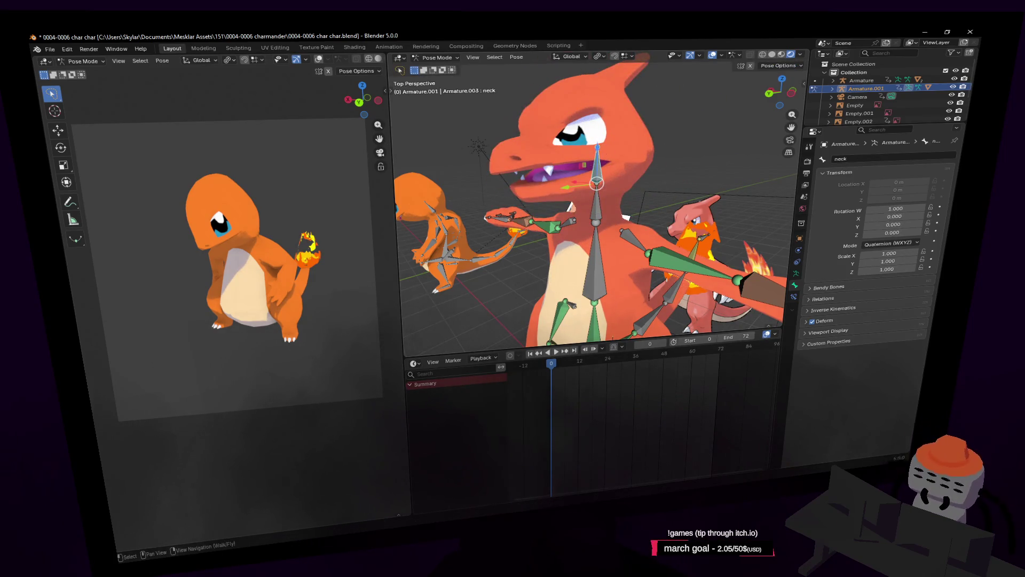
pyautogui.click(596, 206)
pyautogui.press('r')
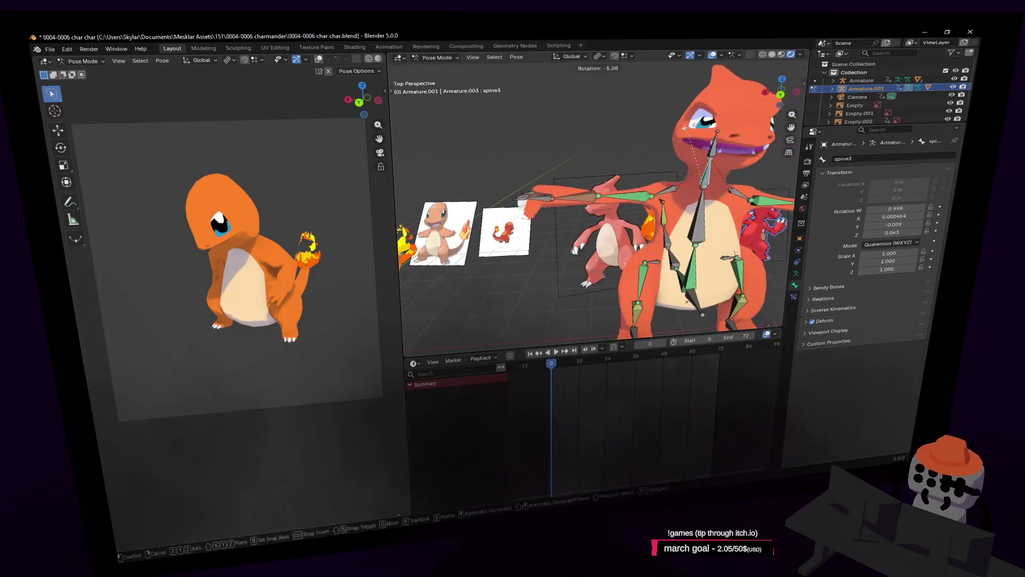
pyautogui.press('Escape')
# Step: Select the right forearm bone and then the hand's upper finger bone
pyautogui.scroll(2, 612, 167)
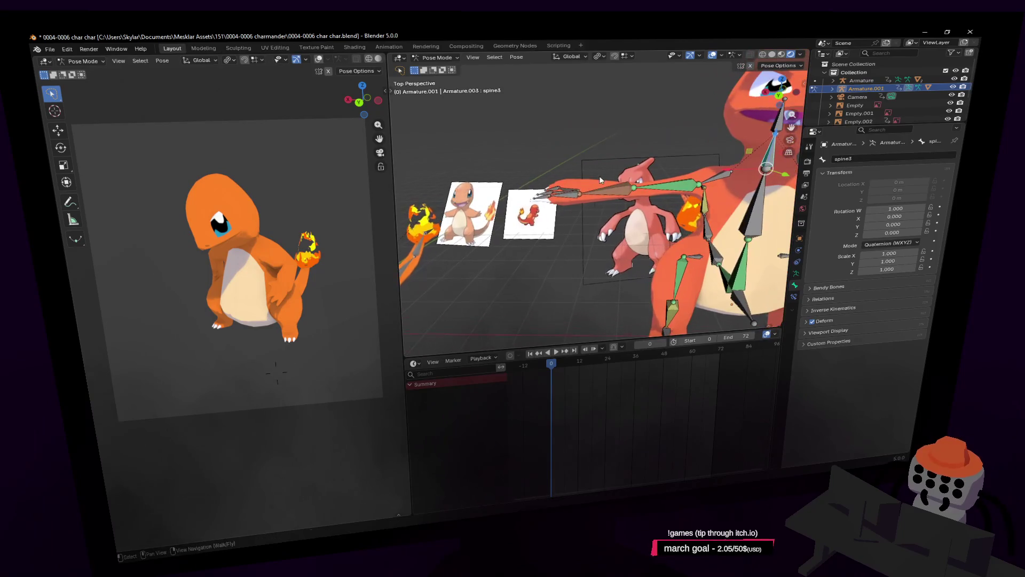
pyautogui.click(574, 198)
pyautogui.scroll(5, 575, 214)
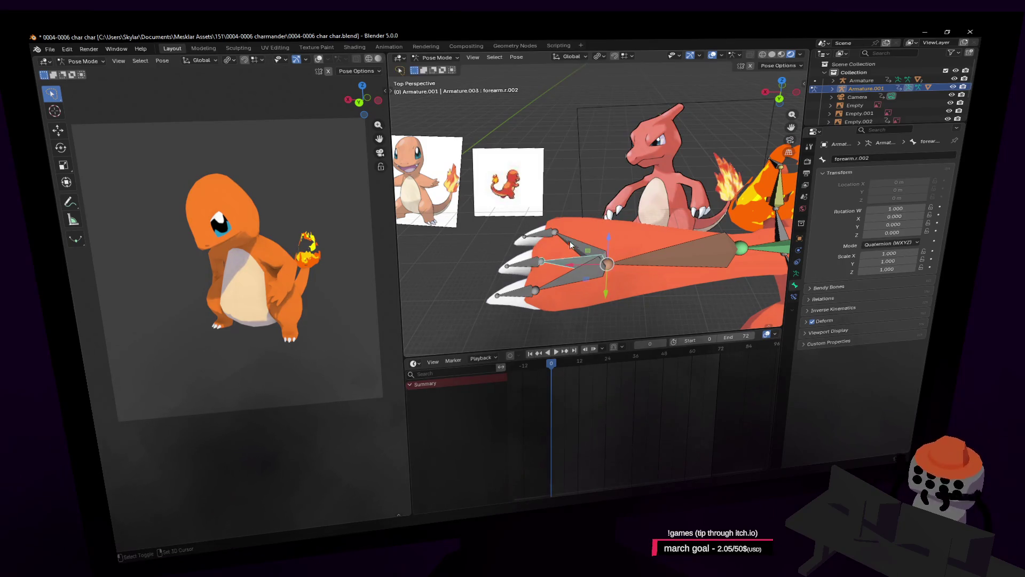
pyautogui.click(584, 285)
pyautogui.hotkey('shift', '`')
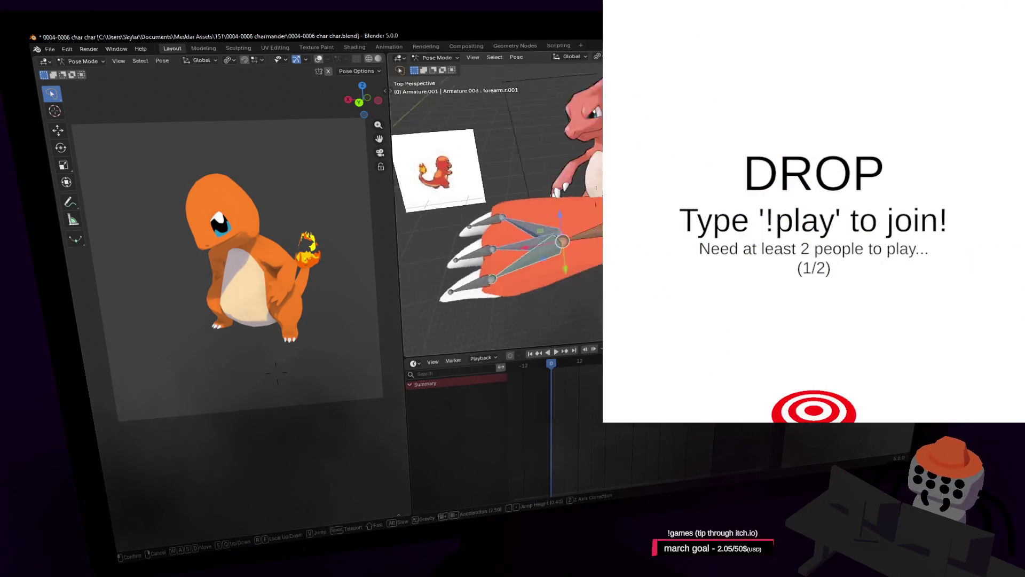
pyautogui.press('Return')
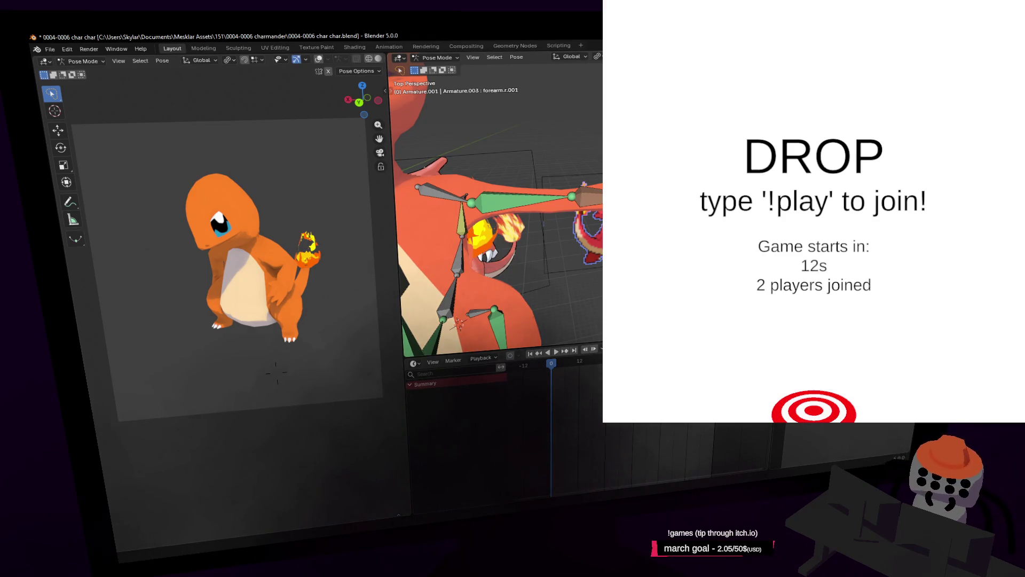
# Step: Walk the view back over the arm, reselect the right forearm, and open the mode list
pyautogui.hotkey('shift', '`')
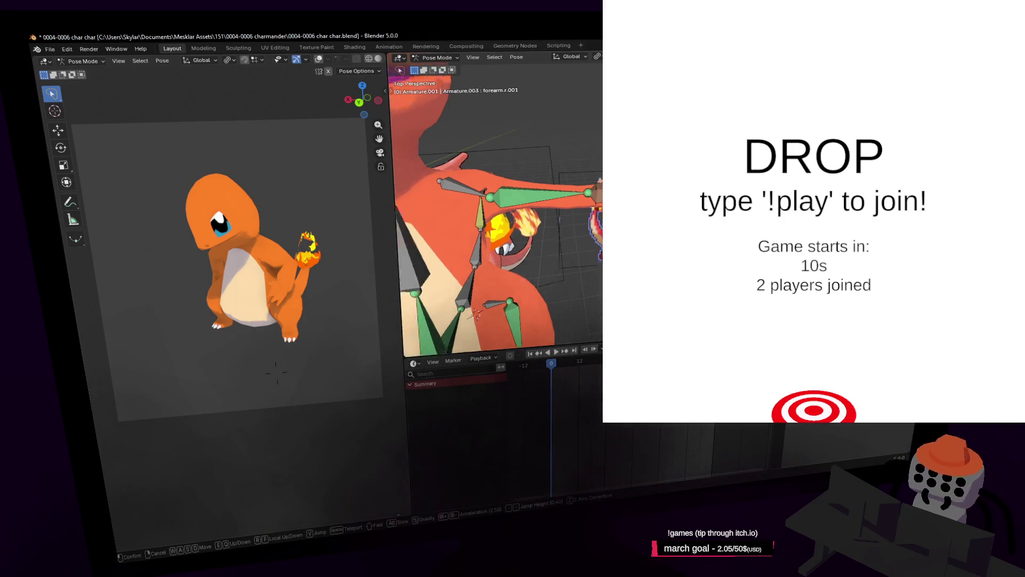
pyautogui.press('s')
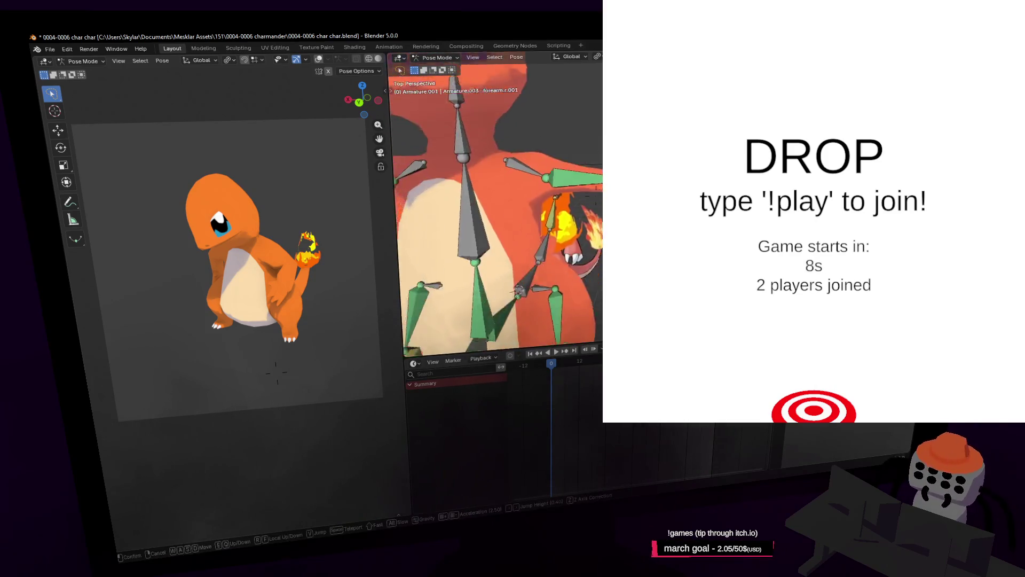
pyautogui.press('w')
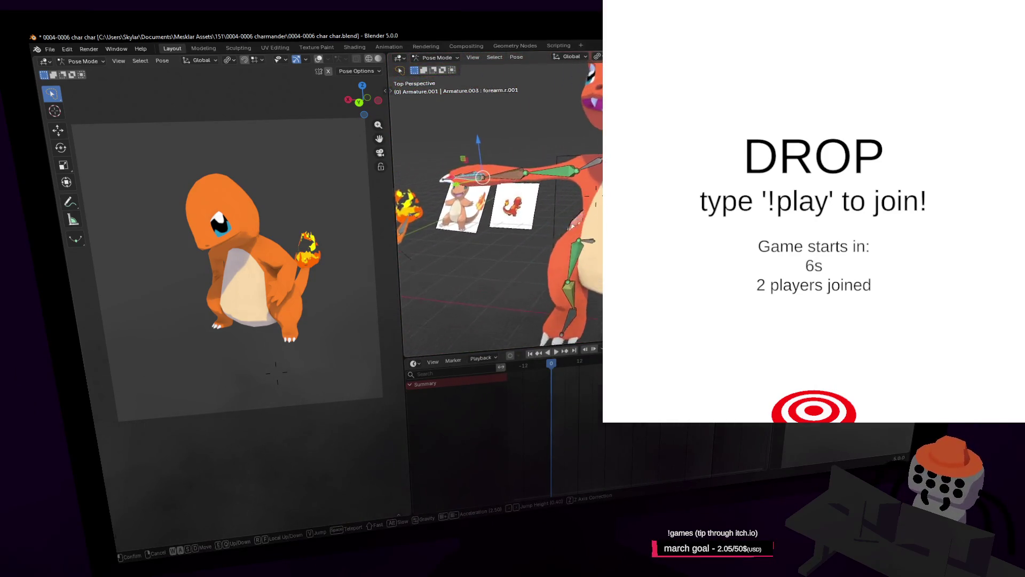
pyautogui.press('e')
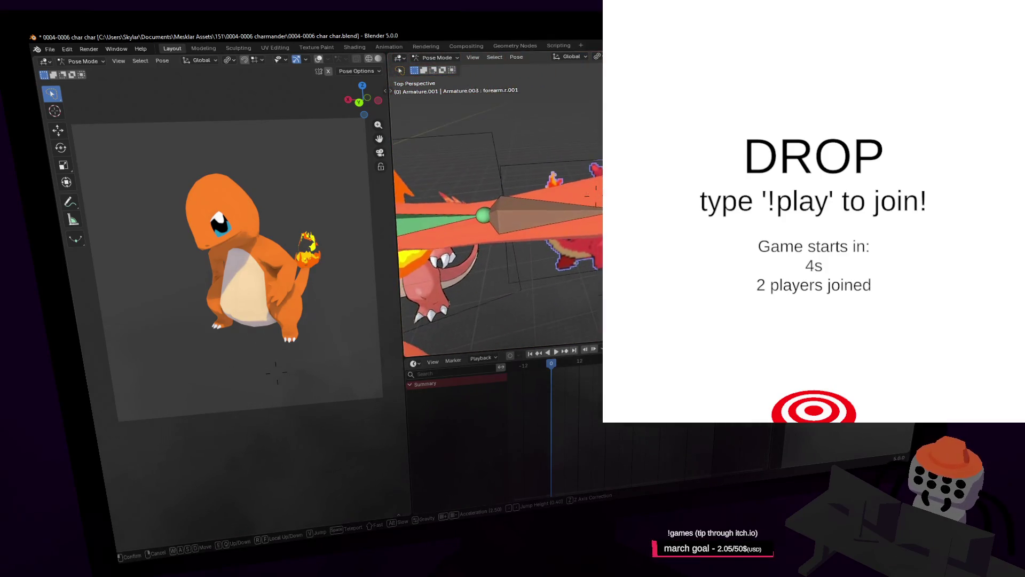
pyautogui.press('a')
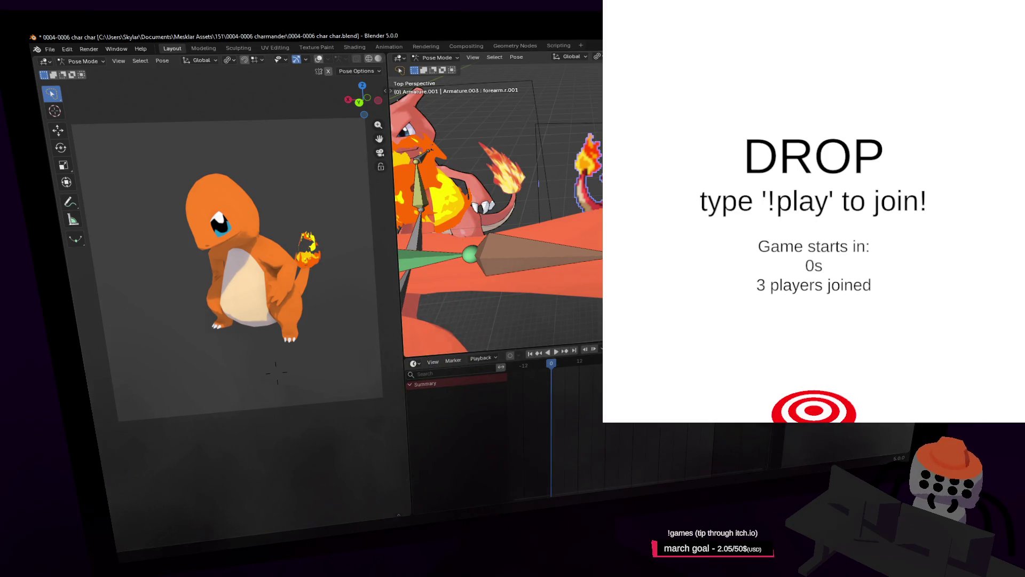
pyautogui.press('s')
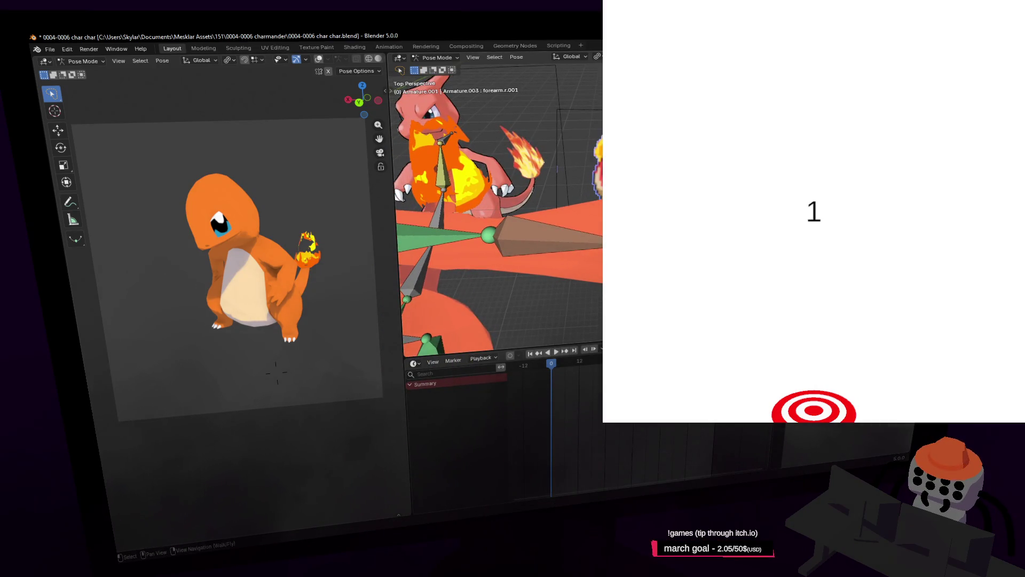
pyautogui.click(489, 235)
pyautogui.click(437, 57)
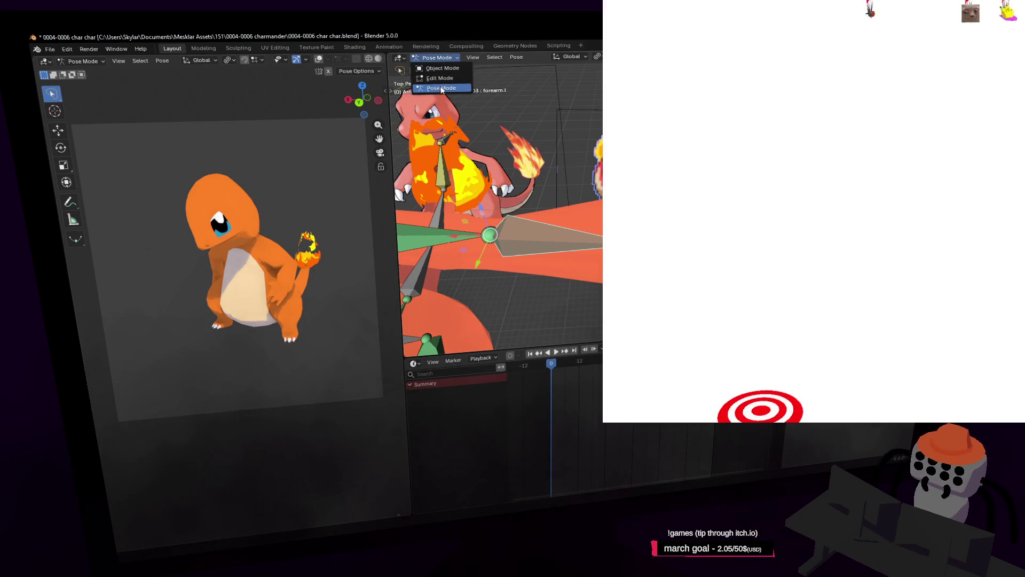
# Step: In Edit Mode, extrude a new bone from the hand joint and view the arm from behind
pyautogui.click(440, 78)
pyautogui.hotkey('shift', '`')
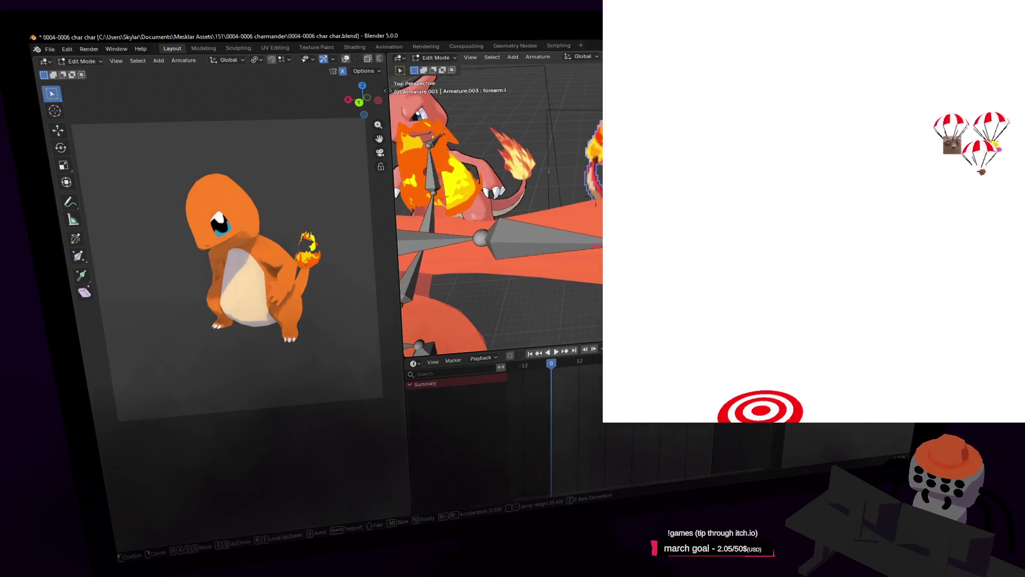
pyautogui.press('Return')
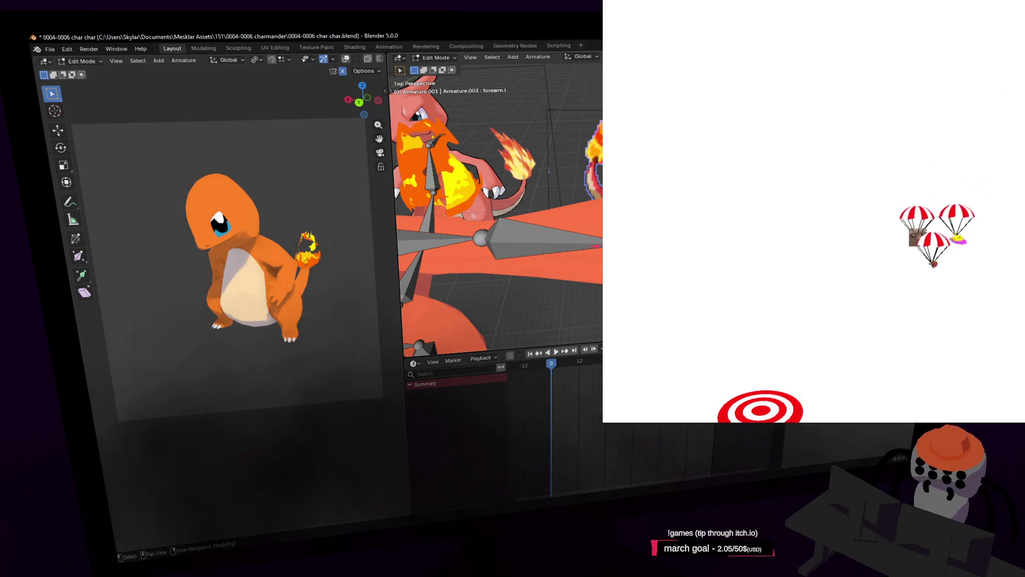
pyautogui.press('e')
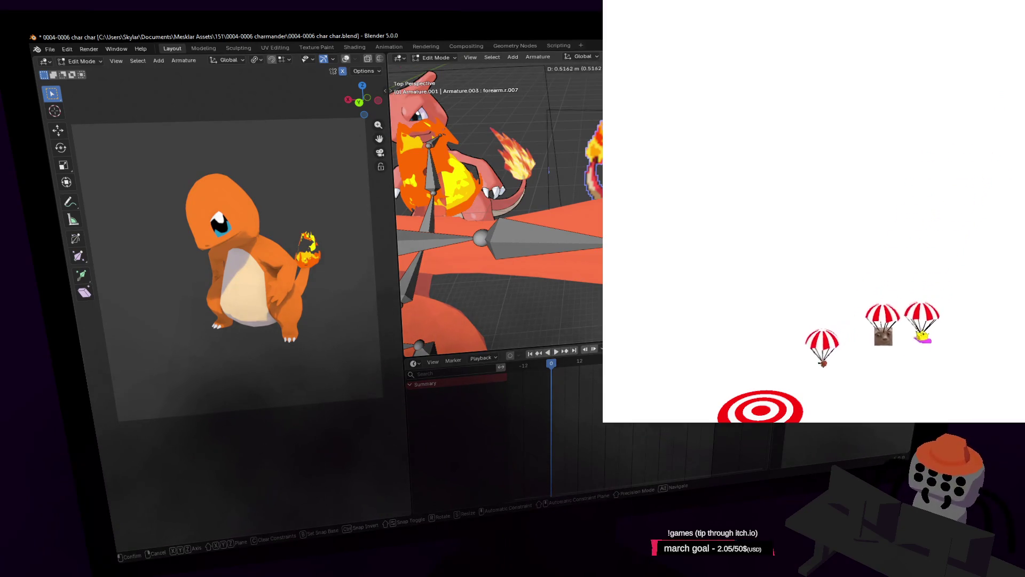
pyautogui.press('Return')
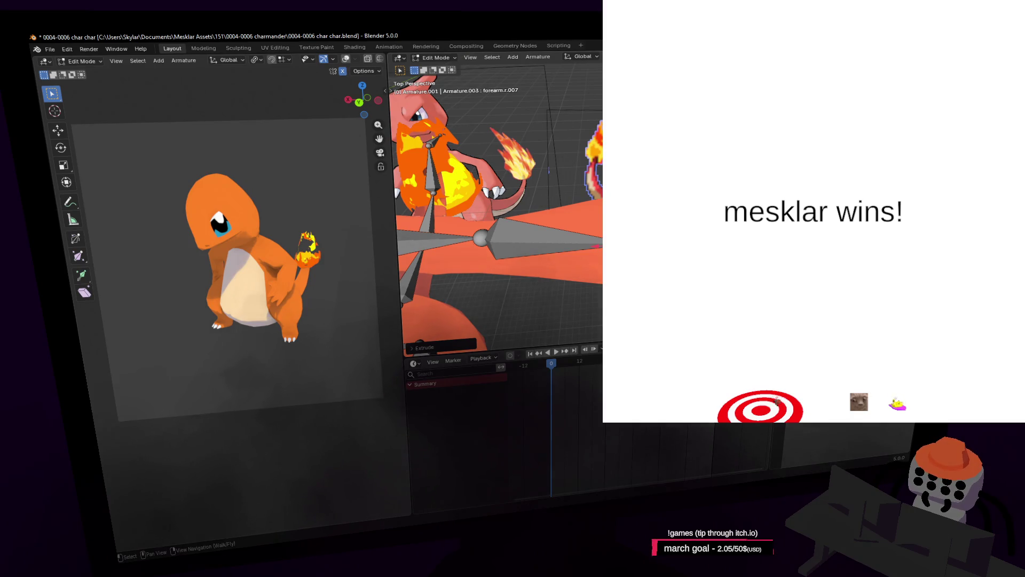
pyautogui.press('g')
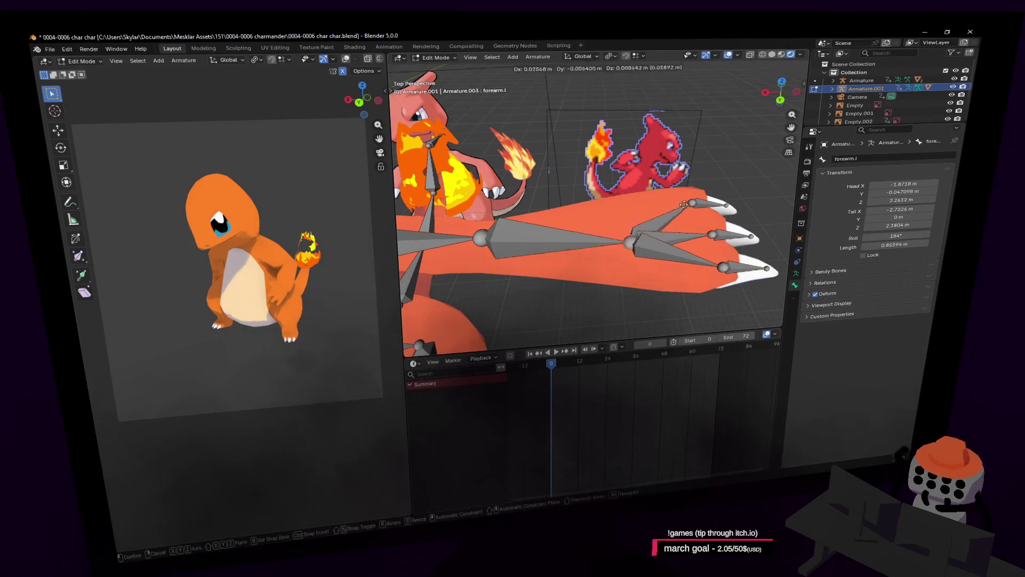
pyautogui.rightClick(693, 172)
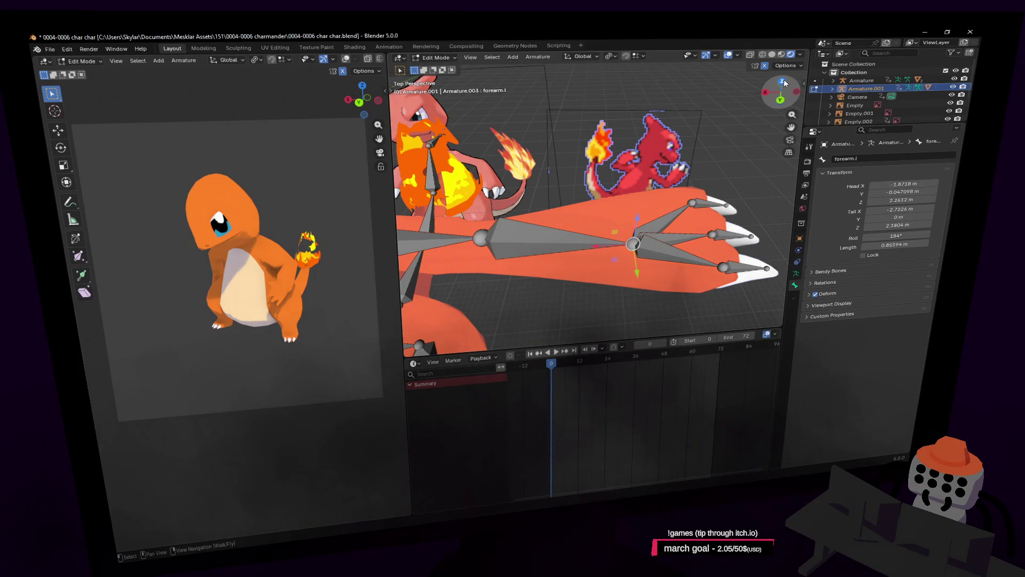
pyautogui.click(781, 100)
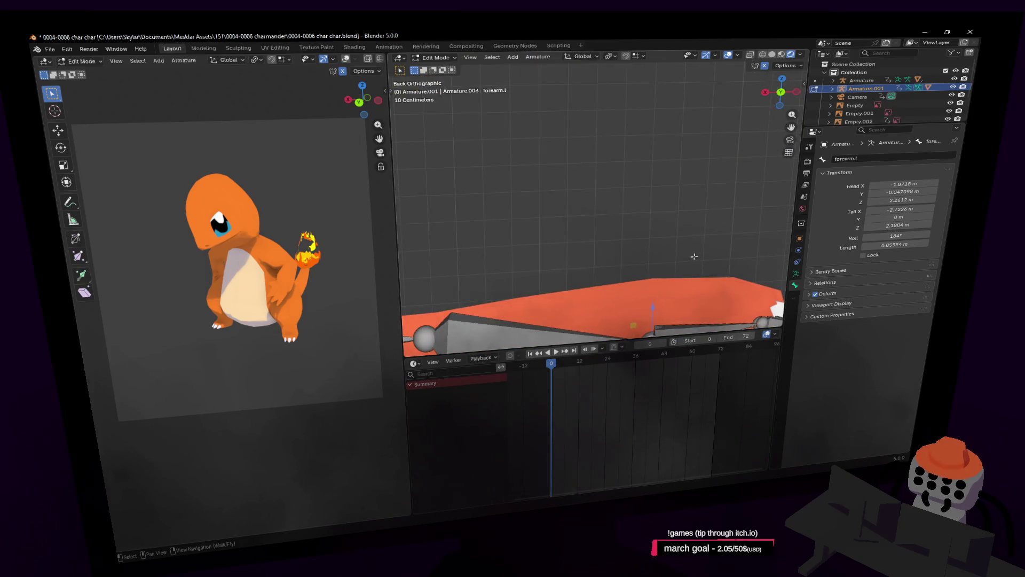
# Step: In top view, extrude a 0.45 m bone from the hand joint locked to the Y axis
pyautogui.moveTo(694, 257)
pyautogui.keyDown('shift'); pyautogui.mouseDown(button='middle')
pyautogui.moveTo(686, 134)
pyautogui.moveTo(679, 161)
pyautogui.mouseUp(button='middle'); pyautogui.keyUp('shift')
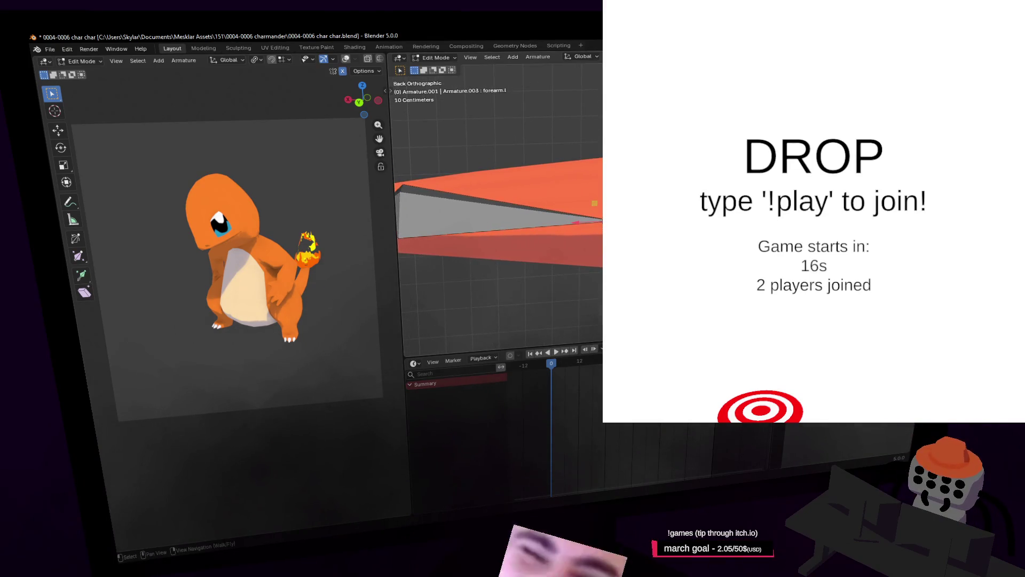
pyautogui.hotkey('shift', '`')
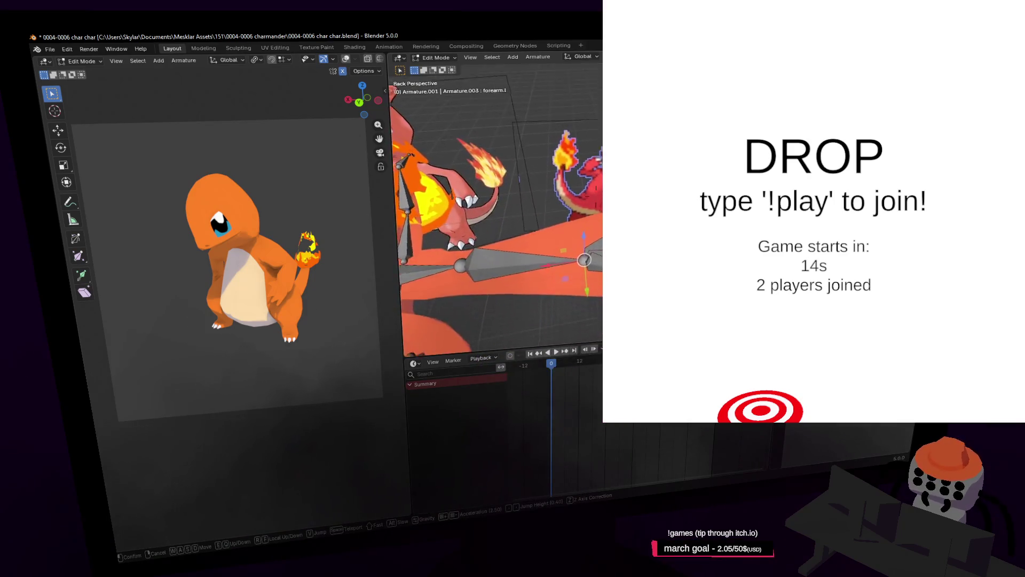
pyautogui.press('w')
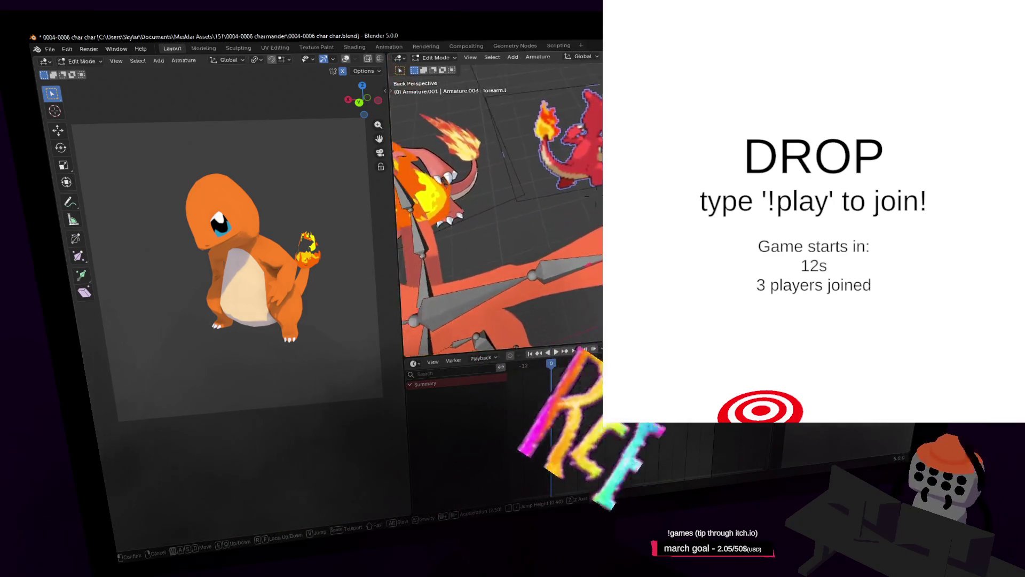
pyautogui.press('Return')
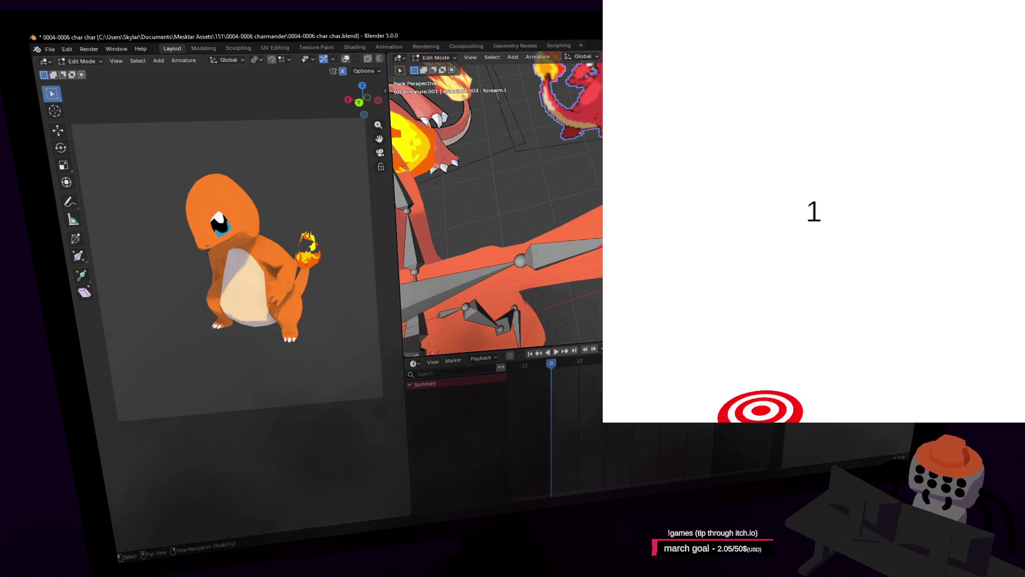
pyautogui.keyDown('shift'); pyautogui.moveTo(507, 225); pyautogui.dragTo(465, 230, button='middle'); pyautogui.keyUp('shift')
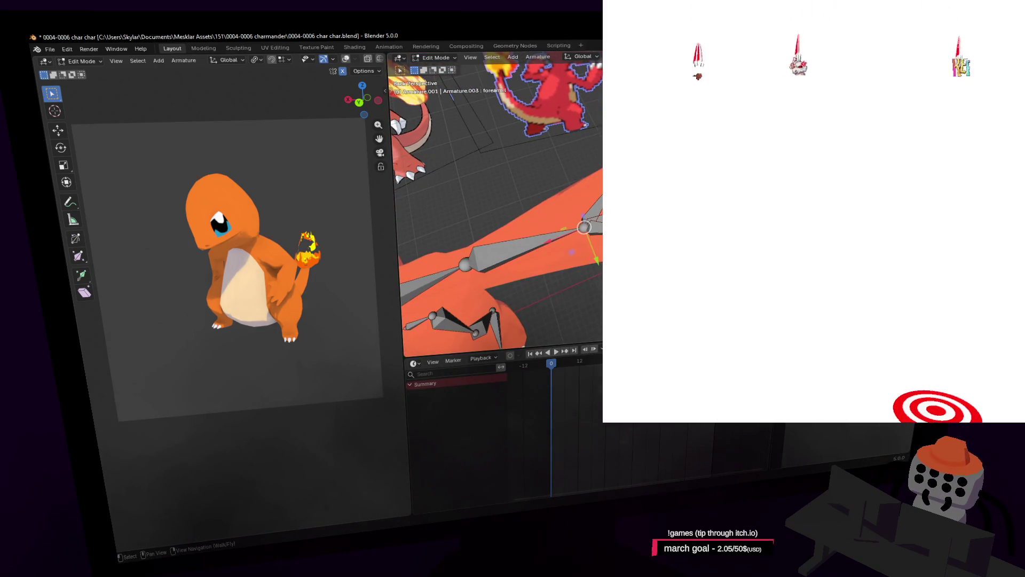
pyautogui.press('KP_7')
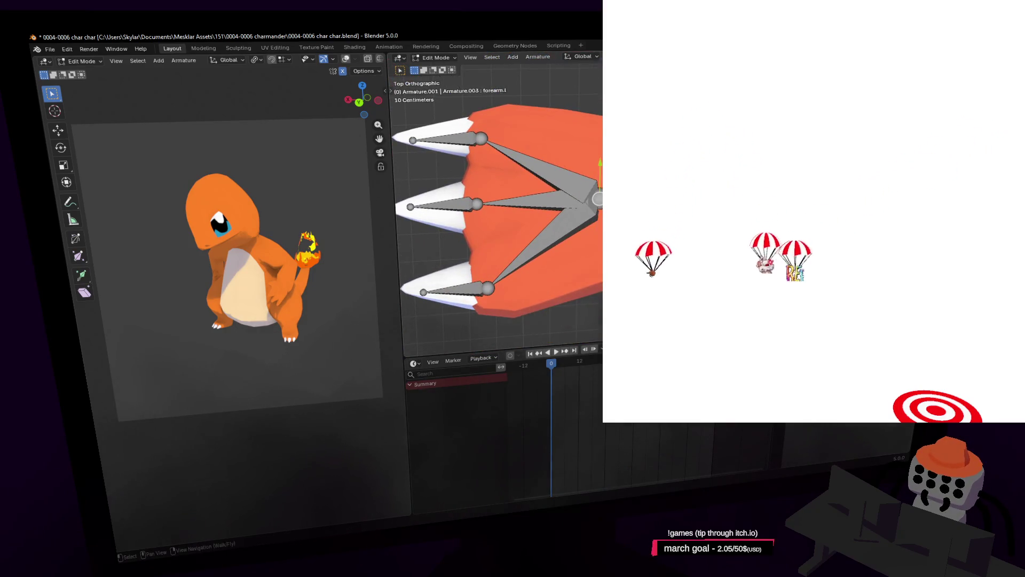
pyautogui.scroll(-3, 592, 189)
pyautogui.moveTo(601, 194)
pyautogui.keyDown('shift'); pyautogui.mouseDown(button='middle')
pyautogui.moveTo(587, 182)
pyautogui.moveTo(591, 189)
pyautogui.mouseUp(button='middle'); pyautogui.keyUp('shift')
pyautogui.press('e')
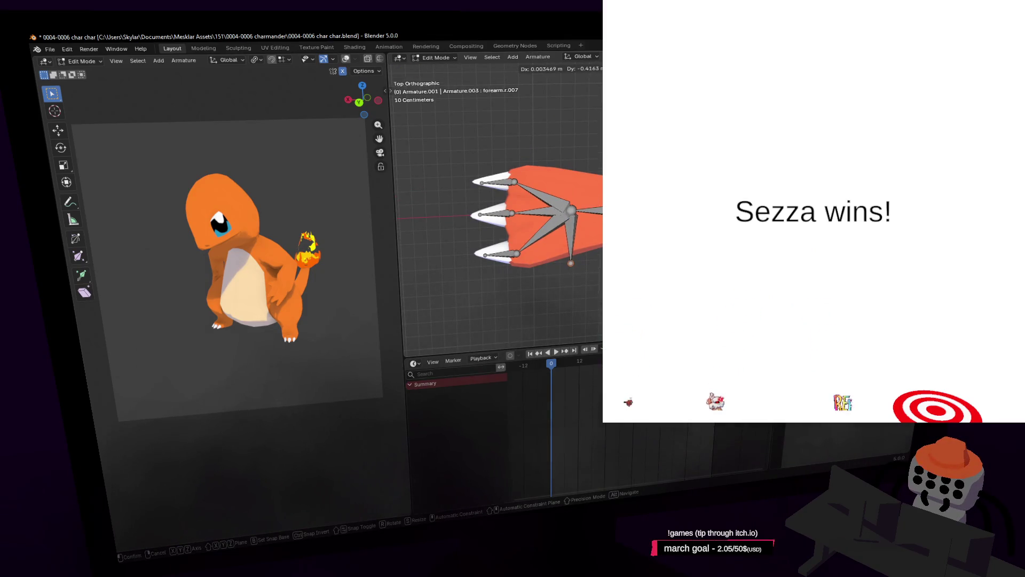
pyautogui.press('y')
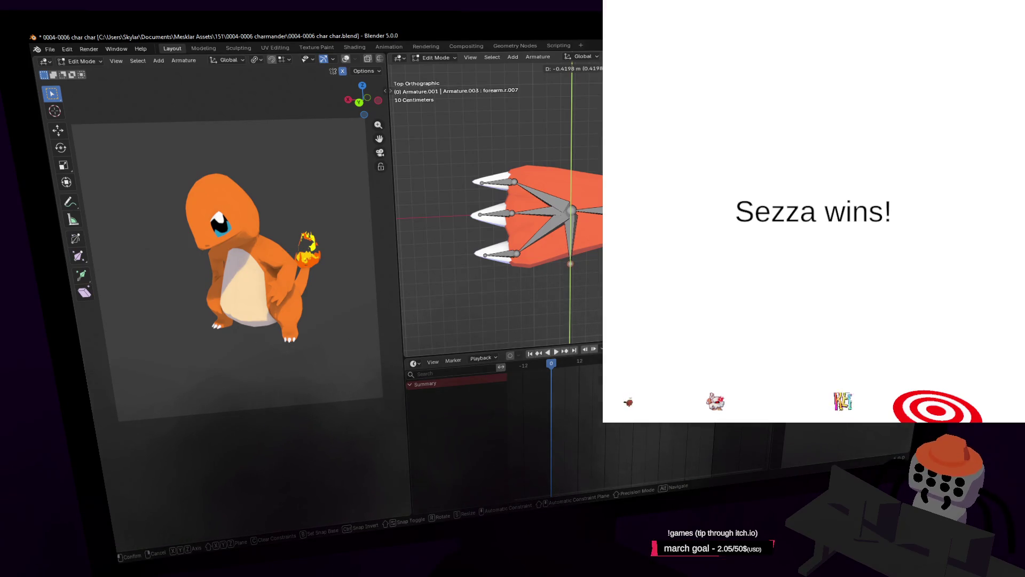
pyautogui.click(639, 189)
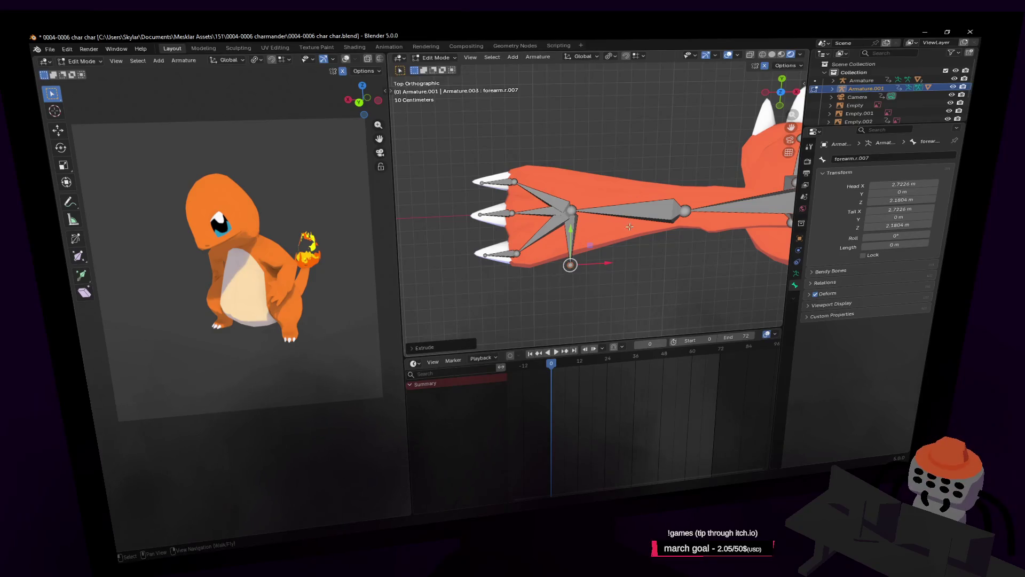
# Step: Select the new bone, then the long forearm.L bone
pyautogui.keyDown('ctrl'); pyautogui.scroll(-2, 598, 200); pyautogui.keyUp('ctrl')
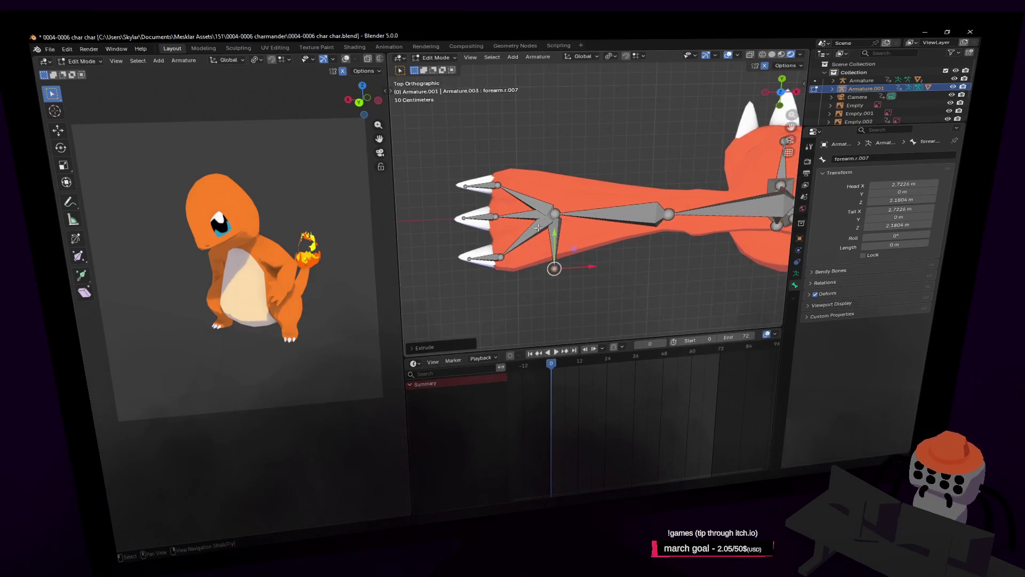
pyautogui.scroll(1, 527, 205)
pyautogui.keyDown('ctrl'); pyautogui.scroll(3, 570, 219); pyautogui.keyUp('ctrl')
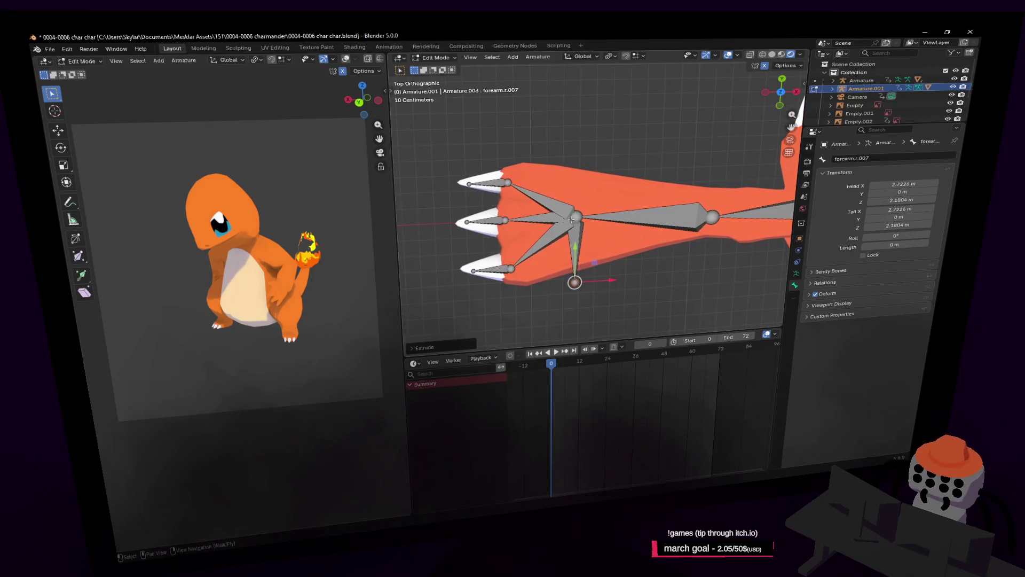
pyautogui.keyDown('ctrl'); pyautogui.scroll(1, 575, 216); pyautogui.keyUp('ctrl')
pyautogui.keyDown('shift'); pyautogui.scroll(-1, 576, 216); pyautogui.keyUp('shift')
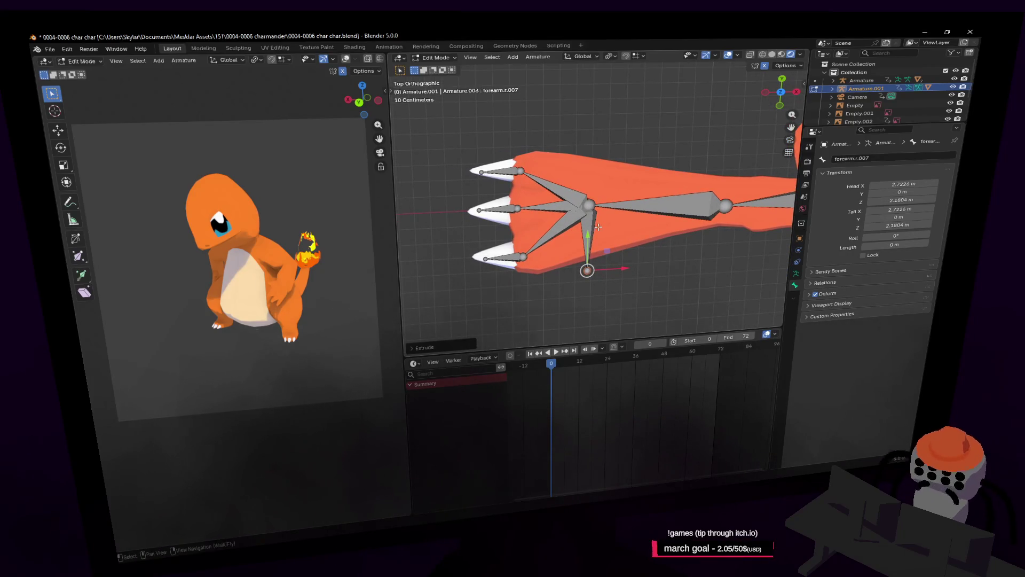
pyautogui.click(591, 225)
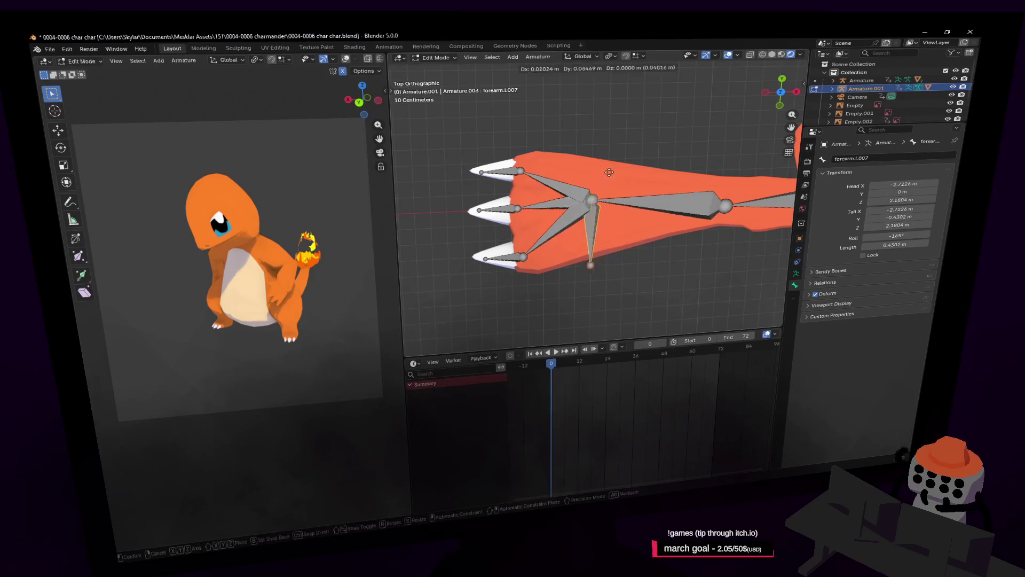
pyautogui.keyDown('ctrl'); pyautogui.scroll(-4, 643, 209); pyautogui.keyUp('ctrl')
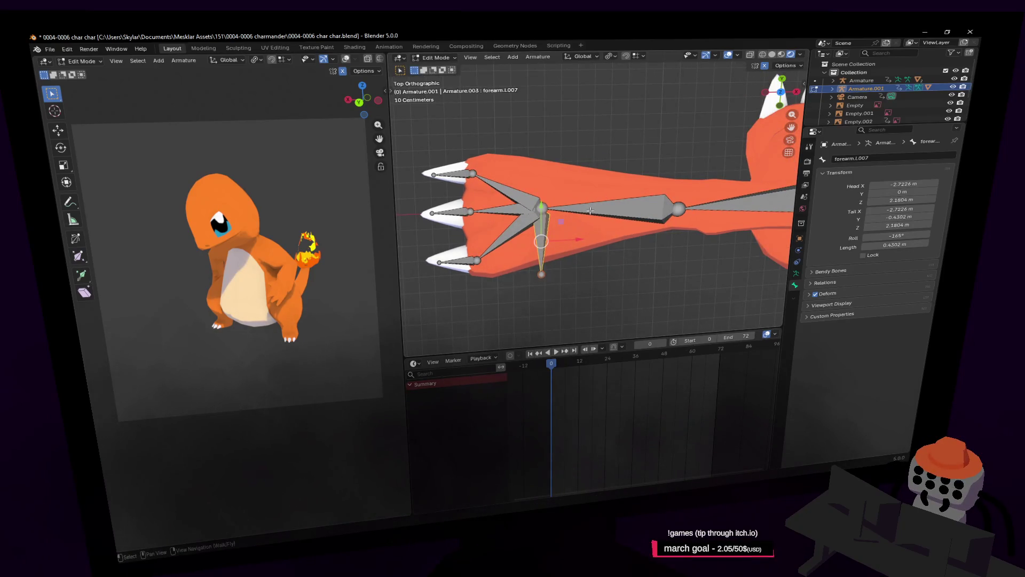
pyautogui.click(590, 215)
pyautogui.keyDown('shift'); pyautogui.moveTo(635, 201); pyautogui.dragTo(584, 225, button='middle'); pyautogui.keyUp('shift')
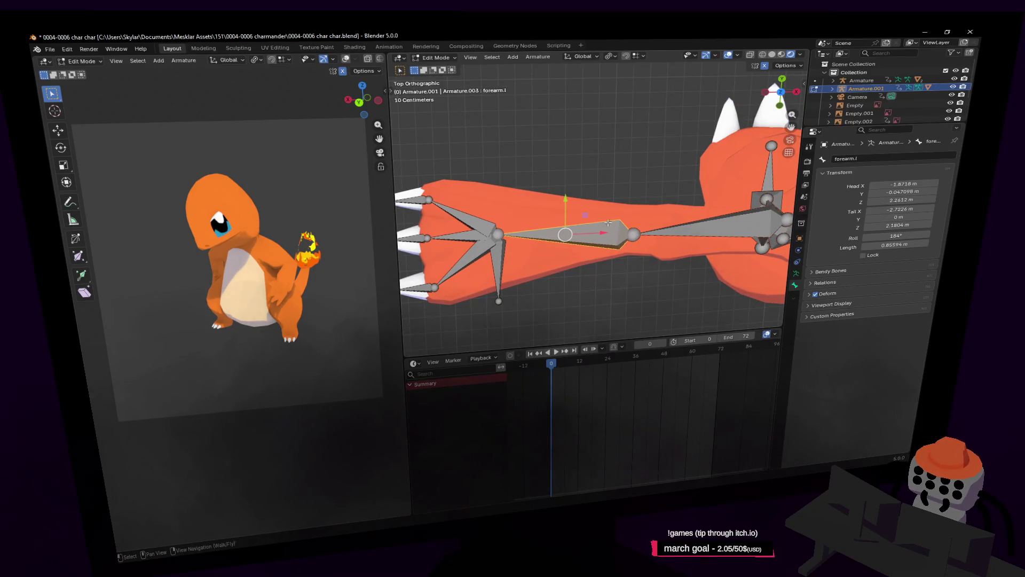
# Step: Select the forearm.L and arm.l bones, test-grabbing arm.l without moving it
pyautogui.click(504, 234)
pyautogui.click(560, 241)
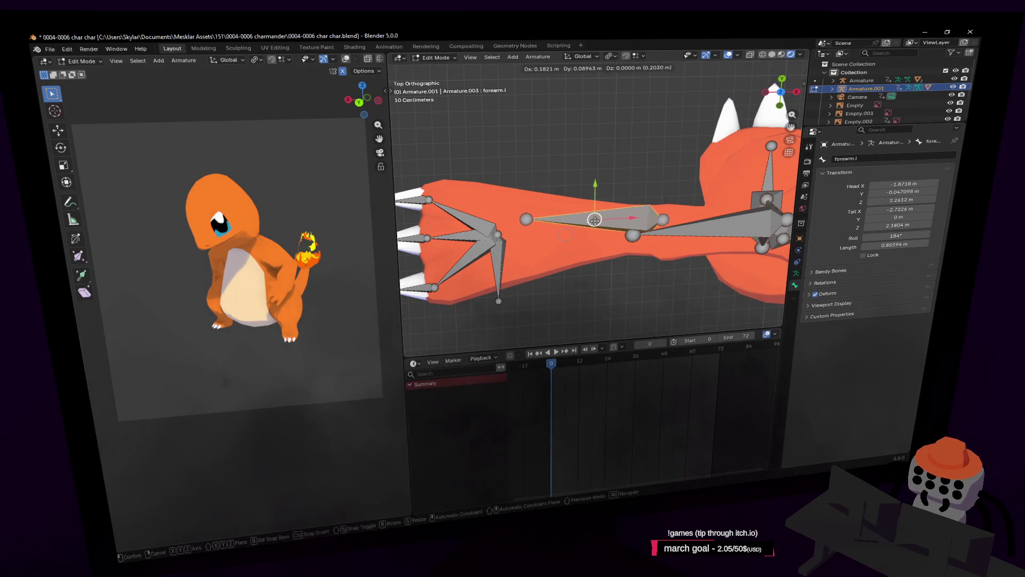
pyautogui.click(685, 233)
pyautogui.click(594, 235)
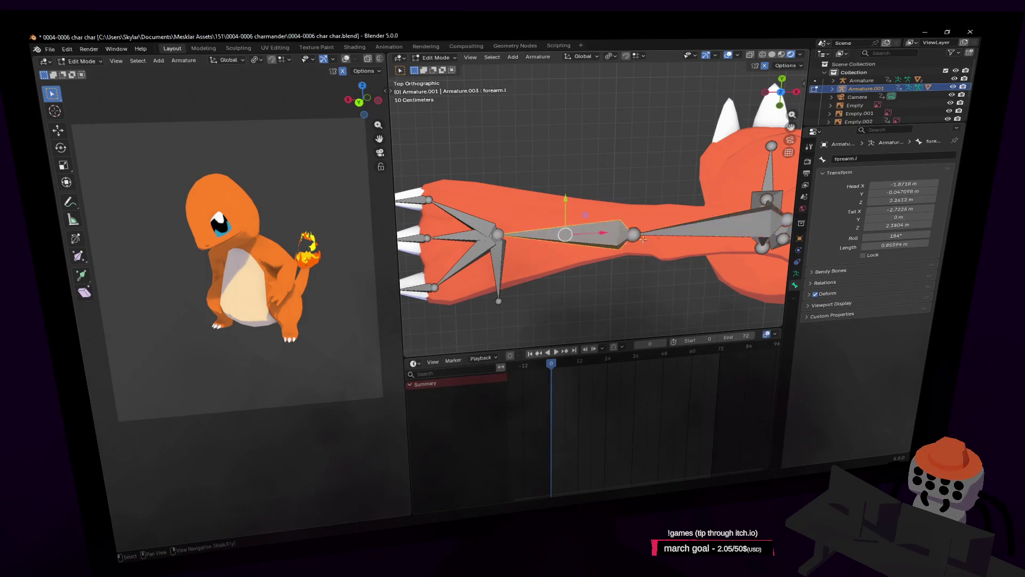
pyautogui.click(685, 233)
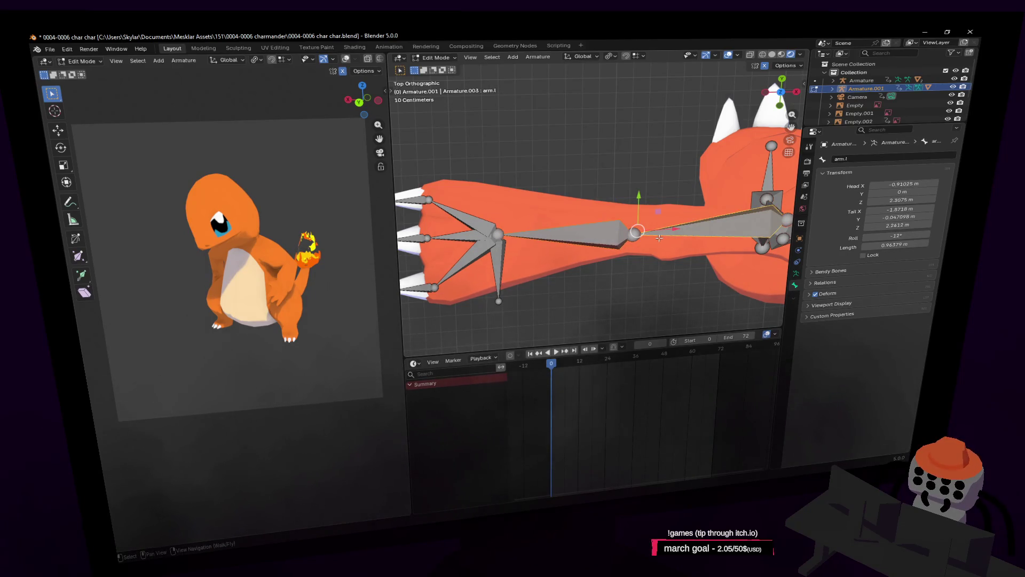
pyautogui.press('g')
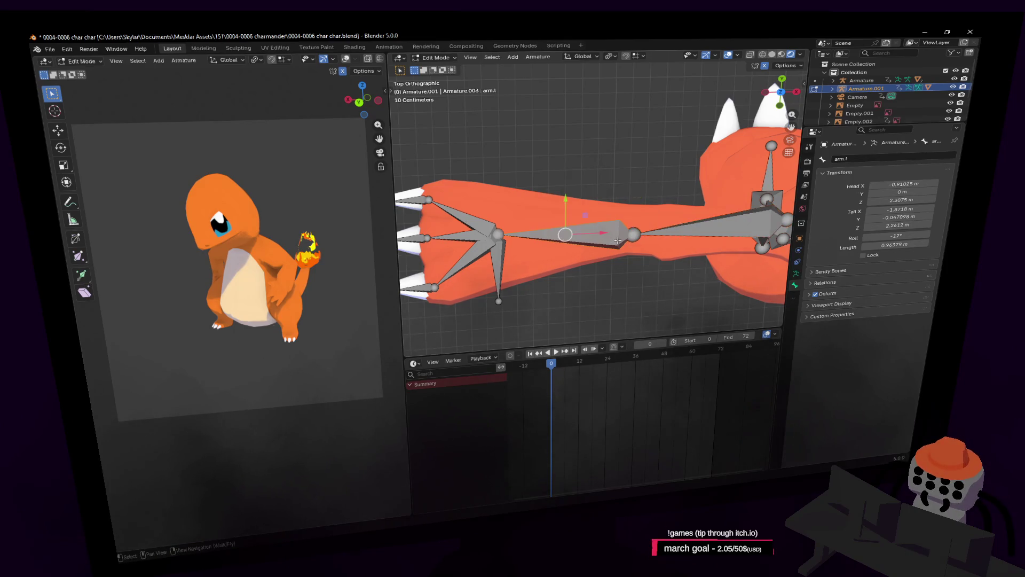
pyautogui.press('Escape')
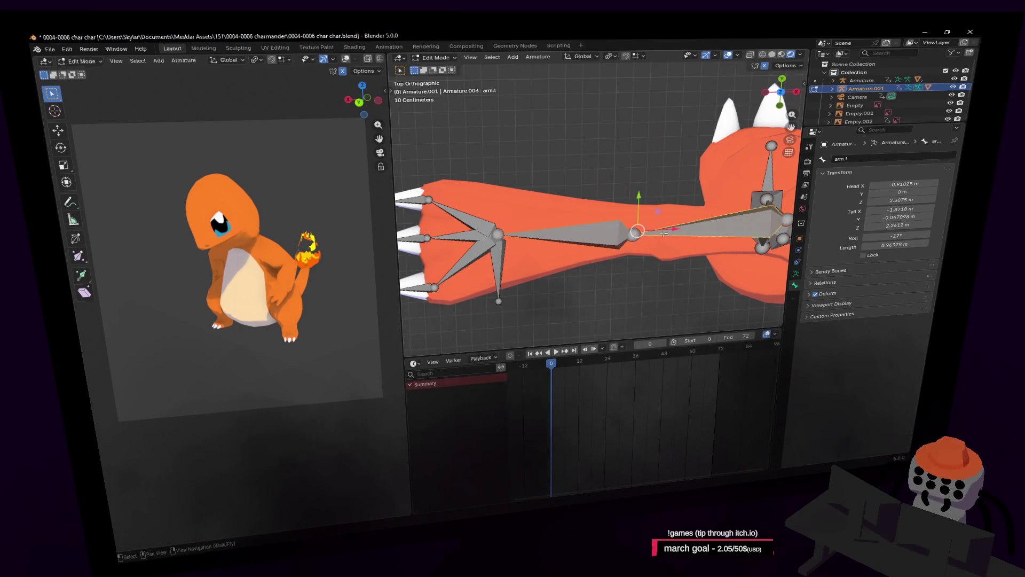
pyautogui.keyDown('shift'); pyautogui.moveTo(603, 247); pyautogui.dragTo(543, 248, button='middle'); pyautogui.keyUp('shift')
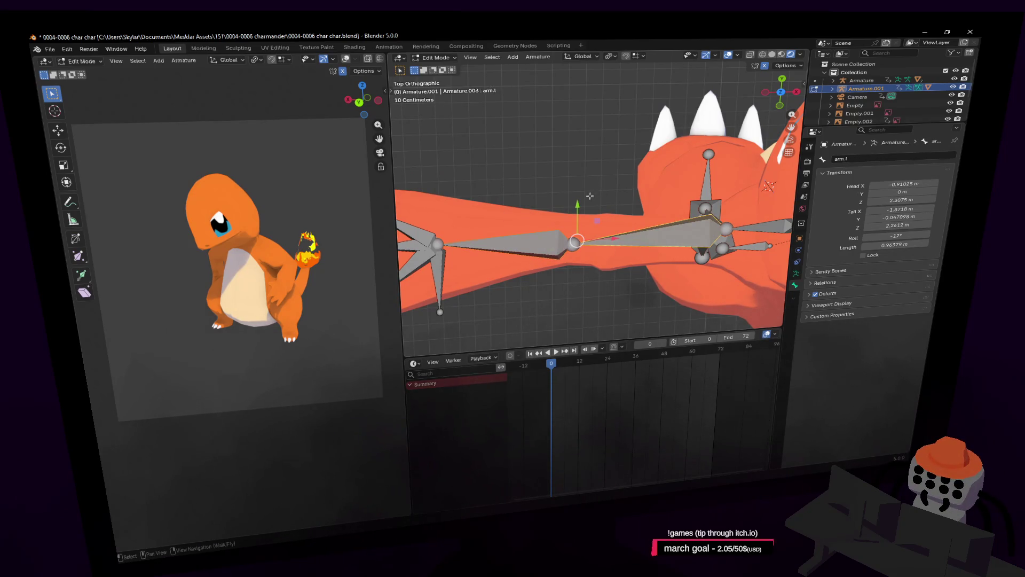
# Step: Check the parent-child link between arm.l and forearm.l using the bracket keys
pyautogui.click(605, 178)
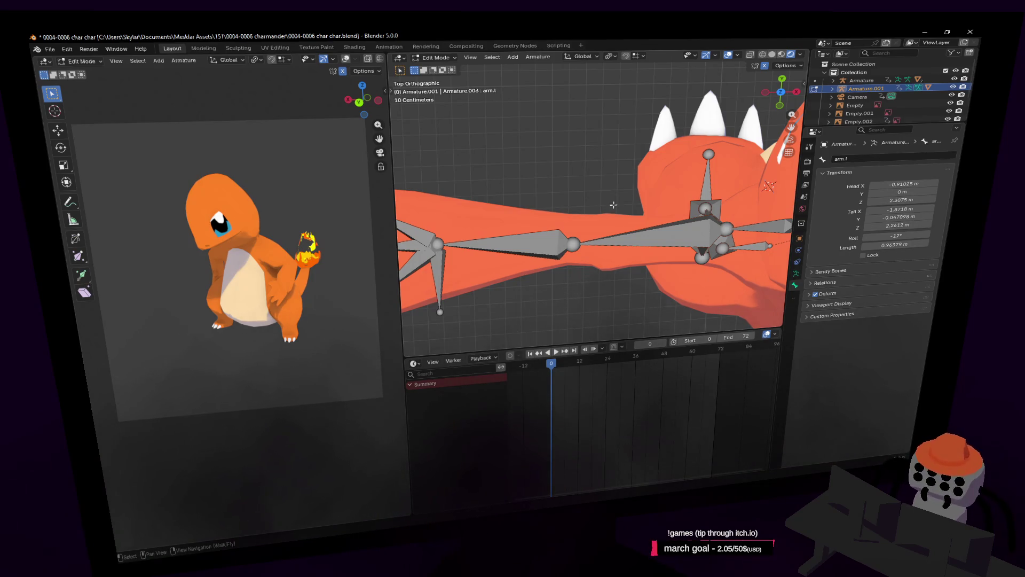
pyautogui.keyDown('shift'); pyautogui.moveTo(587, 214); pyautogui.dragTo(614, 221, button='middle'); pyautogui.keyUp('shift')
pyautogui.click(619, 242)
pyautogui.click(600, 251)
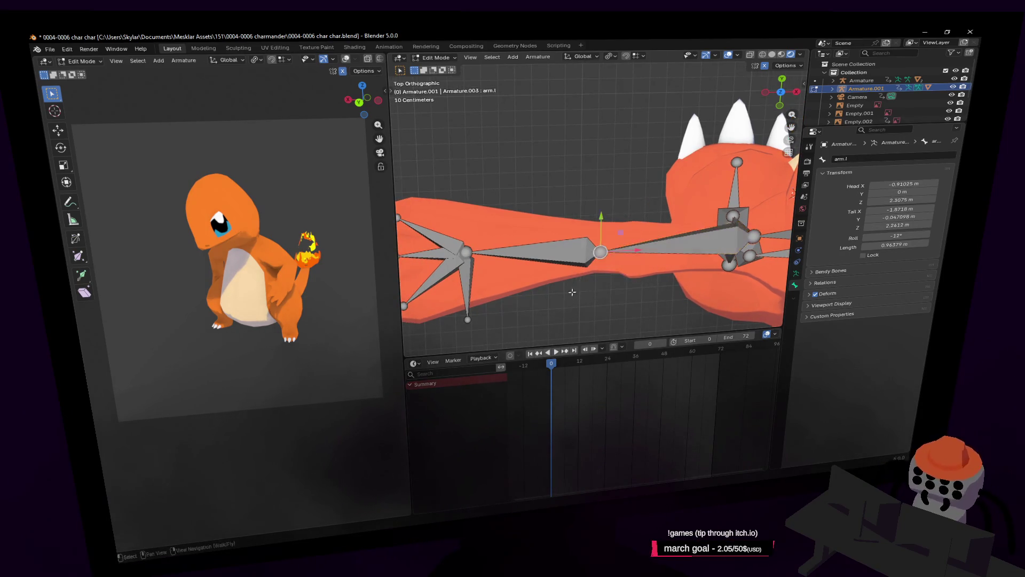
pyautogui.click(654, 244)
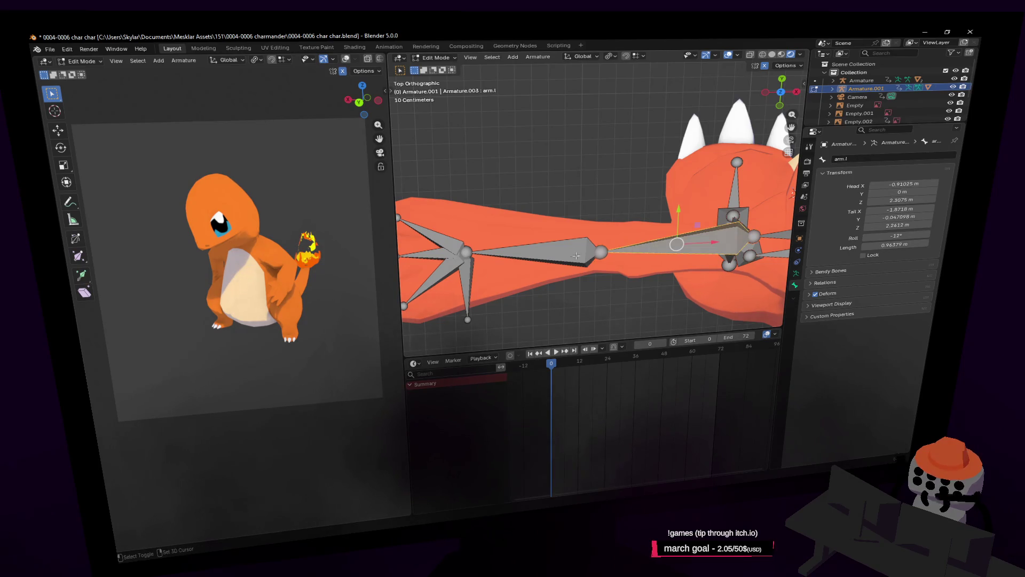
pyautogui.press(']')
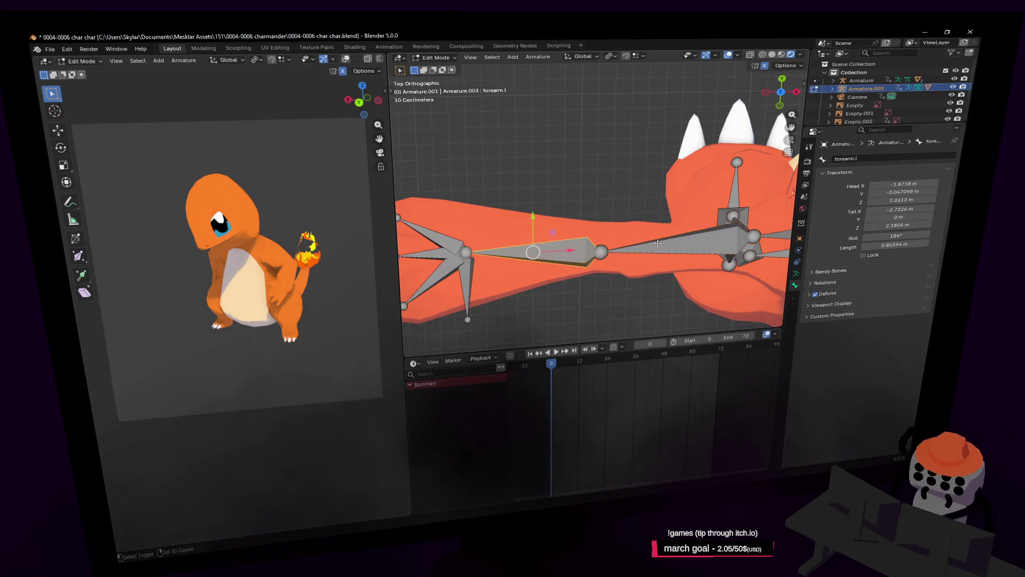
pyautogui.press('[')
pyautogui.keyDown('shift'); pyautogui.moveTo(651, 239); pyautogui.dragTo(638, 211, button='middle'); pyautogui.keyUp('shift')
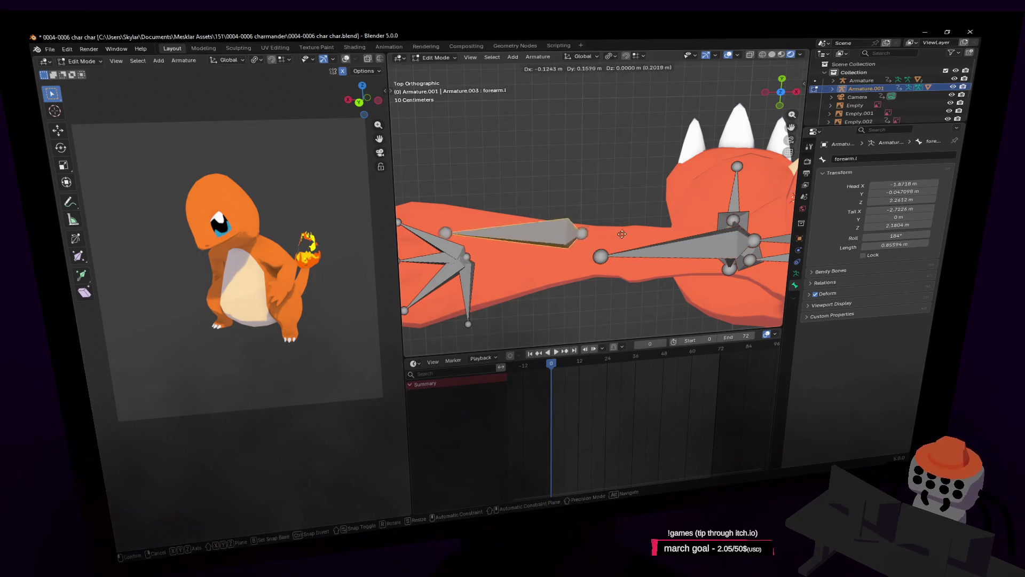
# Step: Parent the selected left arm bones with Keep Offset
pyautogui.hotkey('ctrl', 'p')
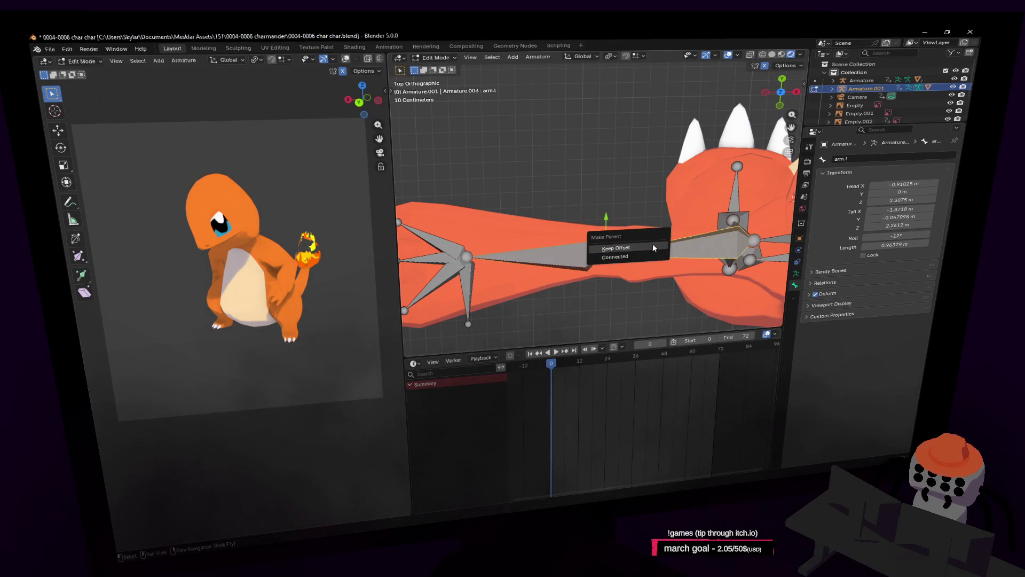
pyautogui.click(587, 255)
pyautogui.click(582, 257)
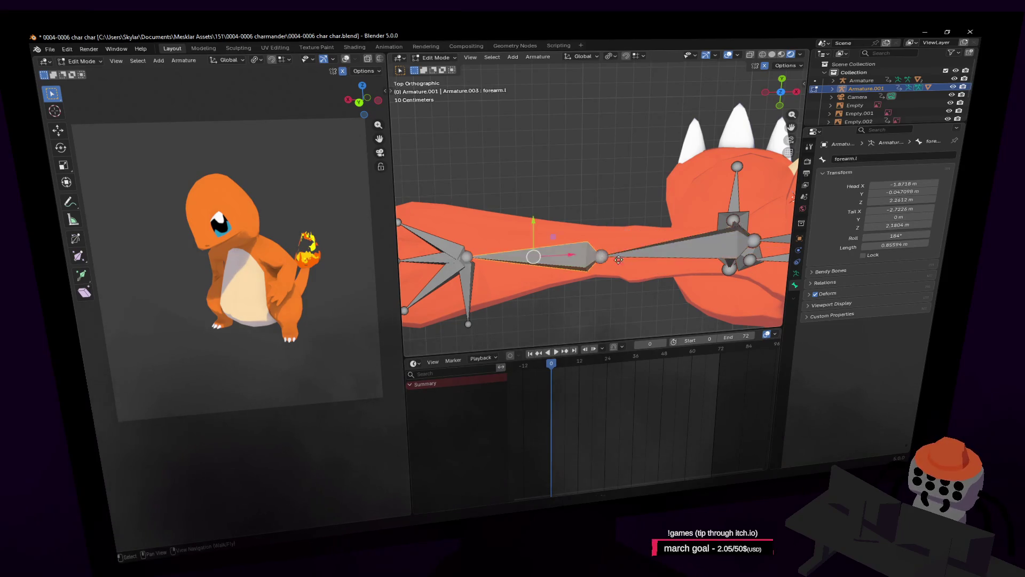
pyautogui.moveTo(496, 259)
pyautogui.keyDown('shift'); pyautogui.mouseDown(button='middle')
pyautogui.moveTo(614, 275)
pyautogui.moveTo(606, 253)
pyautogui.mouseUp(button='middle'); pyautogui.keyUp('shift')
# Step: Extrude bone forearm.l.007 straight down from the wrist and select it with the finger bones
pyautogui.press('e')
pyautogui.press('r')
pyautogui.press('Escape')
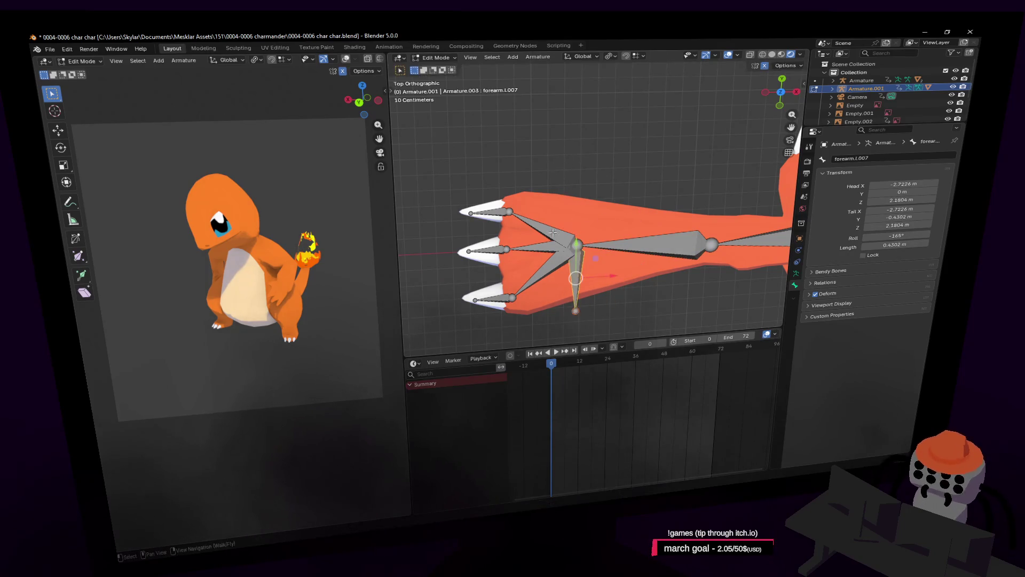
pyautogui.click(505, 212)
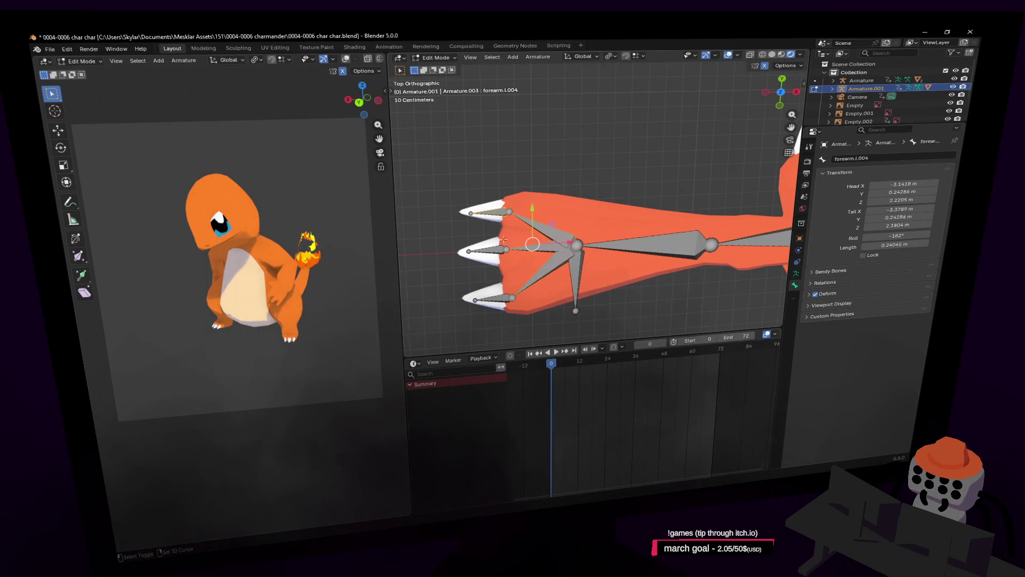
pyautogui.click(547, 251)
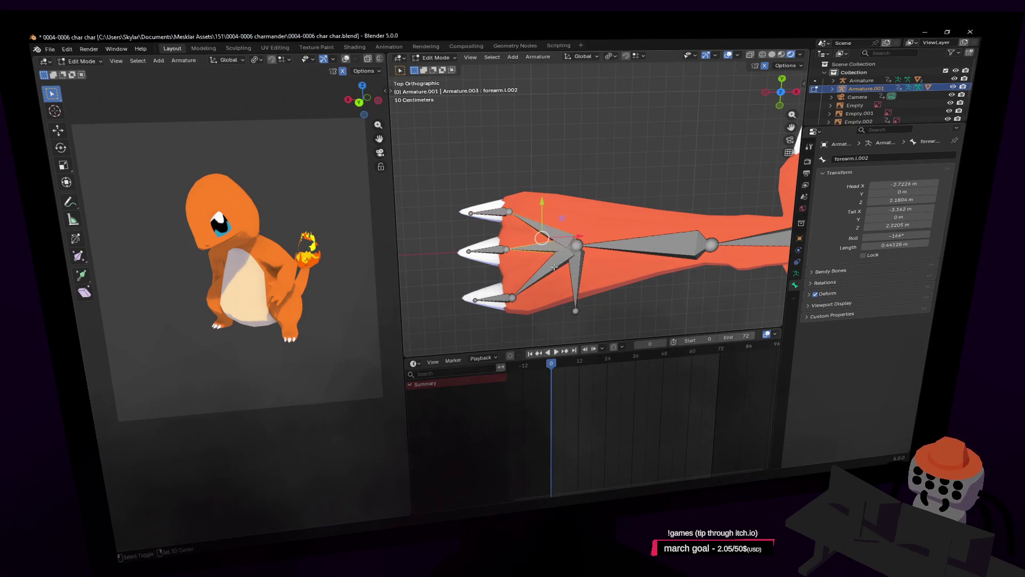
pyautogui.click(577, 267)
pyautogui.click(578, 268)
pyautogui.keyDown('shift'); pyautogui.moveTo(578, 268); pyautogui.dragTo(568, 255, button='middle'); pyautogui.keyUp('shift')
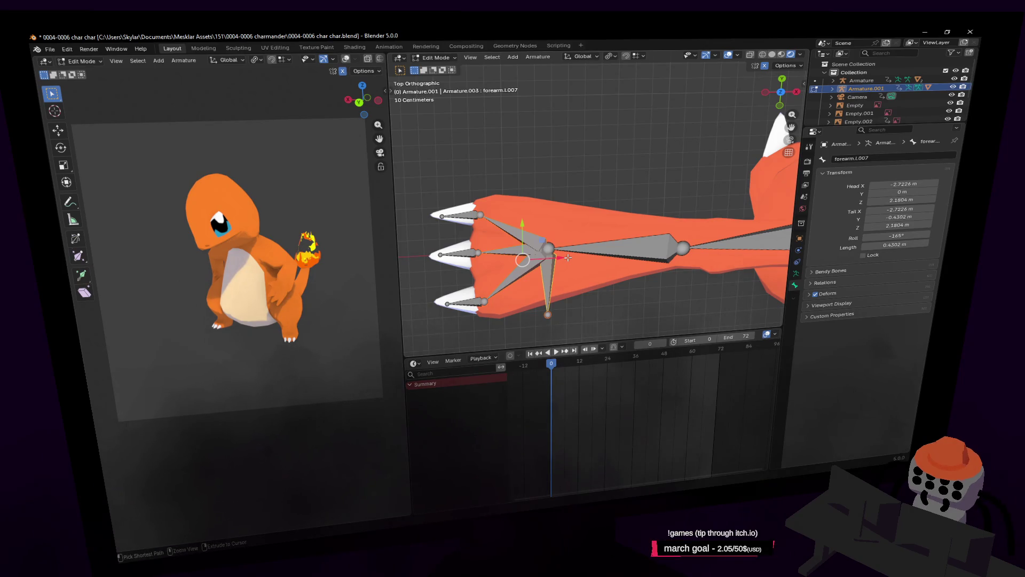
# Step: Connect the finger bones to the downward wrist bone, undoing and redoing the first attempt
pyautogui.keyDown('shift'); pyautogui.moveTo(558, 234); pyautogui.dragTo(572, 240, button='middle'); pyautogui.keyUp('shift')
pyautogui.hotkey('ctrl', 'p')
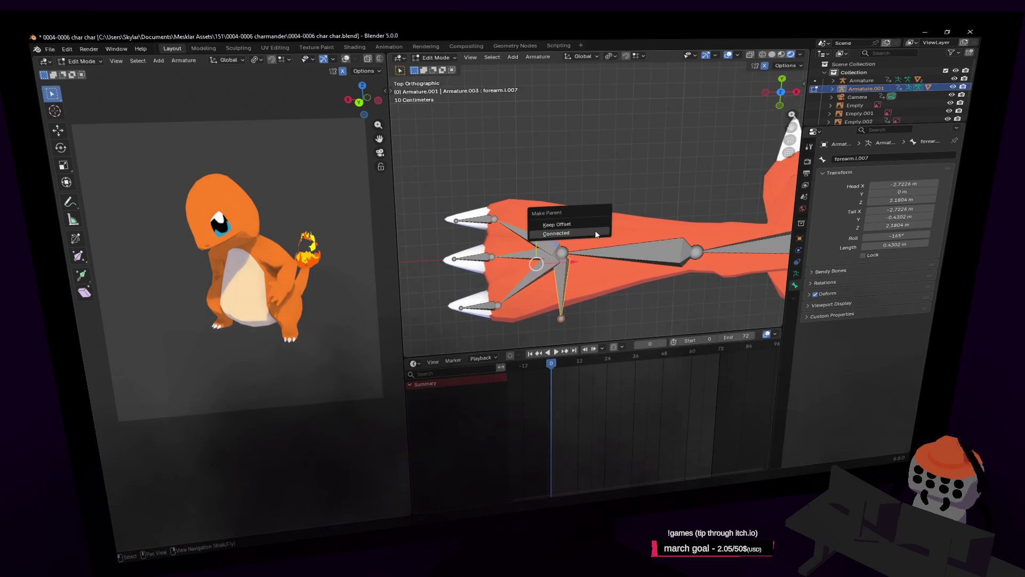
pyautogui.click(582, 237)
pyautogui.hotkey('ctrl', 'z')
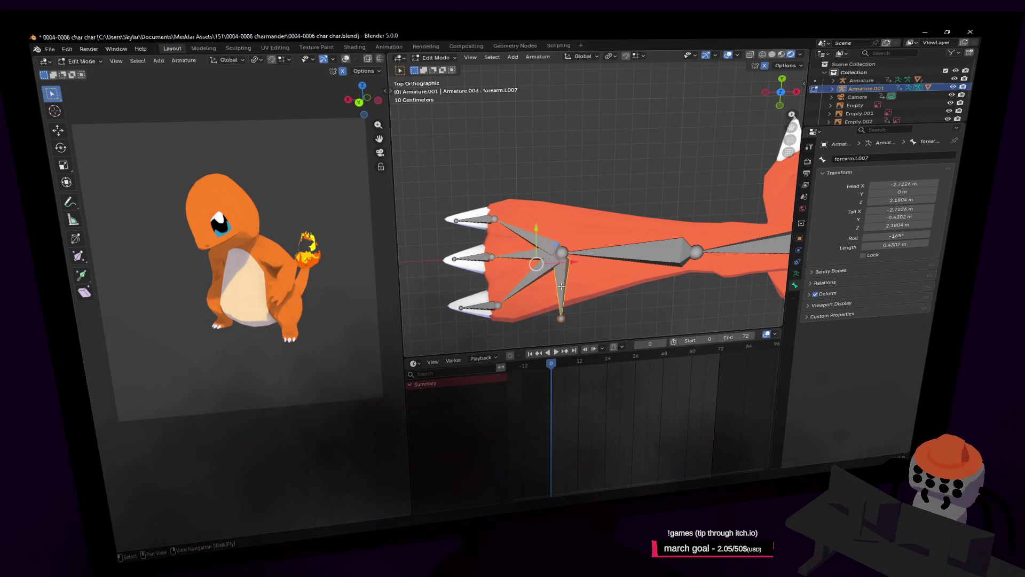
pyautogui.hotkey('ctrl', 'p')
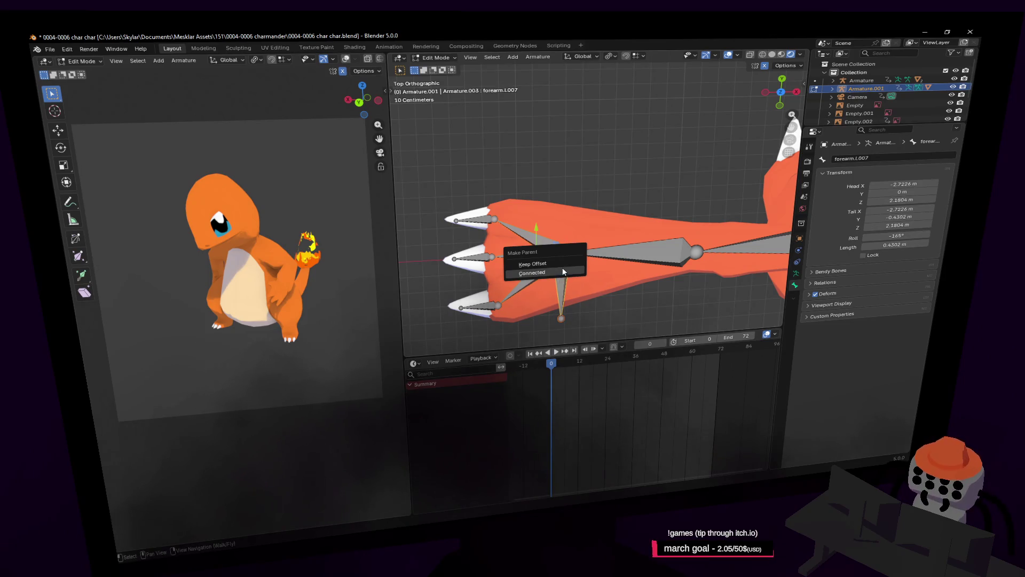
pyautogui.click(562, 272)
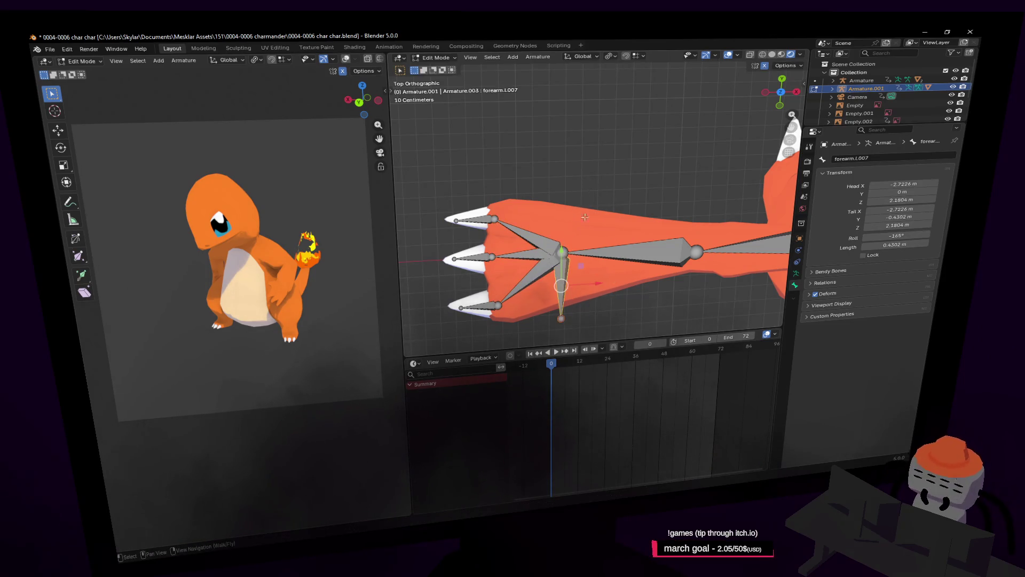
# Step: Test-rotate a finger bone and test-move the downward wrist bone, cancelling both
pyautogui.click(543, 247)
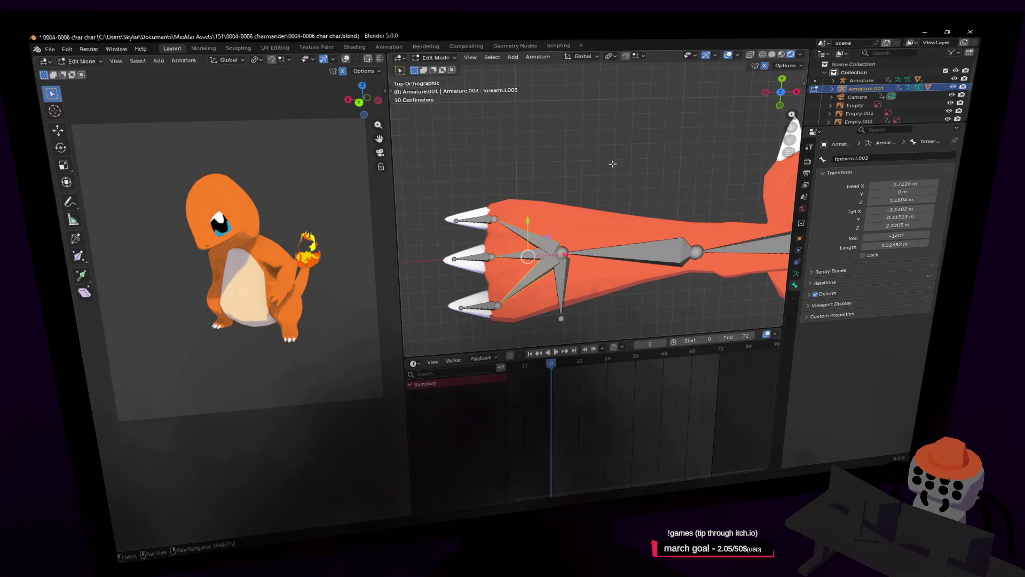
pyautogui.press('r')
pyautogui.rightClick(542, 152)
pyautogui.click(560, 288)
pyautogui.press('g')
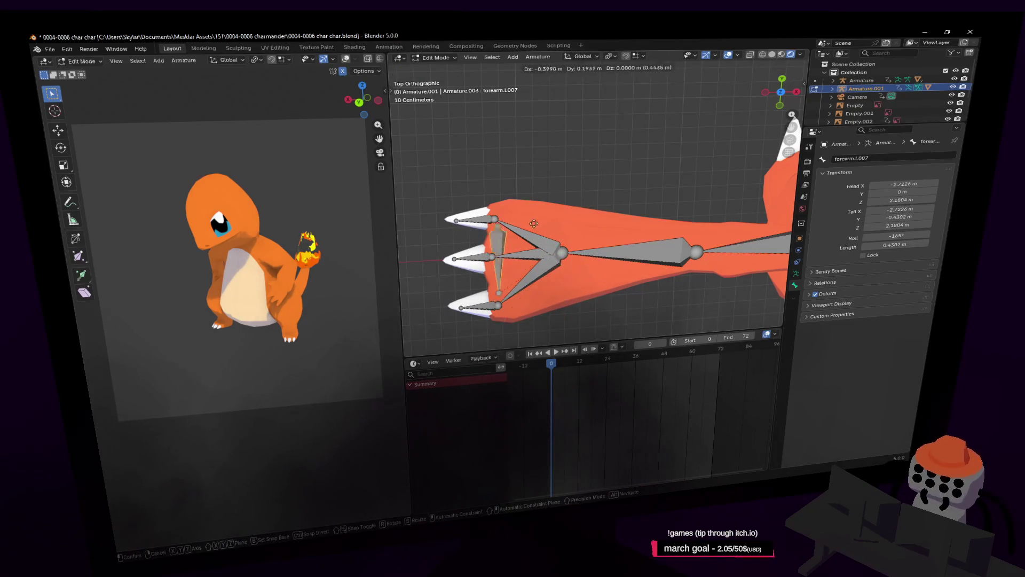
pyautogui.rightClick(666, 260)
# Step: Parent the finger bones to forearm.L.007 as Connected with Parent Type set to Keep Offset
pyautogui.click(544, 257)
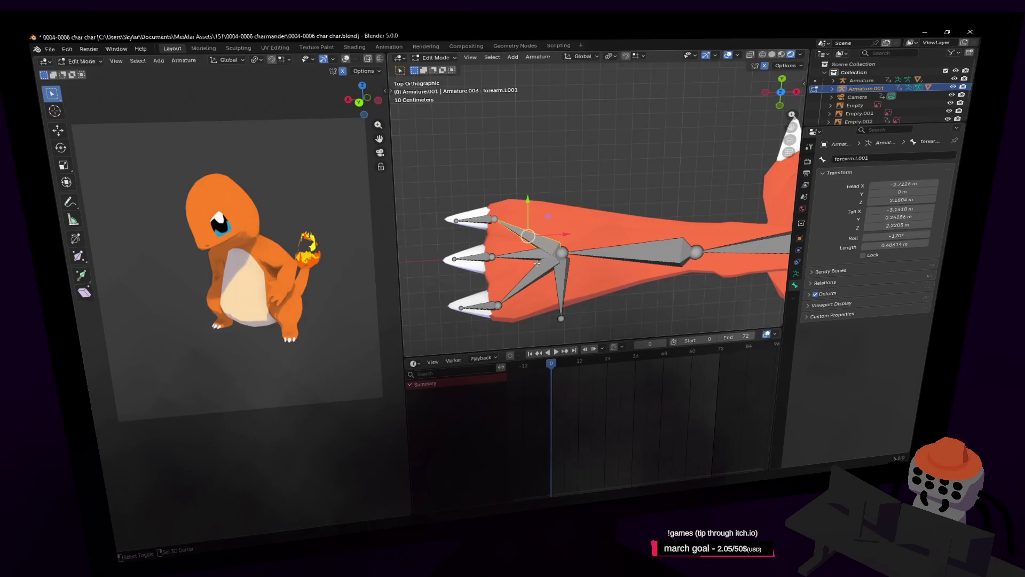
pyautogui.keyDown('shift'); pyautogui.click(558, 276); pyautogui.keyUp('shift')
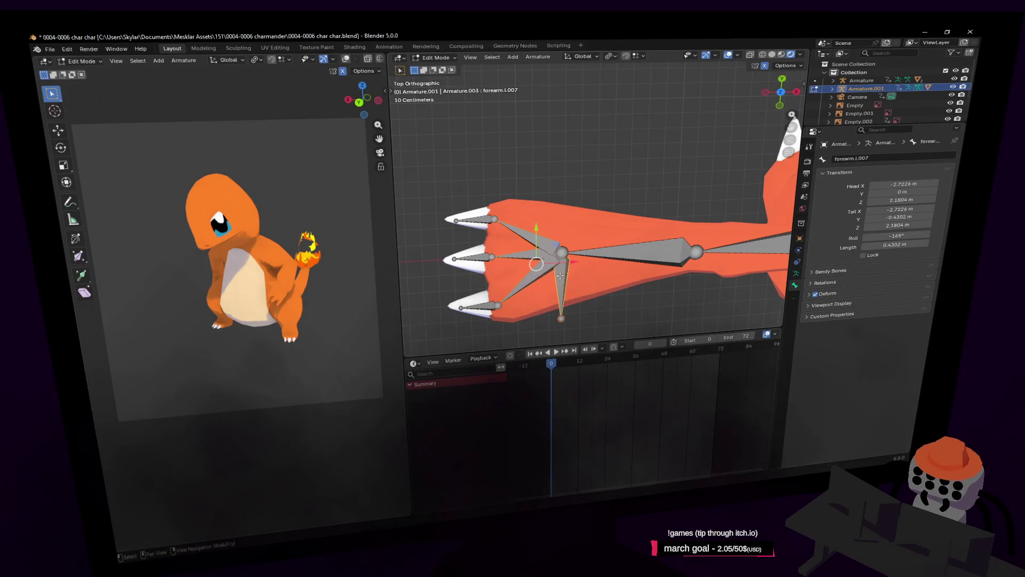
pyautogui.hotkey('ctrl', 'p')
pyautogui.click(536, 286)
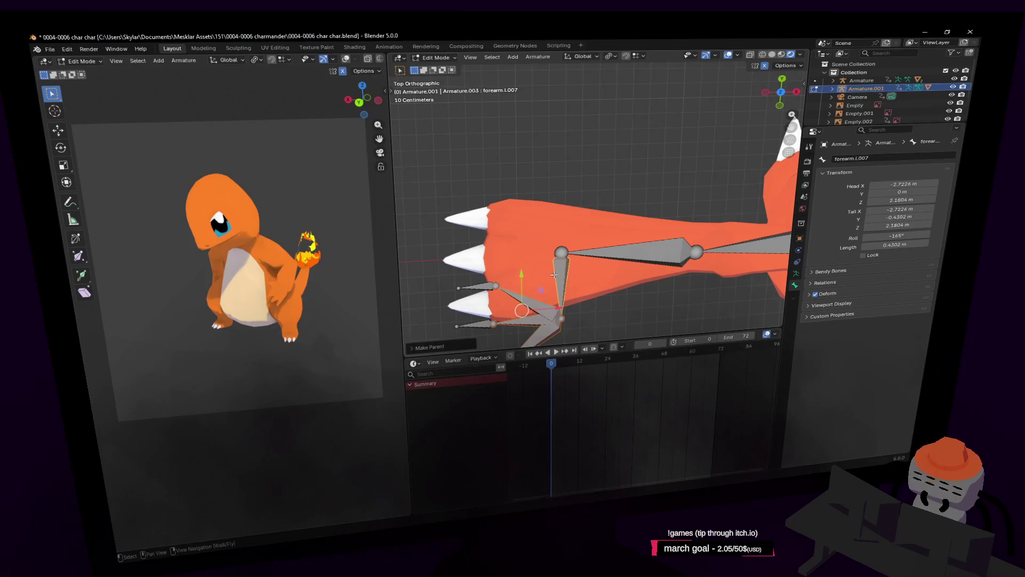
pyautogui.click(464, 347)
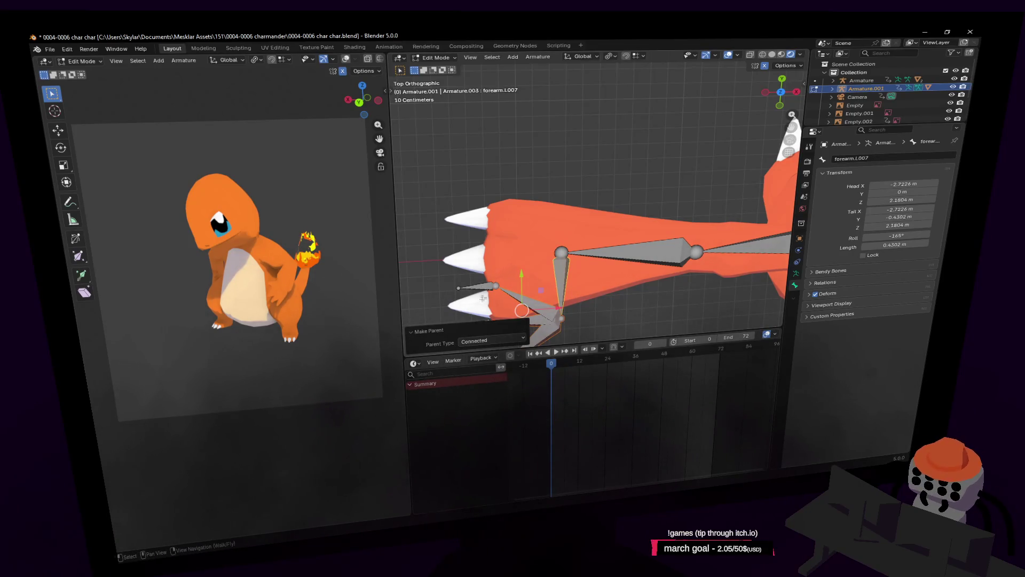
pyautogui.click(481, 340)
pyautogui.click(476, 360)
# Step: Recentre the hand and switch the armature into Pose Mode
pyautogui.keyDown('shift'); pyautogui.moveTo(591, 289); pyautogui.dragTo(596, 268, button='middle'); pyautogui.keyUp('shift')
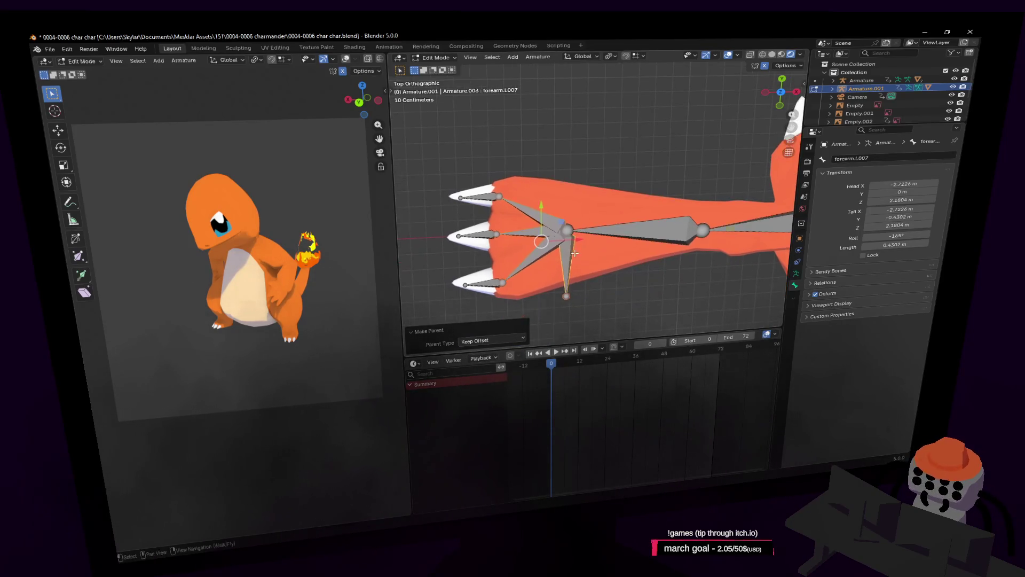
pyautogui.click(436, 58)
pyautogui.click(440, 87)
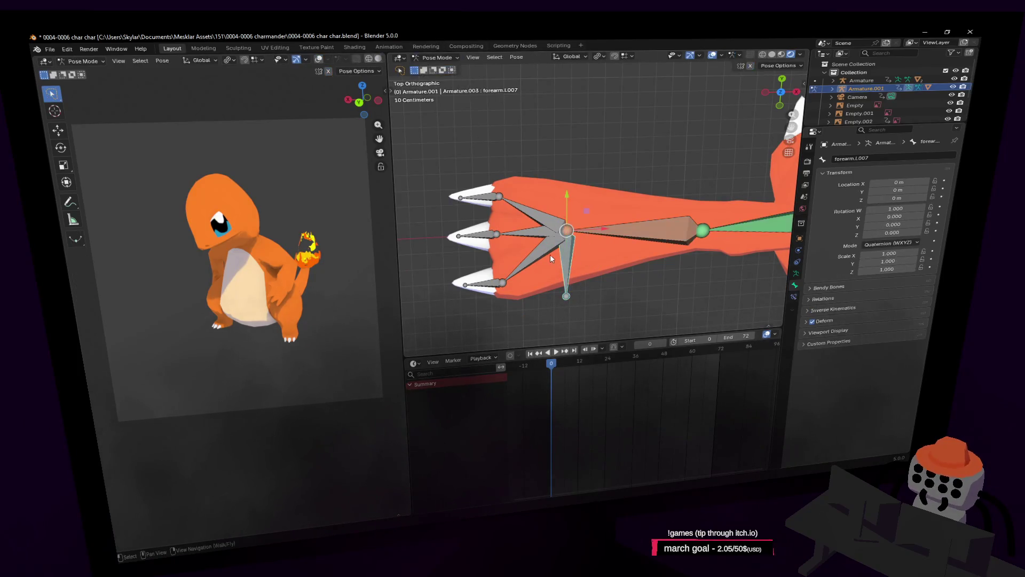
pyautogui.press('r')
pyautogui.press('Escape')
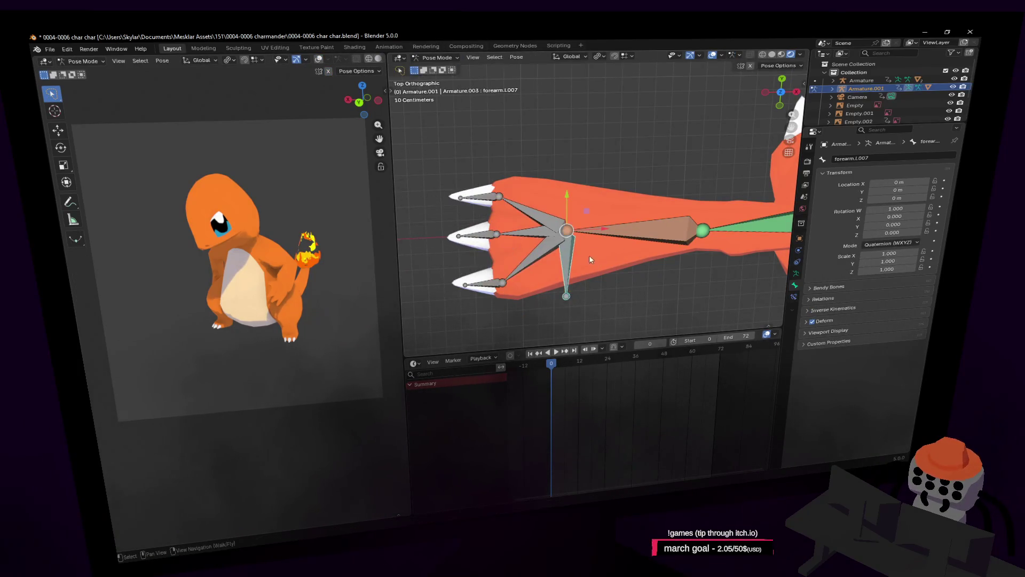
pyautogui.press('r')
pyautogui.press('Escape')
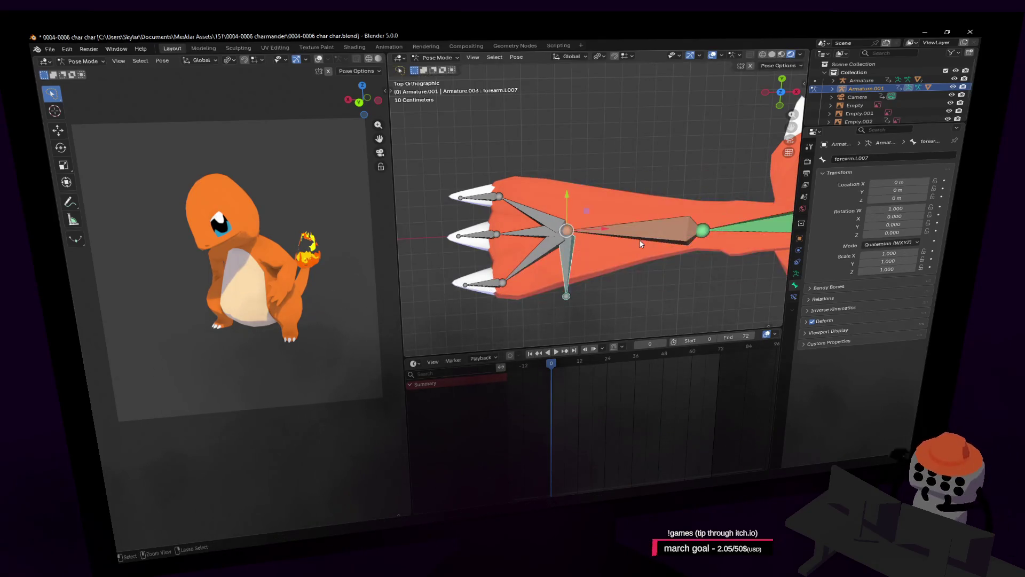
pyautogui.hotkey('shift', '`')
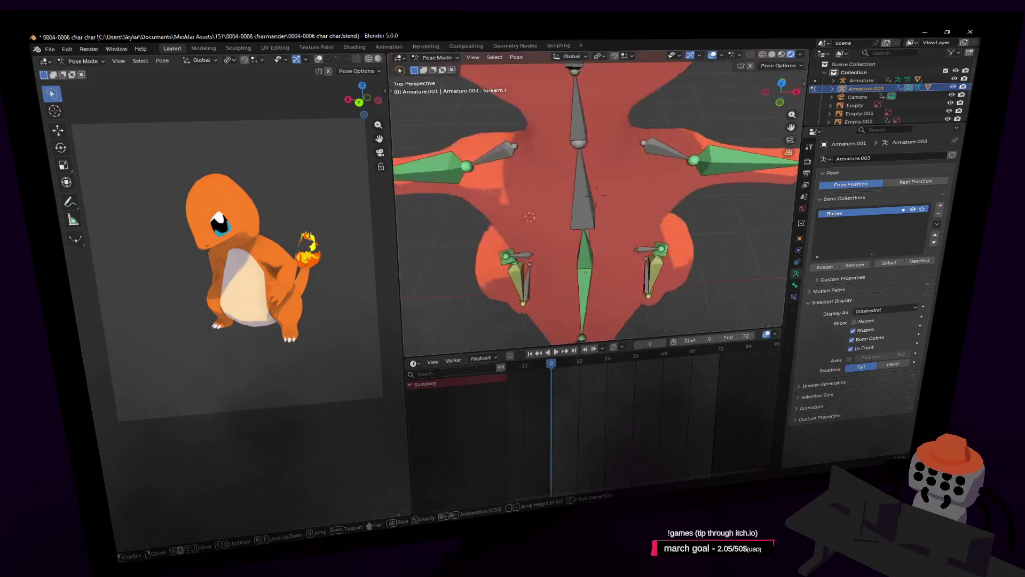
pyautogui.click(596, 192)
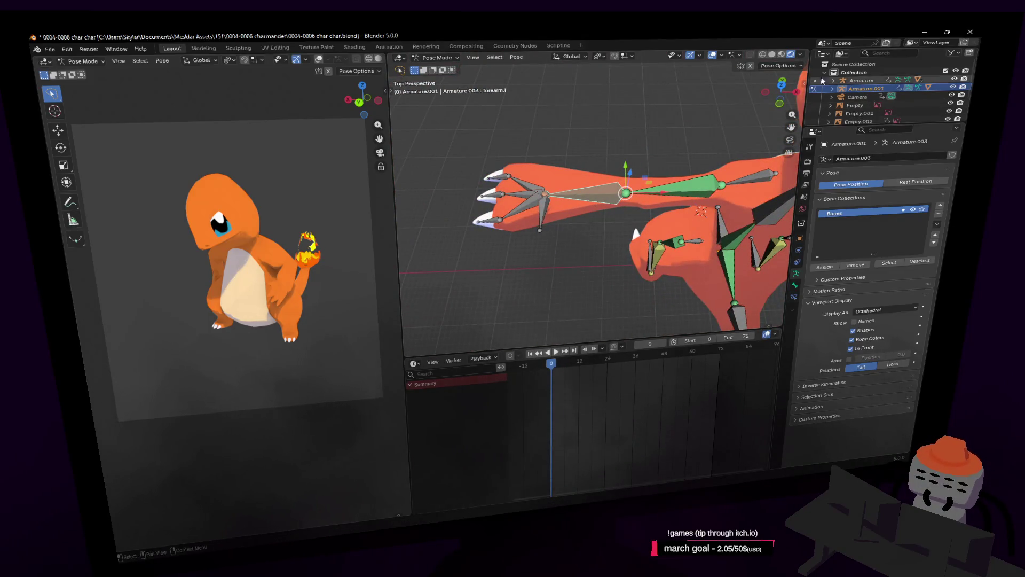
pyautogui.click(783, 85)
pyautogui.press('KP_Decimal')
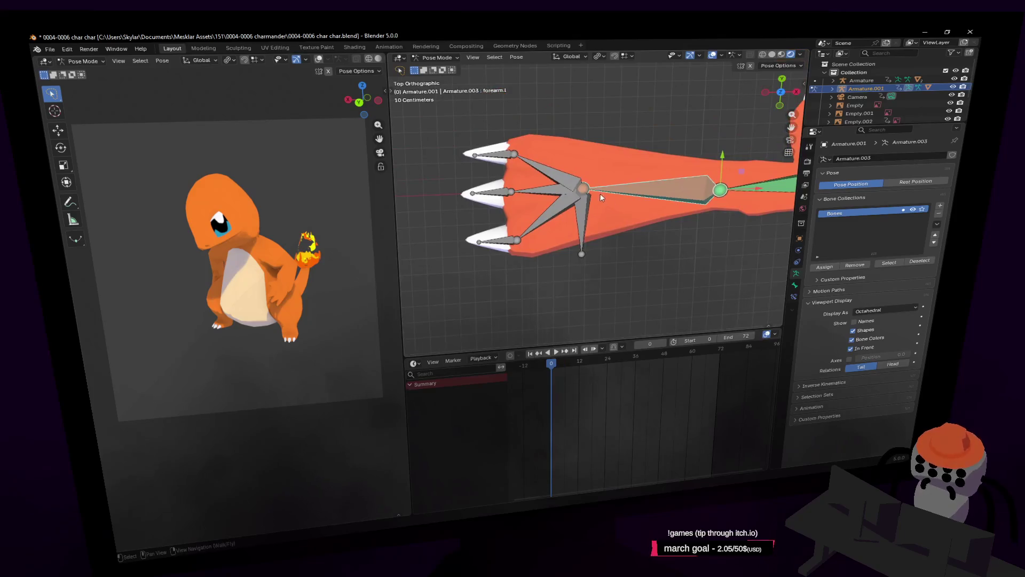
pyautogui.click(619, 181)
pyautogui.keyDown('shift'); pyautogui.moveTo(619, 178); pyautogui.dragTo(598, 220, button='middle'); pyautogui.keyUp('shift')
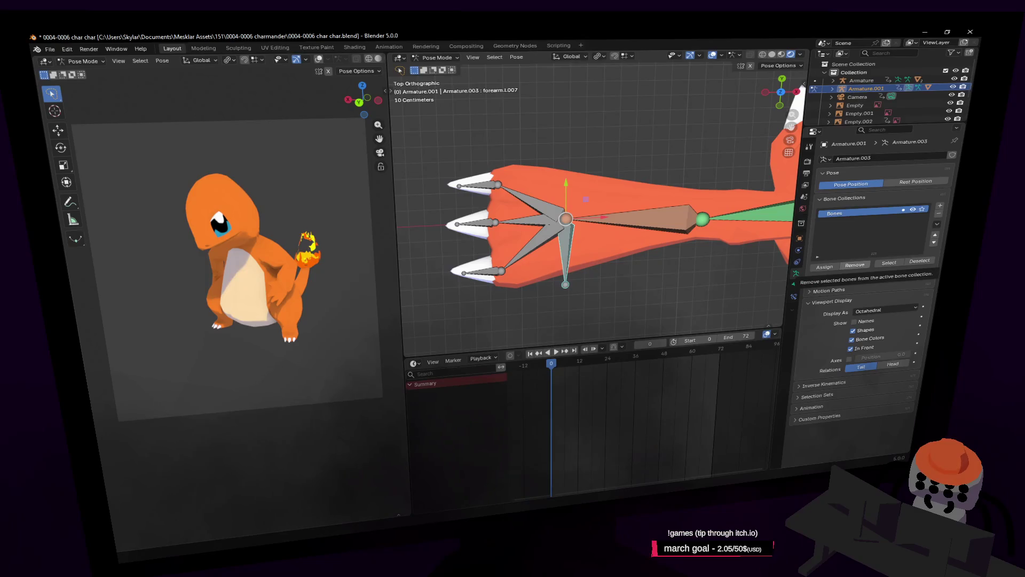
pyautogui.keyDown('shift'); pyautogui.moveTo(680, 226); pyautogui.dragTo(679, 242, button='middle'); pyautogui.keyUp('shift')
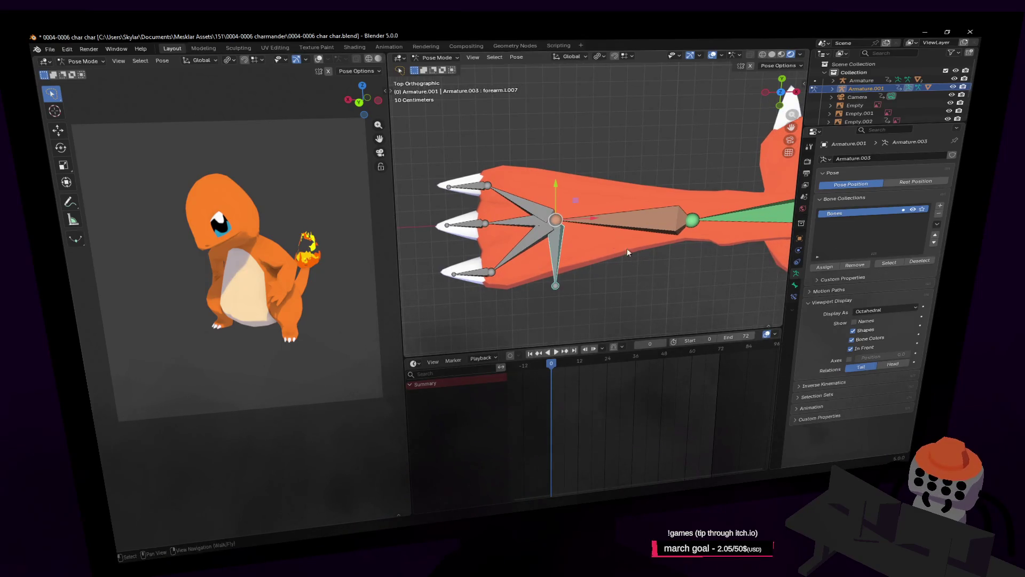
pyautogui.press('g')
pyautogui.press('Escape')
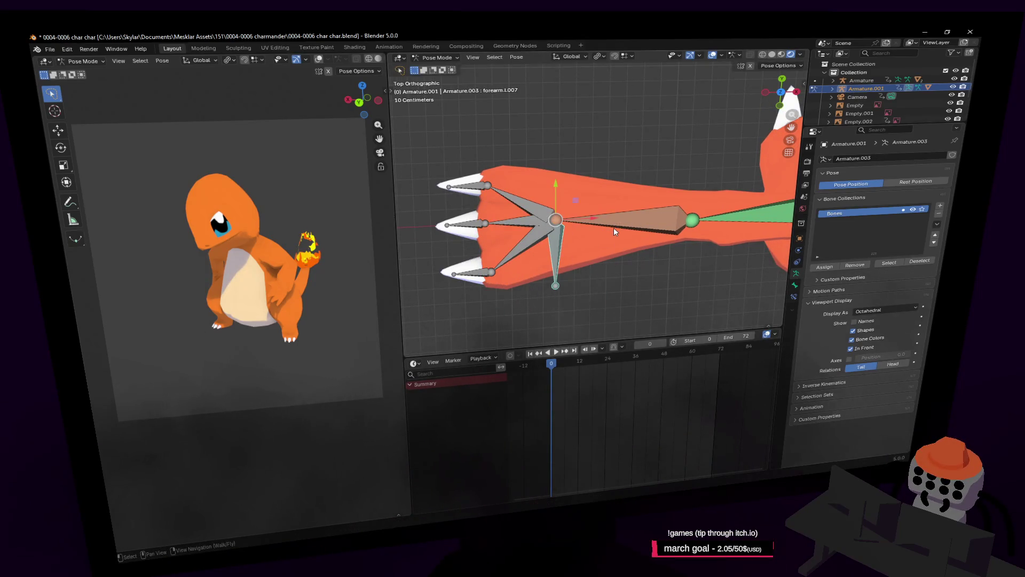
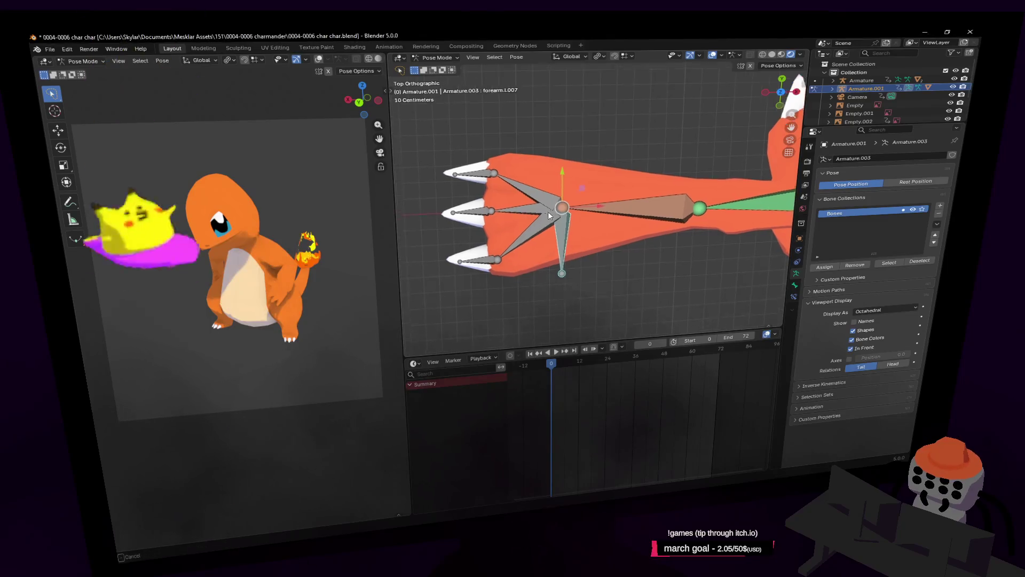
# Step: Frame the forearm bone, test-move it and cancel, then inspect its bone properties
pyautogui.press('KP_Decimal')
pyautogui.scroll(-5, 626, 181)
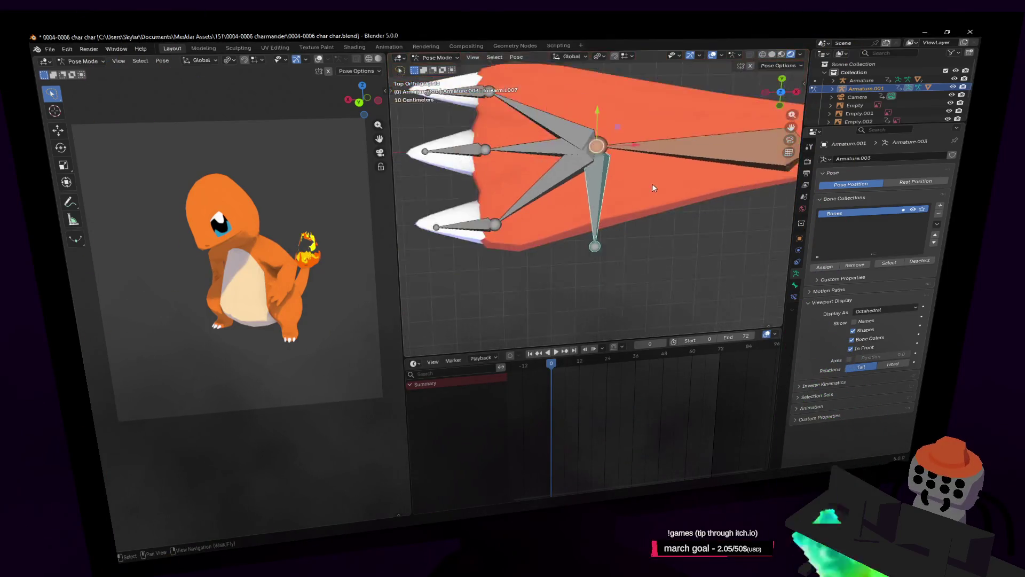
pyautogui.press('g')
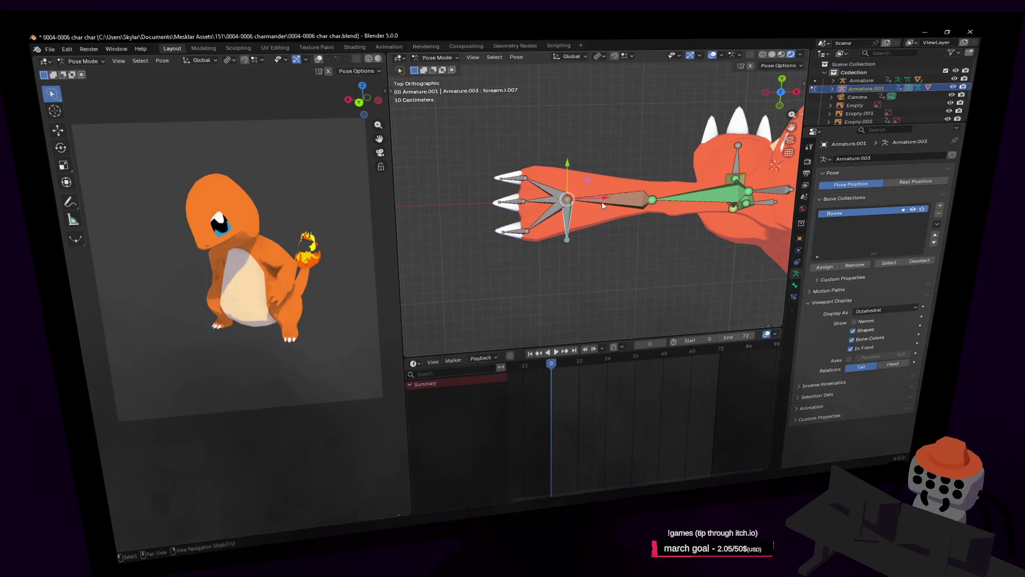
pyautogui.rightClick(614, 200)
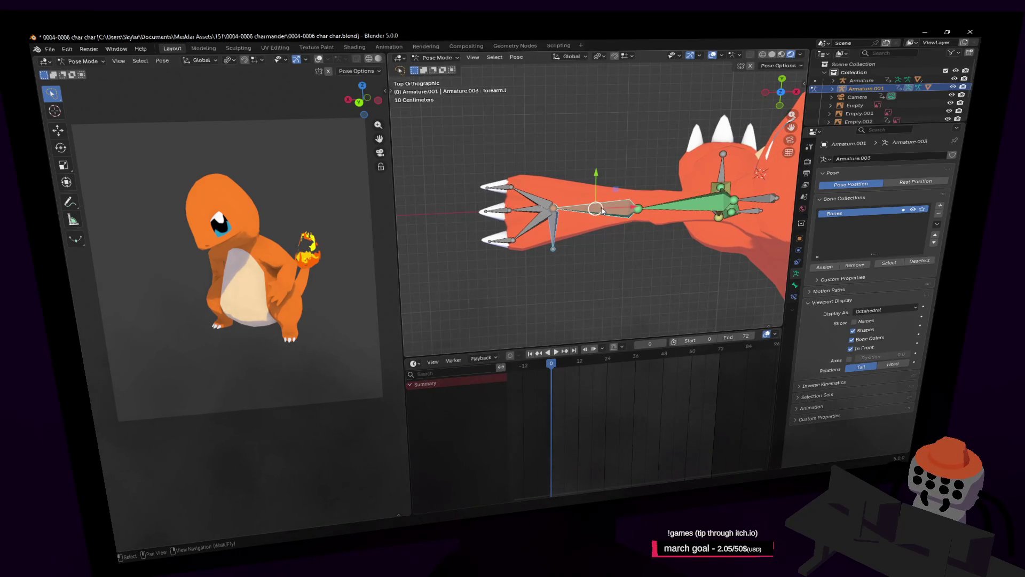
pyautogui.click(638, 208)
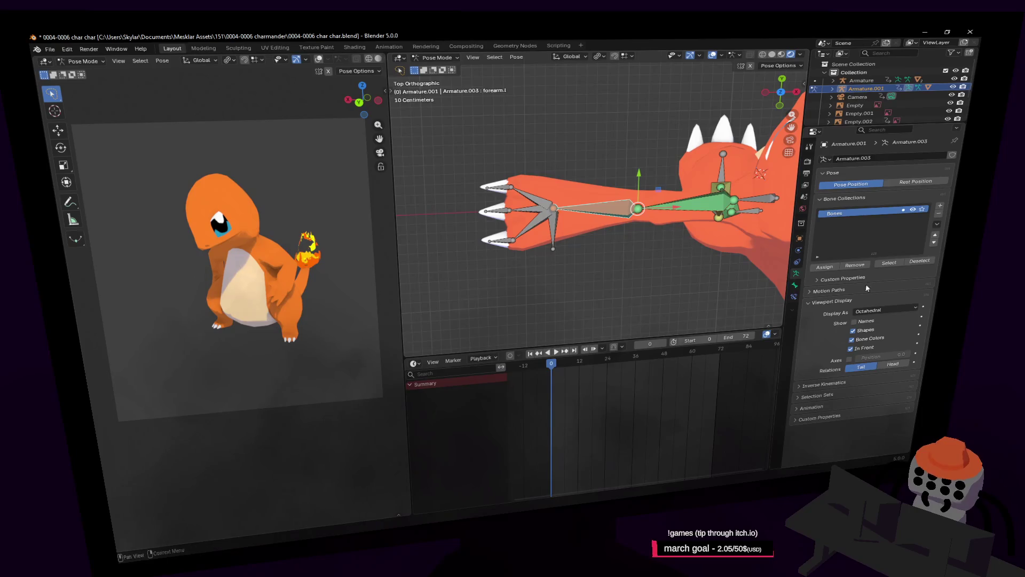
pyautogui.click(797, 285)
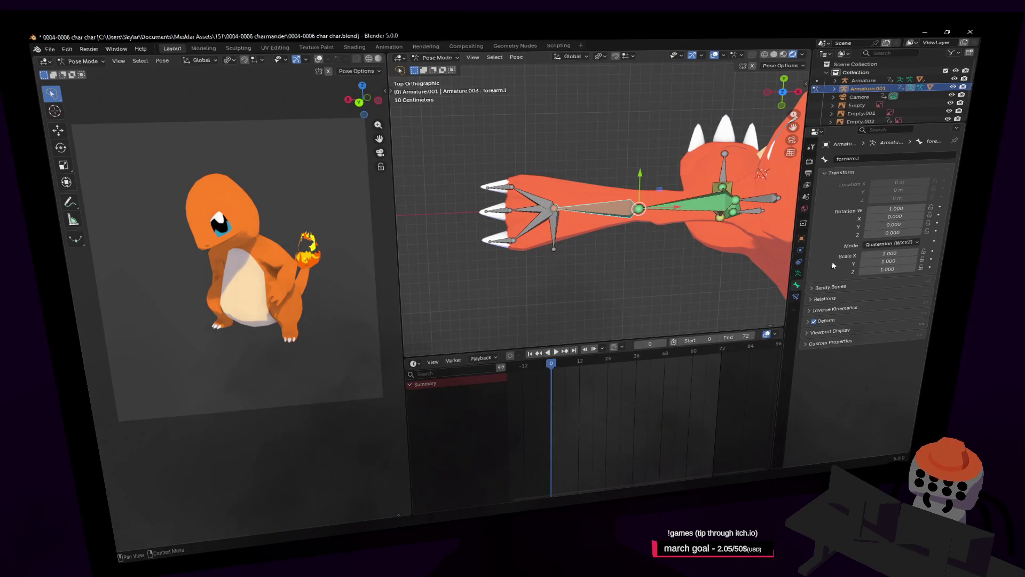
pyautogui.click(657, 189)
# Step: In Object Mode, delete the Armature modifier from the Cube.001 mesh
pyautogui.click(437, 57)
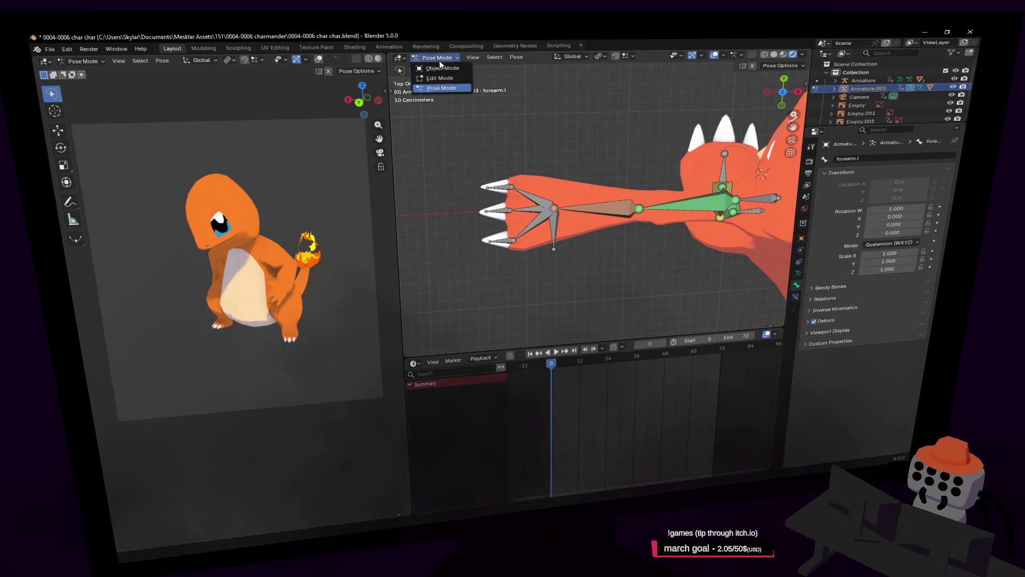
pyautogui.click(435, 66)
pyautogui.click(581, 197)
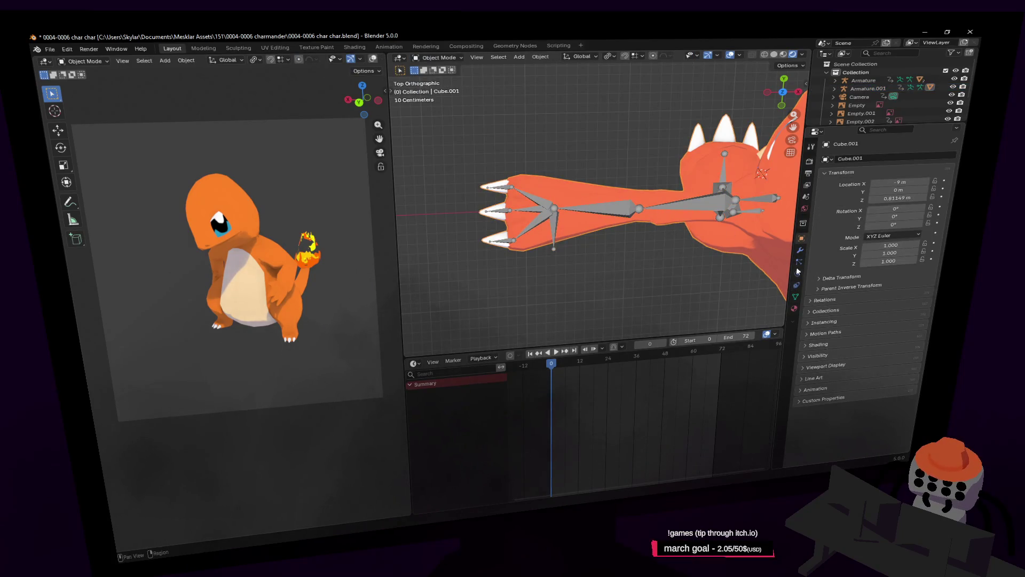
pyautogui.click(800, 250)
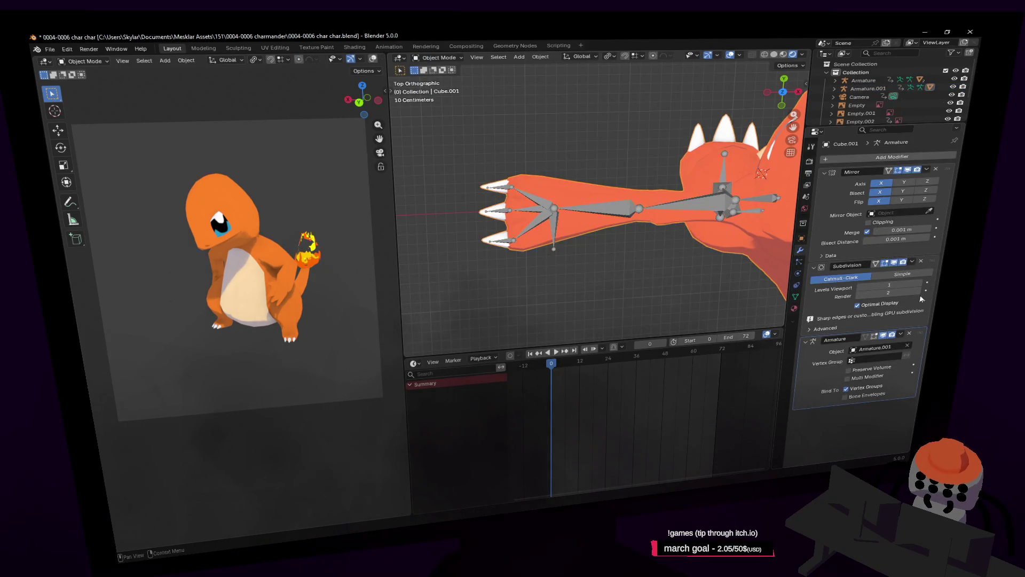
pyautogui.click(908, 335)
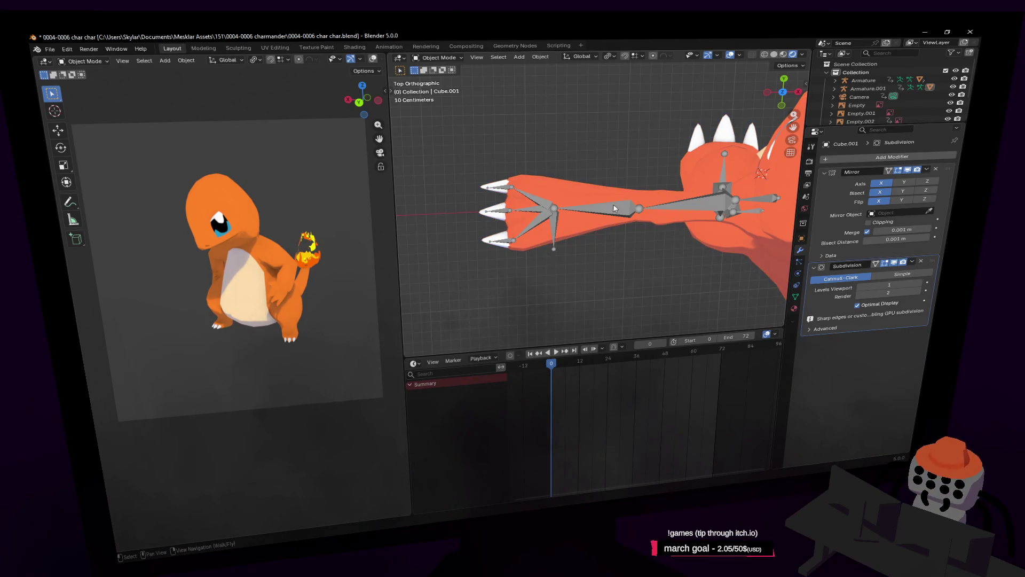
# Step: Select Armature.001 and put it into Pose Mode
pyautogui.click(543, 205)
pyautogui.click(438, 57)
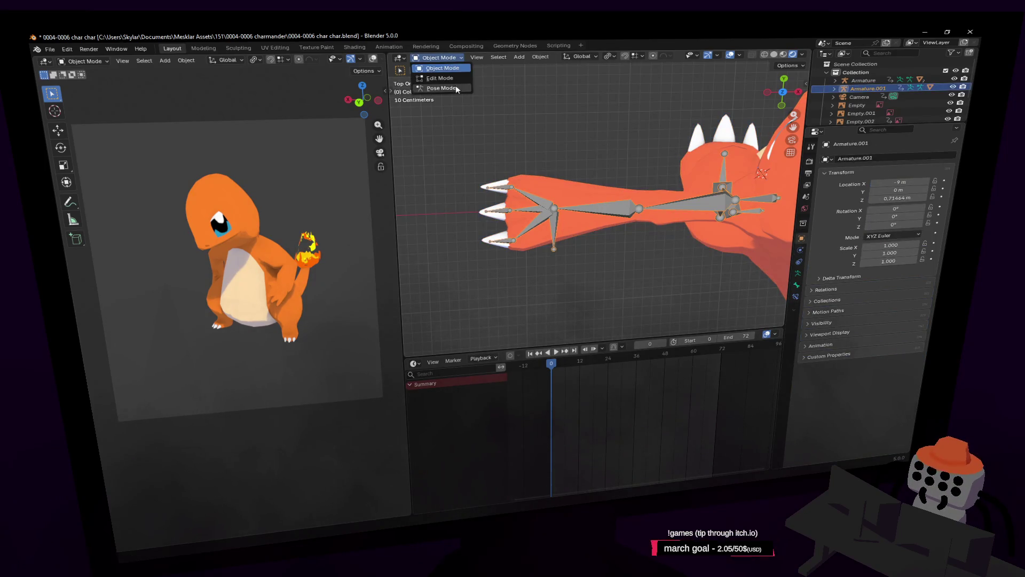
pyautogui.click(454, 85)
# Step: Untick Deform on the left hand bone forearm.l.007
pyautogui.click(555, 233)
pyautogui.click(613, 207)
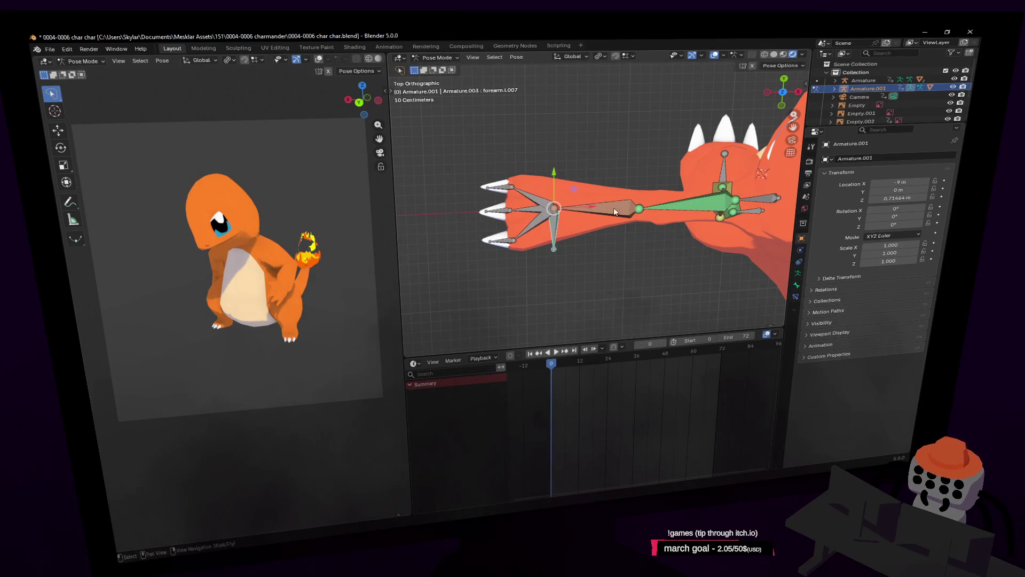
pyautogui.click(796, 285)
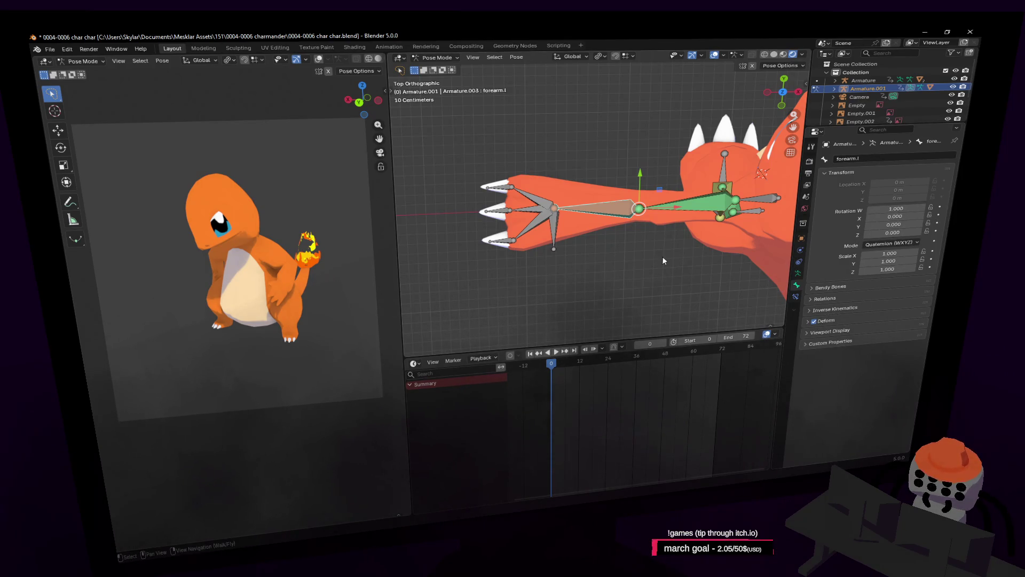
pyautogui.click(548, 235)
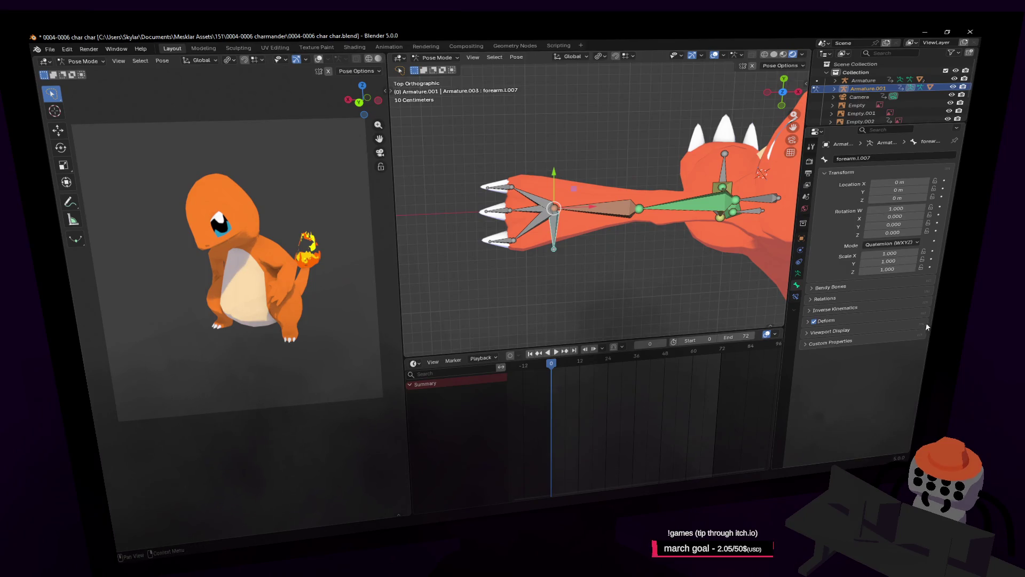
pyautogui.click(814, 321)
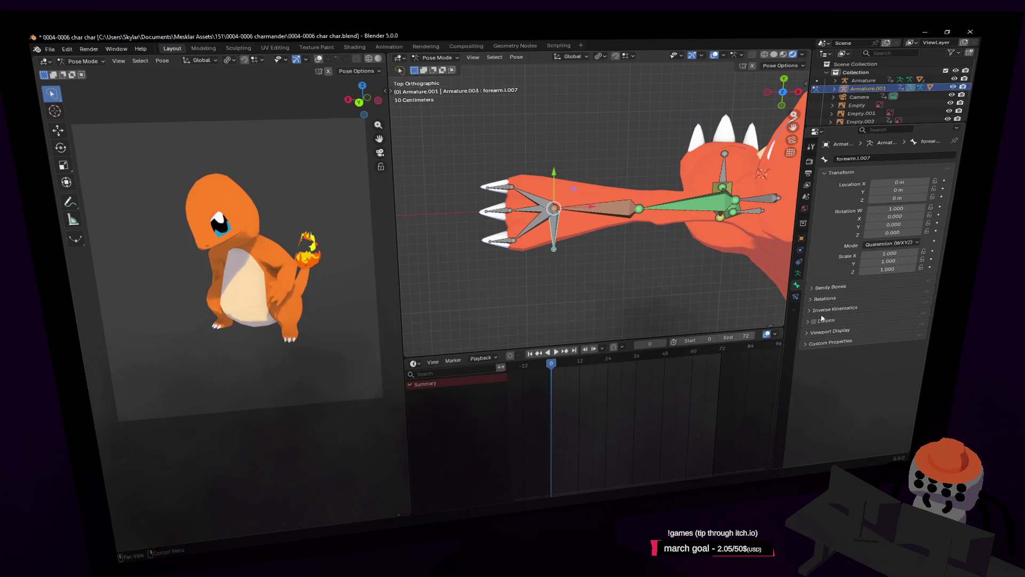
# Step: Check forearm.l's IK constraint, test-grab the hand, then pan to the right arm
pyautogui.click(594, 210)
pyautogui.click(798, 296)
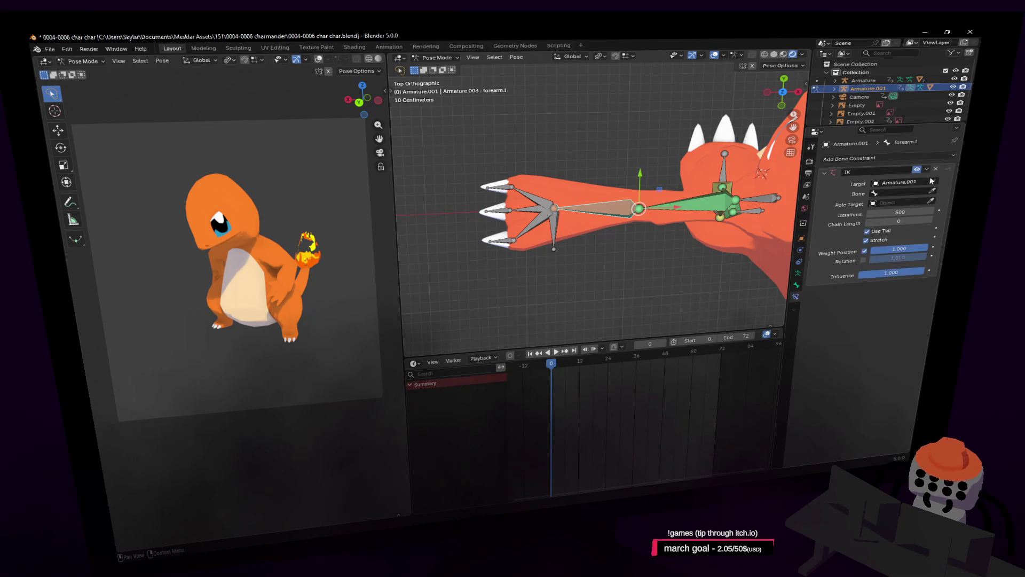
pyautogui.click(561, 245)
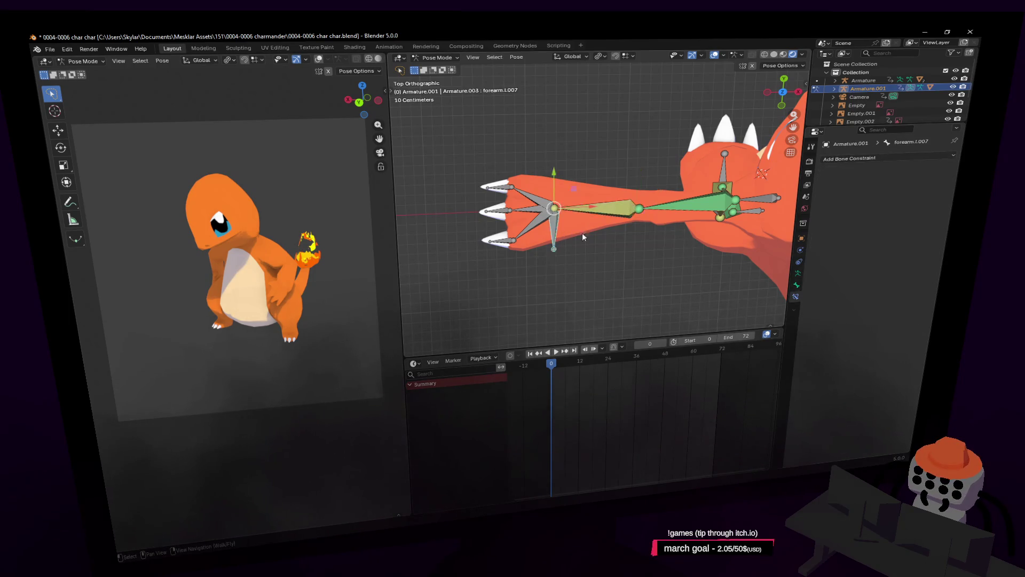
pyautogui.press('g')
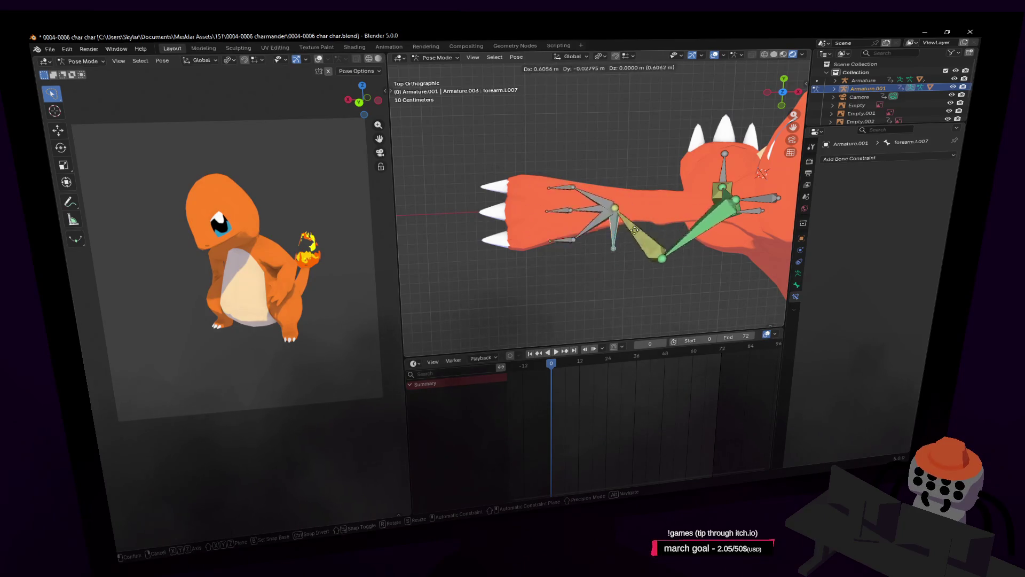
pyautogui.rightClick(708, 229)
pyautogui.moveTo(708, 229)
pyautogui.keyDown('shift'); pyautogui.mouseDown(button='middle')
pyautogui.moveTo(753, 214)
pyautogui.moveTo(653, 197)
pyautogui.moveTo(636, 213)
pyautogui.moveTo(579, 226)
pyautogui.mouseUp(button='middle'); pyautogui.keyUp('shift')
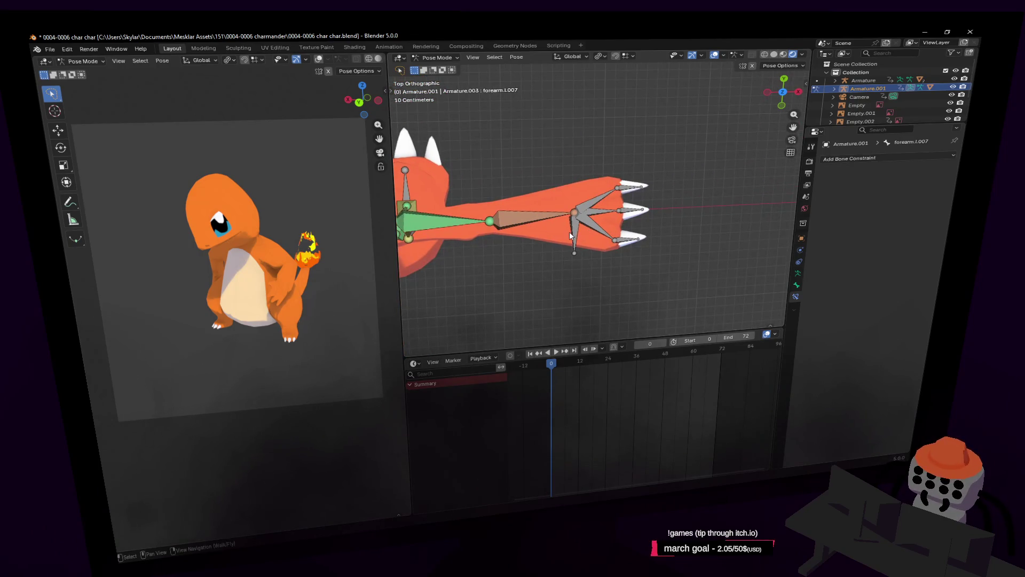
# Step: Select the right forearm bone forearm.r and hand bone forearm.r.007
pyautogui.click(575, 214)
pyautogui.click(556, 212)
pyautogui.click(610, 244)
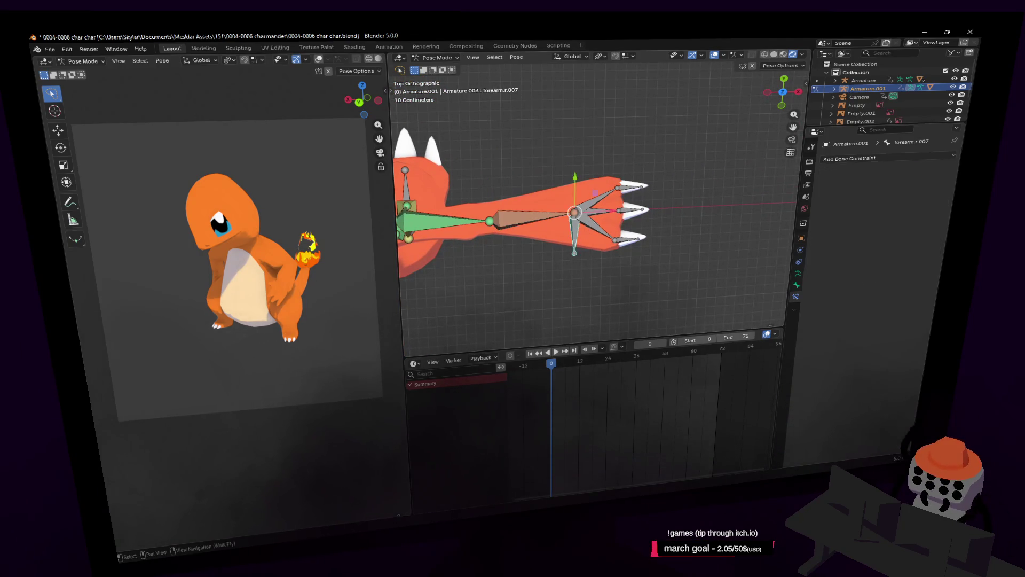
pyautogui.click(575, 219)
pyautogui.click(579, 226)
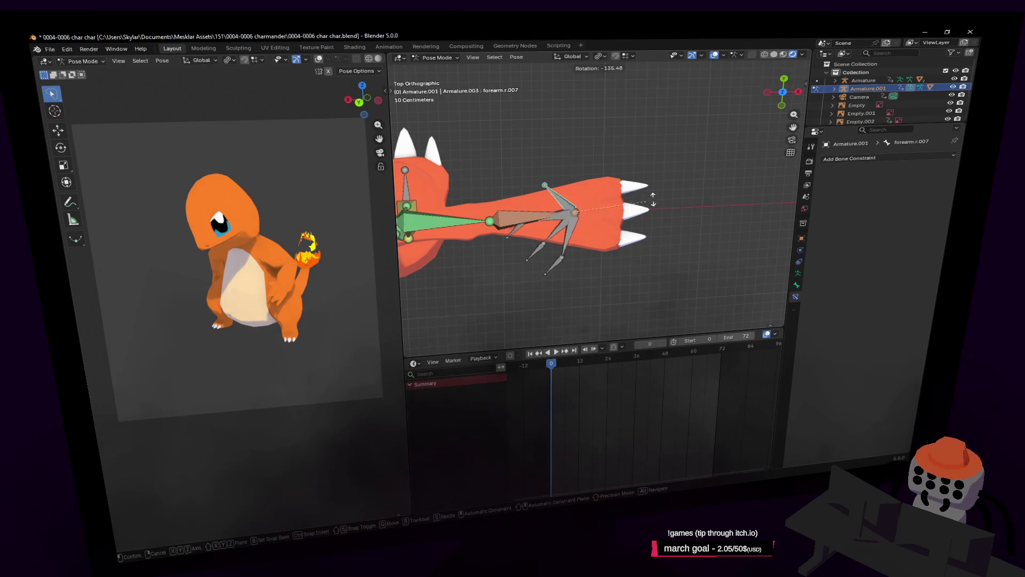
# Step: Switch the rig to Edit Mode and test-move forearm.r, cancelling the move
pyautogui.click(438, 57)
pyautogui.click(439, 78)
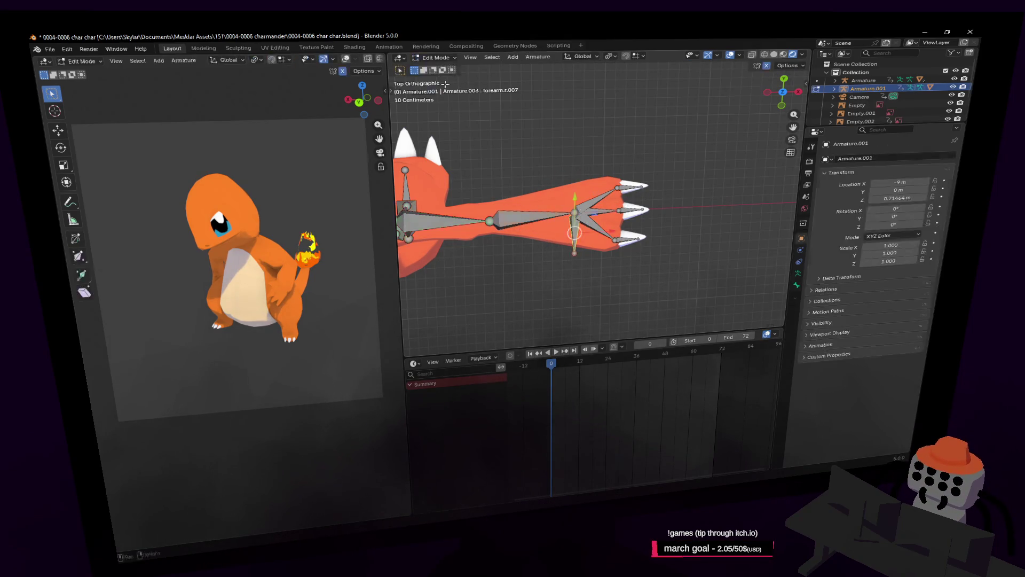
pyautogui.click(570, 212)
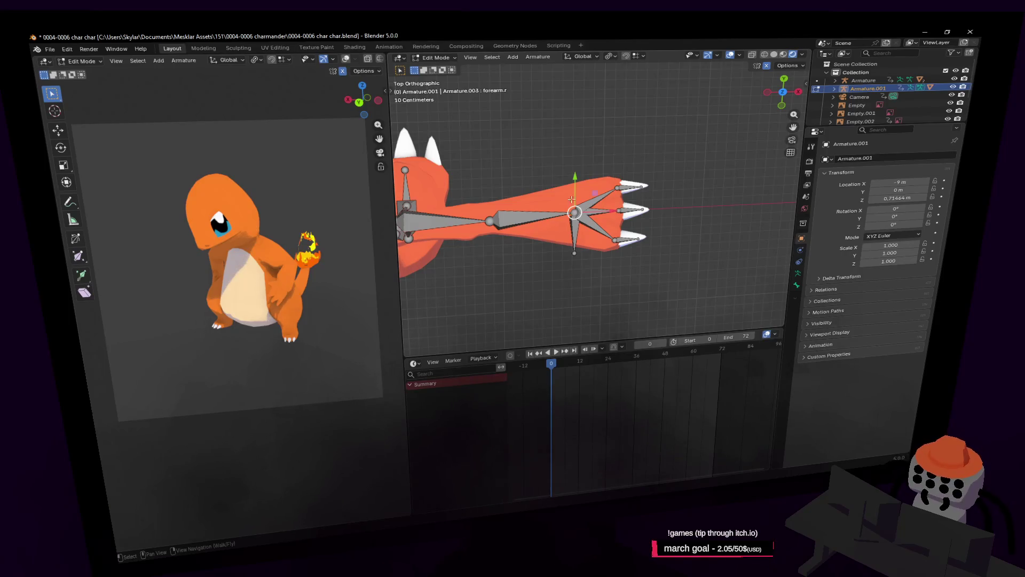
pyautogui.click(602, 143)
pyautogui.click(564, 215)
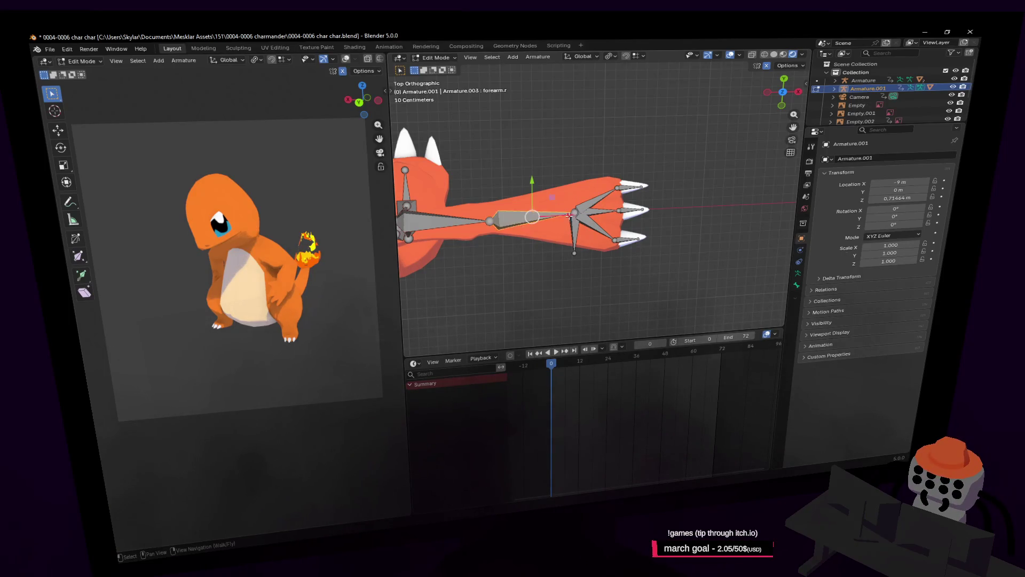
pyautogui.press('g')
pyautogui.press('Escape')
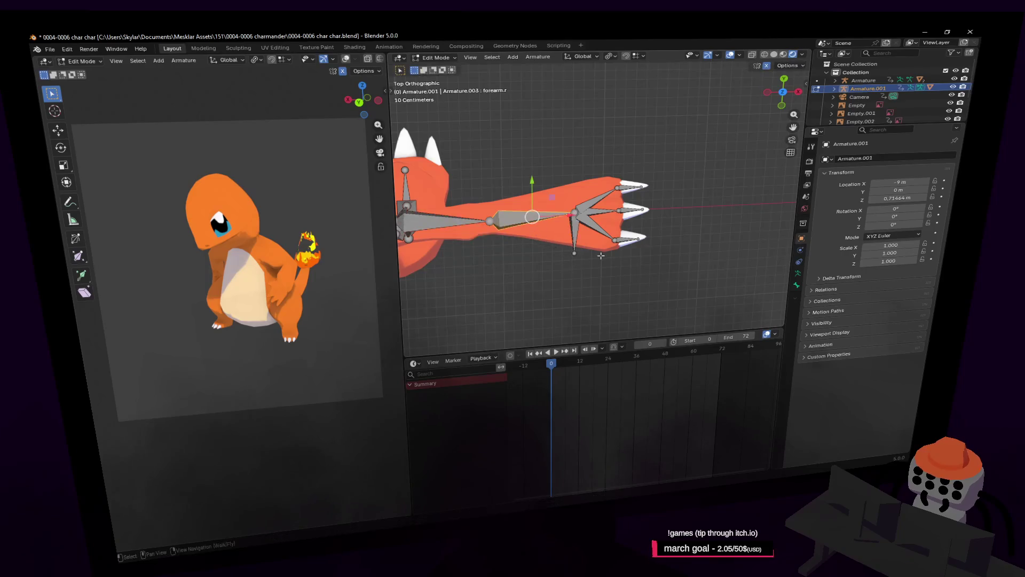
# Step: Parent claw bone forearm.r.003 to wrist bone forearm.r.007 with Keep Offset
pyautogui.click(577, 235)
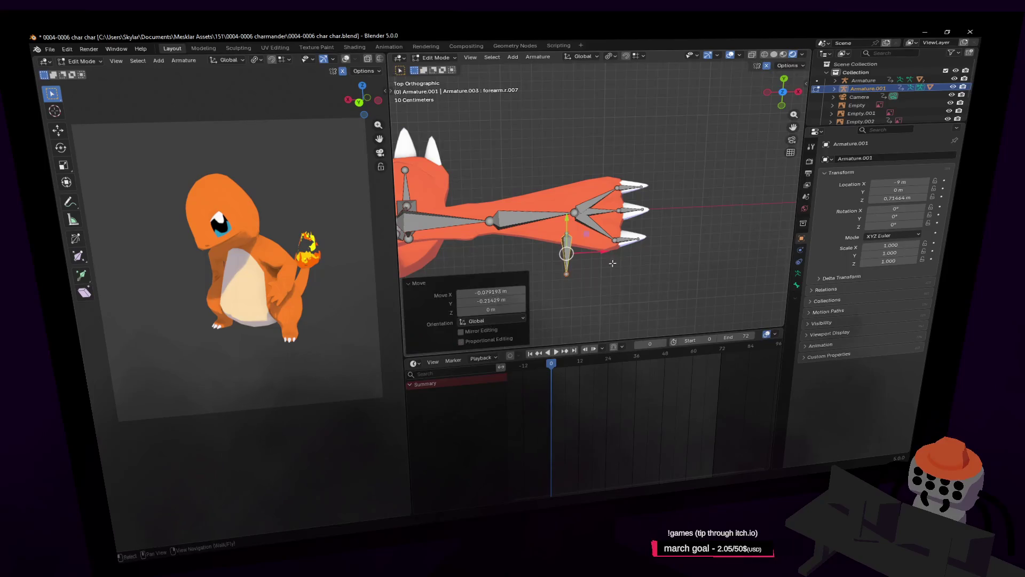
pyautogui.click(594, 214)
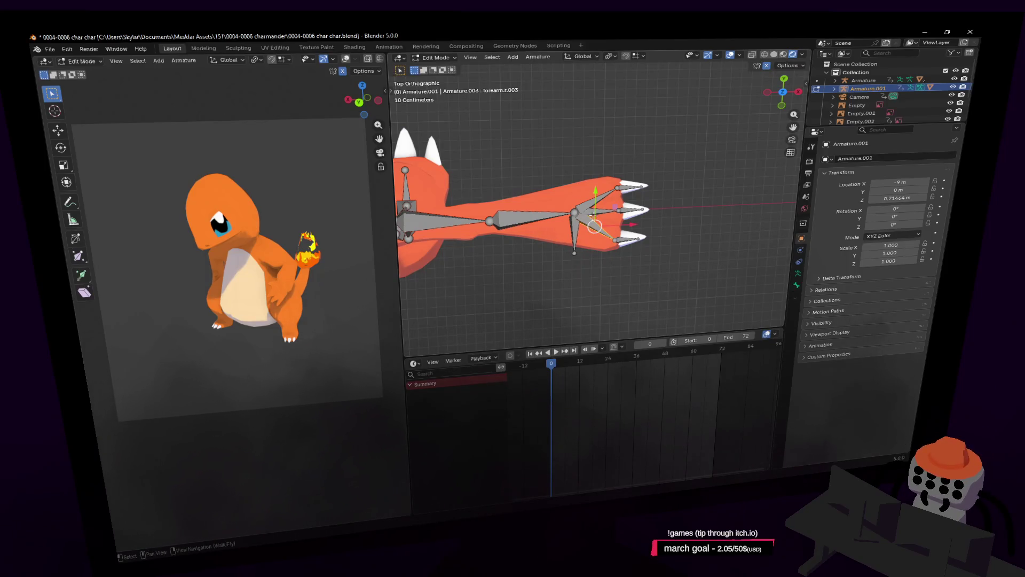
pyautogui.keyDown('shift'); pyautogui.click(576, 237); pyautogui.keyUp('shift')
pyautogui.hotkey('ctrl', 'p')
pyautogui.click(587, 244)
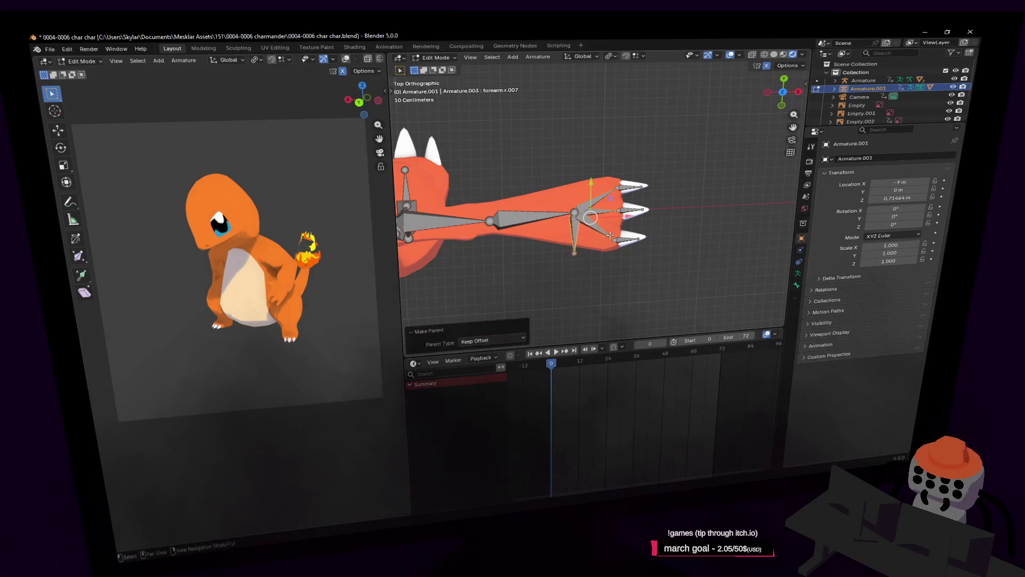
pyautogui.press('g')
pyautogui.press('Escape')
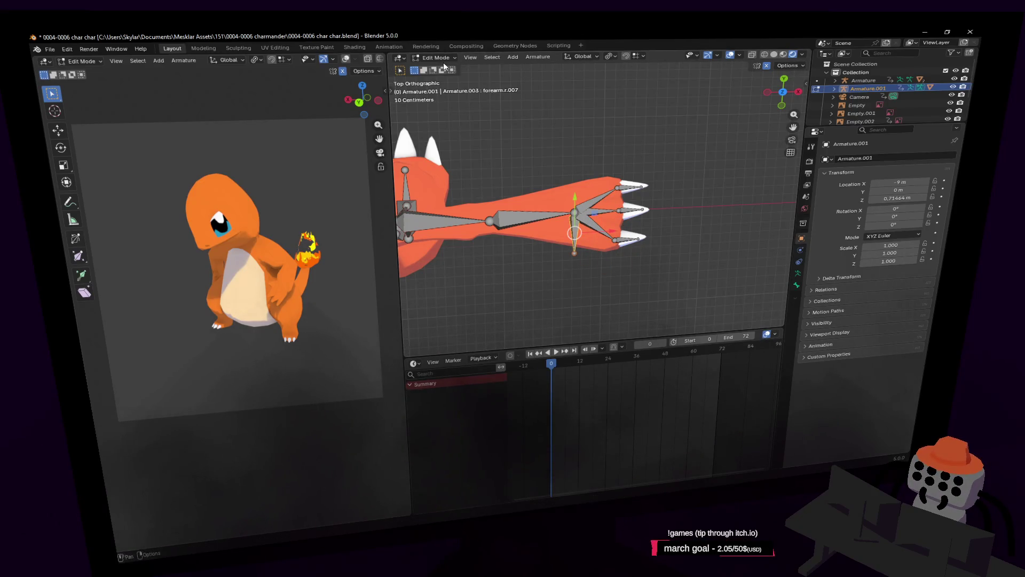
# Step: Return the rig to Pose Mode and test-rotate the hand bones
pyautogui.click(443, 60)
pyautogui.click(437, 89)
pyautogui.press('r')
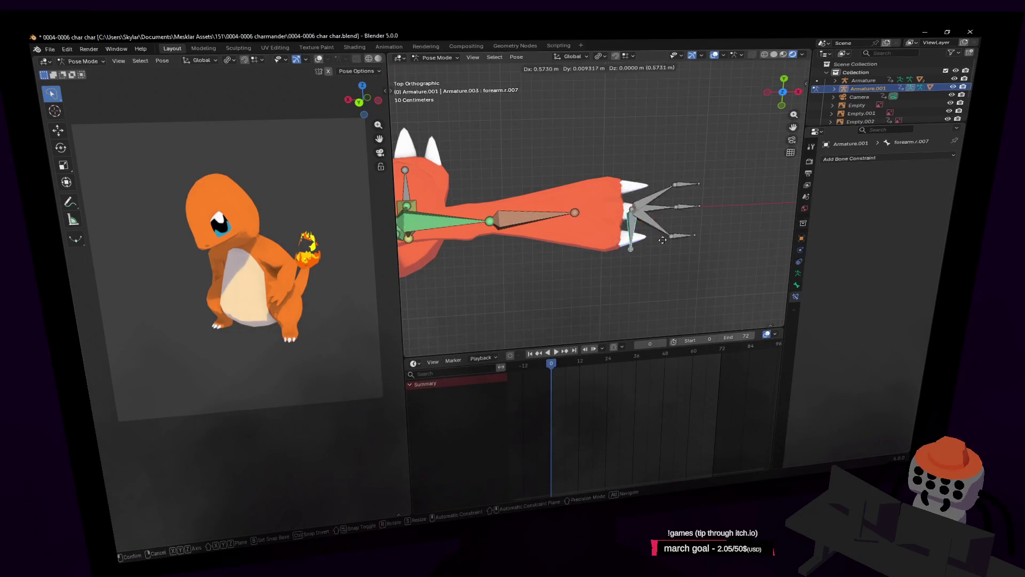
pyautogui.press('Escape')
# Step: Add an IK constraint to forearm.r with forearm.r.007 as the IK bone
pyautogui.click(575, 217)
pyautogui.hotkey('shift', 'i')
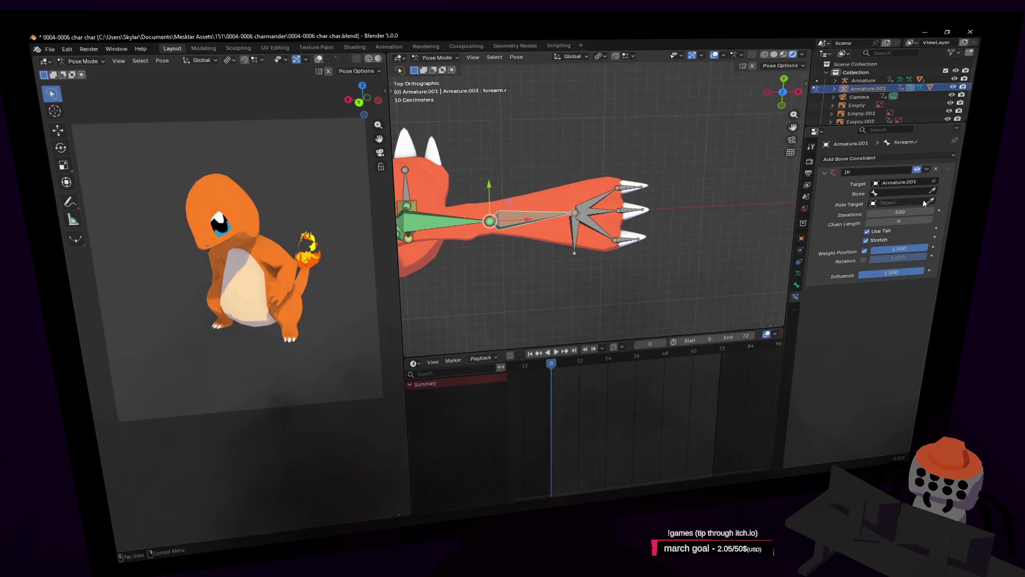
pyautogui.click(932, 190)
pyautogui.click(606, 224)
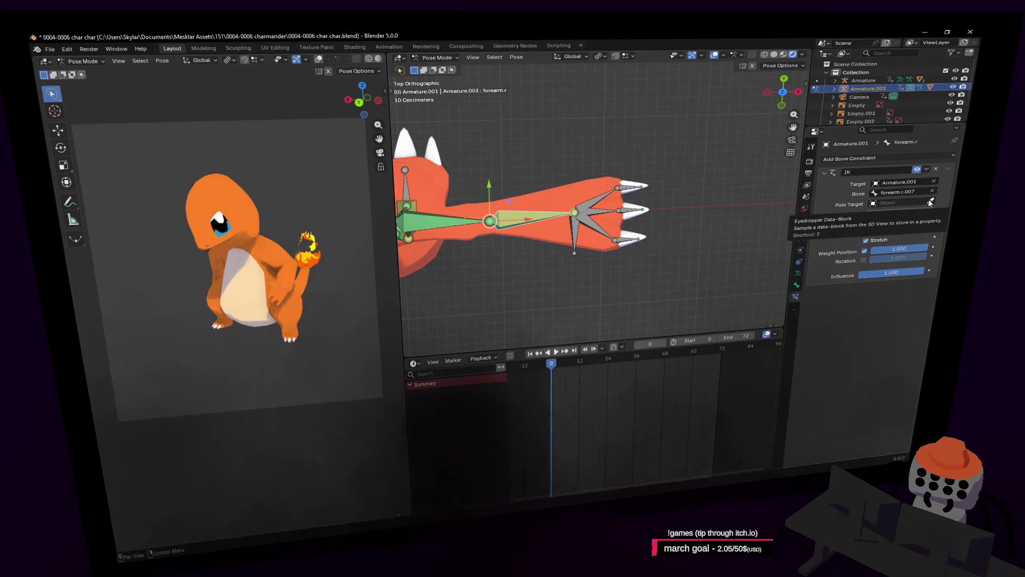
# Step: Move forearm.r.007 to straighten the arm and check its transform values
pyautogui.click(576, 227)
pyautogui.press('g')
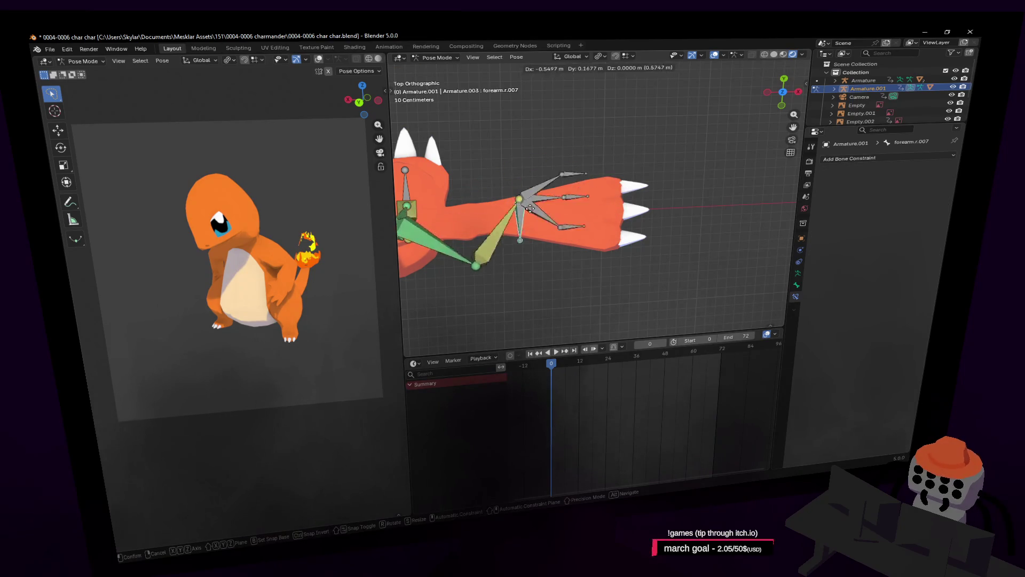
pyautogui.click(549, 232)
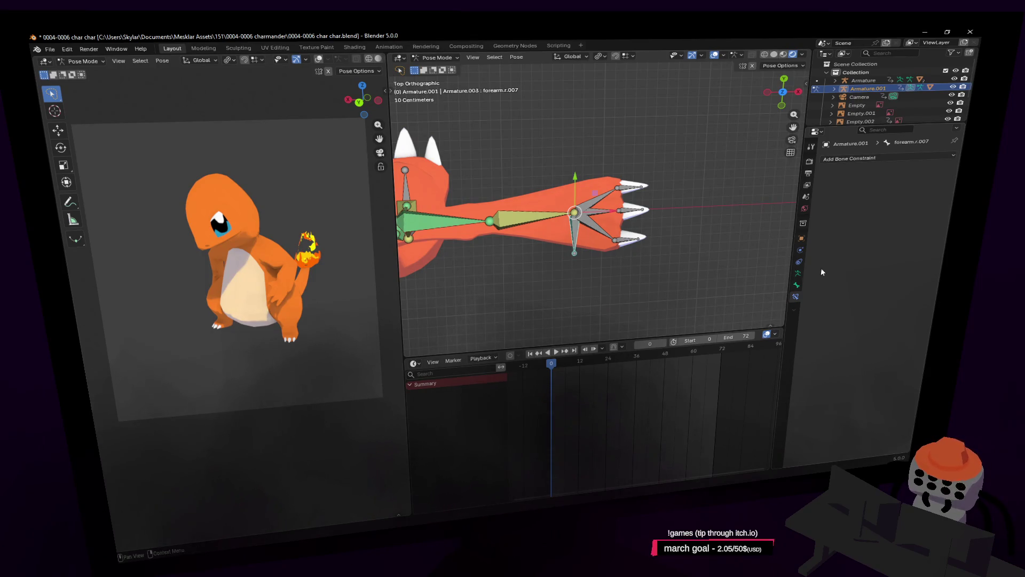
pyautogui.click(797, 286)
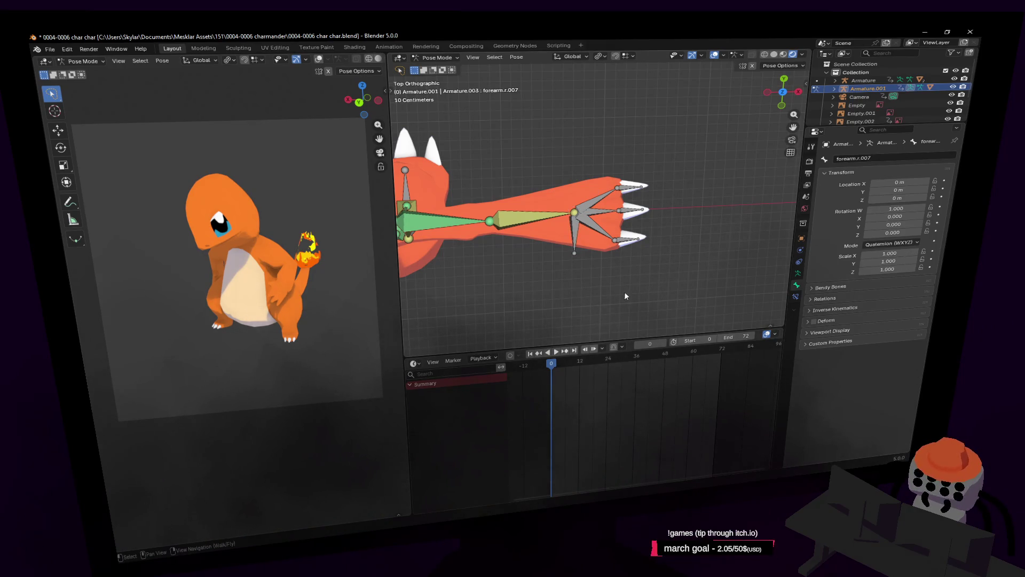
# Step: Test-move the wrist hand bone, then fly around to view the whole rig
pyautogui.click(571, 249)
pyautogui.press('g')
pyautogui.rightClick(661, 238)
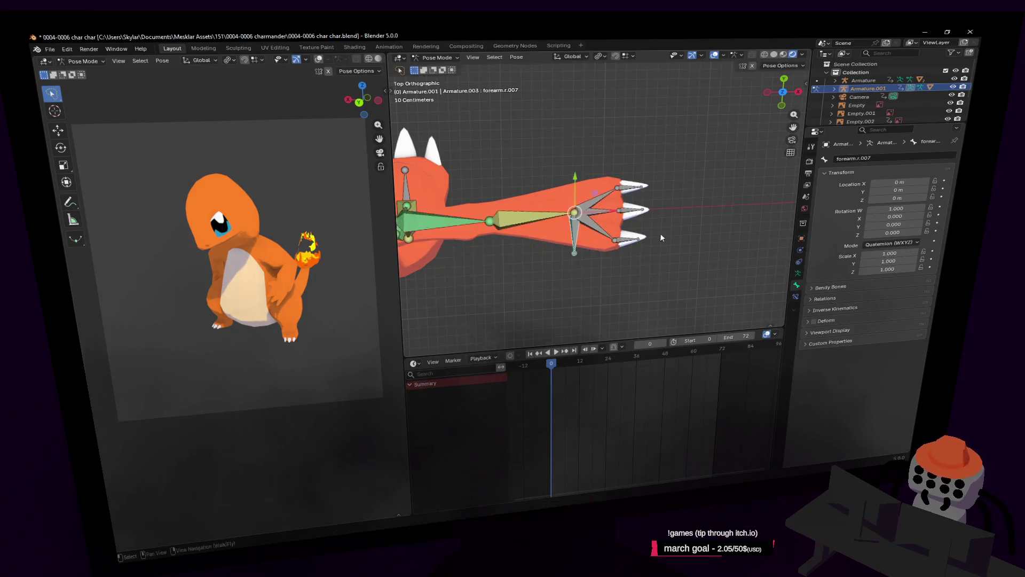
pyautogui.moveTo(661, 238); pyautogui.dragTo(486, 216, button='middle')
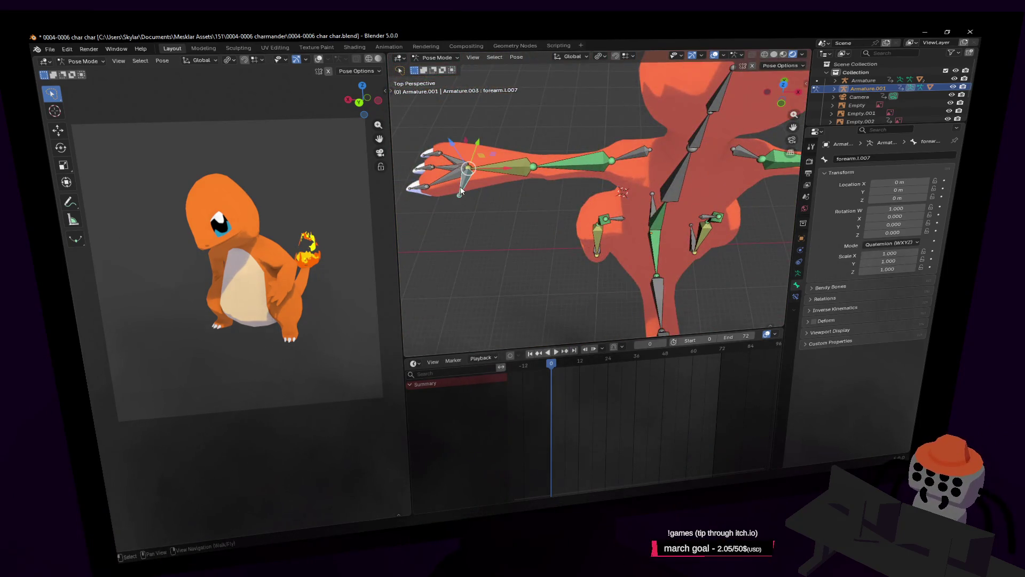
pyautogui.keyDown('shift'); pyautogui.rightClick(518, 186); pyautogui.keyUp('shift')
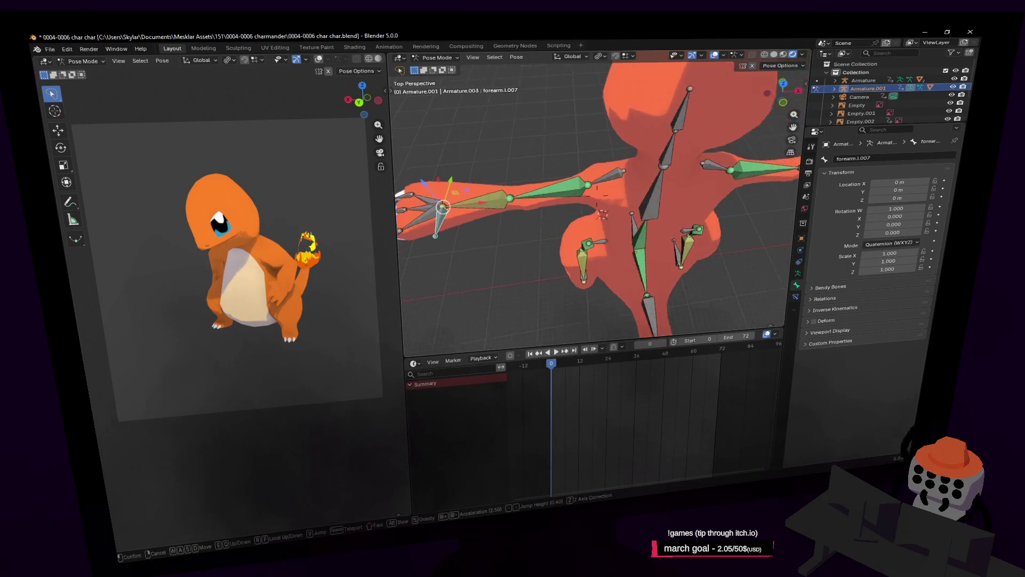
pyautogui.press('s')
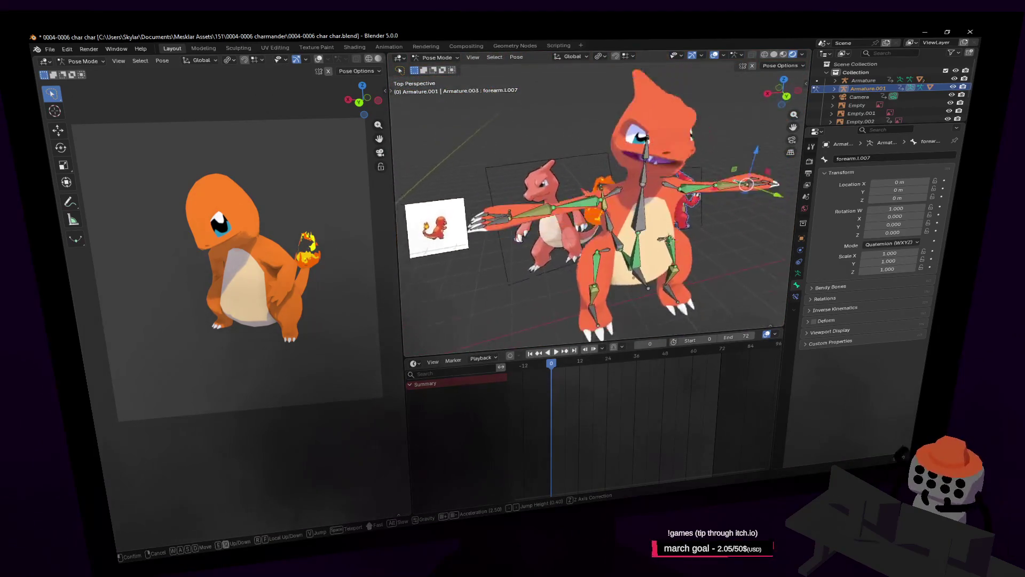
pyautogui.click(533, 310)
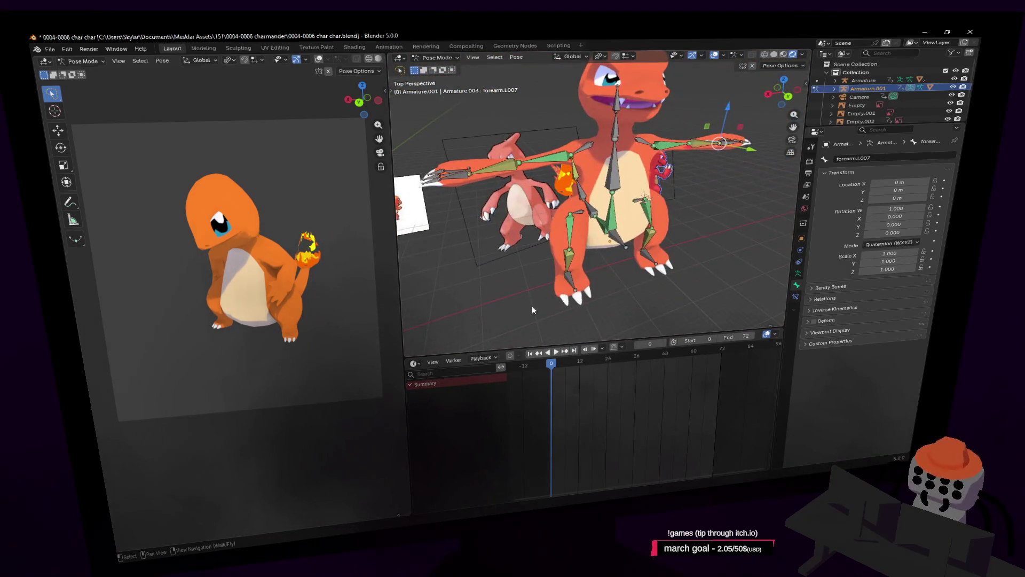
pyautogui.keyDown('shift'); pyautogui.rightClick(607, 283); pyautogui.keyUp('shift')
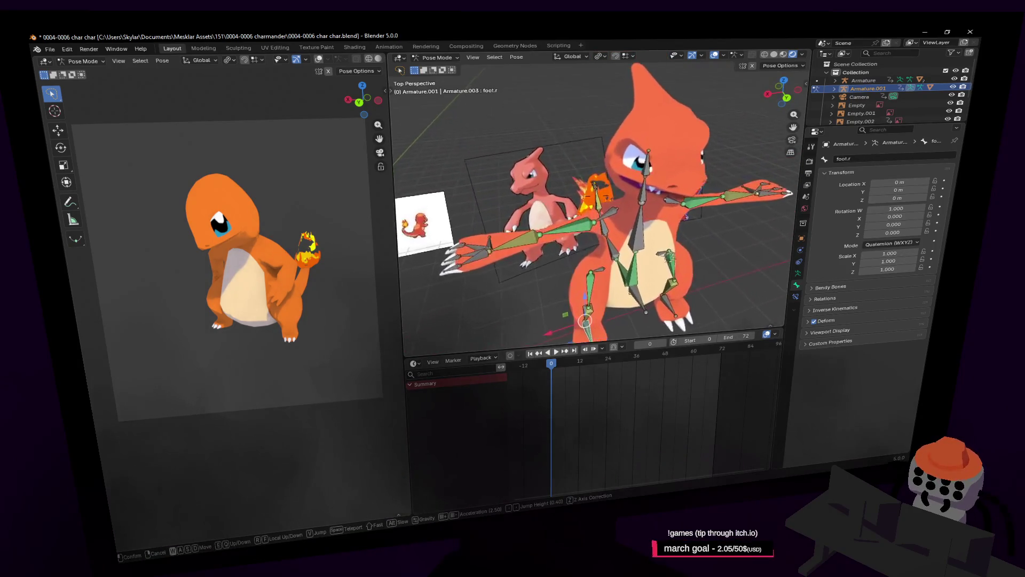
pyautogui.press('s')
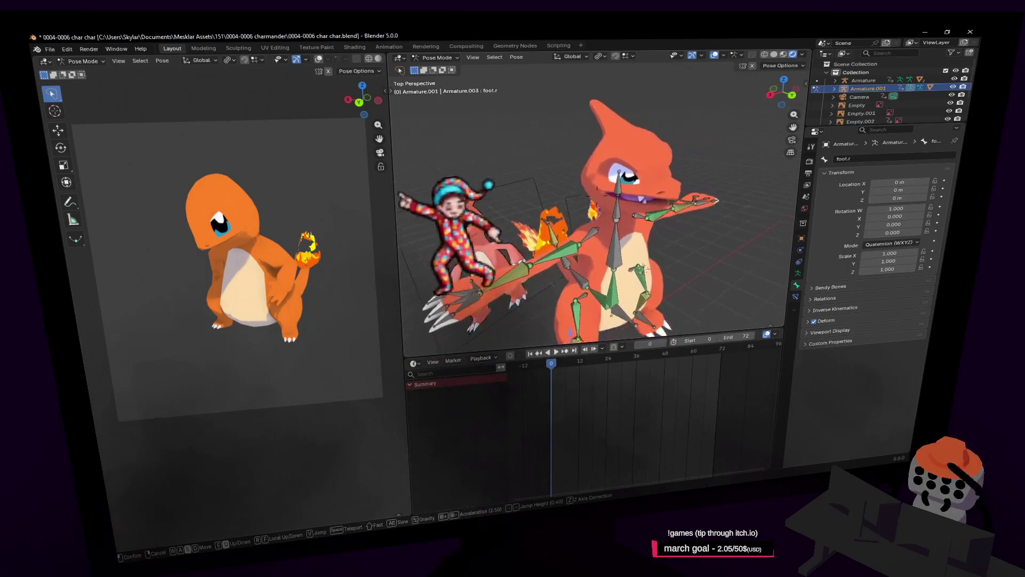
pyautogui.press('e')
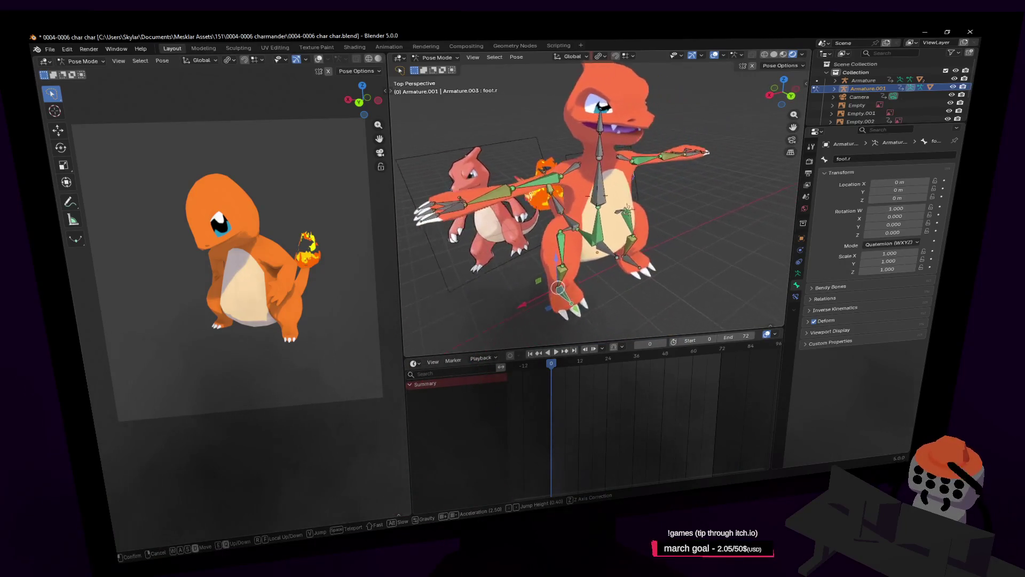
pyautogui.press('w')
pyautogui.click(630, 229)
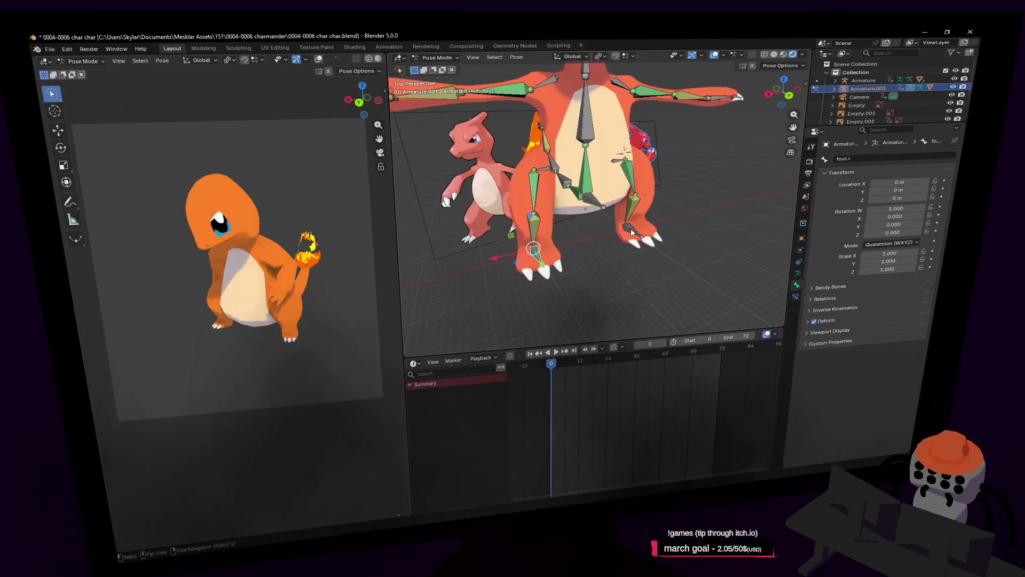
# Step: Test-move the whole rig by its origin root bone, cancelling each time
pyautogui.click(598, 195)
pyautogui.press('g')
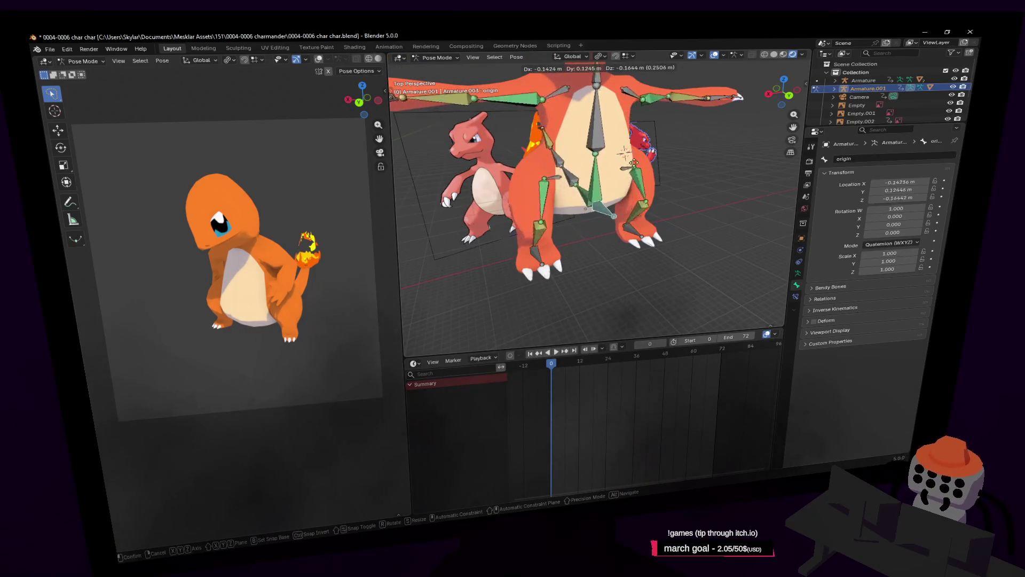
pyautogui.keyDown('alt'); pyautogui.moveTo(636, 163); pyautogui.dragTo(644, 170, button='middle'); pyautogui.keyUp('alt')
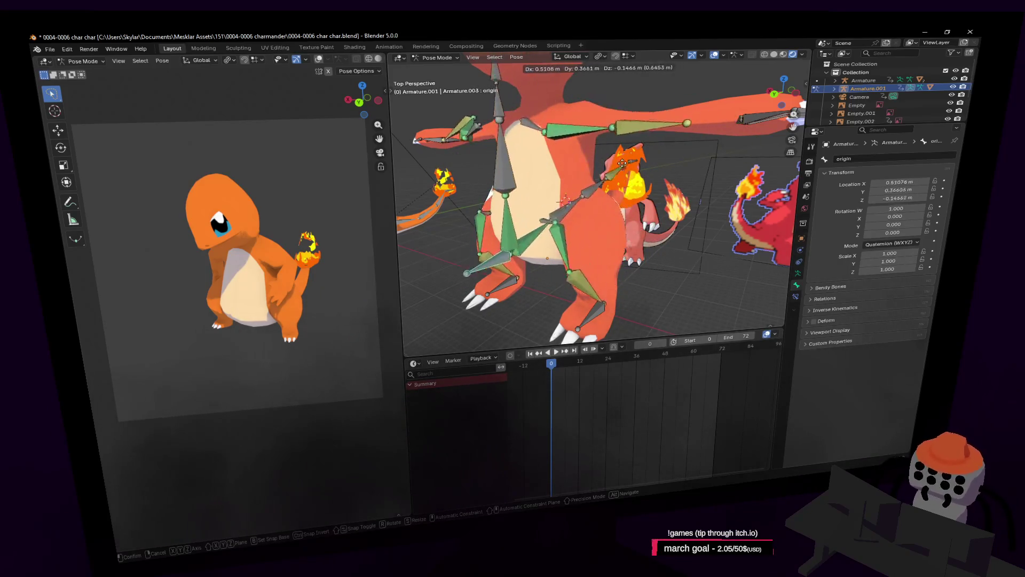
pyautogui.press('Escape')
pyautogui.hotkey('shift', '`')
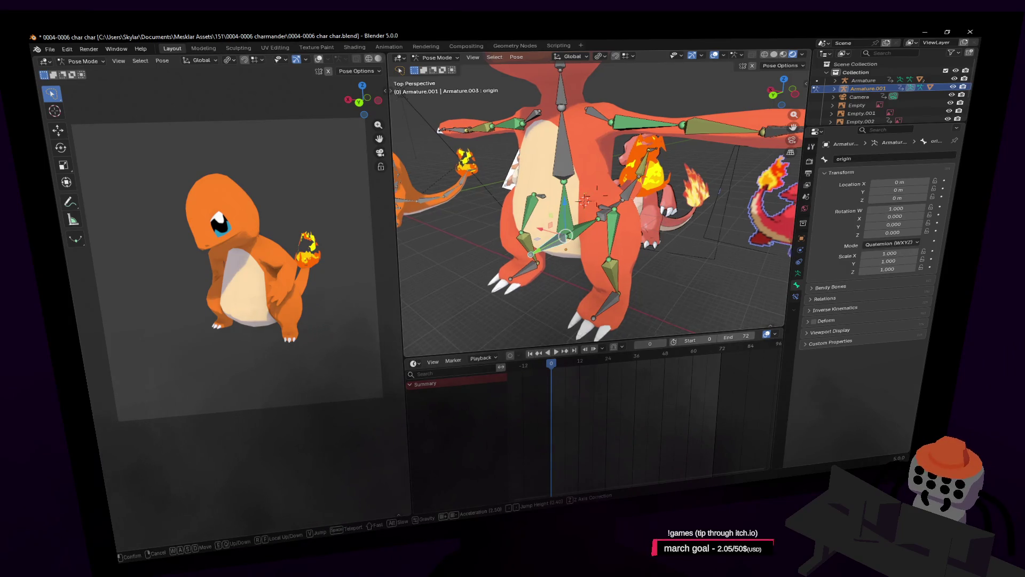
pyautogui.press('Escape')
pyautogui.press('g')
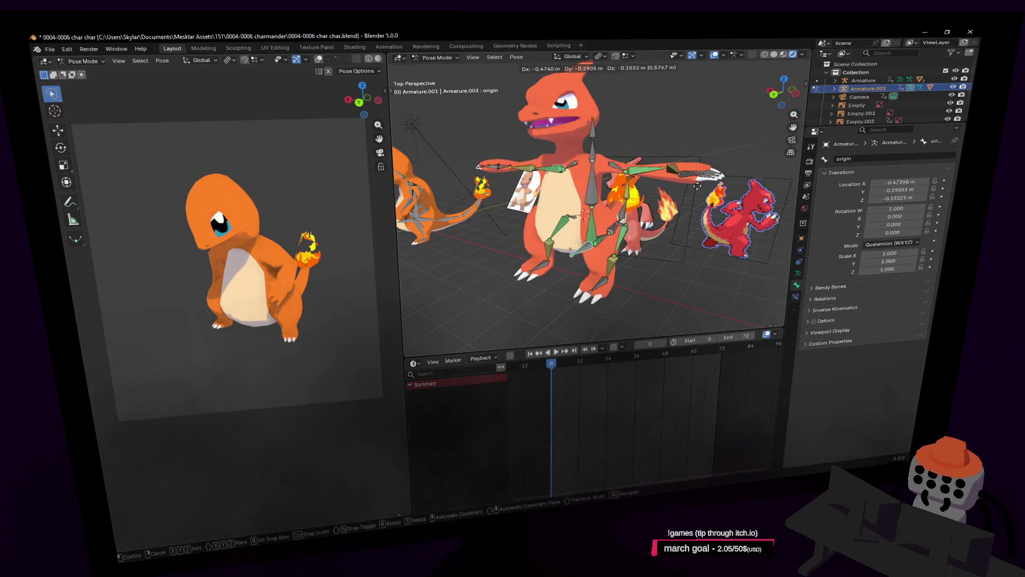
pyautogui.press('Escape')
# Step: Fly closer to the character and switch the armature back to Object Mode
pyautogui.hotkey('shift', '`')
pyautogui.press('Escape')
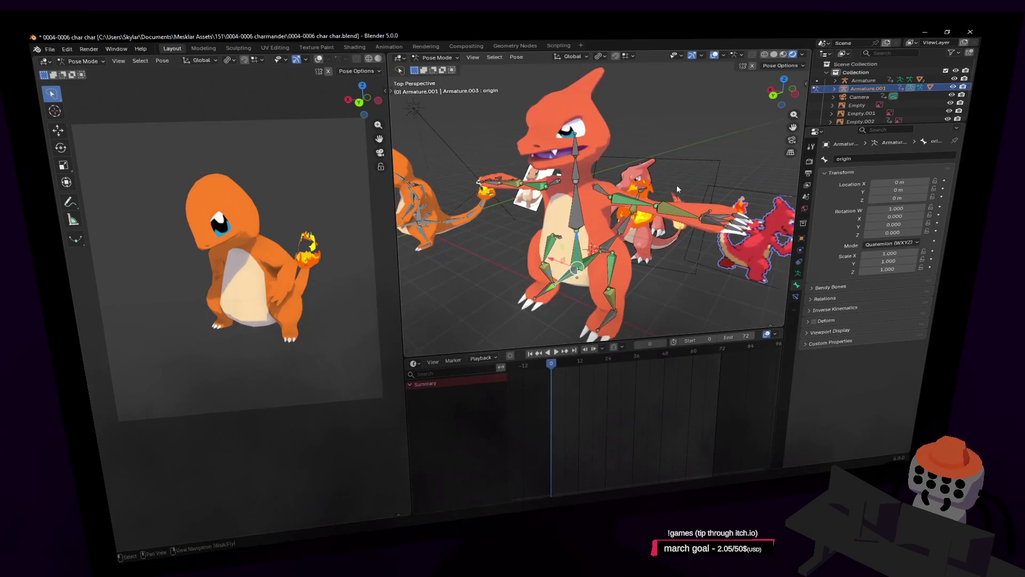
pyautogui.press('w')
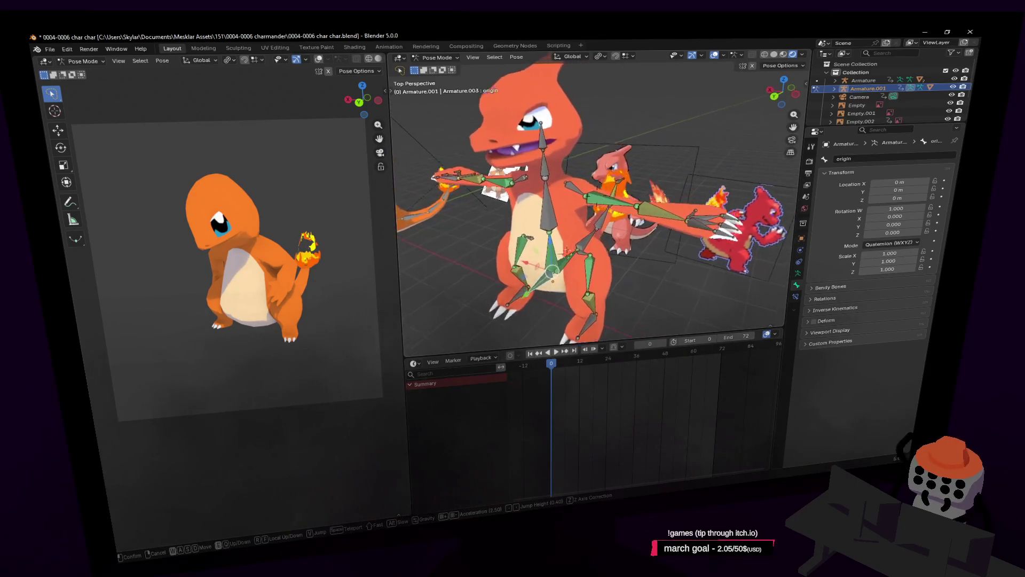
pyautogui.click(697, 211)
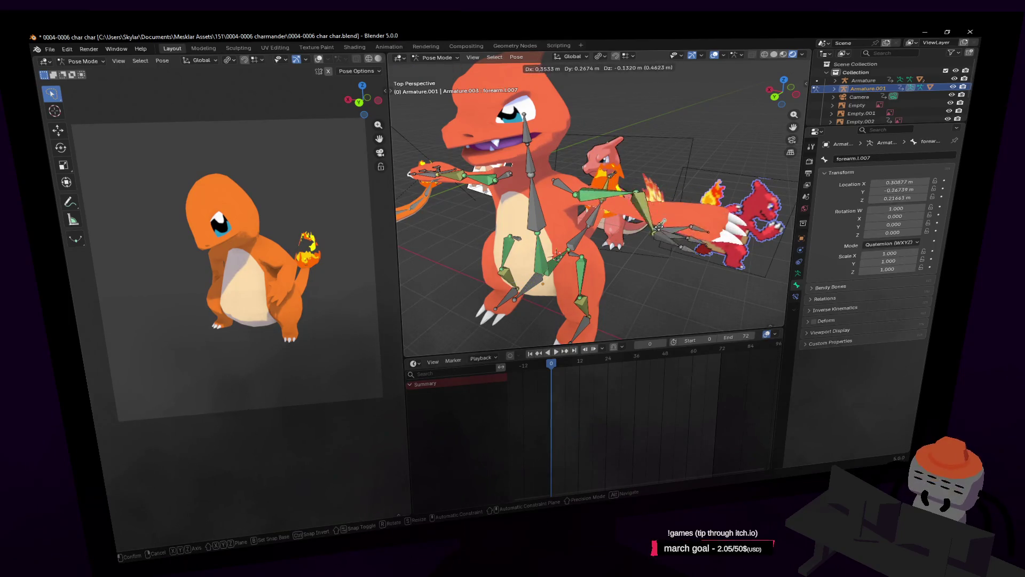
pyautogui.hotkey('shift', '`')
pyautogui.click(510, 150)
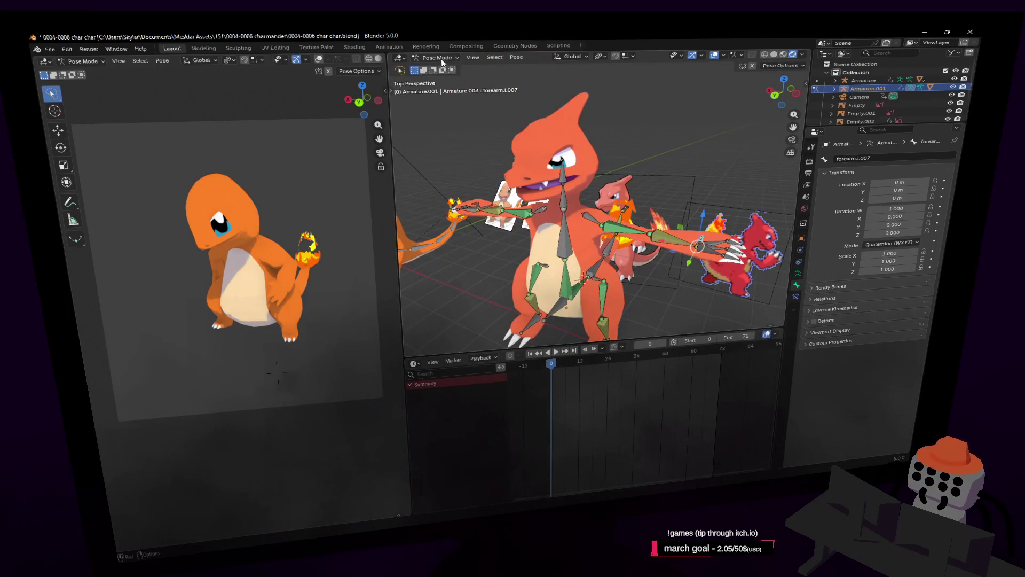
pyautogui.hotkey('ctrl', 'Tab')
# Step: Parent Cube.001 to Armature.001 With Automatic Weights
pyautogui.click(582, 242)
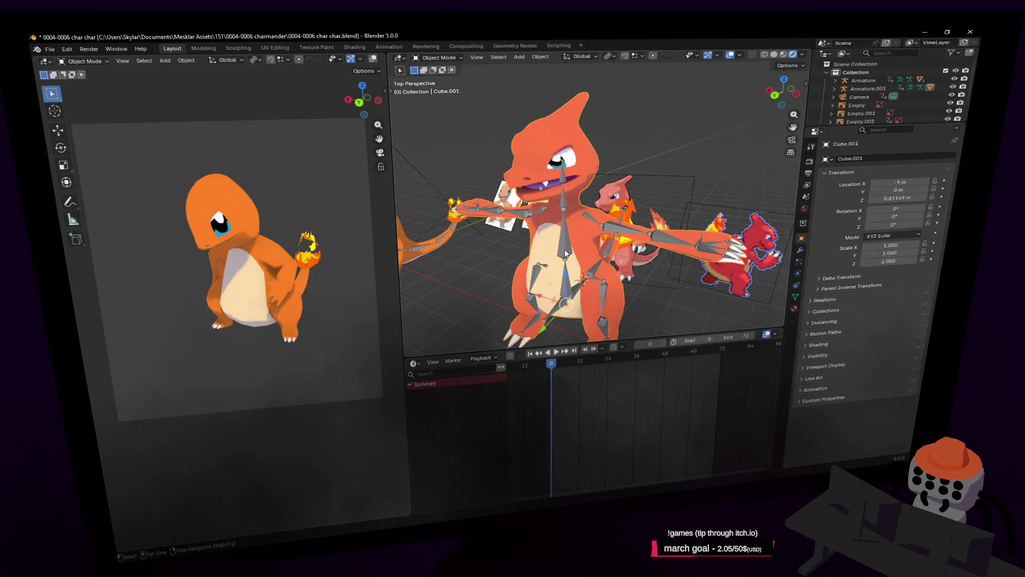
pyautogui.click(588, 181)
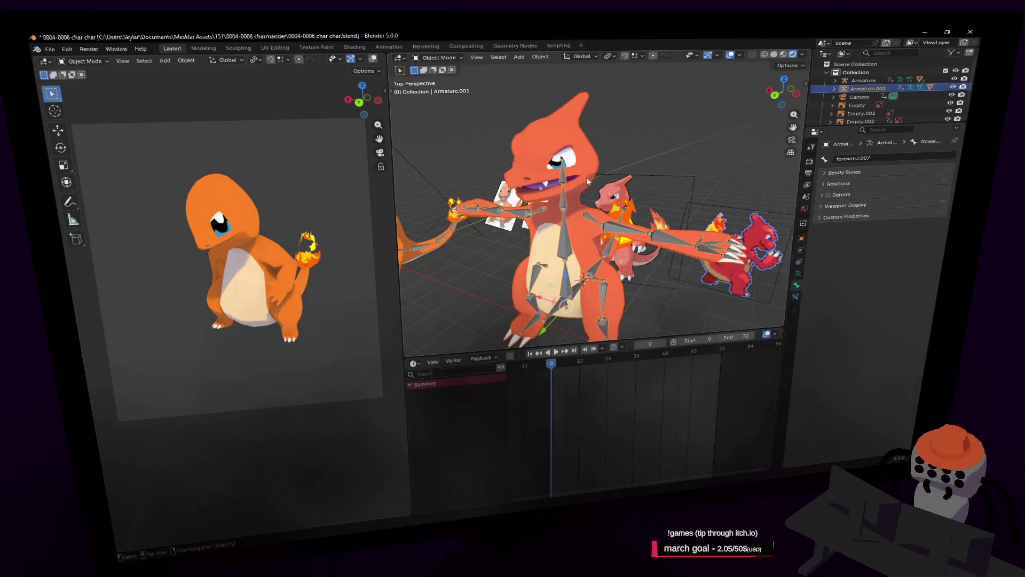
pyautogui.hotkey('ctrl', 'p')
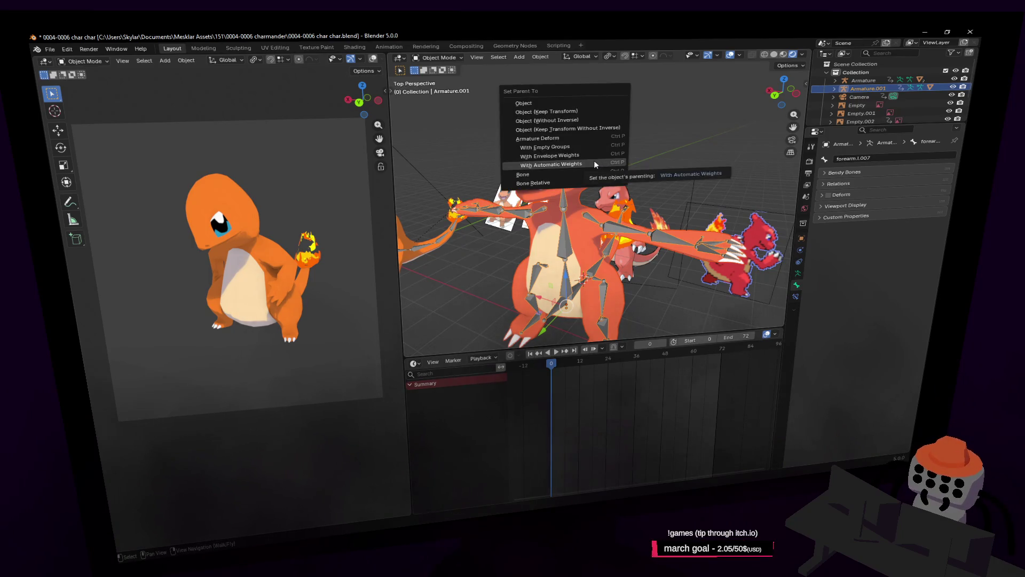
pyautogui.click(594, 161)
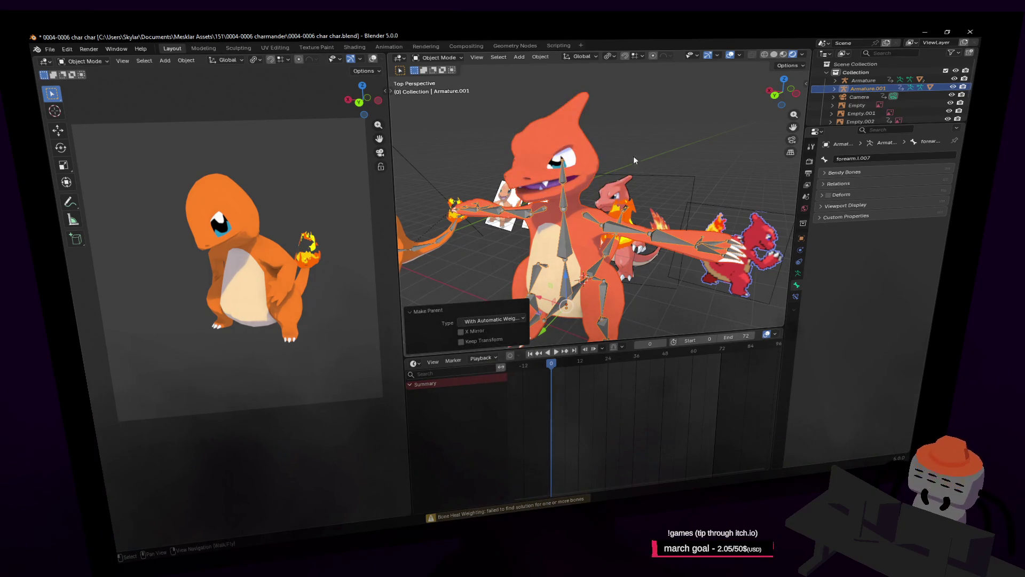
# Step: Fly in and orbit around the rigged Charmeleon for a close look
pyautogui.hotkey('shift', '`')
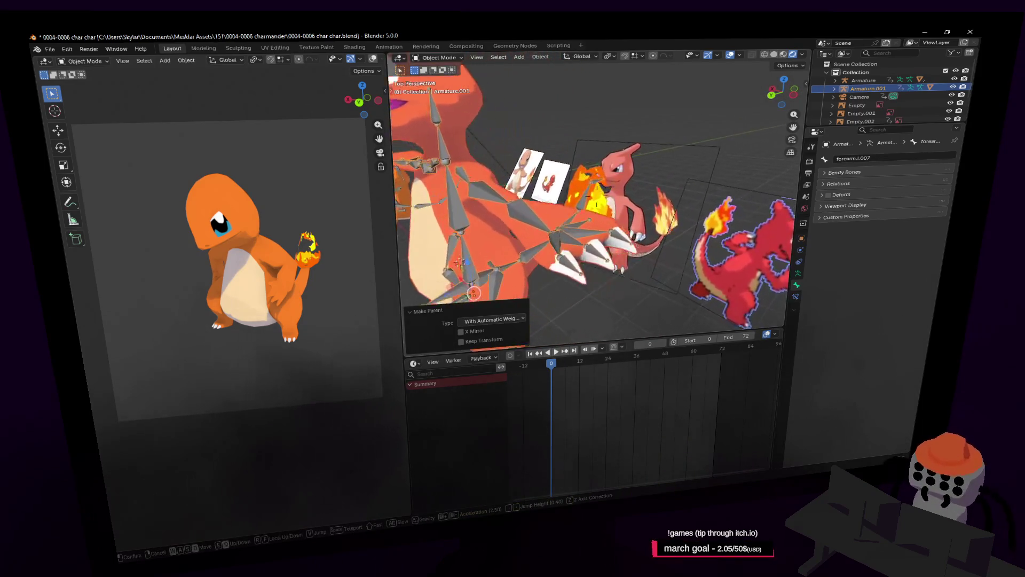
pyautogui.click(585, 214)
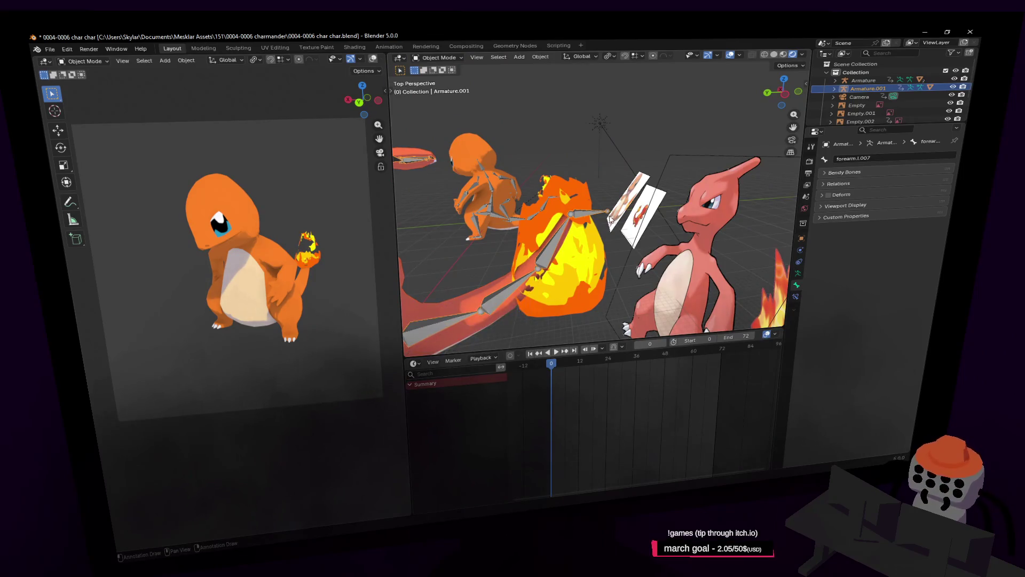
pyautogui.hotkey('shift', '`')
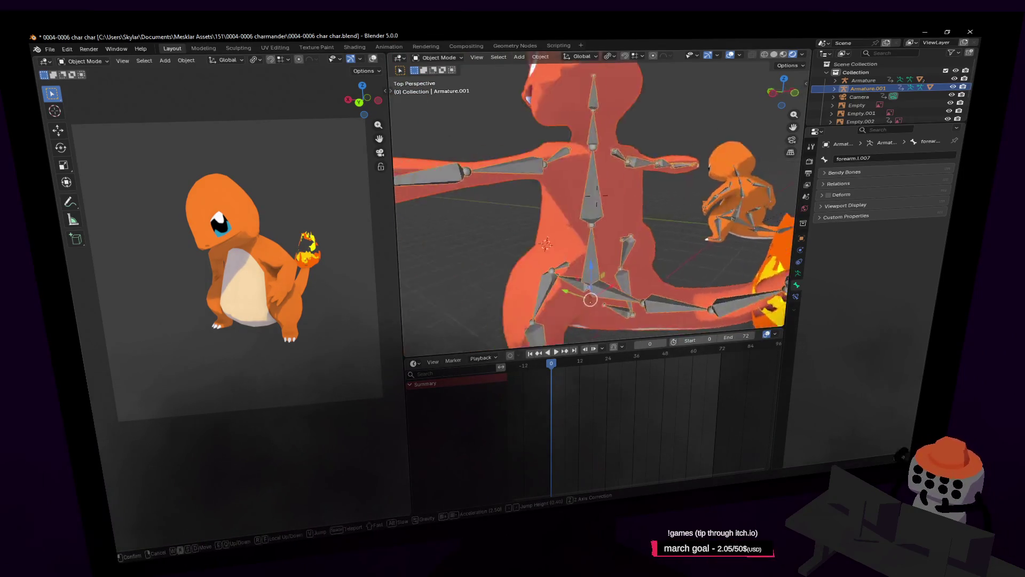
pyautogui.click(674, 200)
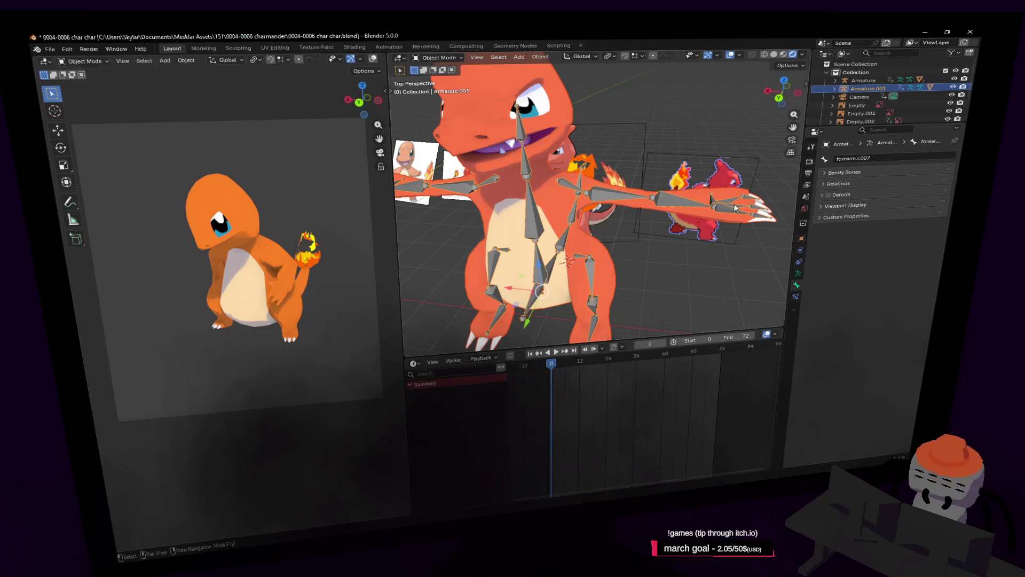
pyautogui.moveTo(736, 207); pyautogui.dragTo(534, 118, button='middle')
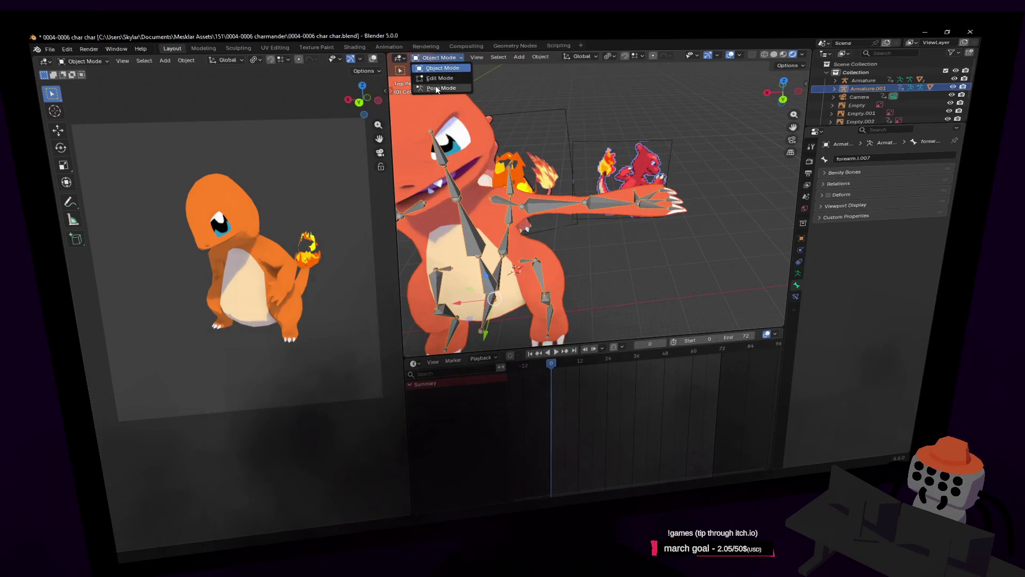
pyautogui.click(436, 89)
pyautogui.scroll(5, 526, 131)
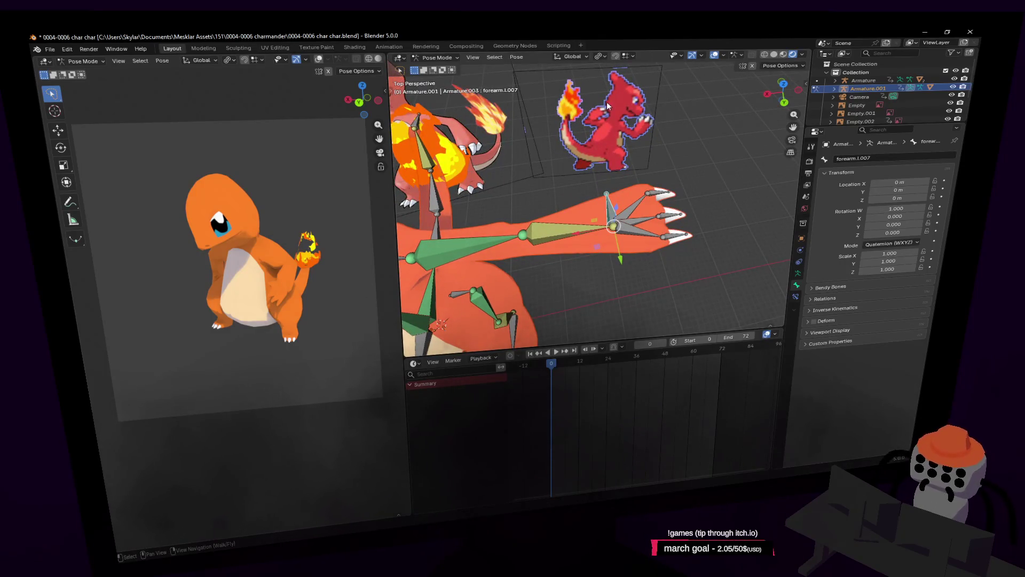
pyautogui.hotkey('shift', '`')
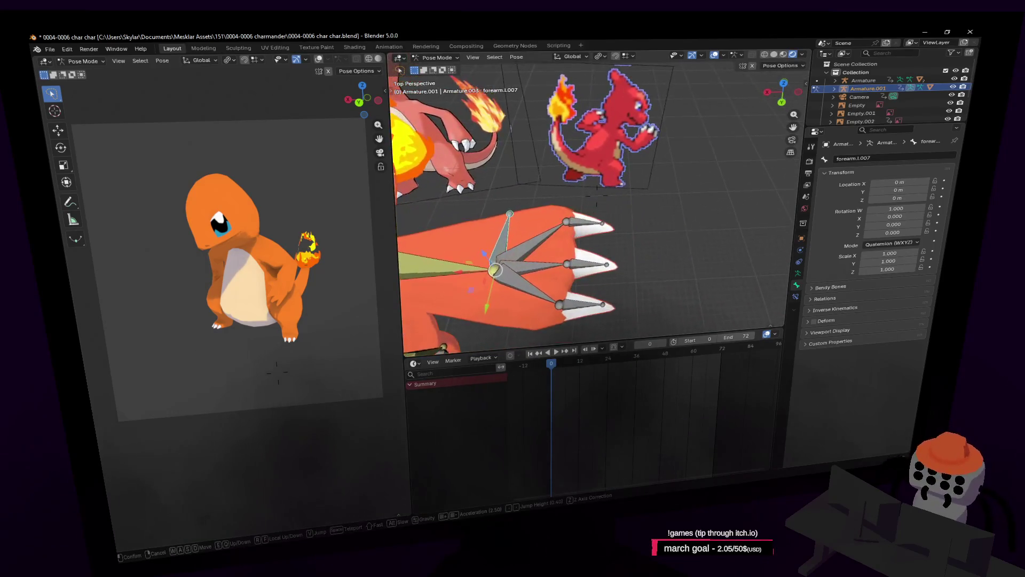
pyautogui.click(643, 191)
pyautogui.moveTo(586, 211); pyautogui.dragTo(617, 213, button='middle')
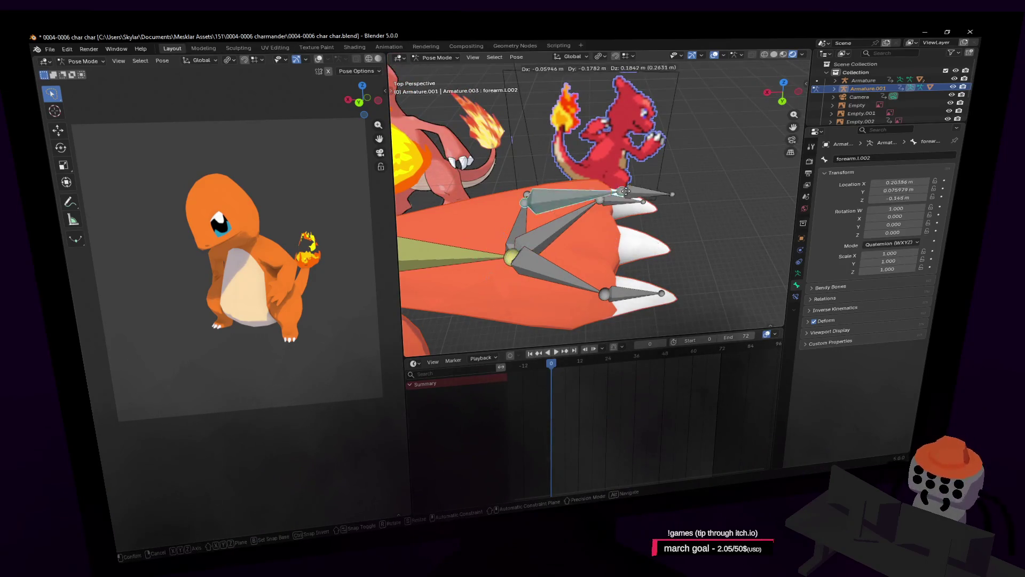
pyautogui.click(546, 227)
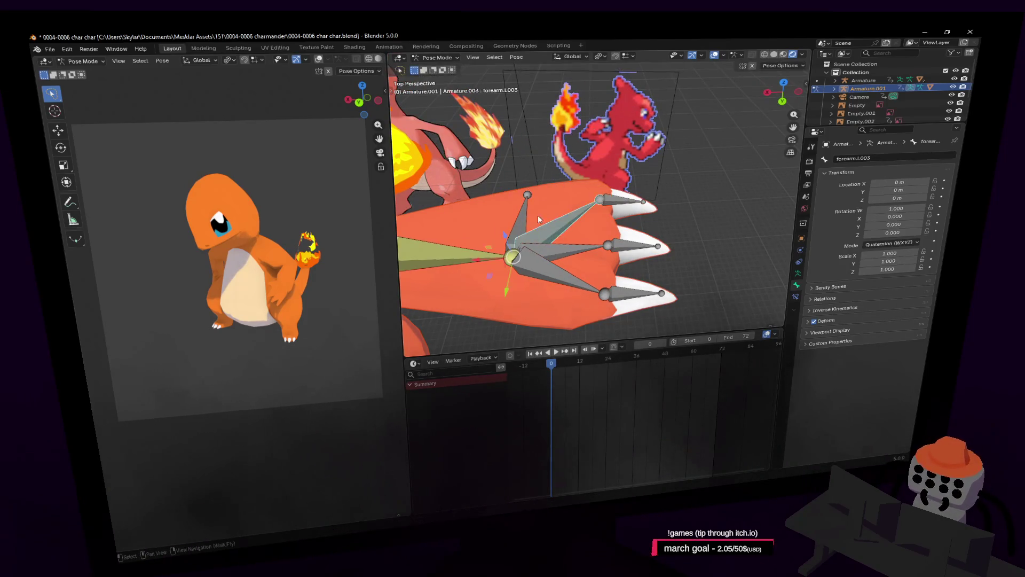
pyautogui.press('g')
pyautogui.press('Escape')
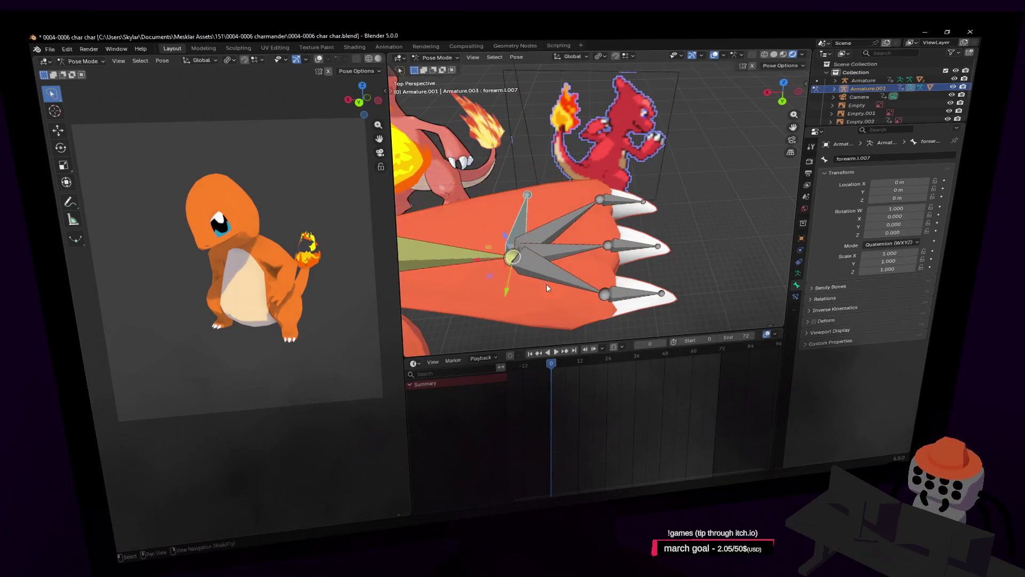
pyautogui.click(542, 255)
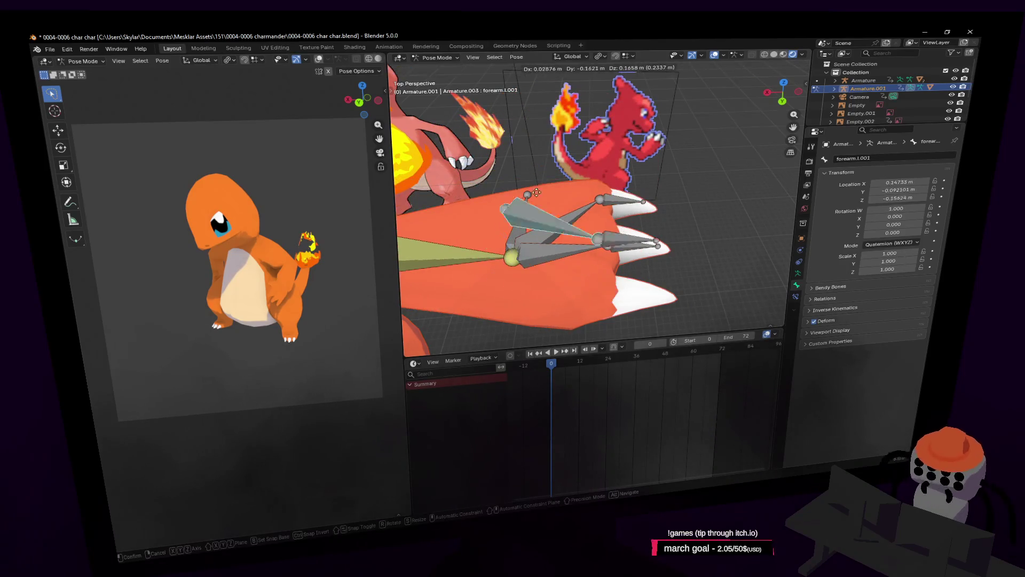
pyautogui.click(569, 218)
pyautogui.hotkey('shift', '`')
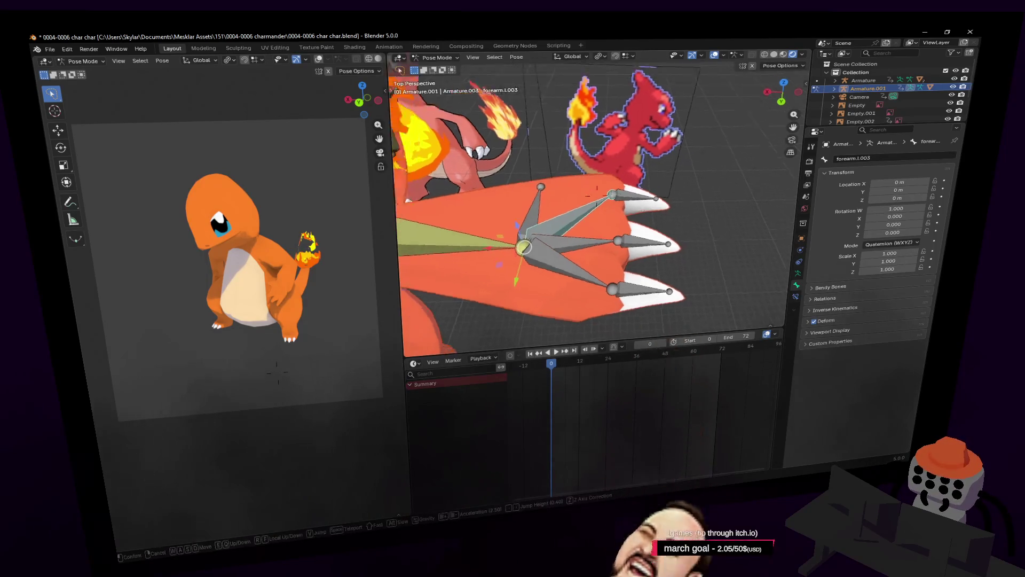
pyautogui.press('w')
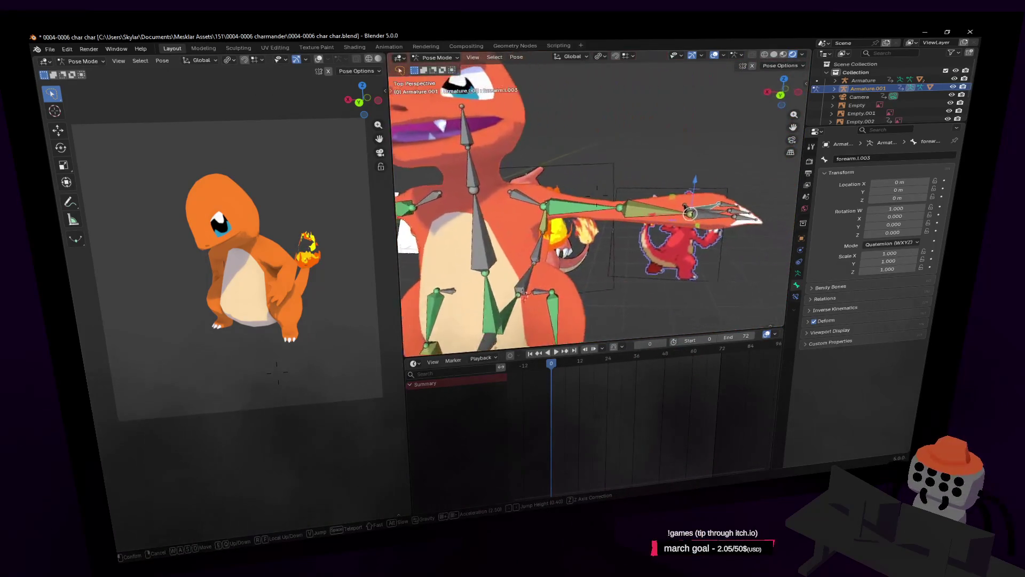
pyautogui.press('s')
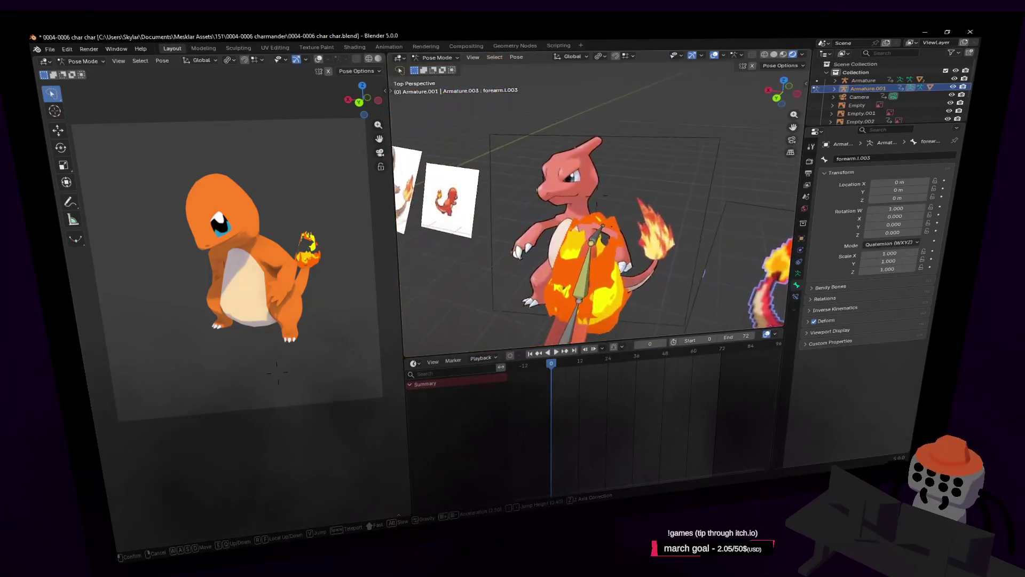
pyautogui.click(615, 230)
pyautogui.click(615, 230)
pyautogui.hotkey('shift', '`')
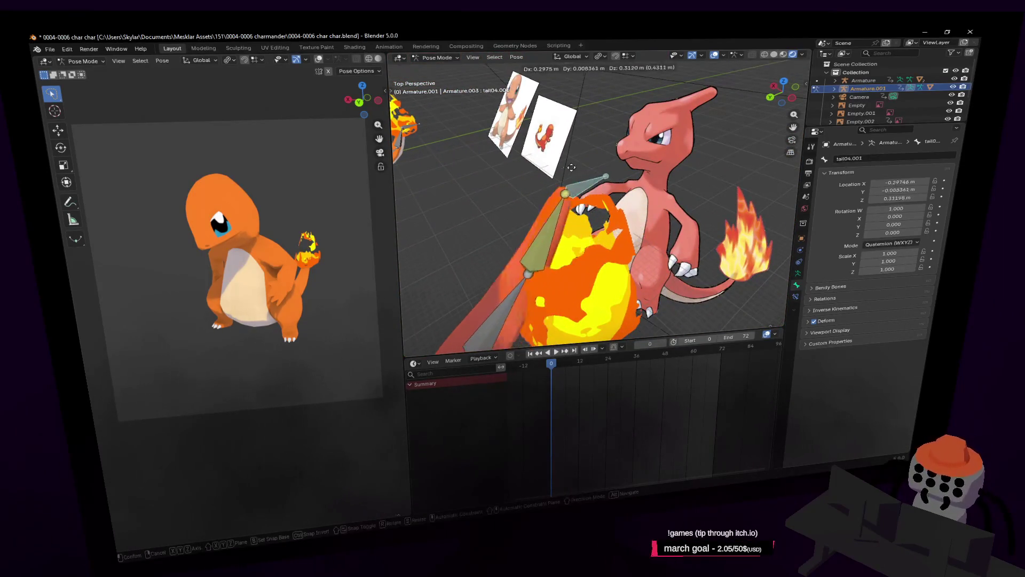
pyautogui.click(873, 244)
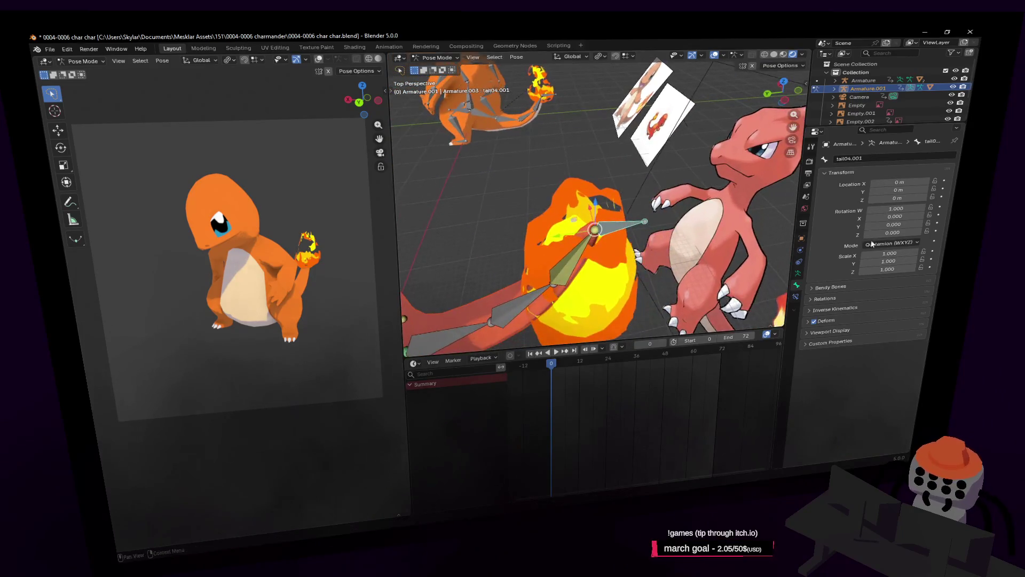
pyautogui.hotkey('shift', '`')
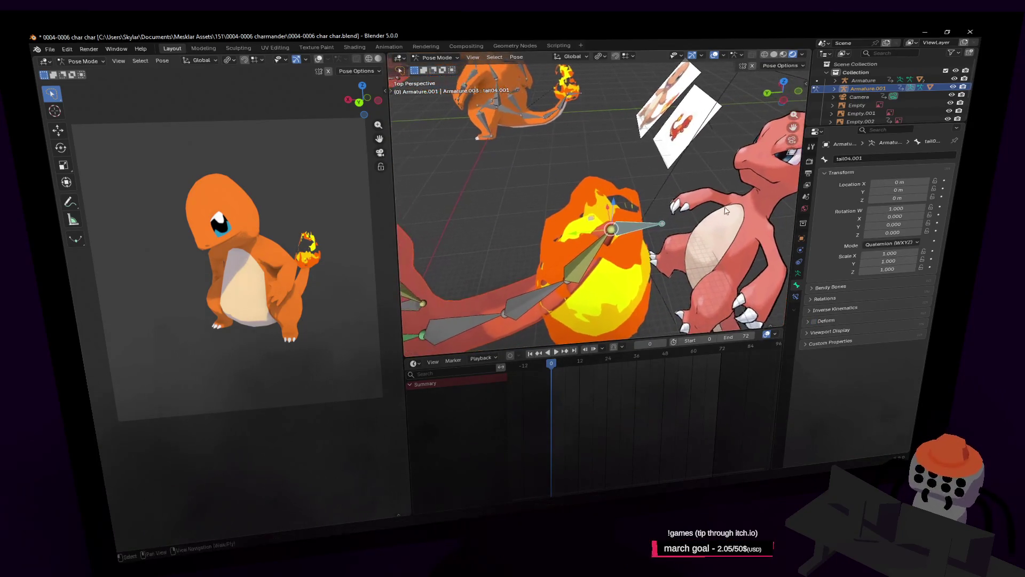
pyautogui.press('w')
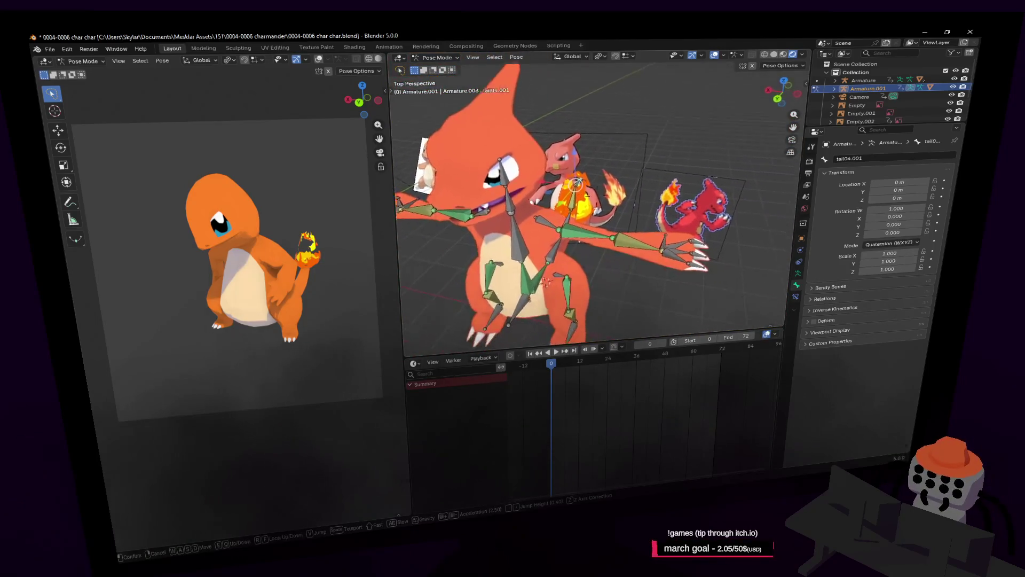
pyautogui.click(690, 213)
pyautogui.press('Tab')
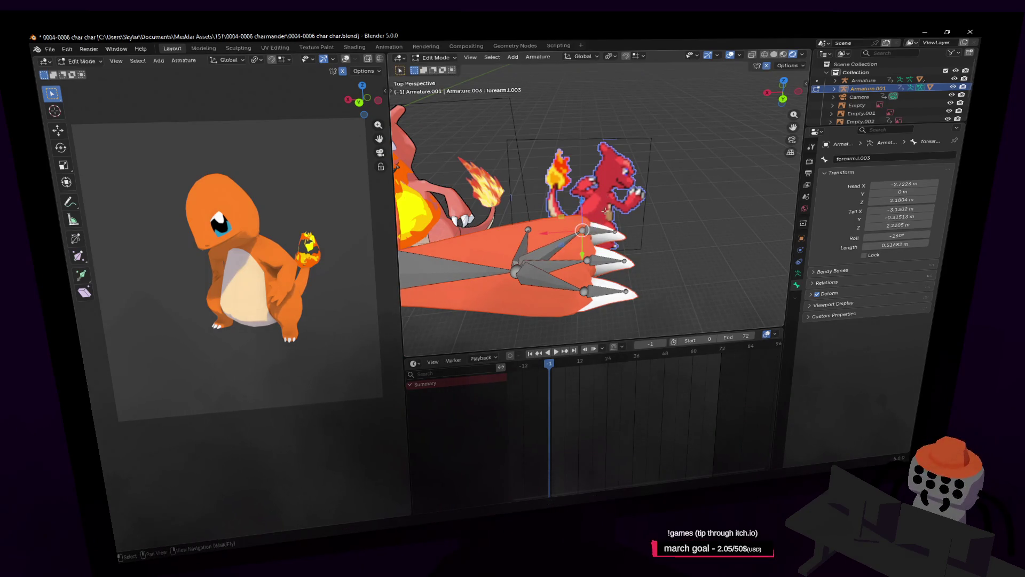
# Step: Shift the left-hand finger bone -0.0486 m along X and view the hand
pyautogui.press('g')
pyautogui.press('x')
pyautogui.click(548, 260)
pyautogui.press('w')
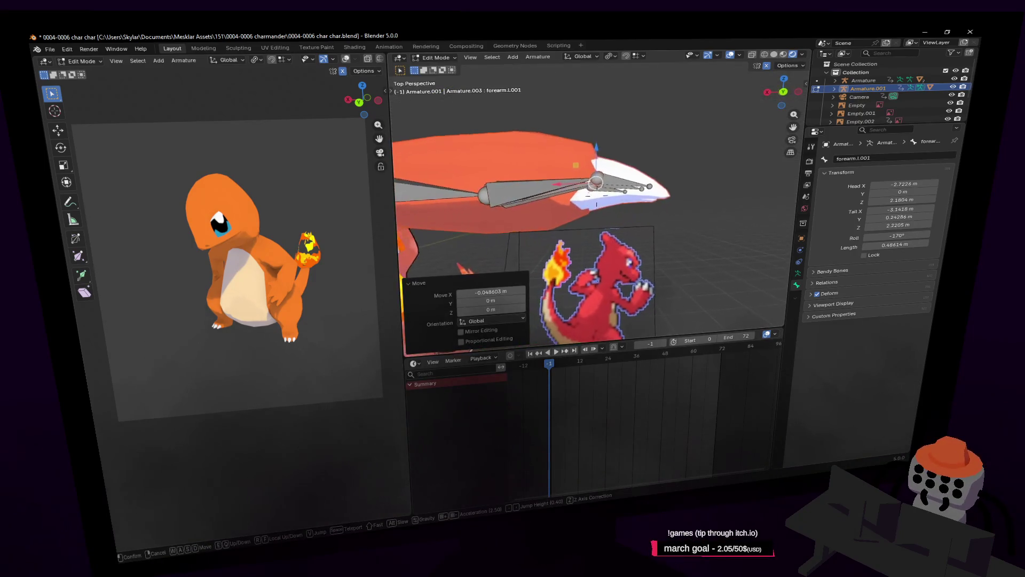
pyautogui.press('s')
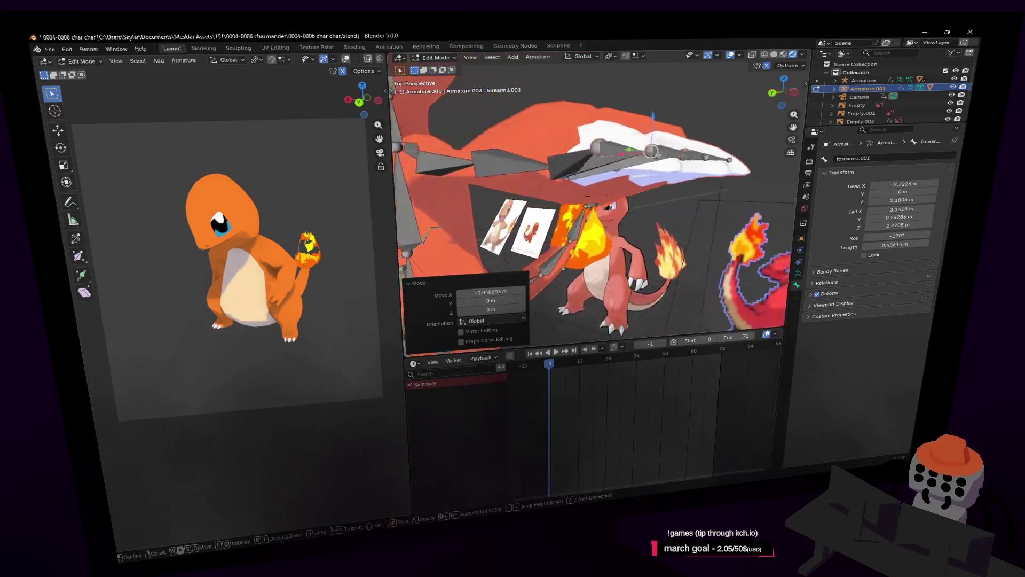
pyautogui.press('w')
pyautogui.hotkey('ctrl', 'Tab')
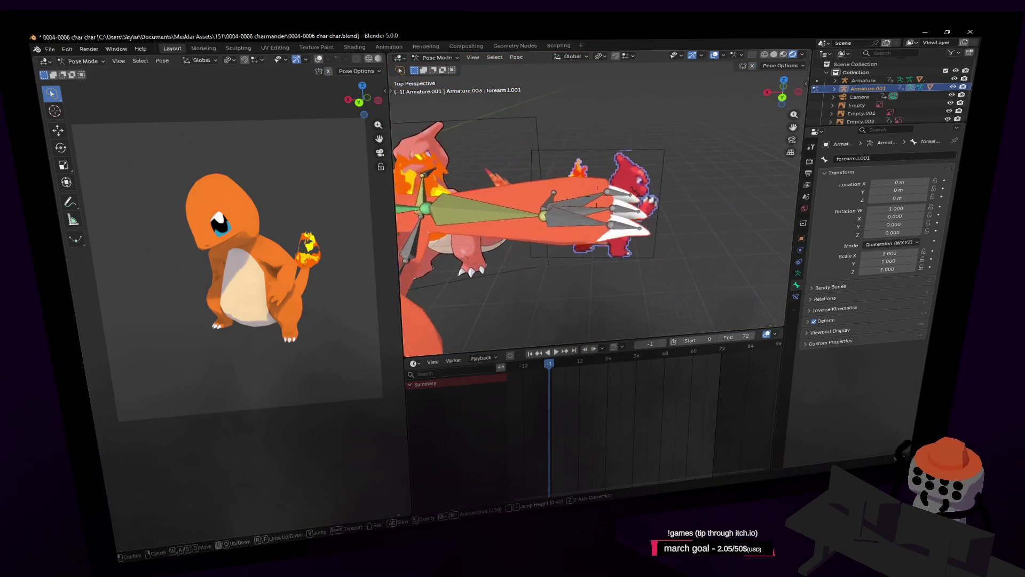
pyautogui.click(562, 239)
# Step: Toggle the armature between Edit and Pose Mode, ending in Object Mode
pyautogui.press('Tab')
pyautogui.hotkey('ctrl', 'Tab')
pyautogui.press('Tab')
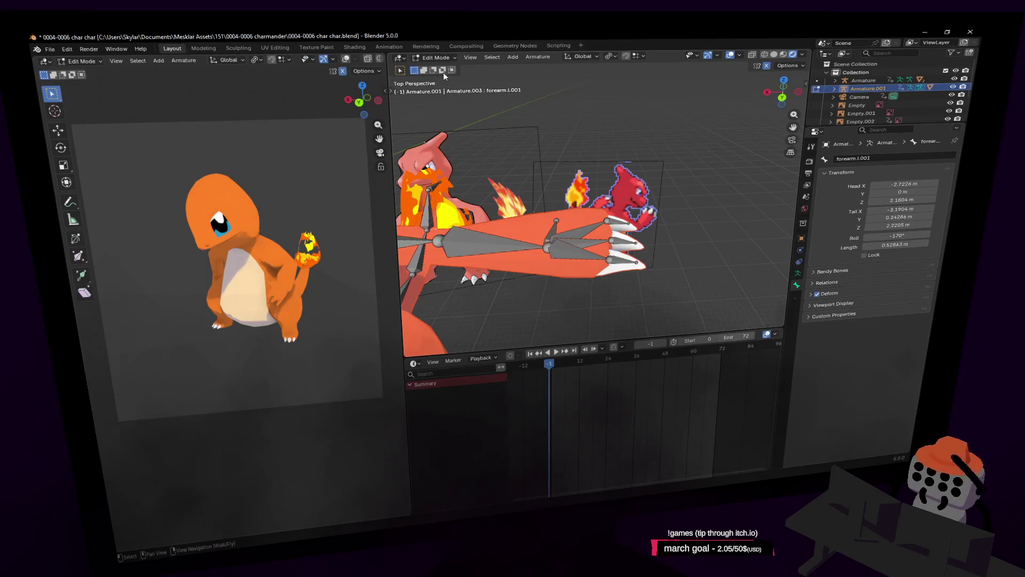
pyautogui.click(435, 88)
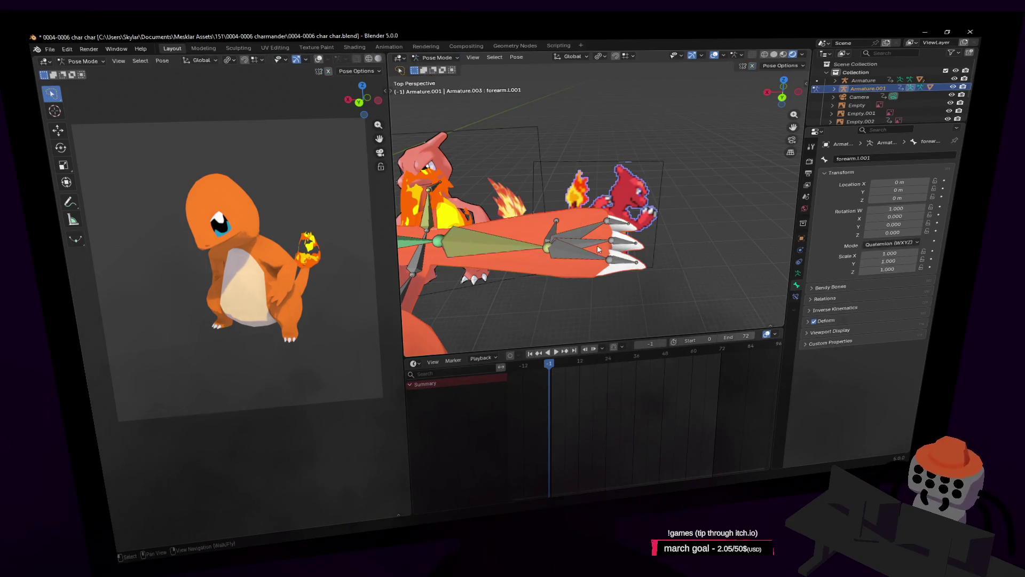
pyautogui.press('Tab')
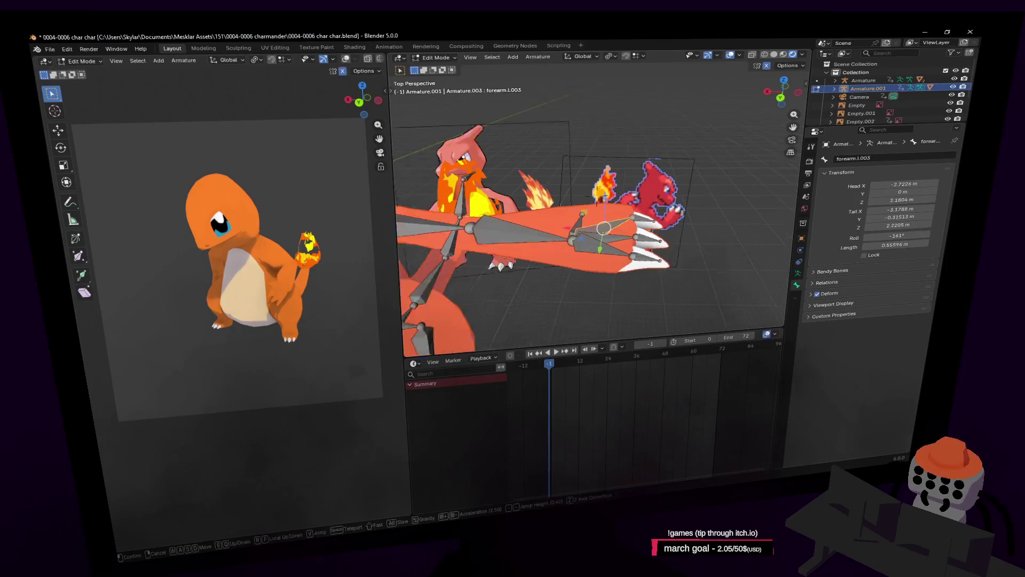
pyautogui.hotkey('shift', '`')
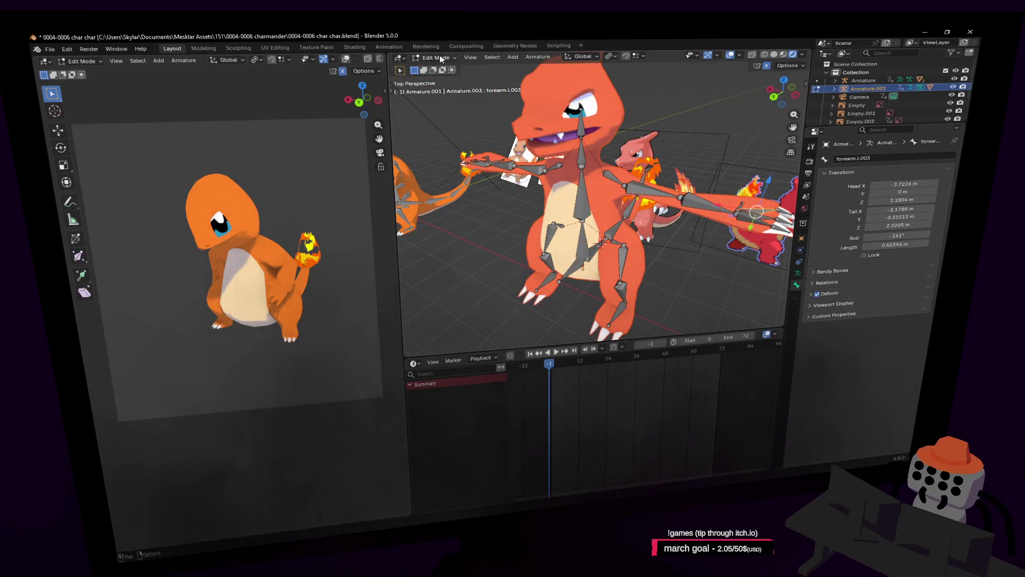
pyautogui.click(439, 67)
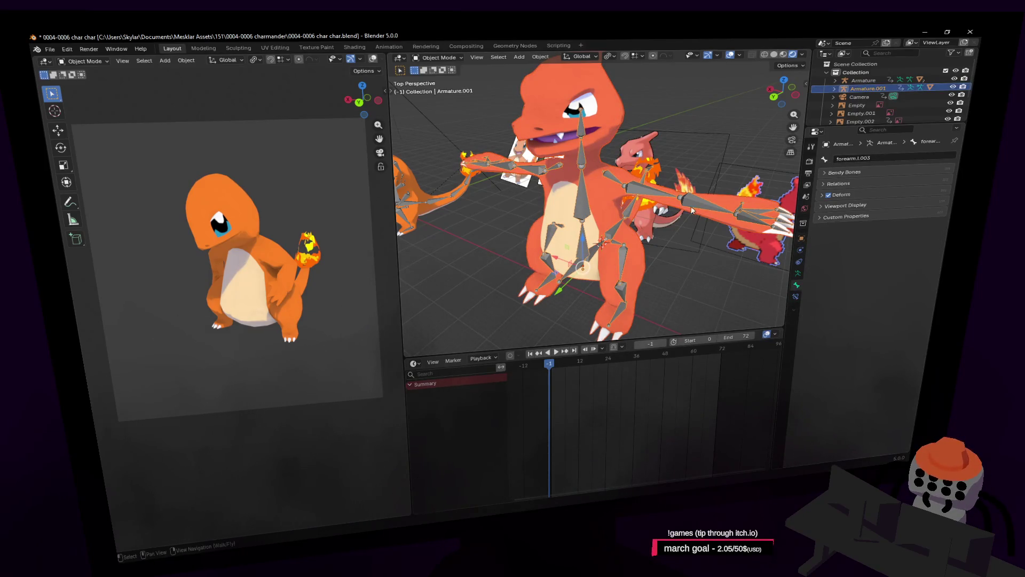
# Step: Delete the old Armature modifier from Cube.001 and make Armature.001 active
pyautogui.click(620, 109)
pyautogui.click(800, 251)
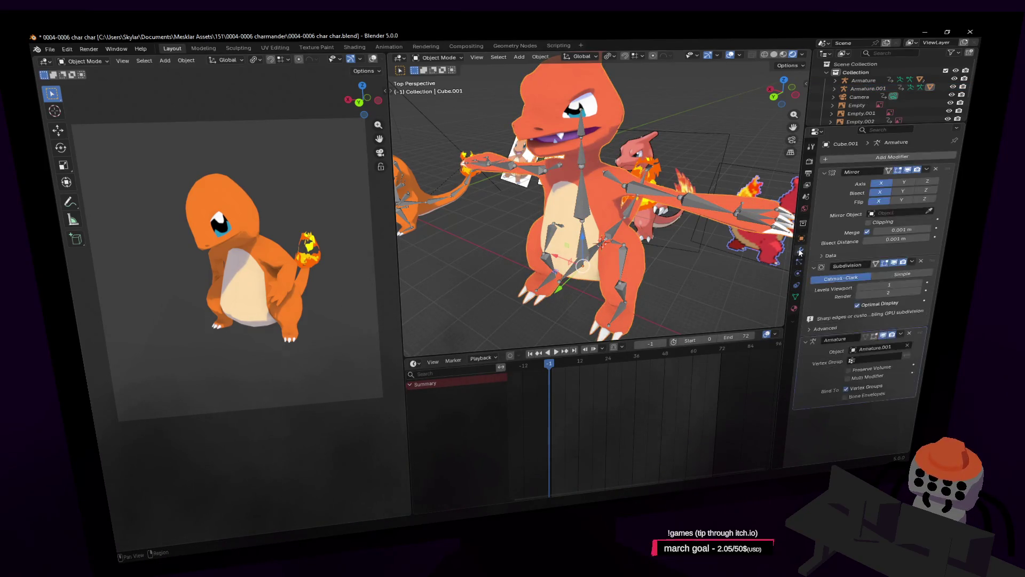
pyautogui.click(907, 333)
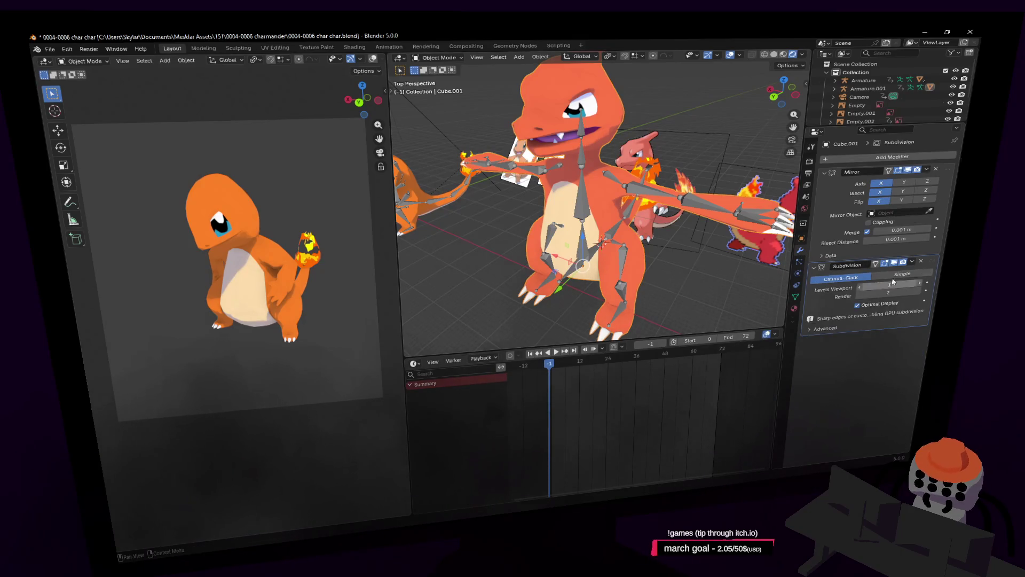
pyautogui.click(636, 109)
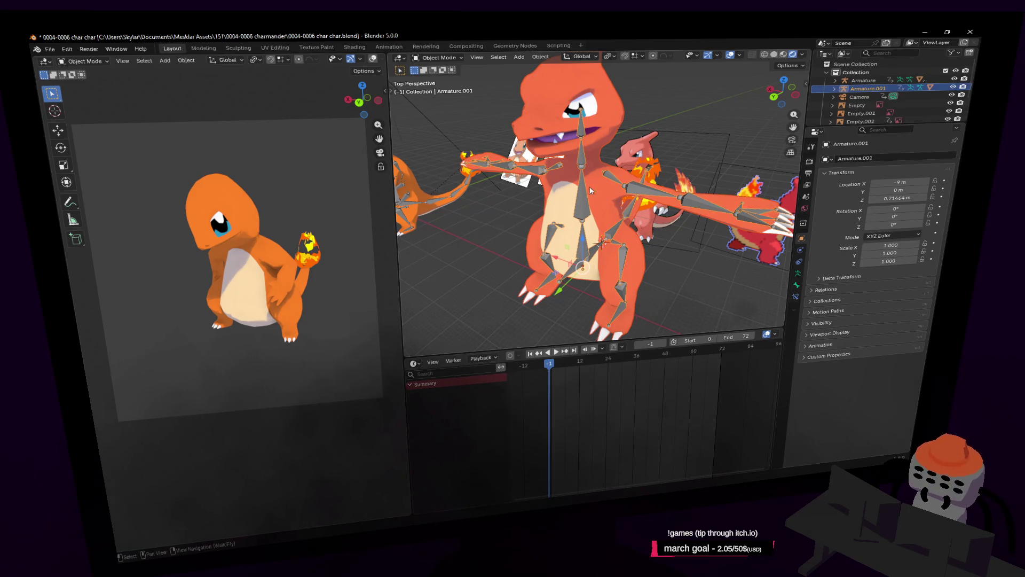
# Step: Parent the mesh With Automatic Weights, toggling X Mirror on and back off
pyautogui.hotkey('ctrl', 'p')
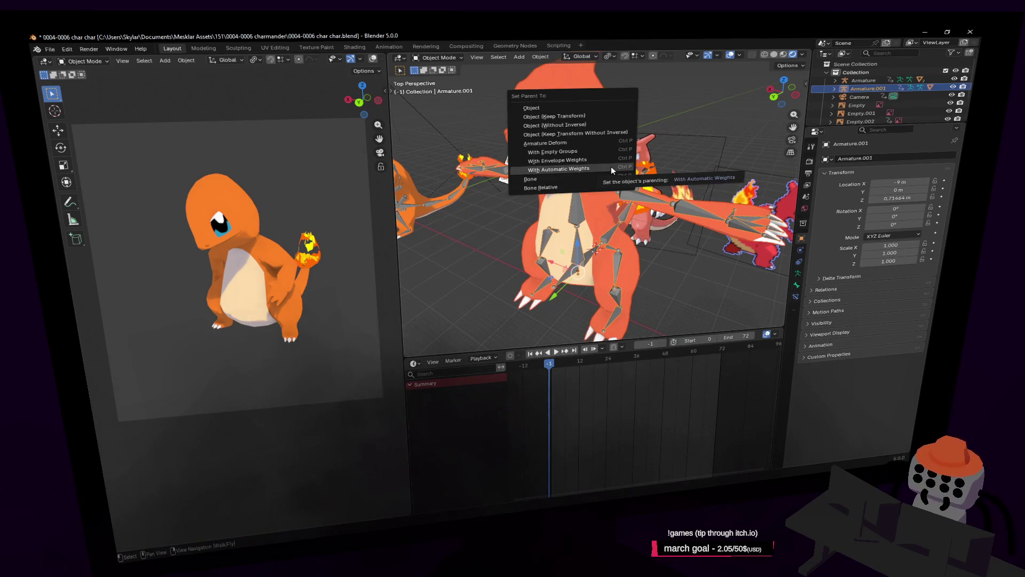
pyautogui.click(607, 167)
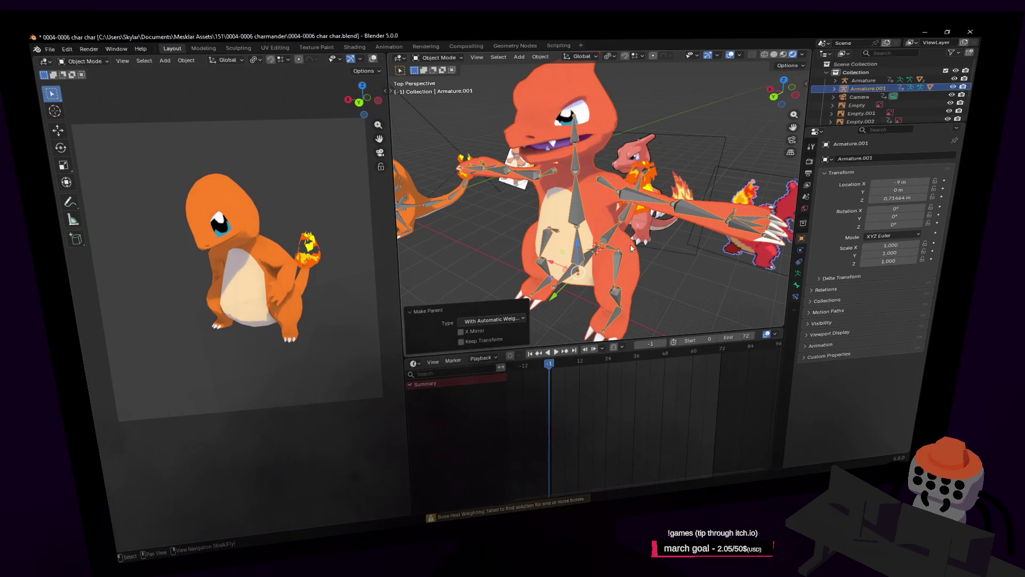
pyautogui.click(495, 318)
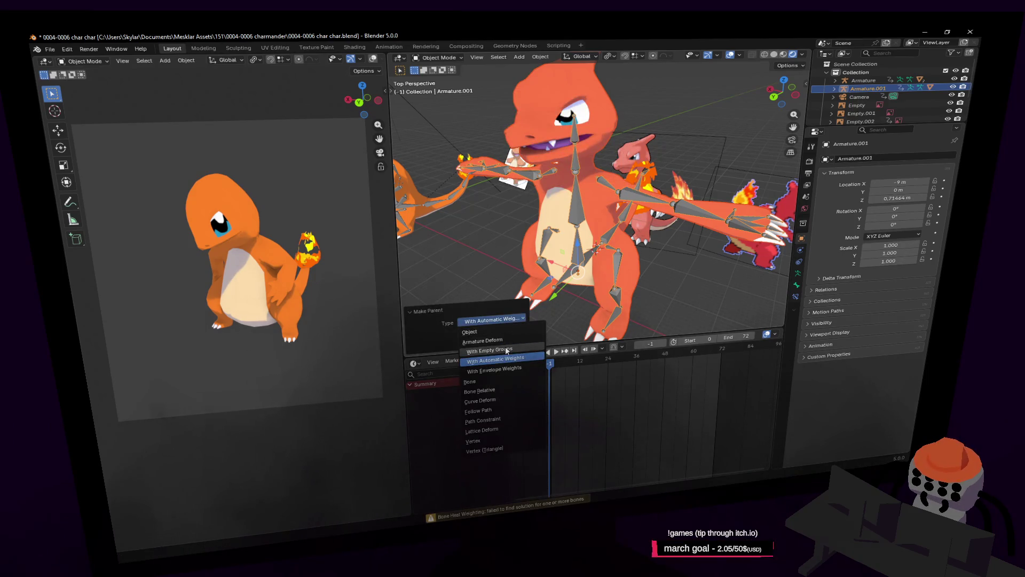
pyautogui.click(501, 319)
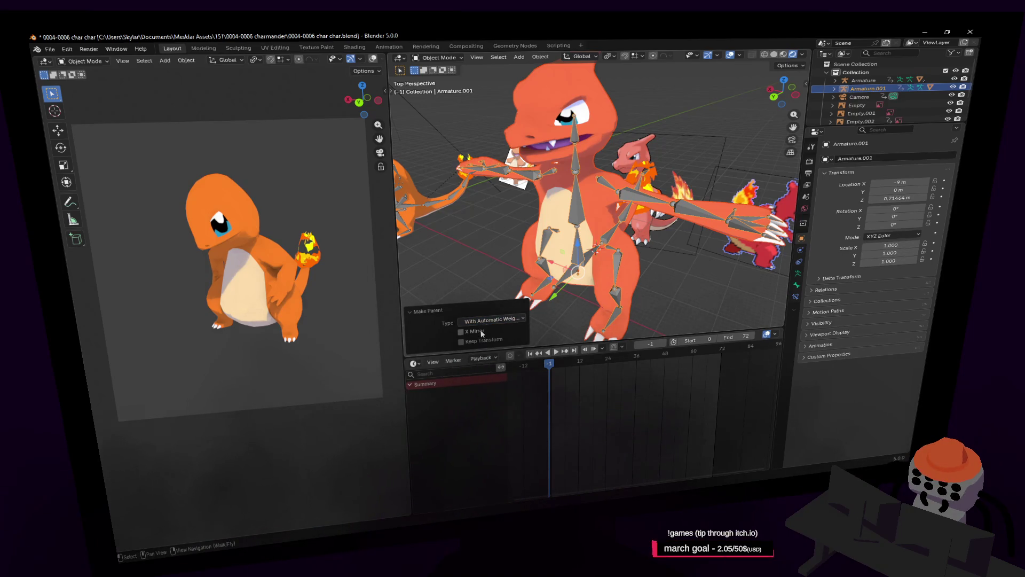
pyautogui.click(480, 331)
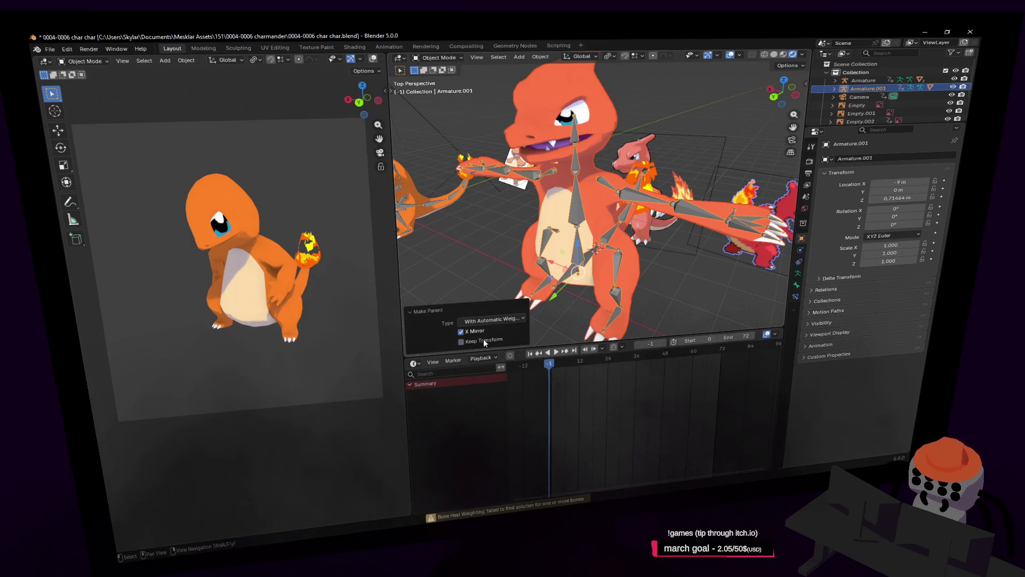
pyautogui.click(481, 332)
# Step: View all characters and check Cube.001's new Armature modifier, then reselect Armature.001
pyautogui.hotkey('shift', '`')
pyautogui.press('w')
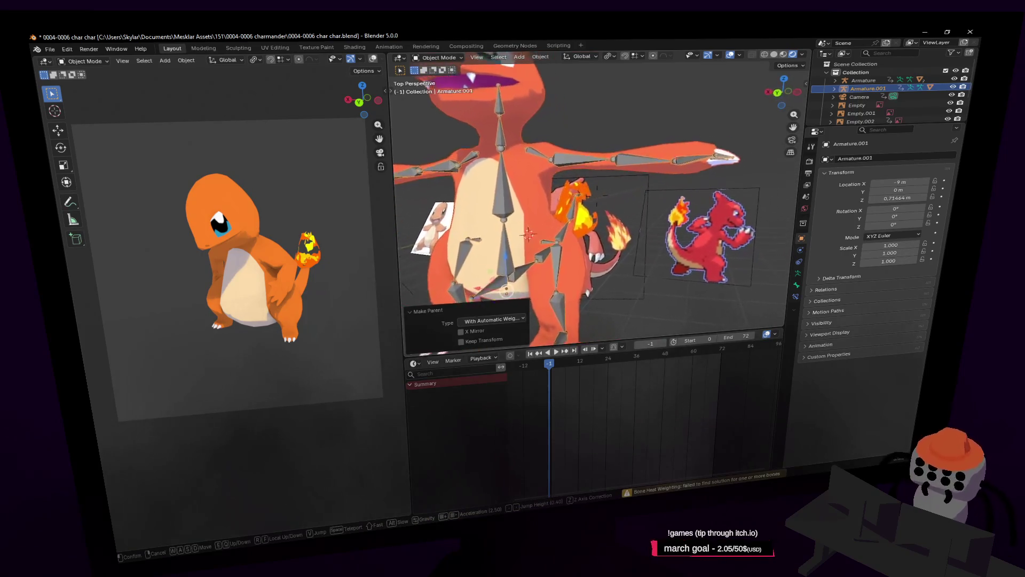
pyautogui.press('s')
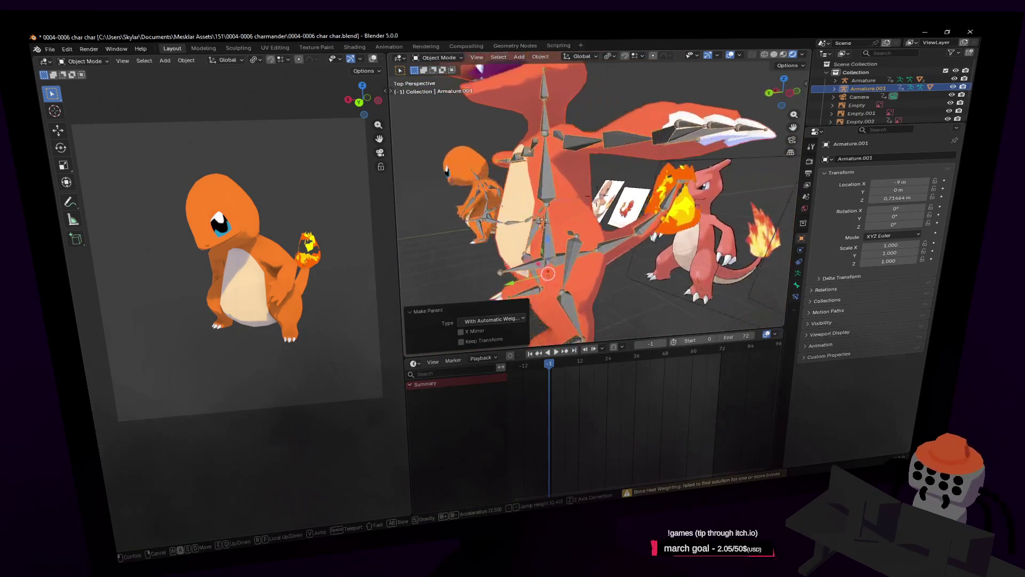
pyautogui.click(618, 270)
pyautogui.click(613, 266)
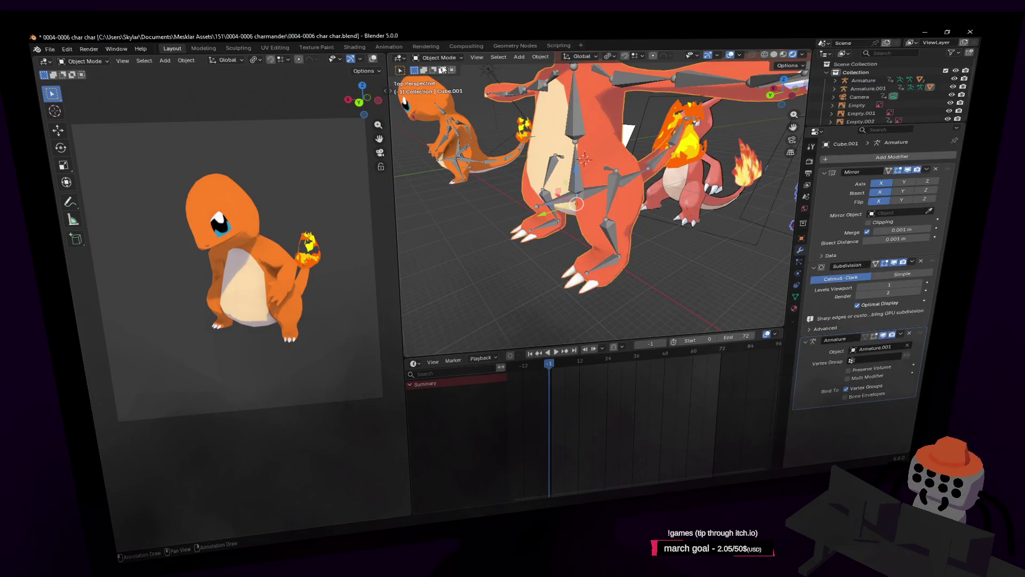
pyautogui.click(613, 231)
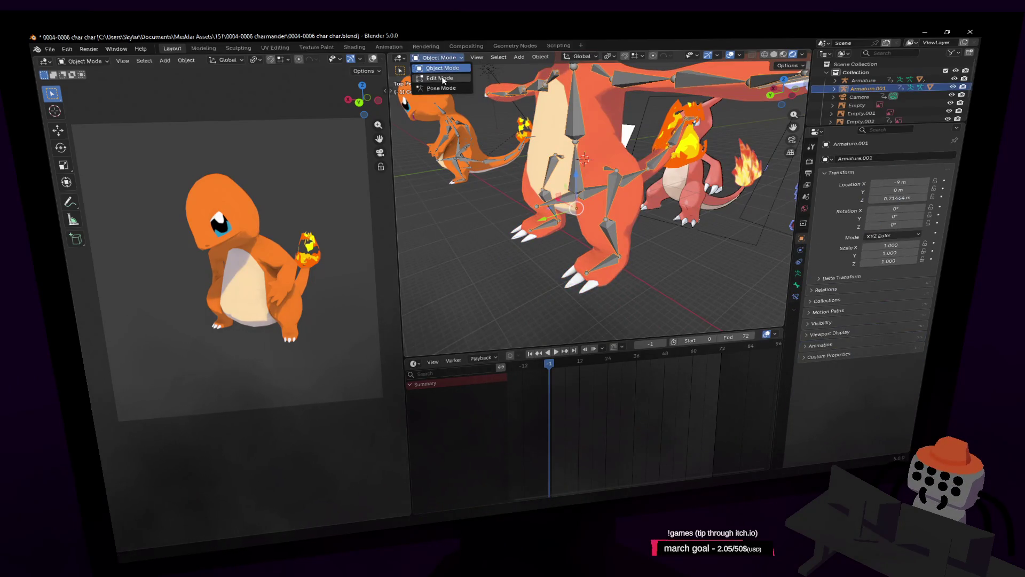
# Step: Put Armature.001 in Pose Mode and test-rotate the spine3 bone
pyautogui.click(439, 88)
pyautogui.moveTo(534, 187); pyautogui.dragTo(601, 179, button='middle')
pyautogui.click(518, 182)
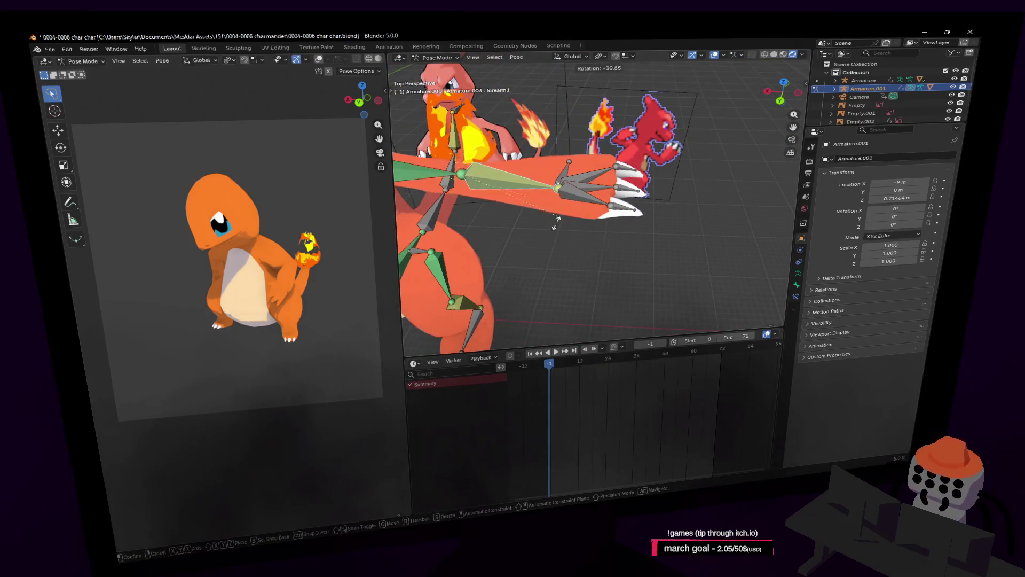
pyautogui.hotkey('shift', '`')
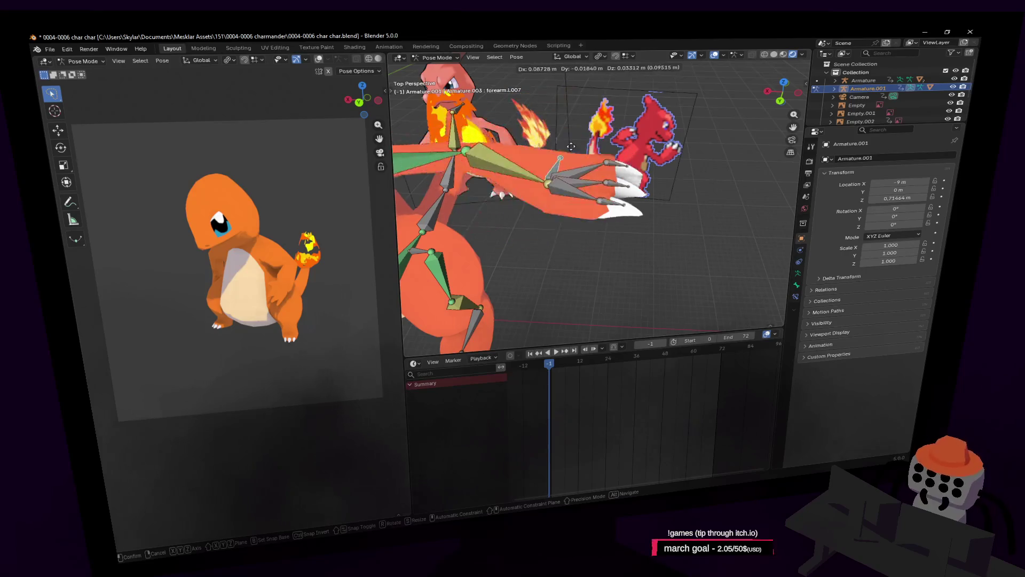
pyautogui.press('s')
pyautogui.press('w')
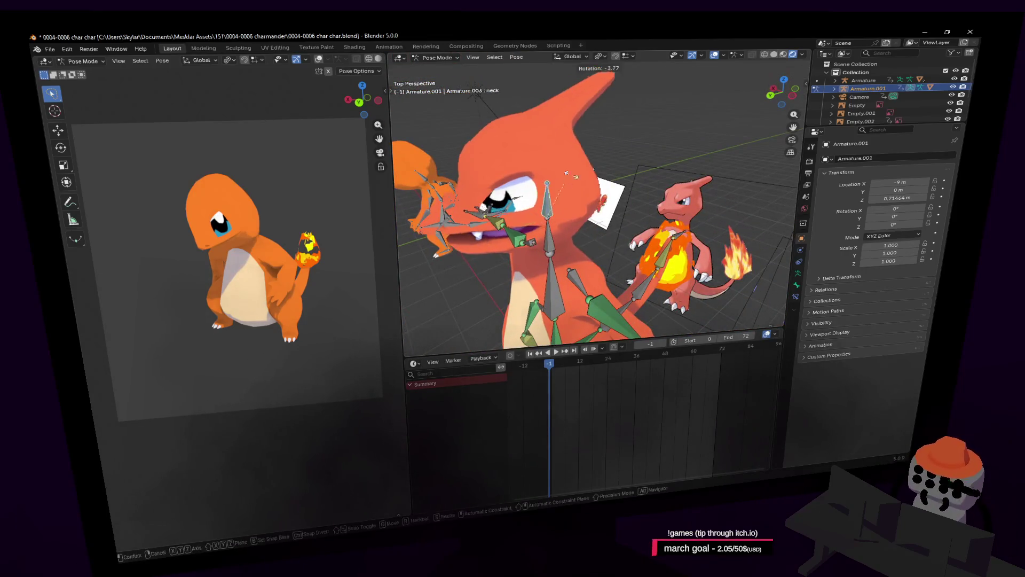
pyautogui.click(610, 187)
pyautogui.click(610, 188)
pyautogui.press('r')
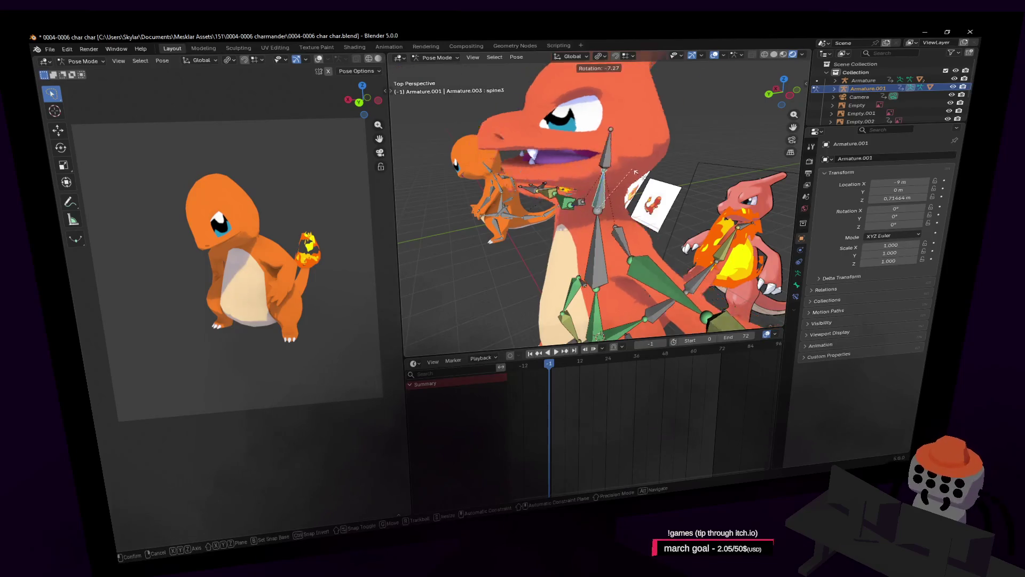
pyautogui.click(614, 168)
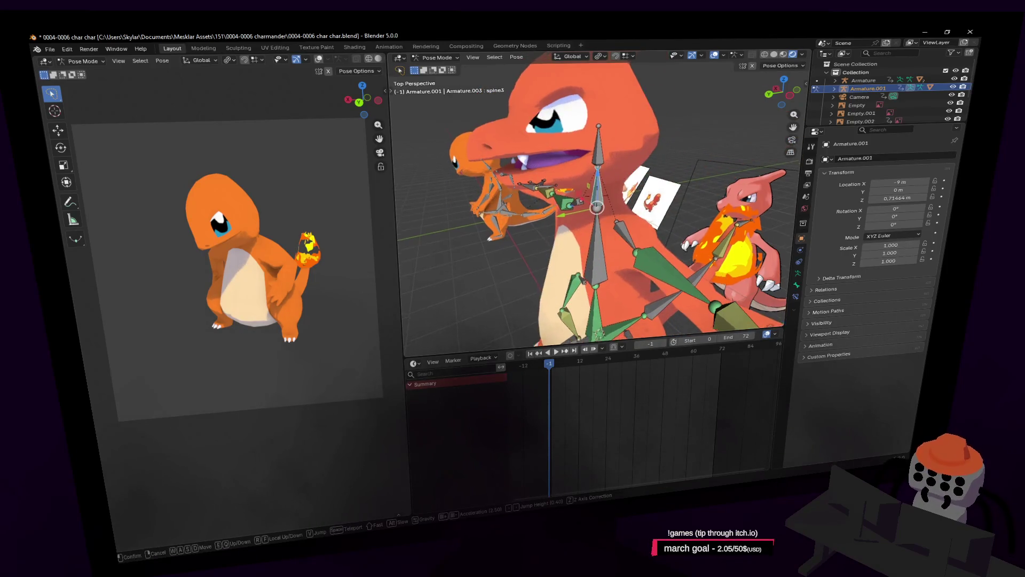
# Step: Test-rotate the upper body from frontal and top views, cancelling each rotation
pyautogui.moveTo(617, 171); pyautogui.dragTo(630, 197, button='middle')
pyautogui.press('r')
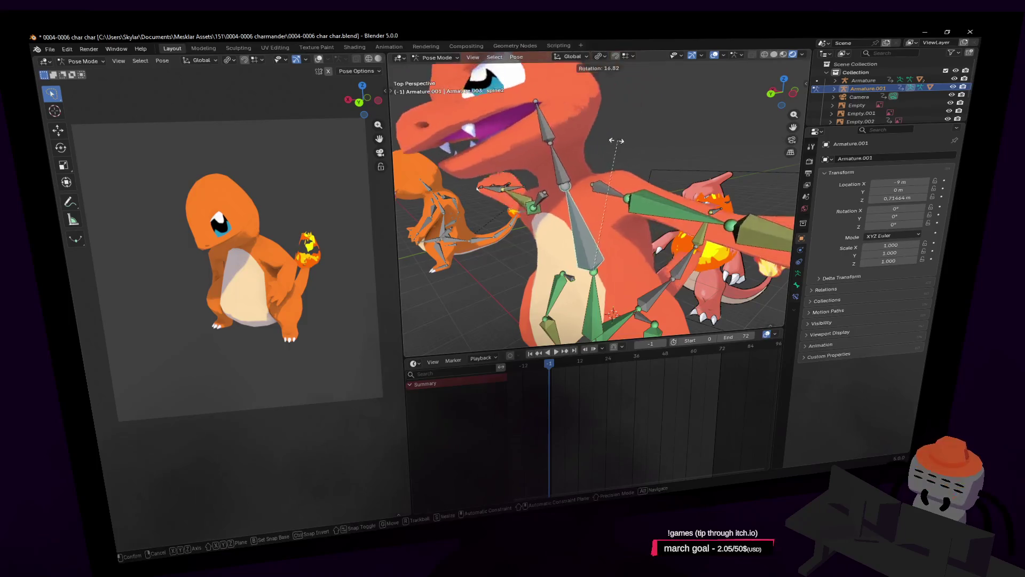
pyautogui.rightClick(652, 197)
pyautogui.moveTo(653, 198); pyautogui.dragTo(607, 212, button='middle')
pyautogui.press('r')
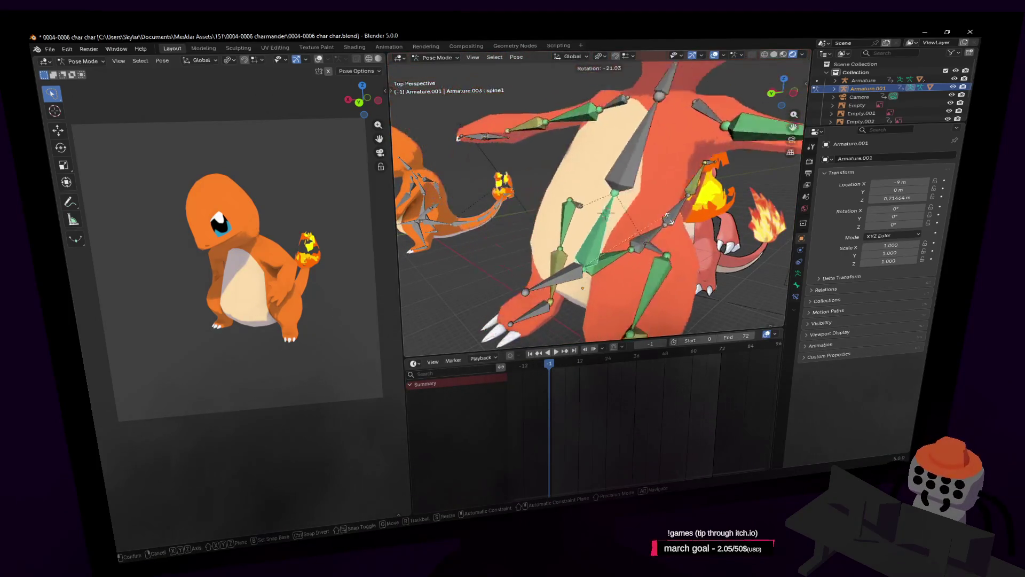
pyautogui.rightClick(593, 190)
# Step: Lift a foot bone with G to check how the leg deforms
pyautogui.hotkey('shift', '`')
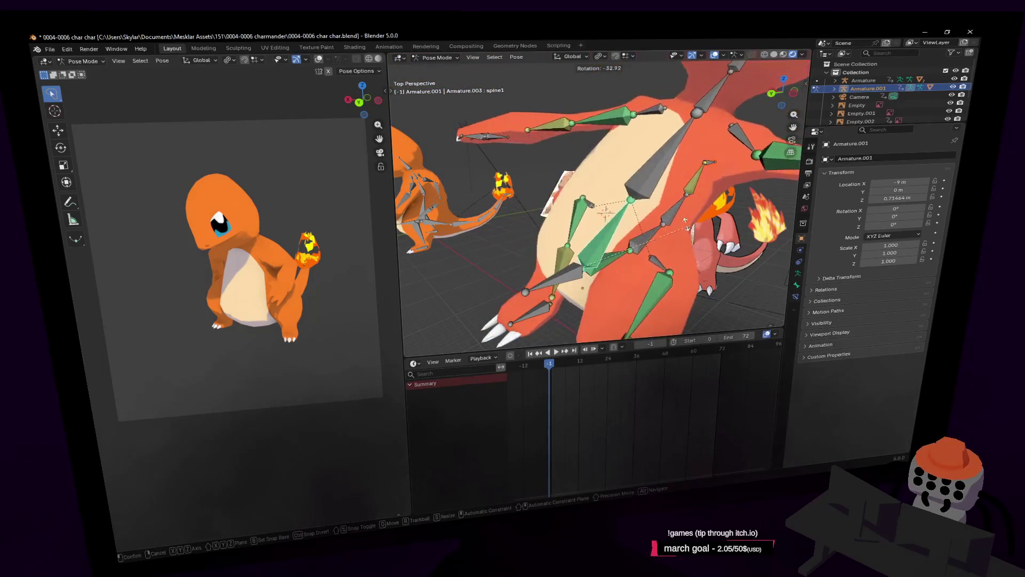
pyautogui.press('w')
pyautogui.press('s')
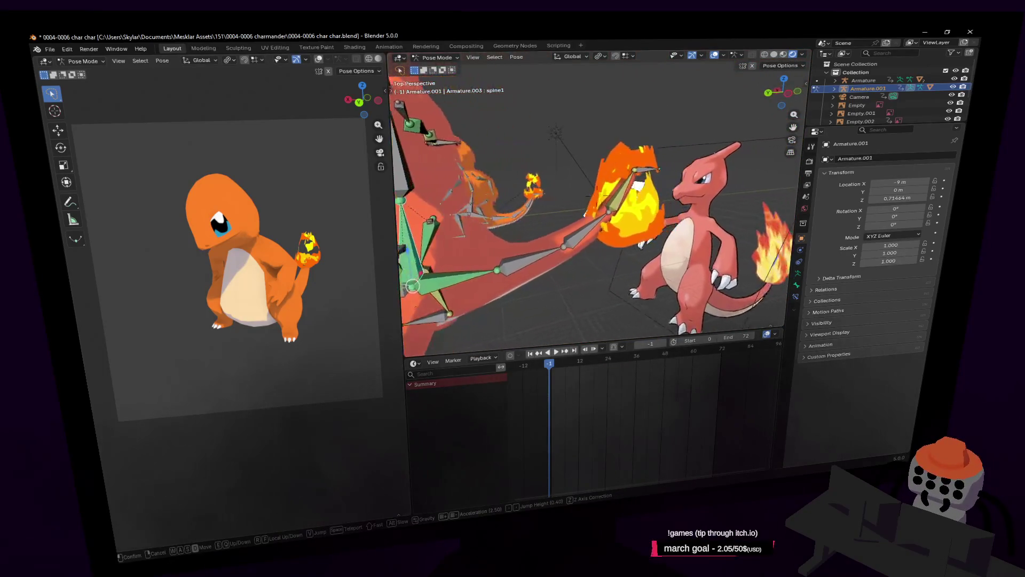
pyautogui.click(674, 182)
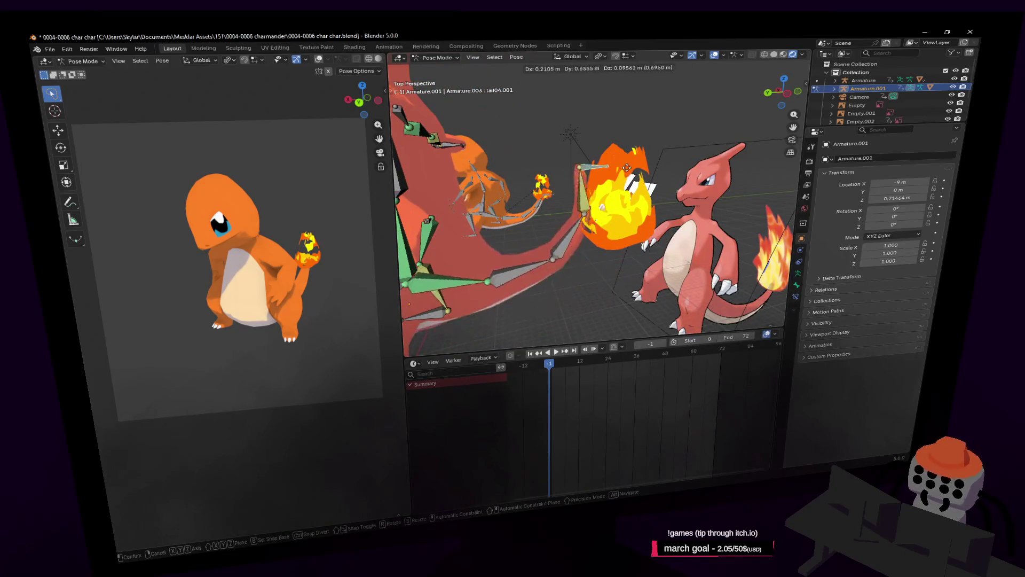
pyautogui.hotkey('shift', '`')
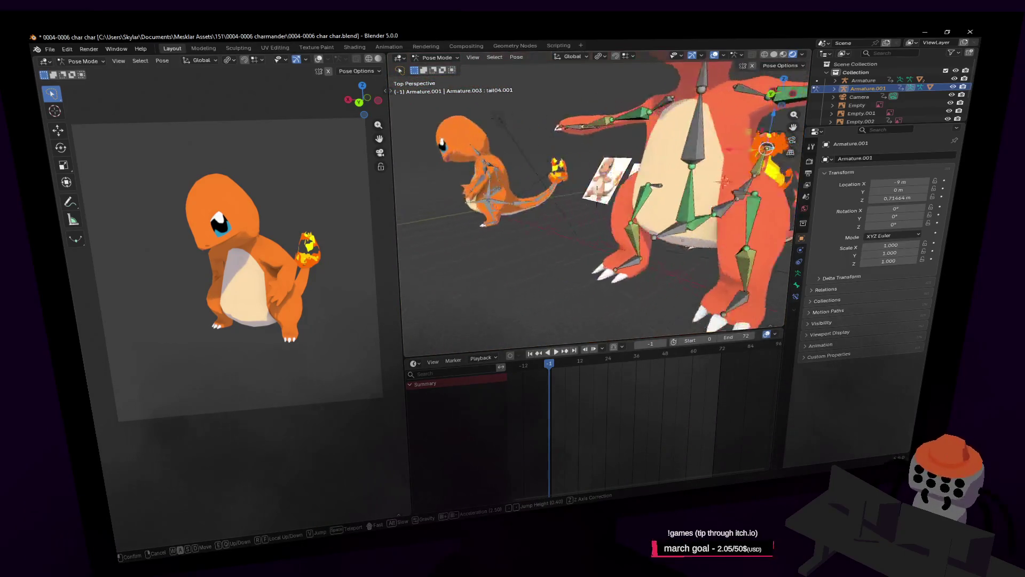
pyautogui.click(623, 226)
pyautogui.press('g')
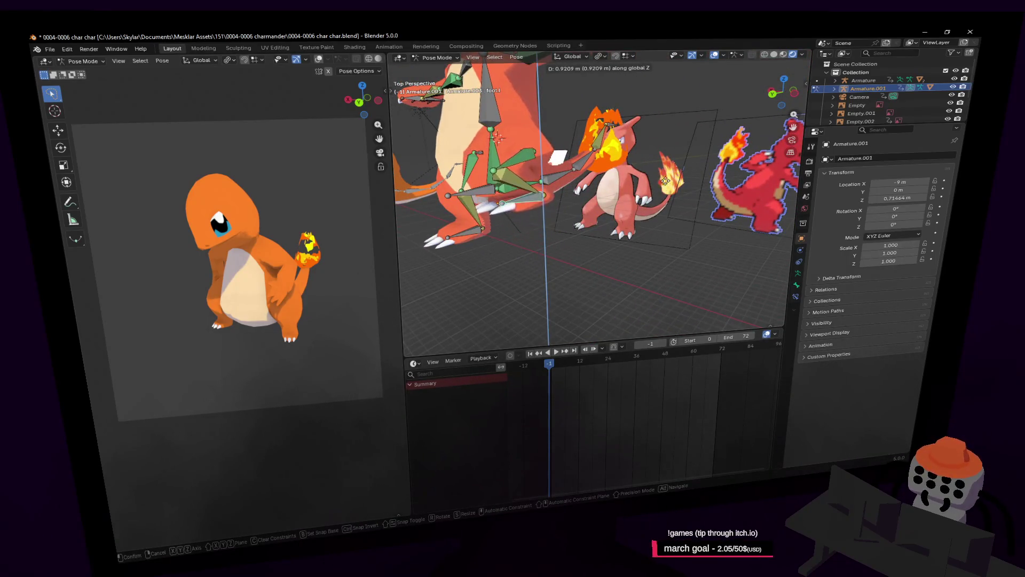
pyautogui.click(685, 230)
# Step: Return to a wider view and switch the armature to Edit Mode
pyautogui.hotkey('shift', '`')
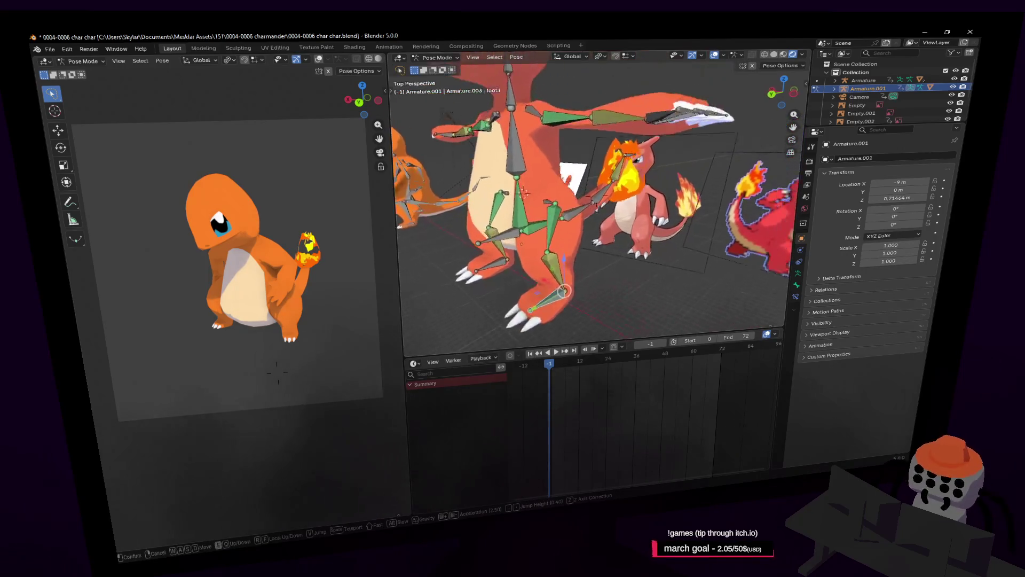
pyautogui.rightClick(608, 228)
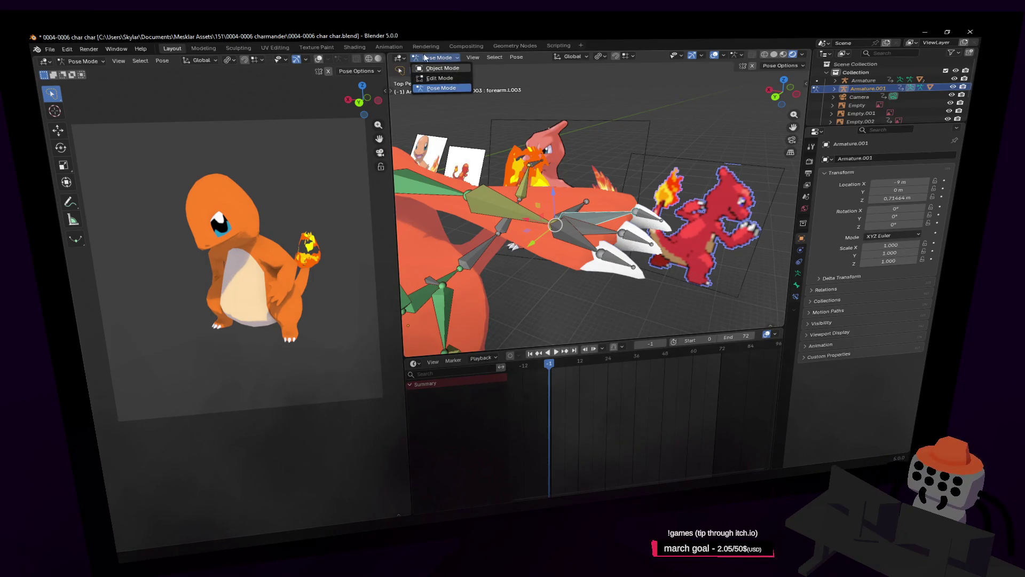
pyautogui.click(440, 78)
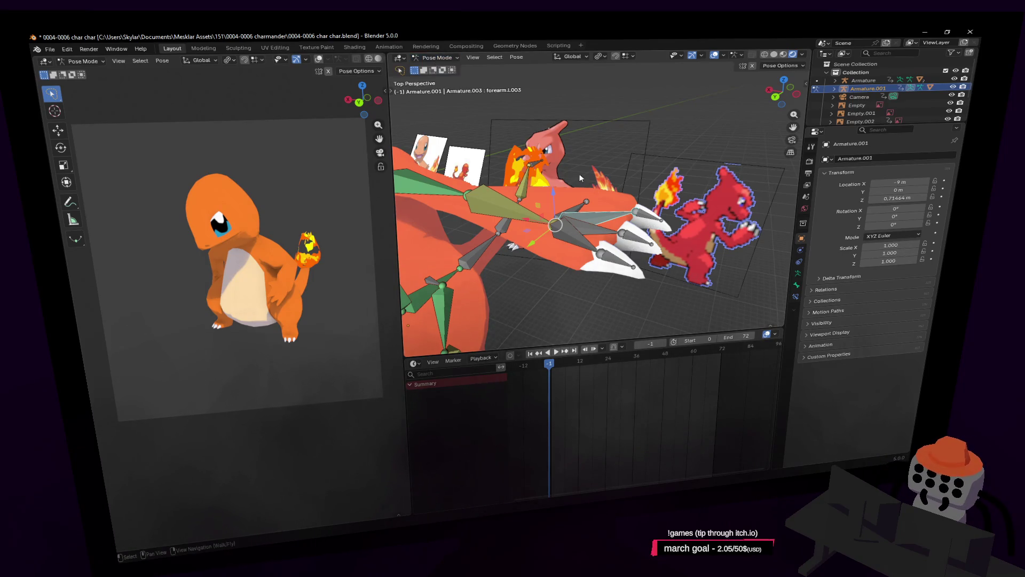
# Step: Return to Object Mode and select the Charizard mesh Cube.001
pyautogui.click(436, 57)
pyautogui.click(440, 68)
pyautogui.hotkey('shift', '`')
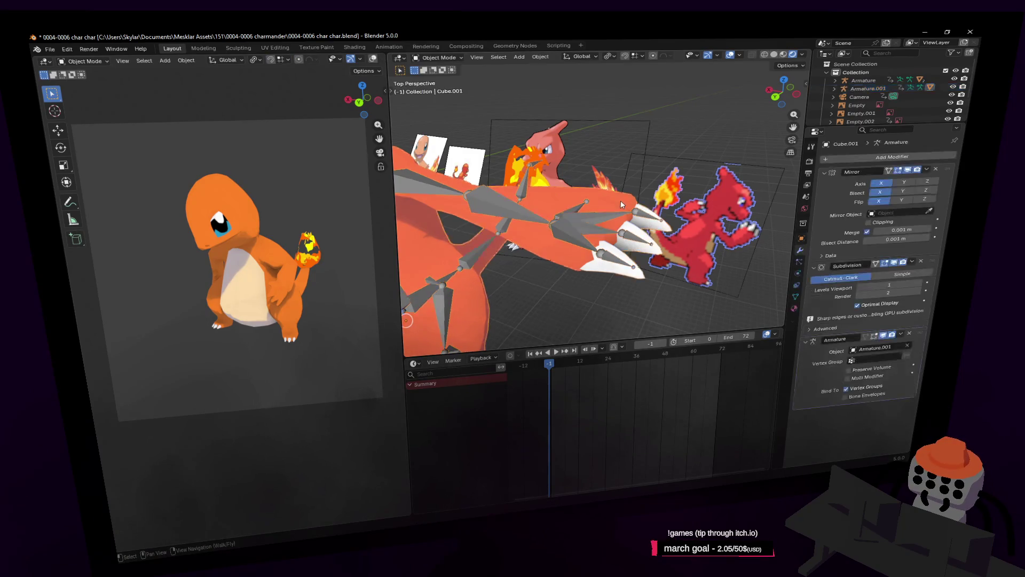
pyautogui.press('w')
pyautogui.click(431, 59)
pyautogui.click(431, 59)
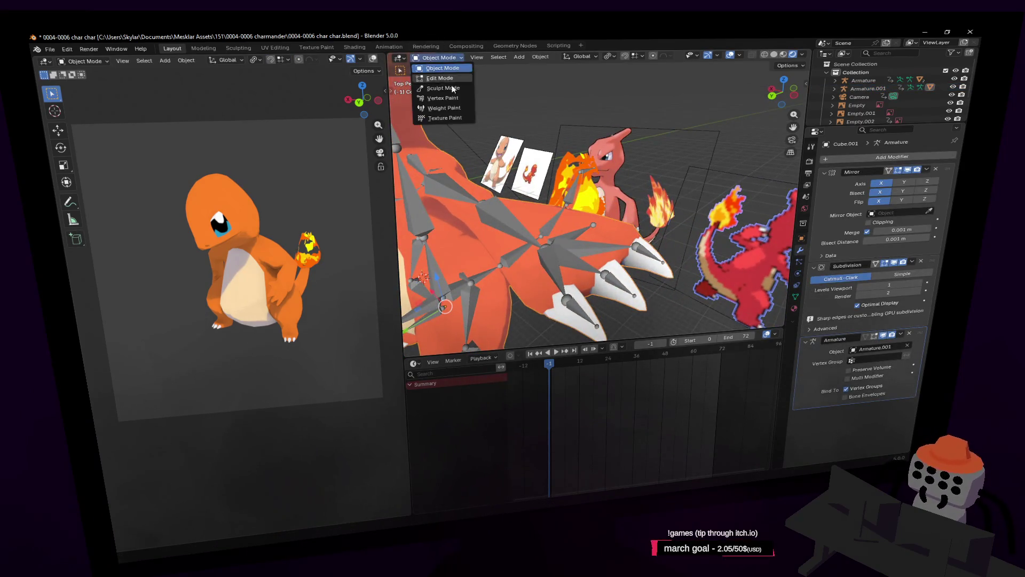
pyautogui.press('q')
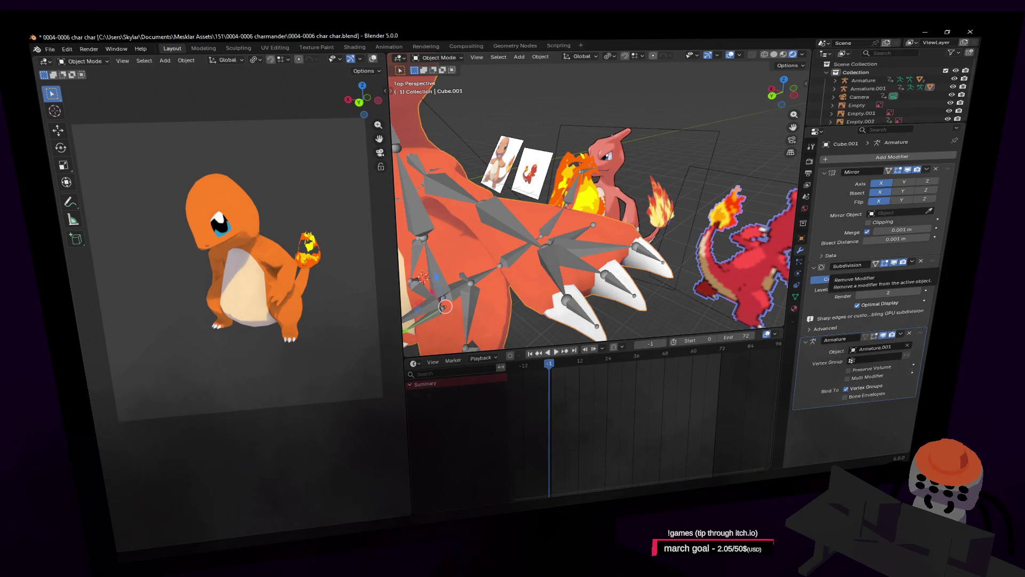
# Step: Select Armature.001, briefly enter Pose Mode, then go back to Object Mode
pyautogui.keyDown('shift'); pyautogui.moveTo(579, 251); pyautogui.dragTo(560, 211); pyautogui.keyUp('shift')
pyautogui.click(559, 210)
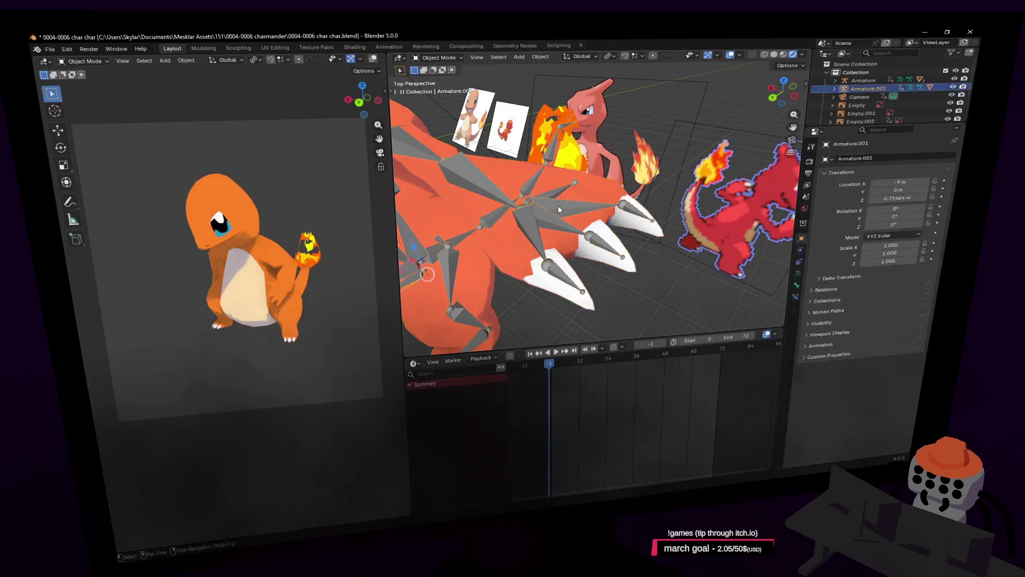
pyautogui.click(437, 57)
pyautogui.click(441, 89)
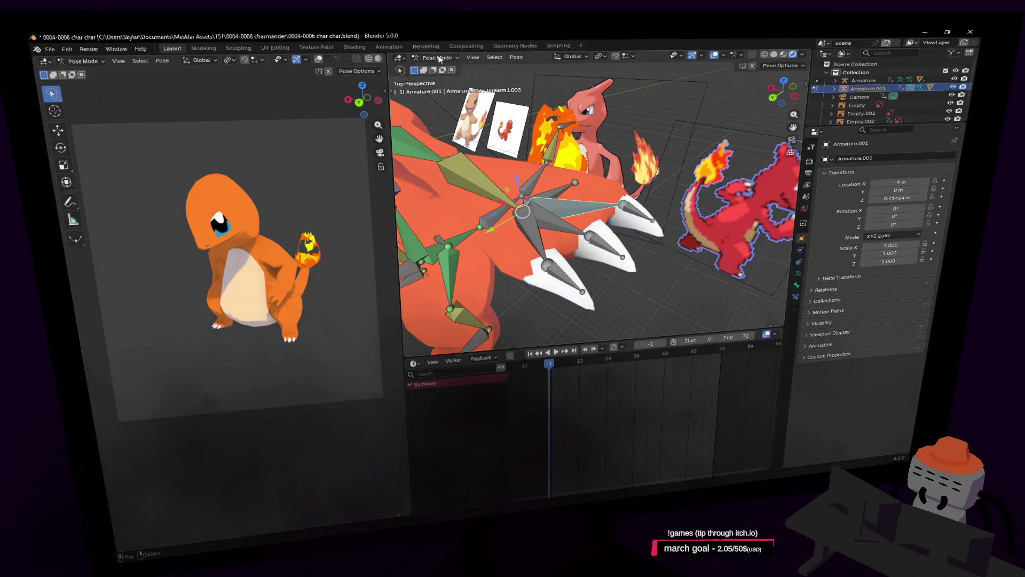
pyautogui.scroll(-5, 534, 187)
pyautogui.click(437, 58)
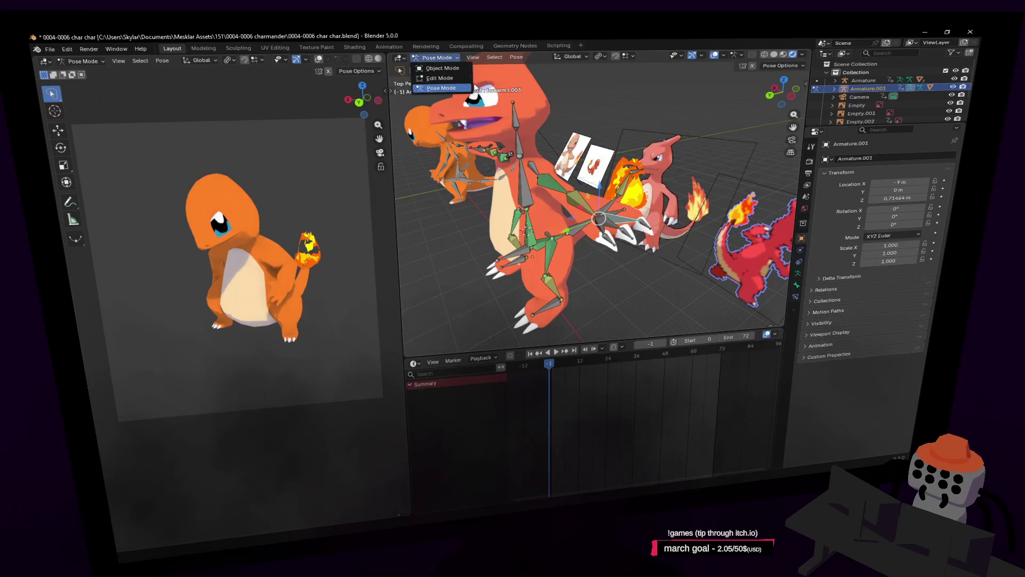
pyautogui.click(425, 68)
# Step: Delete Cube.001's Armature modifier and reselect Armature.001
pyautogui.click(530, 84)
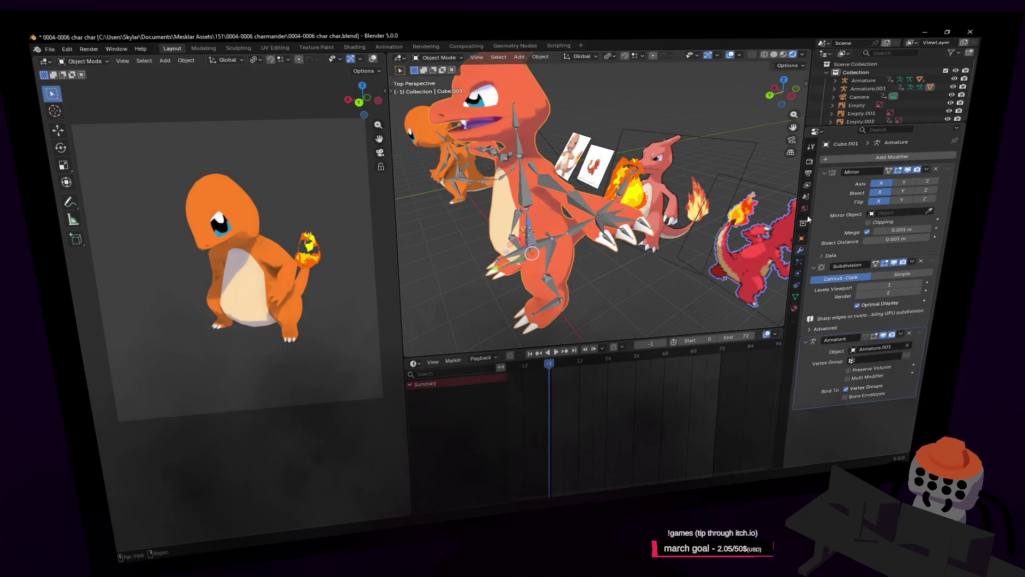
pyautogui.click(910, 334)
pyautogui.hotkey('shift', '`')
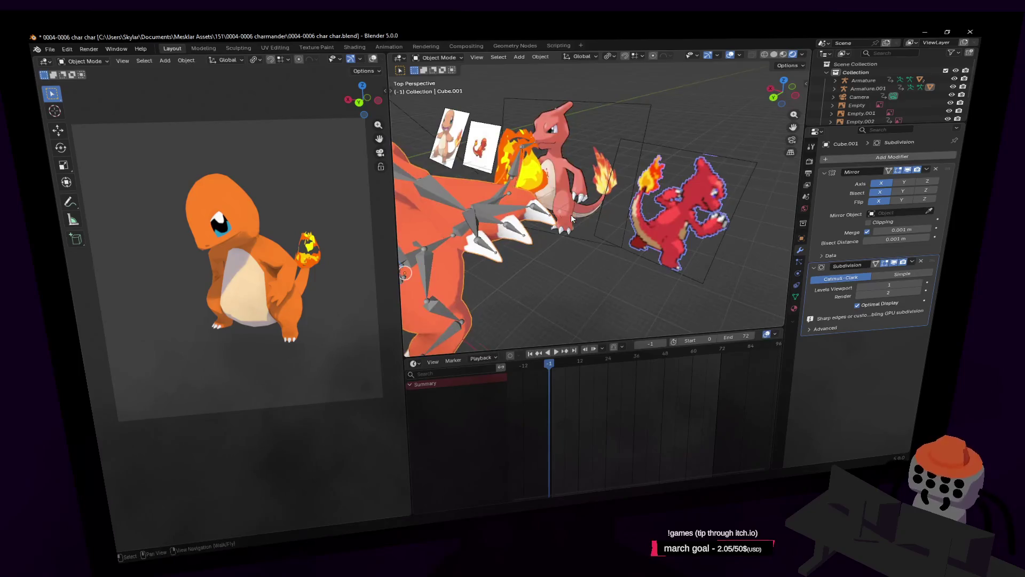
pyautogui.click(592, 225)
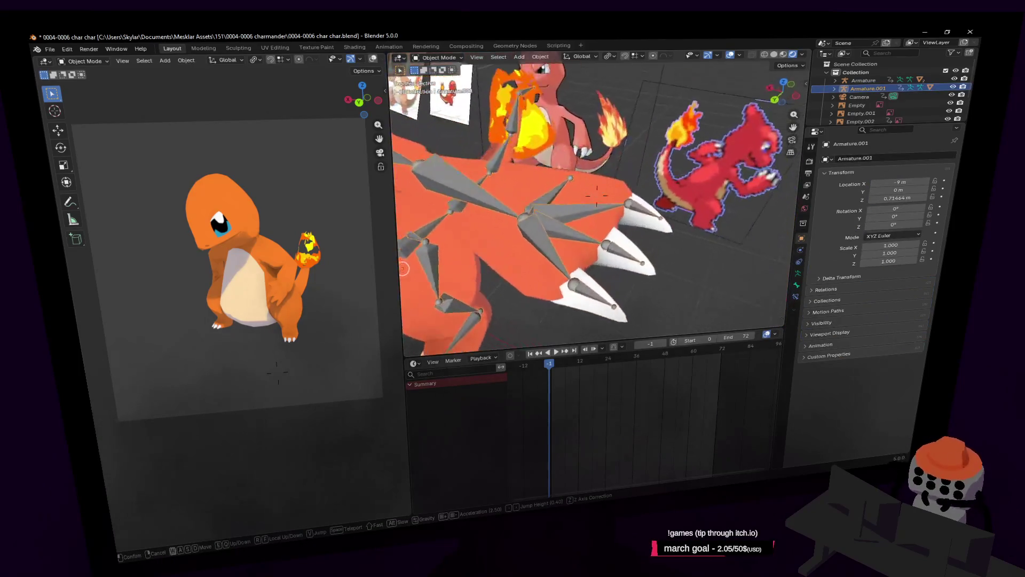
# Step: Put the armature in Edit Mode and inspect forearm.L's head and tail values
pyautogui.press('Escape')
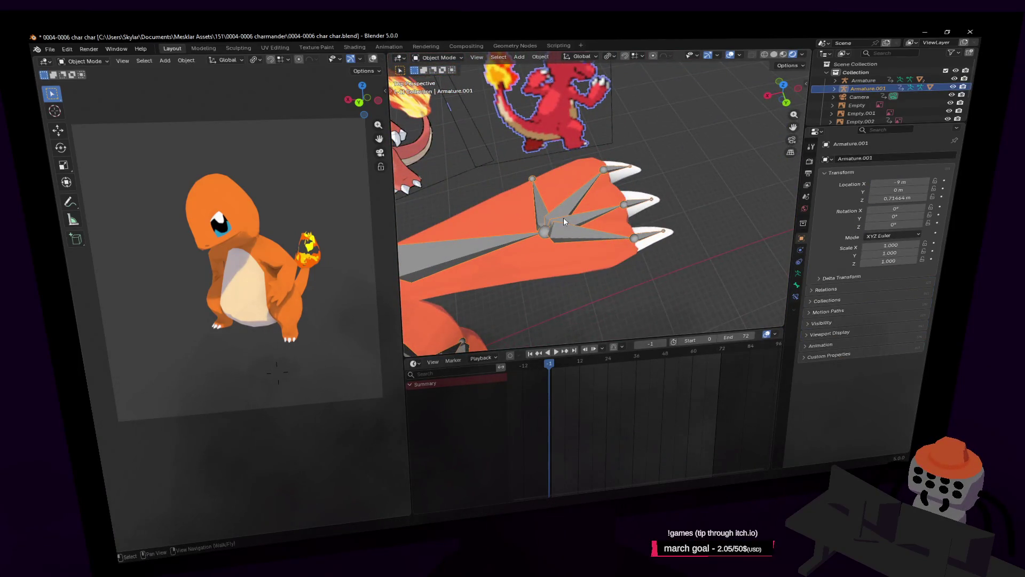
pyautogui.scroll(1, 563, 216)
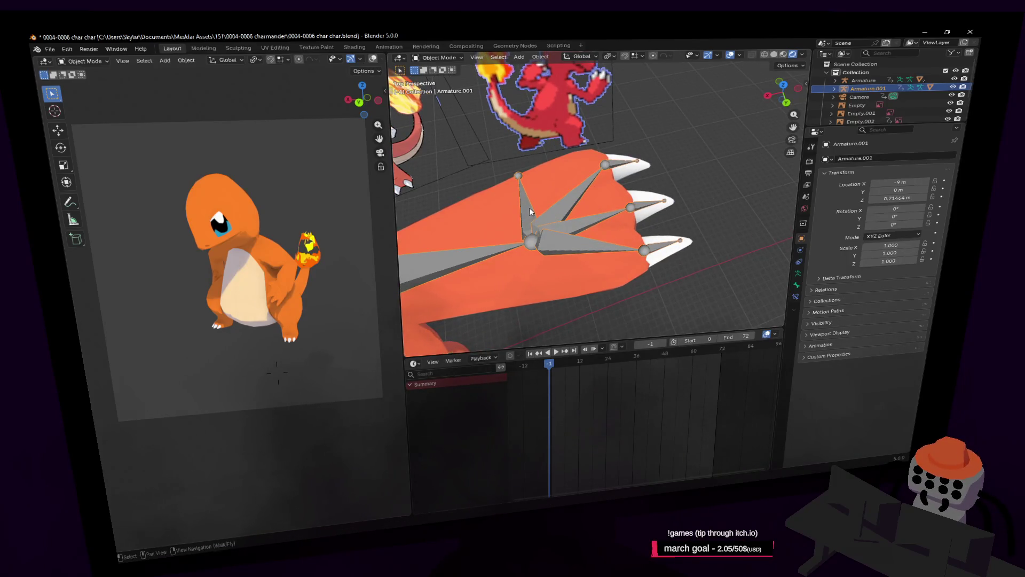
pyautogui.click(435, 58)
pyautogui.click(440, 78)
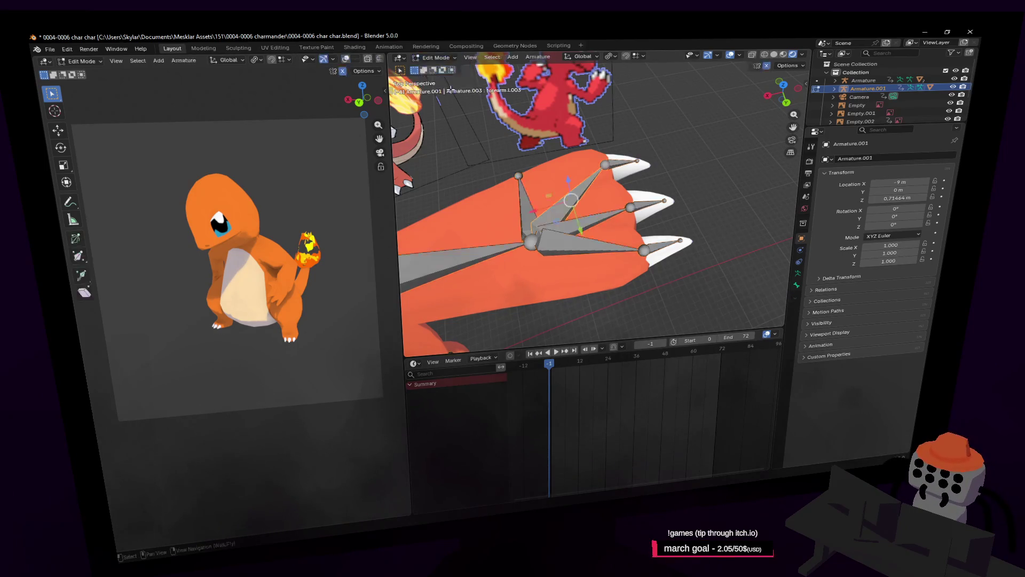
pyautogui.moveTo(587, 203); pyautogui.dragTo(630, 185, button='middle')
pyautogui.click(626, 186)
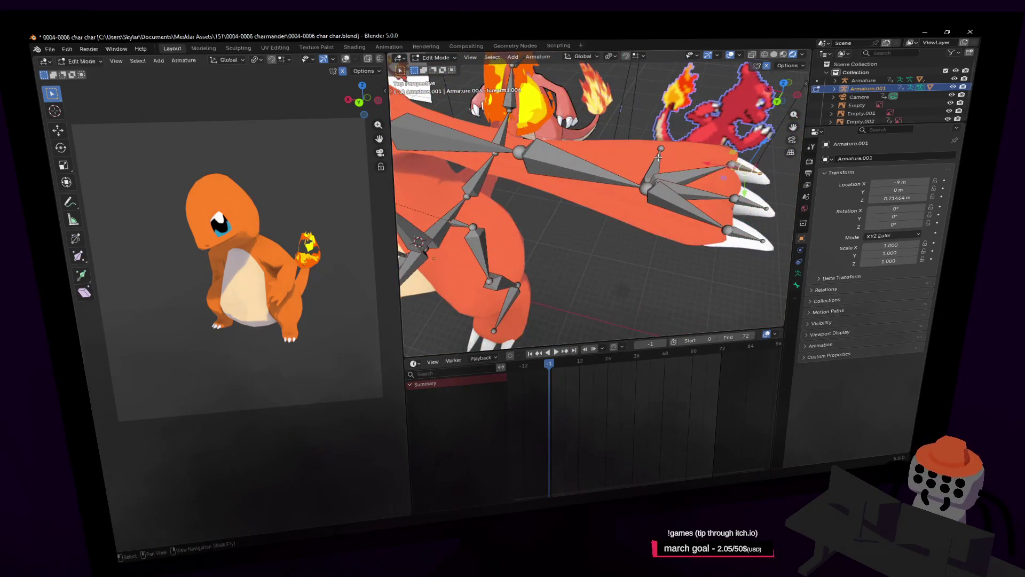
pyautogui.click(605, 171)
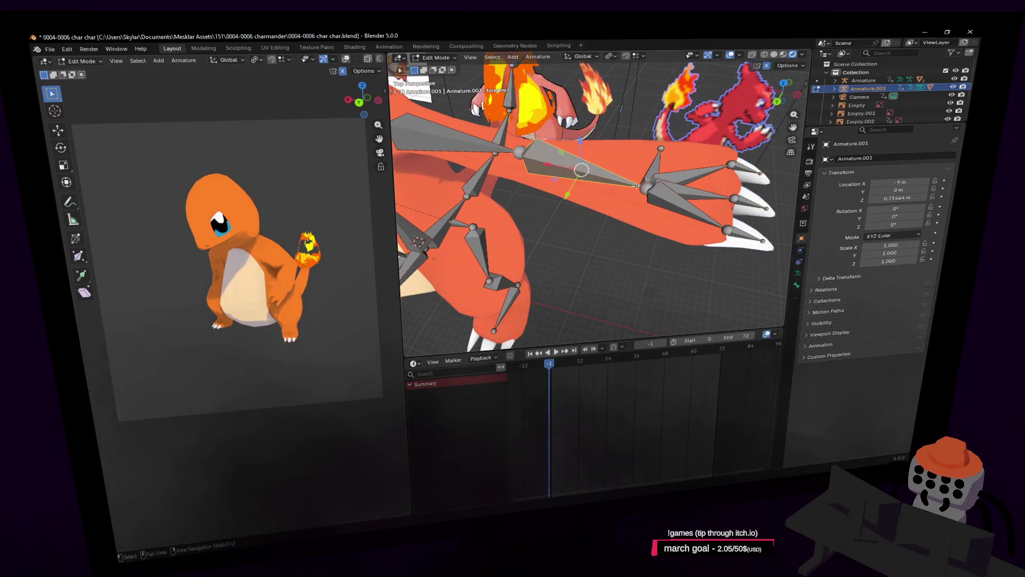
pyautogui.click(797, 284)
# Step: Select the forearm.L.003 bone, then the right hand's forearm.r.001 bone
pyautogui.moveTo(560, 208); pyautogui.dragTo(580, 202, button='middle')
pyautogui.click(597, 194)
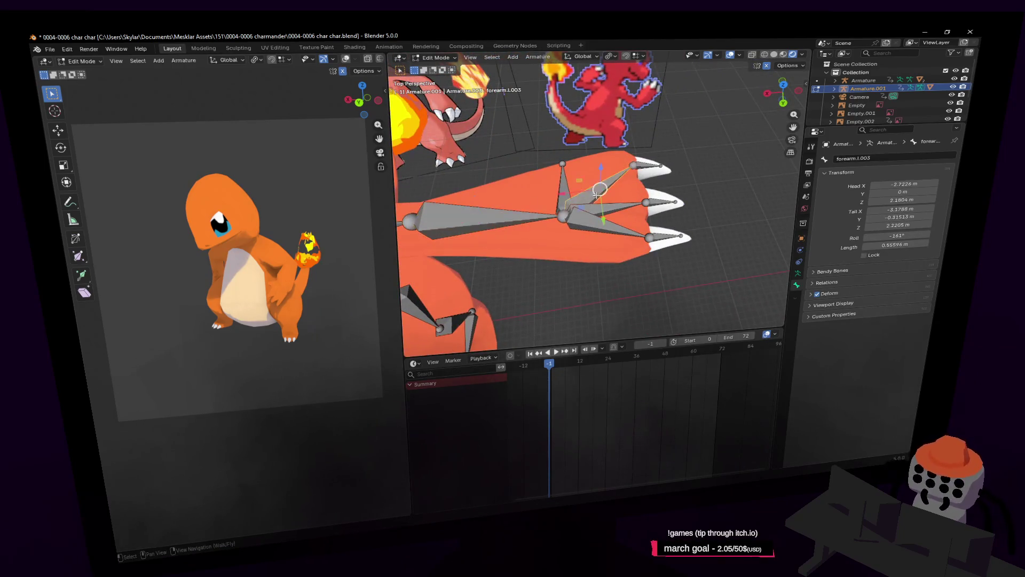
pyautogui.hotkey('shift', '`')
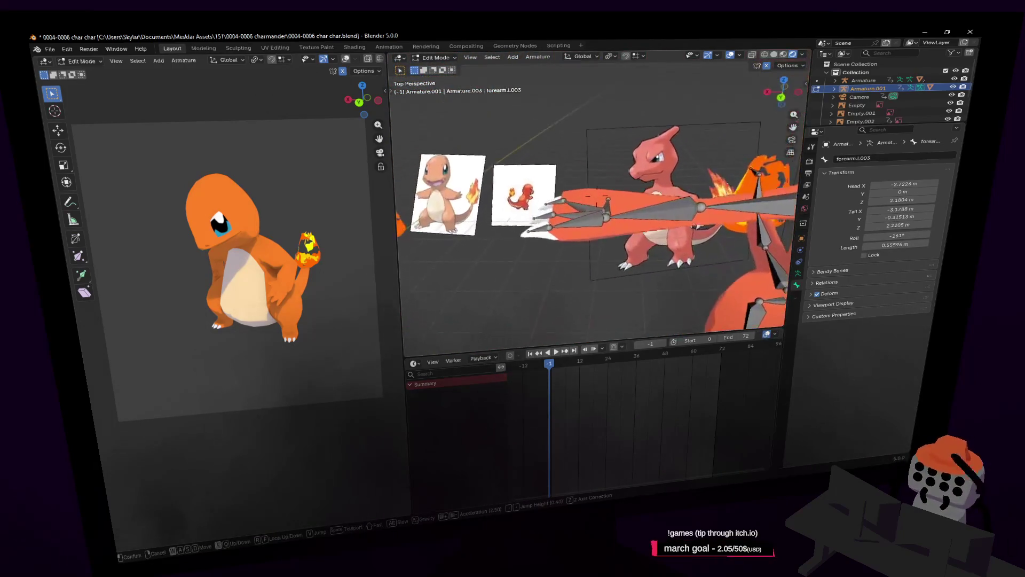
pyautogui.click(593, 212)
pyautogui.click(569, 233)
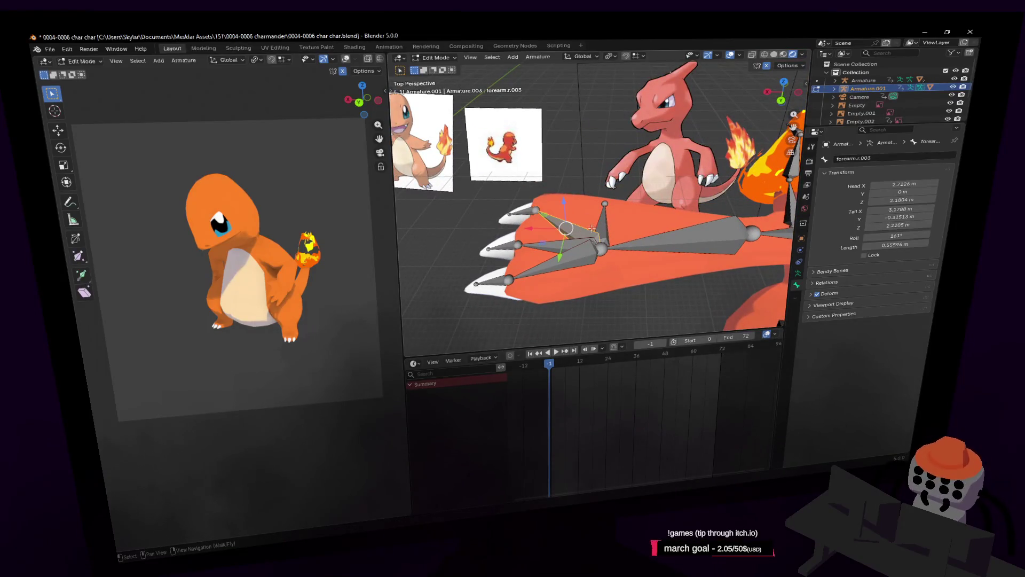
pyautogui.click(550, 252)
pyautogui.click(550, 254)
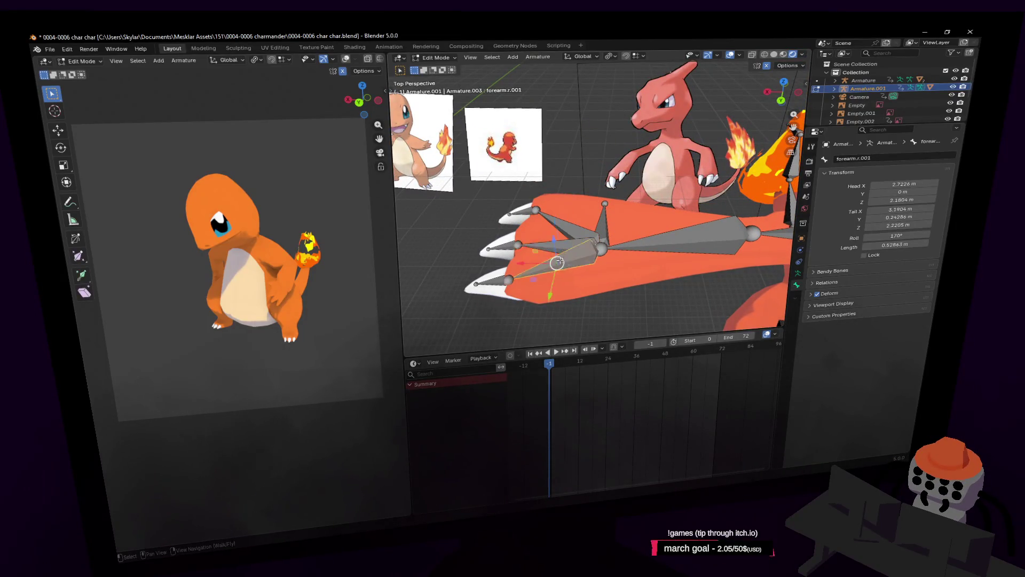
# Step: Fly around the left hand and select its claw and forearm.l.001 bones
pyautogui.hotkey('shift', '`')
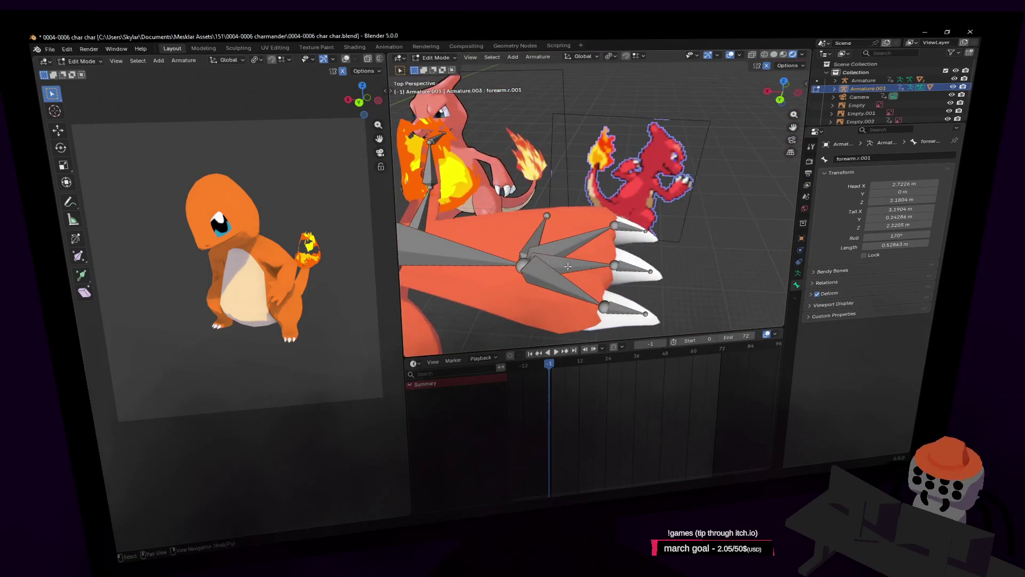
pyautogui.click(573, 251)
pyautogui.hotkey('shift', '`')
pyautogui.press('w')
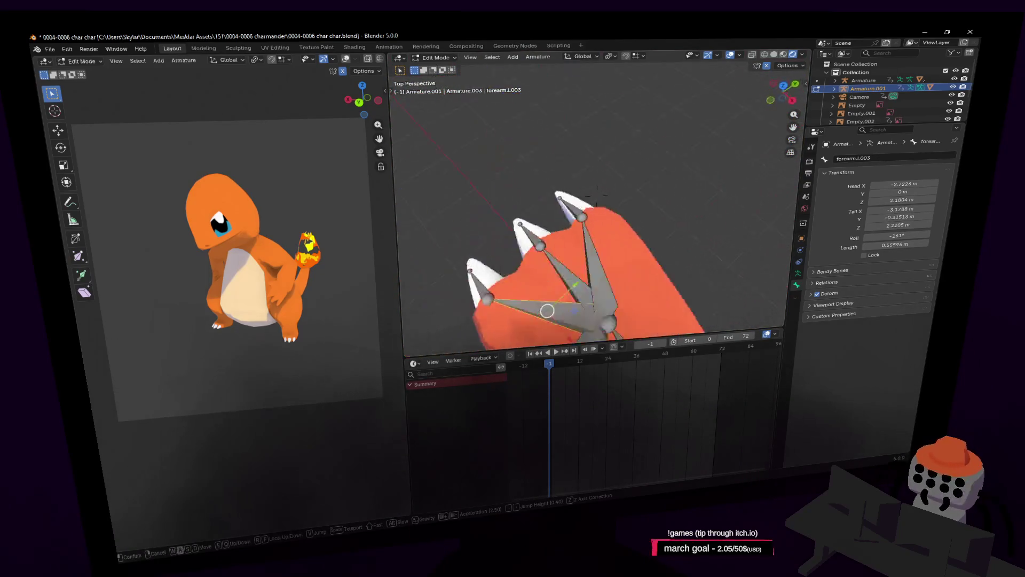
pyautogui.press('s')
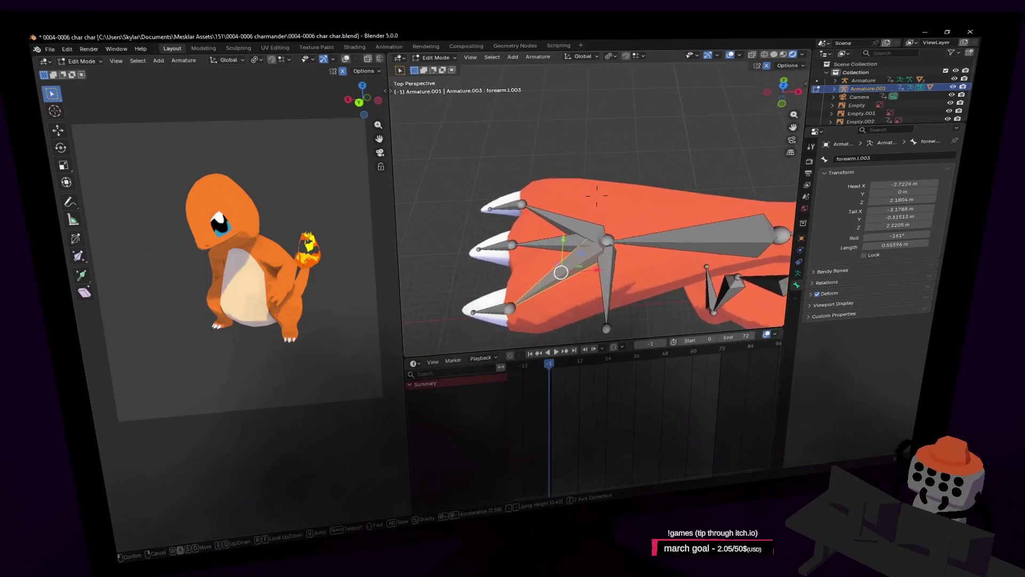
pyautogui.click(559, 253)
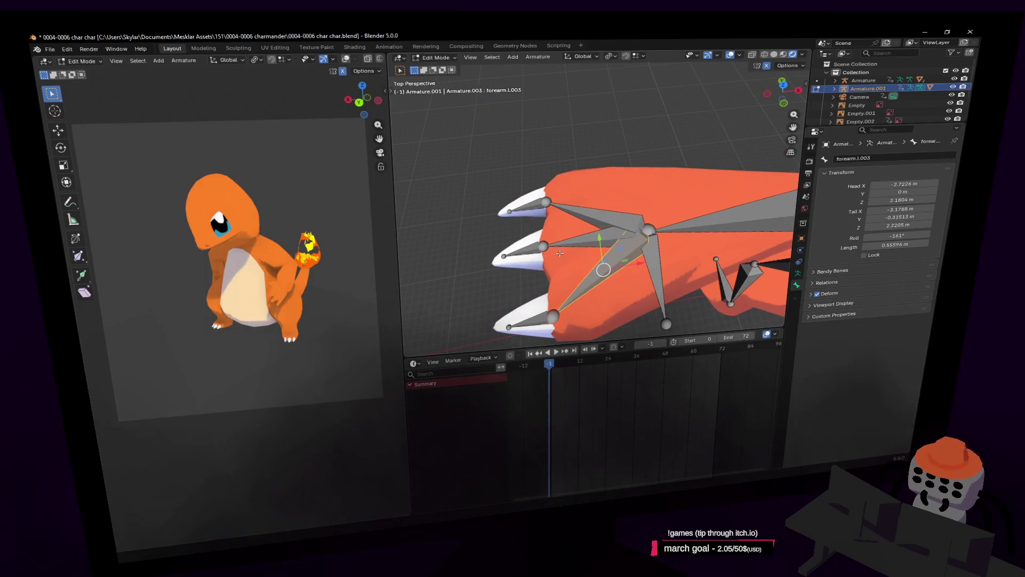
pyautogui.keyDown('shift'); pyautogui.click(607, 213); pyautogui.keyUp('shift')
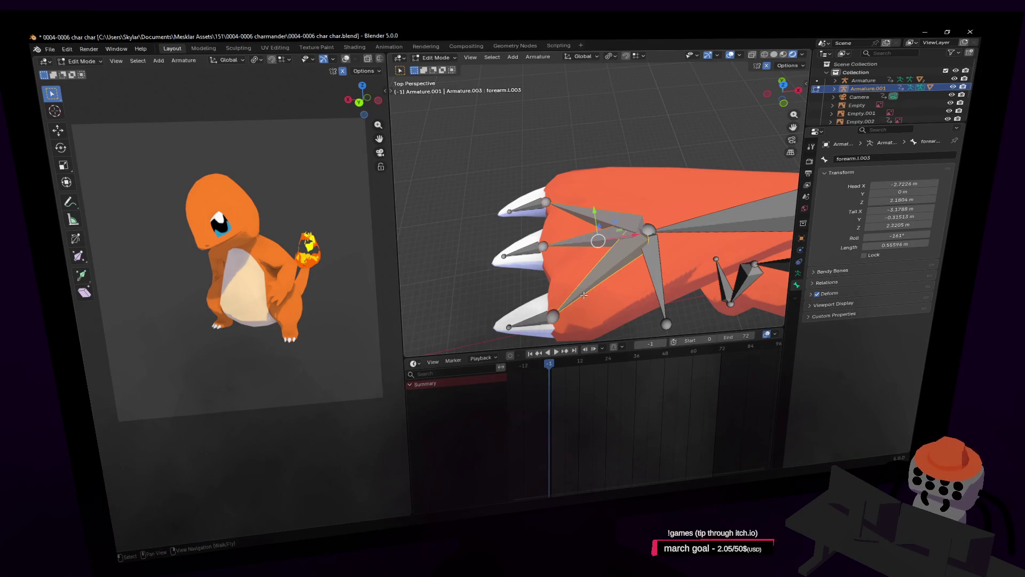
pyautogui.click(593, 216)
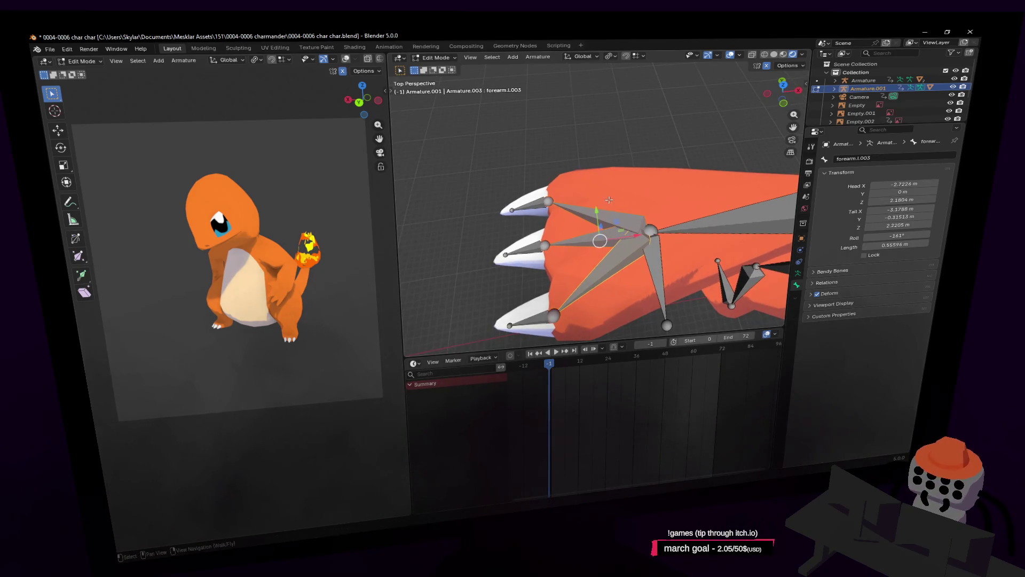
# Step: Back away past the reference images and fly in to frame the left hand
pyautogui.hotkey('shift', '`')
pyautogui.press('s')
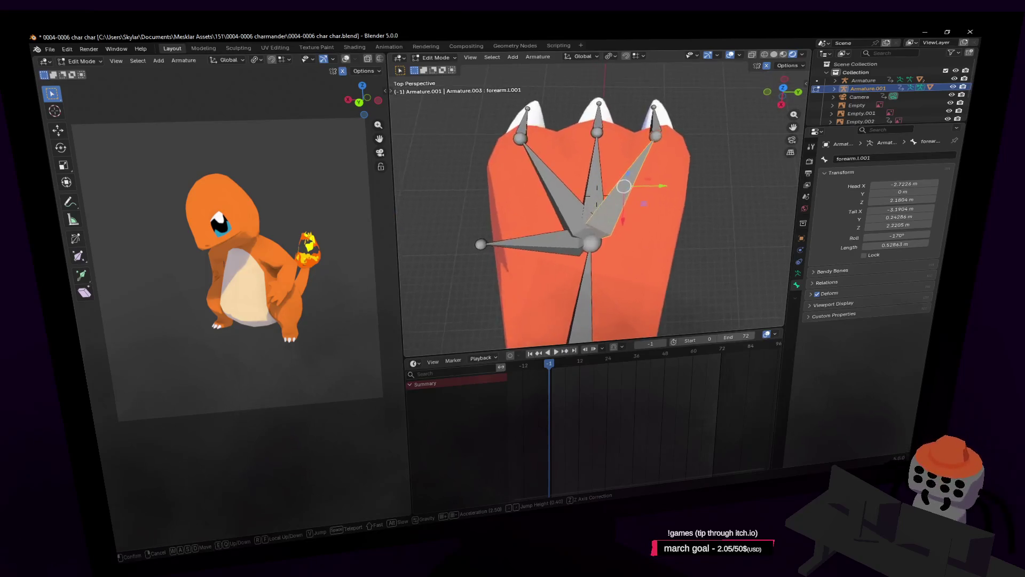
pyautogui.press('s')
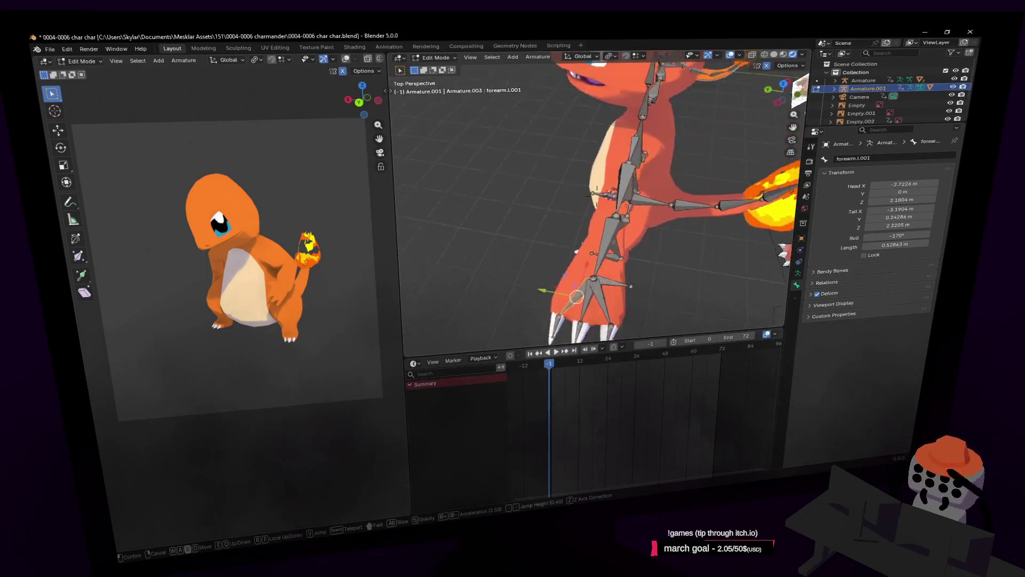
pyautogui.press('s')
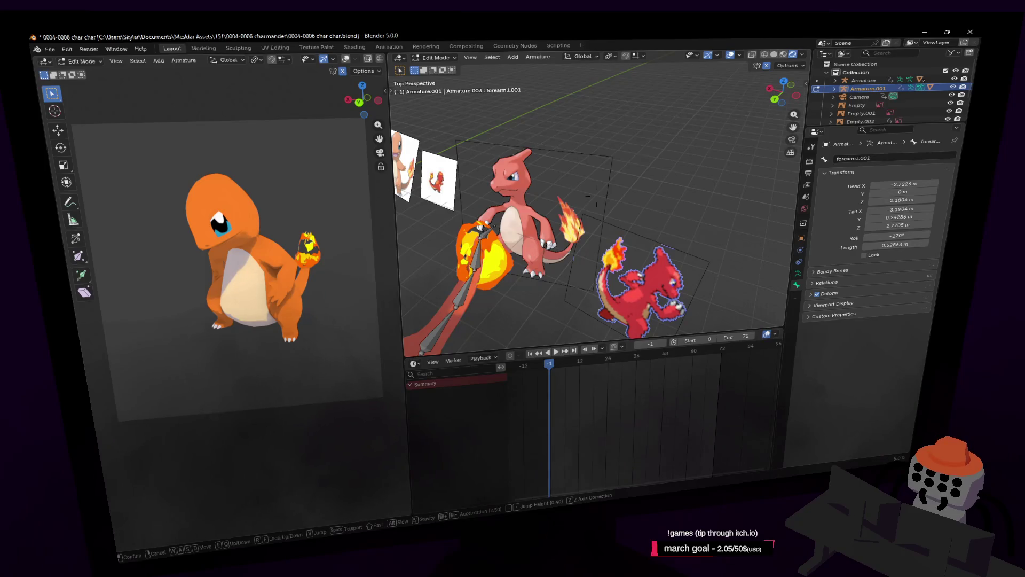
pyautogui.press('w')
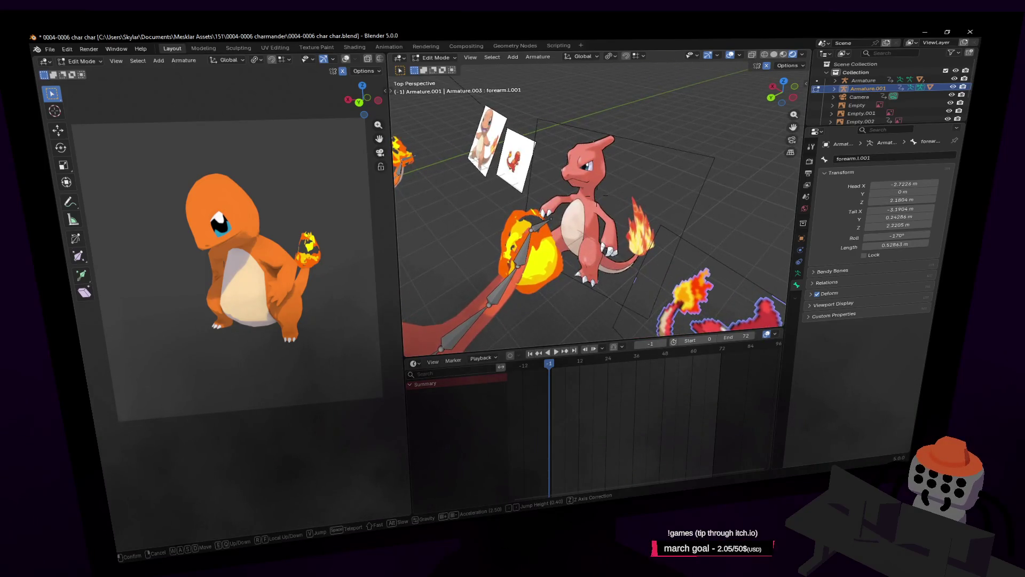
pyautogui.press('w')
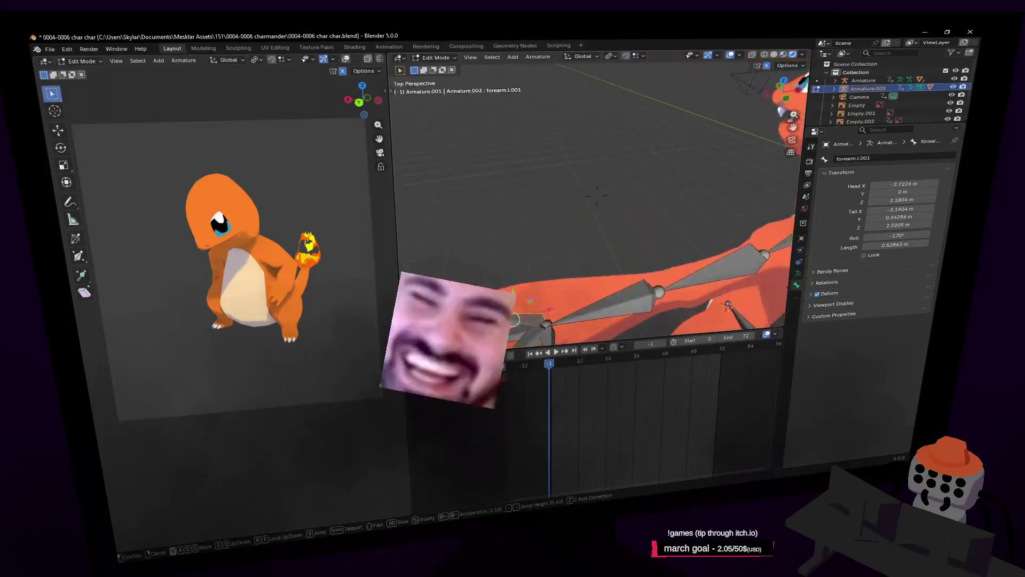
pyautogui.press('w')
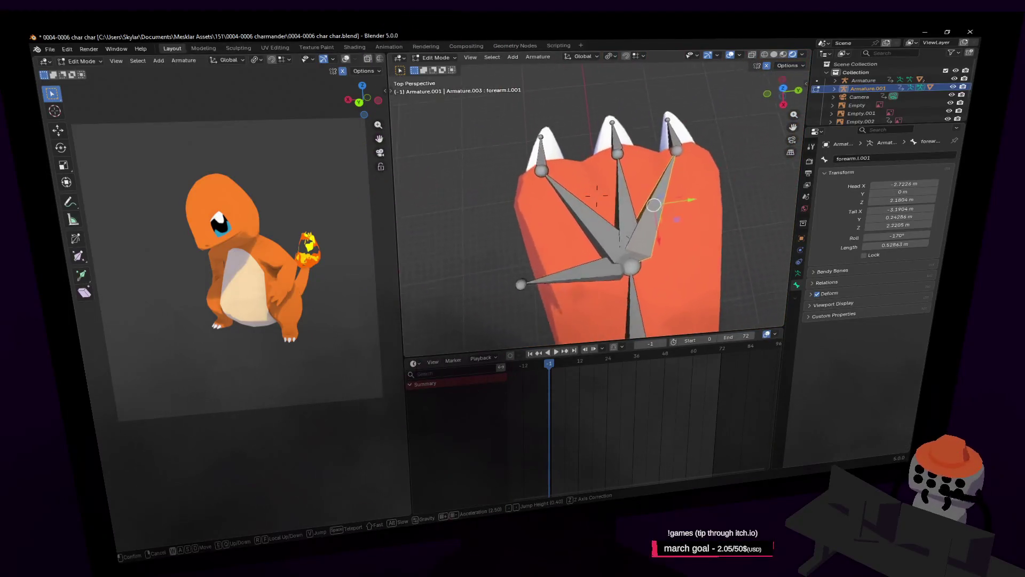
pyautogui.click(655, 178)
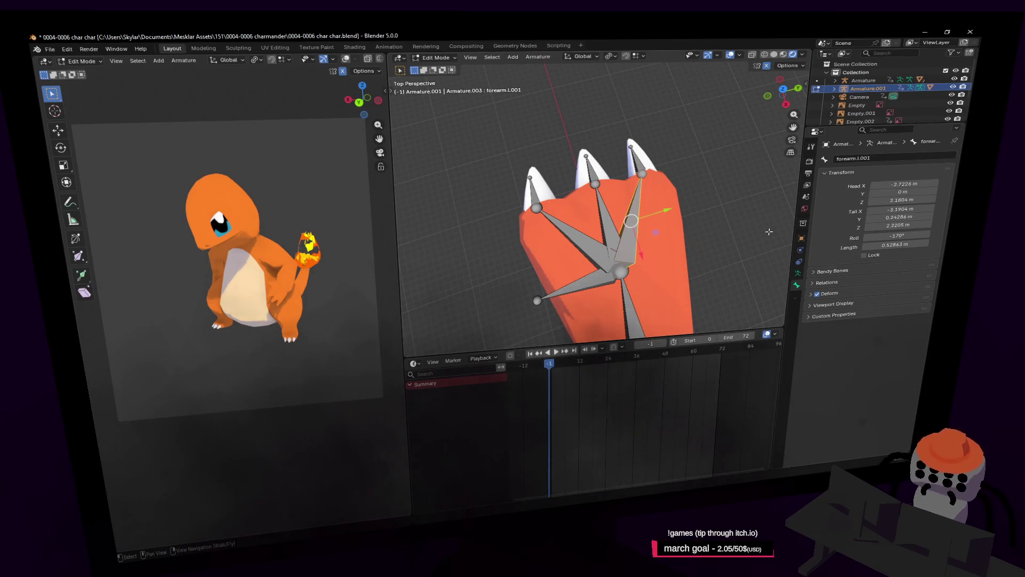
# Step: Orbit to face the hand front-on, cancelling an accidental claw-tail move
pyautogui.keyDown('alt'); pyautogui.moveTo(769, 231); pyautogui.dragTo(659, 212); pyautogui.keyUp('alt')
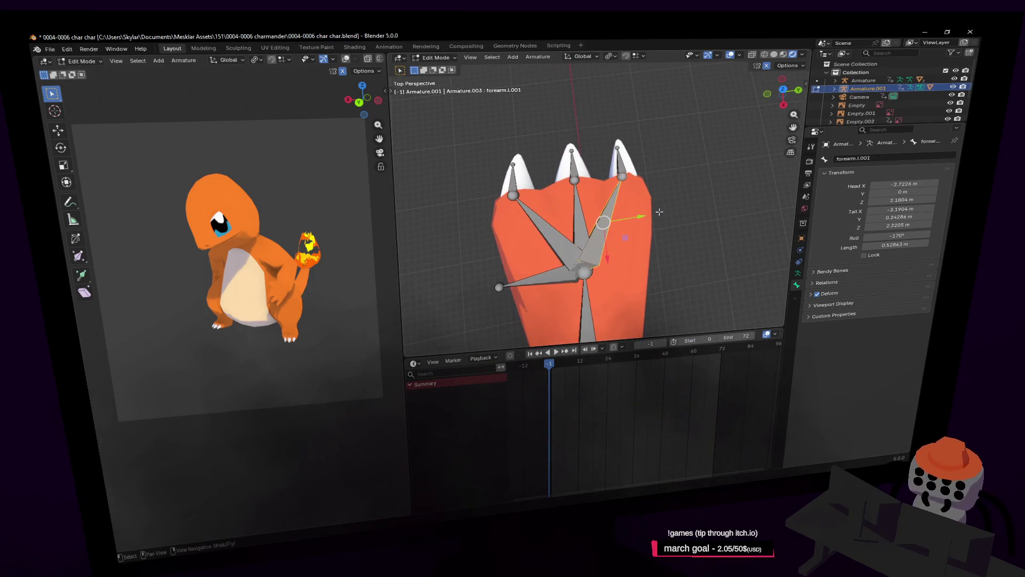
pyautogui.moveTo(627, 178); pyautogui.dragTo(687, 202)
pyautogui.press('Escape')
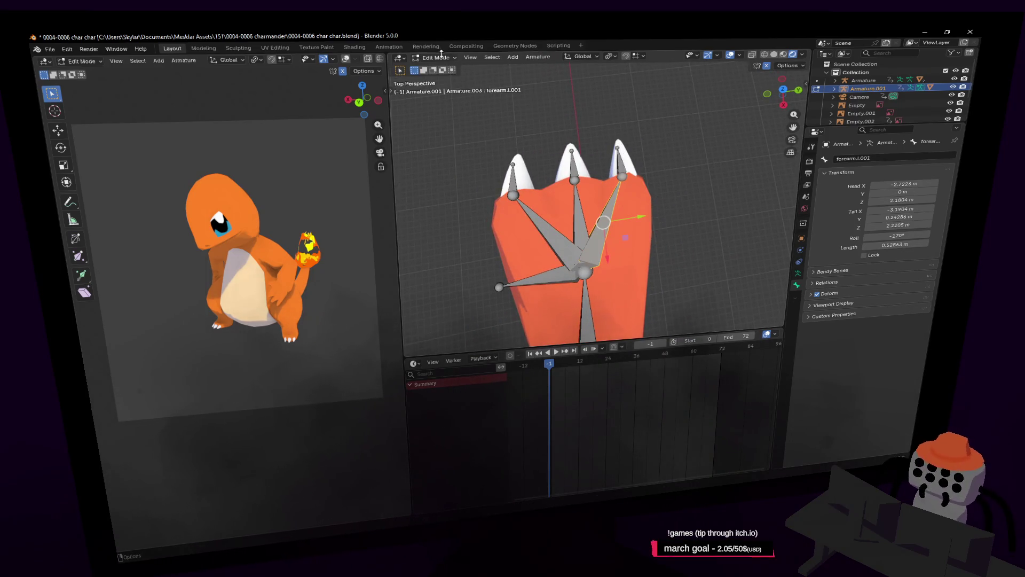
# Step: Put the rig in Pose Mode and view the left hand in Top Orthographic
pyautogui.click(437, 57)
pyautogui.click(441, 87)
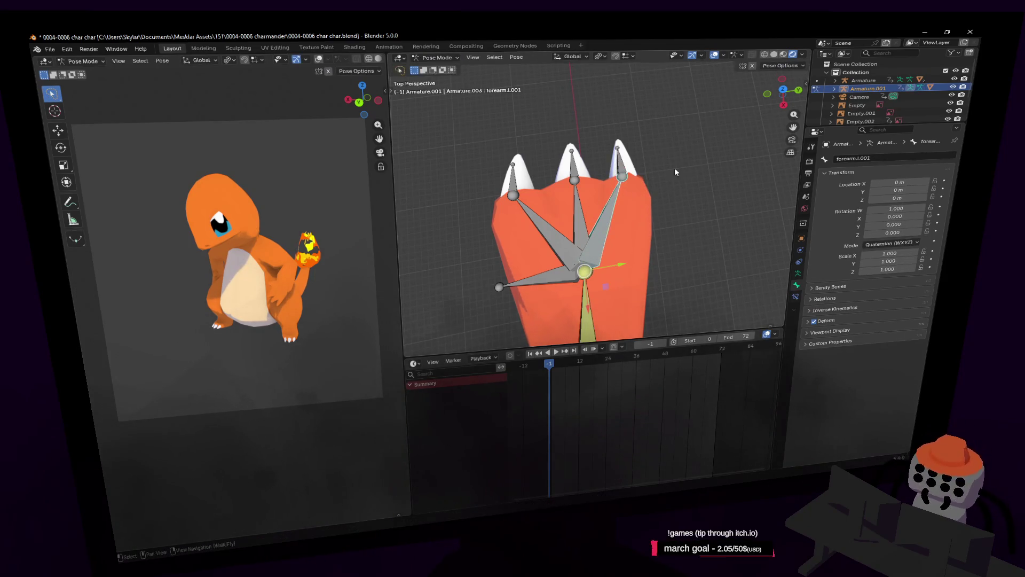
pyautogui.keyDown('shift'); pyautogui.moveTo(674, 168); pyautogui.dragTo(658, 187, button='middle'); pyautogui.keyUp('shift')
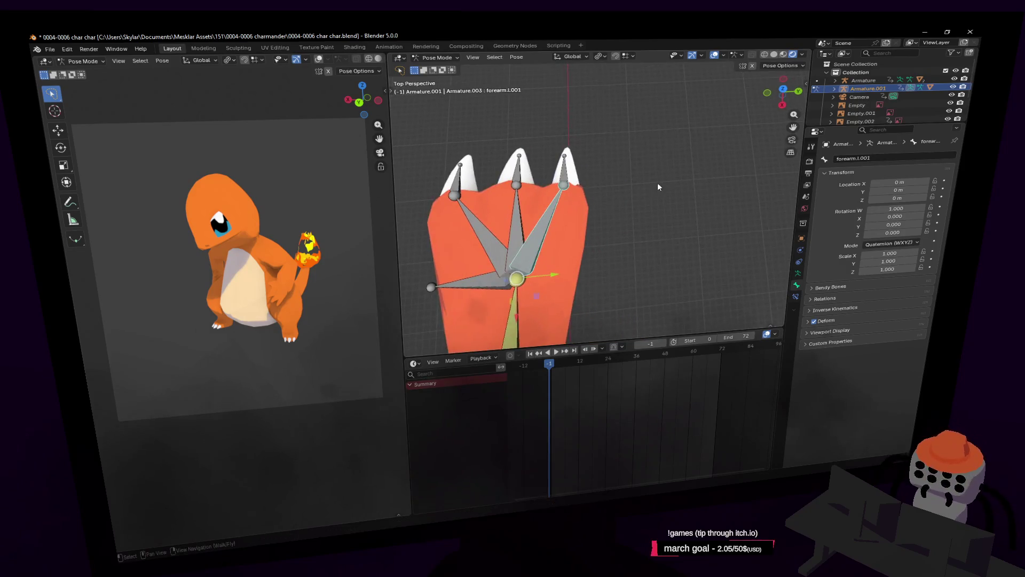
pyautogui.click(783, 89)
pyautogui.scroll(3, 695, 202)
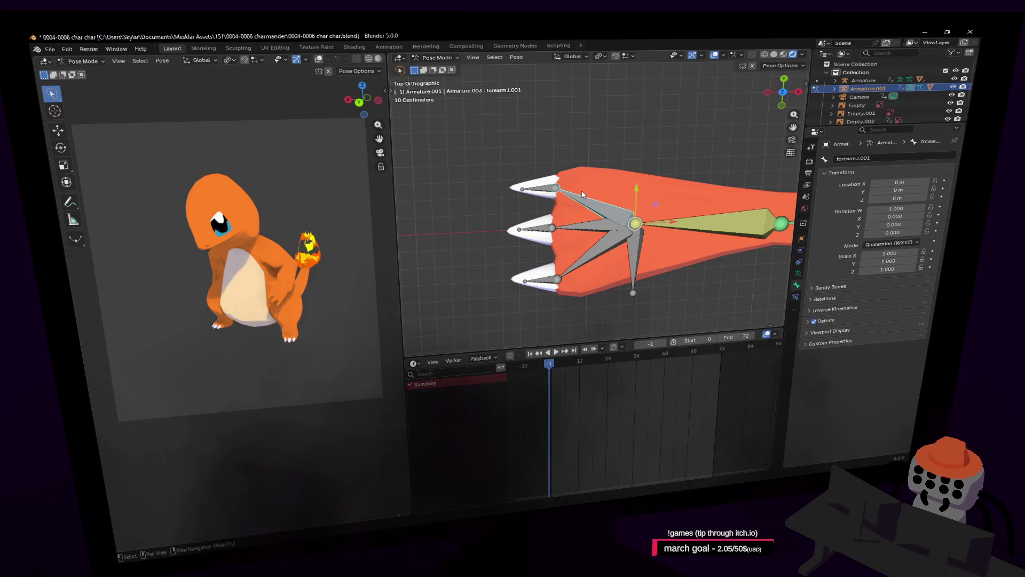
pyautogui.scroll(-1, 608, 209)
pyautogui.keyDown('shift'); pyautogui.moveTo(638, 206); pyautogui.dragTo(615, 205, button='middle'); pyautogui.keyUp('shift')
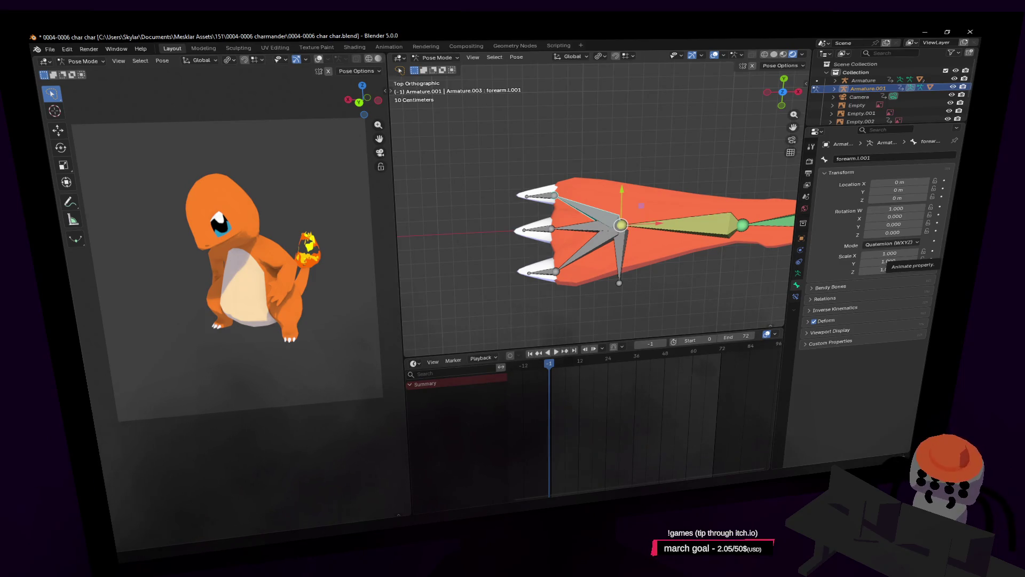
pyautogui.scroll(1, 634, 156)
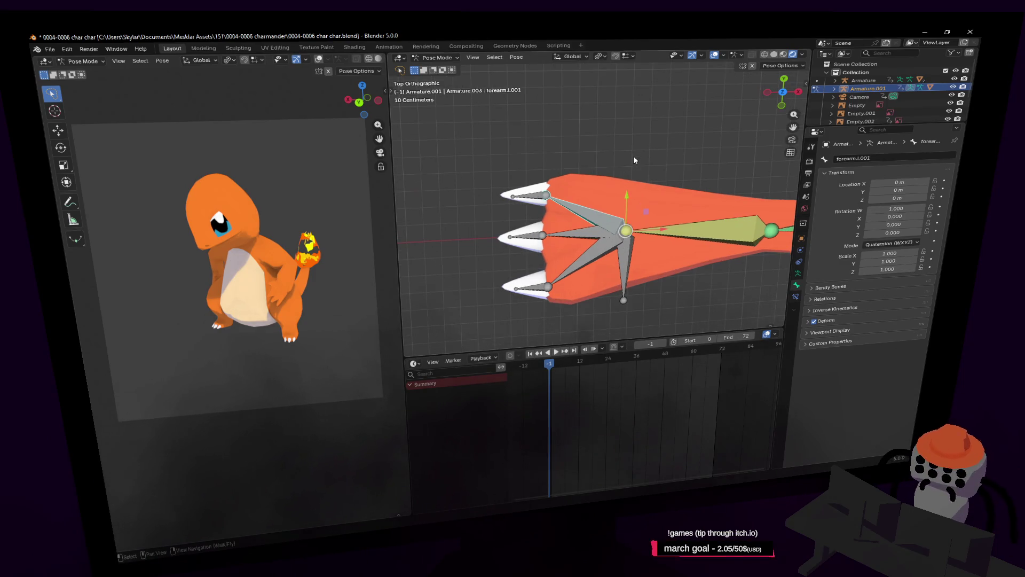
# Step: Switch Armature.001 back to Edit Mode
pyautogui.click(437, 58)
pyautogui.click(440, 77)
pyautogui.keyDown('shift'); pyautogui.scroll(-2, 598, 207); pyautogui.keyUp('shift')
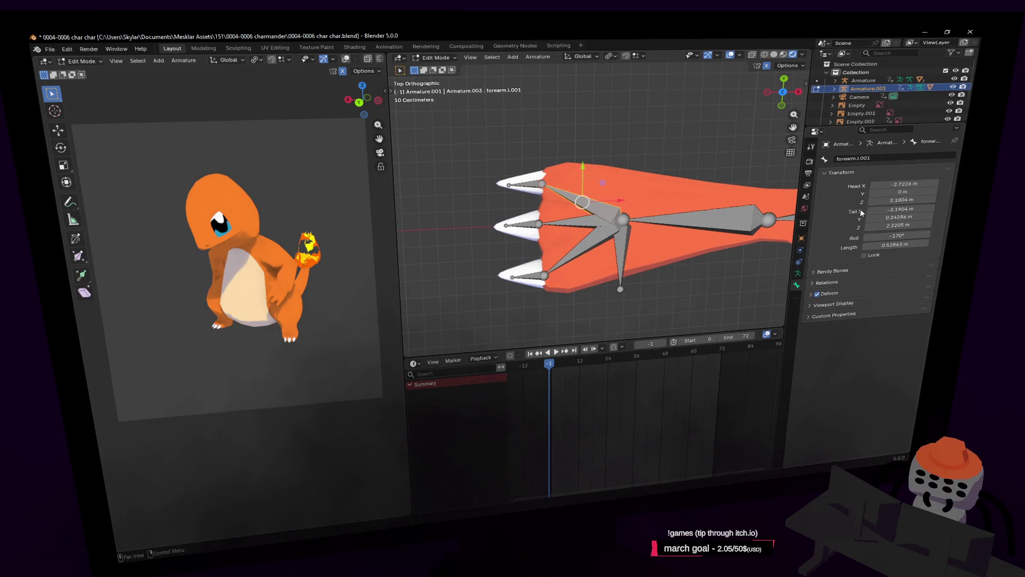
pyautogui.click(897, 161)
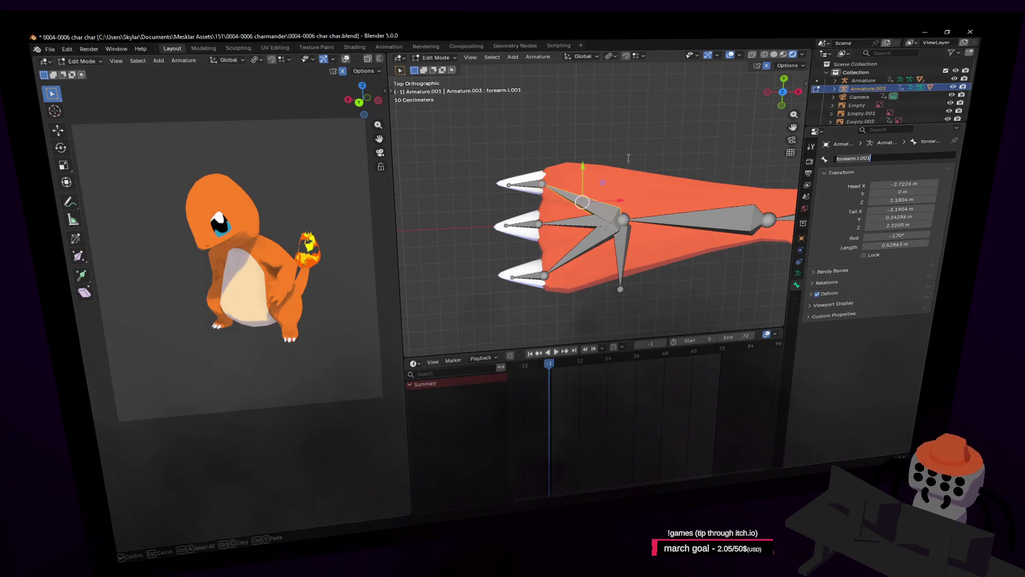
pyautogui.press('Return')
pyautogui.moveTo(614, 136)
pyautogui.keyDown('shift'); pyautogui.mouseDown(button='middle')
pyautogui.moveTo(643, 150)
pyautogui.moveTo(610, 130)
pyautogui.moveTo(643, 159)
pyautogui.moveTo(628, 171)
pyautogui.mouseUp(button='middle'); pyautogui.keyUp('shift')
pyautogui.scroll(1, 636, 159)
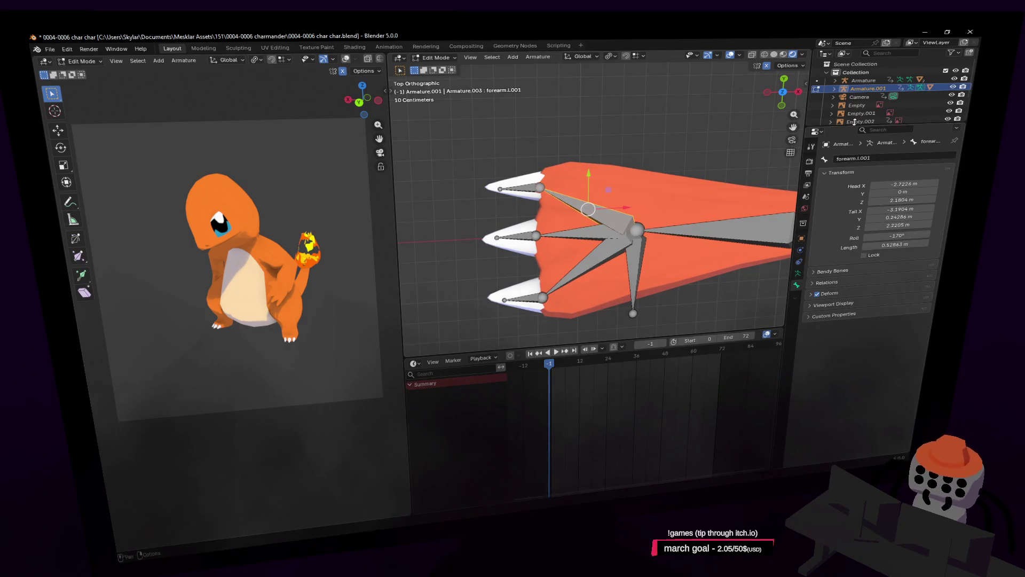
pyautogui.click(879, 161)
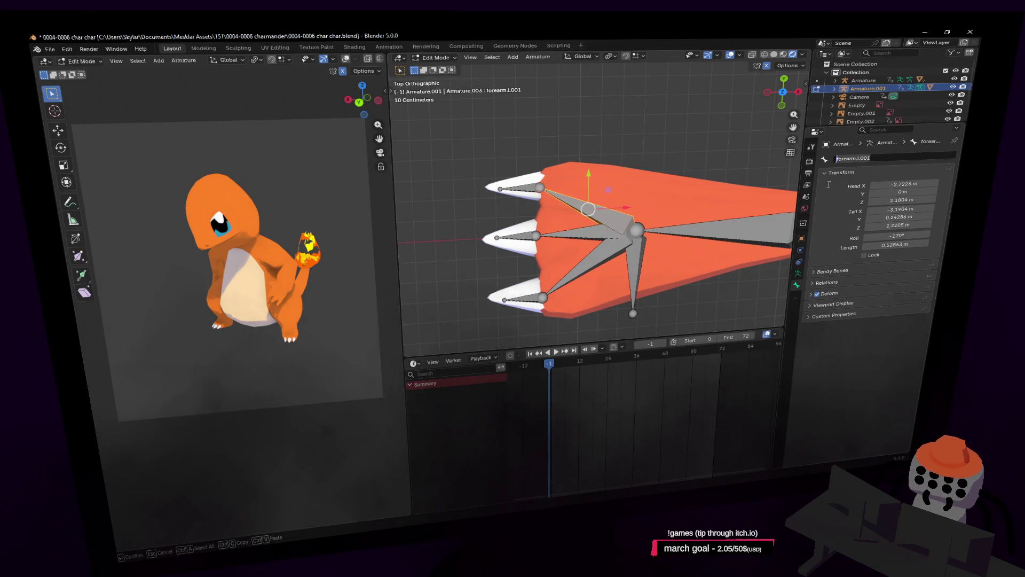
# Step: Name one palm bone hand1.l and rename forearm.l.007 to hand.l
pyautogui.press('BackSpace')
pyautogui.write('hand1.')
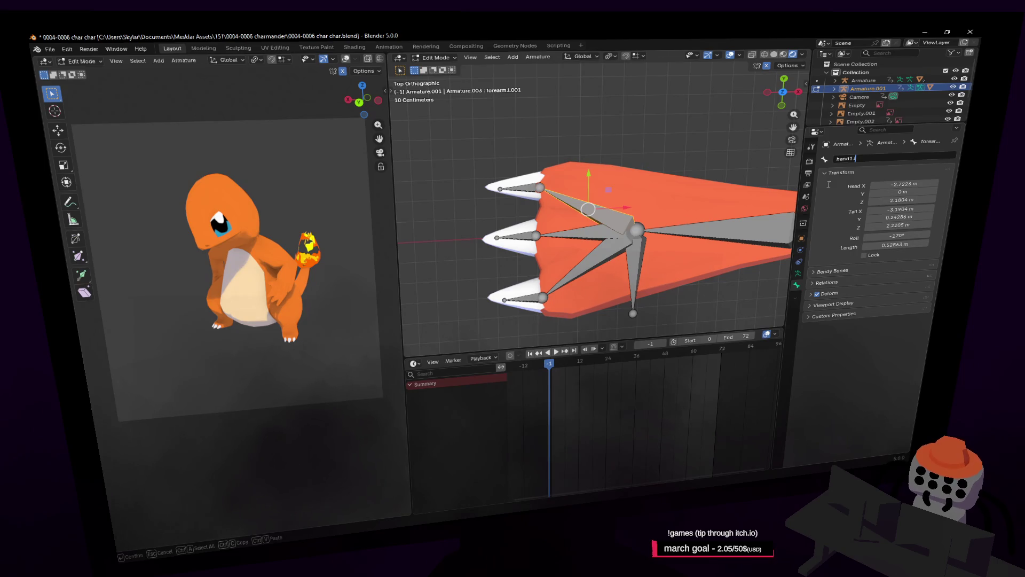
pyautogui.write('.l')
pyautogui.press('Return')
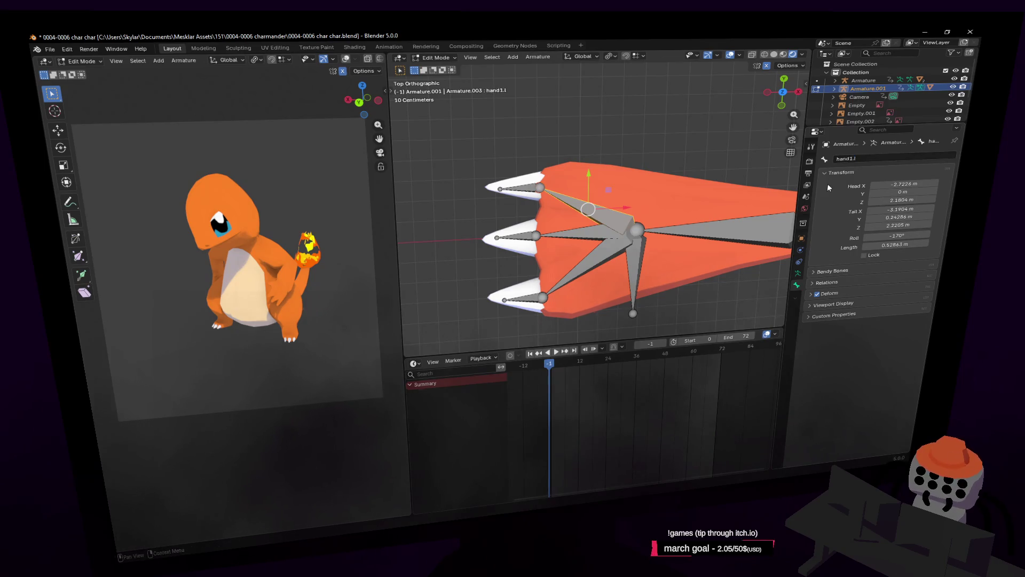
pyautogui.click(645, 263)
pyautogui.click(897, 155)
pyautogui.write('hand')
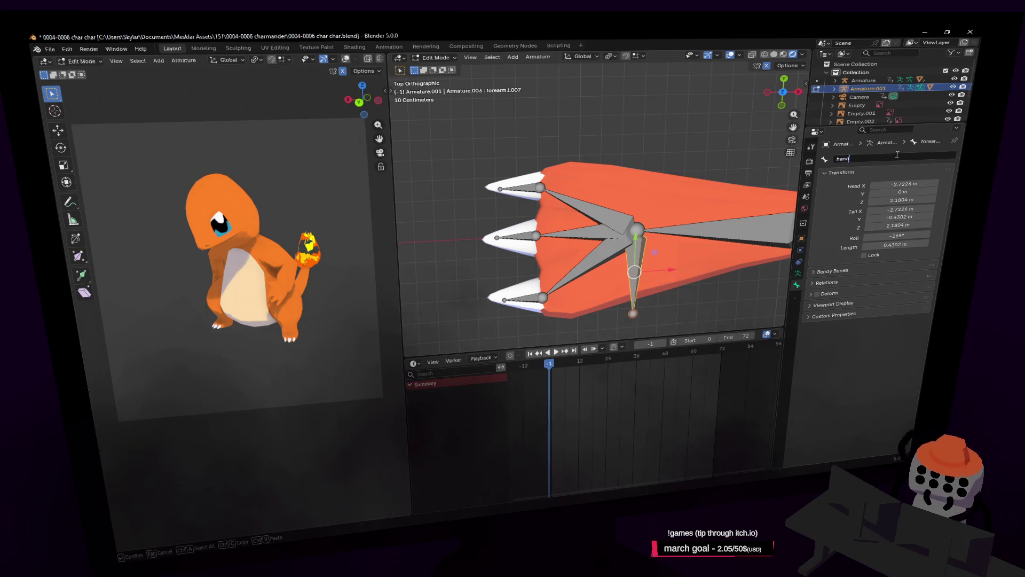
pyautogui.write('.l')
pyautogui.press('Return')
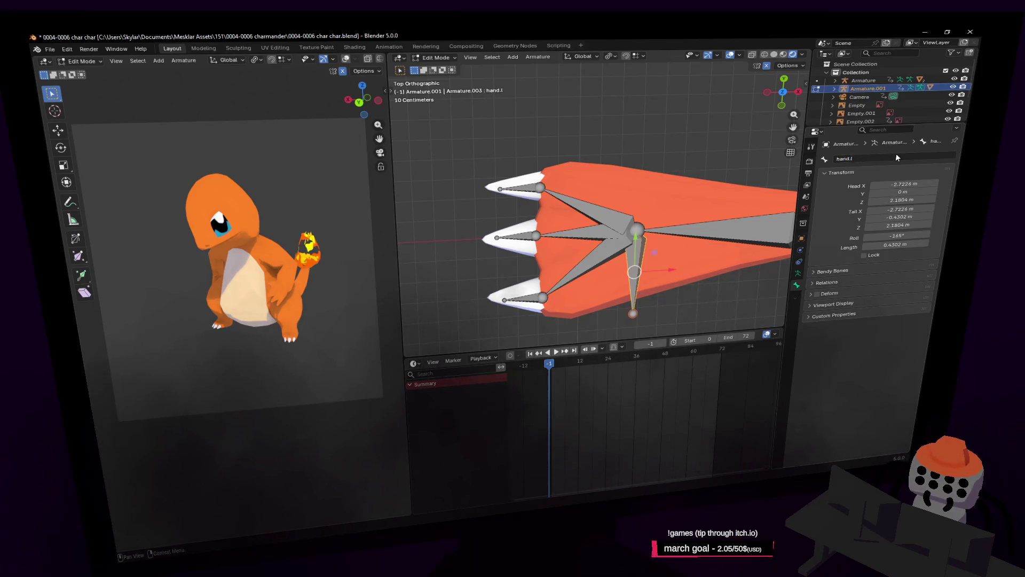
# Step: Rename the hand1.l bone to finger1.l
pyautogui.click(625, 225)
pyautogui.click(868, 154)
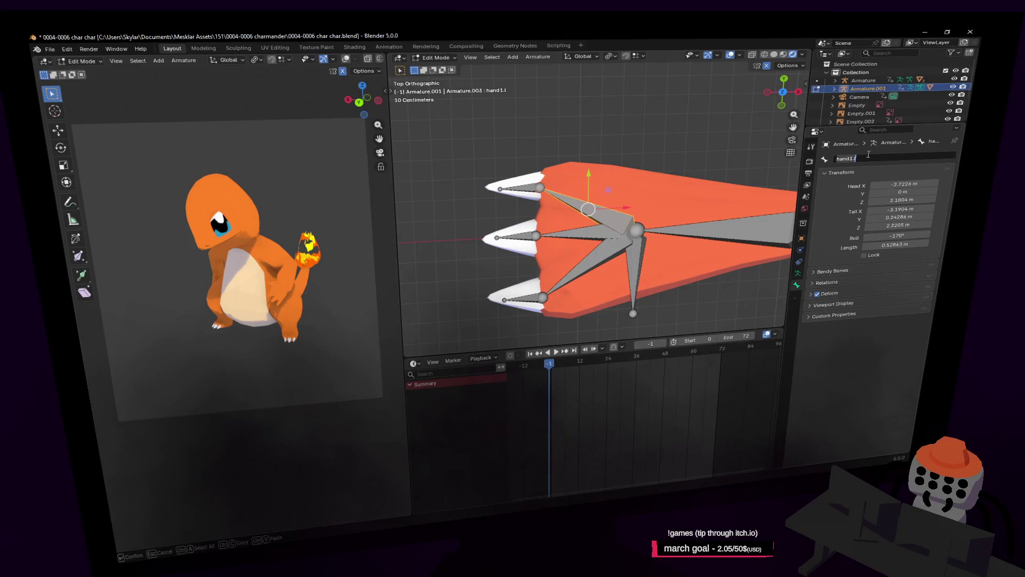
pyautogui.click(869, 154)
pyautogui.write('2')
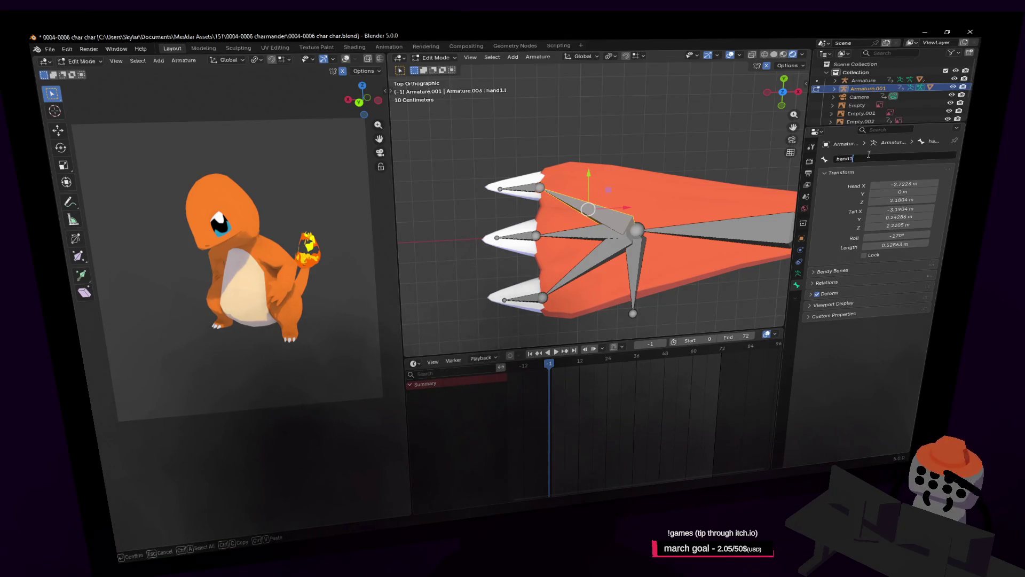
pyautogui.press('BackSpace')
pyautogui.press('BackSpace')
pyautogui.press('BackSpace')
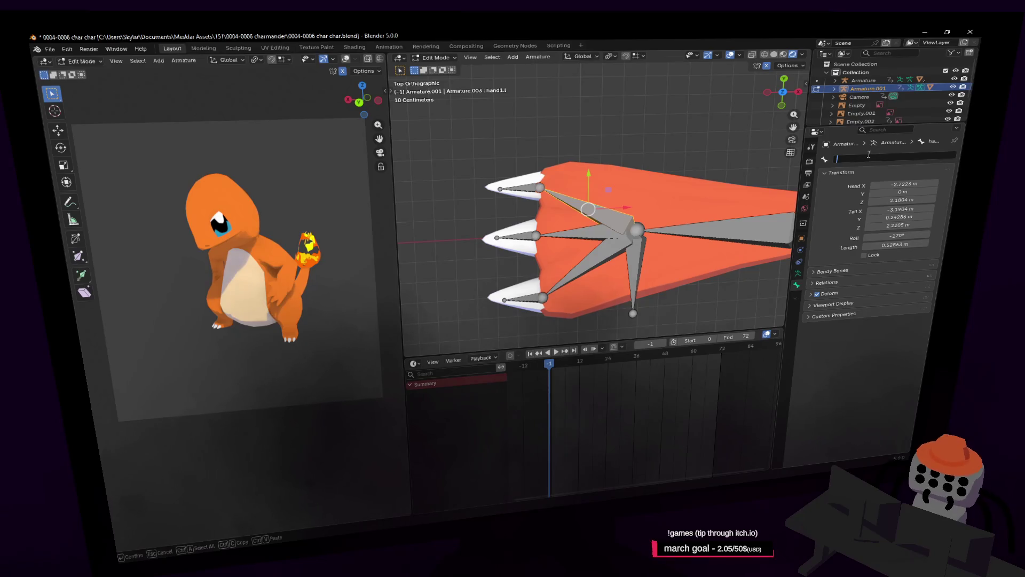
pyautogui.write('hand')
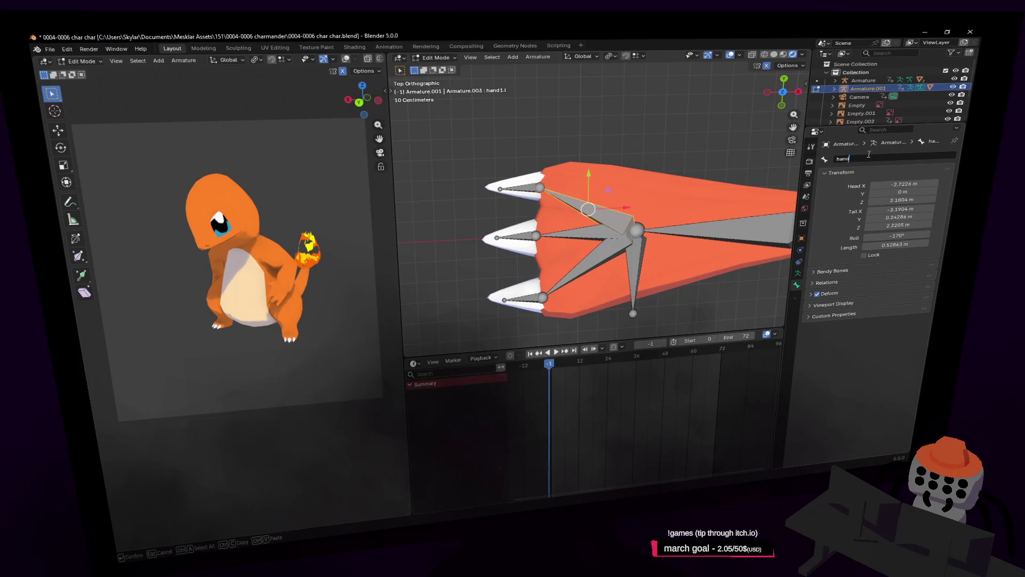
pyautogui.press('BackSpace')
pyautogui.press('BackSpace')
pyautogui.press('BackSpace')
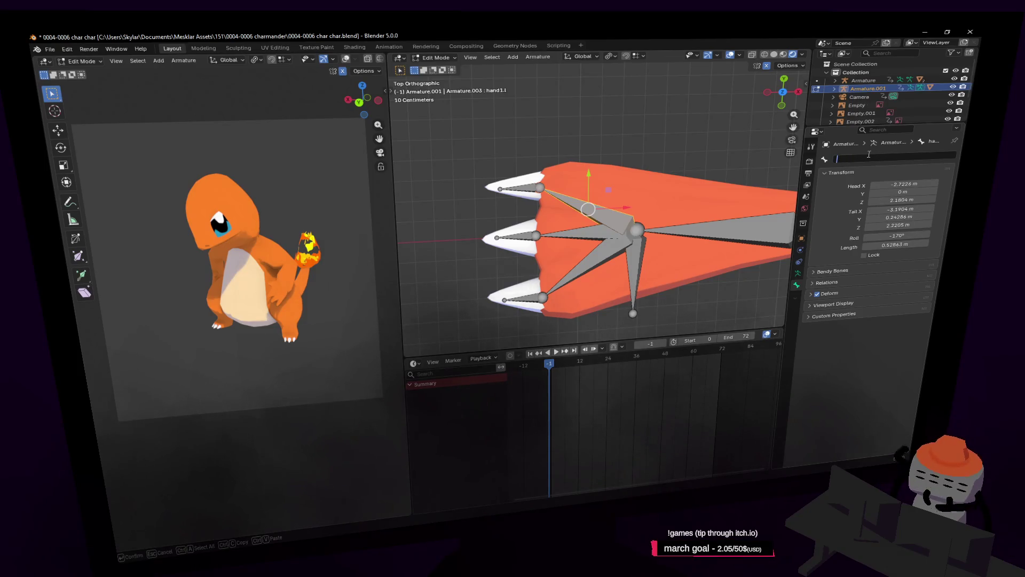
pyautogui.write('finger')
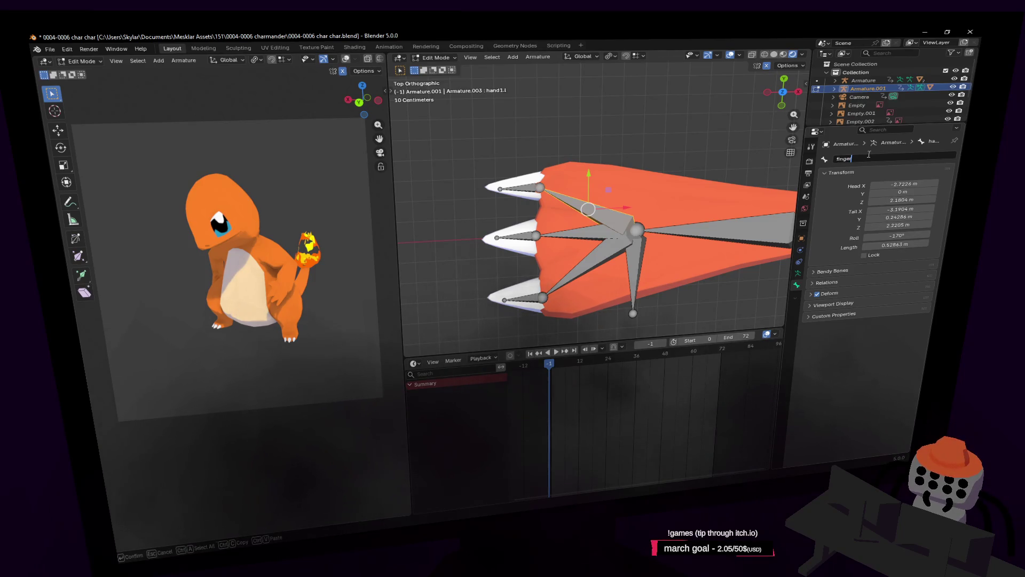
pyautogui.write('1')
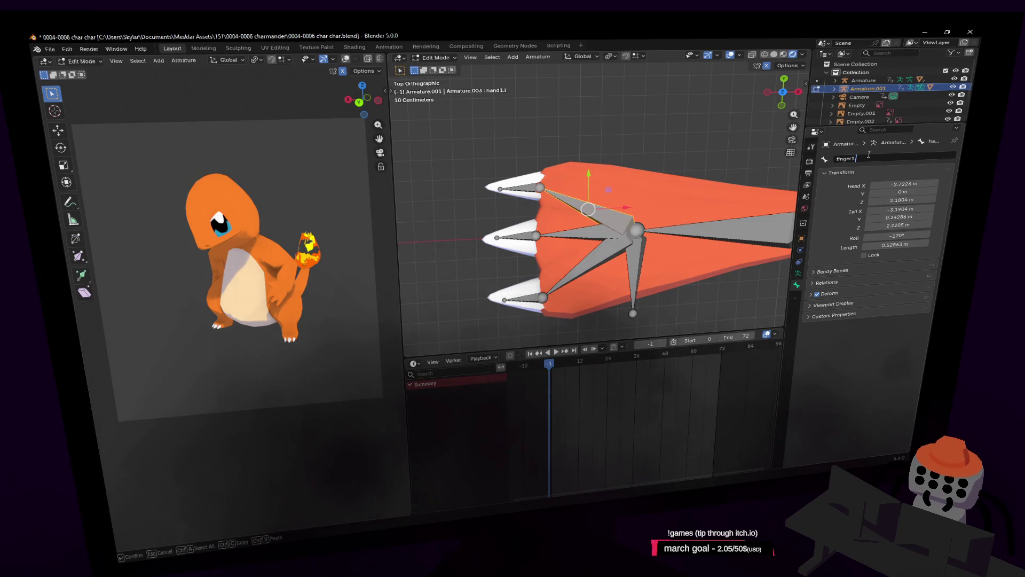
pyautogui.press('Return')
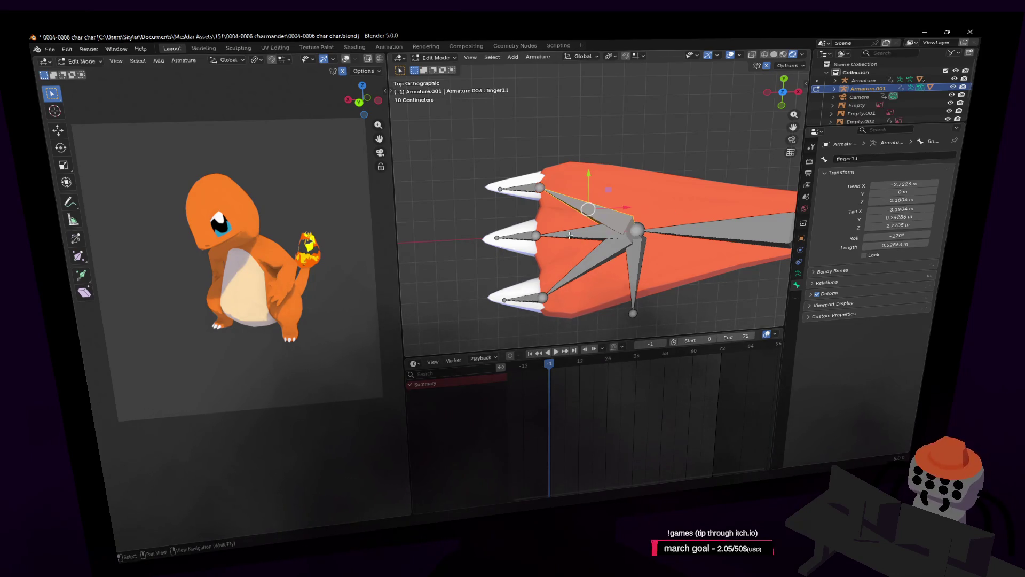
# Step: Rename the middle finger bone to finger2.l and the lower finger bone to finger2
pyautogui.click(570, 235)
pyautogui.doubleClick(885, 155)
pyautogui.write('finger2')
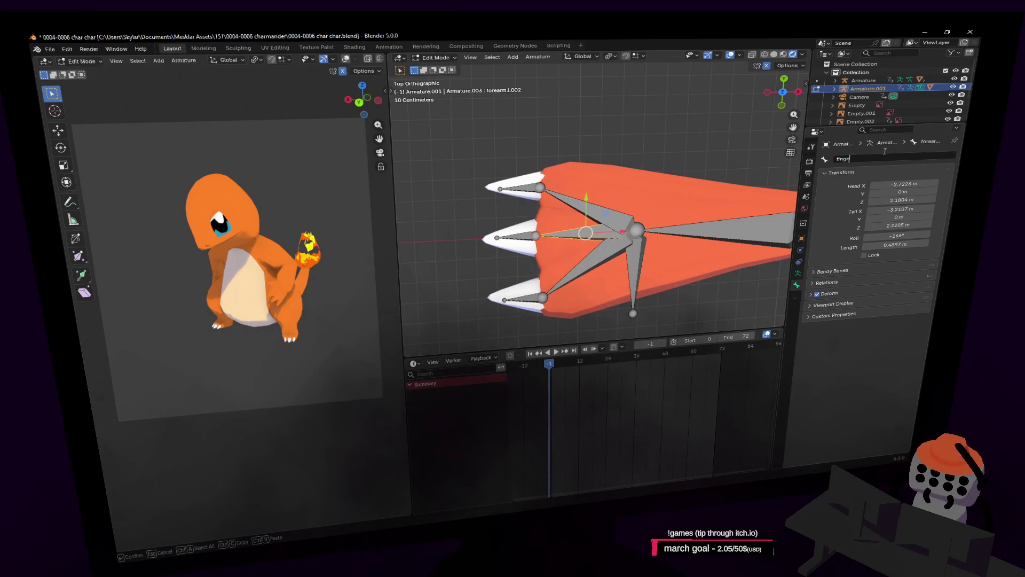
pyautogui.press('Return')
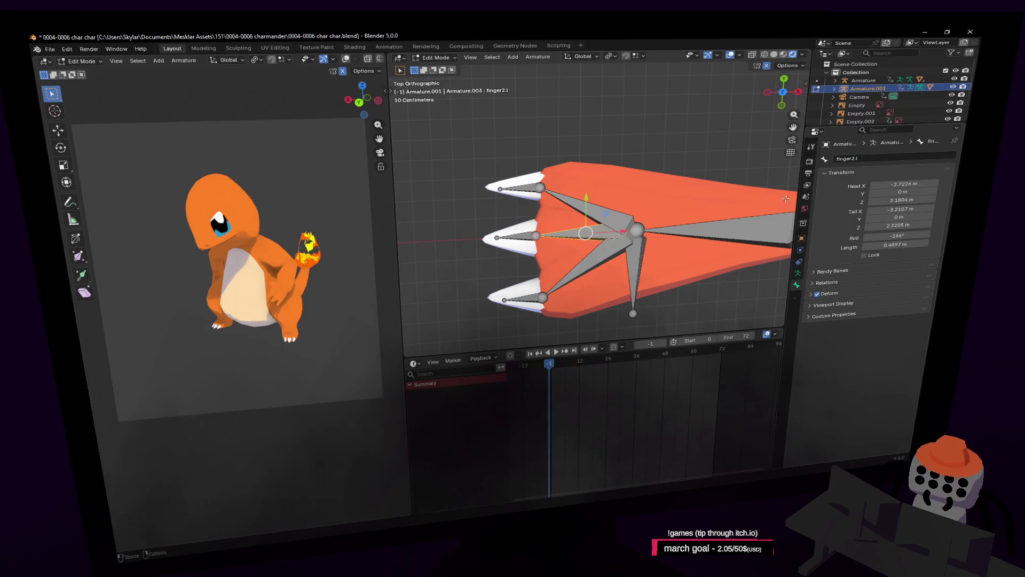
pyautogui.click(582, 267)
pyautogui.click(898, 157)
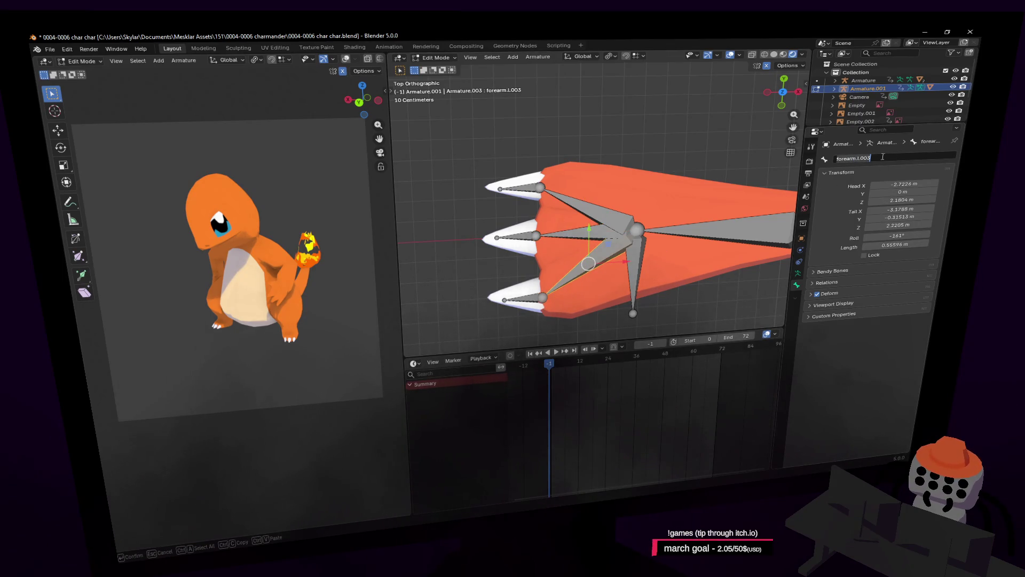
pyautogui.write('finger2.l')
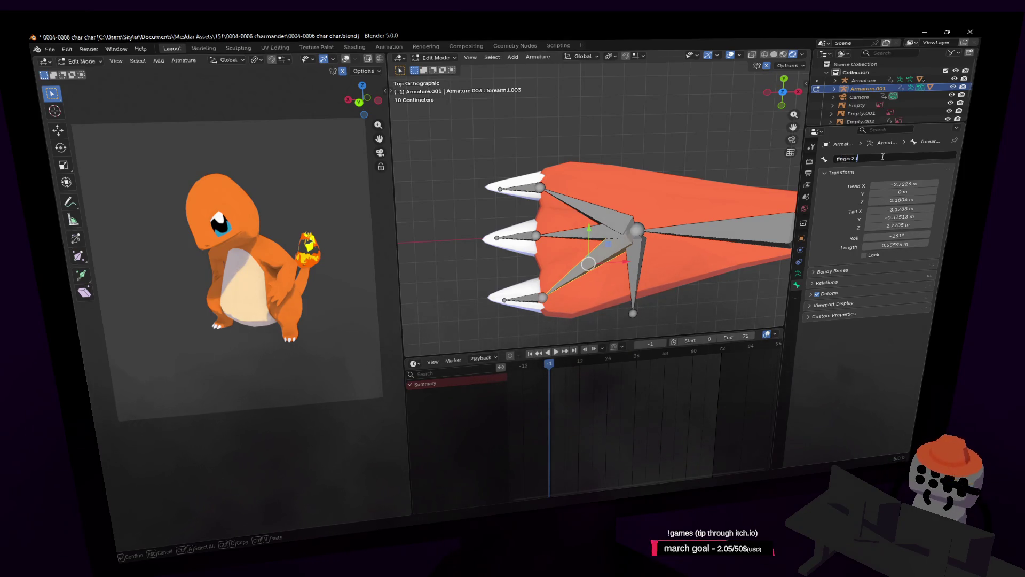
pyautogui.press('Return')
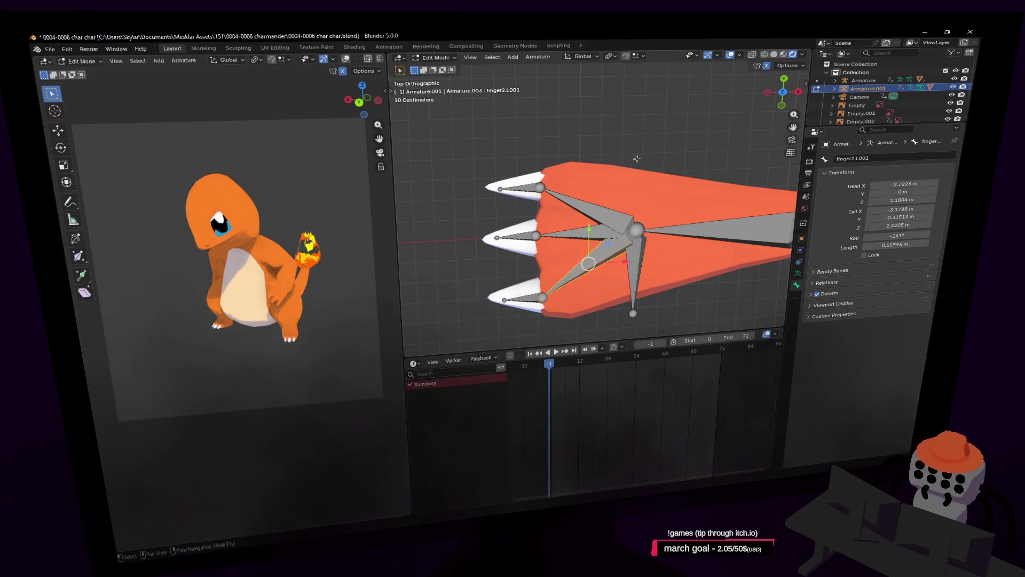
# Step: Rename the lower finger bone finger2.l.001 to finger3.l
pyautogui.click(592, 231)
pyautogui.click(588, 262)
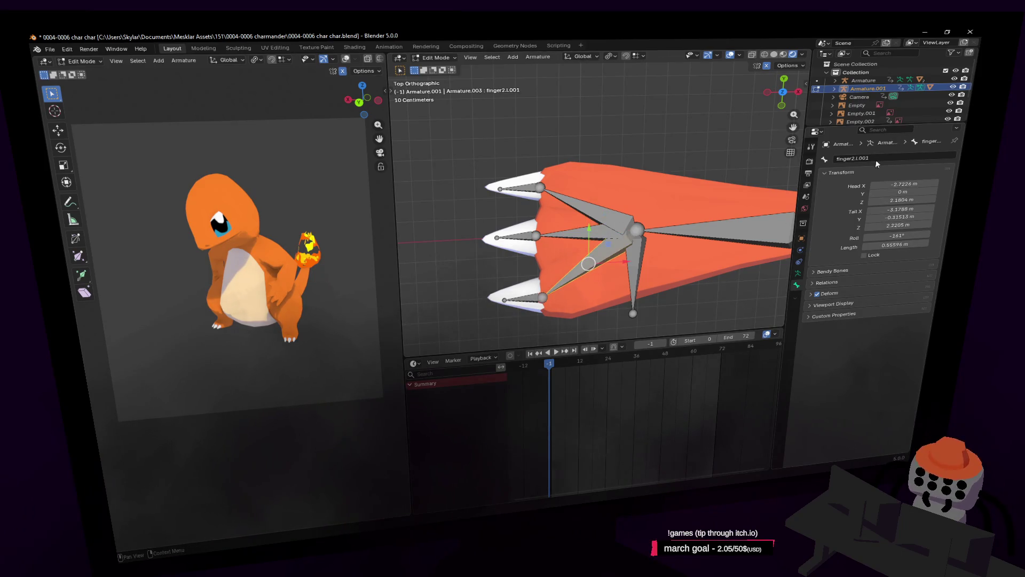
pyautogui.click(897, 157)
pyautogui.write('finge')
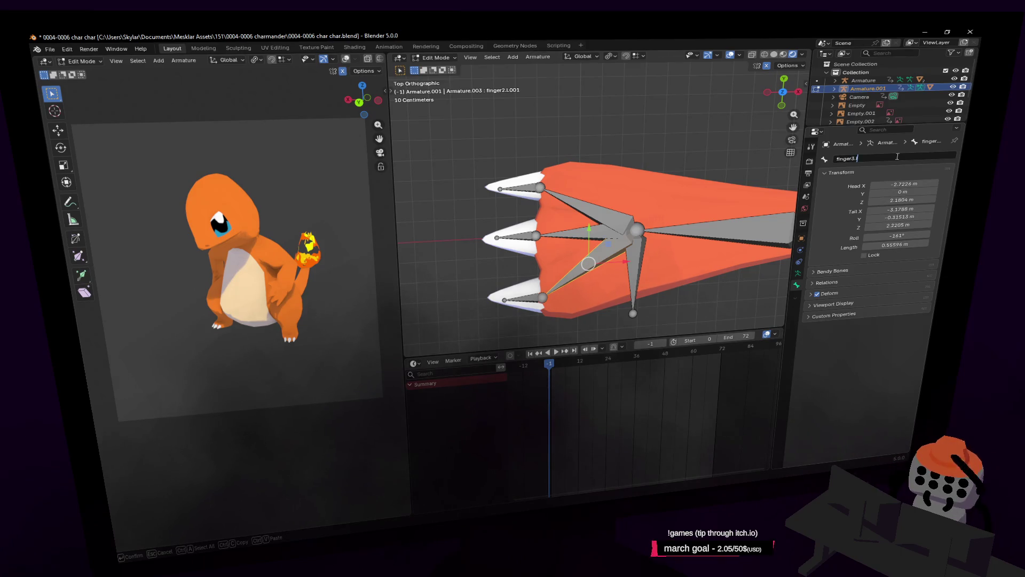
pyautogui.press('Return')
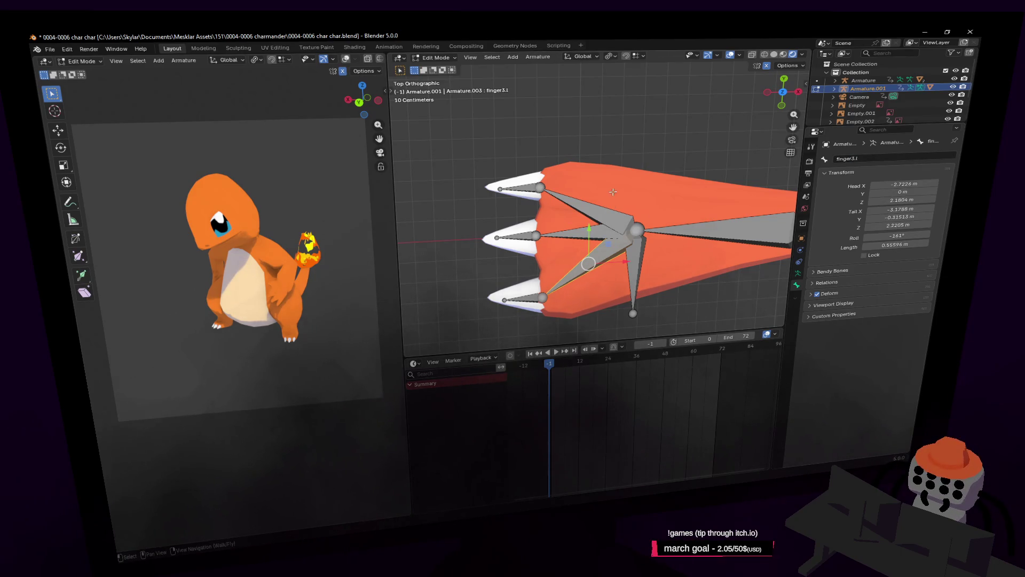
# Step: Select the top claw bone forearm.l.004 and begin renaming it to claw
pyautogui.keyDown('shift'); pyautogui.moveTo(612, 191); pyautogui.dragTo(643, 187, button='middle'); pyautogui.keyUp('shift')
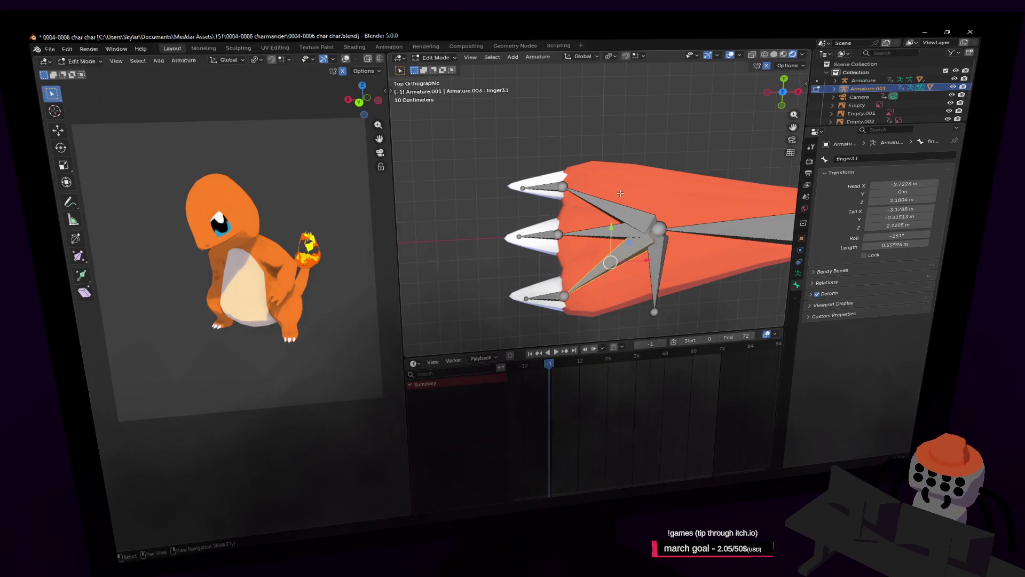
pyautogui.click(546, 185)
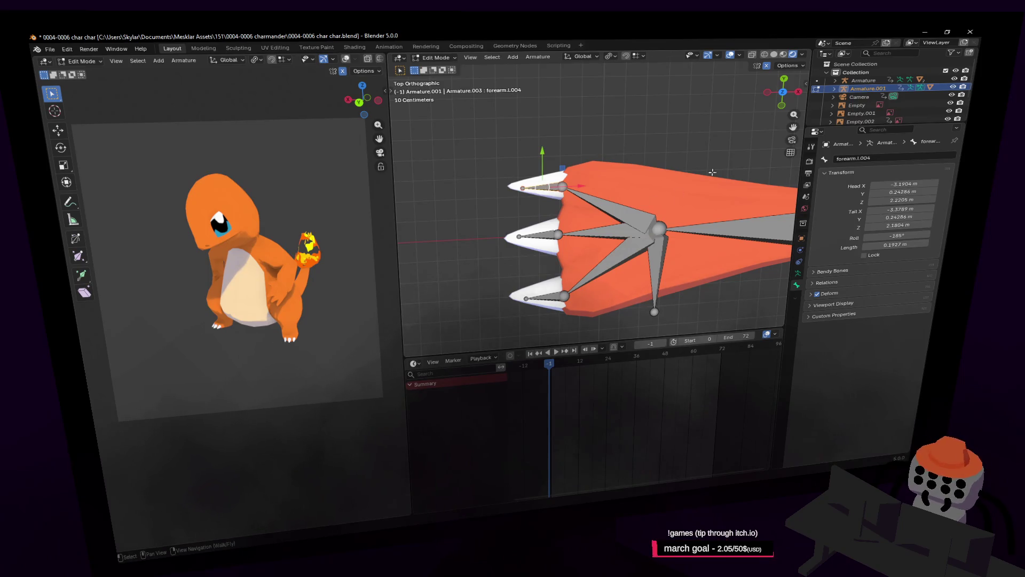
pyautogui.moveTo(582, 160)
pyautogui.keyDown('shift'); pyautogui.mouseDown(button='middle')
pyautogui.moveTo(552, 180)
pyautogui.moveTo(556, 163)
pyautogui.mouseUp(button='middle'); pyautogui.keyUp('shift')
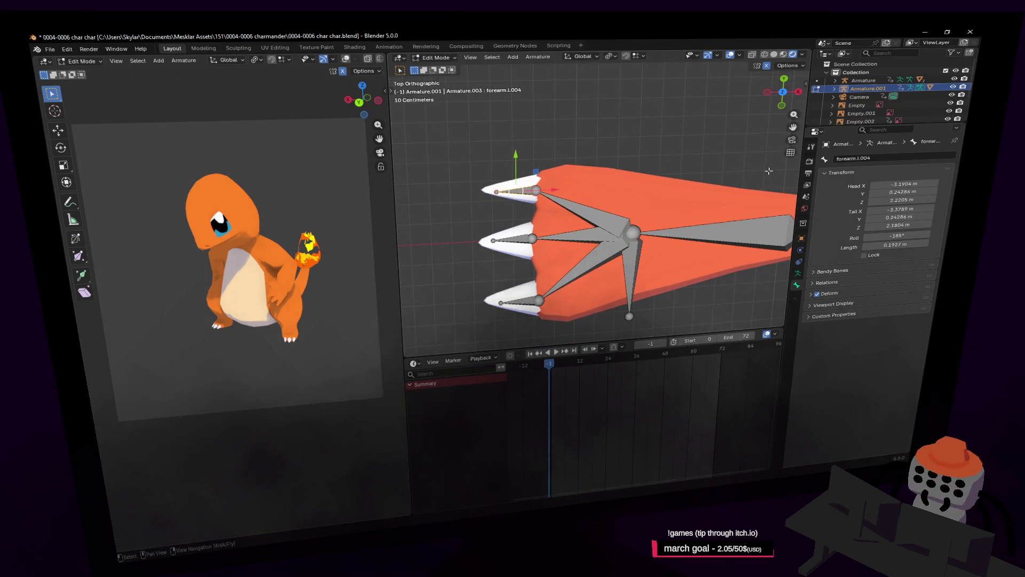
pyautogui.click(887, 158)
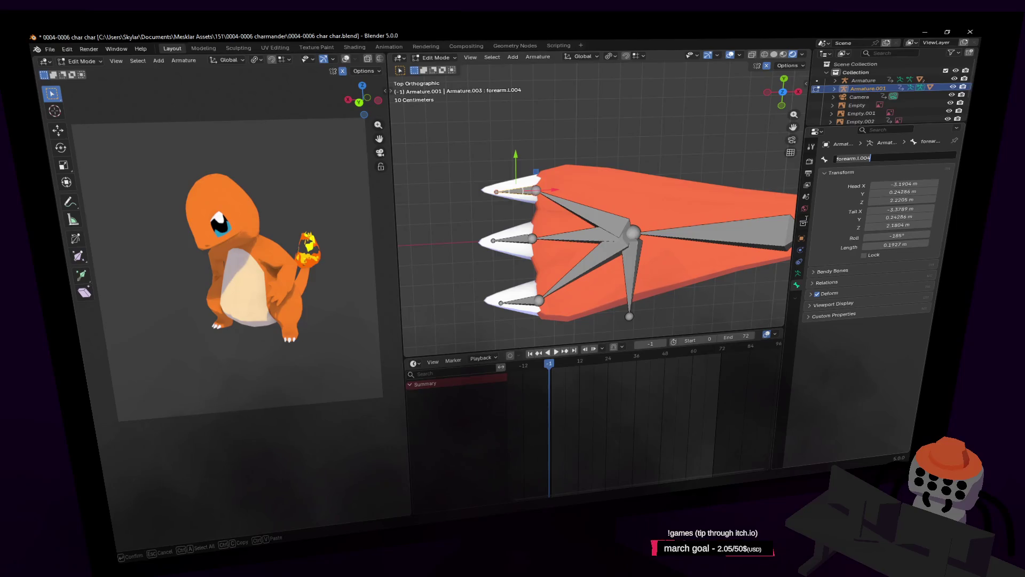
pyautogui.write('claw1.')
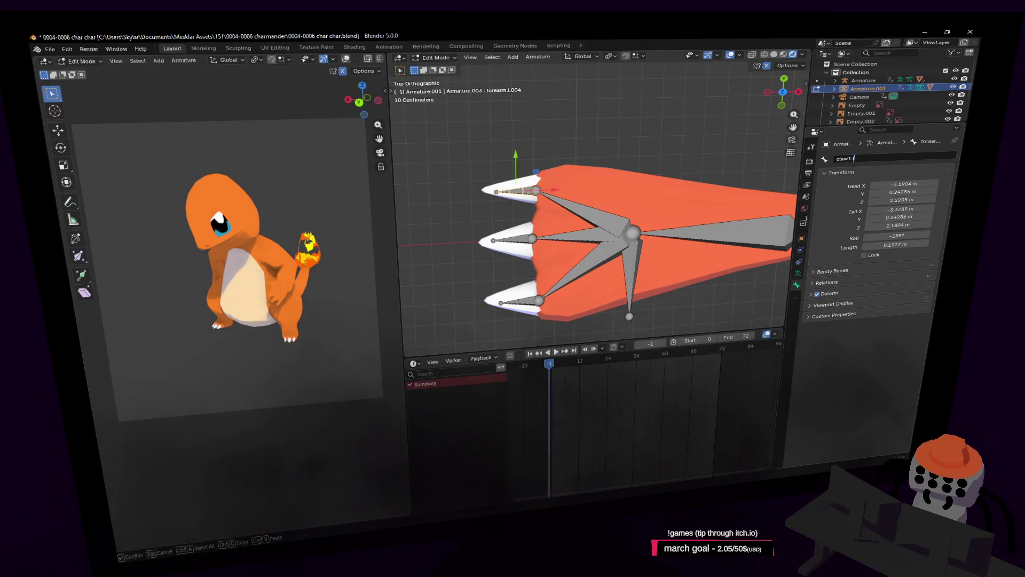
# Step: Name the top claw bone claw1.l and the middle claw bone claw2.l
pyautogui.press('Return')
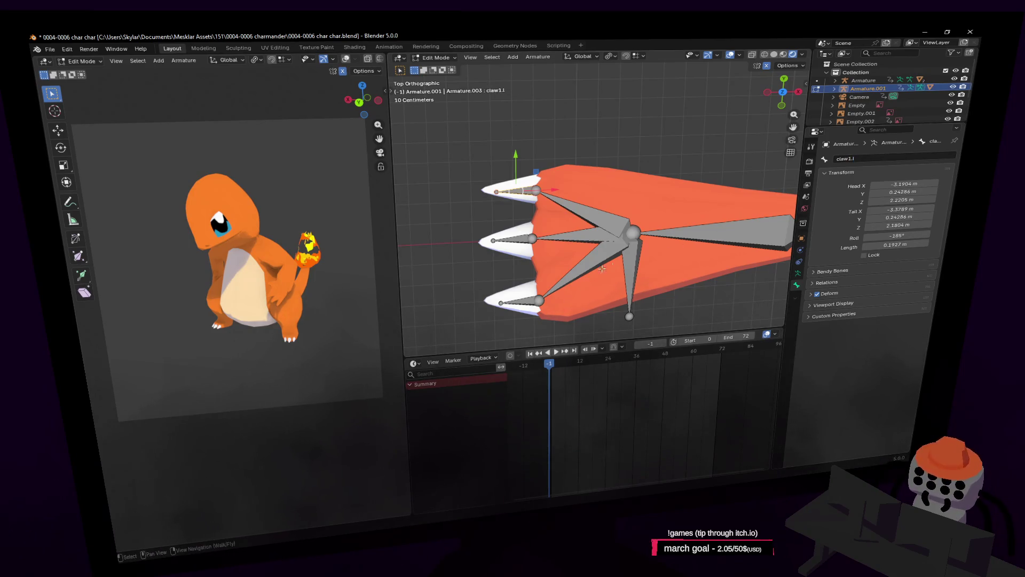
pyautogui.click(522, 241)
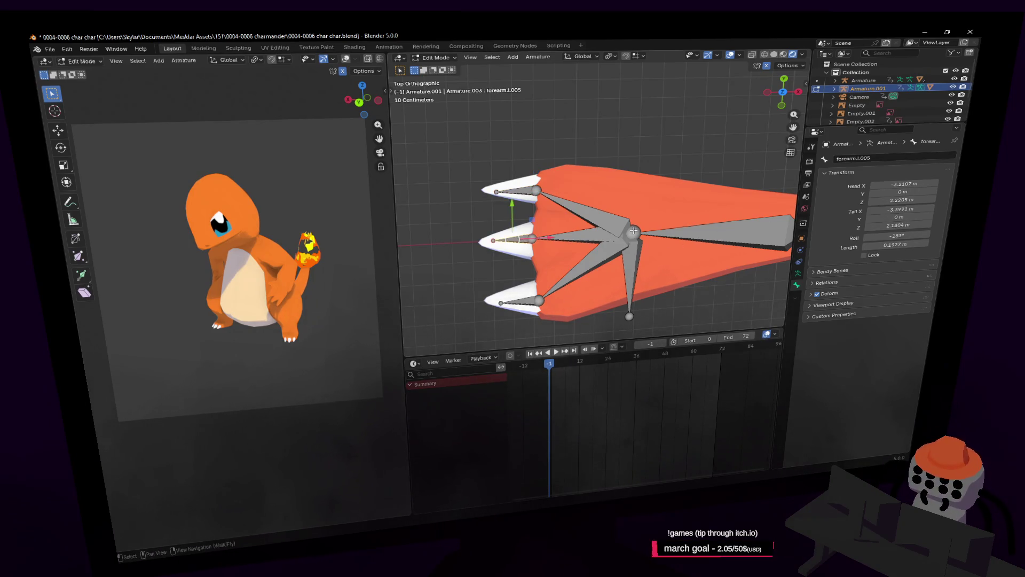
pyautogui.click(882, 156)
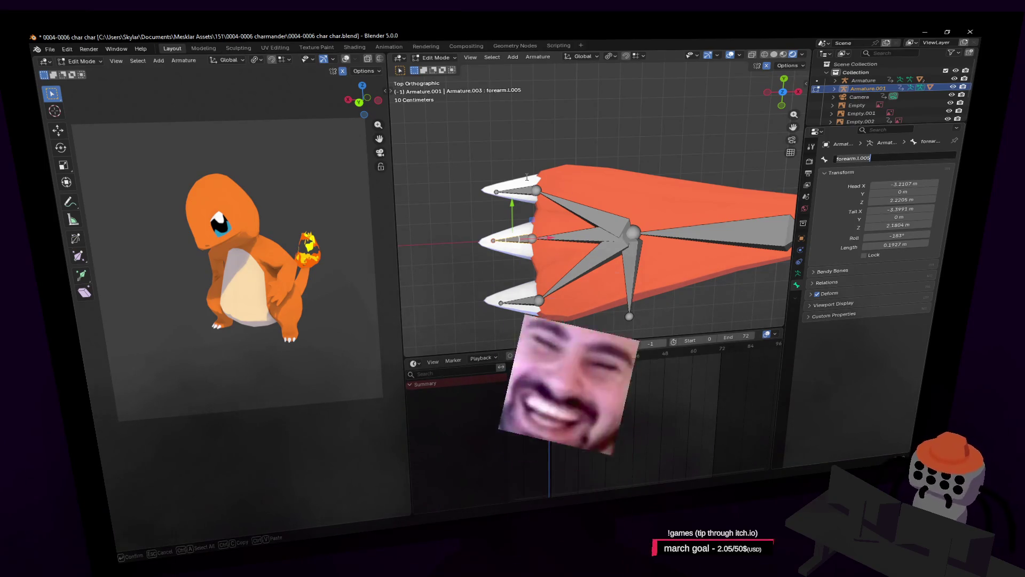
pyautogui.press('Escape')
pyautogui.click(514, 191)
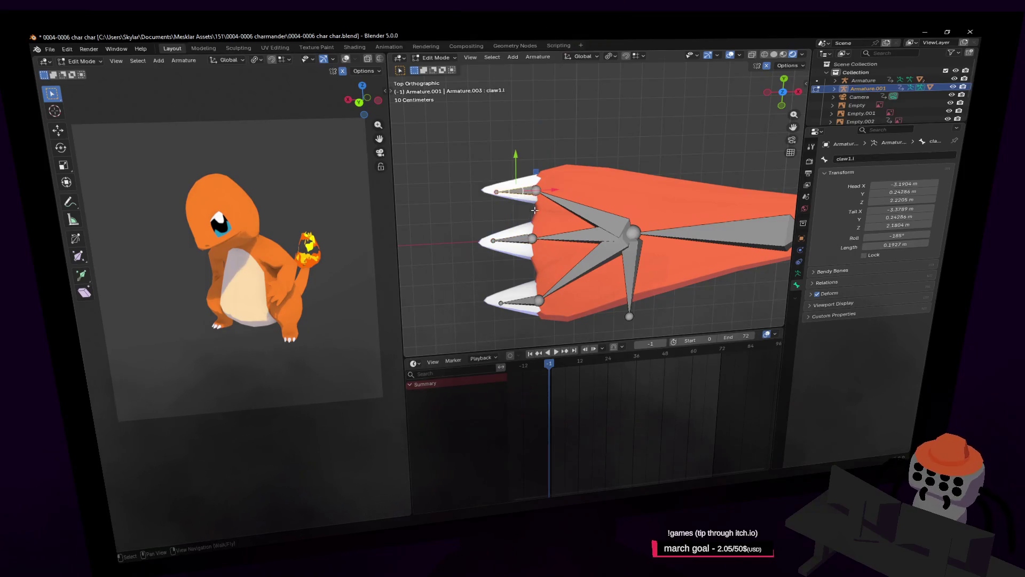
pyautogui.click(522, 236)
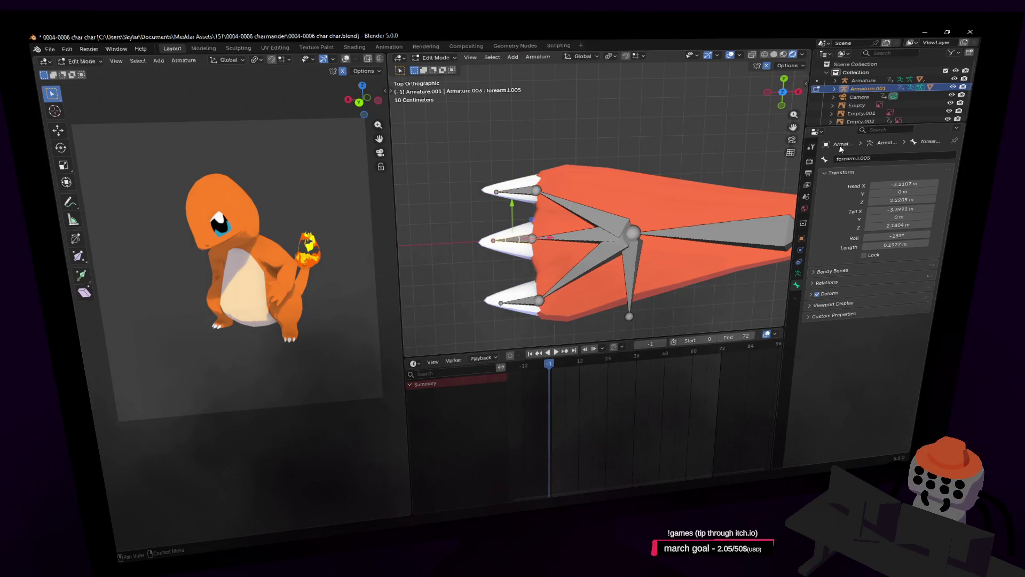
pyautogui.click(891, 156)
pyautogui.write('claw2.')
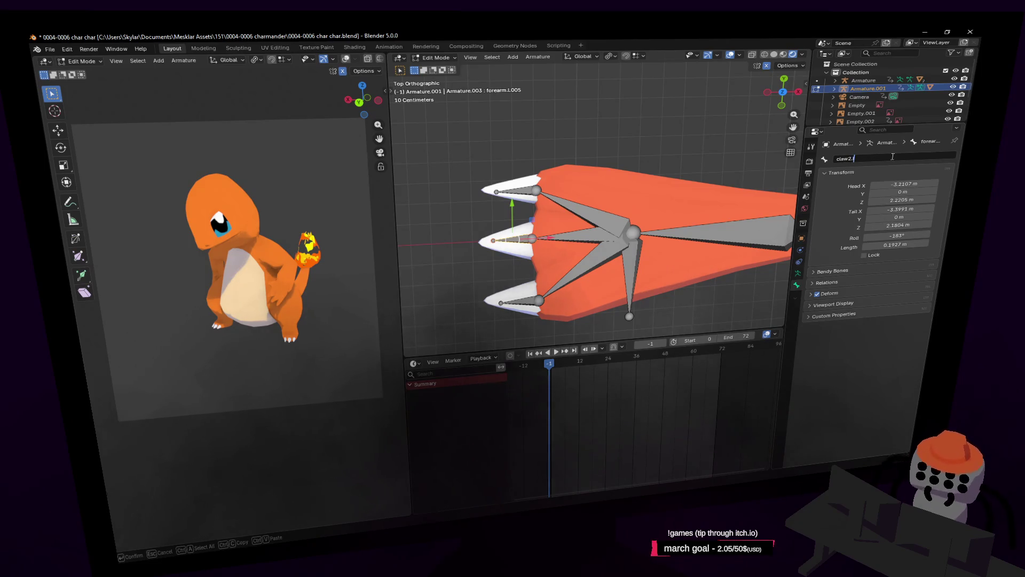
pyautogui.write('l')
pyautogui.press('Return')
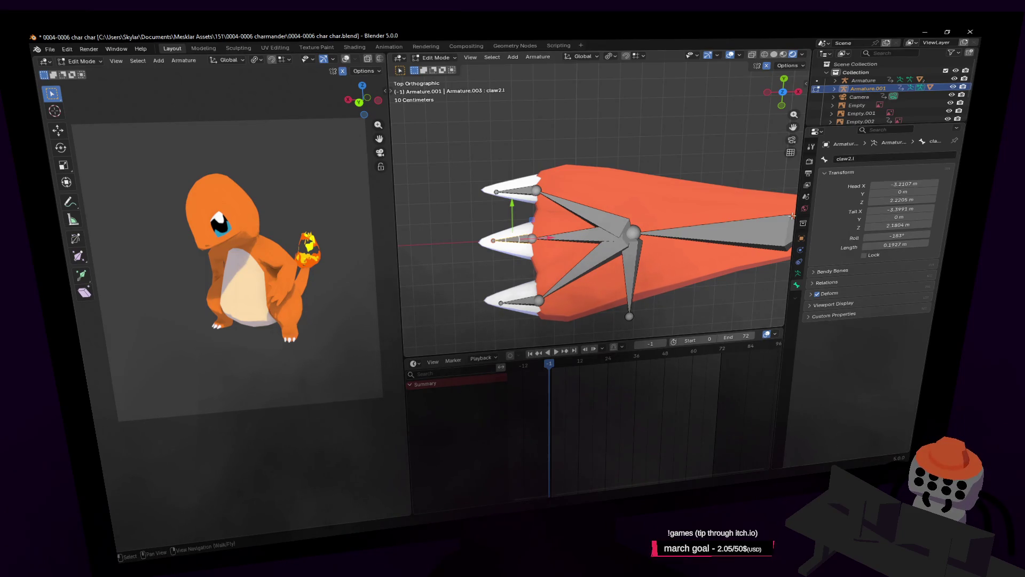
# Step: Rename the bottom claw bone forearm.l.006 to claw3.l
pyautogui.click(516, 192)
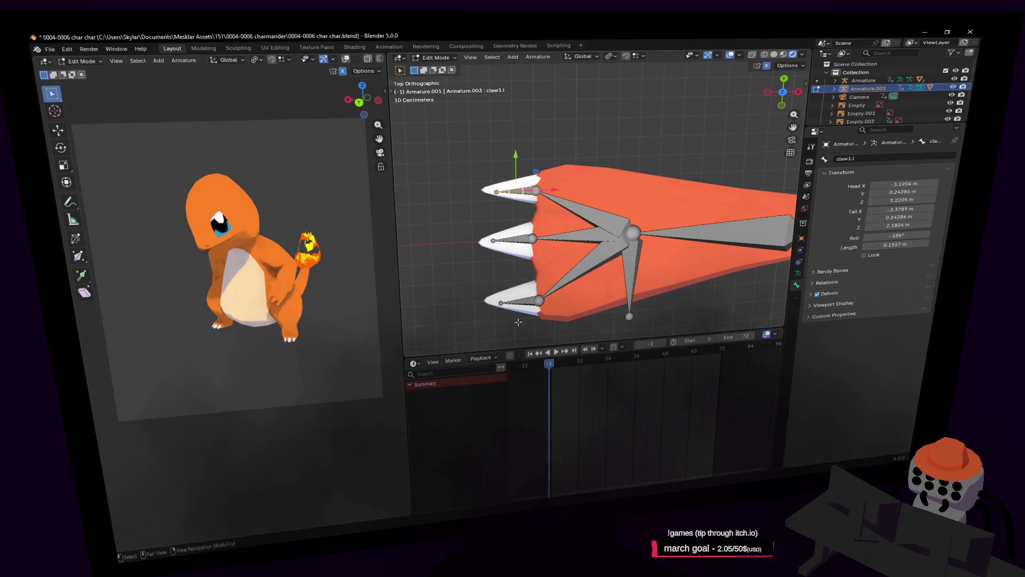
pyautogui.click(514, 302)
pyautogui.click(879, 157)
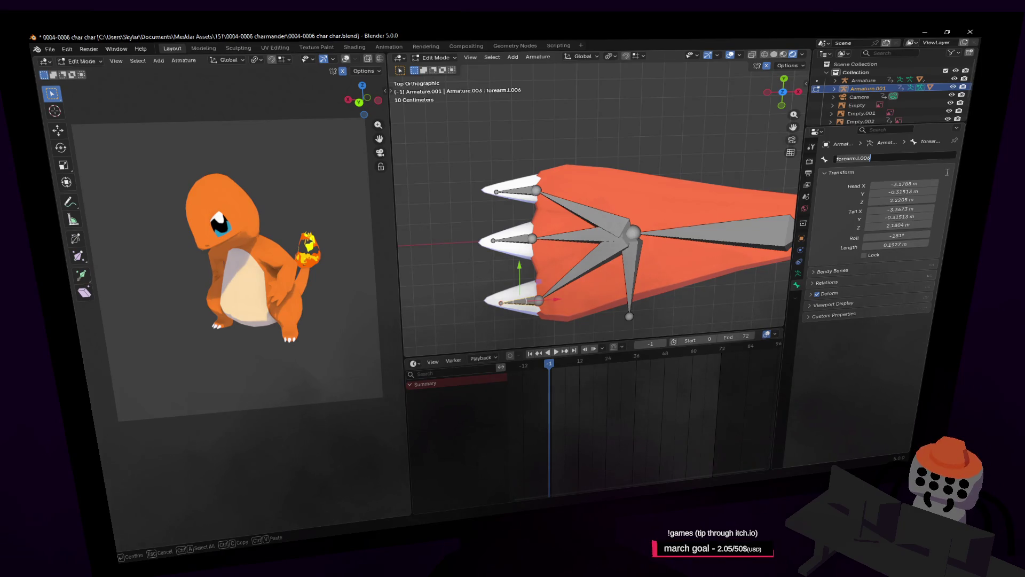
pyautogui.write('claw.')
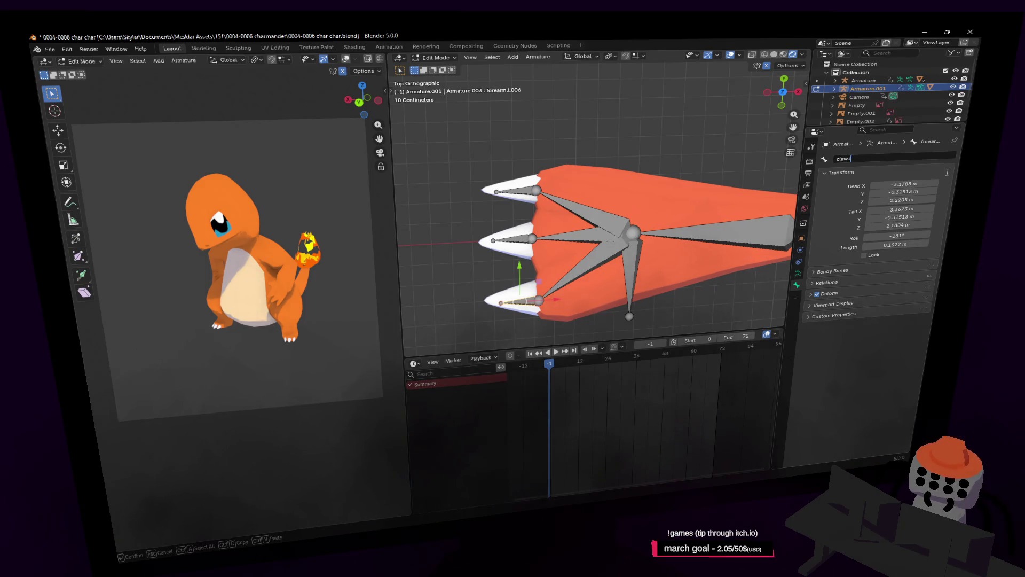
pyautogui.press('BackSpace')
pyautogui.write('3.l')
pyautogui.press('Return')
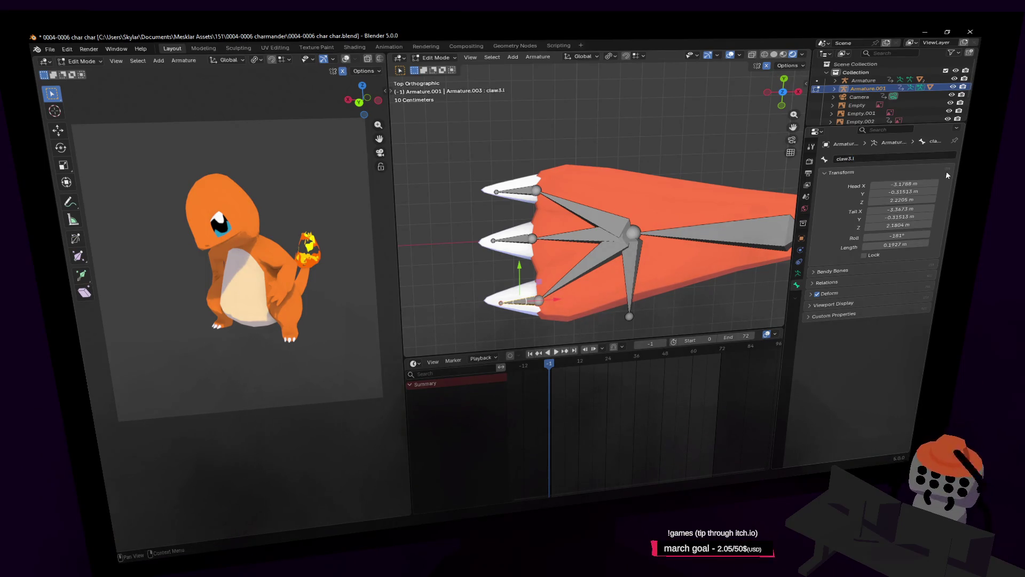
# Step: Check the names of the left finger bones and the claw1.l, claw2.l and claw3.l bones
pyautogui.click(633, 251)
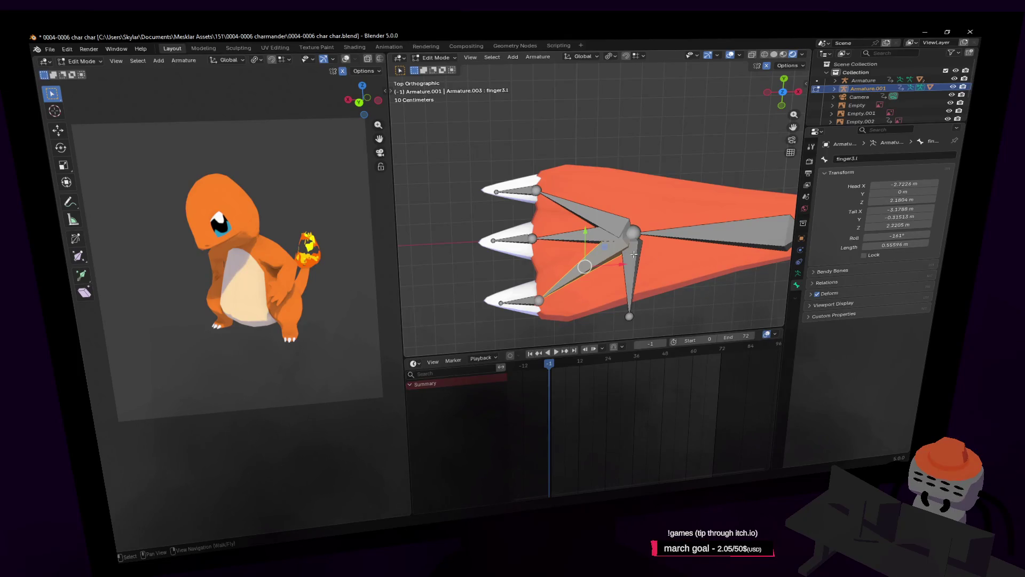
pyautogui.click(632, 252)
pyautogui.click(569, 235)
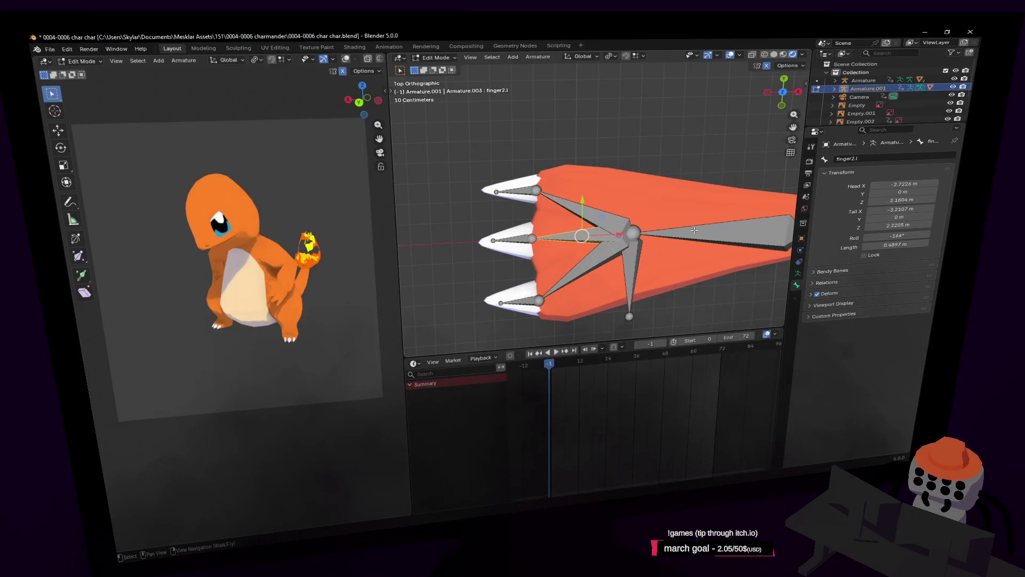
pyautogui.keyDown('shift'); pyautogui.moveTo(694, 255); pyautogui.dragTo(677, 220, button='middle'); pyautogui.keyUp('shift')
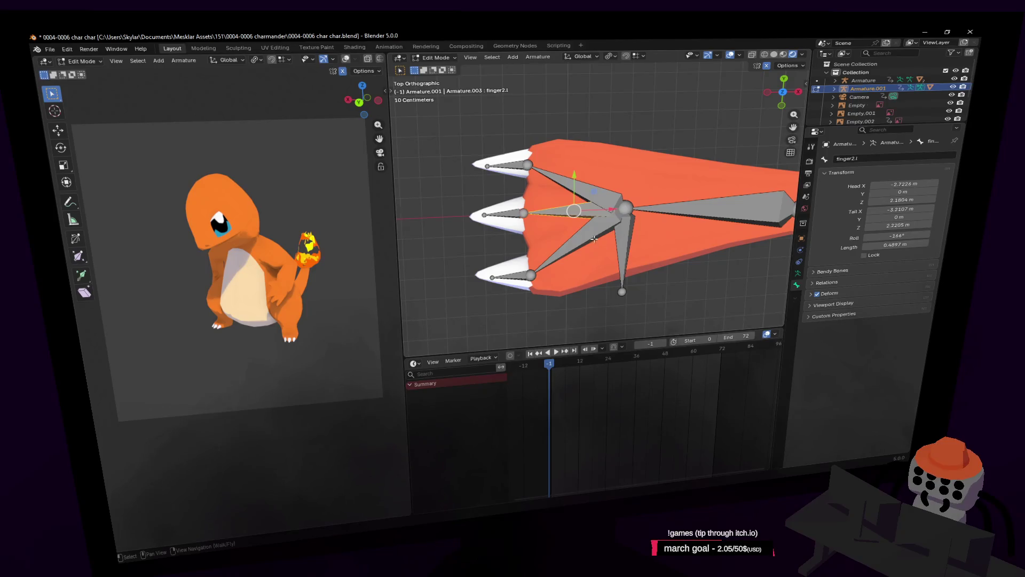
pyautogui.click(509, 275)
pyautogui.click(510, 213)
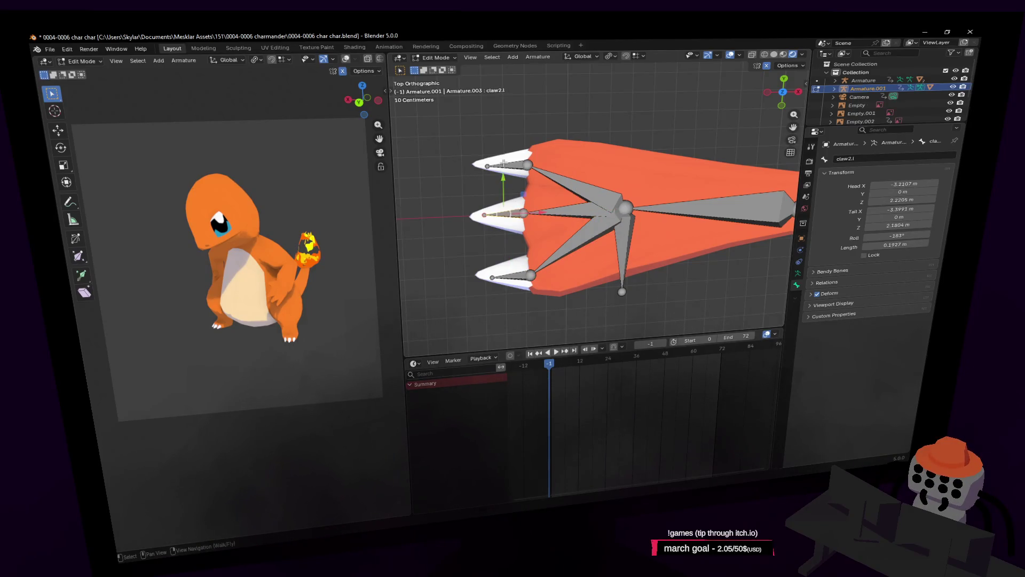
pyautogui.click(502, 163)
pyautogui.click(511, 212)
pyautogui.click(513, 272)
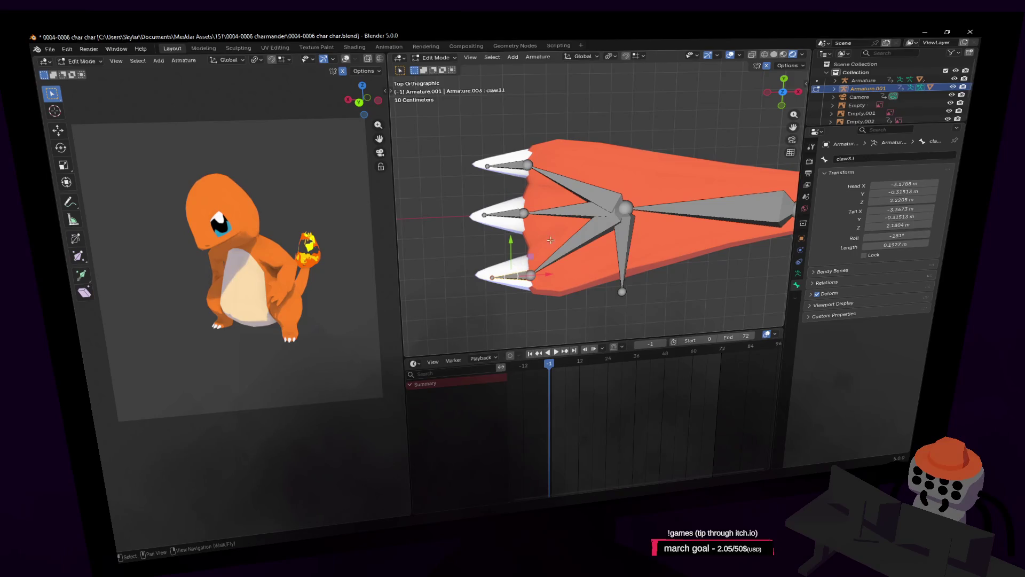
# Step: Verify the finger1.l, finger2.l, finger3.l and hand.l bone names
pyautogui.click(576, 213)
pyautogui.click(574, 184)
pyautogui.click(575, 241)
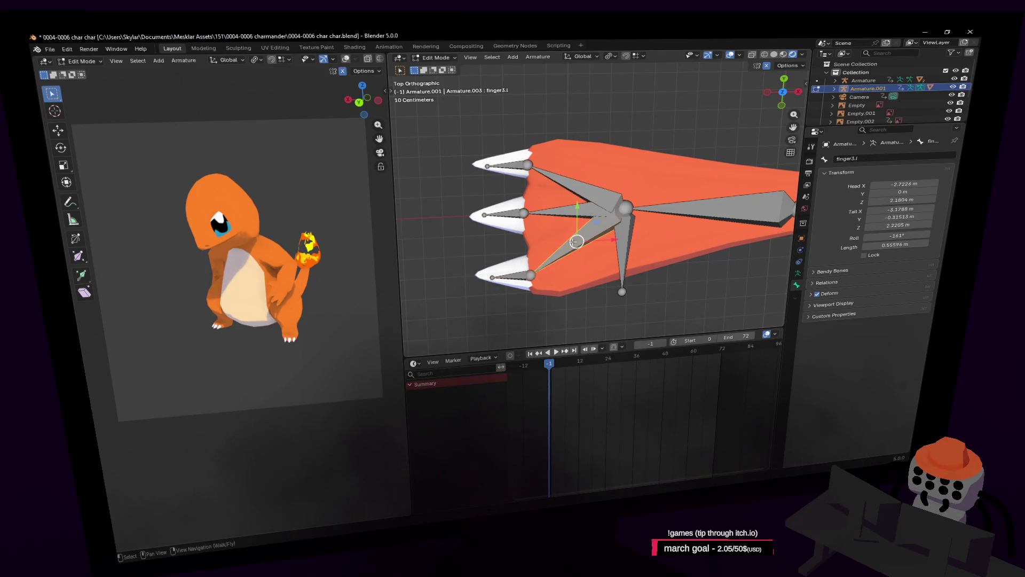
pyautogui.click(567, 182)
pyautogui.click(567, 208)
pyautogui.click(575, 242)
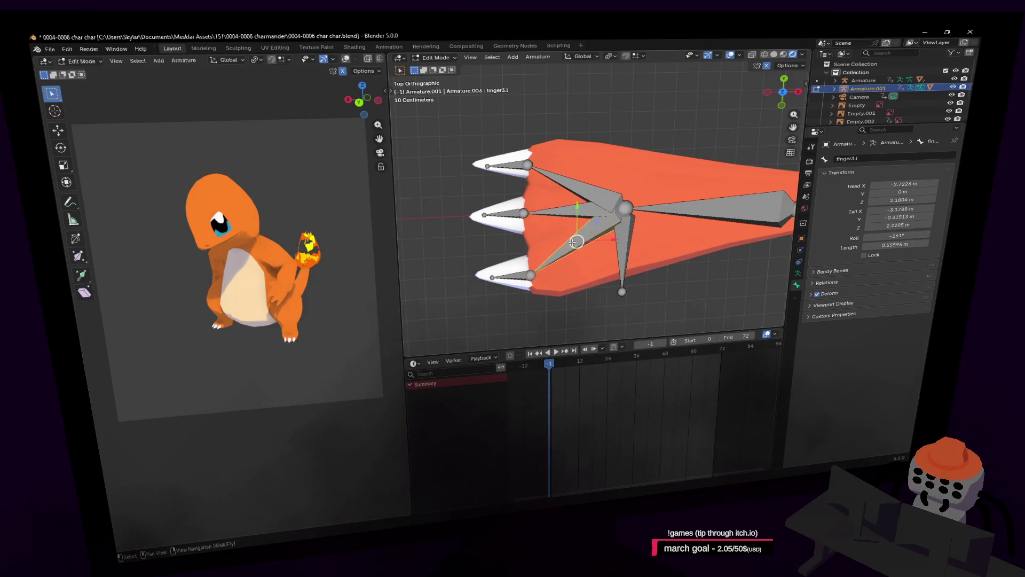
pyautogui.click(621, 241)
pyautogui.moveTo(707, 194)
pyautogui.mouseDown(button='middle')
pyautogui.moveTo(723, 218)
pyautogui.moveTo(475, 203)
pyautogui.mouseUp(button='middle')
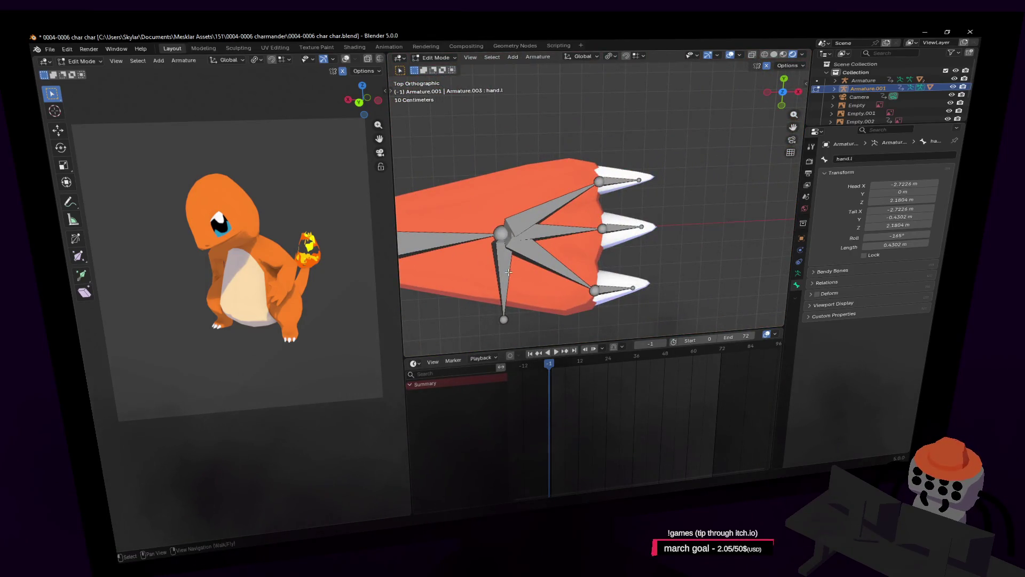
# Step: Rename the right hand's vertical bone forearm.r.007 to hand.r
pyautogui.moveTo(510, 271)
pyautogui.keyDown('shift'); pyautogui.mouseDown(button='middle')
pyautogui.moveTo(539, 254)
pyautogui.moveTo(603, 256)
pyautogui.moveTo(547, 251)
pyautogui.moveTo(660, 237)
pyautogui.moveTo(643, 225)
pyautogui.mouseUp(button='middle'); pyautogui.keyUp('shift')
pyautogui.click(621, 240)
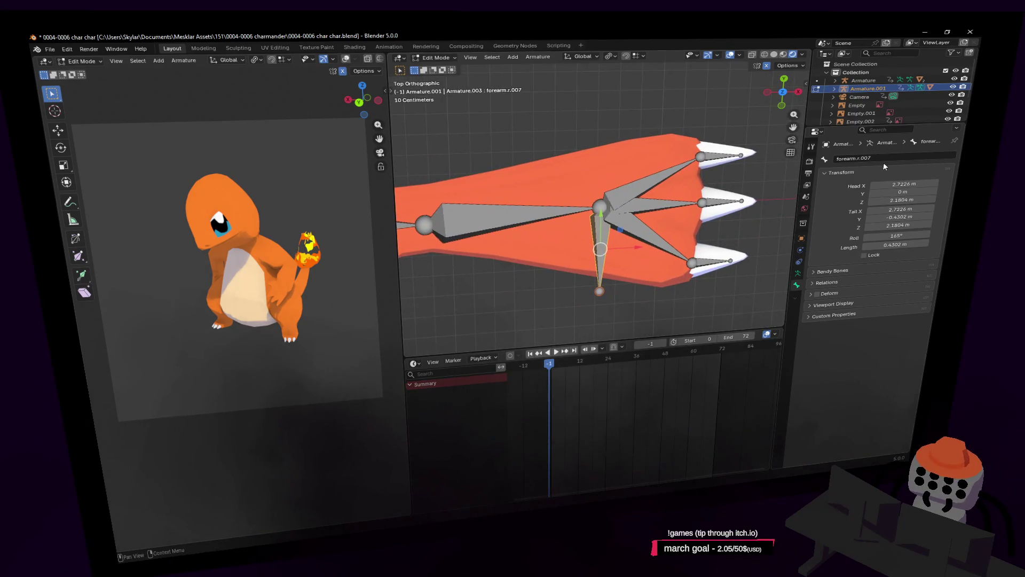
pyautogui.click(853, 158)
pyautogui.hotkey('ctrl', 'a')
pyautogui.write('hand.r')
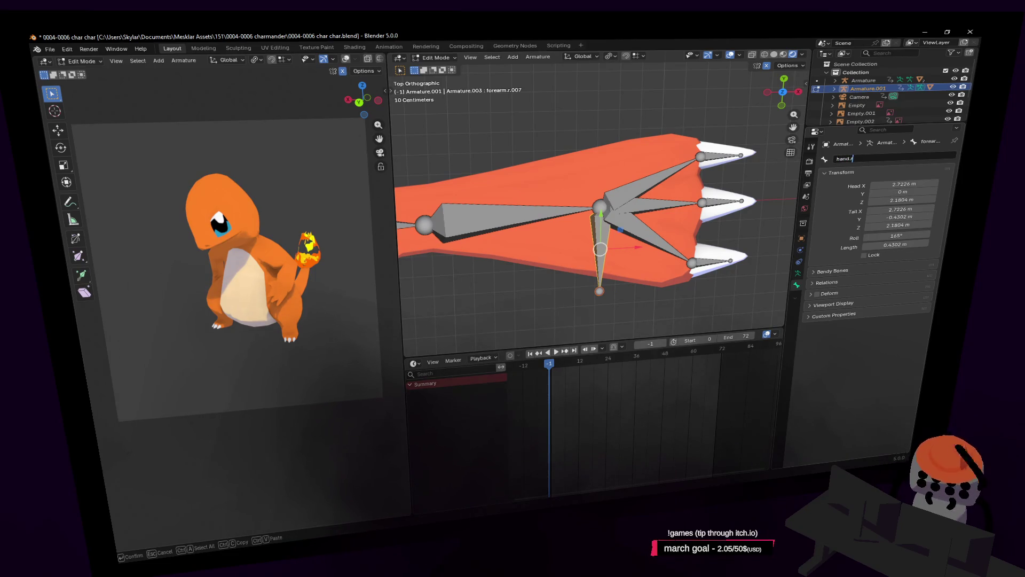
pyautogui.press('Return')
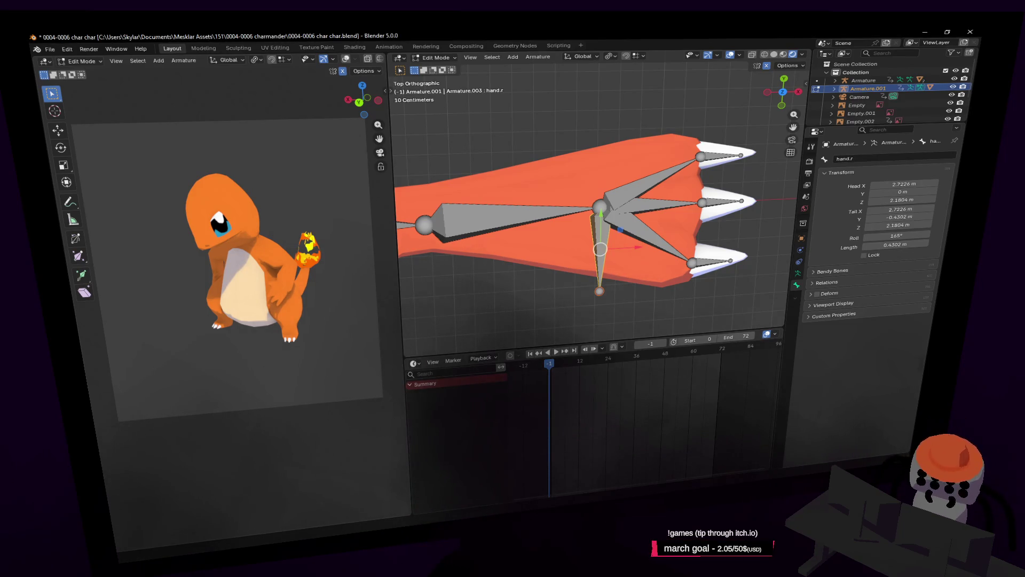
# Step: Rename the upper right finger bone to finger1.r and copy that name
pyautogui.moveTo(671, 215)
pyautogui.keyDown('shift'); pyautogui.mouseDown(button='middle')
pyautogui.moveTo(655, 229)
pyautogui.moveTo(623, 222)
pyautogui.mouseUp(button='middle'); pyautogui.keyUp('shift')
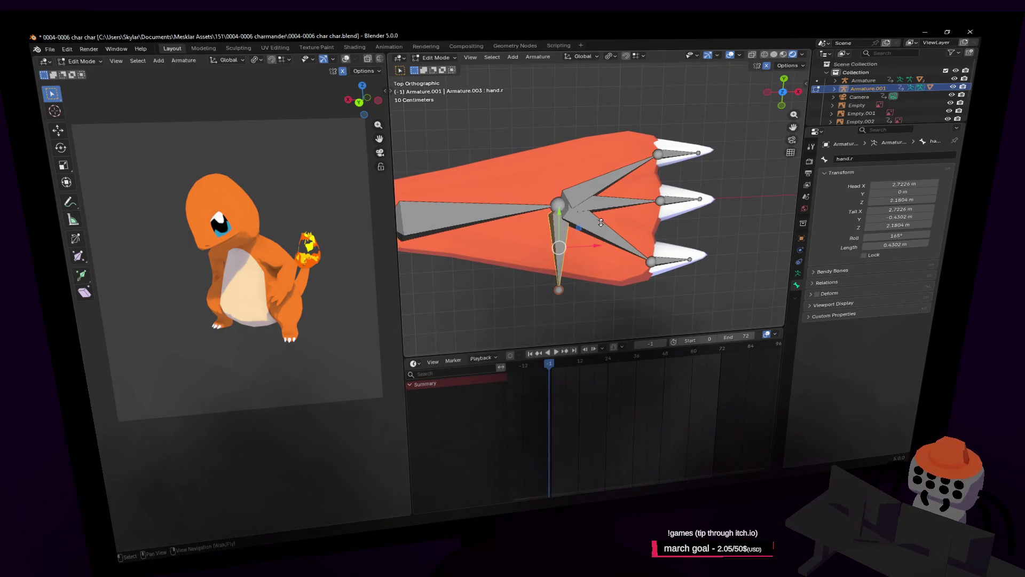
pyautogui.click(598, 230)
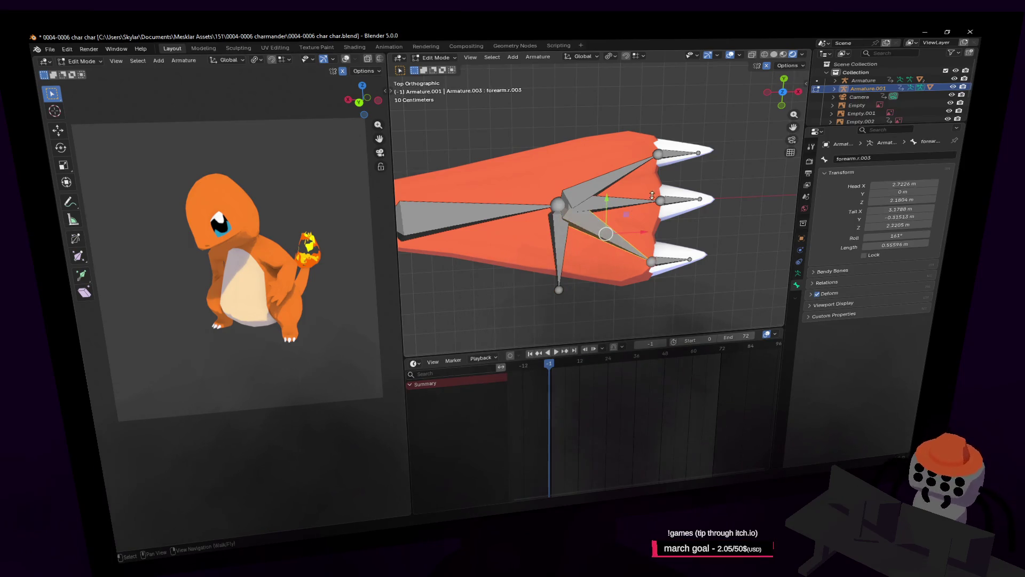
pyautogui.keyDown('shift'); pyautogui.moveTo(606, 235); pyautogui.dragTo(613, 251, button='middle'); pyautogui.keyUp('shift')
pyautogui.click(625, 191)
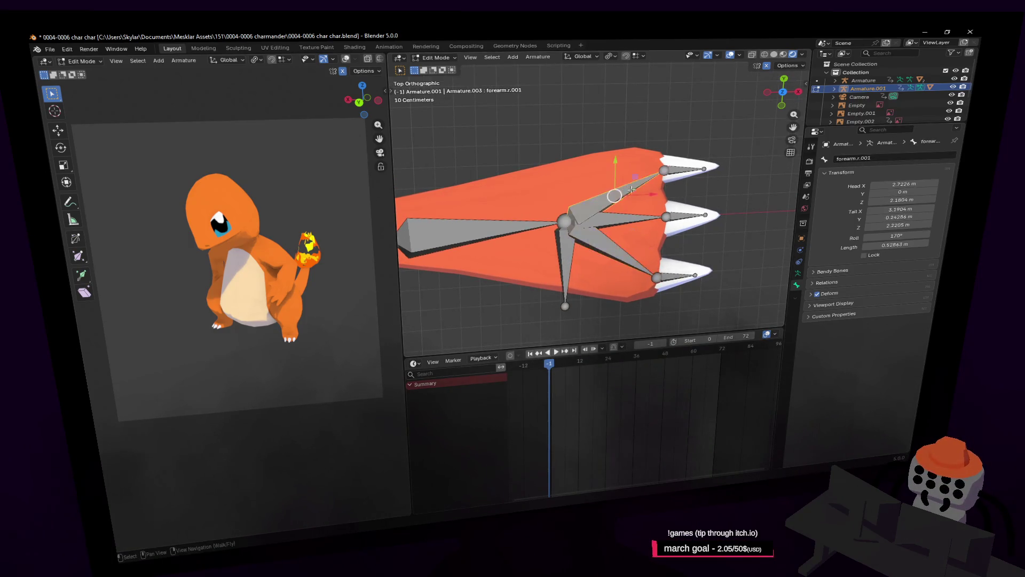
pyautogui.doubleClick(885, 157)
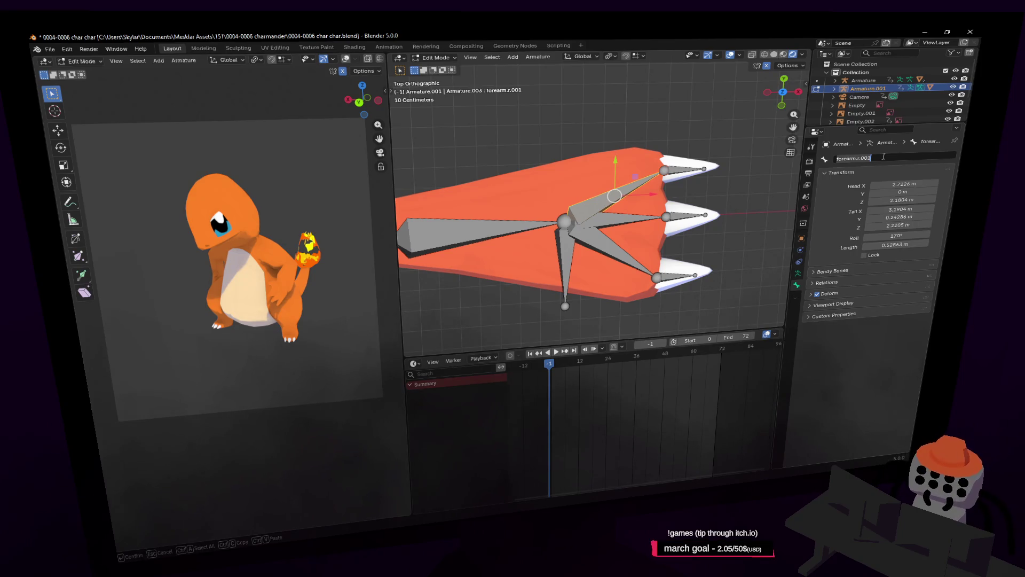
pyautogui.write('f')
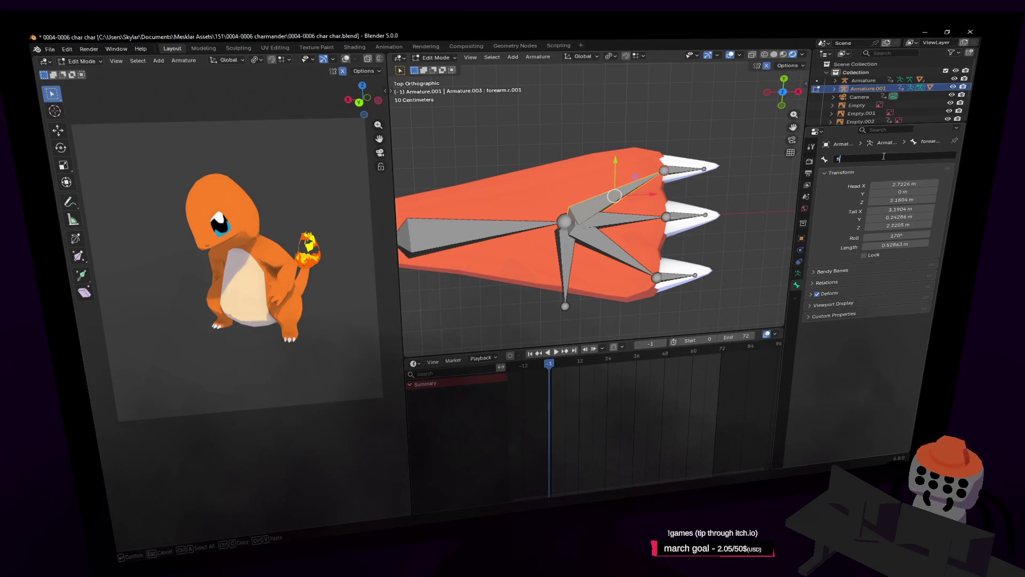
pyautogui.write('inger1.r')
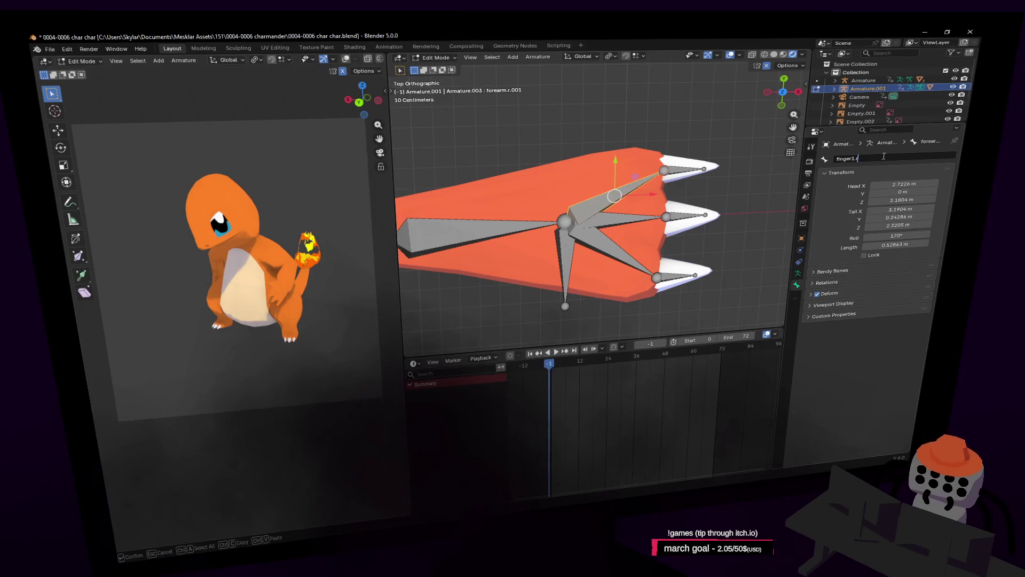
pyautogui.press('Return')
pyautogui.click(884, 158)
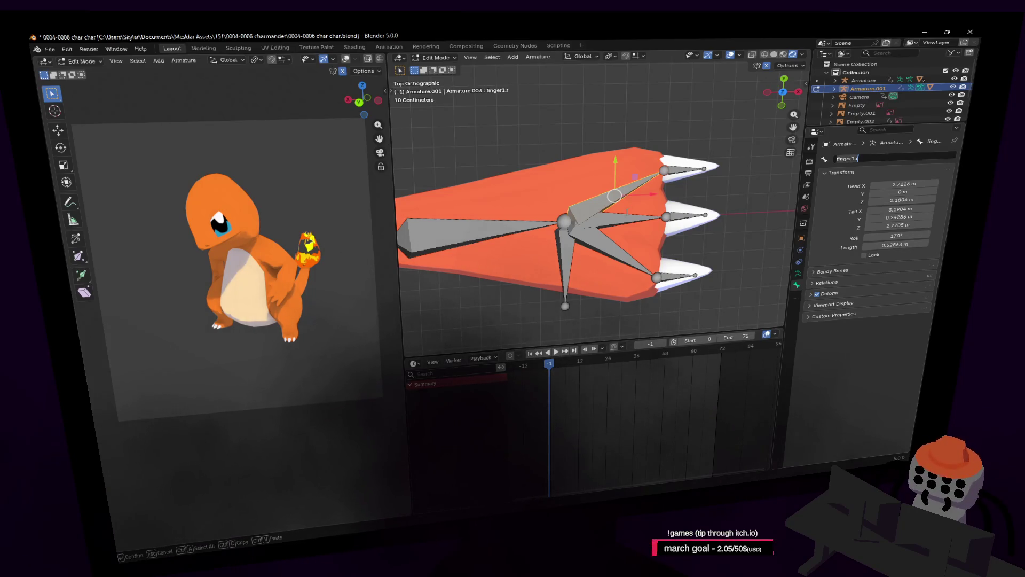
pyautogui.hotkey('ctrl', 'c')
# Step: Name the middle and lower right finger bones finger2.r and finger3.r
pyautogui.click(624, 217)
pyautogui.doubleClick(886, 159)
pyautogui.hotkey('ctrl', 'v')
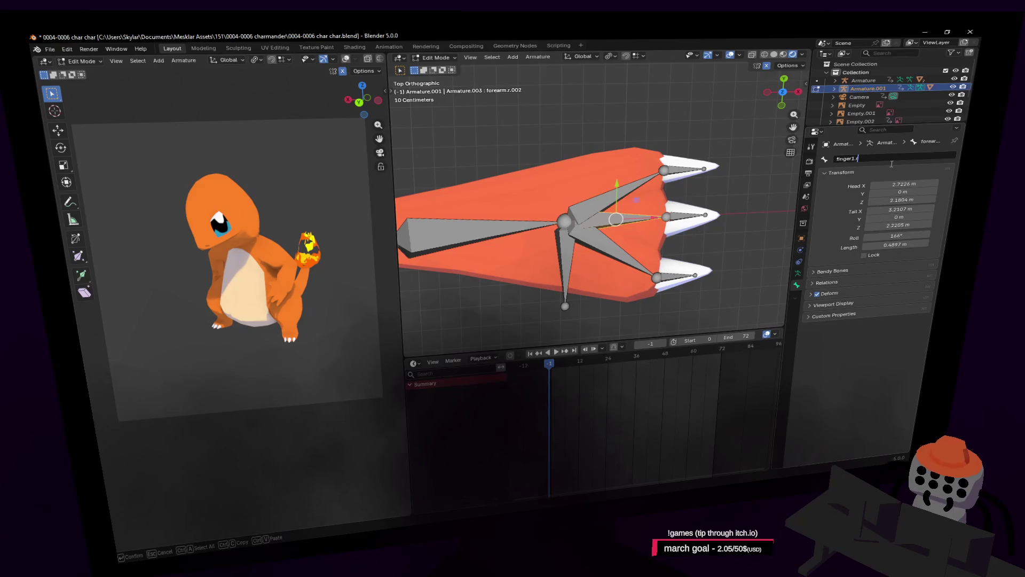
pyautogui.press('BackSpace')
pyautogui.press('BackSpace')
pyautogui.press('BackSpace')
pyautogui.write('2.r')
pyautogui.press('Return')
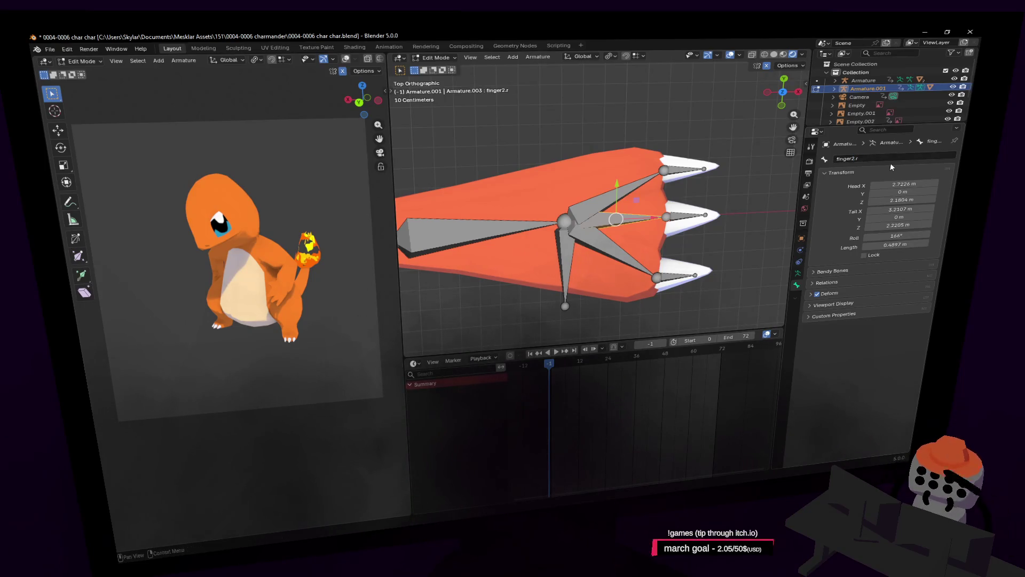
pyautogui.click(606, 250)
pyautogui.doubleClick(889, 158)
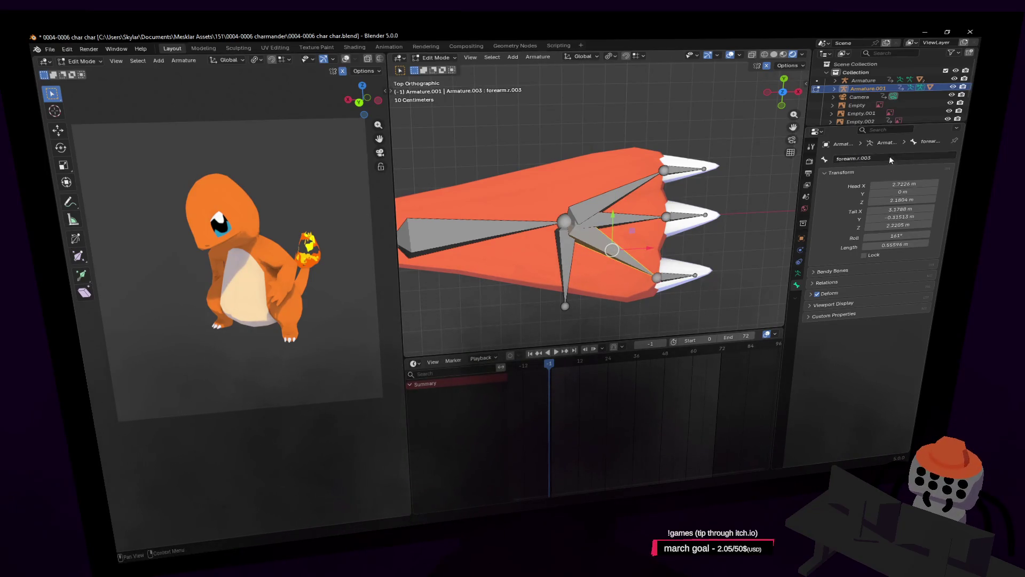
pyautogui.hotkey('ctrl', 'v')
pyautogui.press('BackSpace')
pyautogui.write('3')
pyautogui.press('Return')
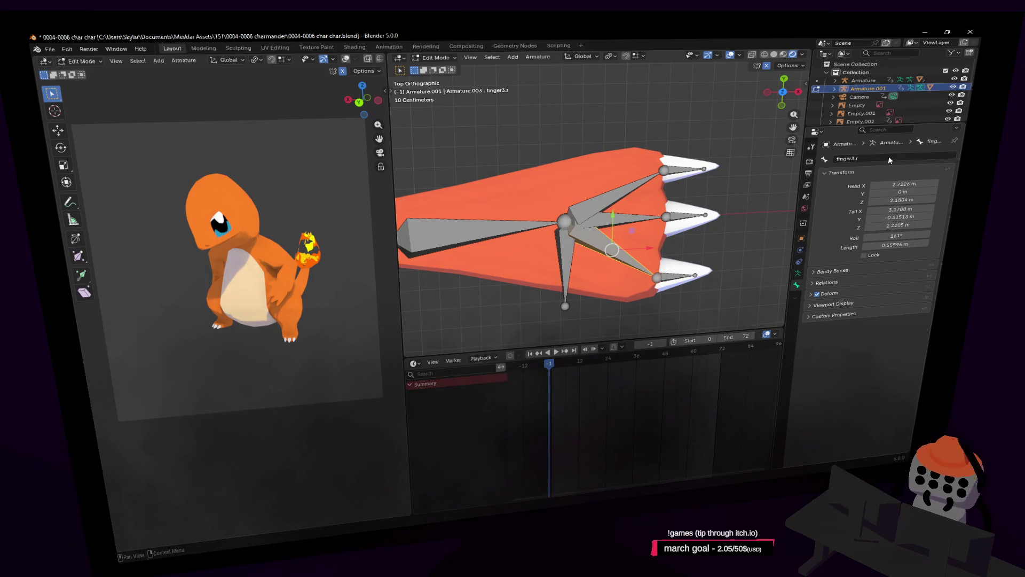
# Step: Name the top and middle right claw bones claw1.r and claw2.r
pyautogui.click(685, 167)
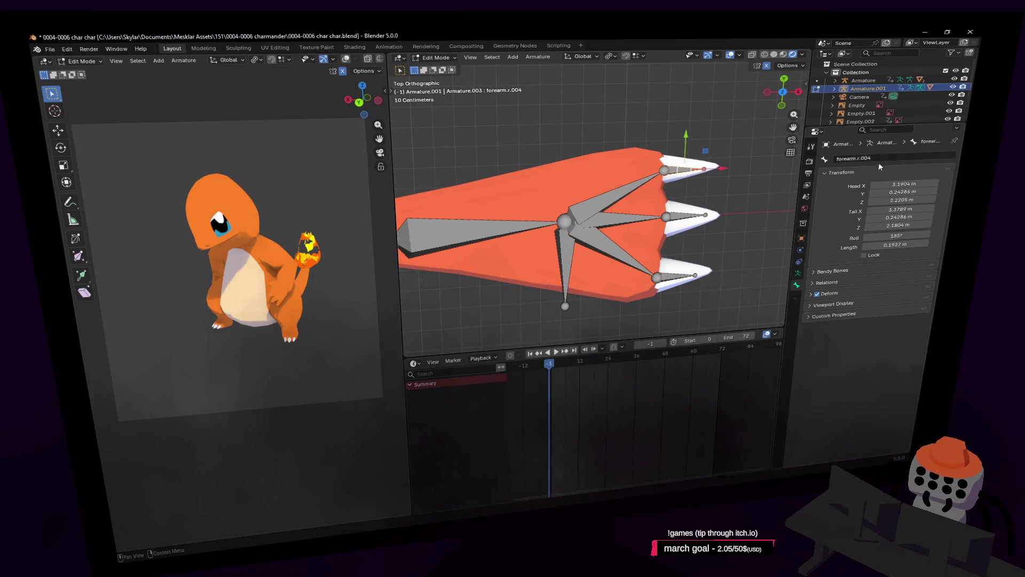
pyautogui.doubleClick(881, 157)
pyautogui.write('claw1.r')
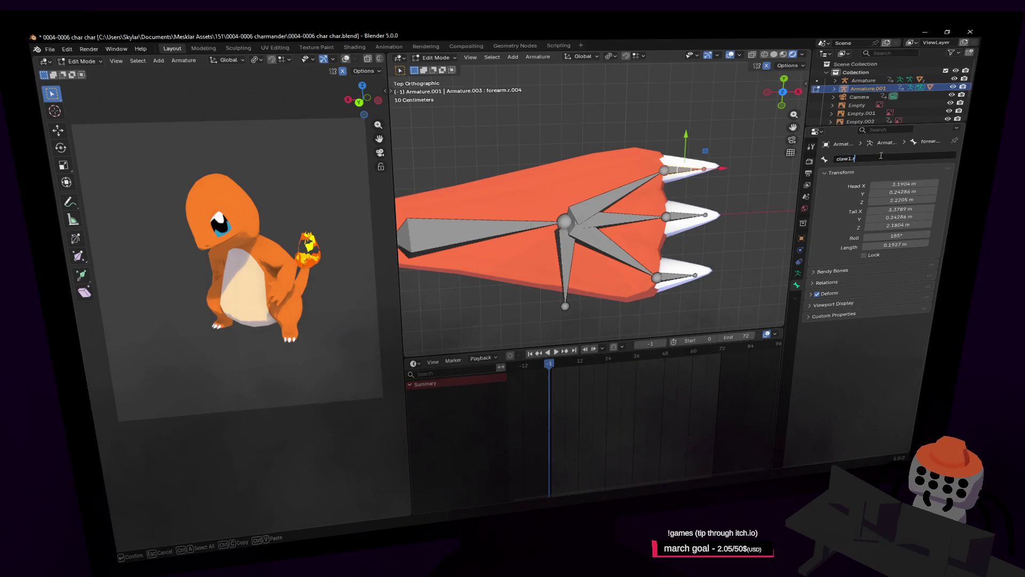
pyautogui.press('Return')
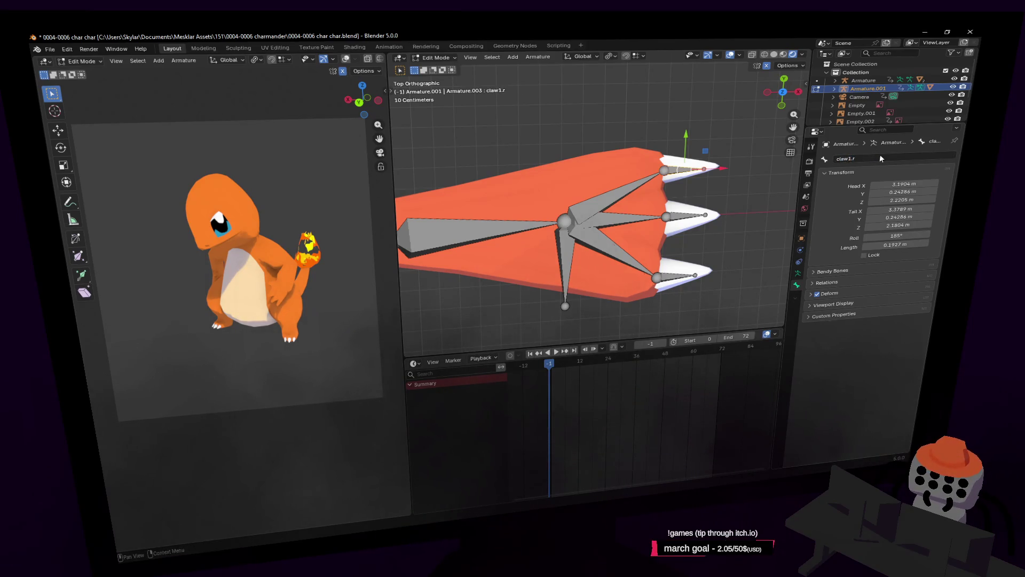
pyautogui.click(682, 217)
pyautogui.doubleClick(871, 157)
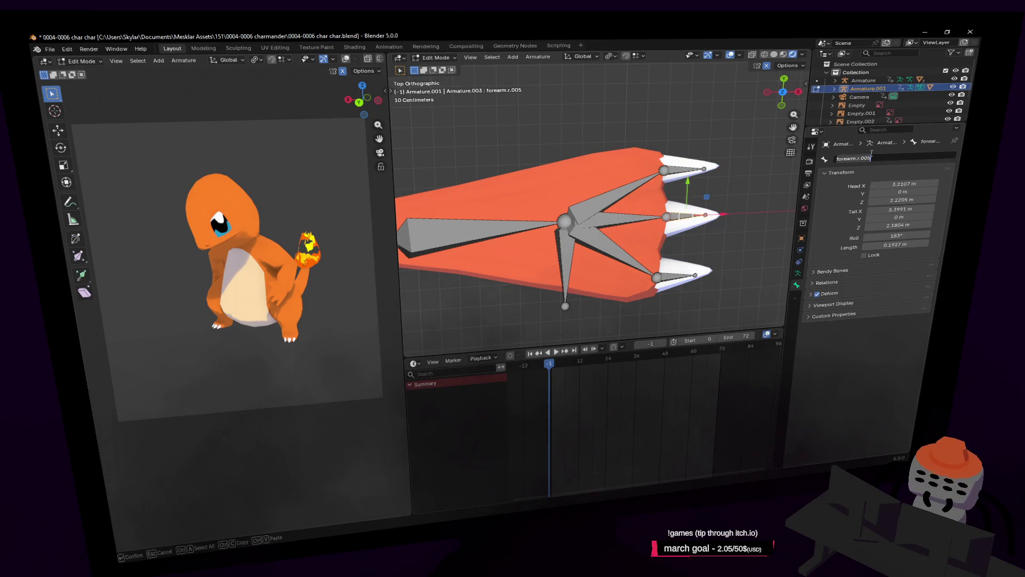
pyautogui.write('claw2.r')
pyautogui.press('Return')
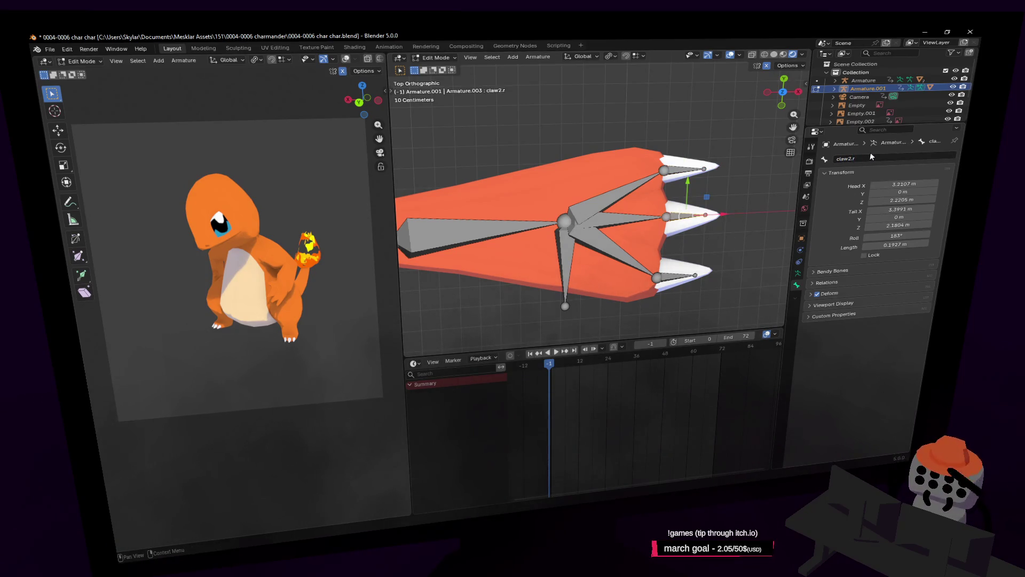
# Step: Name the bottom right claw bone claw3.r and check the claw names
pyautogui.click(675, 276)
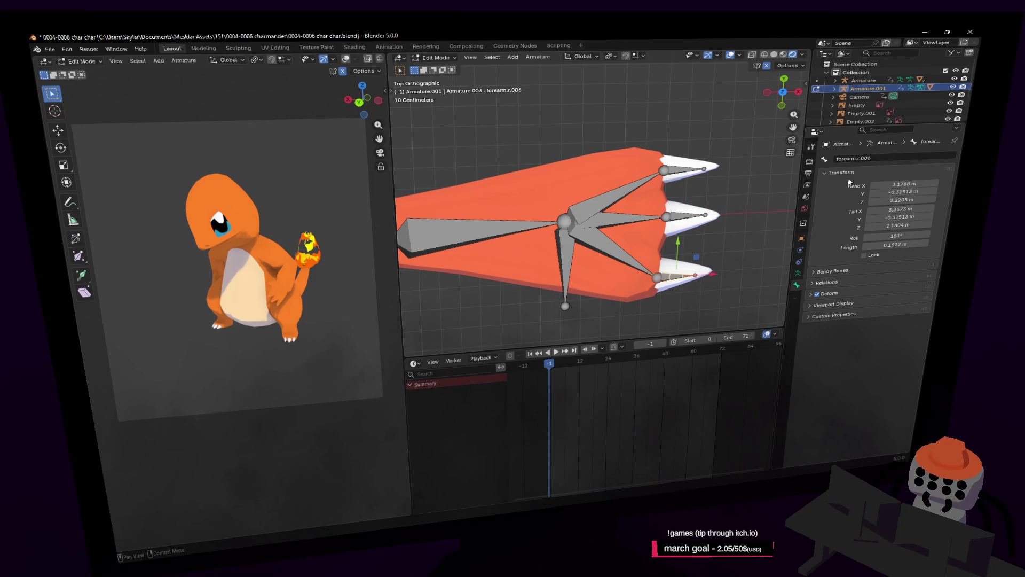
pyautogui.doubleClick(882, 157)
pyautogui.write('claw3.')
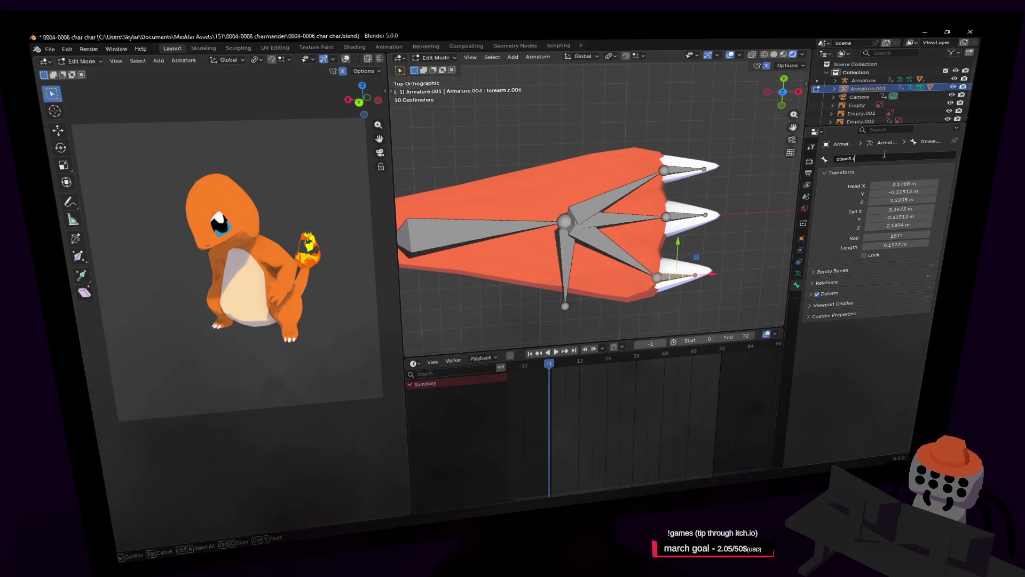
pyautogui.write('r')
pyautogui.press('Return')
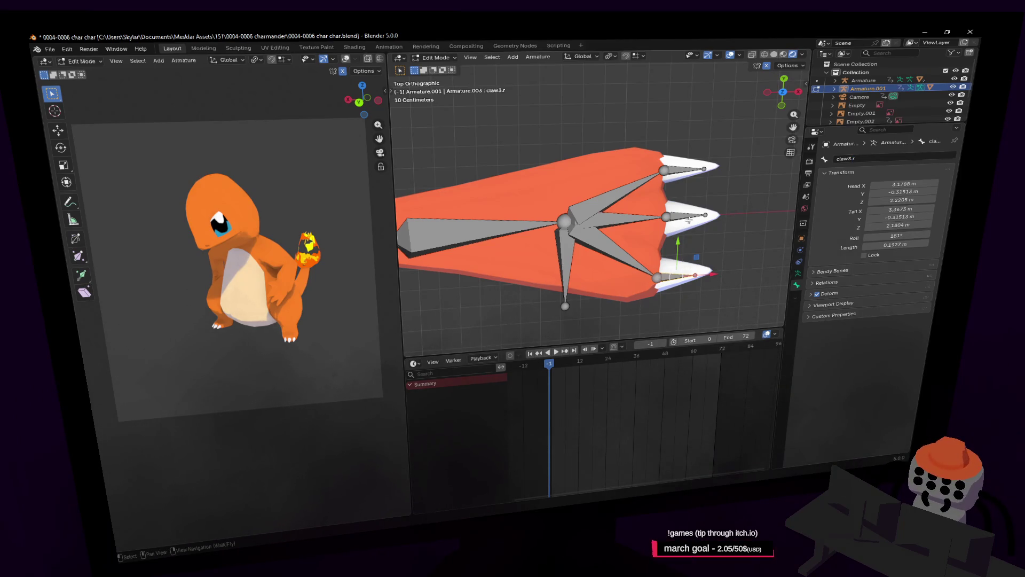
pyautogui.click(689, 215)
pyautogui.click(685, 169)
pyautogui.hotkey('shift', '`')
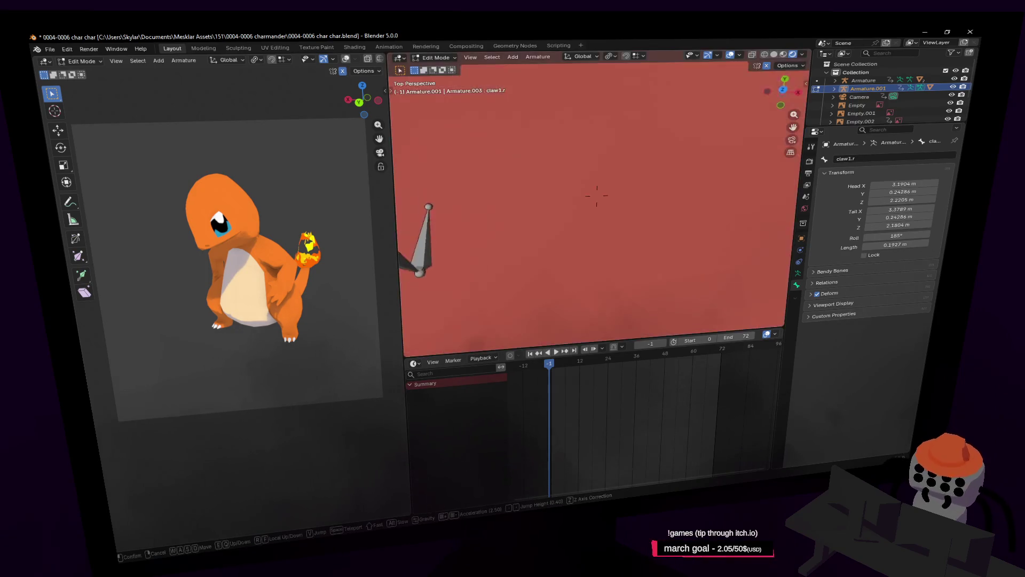
# Step: In Object Mode, parent the Charmeleon mesh to Armature.001 using Ctrl+P With Automatic Weights
pyautogui.press('s')
pyautogui.press('Tab')
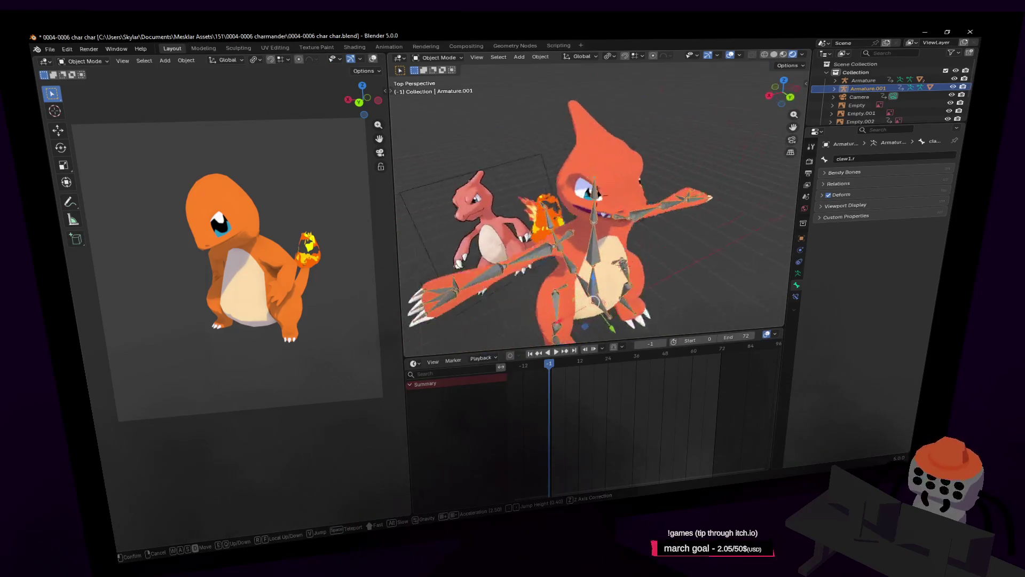
pyautogui.click(584, 194)
pyautogui.press('Tab')
pyautogui.press('Tab')
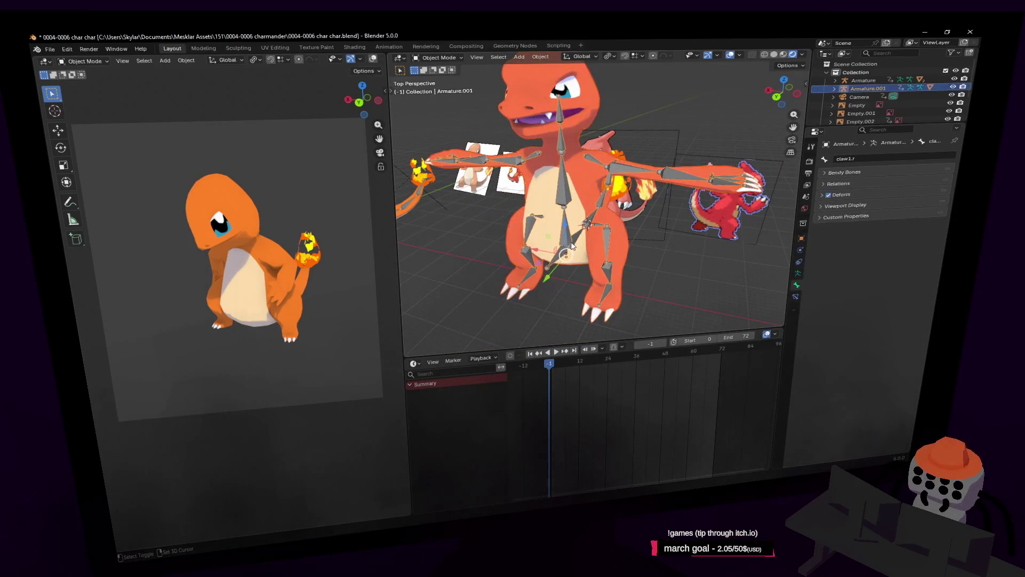
pyautogui.hotkey('ctrl', 'p')
pyautogui.click(595, 243)
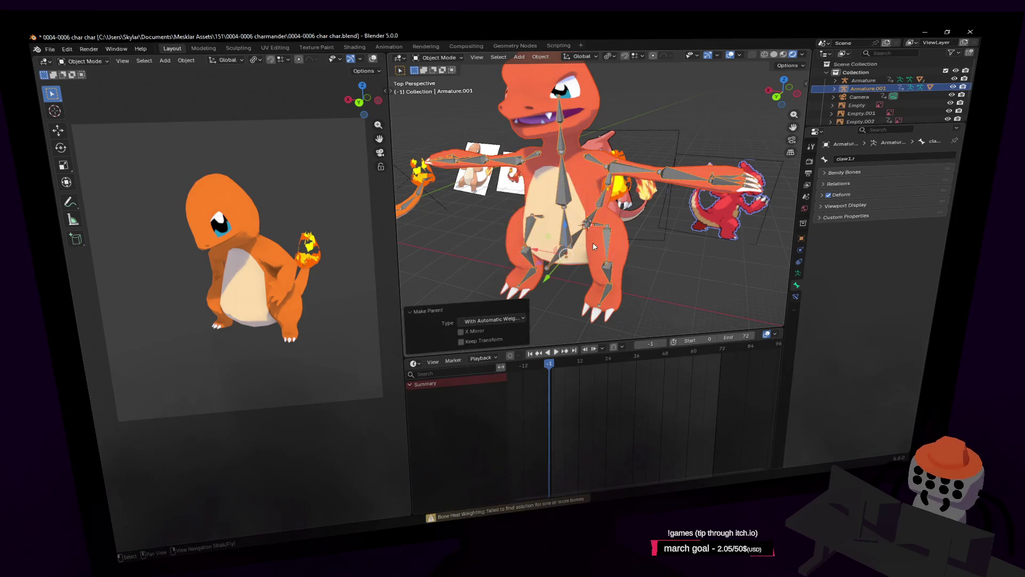
pyautogui.hotkey('shift', '`')
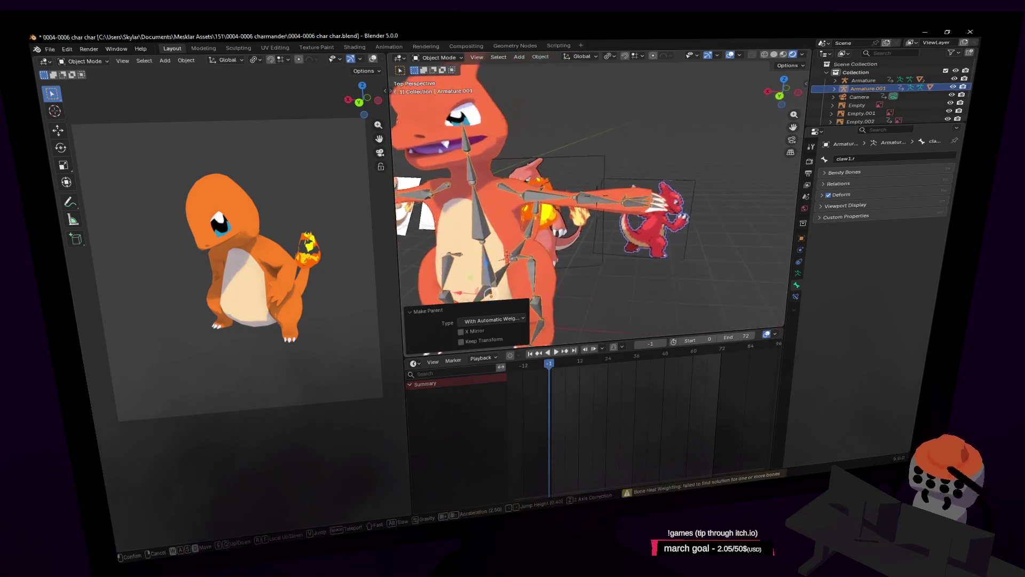
pyautogui.click(594, 303)
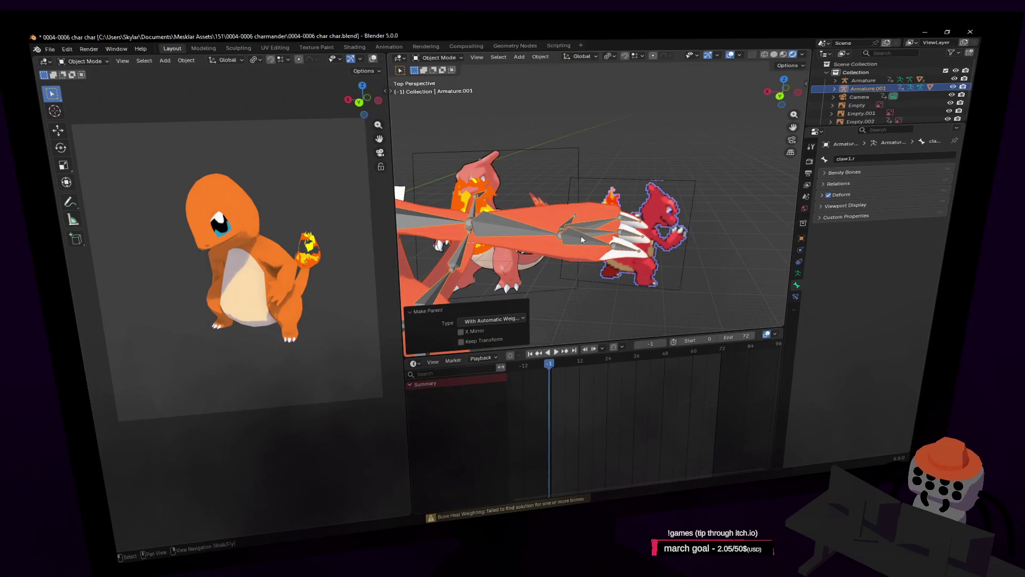
pyautogui.hotkey('shift', '`')
pyautogui.press('w')
pyautogui.click(555, 139)
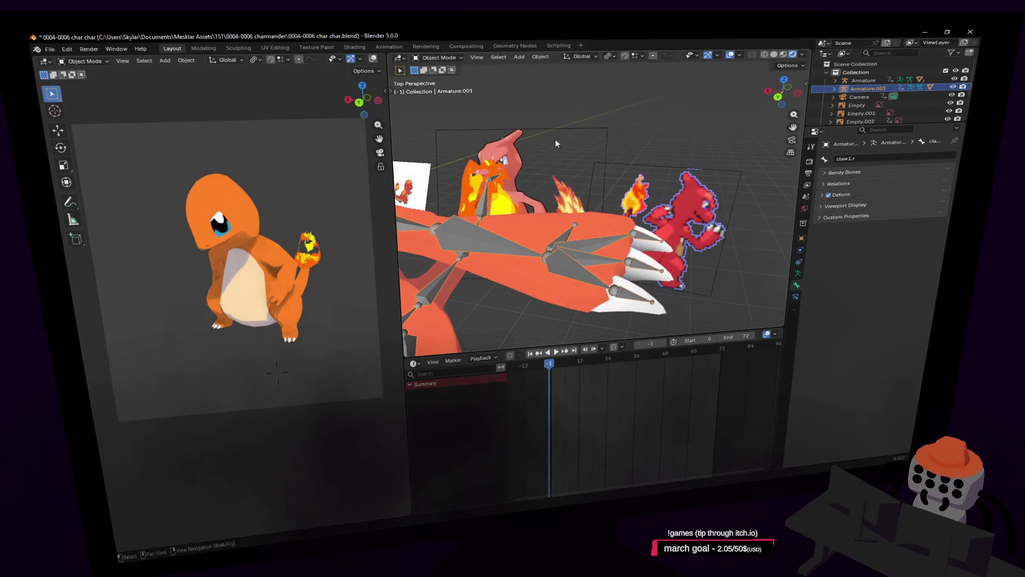
# Step: Switch the armature to Pose Mode and test-rotate finger3.l and move hand.l, cancelling both
pyautogui.click(438, 59)
pyautogui.click(438, 89)
pyautogui.press('r')
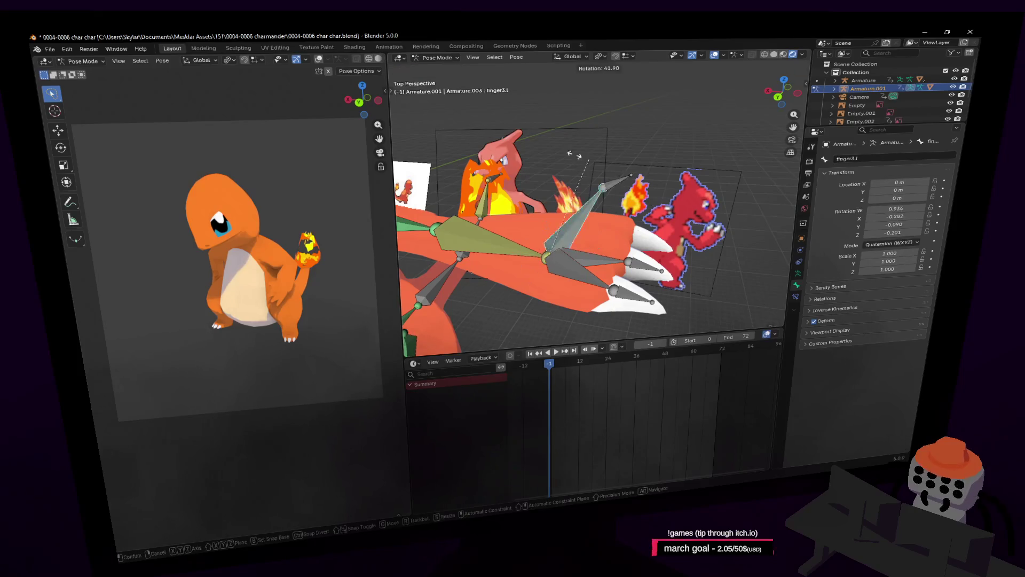
pyautogui.press('Escape')
pyautogui.press('[')
pyautogui.press('g')
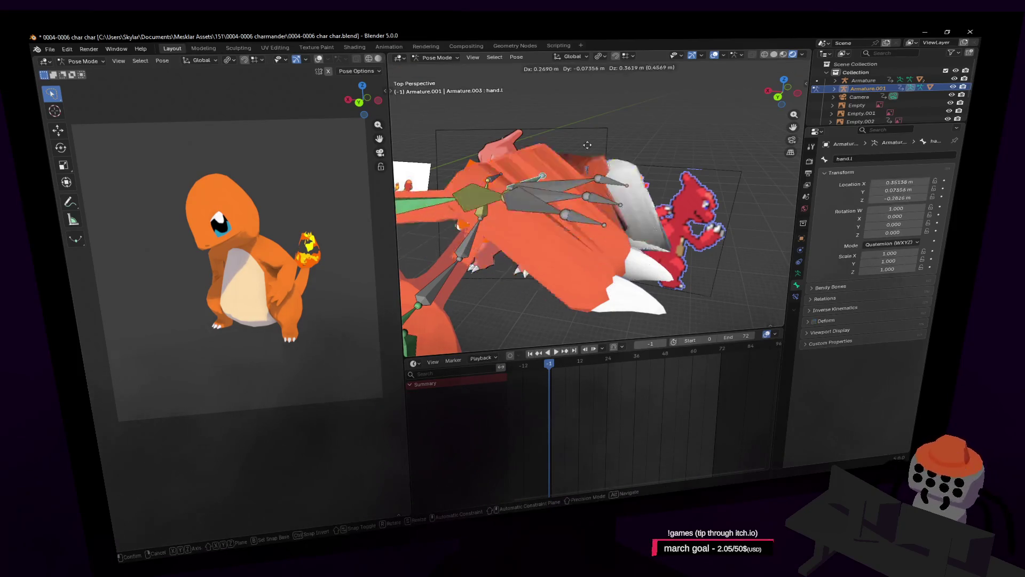
pyautogui.press('Escape')
# Step: Fly down to Charmeleon's feet and pick the foot.l and foot.r bones
pyautogui.hotkey('shift', '`')
pyautogui.click(622, 214)
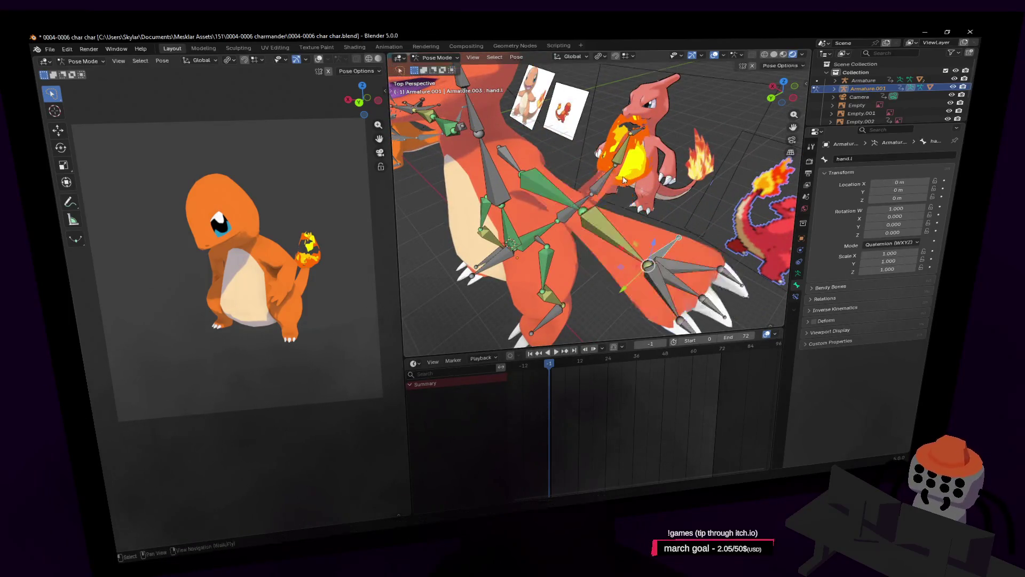
pyautogui.hotkey('shift', '`')
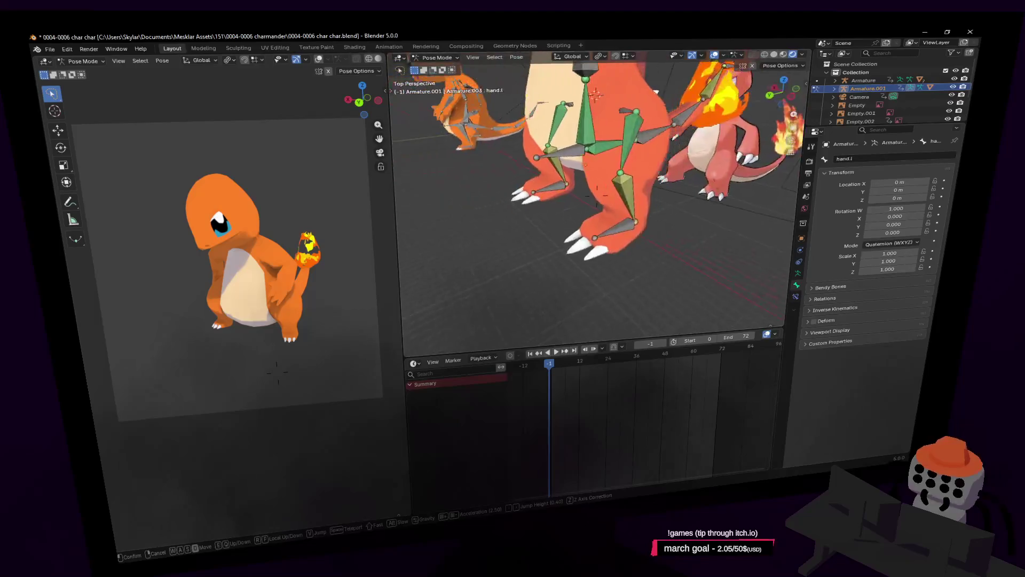
pyautogui.click(607, 235)
pyautogui.hotkey('shift', '`')
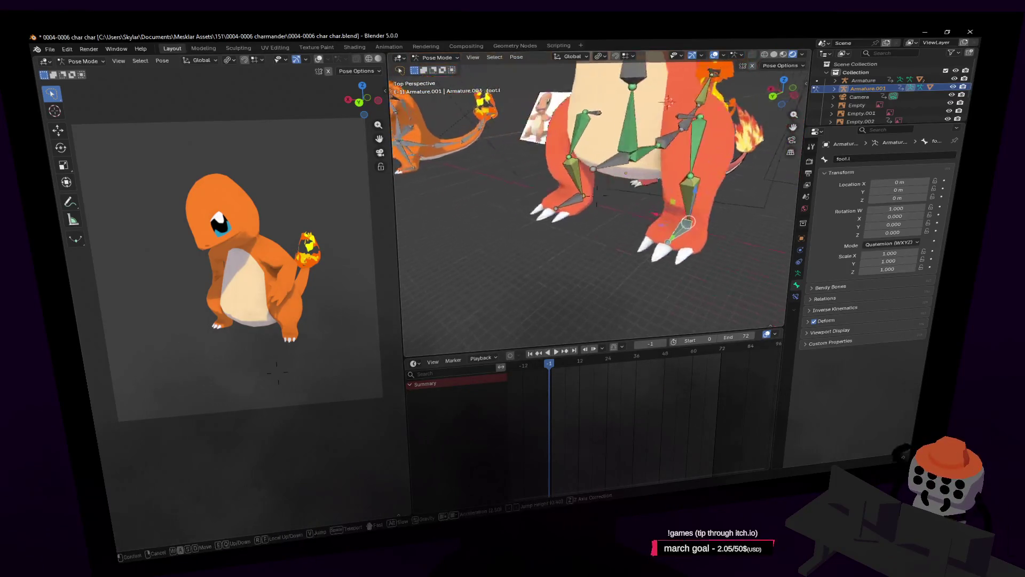
pyautogui.click(570, 202)
pyautogui.hotkey('shift', '`')
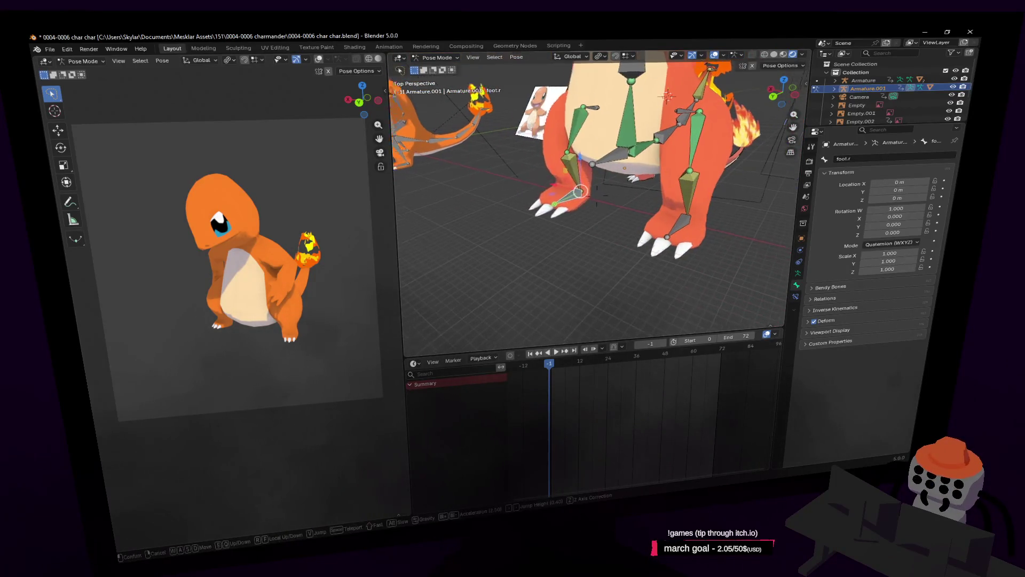
pyautogui.press('s')
pyautogui.click(677, 218)
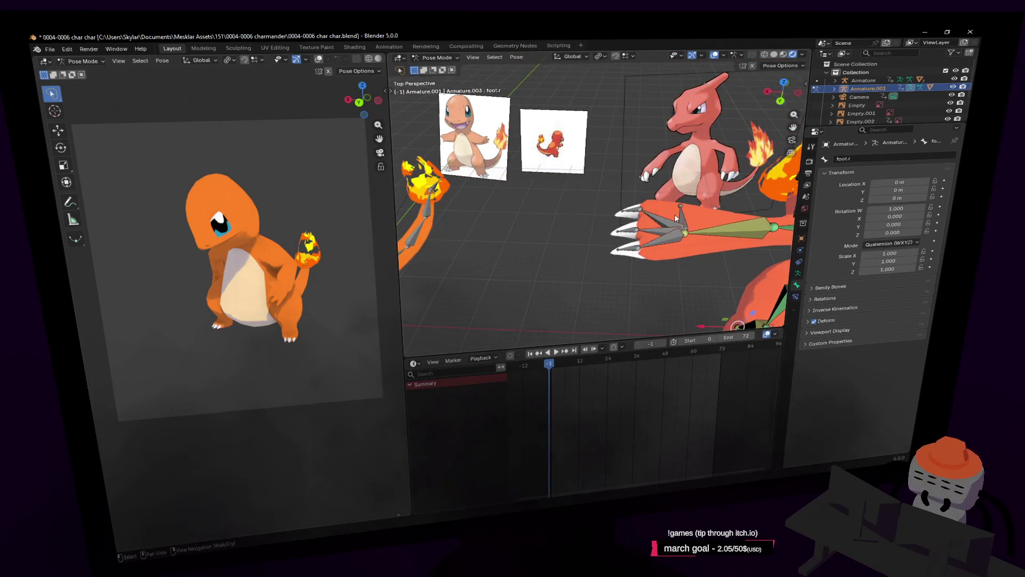
# Step: Test-move the hand.r bone, cancel it, and view the hand bones from the side
pyautogui.click(683, 211)
pyautogui.press('g')
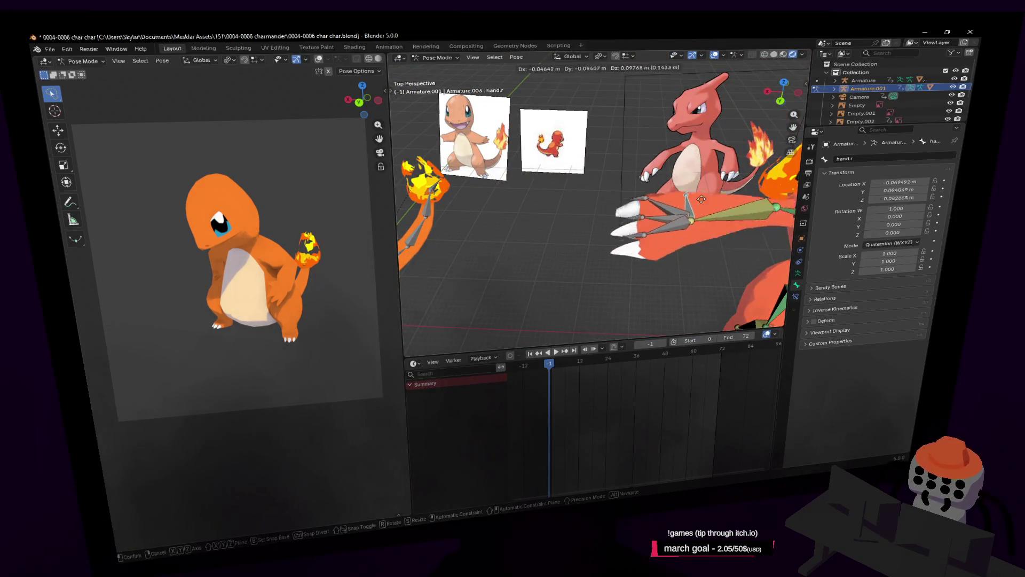
pyautogui.press('Escape')
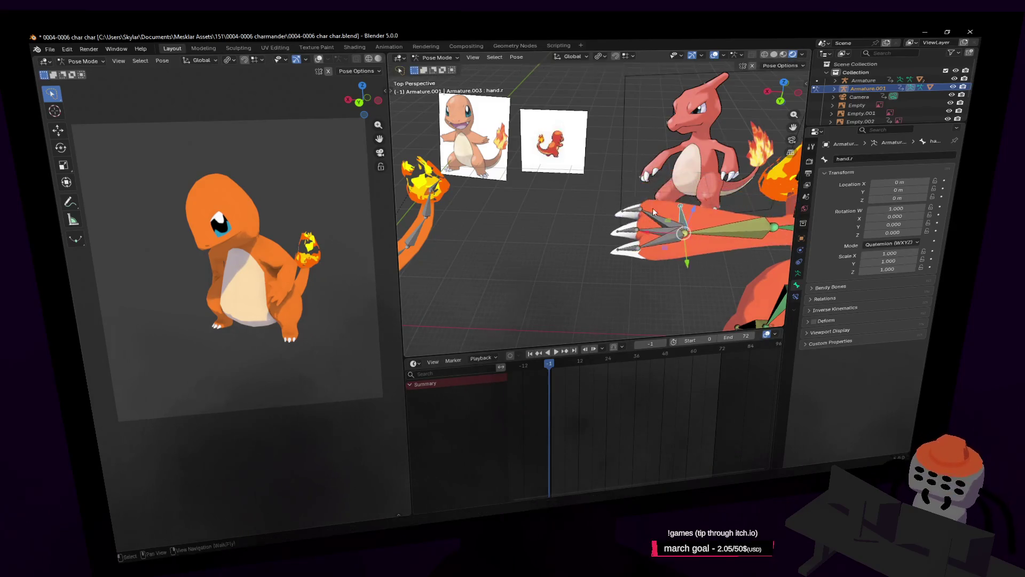
pyautogui.hotkey('shift', '`')
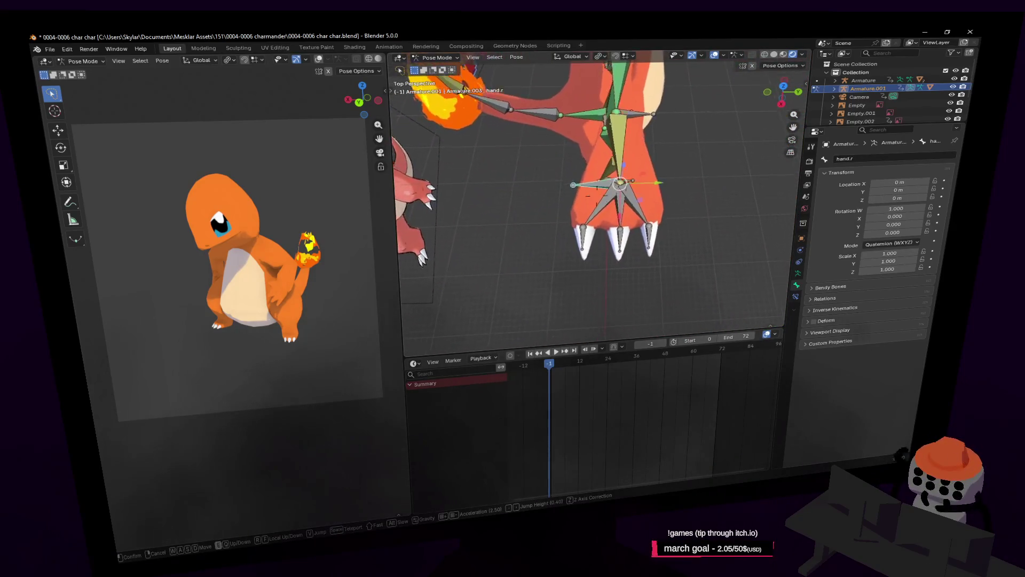
pyautogui.press('s')
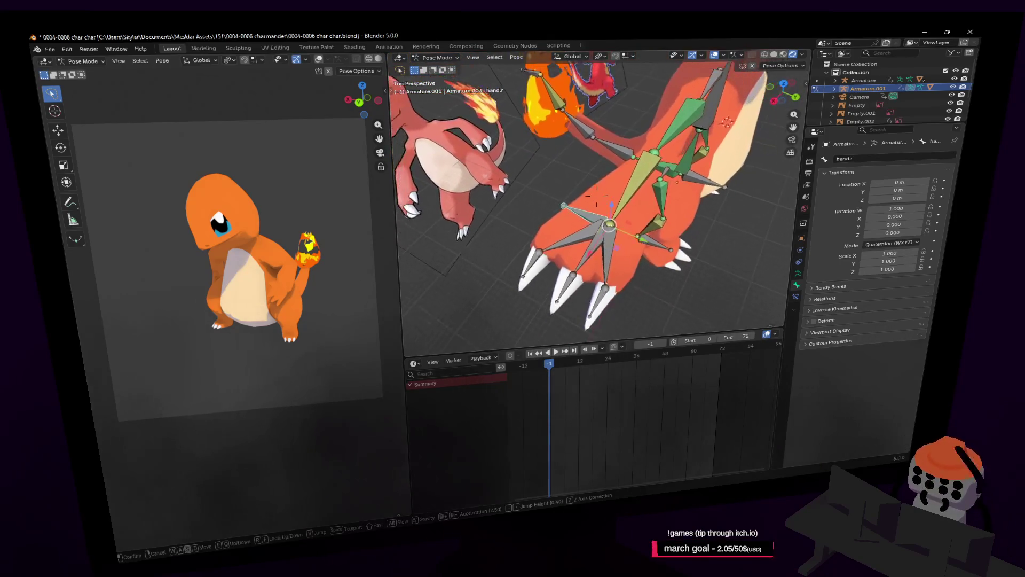
pyautogui.press('w')
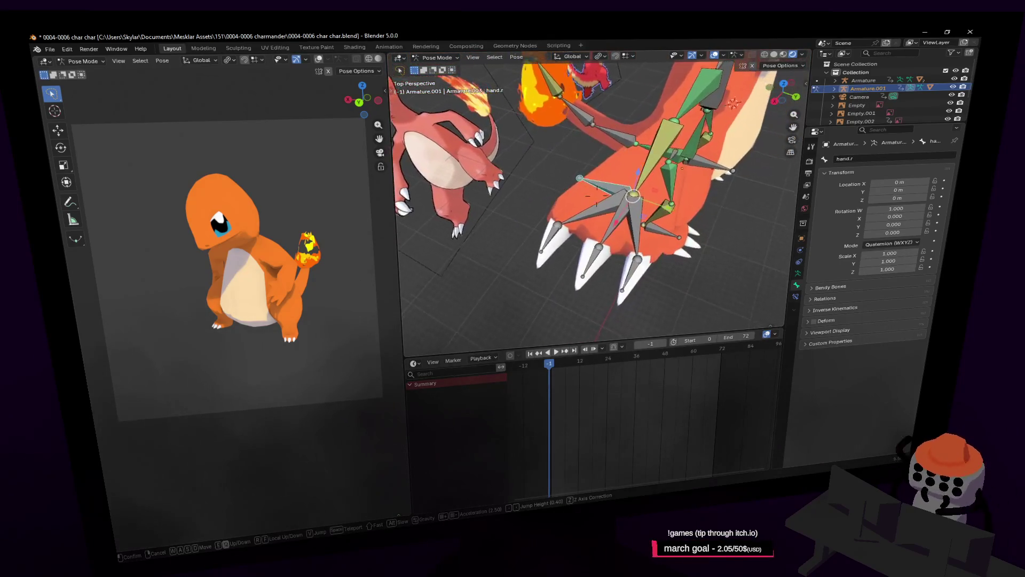
pyautogui.press('w')
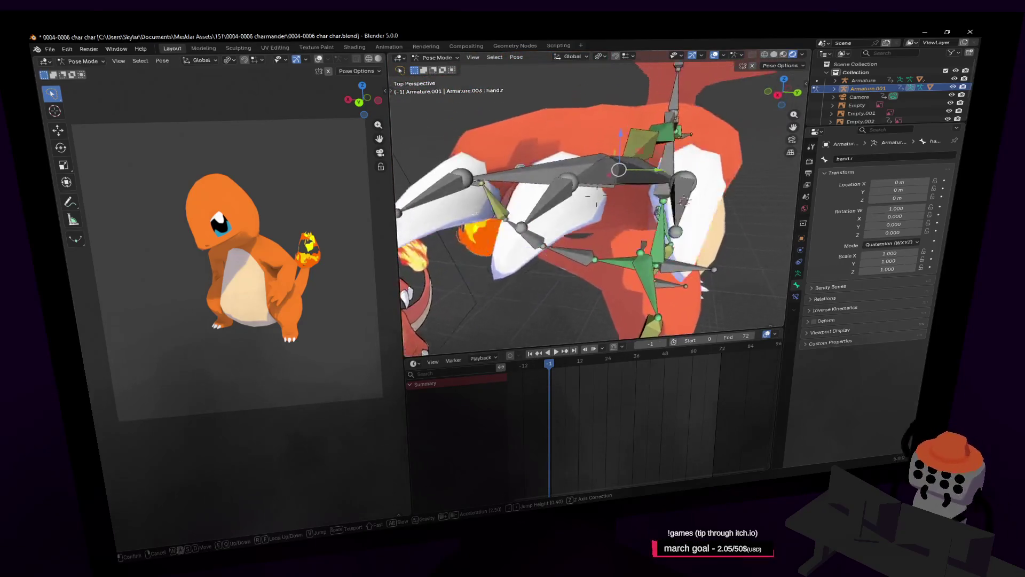
pyautogui.press('s')
pyautogui.click(643, 202)
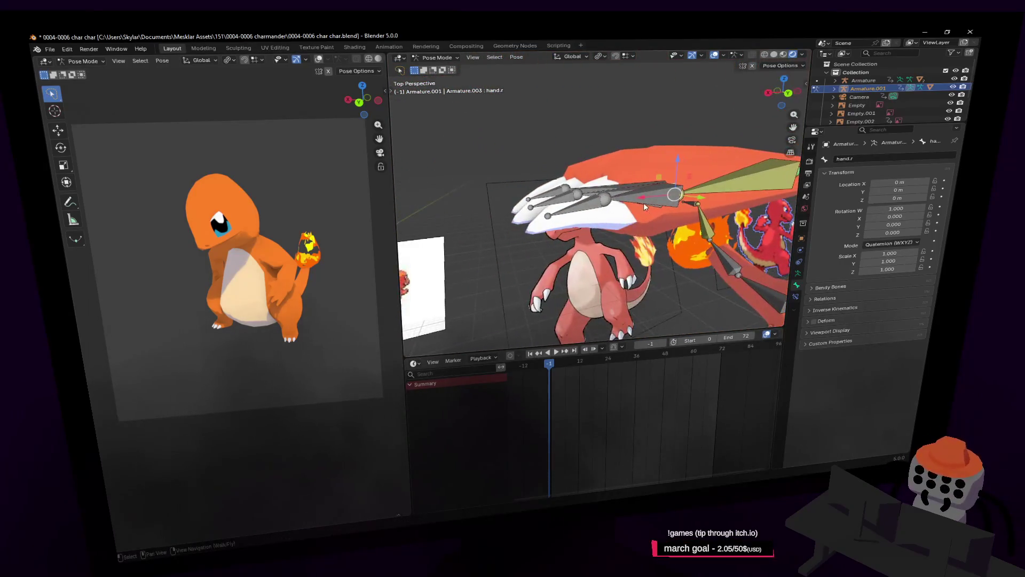
# Step: Move hand.r again close up to check the hand deformation, then cancel
pyautogui.keyDown('shift'); pyautogui.moveTo(642, 203); pyautogui.dragTo(612, 196, button='middle'); pyautogui.keyUp('shift')
pyautogui.press('w')
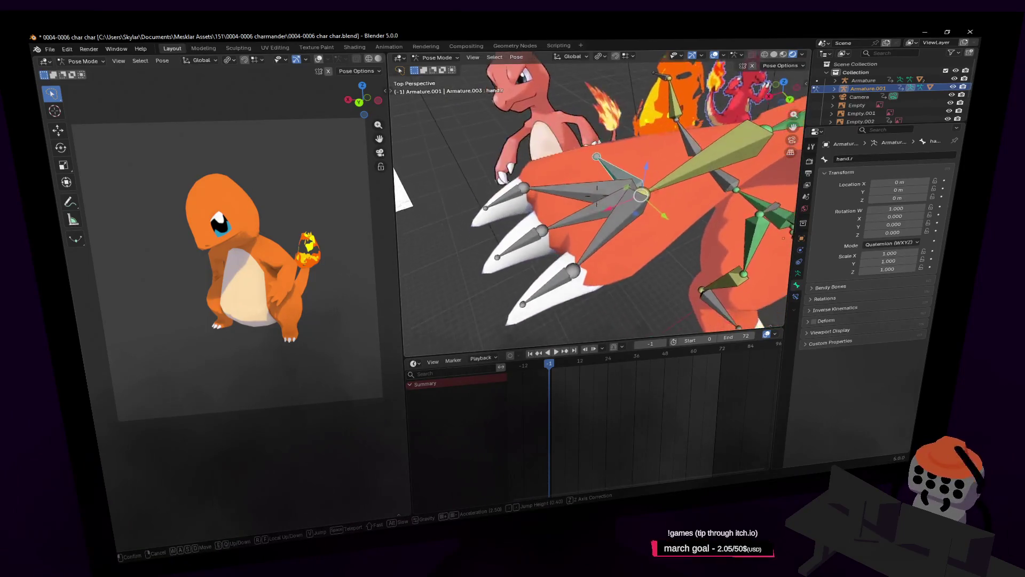
pyautogui.press('Return')
pyautogui.press('g')
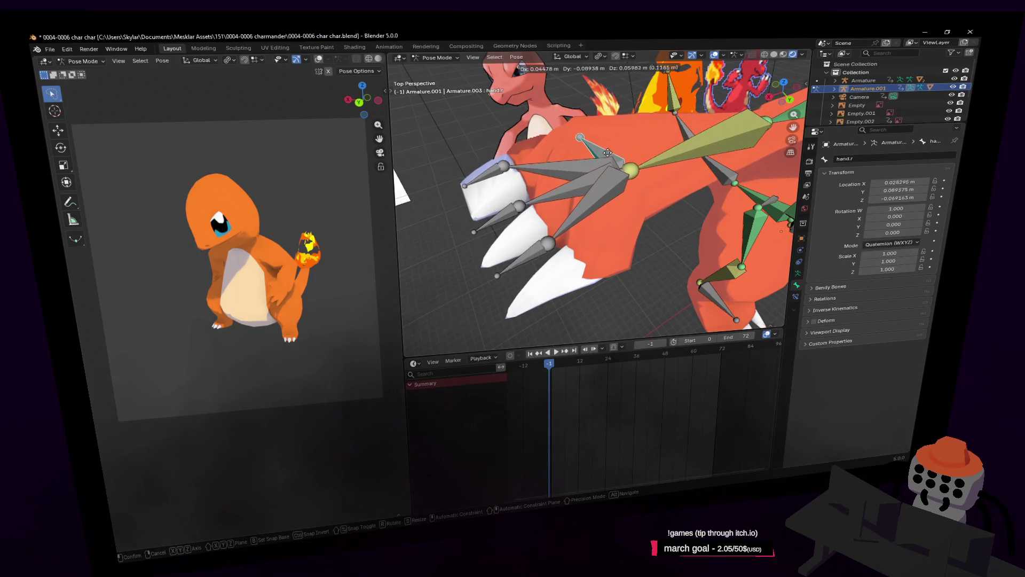
pyautogui.press('Escape')
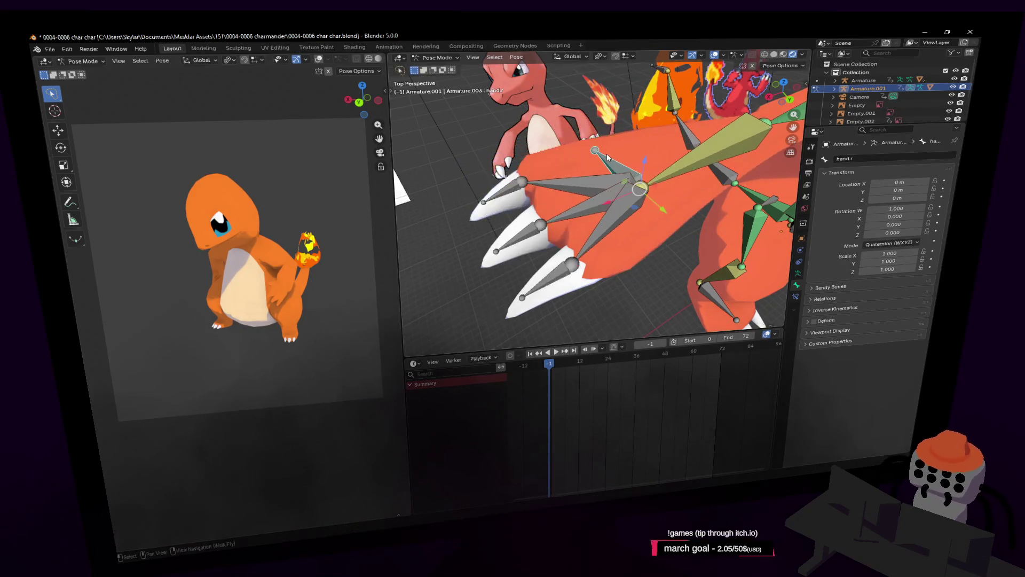
pyautogui.hotkey('shift', '`')
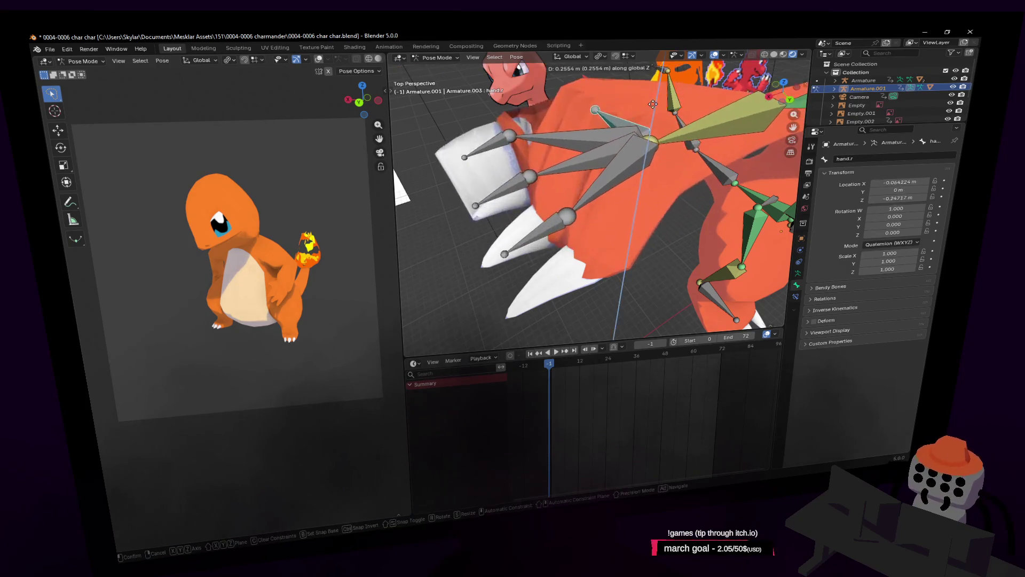
pyautogui.press('s')
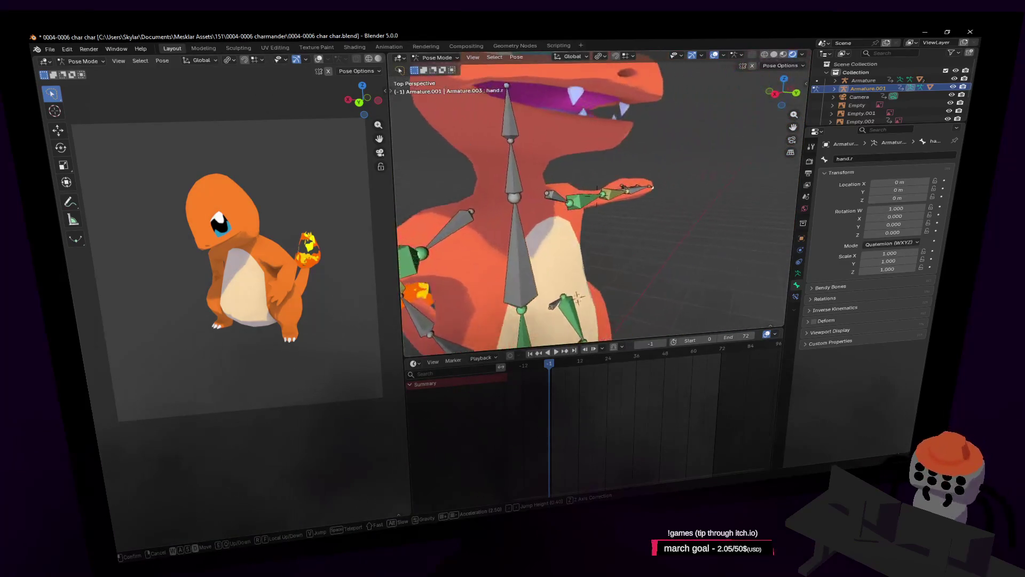
pyautogui.press('w')
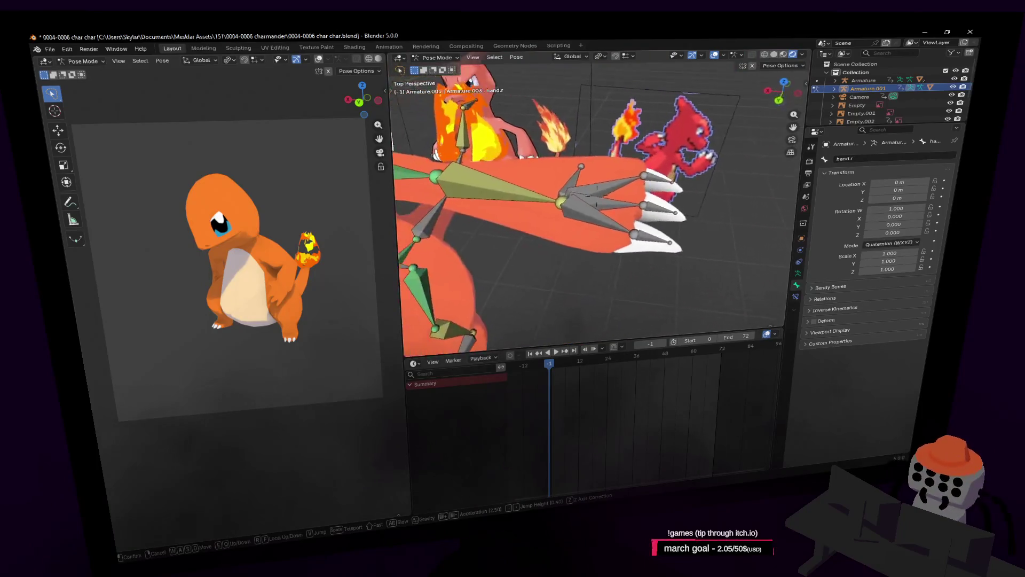
pyautogui.click(599, 175)
# Step: Test a Z-constrained hand bone move, cancel it, then return to Object Mode with Cube.001 selected
pyautogui.press('g')
pyautogui.press('z')
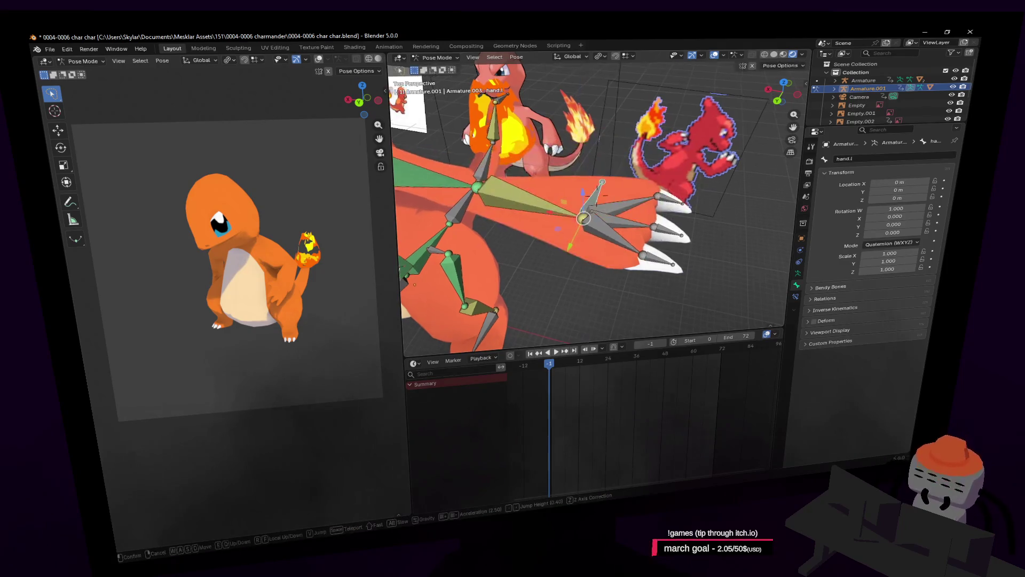
pyautogui.keyDown('alt'); pyautogui.scroll(5, 640, 157); pyautogui.keyUp('alt')
pyautogui.press('Escape')
pyautogui.hotkey('shift', '`')
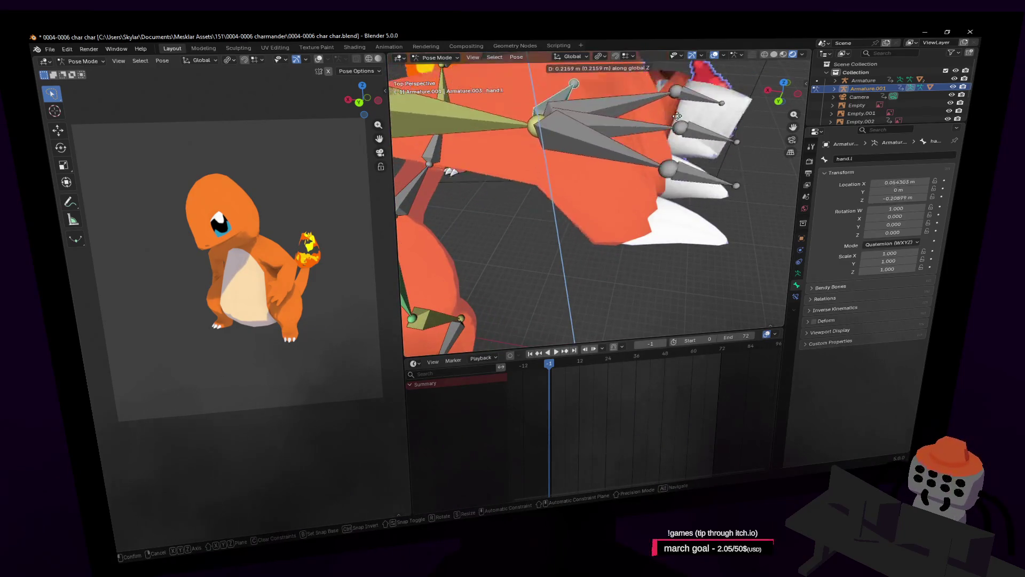
pyautogui.moveTo(597, 191)
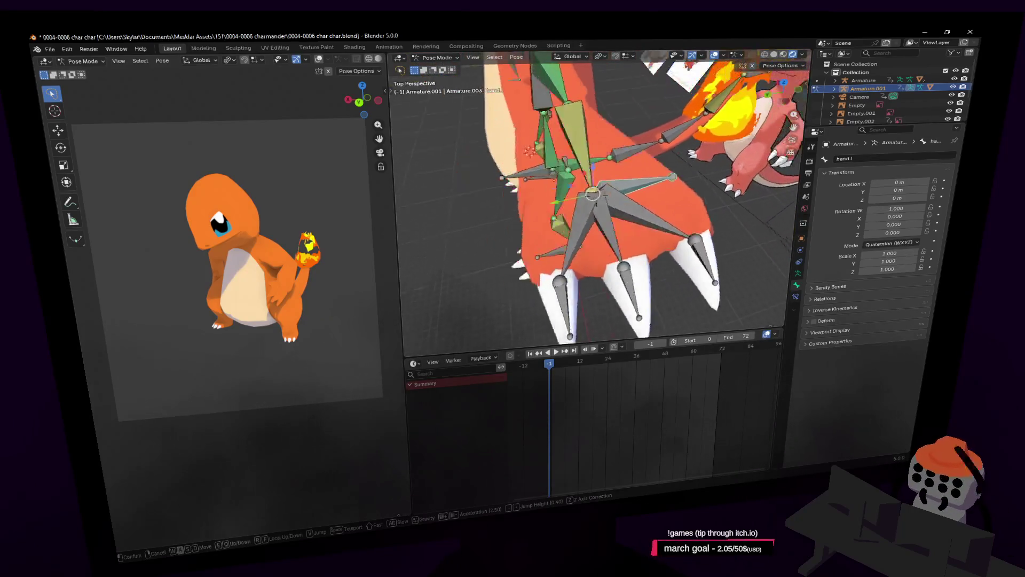
pyautogui.click(693, 155)
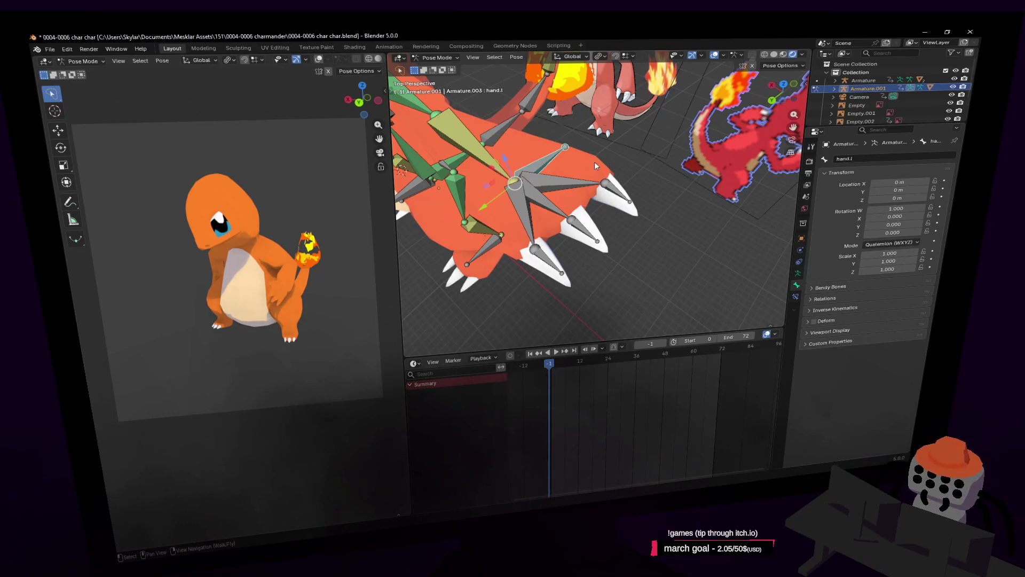
pyautogui.hotkey('ctrl', 'Tab')
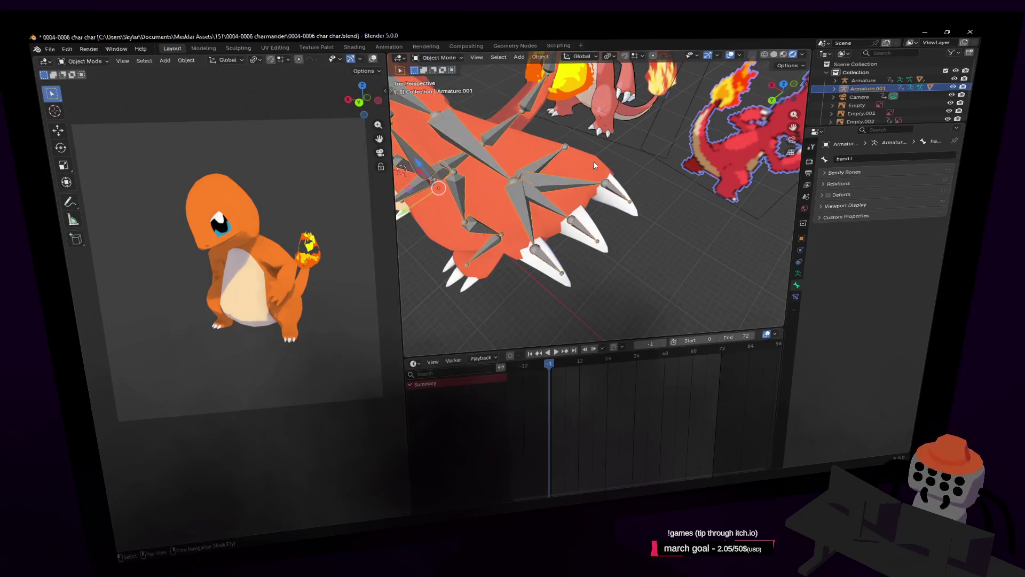
pyautogui.click(593, 161)
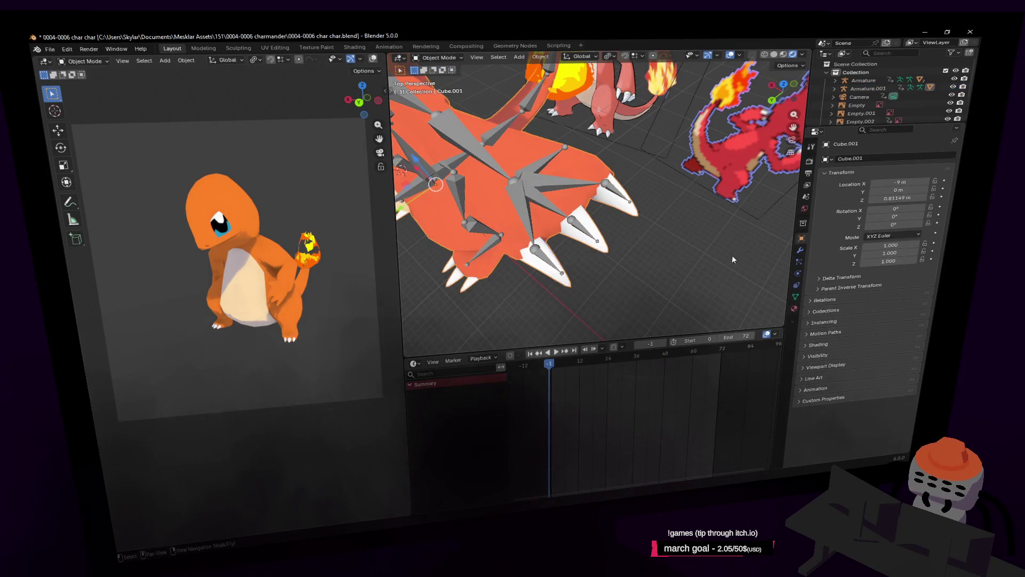
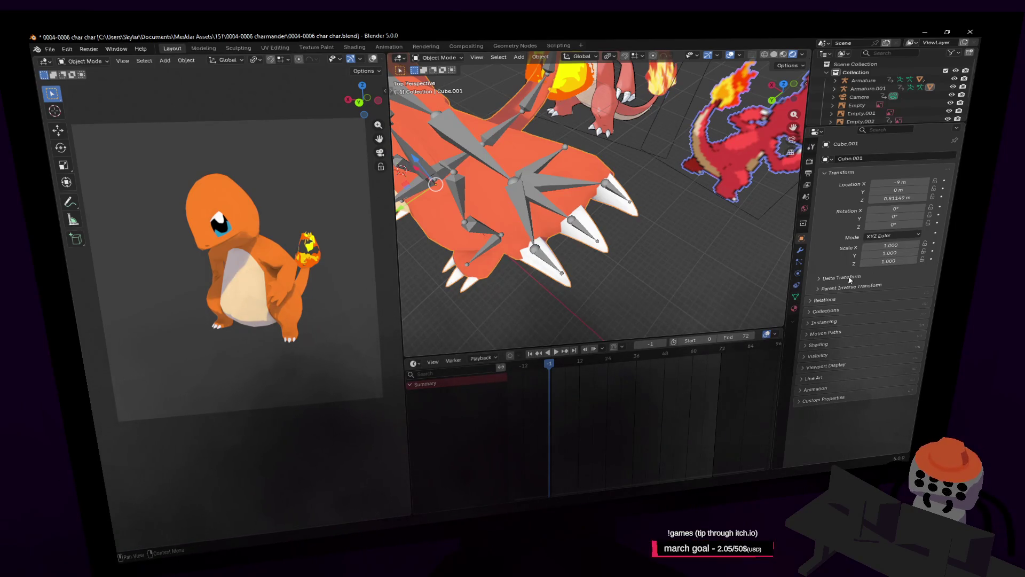
# Step: Review Cube.001's vertex groups, then show the hand.l bone constraints on Armature.001
pyautogui.click(798, 297)
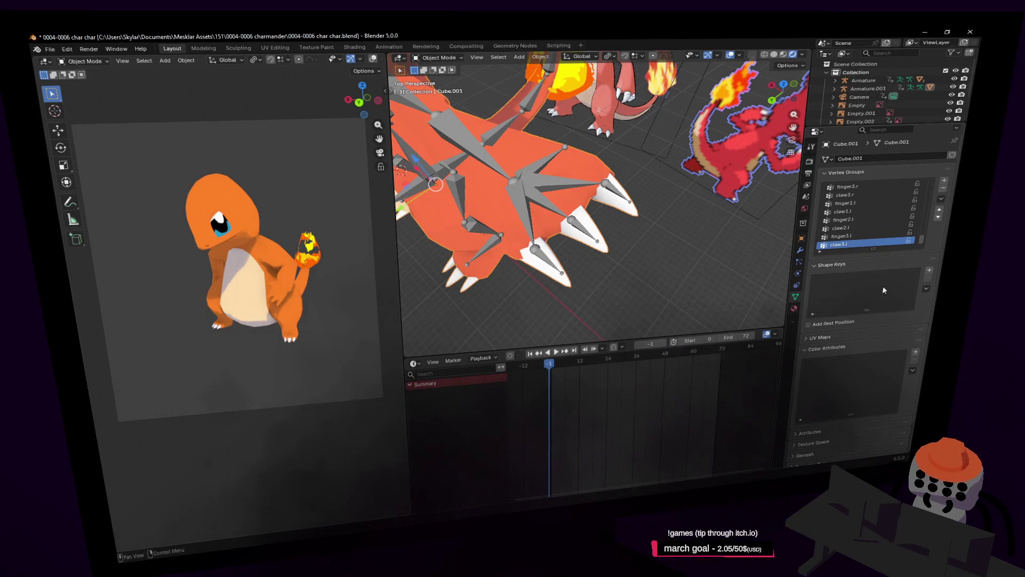
pyautogui.scroll(-2, 887, 286)
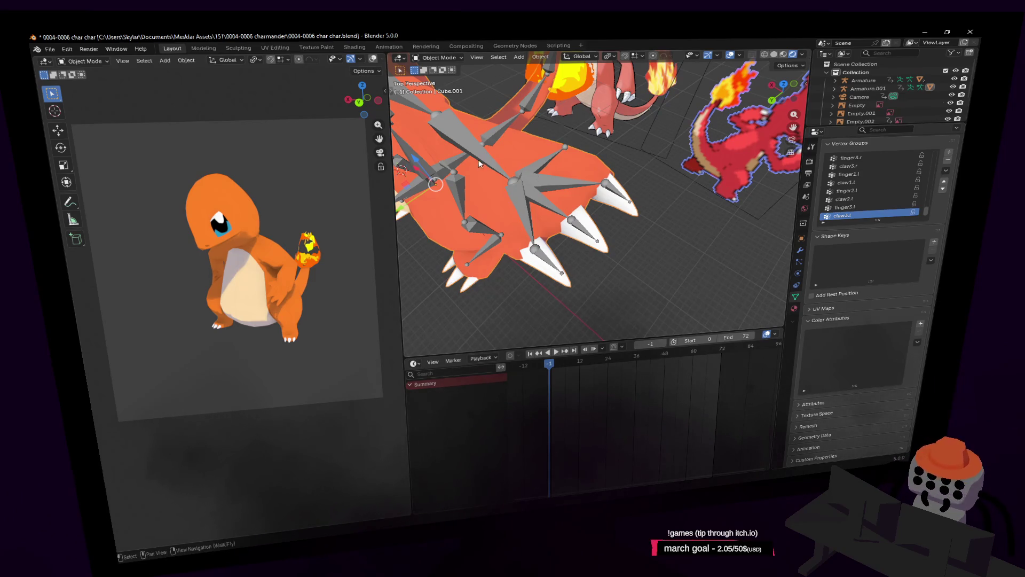
pyautogui.click(611, 196)
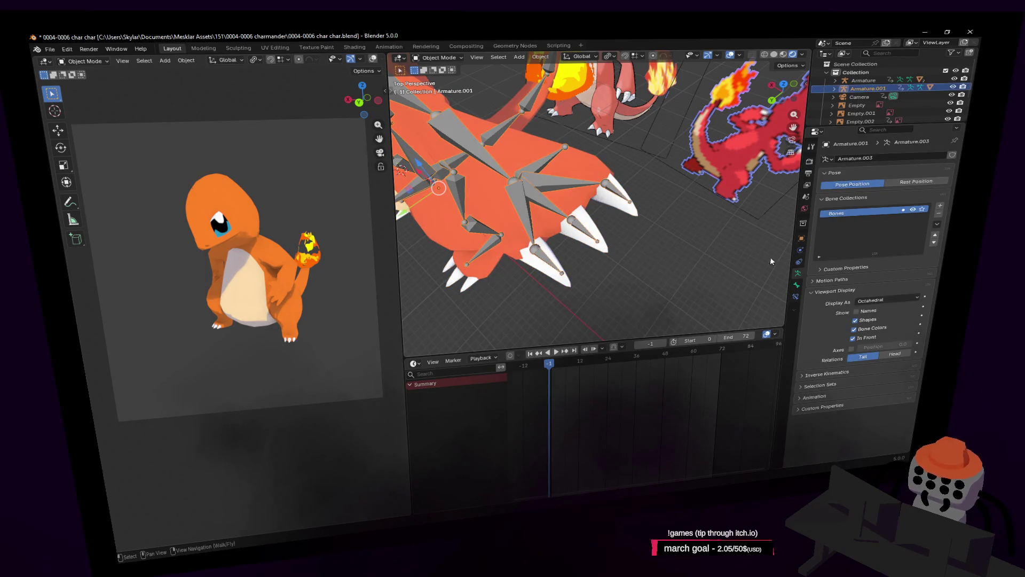
pyautogui.click(797, 287)
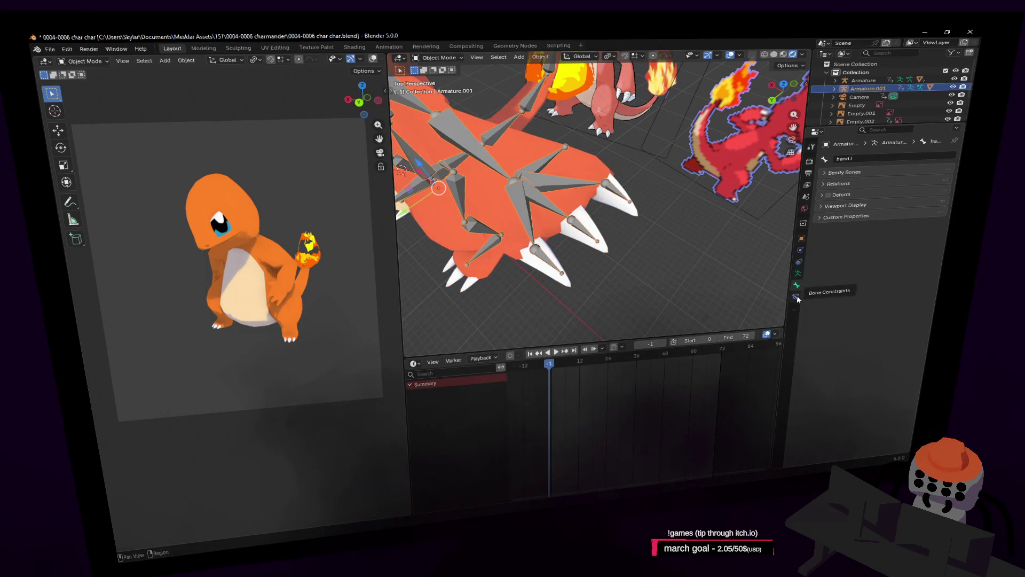
pyautogui.click(797, 297)
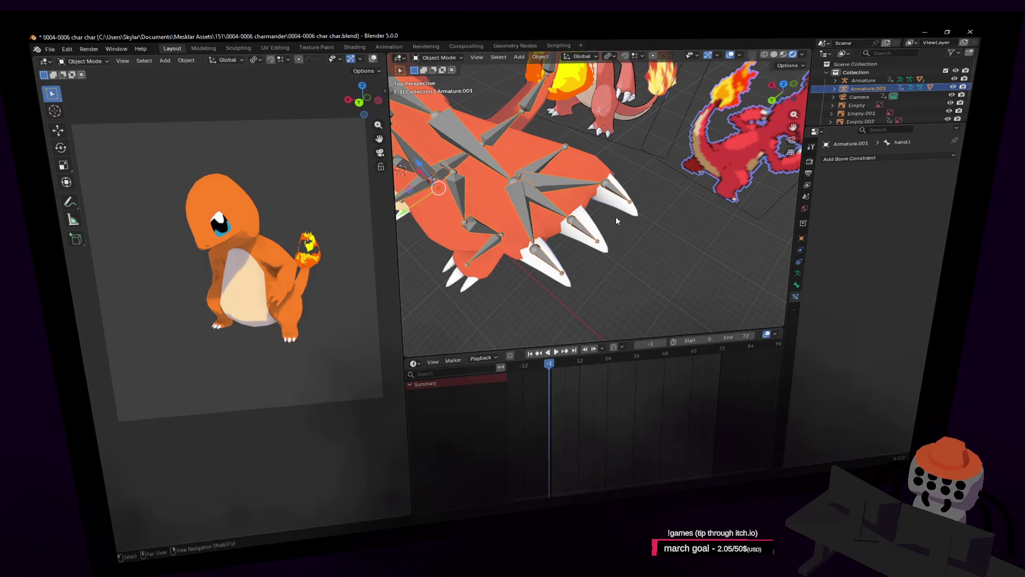
pyautogui.moveTo(616, 217)
pyautogui.keyDown('shift'); pyautogui.mouseDown(button='middle')
pyautogui.moveTo(593, 217)
pyautogui.moveTo(617, 251)
pyautogui.moveTo(596, 245)
pyautogui.mouseUp(button='middle'); pyautogui.keyUp('shift')
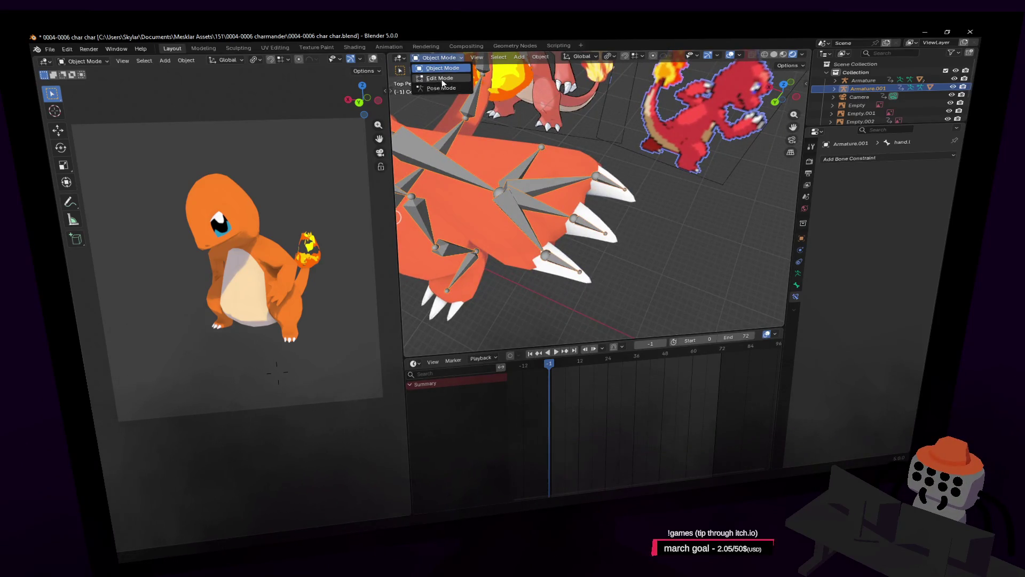
# Step: Remove the Armature modifier from the body mesh Cube.001
pyautogui.click(442, 79)
pyautogui.press('Tab')
pyautogui.click(565, 159)
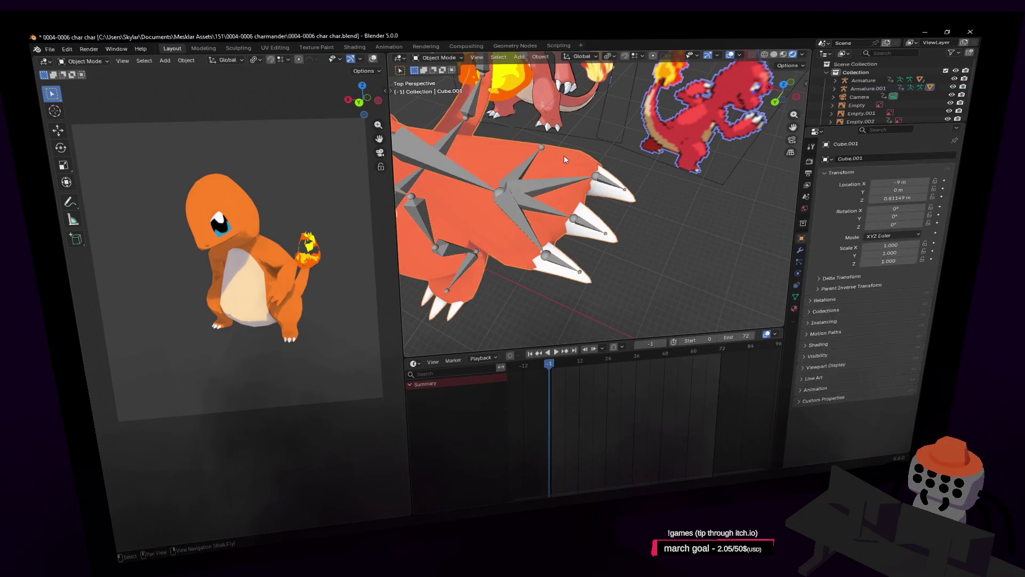
pyautogui.click(798, 253)
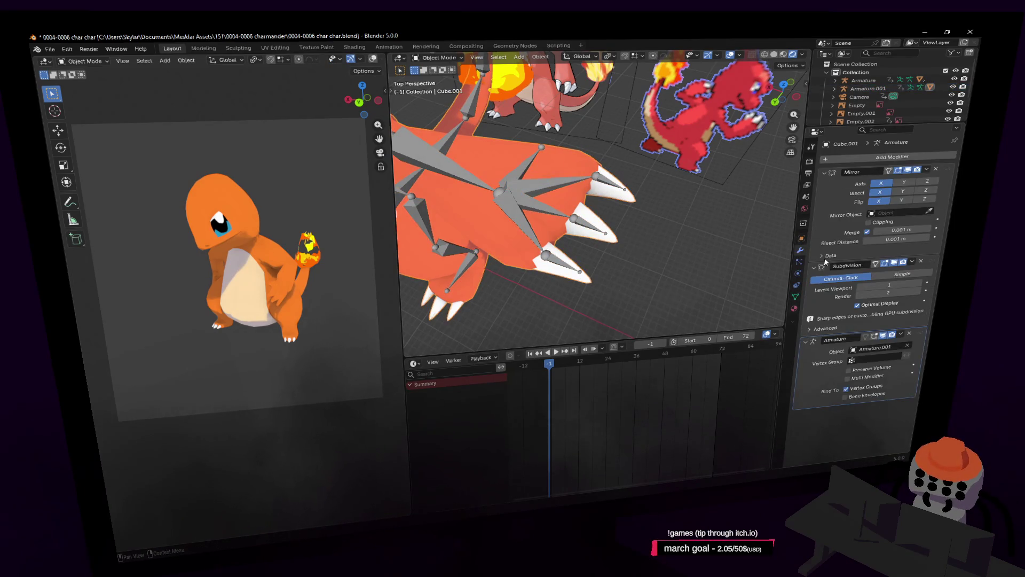
pyautogui.click(910, 335)
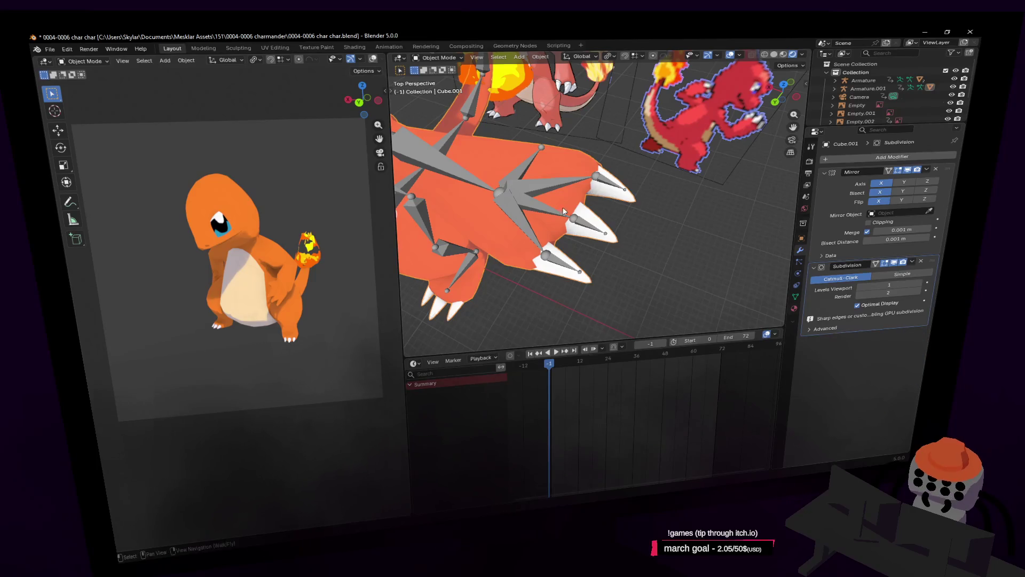
# Step: Put Armature.001 into Edit Mode and fly the view close to the left hand bones
pyautogui.moveTo(563, 207); pyautogui.dragTo(525, 165, button='middle')
pyautogui.click(587, 188)
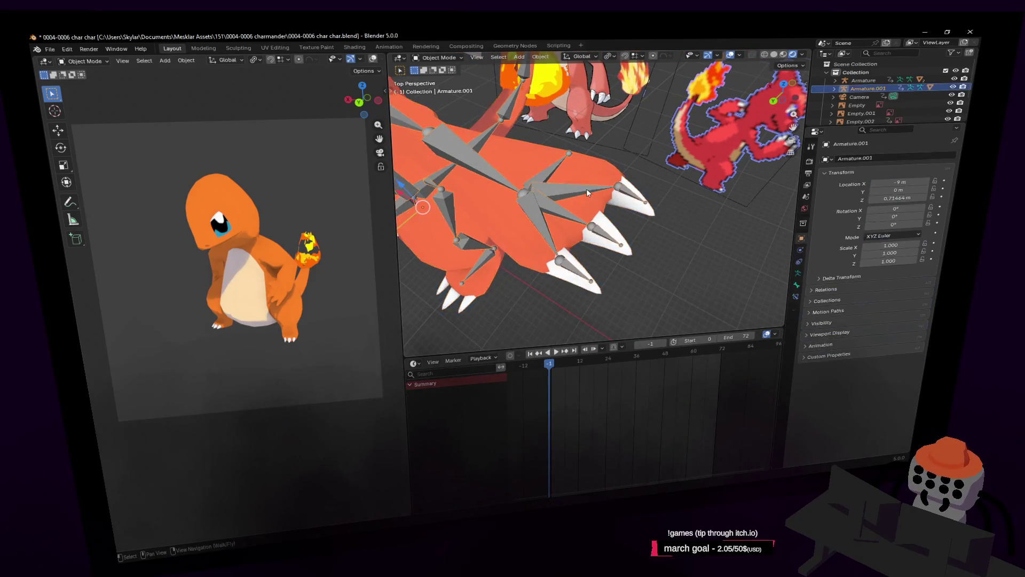
pyautogui.hotkey('ctrl', 'Tab')
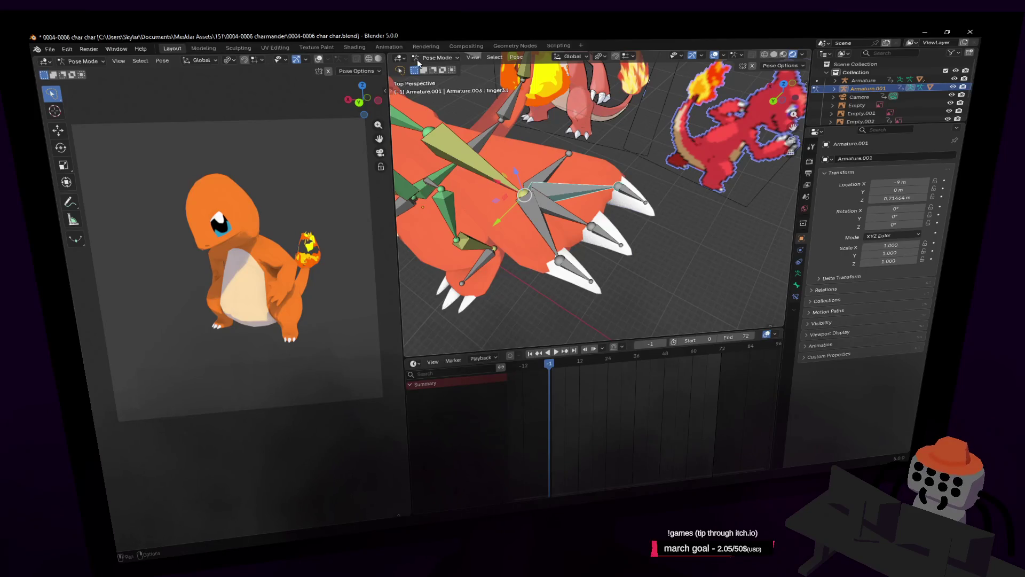
pyautogui.press('Tab')
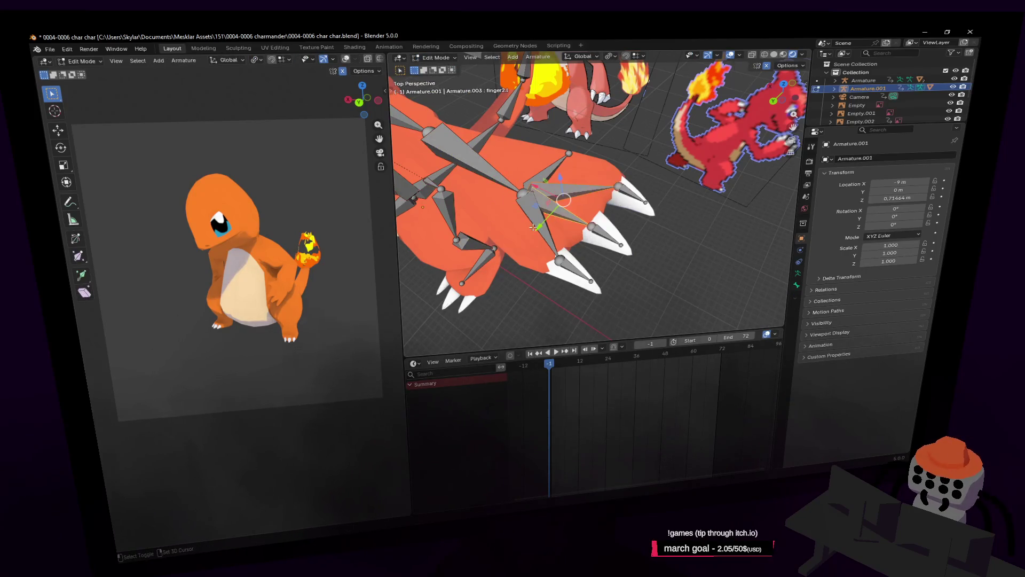
pyautogui.hotkey('shift', '`')
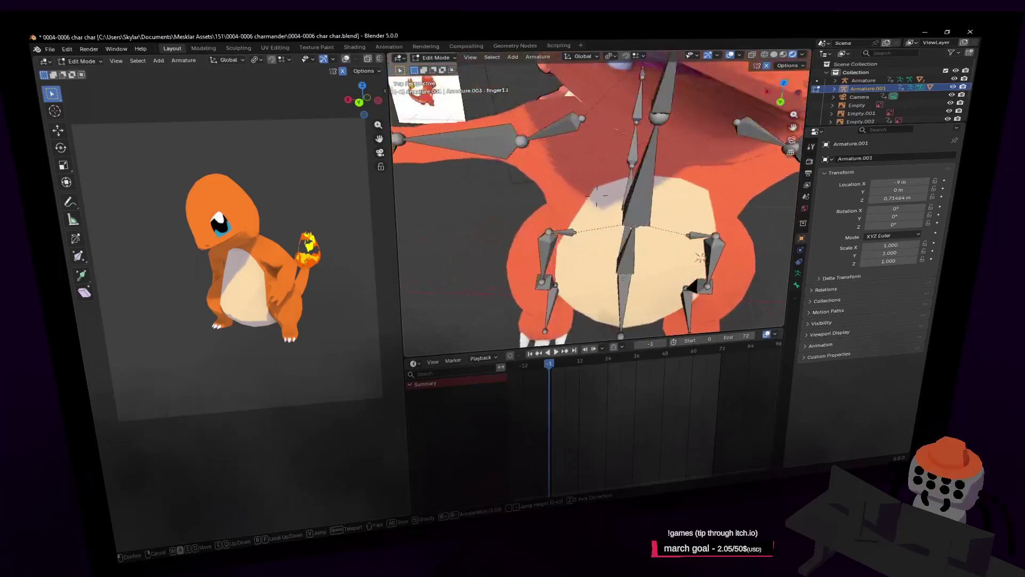
pyautogui.press('w')
pyautogui.click(556, 283)
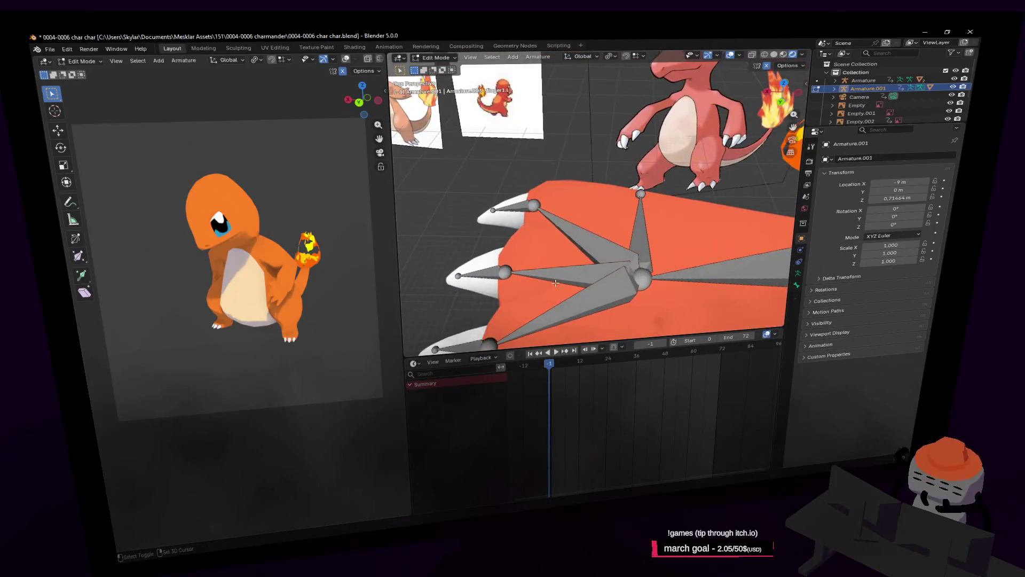
# Step: Box-select the extra left-hand bones and delete them with X > Bones
pyautogui.moveTo(570, 327); pyautogui.dragTo(571, 325)
pyautogui.press('x')
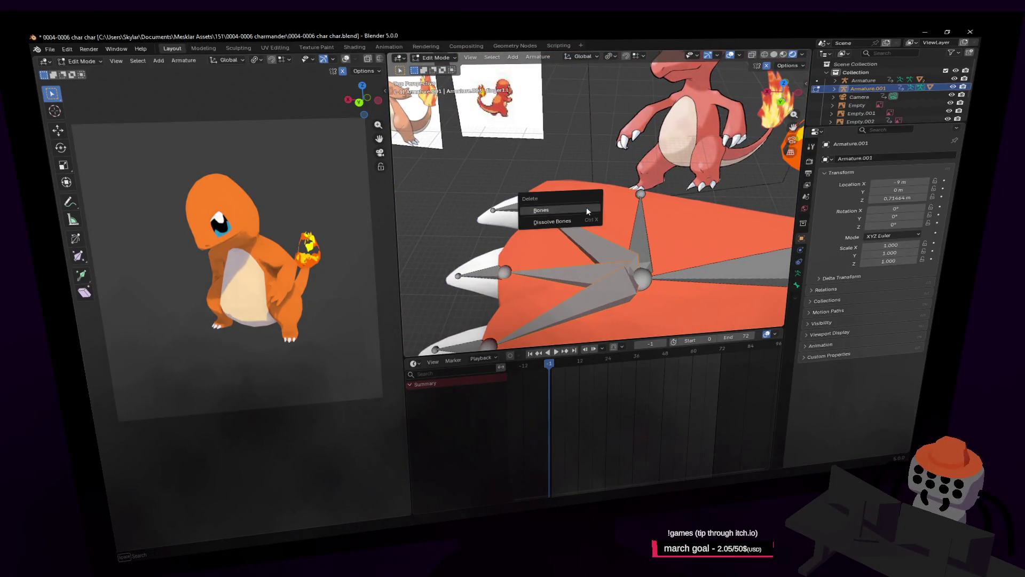
pyautogui.click(556, 228)
pyautogui.hotkey('shift', '`')
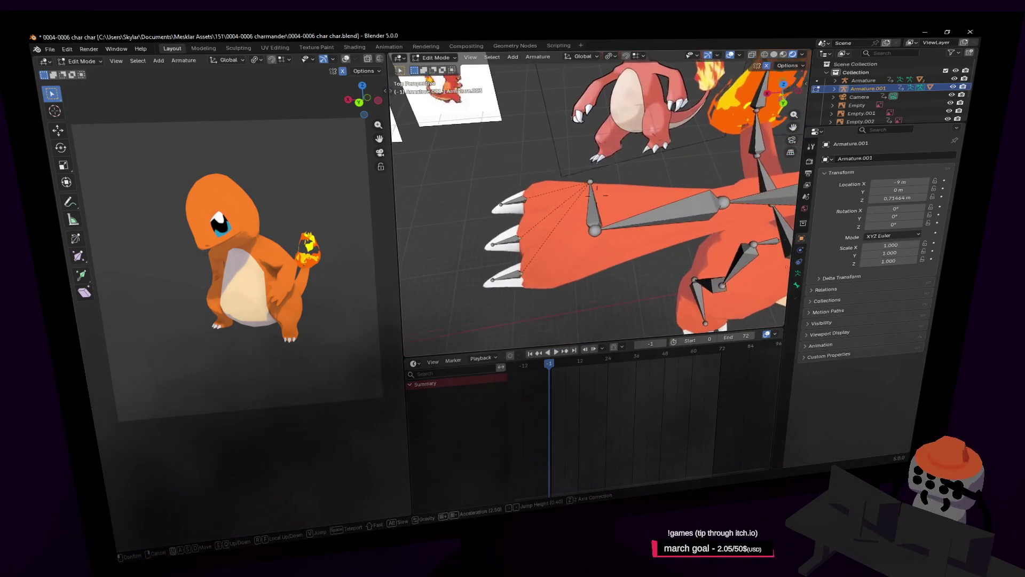
pyautogui.click(572, 234)
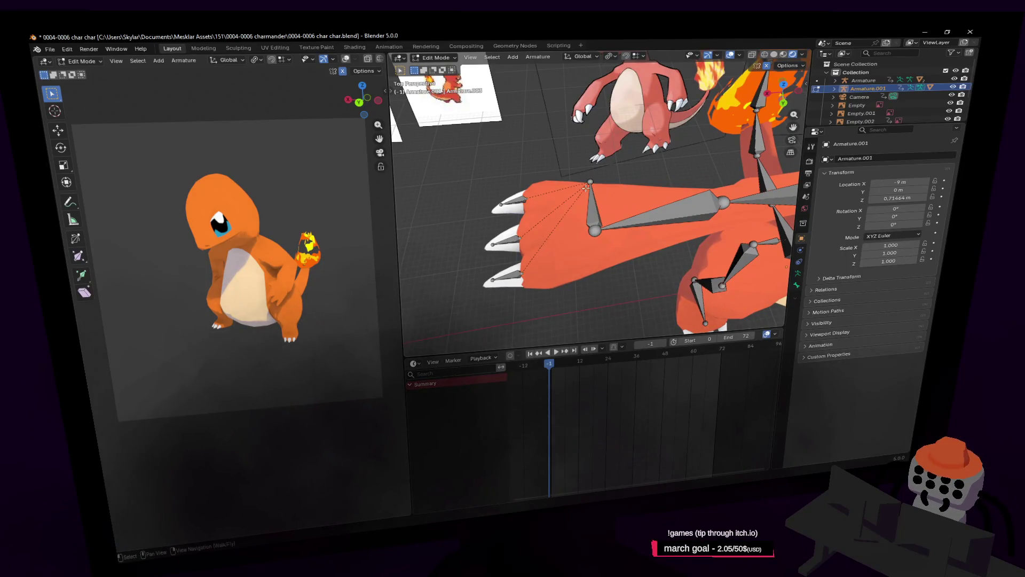
pyautogui.keyDown('shift'); pyautogui.moveTo(613, 201); pyautogui.dragTo(610, 166, button='middle'); pyautogui.keyUp('shift')
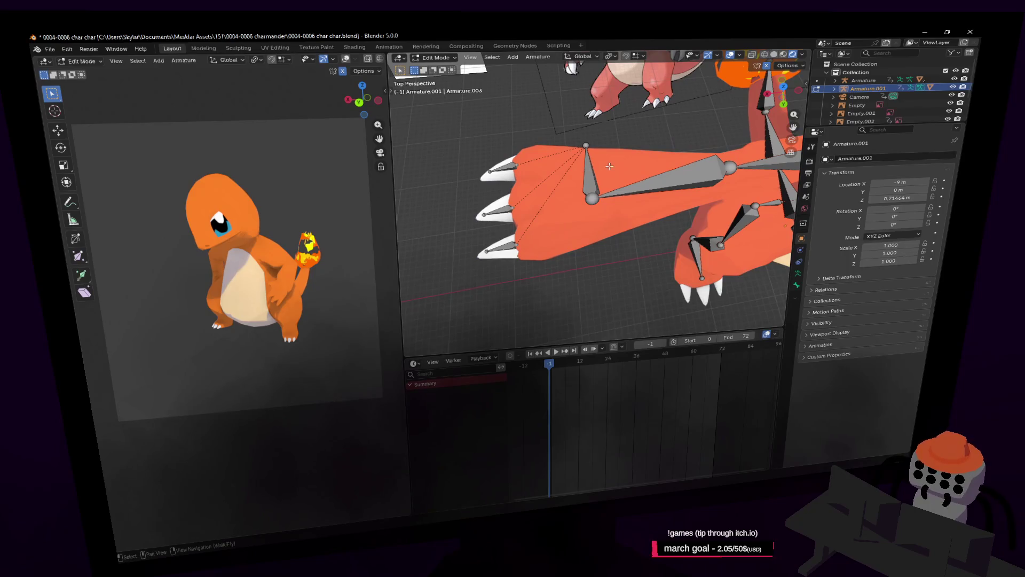
# Step: Switch the armature to Pose Mode and rotate the hand bone to test deformation
pyautogui.click(439, 59)
pyautogui.click(439, 89)
pyautogui.press('r')
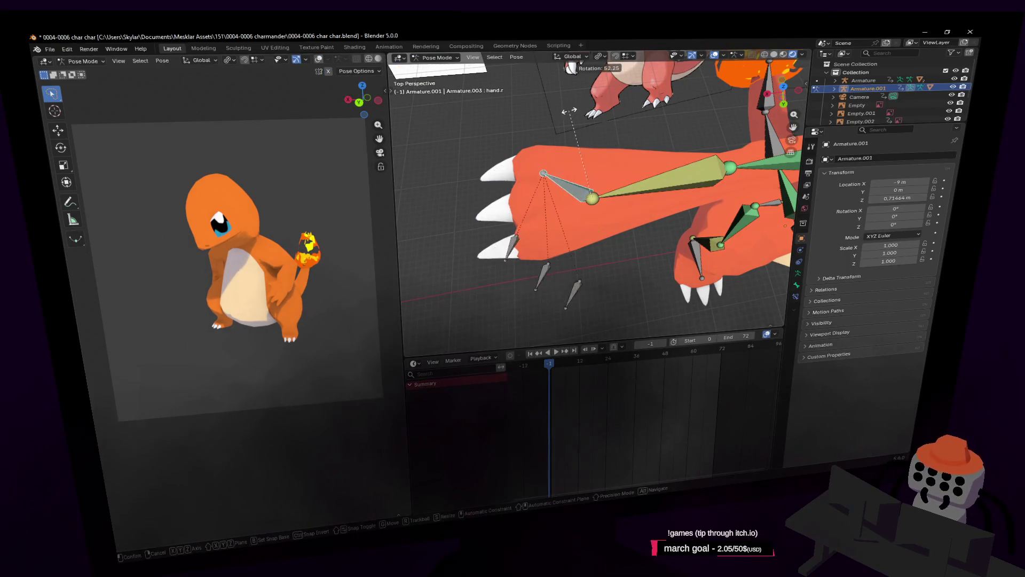
pyautogui.click(674, 161)
pyautogui.hotkey('shift', '`')
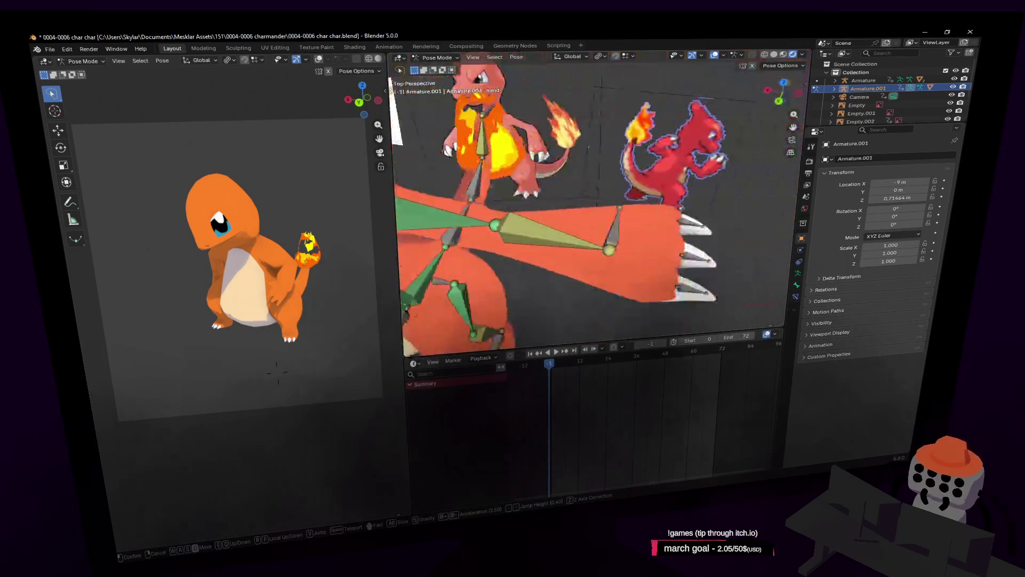
pyautogui.press('s')
pyautogui.click(642, 212)
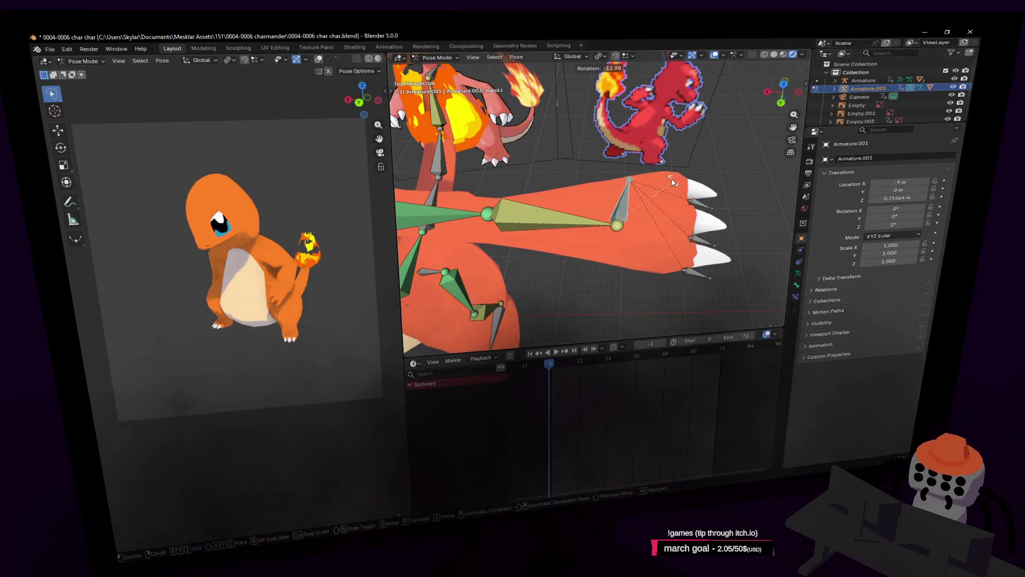
# Step: Rotate the hand bone again and view the arm from below
pyautogui.hotkey('shift', '`')
pyautogui.press('q')
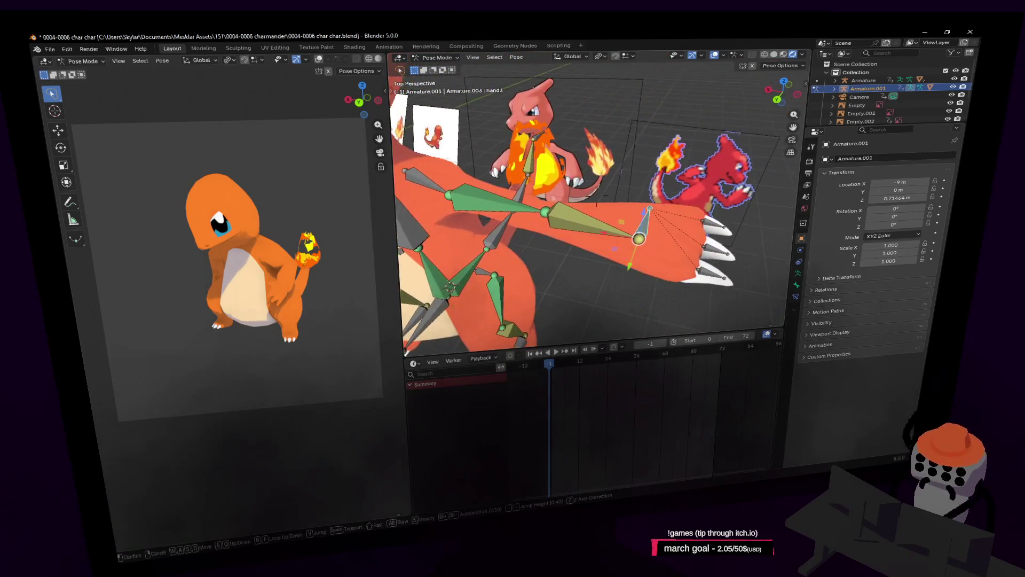
pyautogui.press('e')
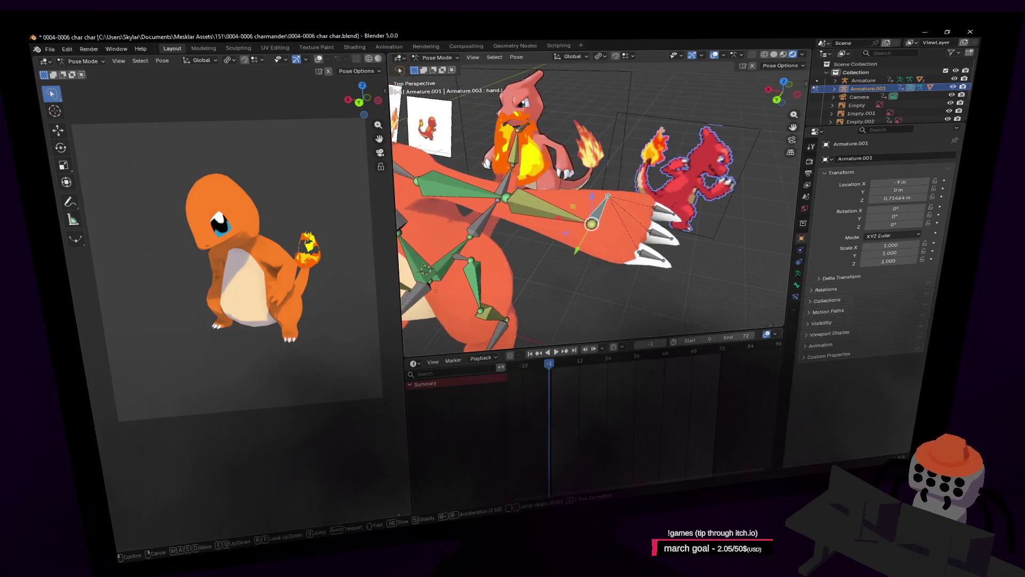
pyautogui.click(597, 203)
pyautogui.press('r')
pyautogui.click(626, 225)
pyautogui.hotkey('shift', '`')
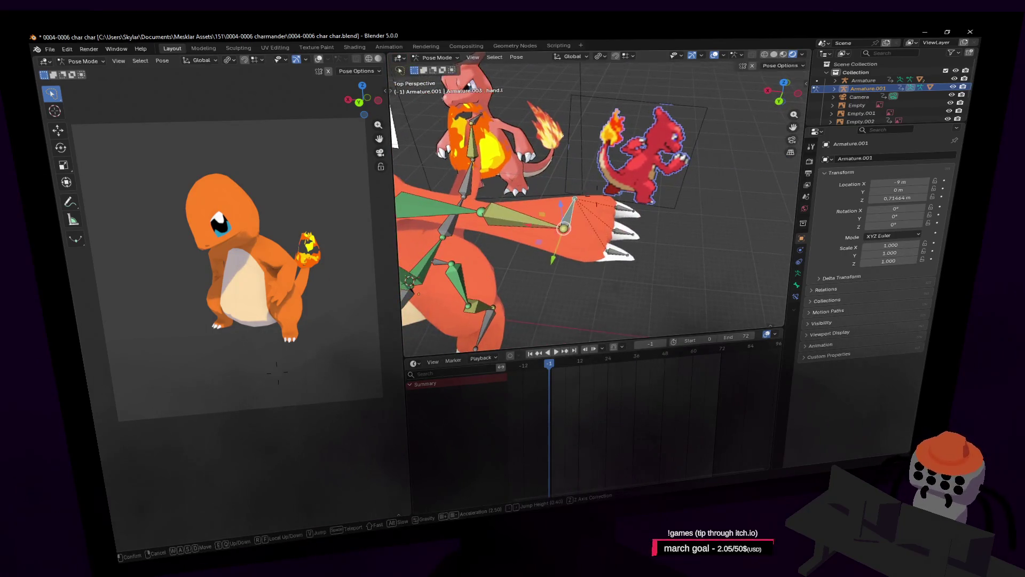
pyautogui.press('q')
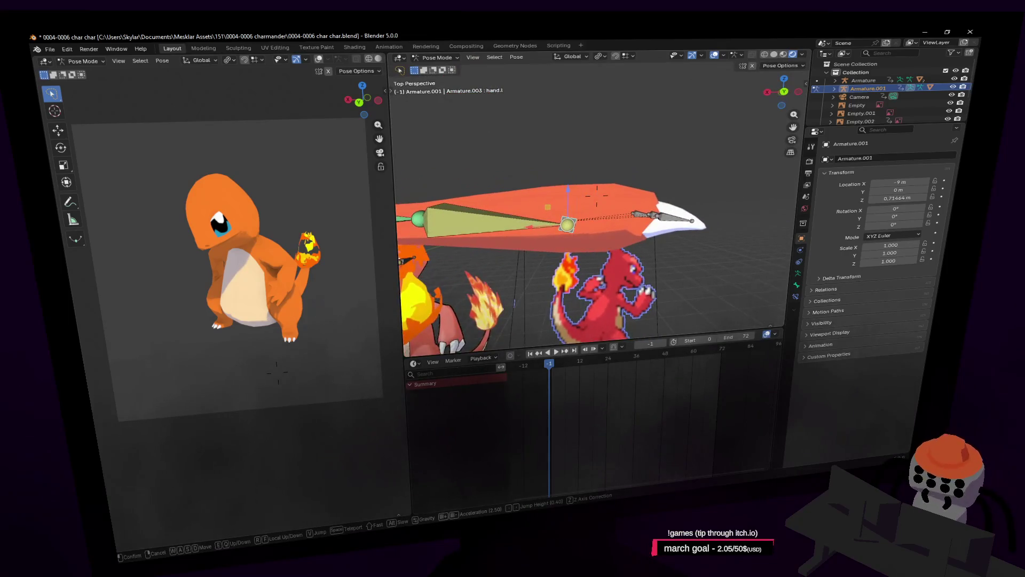
pyautogui.click(610, 224)
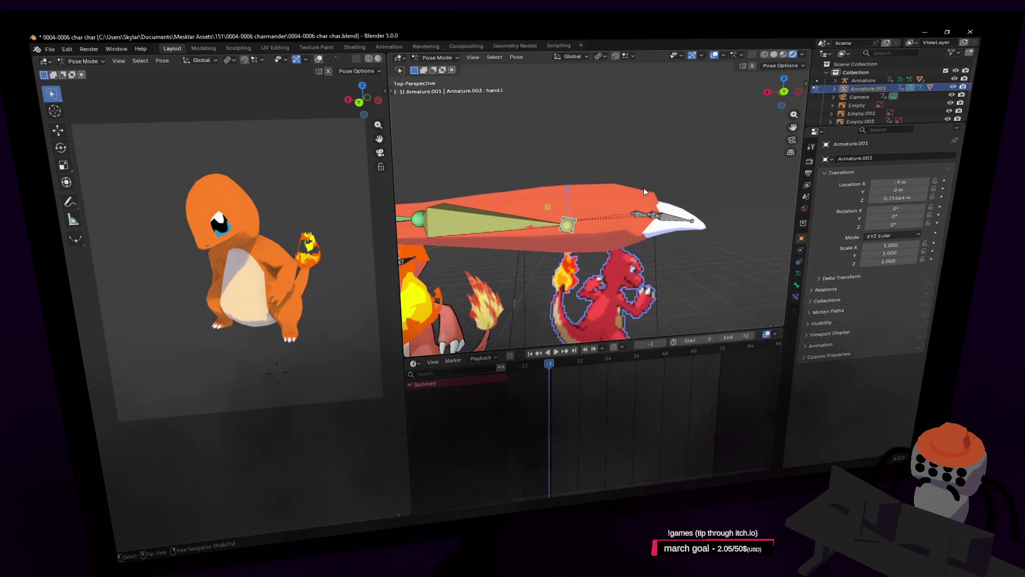
# Step: Return the armature to Object Mode and make the body mesh Cube.001 active
pyautogui.hotkey('shift', '`')
pyautogui.press('w')
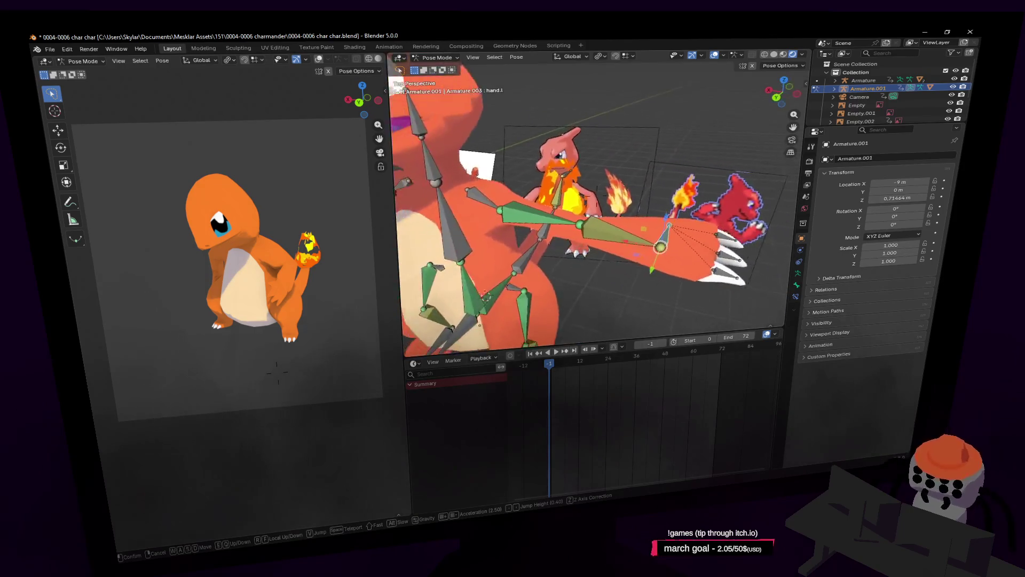
pyautogui.press('w')
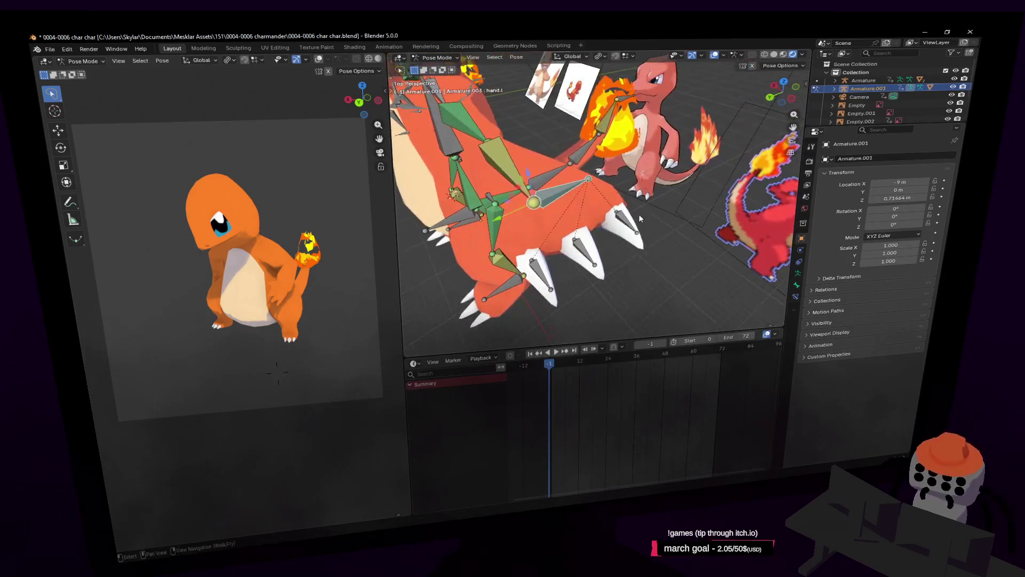
pyautogui.click(625, 173)
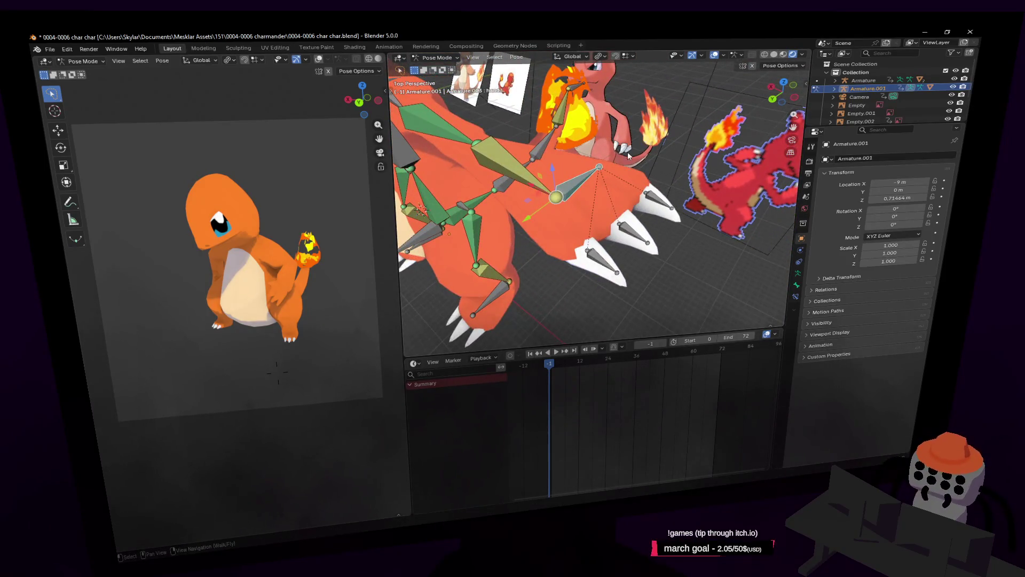
pyautogui.press('Tab')
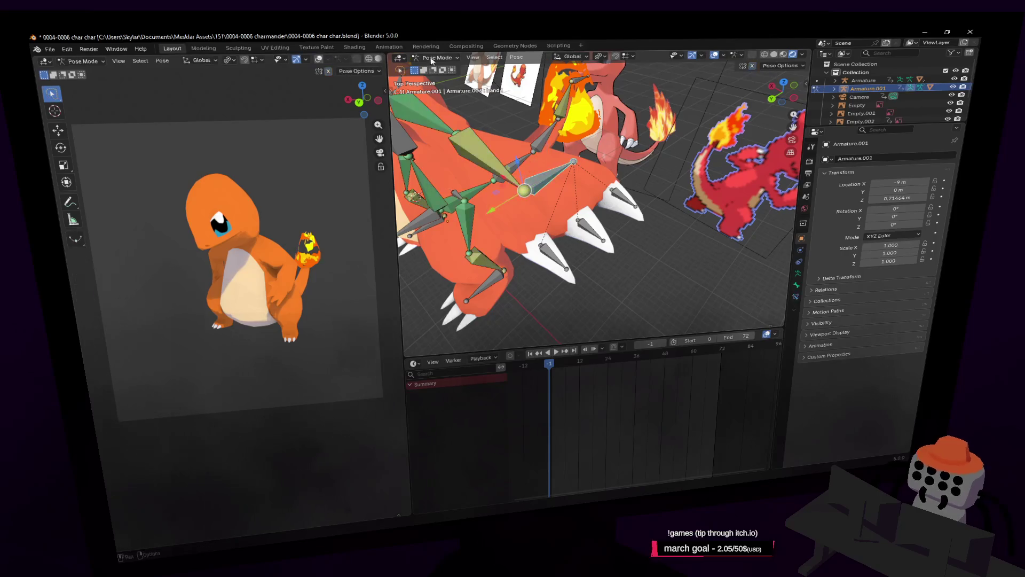
pyautogui.press('Tab')
pyautogui.click(557, 170)
pyautogui.hotkey('shift', '`')
# Step: Fly and orbit around the model to inspect the tail spikes and claws
pyautogui.press('w')
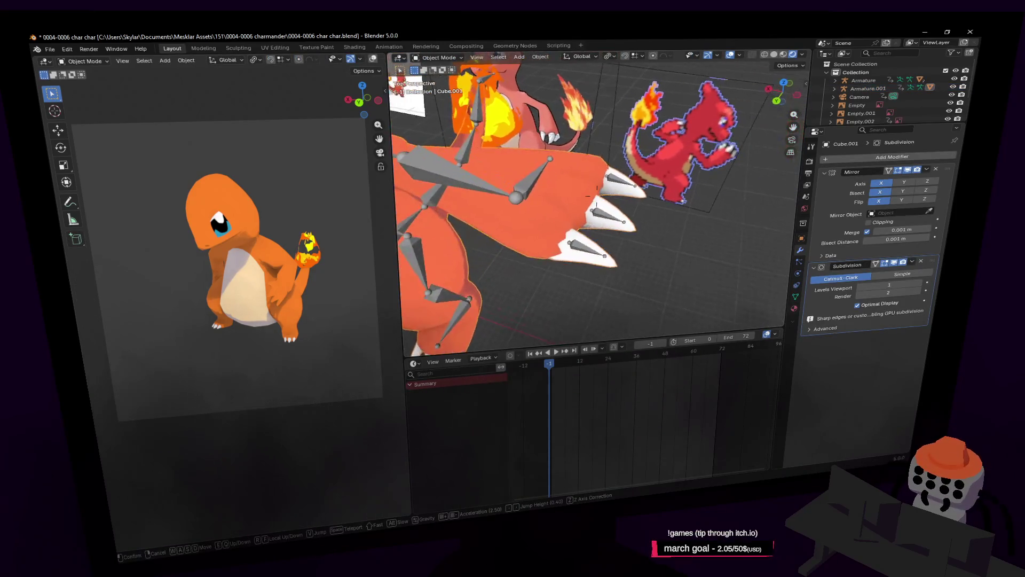
pyautogui.press('w')
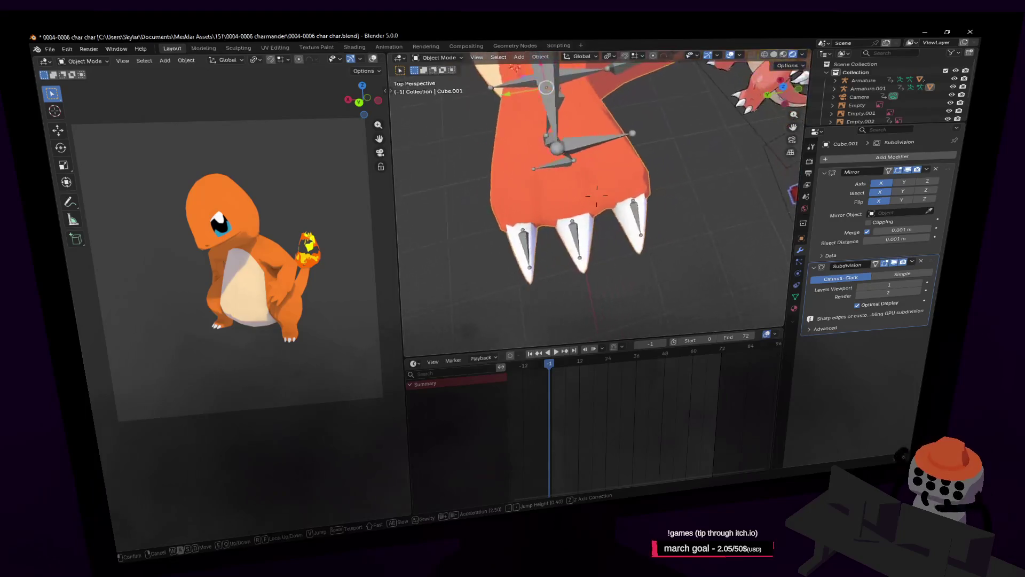
pyautogui.press('w')
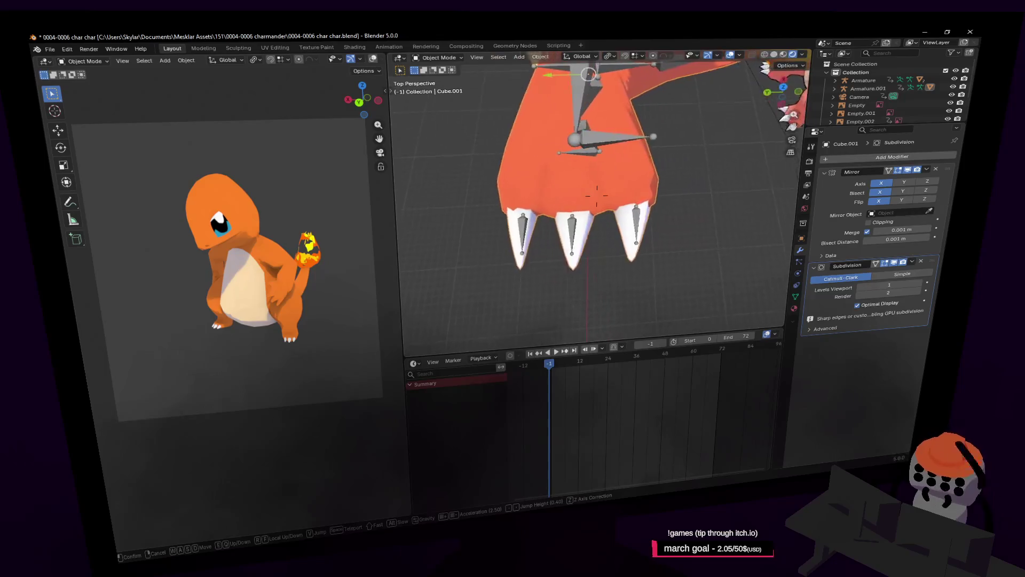
pyautogui.click(592, 215)
pyautogui.hotkey('shift', '`')
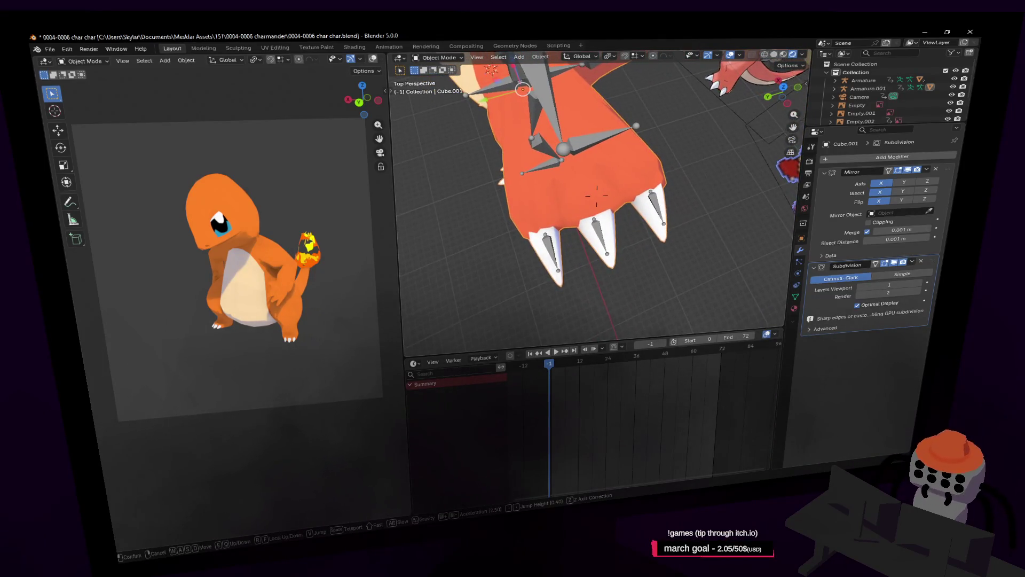
pyautogui.click(634, 192)
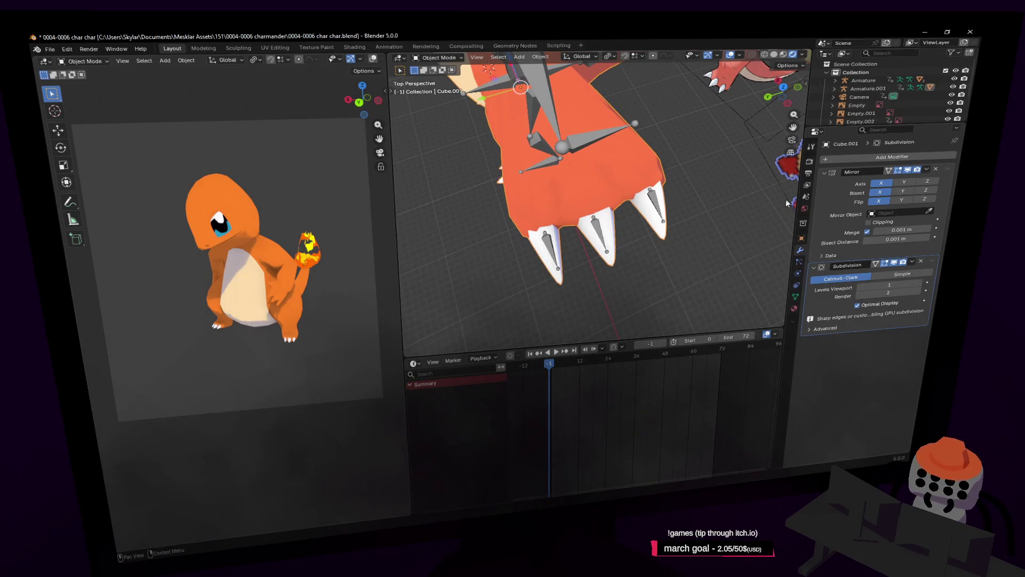
pyautogui.moveTo(662, 168); pyautogui.dragTo(625, 149, button='right')
# Step: Test a hand bone rotation on the armature in Pose Mode, then return to Object Mode
pyautogui.click(562, 155)
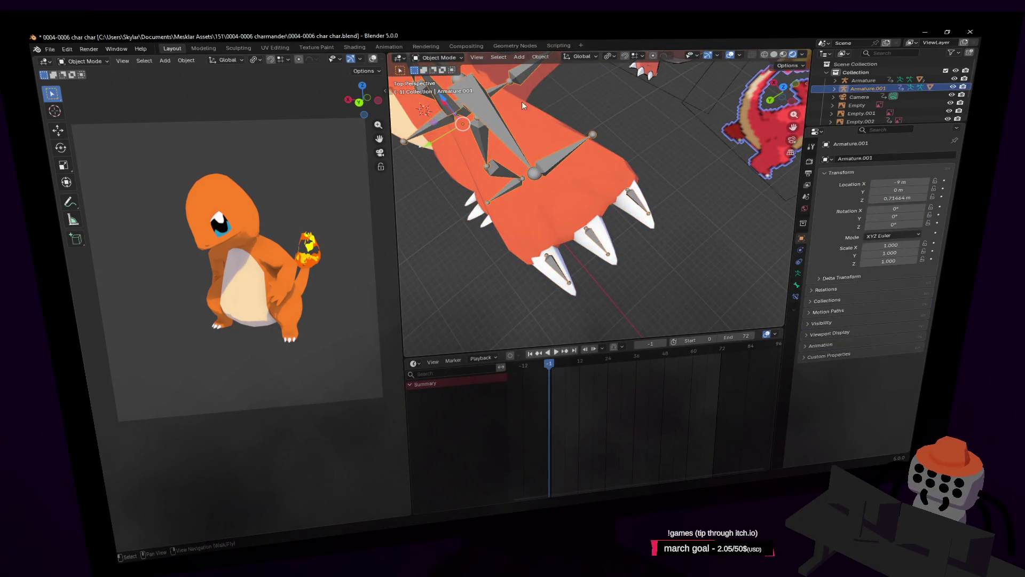
pyautogui.click(445, 58)
pyautogui.click(442, 88)
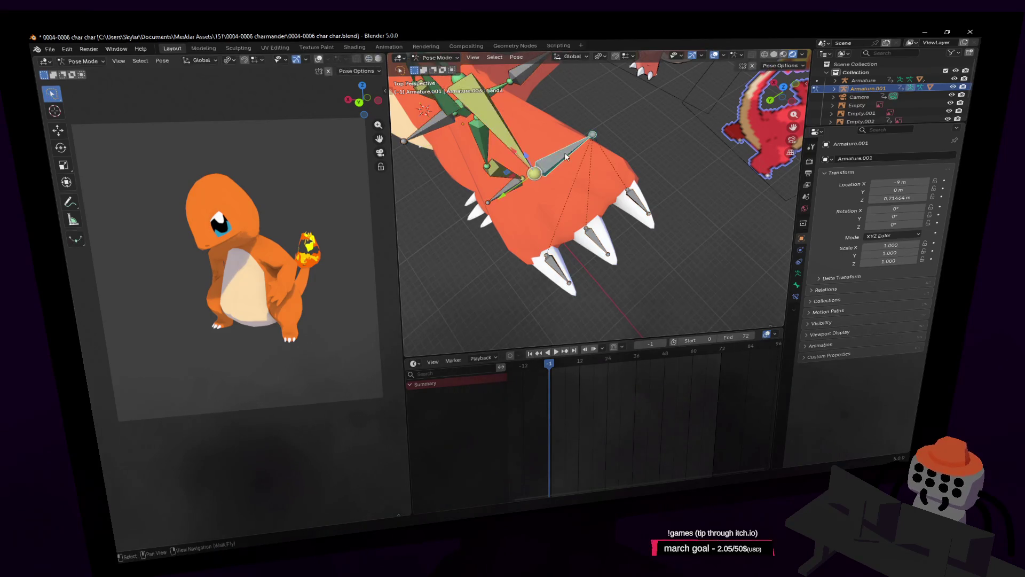
pyautogui.press('r')
pyautogui.press('Escape')
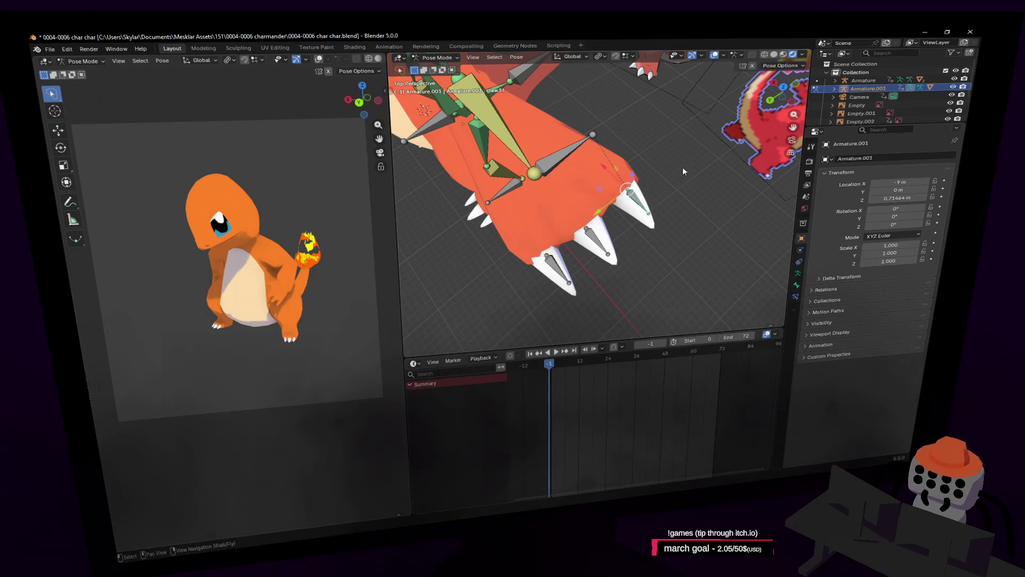
pyautogui.scroll(-4, 555, 155)
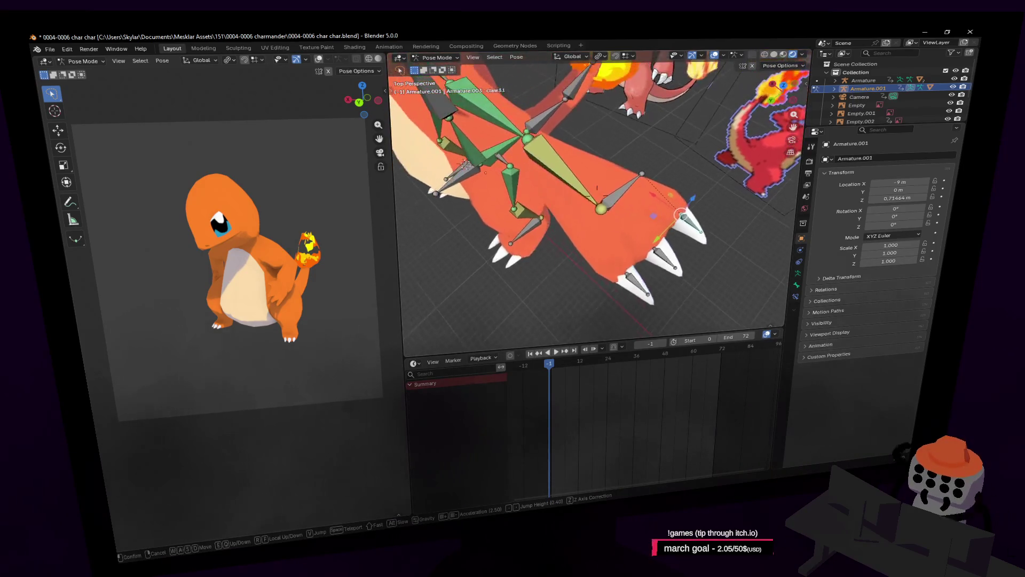
pyautogui.click(436, 58)
pyautogui.click(434, 68)
# Step: Select the body mesh and fly around to inspect the whole Charmeleon and wing planes
pyautogui.scroll(-5, 542, 190)
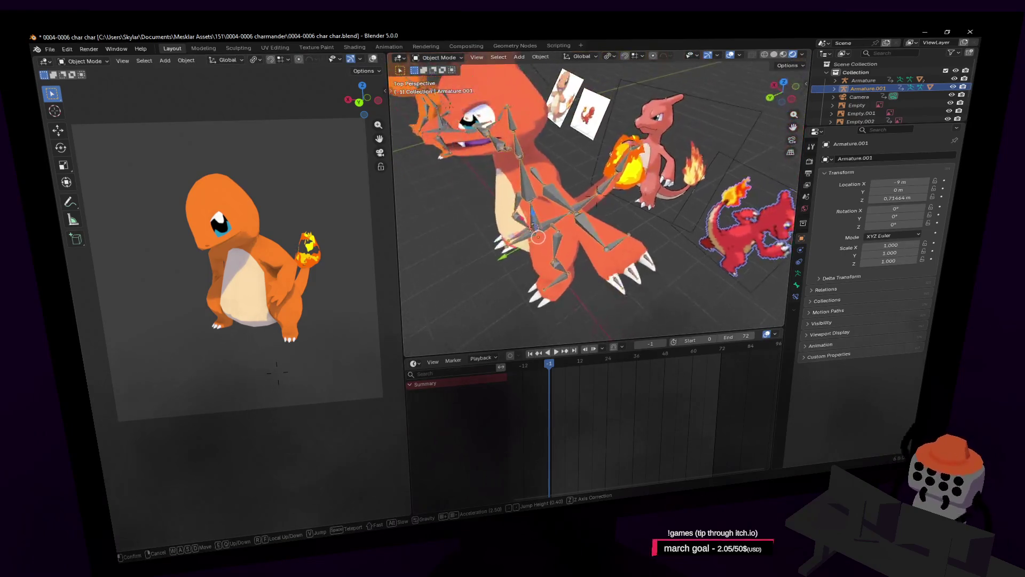
pyautogui.moveTo(651, 191)
pyautogui.keyDown('shift'); pyautogui.mouseDown(button='middle')
pyautogui.moveTo(588, 223)
pyautogui.moveTo(505, 148)
pyautogui.moveTo(561, 194)
pyautogui.mouseUp(button='middle'); pyautogui.keyUp('shift')
pyautogui.click(561, 194)
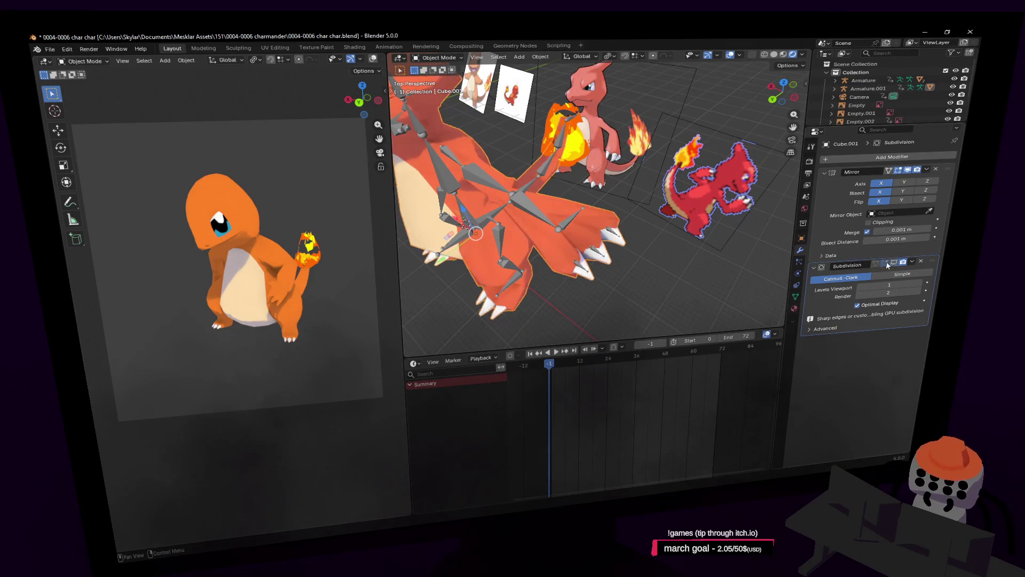
pyautogui.hotkey('shift', '`')
pyautogui.press('w')
pyautogui.press('d')
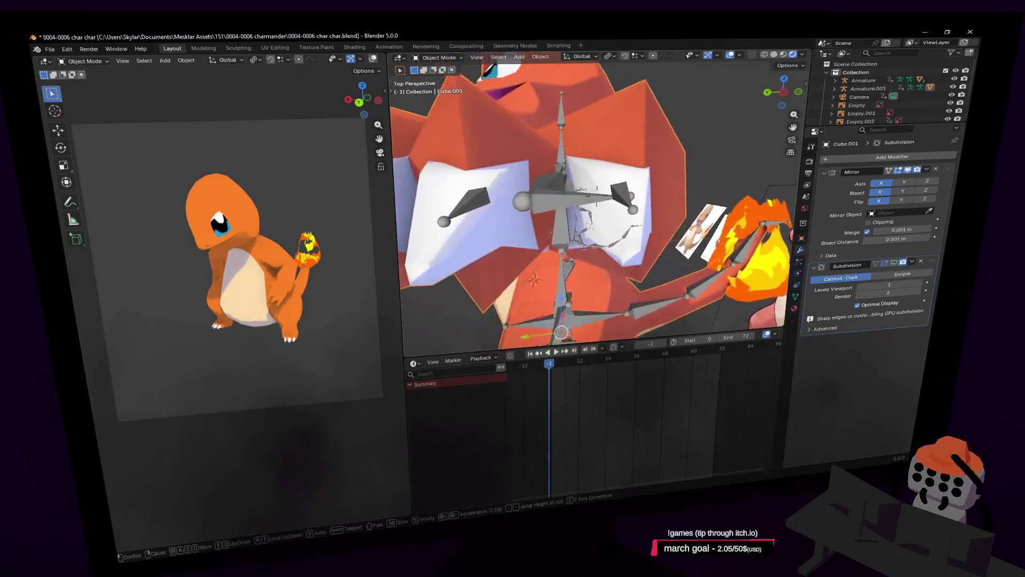
pyautogui.press('s')
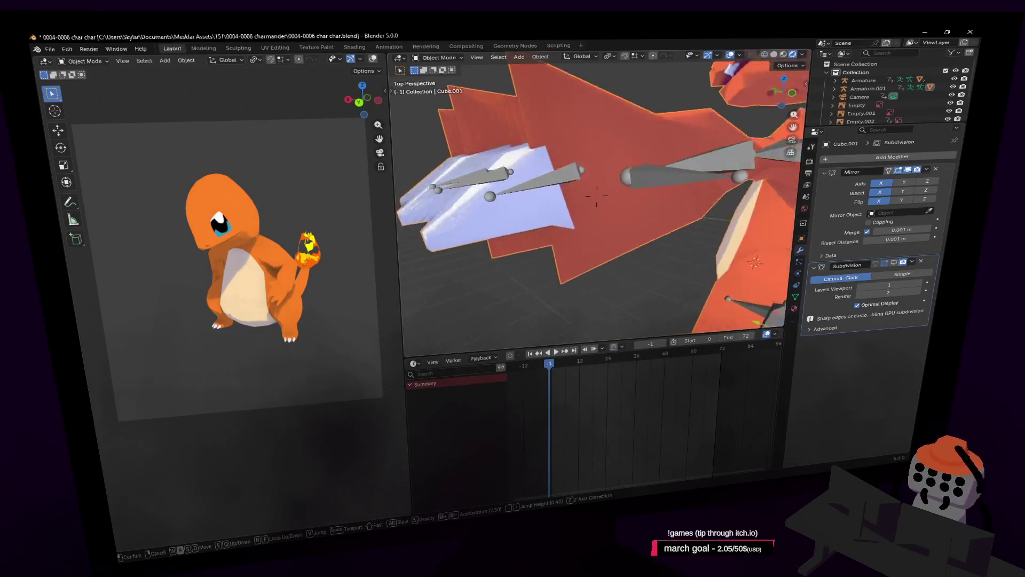
pyautogui.press('w')
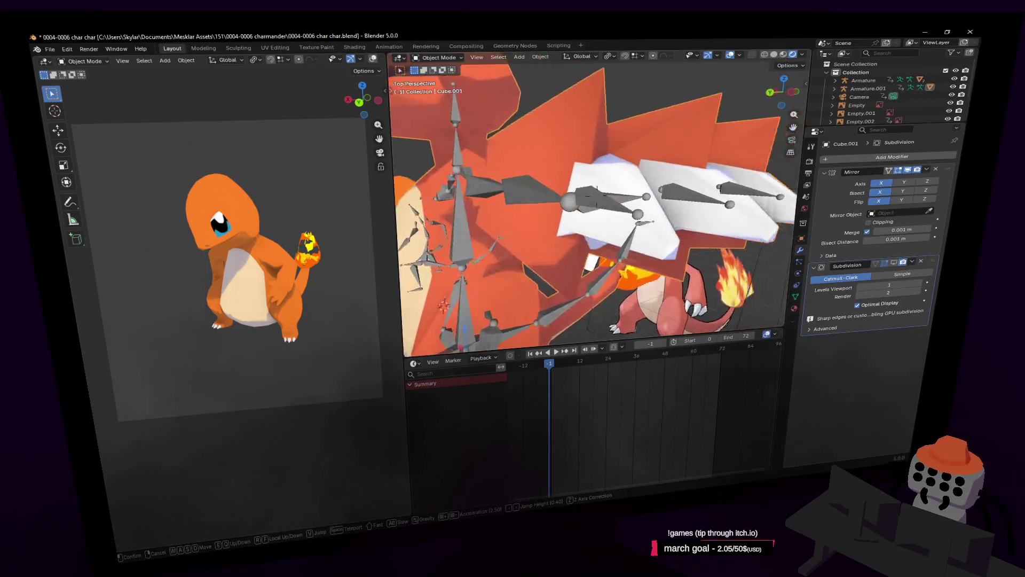
pyautogui.press('s')
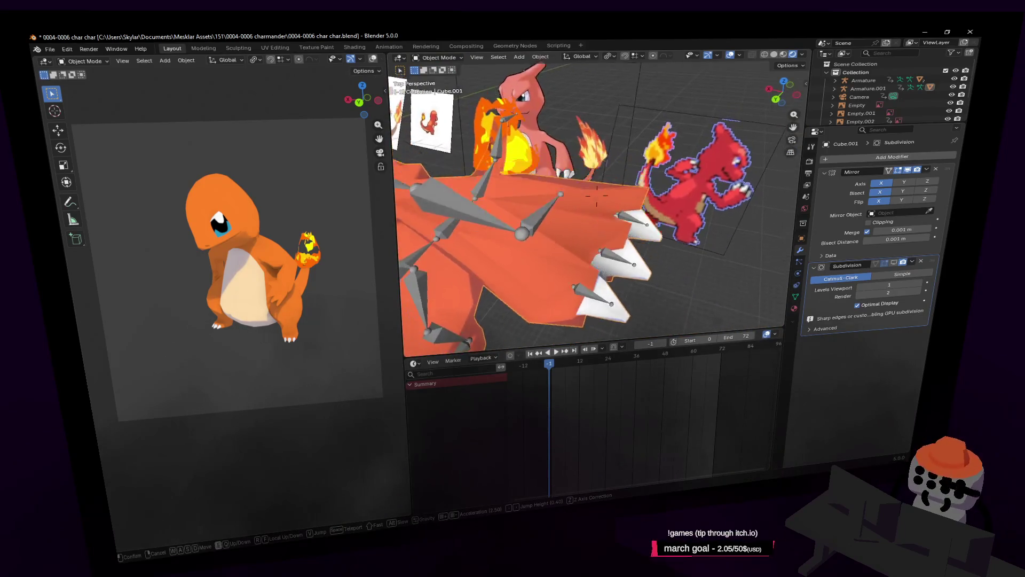
pyautogui.click(652, 213)
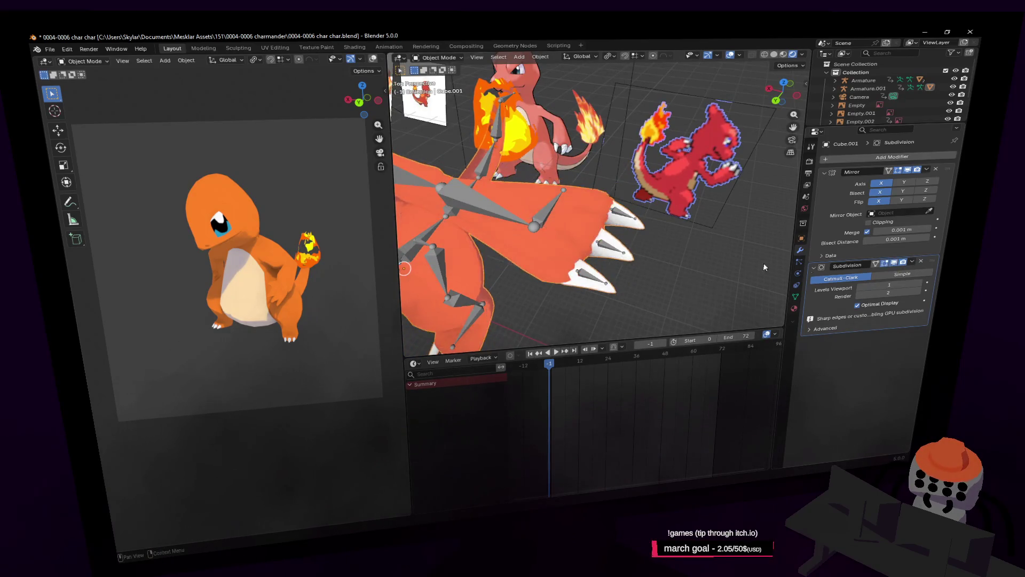
# Step: Parent Cube.001 to Armature.001 using Ctrl+P With Automatic Weights
pyautogui.moveTo(688, 225); pyautogui.dragTo(627, 212, button='middle')
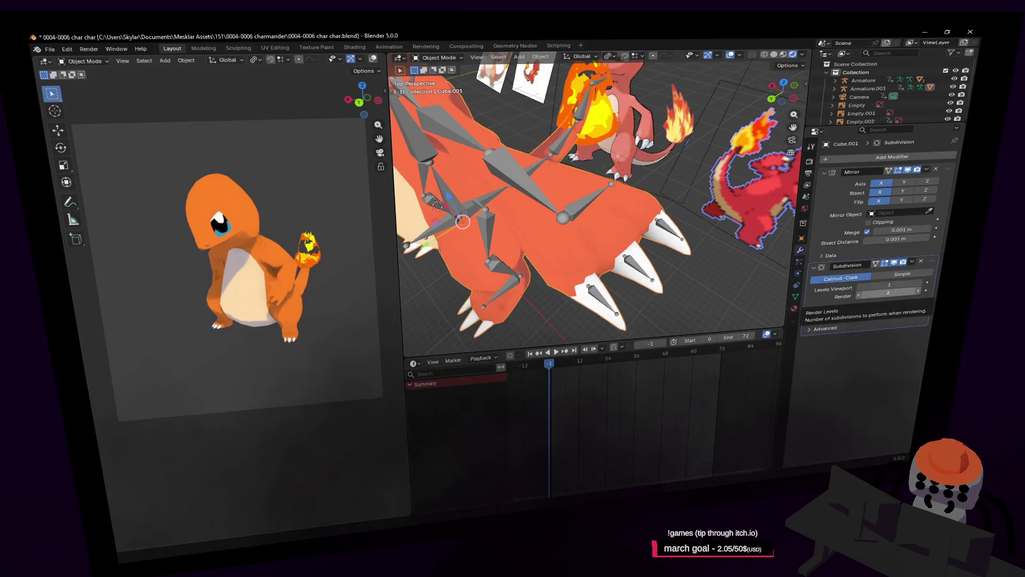
pyautogui.hotkey('shift', '`')
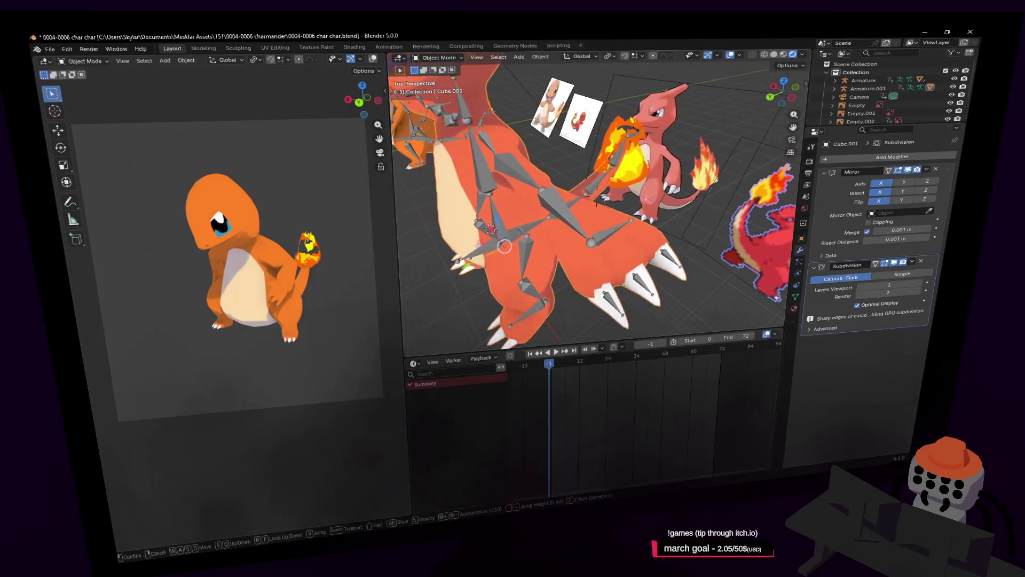
pyautogui.press('s')
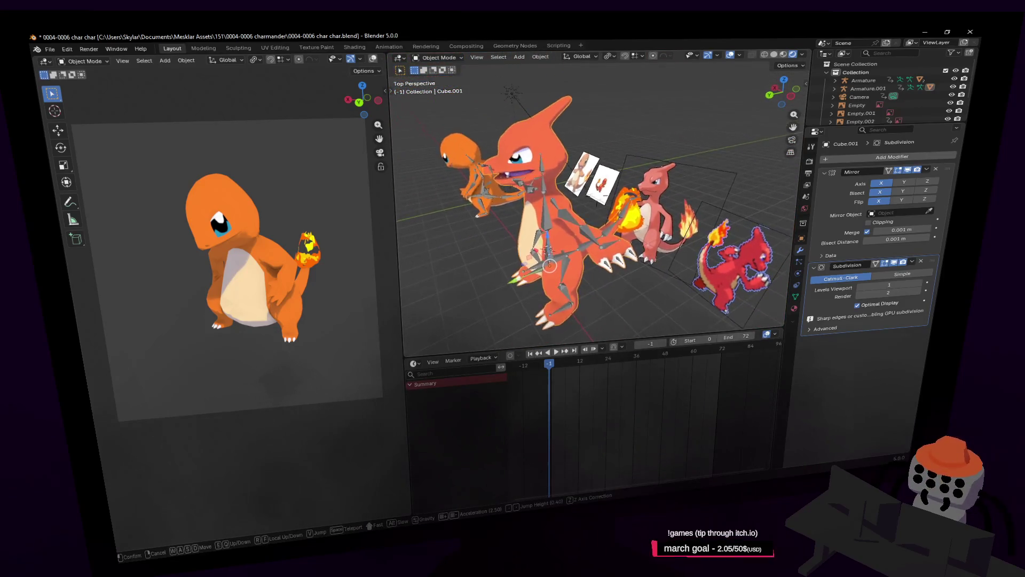
pyautogui.click(640, 216)
pyautogui.moveTo(646, 223); pyautogui.dragTo(466, 71, button='middle')
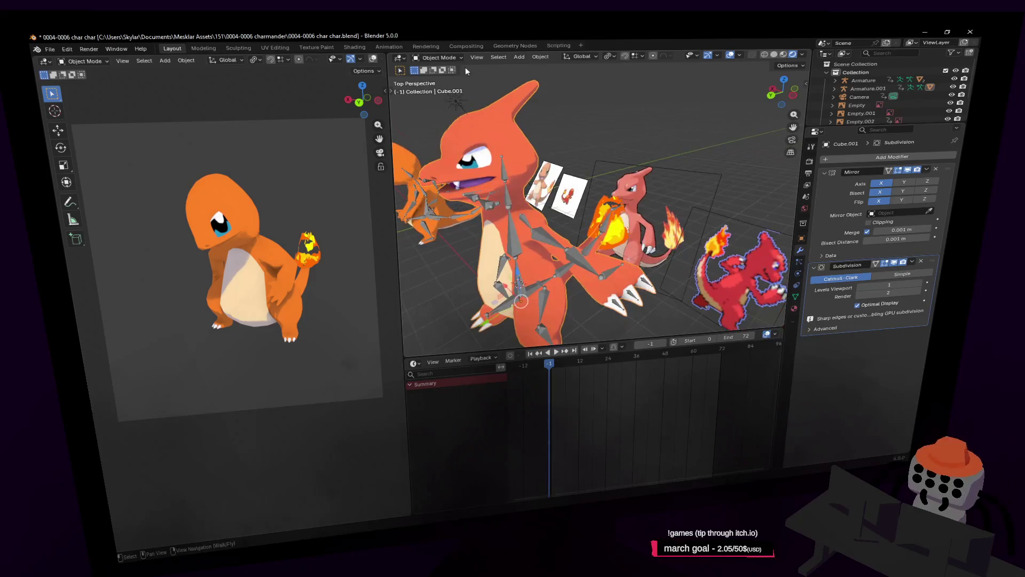
pyautogui.click(434, 57)
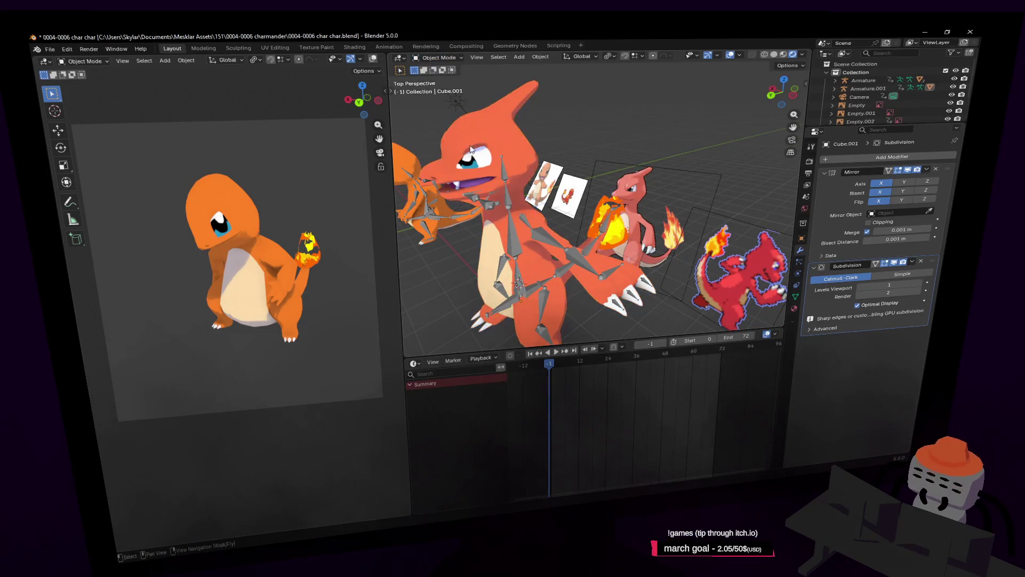
pyautogui.click(505, 184)
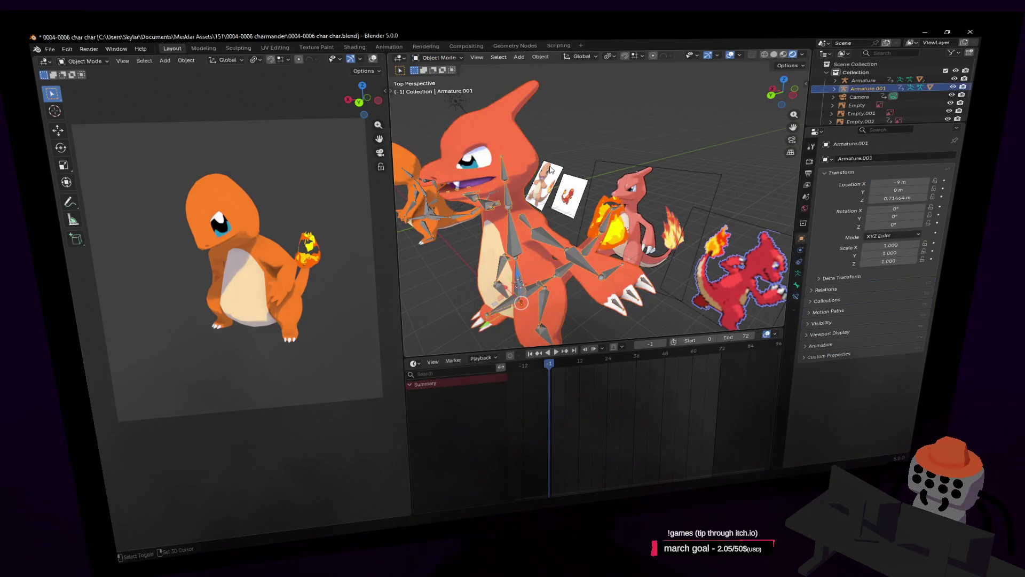
pyautogui.hotkey('ctrl', 'p')
pyautogui.click(594, 127)
pyautogui.scroll(6, 600, 229)
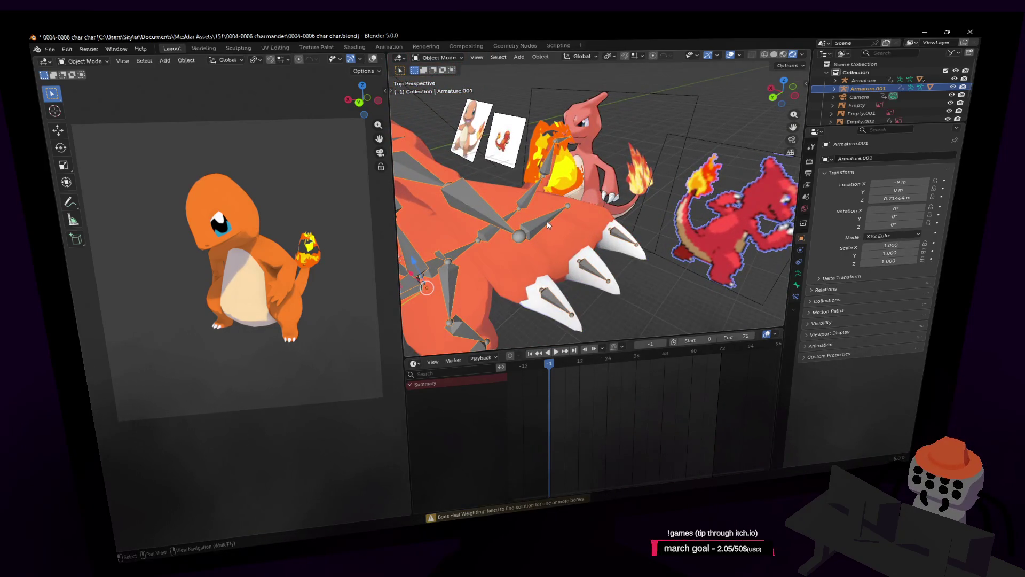
pyautogui.click(442, 58)
# Step: In Pose Mode, move the hand bone to test the automatic-weight deformation
pyautogui.click(437, 85)
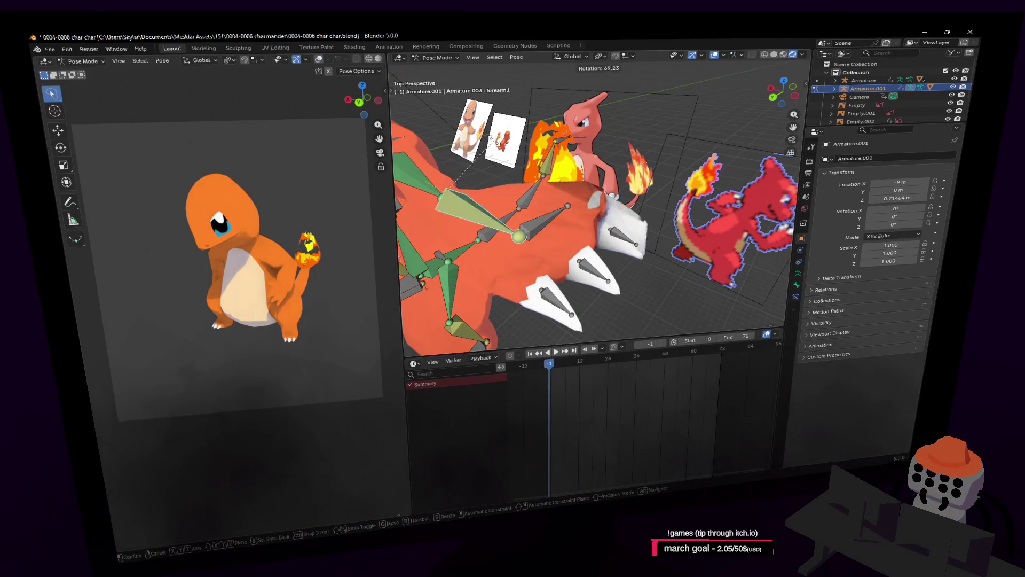
pyautogui.moveTo(498, 204)
pyautogui.mouseDown(button='middle')
pyautogui.moveTo(534, 197)
pyautogui.moveTo(710, 244)
pyautogui.moveTo(661, 207)
pyautogui.mouseUp(button='middle')
pyautogui.click(509, 176)
pyautogui.press('g')
pyautogui.click(638, 258)
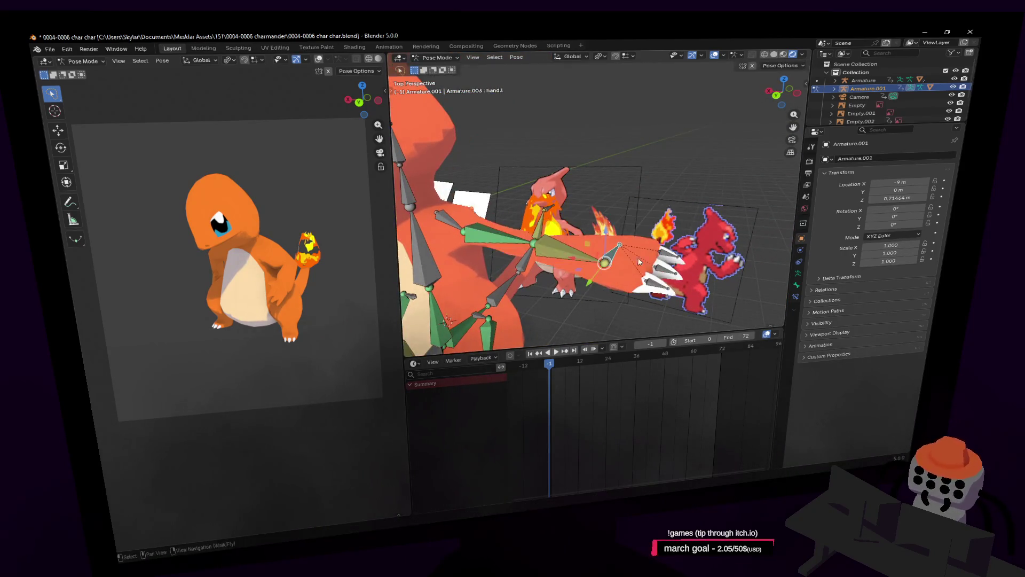
pyautogui.hotkey('shift', '`')
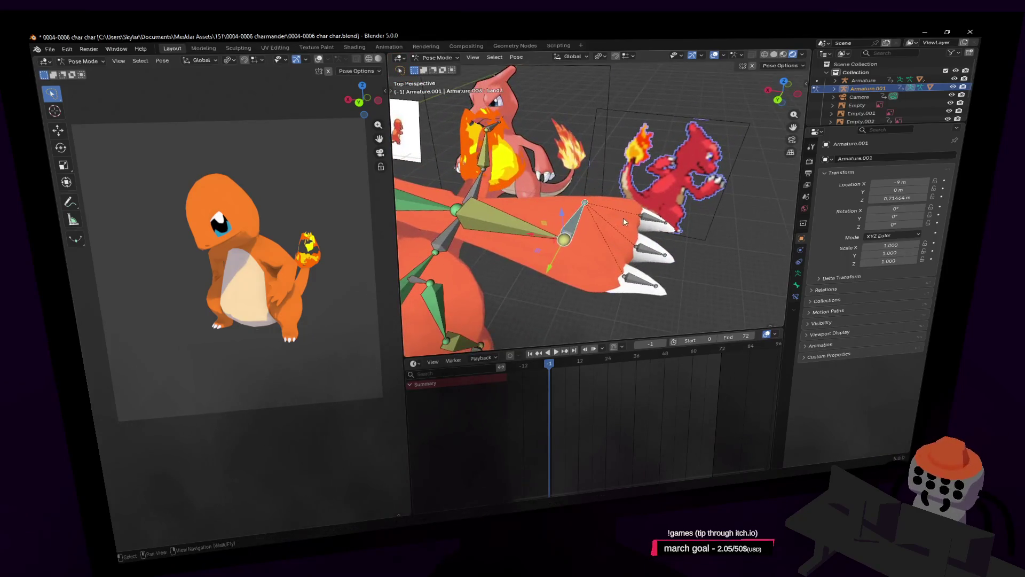
pyautogui.press('Return')
pyautogui.press('g')
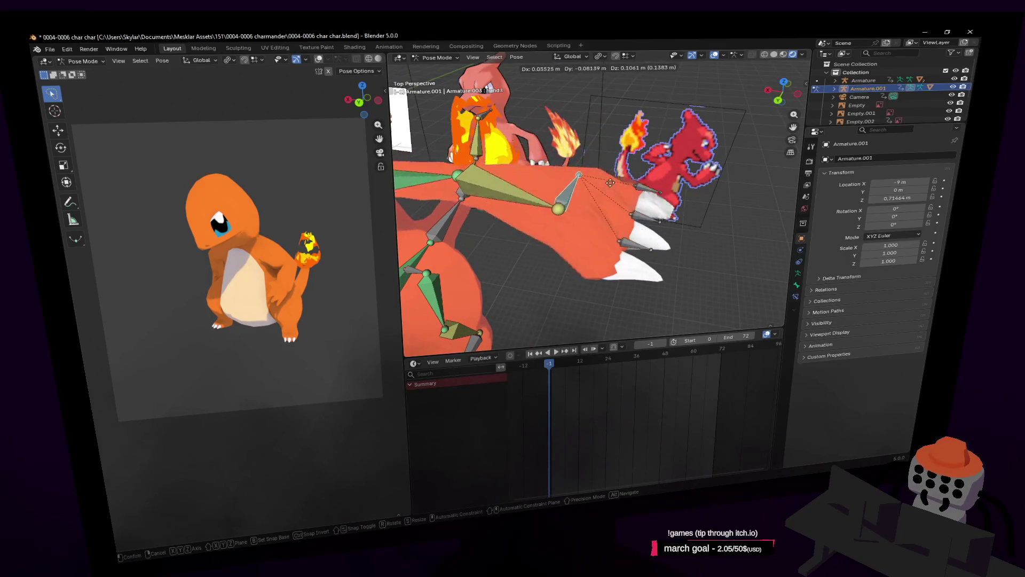
pyautogui.click(597, 192)
# Step: Fly in close to the hand, then switch the armature back to Object Mode
pyautogui.hotkey('shift', '`')
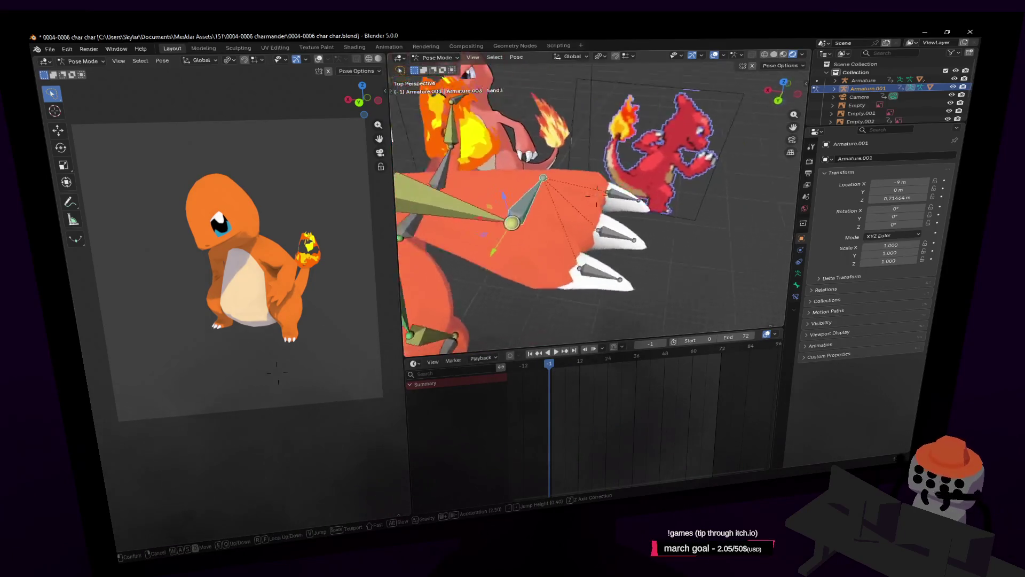
pyautogui.click(607, 181)
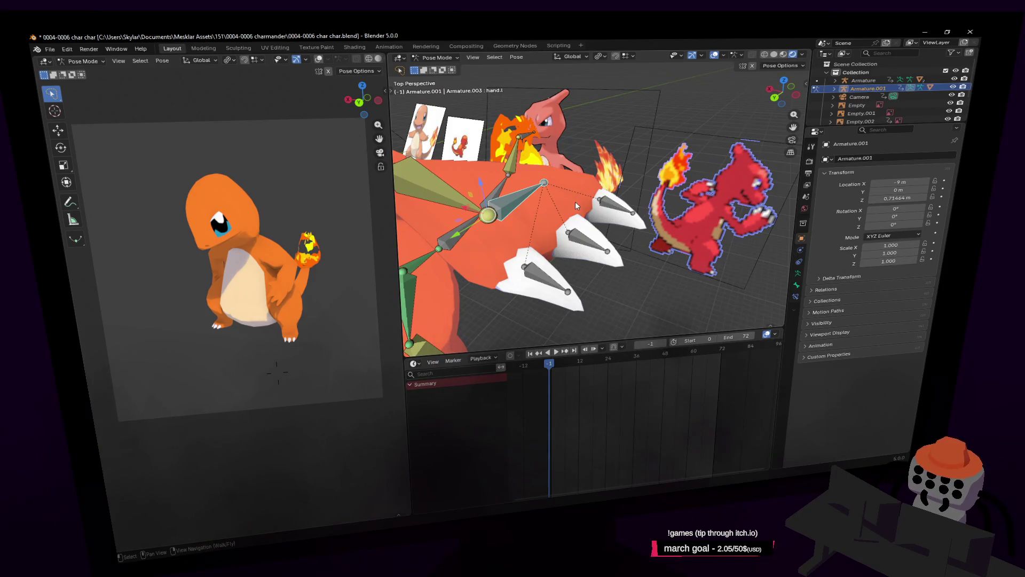
pyautogui.hotkey('shift', '`')
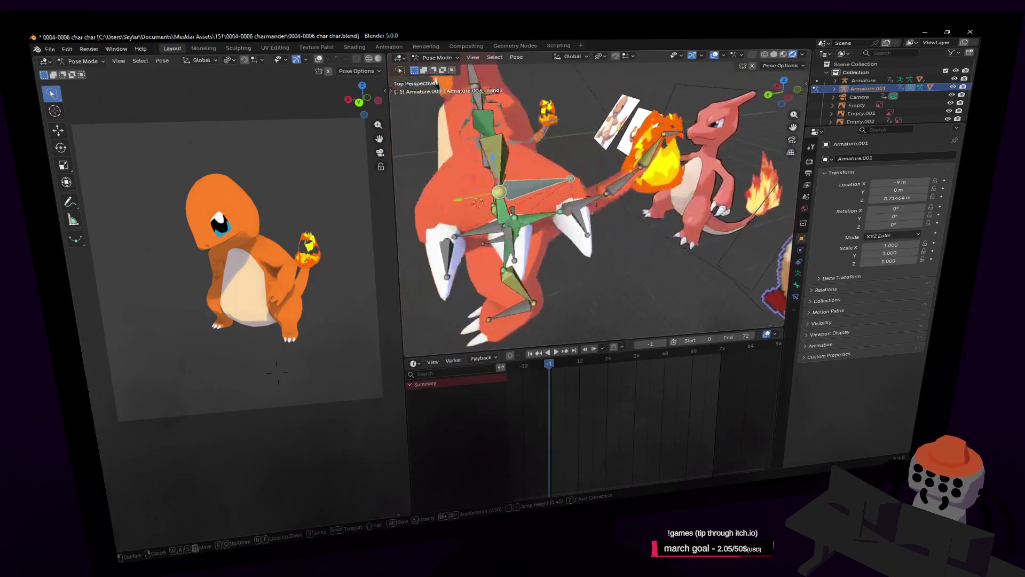
pyautogui.click(592, 209)
pyautogui.click(445, 59)
pyautogui.click(442, 68)
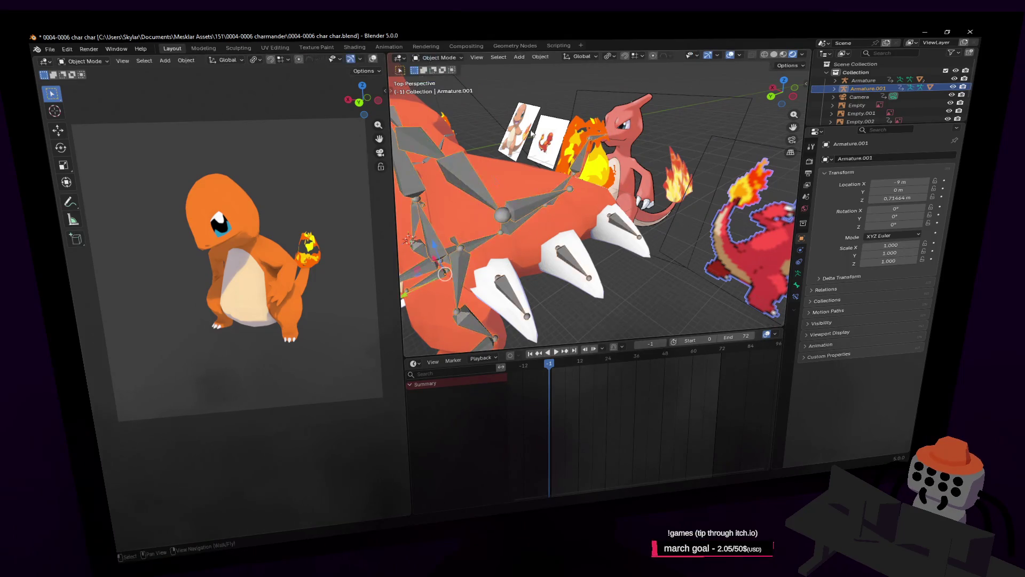
# Step: Reselect the body mesh Cube.001 and switch it to Weight Paint mode
pyautogui.click(624, 237)
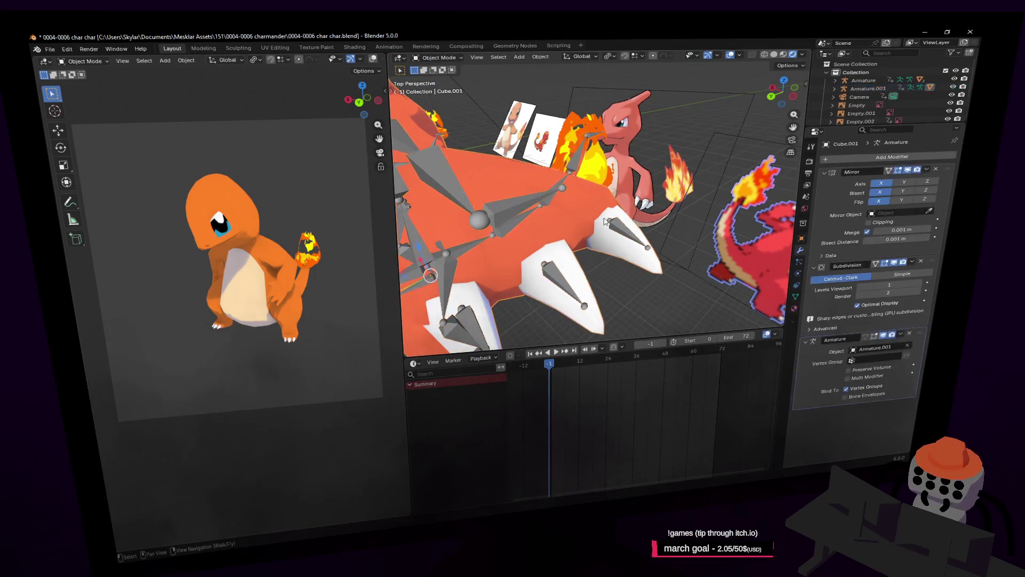
pyautogui.click(617, 241)
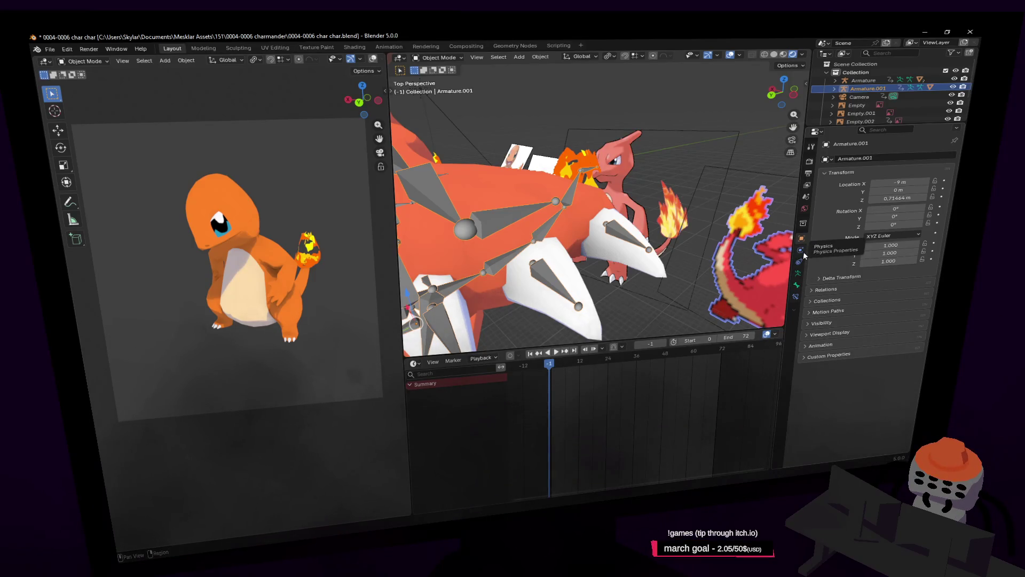
pyautogui.moveTo(705, 211)
pyautogui.mouseDown(button='middle')
pyautogui.moveTo(688, 219)
pyautogui.moveTo(705, 213)
pyautogui.mouseUp(button='middle')
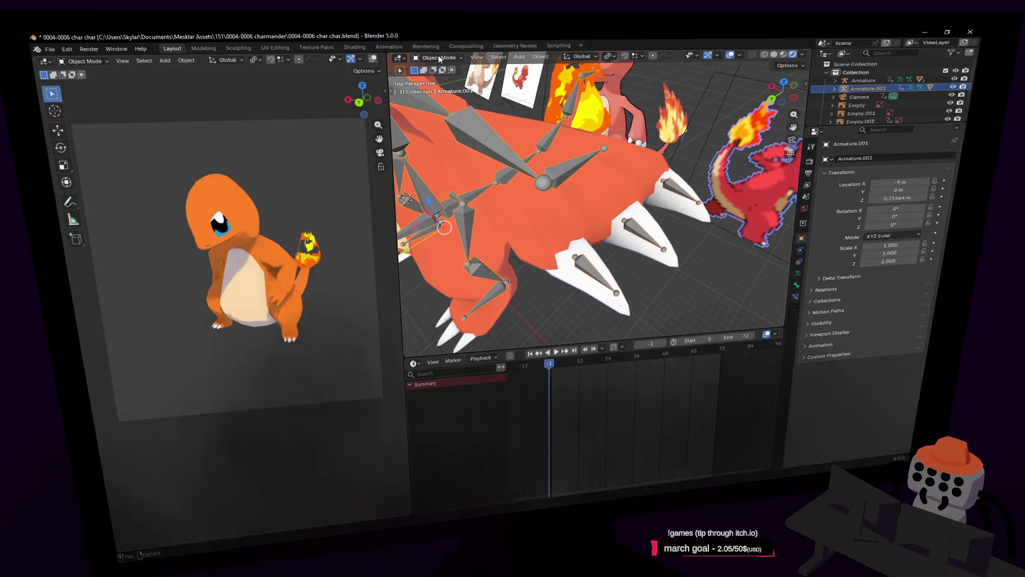
pyautogui.click(641, 169)
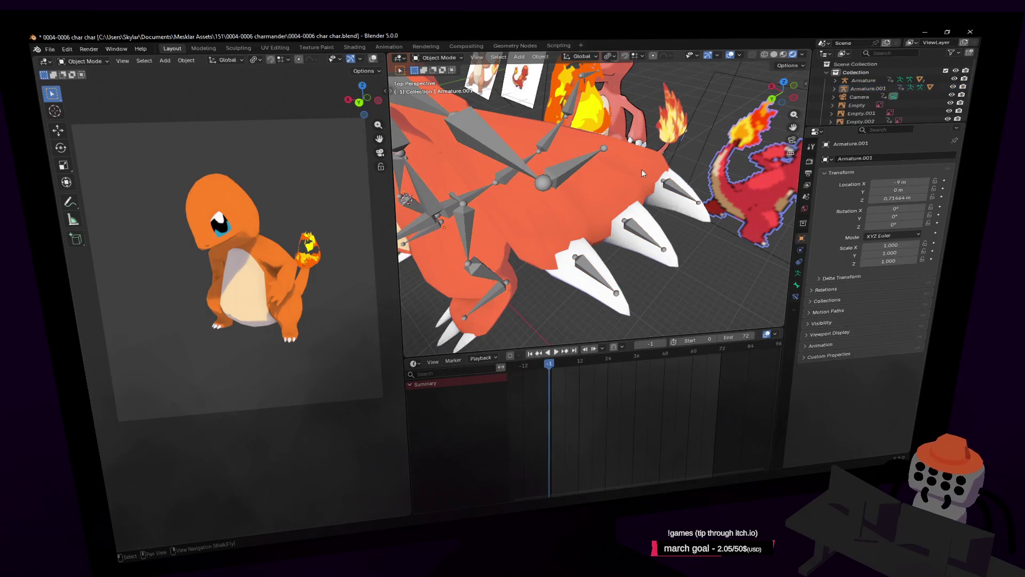
pyautogui.click(439, 57)
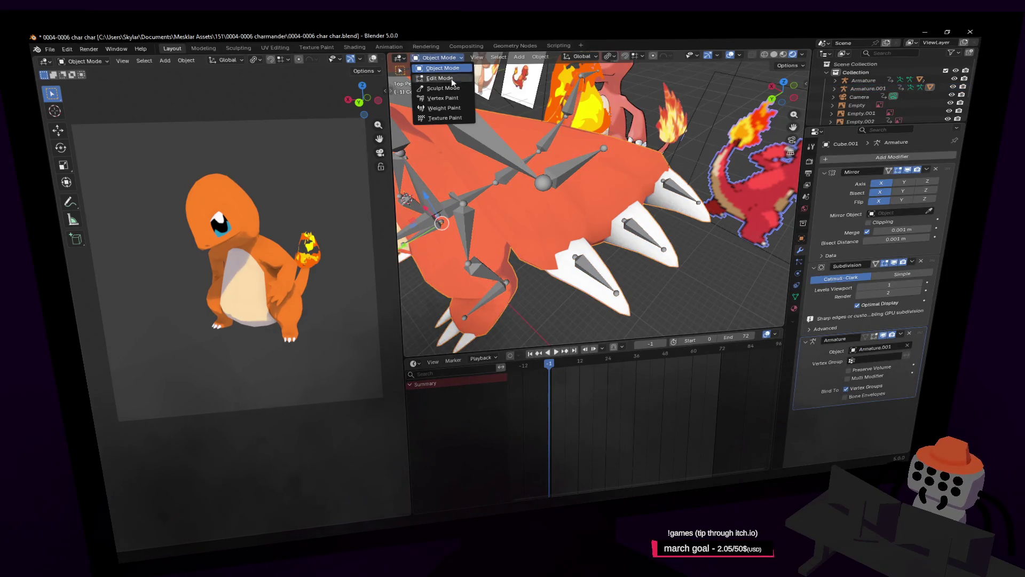
pyautogui.click(454, 108)
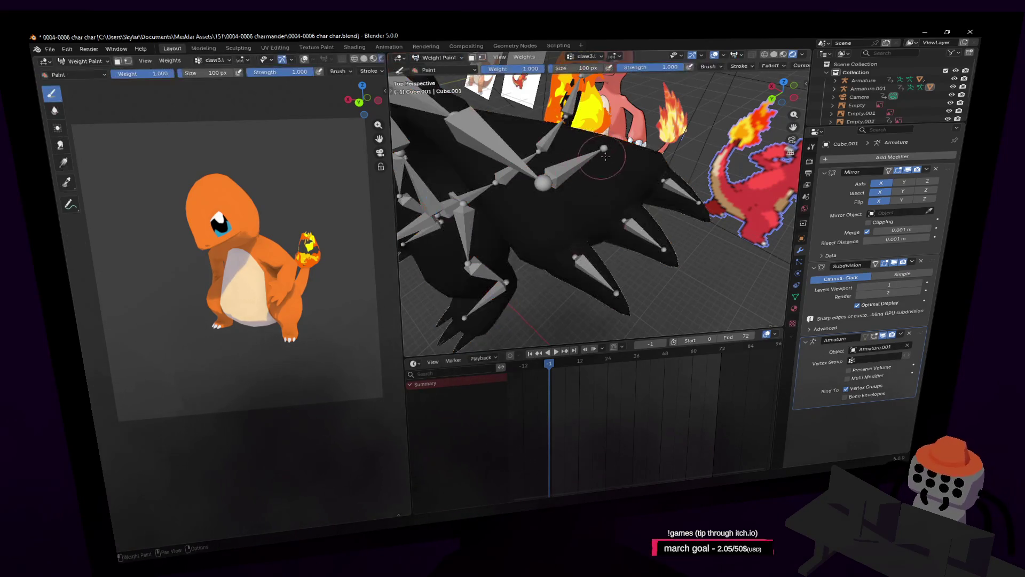
# Step: In Edit Mode, select a connected claw with L, fly to the hand, and list vertex groups
pyautogui.press('Tab')
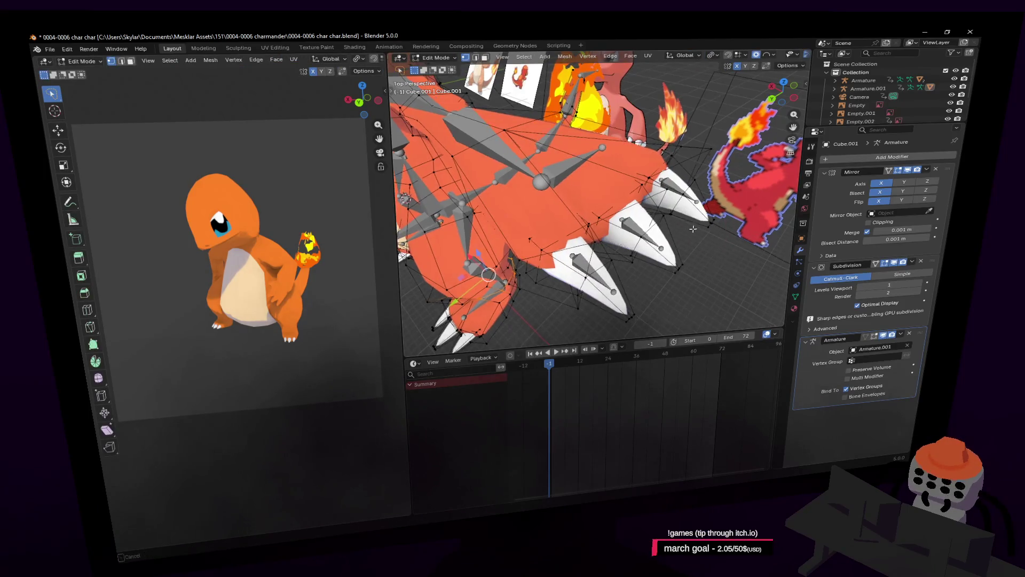
pyautogui.press('l')
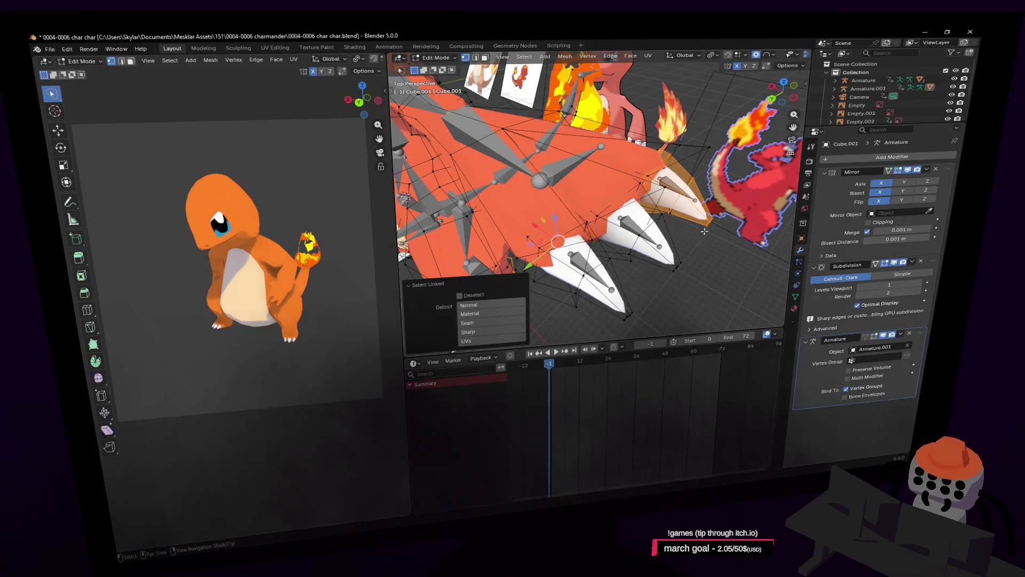
pyautogui.hotkey('shift', '`')
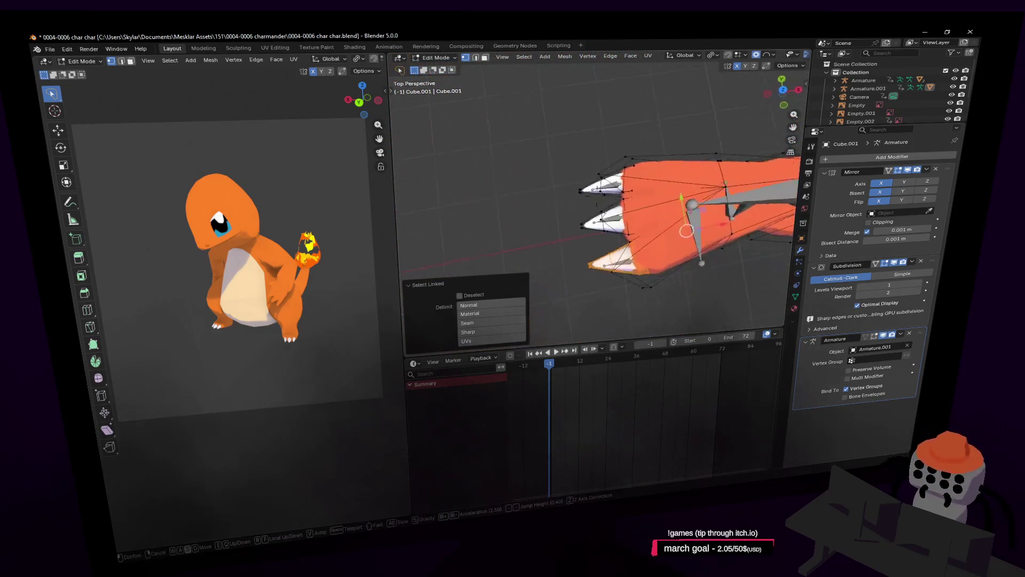
pyautogui.press('w')
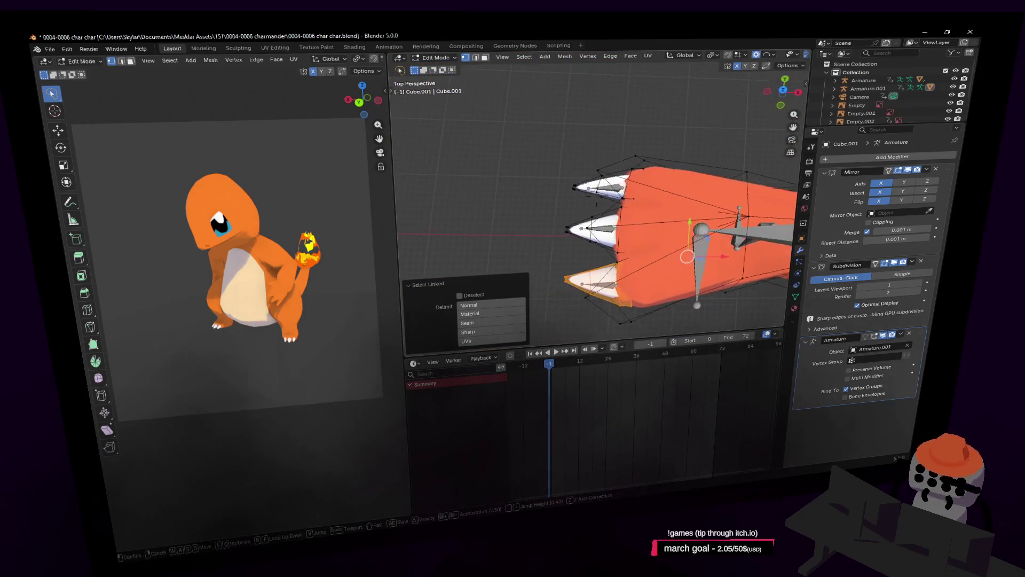
pyautogui.click(700, 247)
pyautogui.click(795, 296)
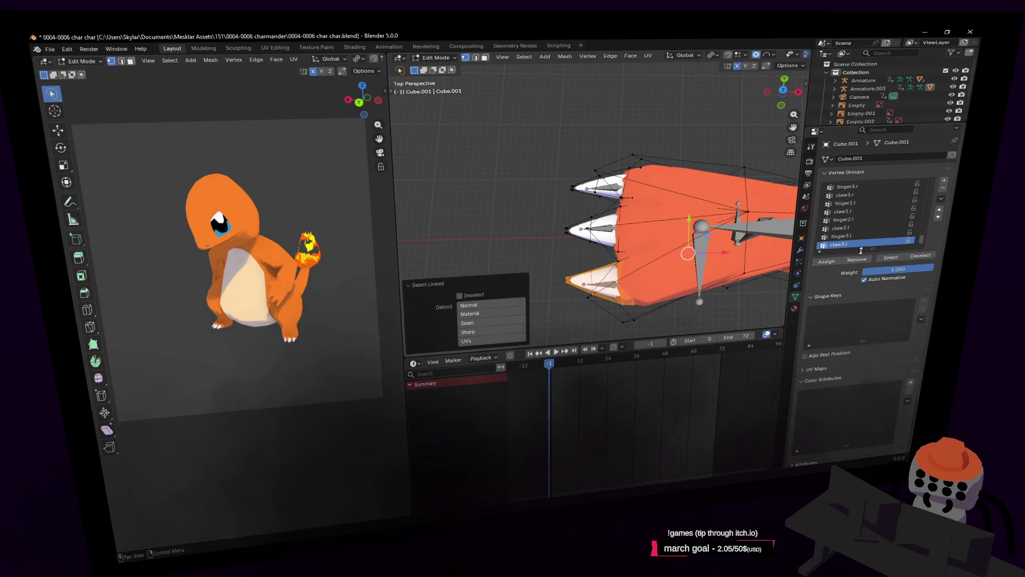
# Step: Assign the bottom claw to claw3.l and the middle claw to claw2.l
pyautogui.moveTo(861, 251); pyautogui.dragTo(868, 271)
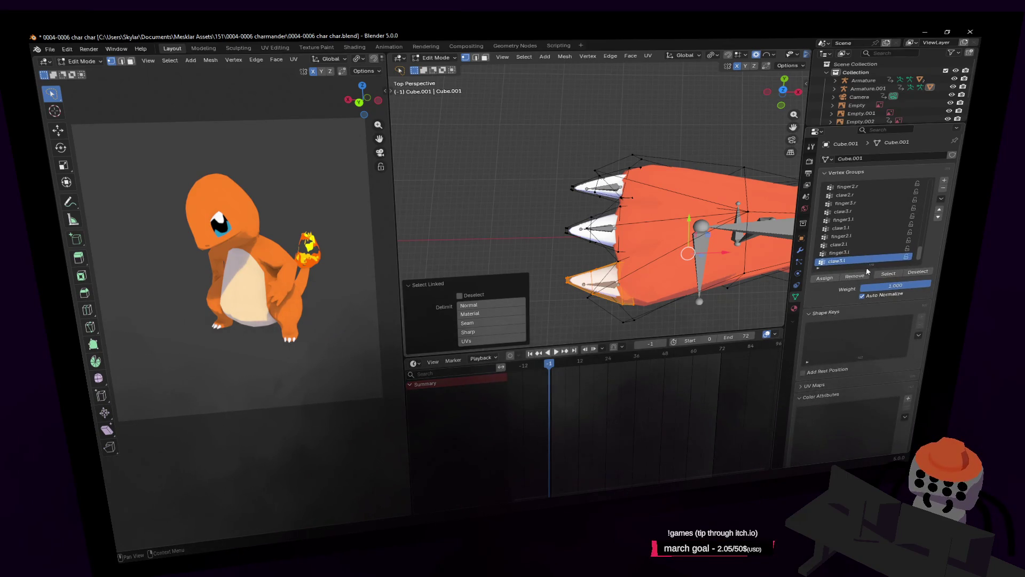
pyautogui.click(863, 252)
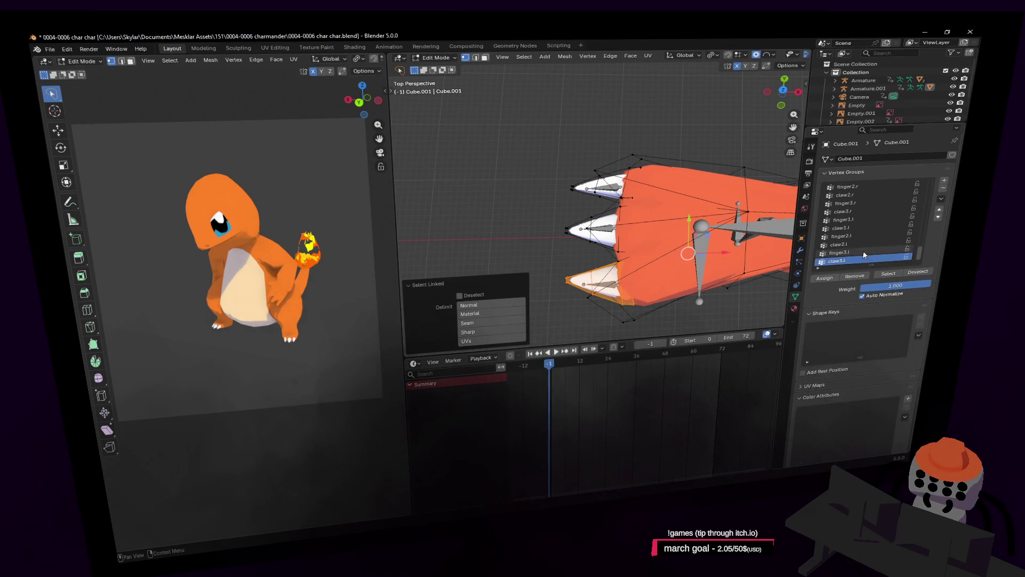
pyautogui.click(830, 278)
pyautogui.keyDown('shift'); pyautogui.moveTo(631, 232); pyautogui.dragTo(595, 217, button='middle'); pyautogui.keyUp('shift')
pyautogui.click(561, 214)
pyautogui.press('l')
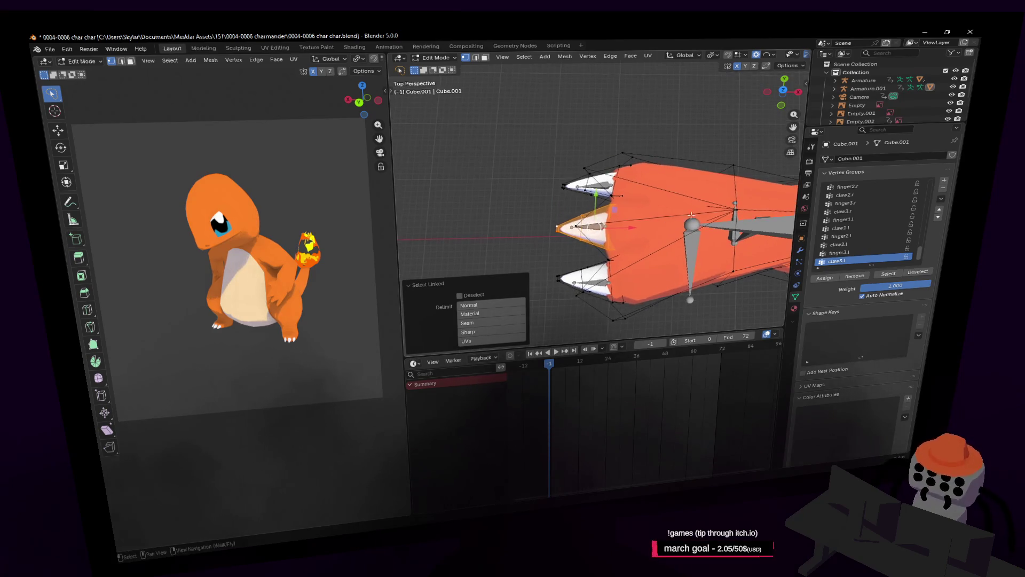
pyautogui.click(841, 244)
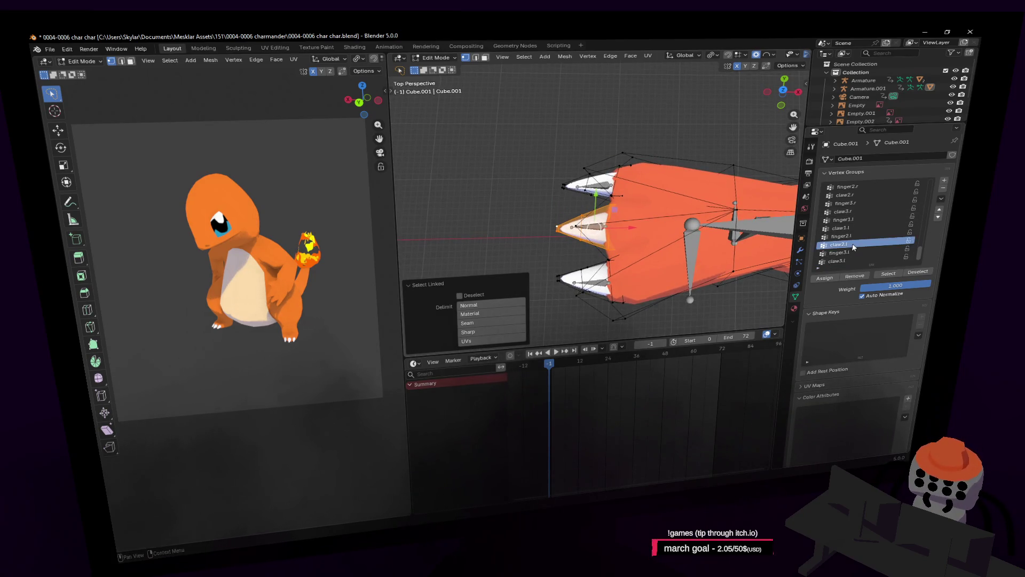
pyautogui.click(831, 280)
# Step: Assign the top claw to claw1.l, then switch to Weight Paint to check it
pyautogui.keyDown('shift'); pyautogui.moveTo(570, 185); pyautogui.dragTo(571, 199, button='middle'); pyautogui.keyUp('shift')
pyautogui.click(567, 199)
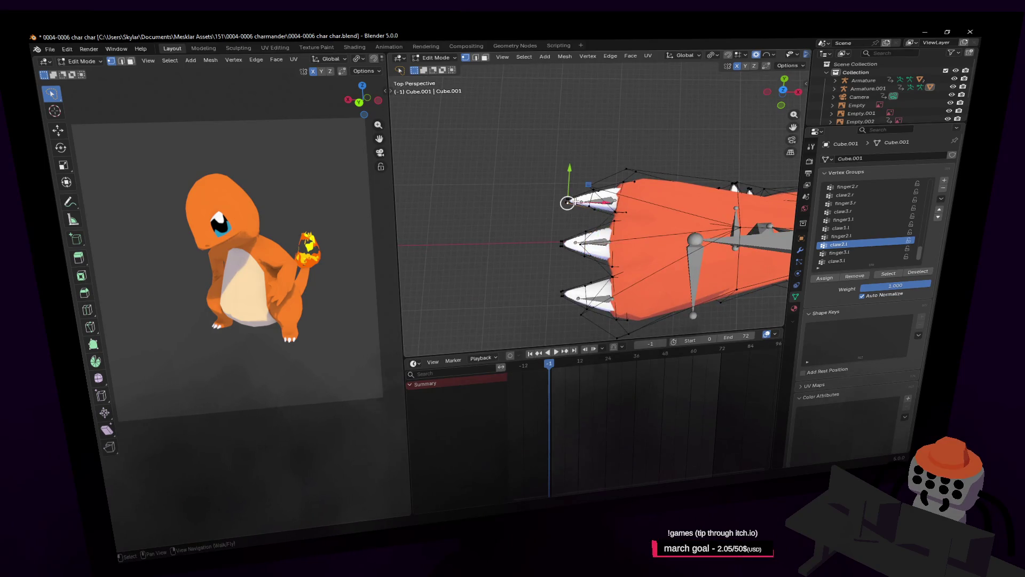
pyautogui.hotkey('ctrl', 'l')
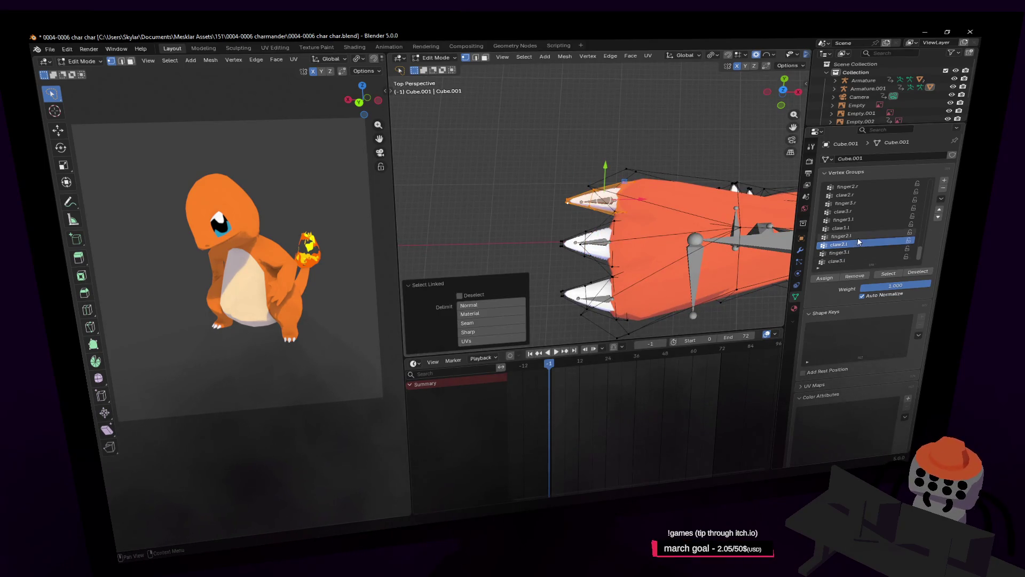
pyautogui.click(858, 229)
pyautogui.click(825, 278)
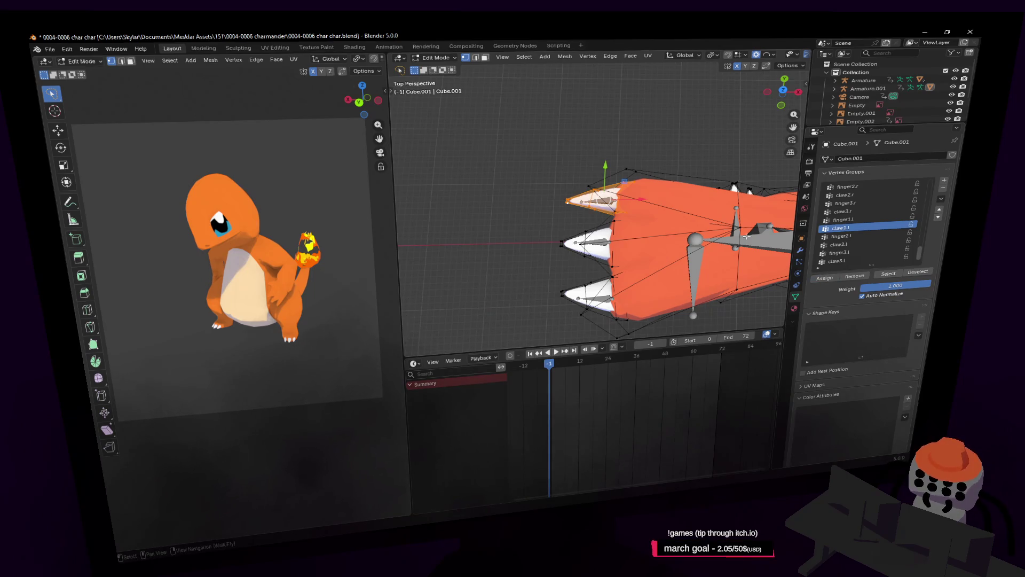
pyautogui.hotkey('ctrl', 'Tab')
pyautogui.rightClick(660, 249)
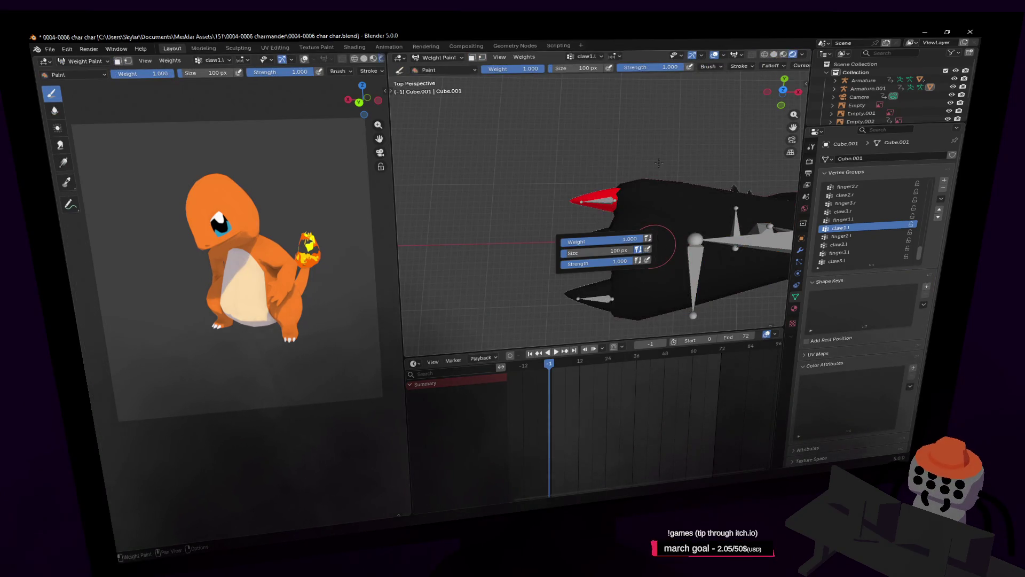
# Step: Display the claw3.r and claw2.r weights on the mesh in Weight Paint
pyautogui.moveTo(695, 141)
pyautogui.mouseDown(button='middle')
pyautogui.moveTo(698, 160)
pyautogui.moveTo(705, 152)
pyautogui.moveTo(671, 161)
pyautogui.moveTo(496, 155)
pyautogui.moveTo(526, 202)
pyautogui.mouseUp(button='middle')
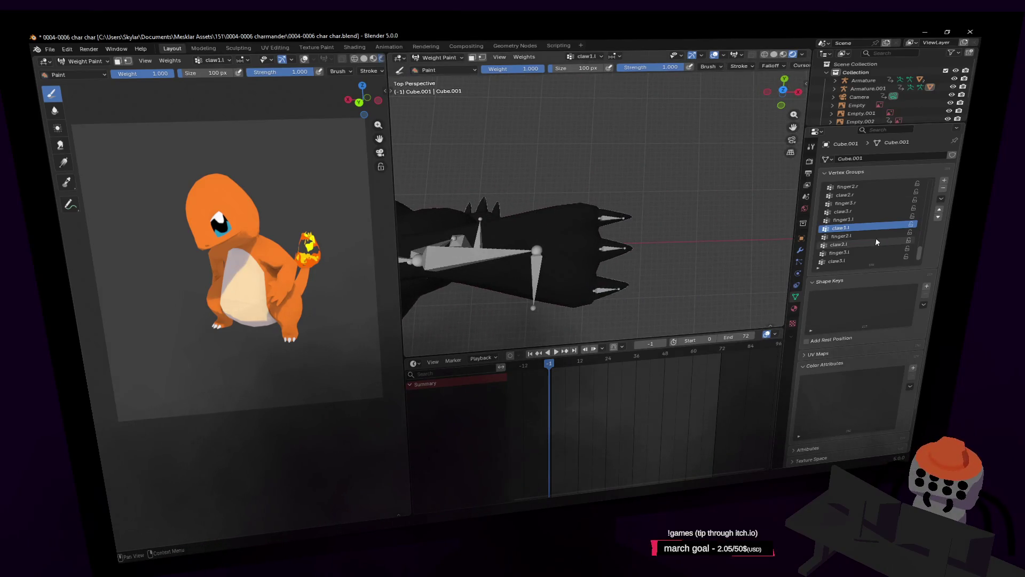
pyautogui.click(862, 209)
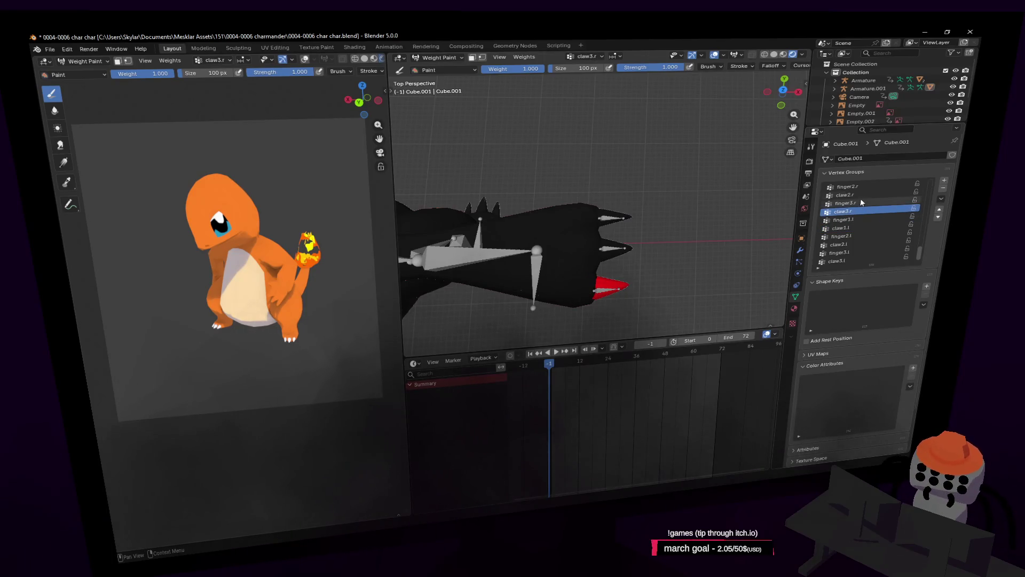
pyautogui.scroll(1, 860, 203)
pyautogui.click(862, 198)
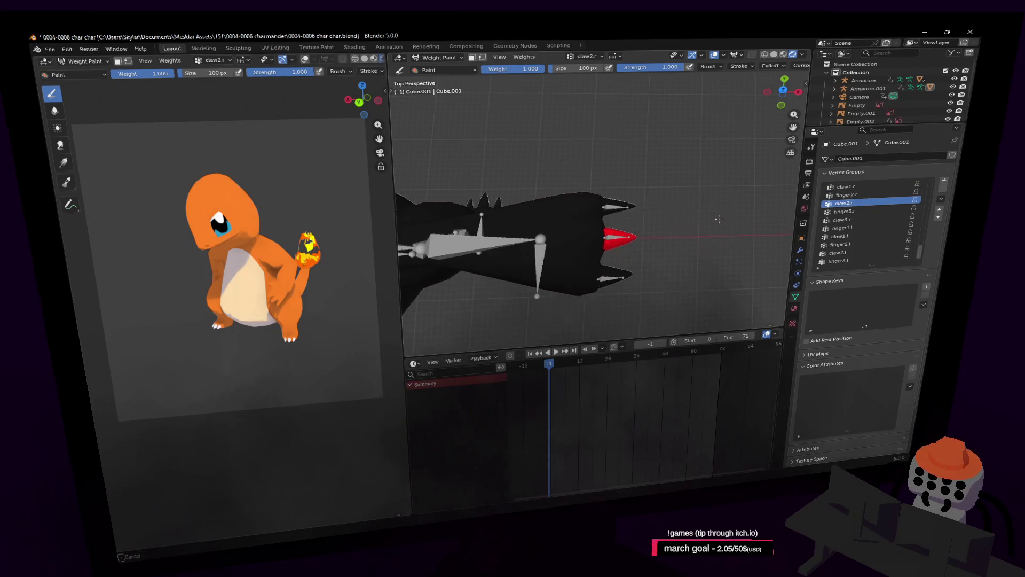
# Step: Return the body mesh to Edit Mode and frame the right hand's claws
pyautogui.press('Tab')
pyautogui.hotkey('shift', '`')
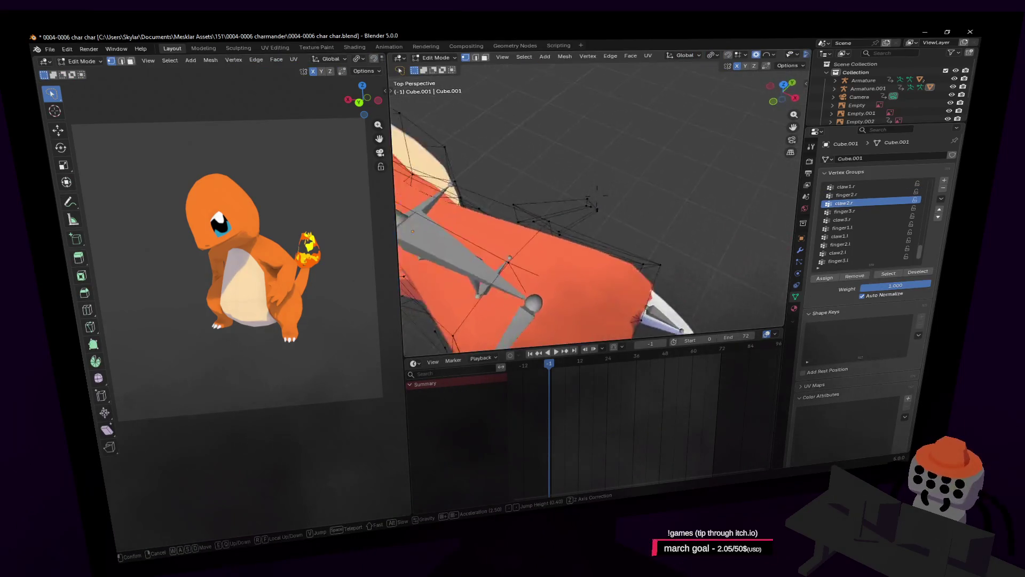
pyautogui.press('s')
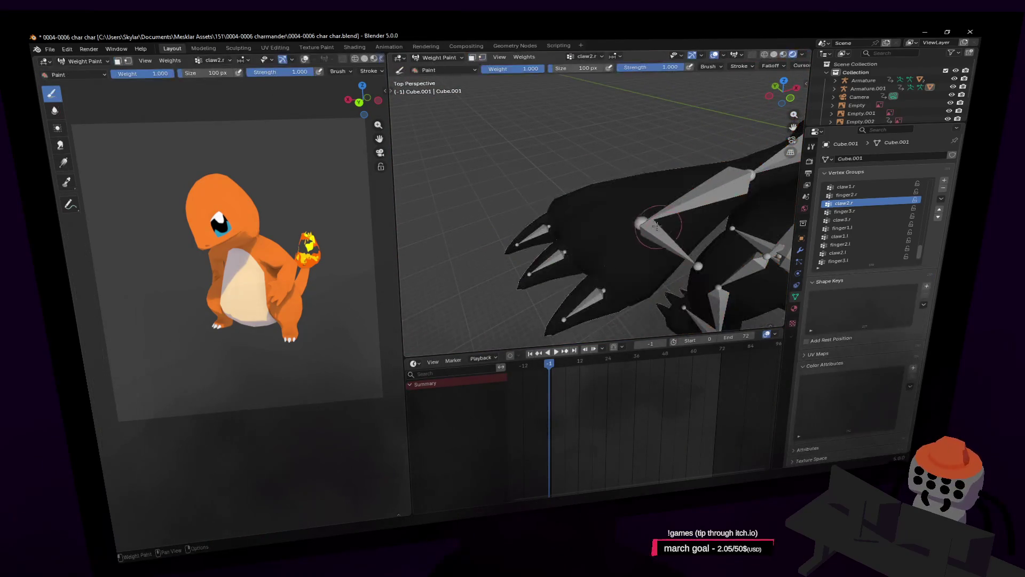
pyautogui.click(603, 191)
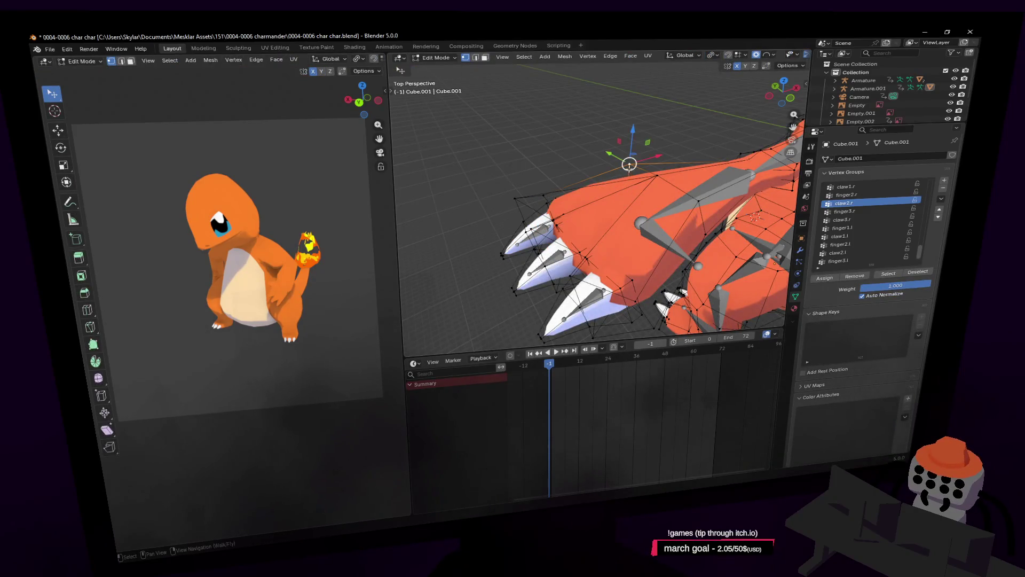
# Step: Select the right hand's connected mesh with L and make claw1.r the active vertex group
pyautogui.press('l')
pyautogui.moveTo(632, 189); pyautogui.dragTo(717, 209, button='middle')
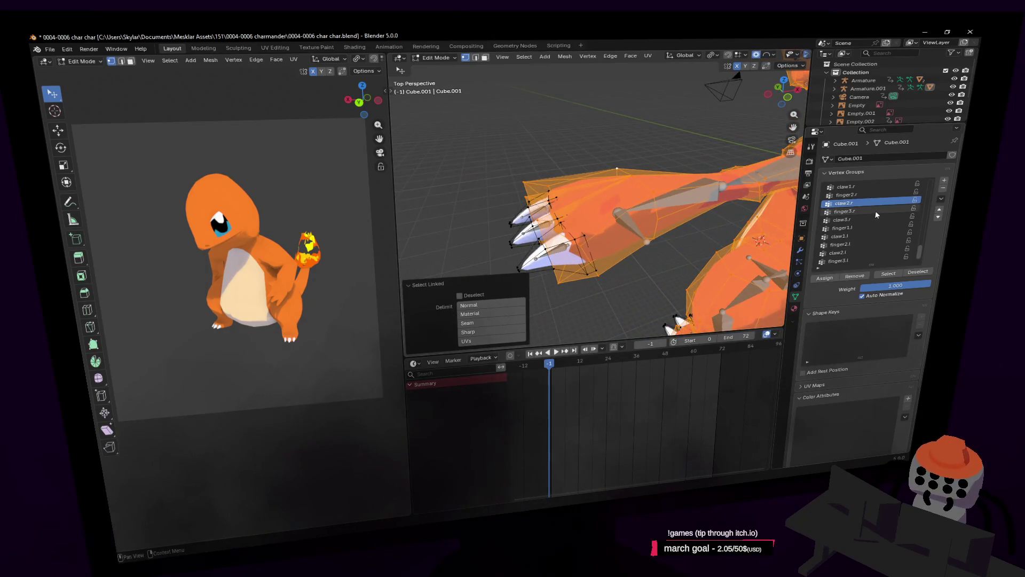
pyautogui.click(872, 195)
pyautogui.click(869, 186)
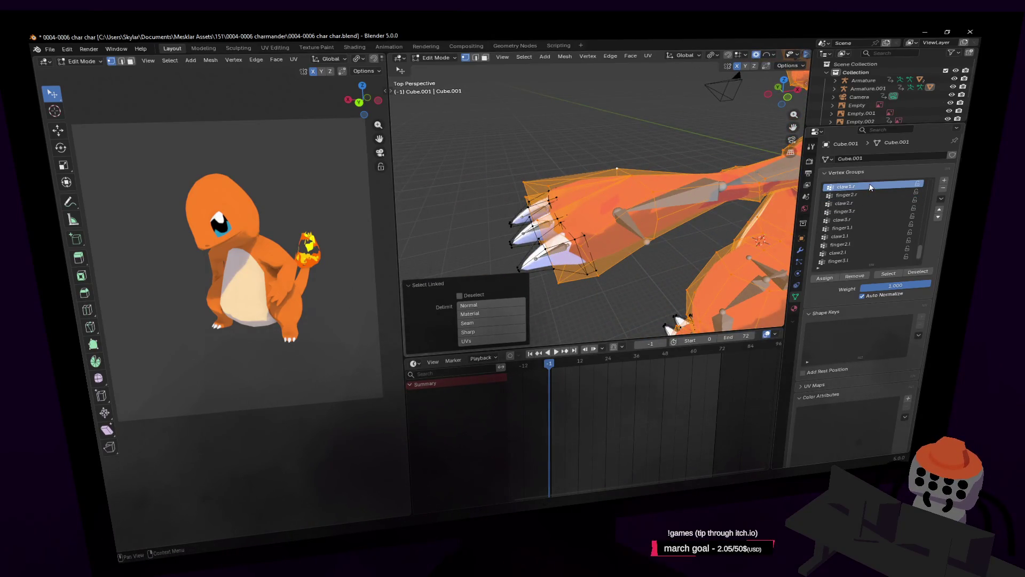
pyautogui.click(434, 58)
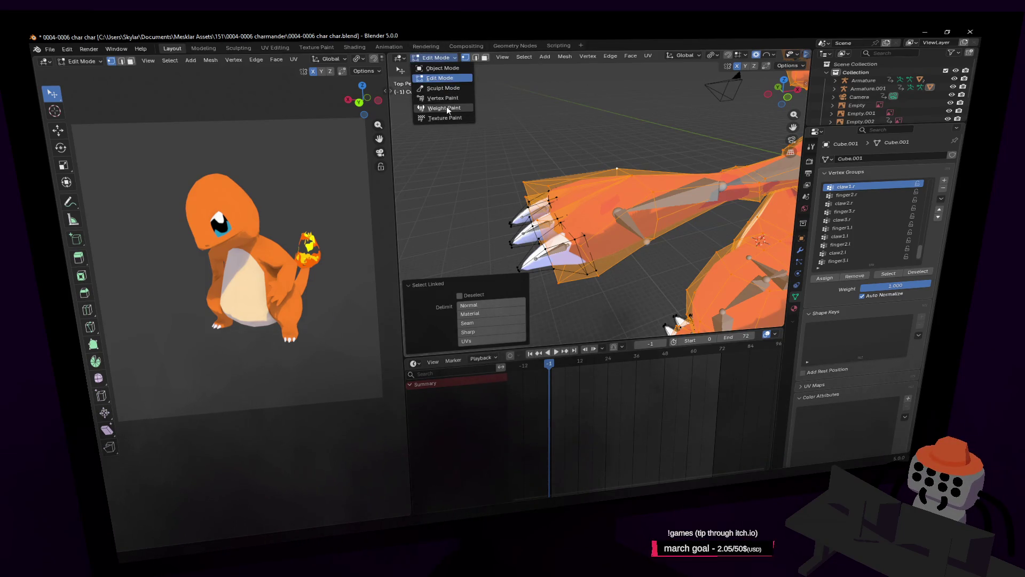
pyautogui.click(447, 107)
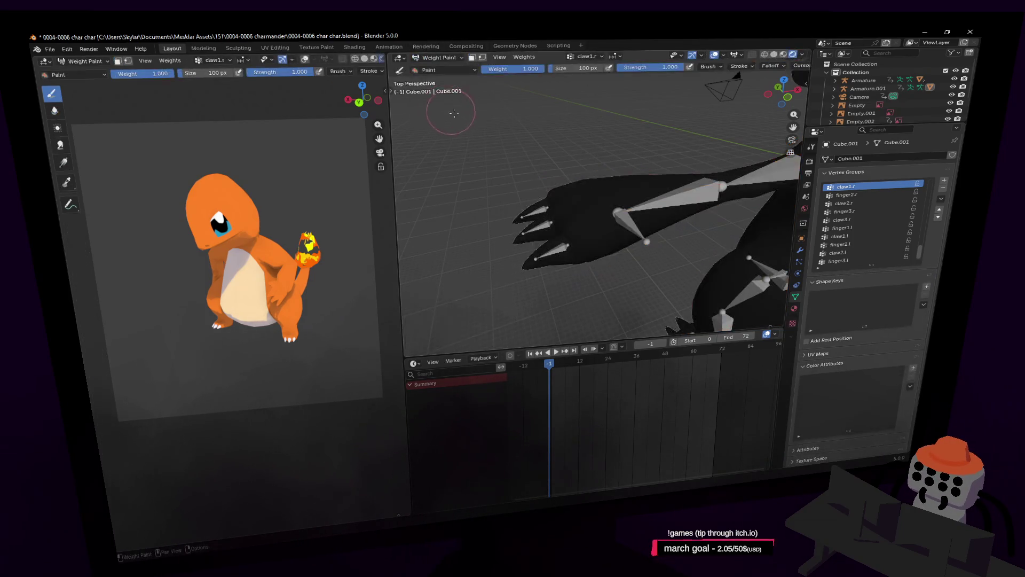
pyautogui.click(863, 195)
pyautogui.click(858, 210)
pyautogui.click(861, 227)
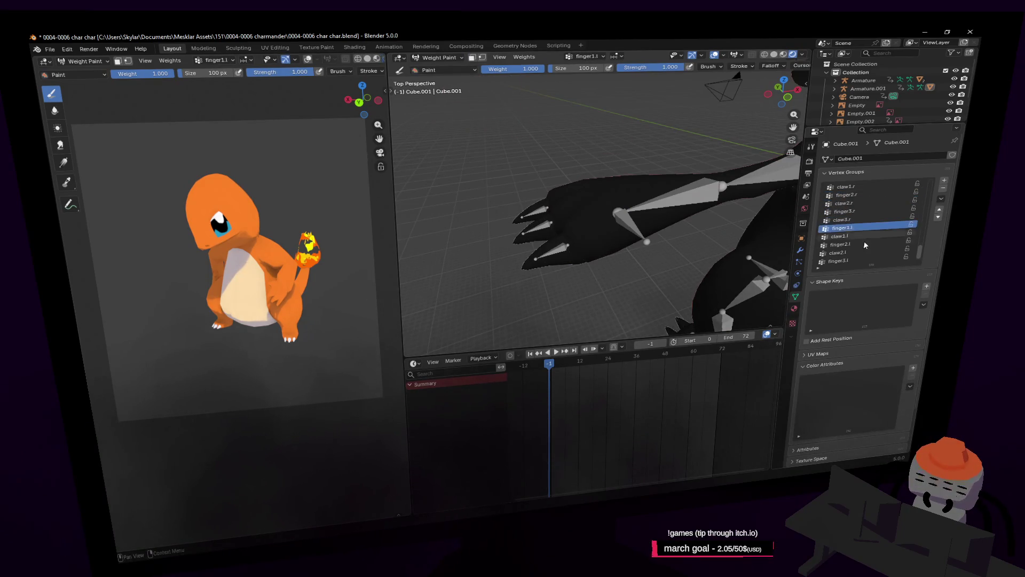
pyautogui.click(860, 243)
pyautogui.scroll(-1, 860, 243)
pyautogui.click(860, 244)
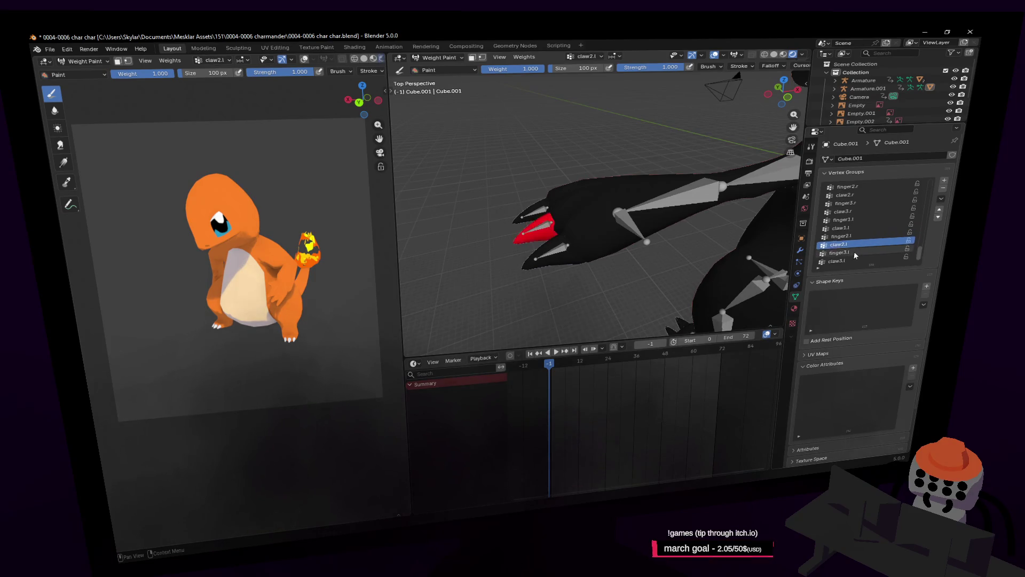
pyautogui.click(854, 235)
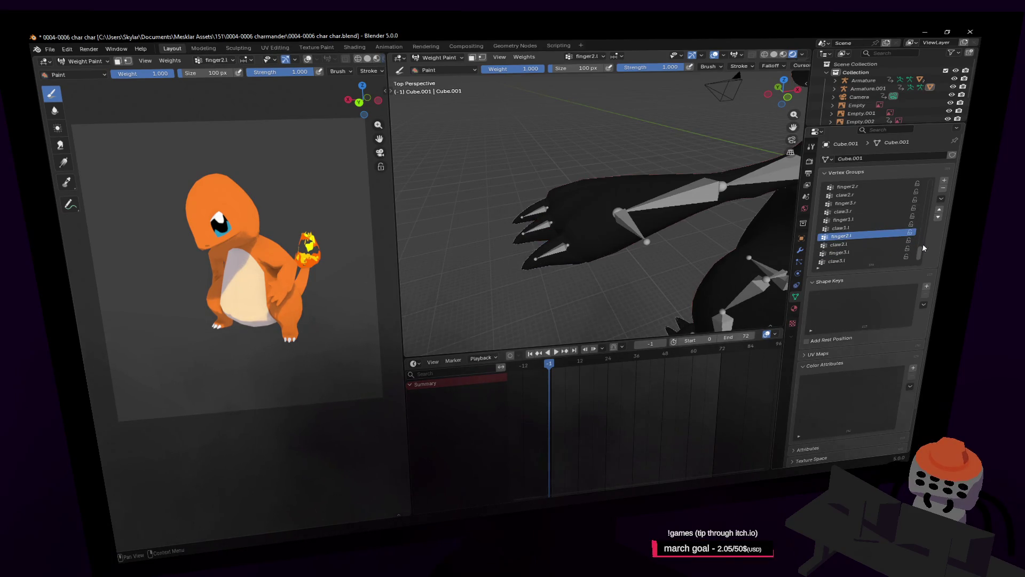
pyautogui.scroll(5, 870, 227)
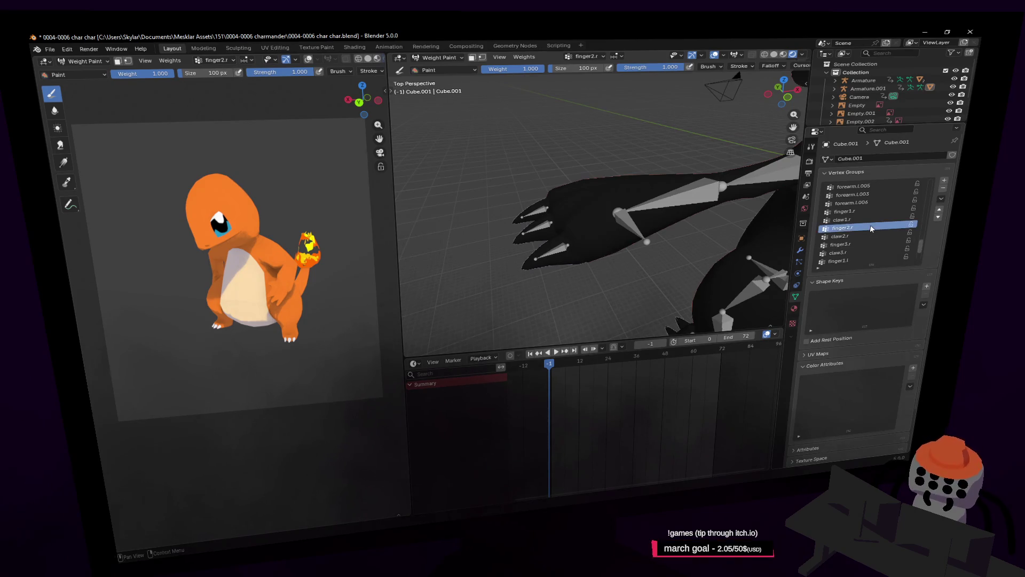
pyautogui.click(867, 212)
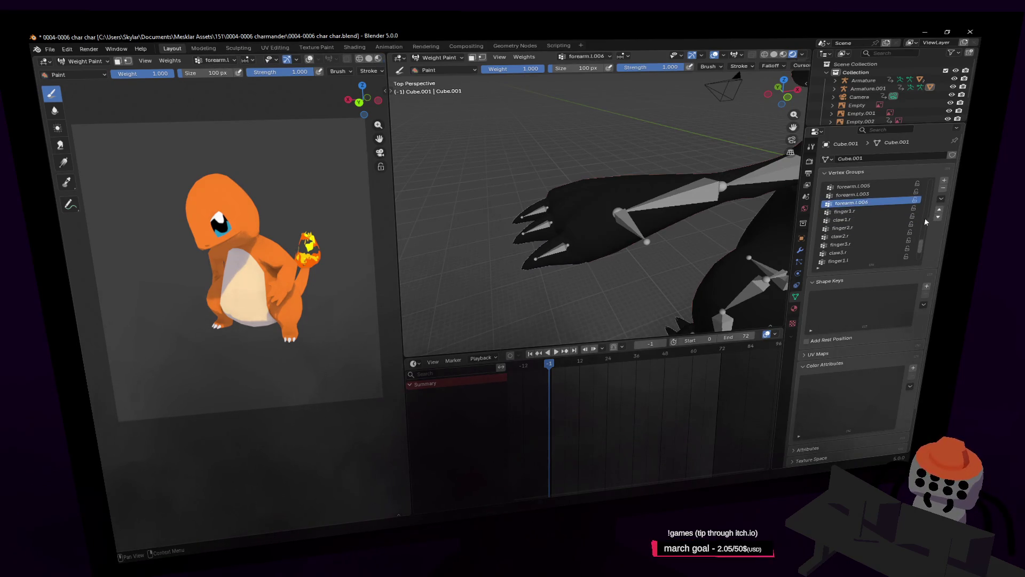
pyautogui.click(875, 202)
pyautogui.scroll(5, 875, 202)
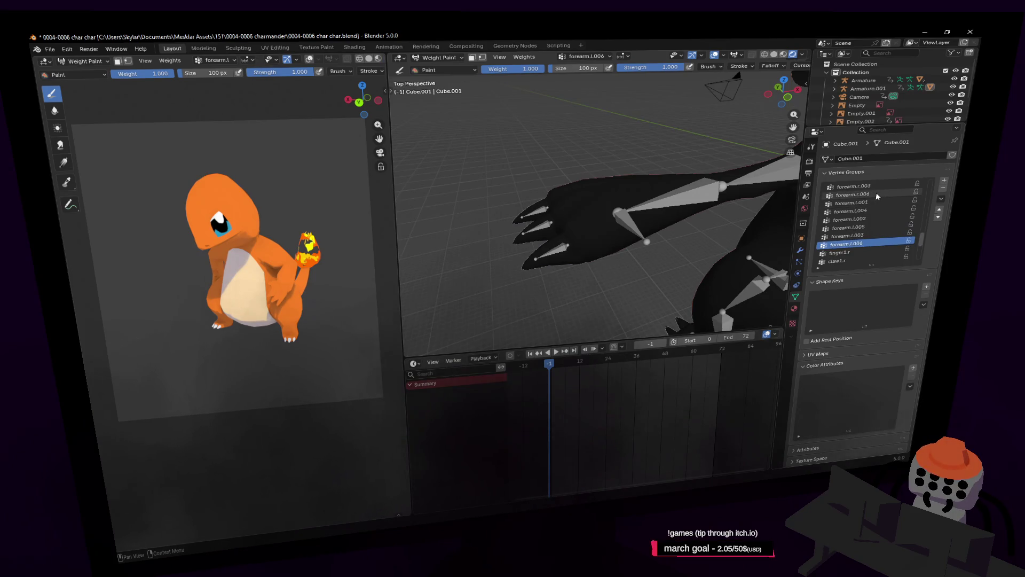
pyautogui.click(873, 201)
pyautogui.click(873, 211)
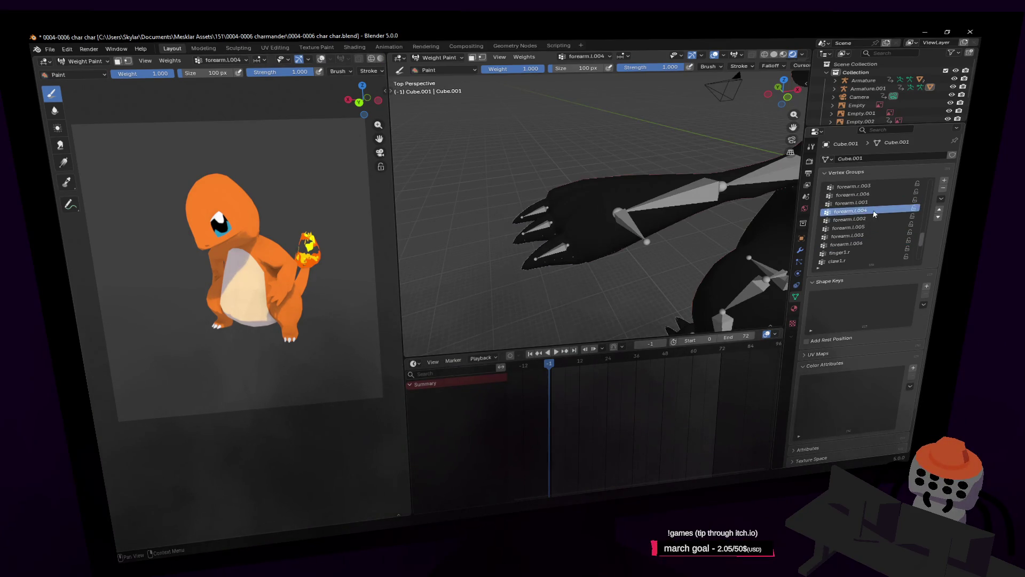
pyautogui.moveTo(921, 237)
pyautogui.mouseDown()
pyautogui.moveTo(925, 177)
pyautogui.moveTo(927, 194)
pyautogui.mouseUp()
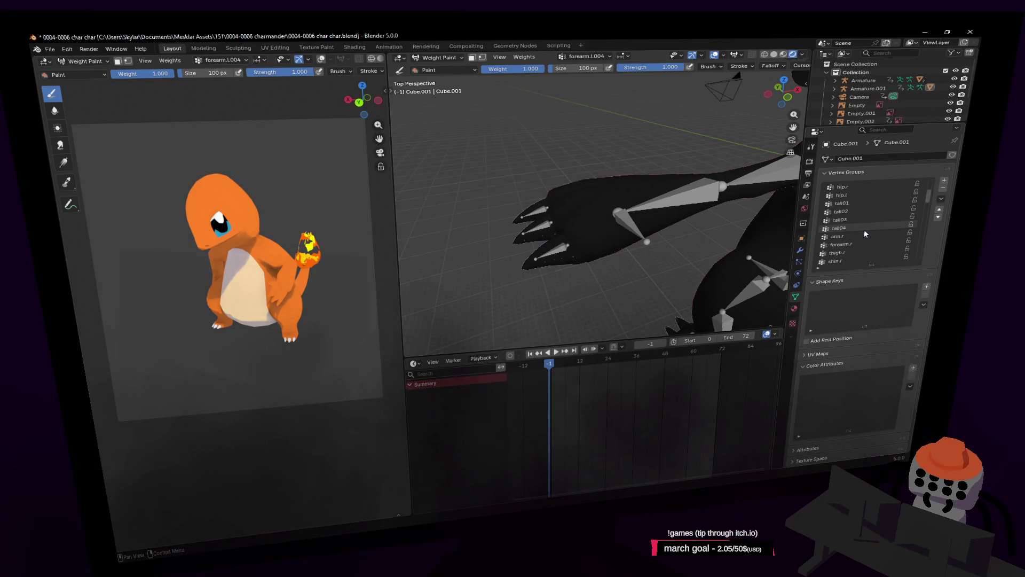
pyautogui.scroll(-5, 866, 230)
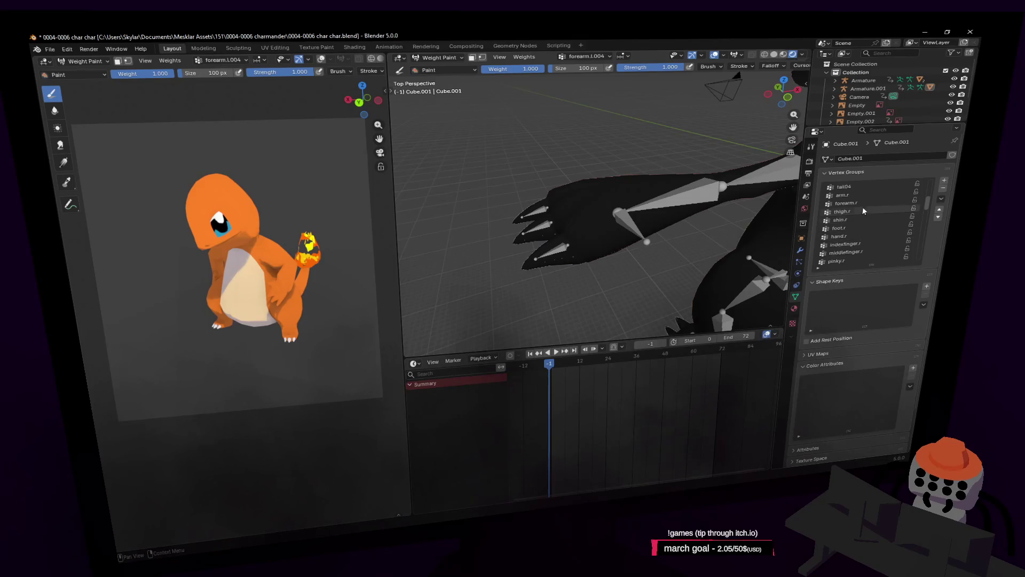
pyautogui.click(860, 202)
# Step: Inspect the forearm.r weight heatmap by orbiting around the whole body, including from behind
pyautogui.rightClick(739, 189)
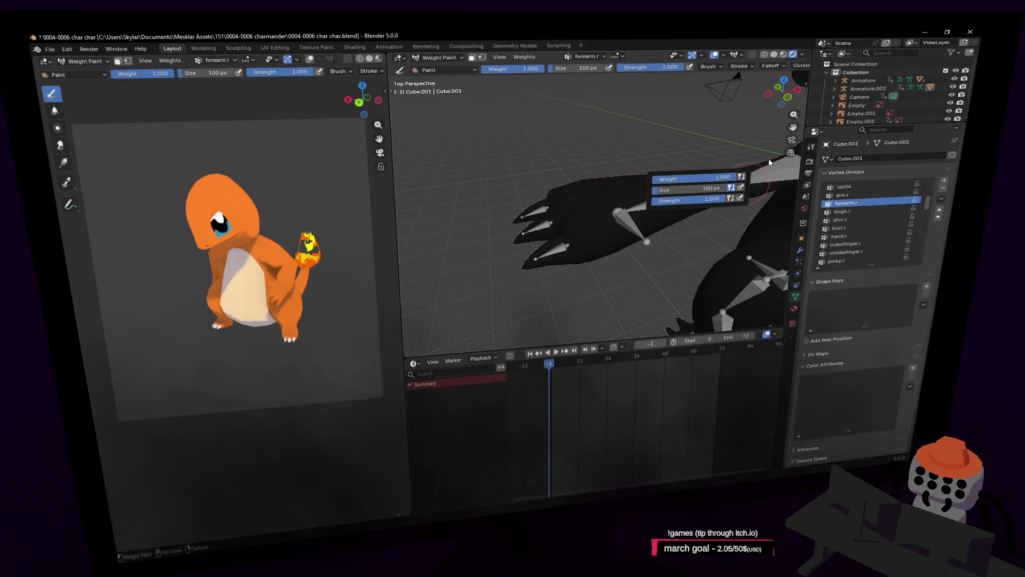
pyautogui.moveTo(748, 161)
pyautogui.mouseDown(button='middle')
pyautogui.moveTo(672, 168)
pyautogui.moveTo(650, 191)
pyautogui.moveTo(534, 224)
pyautogui.mouseUp(button='middle')
pyautogui.moveTo(299, 251); pyautogui.dragTo(94, 253, button='middle')
pyautogui.moveTo(356, 238); pyautogui.dragTo(382, 242, button='middle')
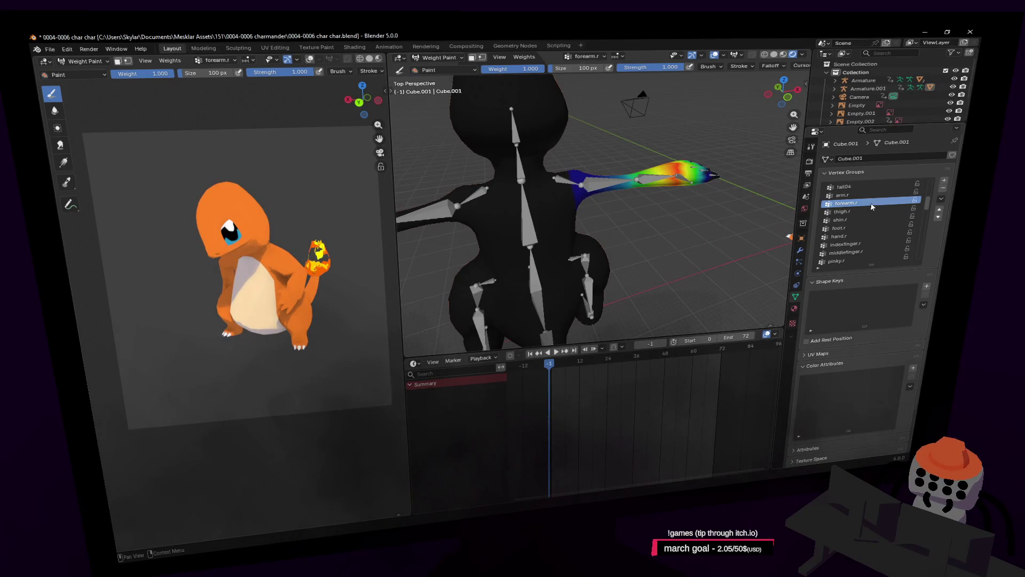
pyautogui.scroll(5, 873, 206)
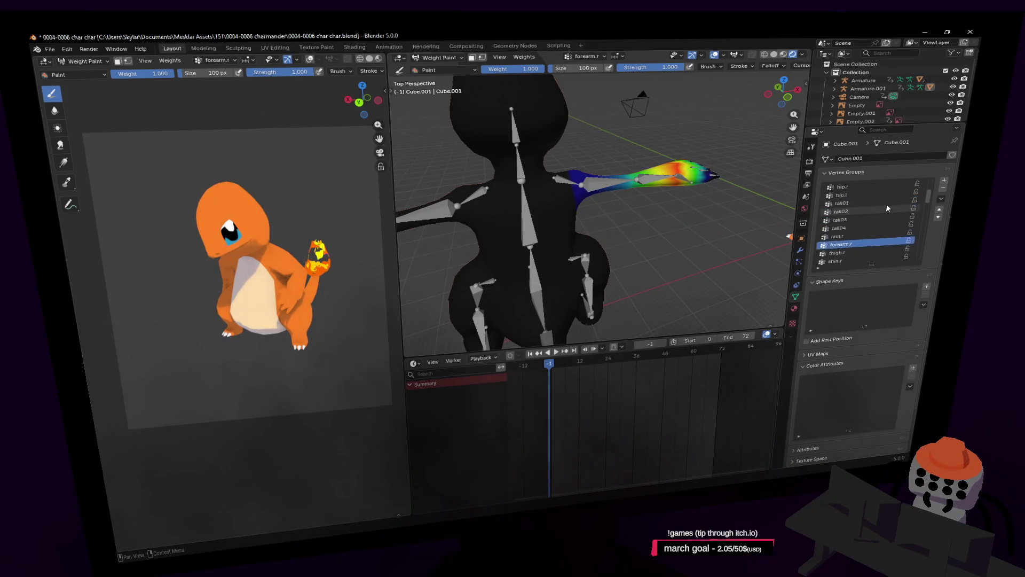
pyautogui.scroll(-4, 929, 203)
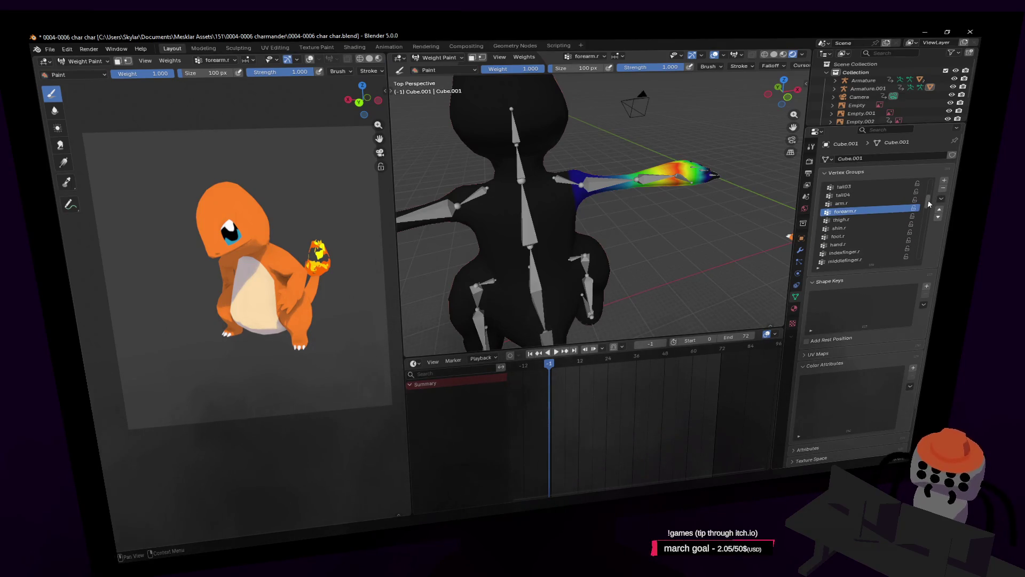
pyautogui.moveTo(929, 203); pyautogui.dragTo(927, 208)
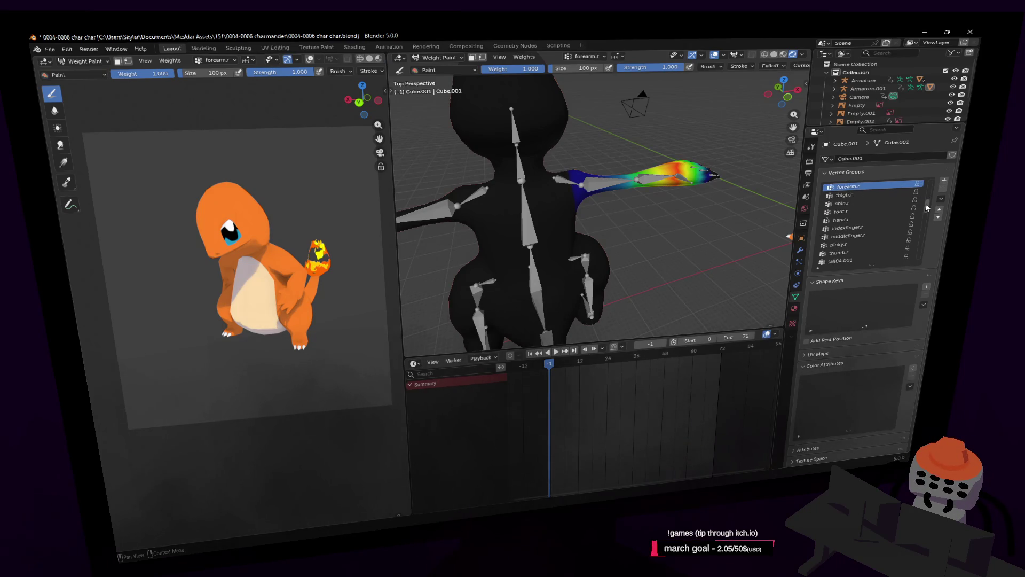
pyautogui.moveTo(924, 203); pyautogui.dragTo(917, 207)
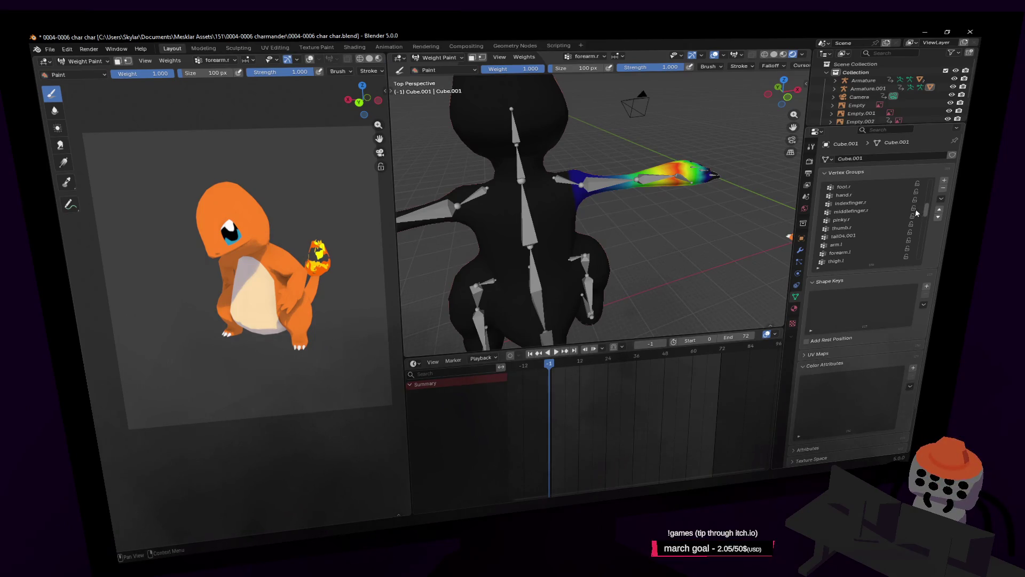
# Step: Make forearm.l the active vertex group and zoom in on the left hand
pyautogui.scroll(-1, 917, 207)
pyautogui.click(854, 243)
pyautogui.moveTo(586, 240)
pyautogui.mouseDown(button='middle')
pyautogui.moveTo(657, 203)
pyautogui.moveTo(614, 192)
pyautogui.moveTo(552, 197)
pyautogui.mouseUp(button='middle')
pyautogui.scroll(3, 656, 203)
# Step: Hide the linked claw geometry, then paint the left hand fully red at forearm.l weight 1.0
pyautogui.press('Tab')
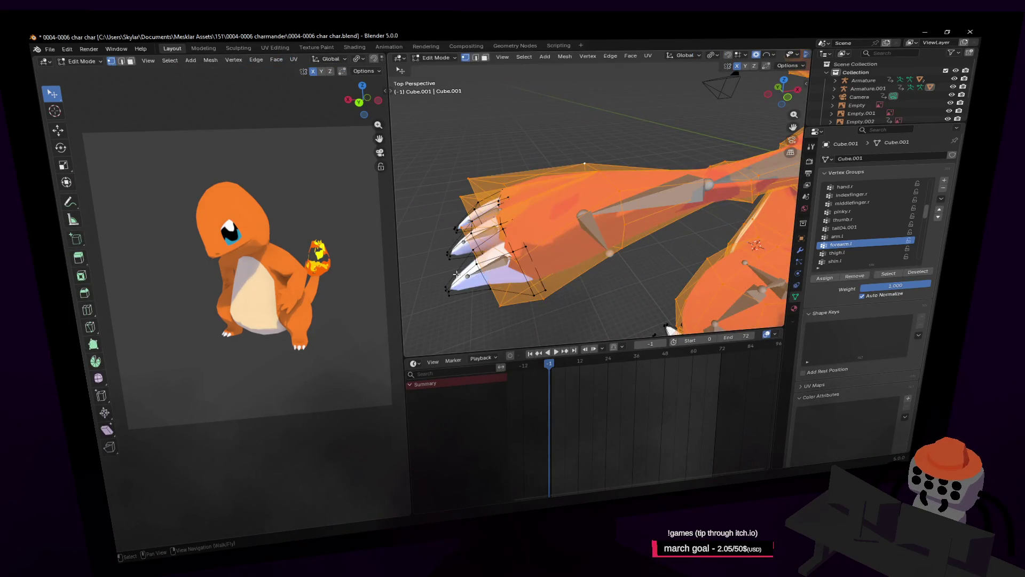
pyautogui.click(447, 288)
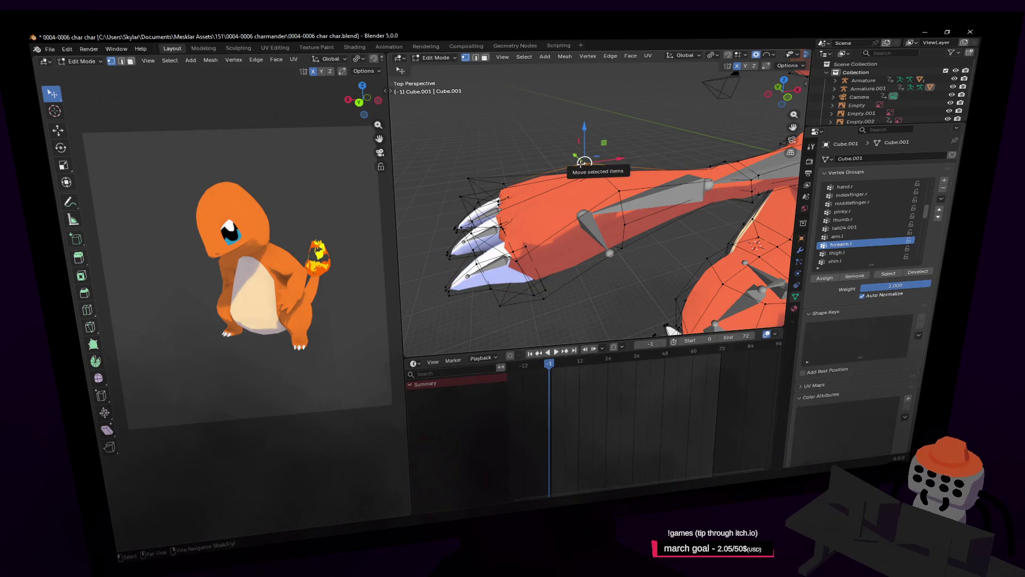
pyautogui.hotkey('ctrl', 'l')
pyautogui.keyDown('shift'); pyautogui.moveTo(584, 159); pyautogui.dragTo(671, 146, button='middle'); pyautogui.keyUp('shift')
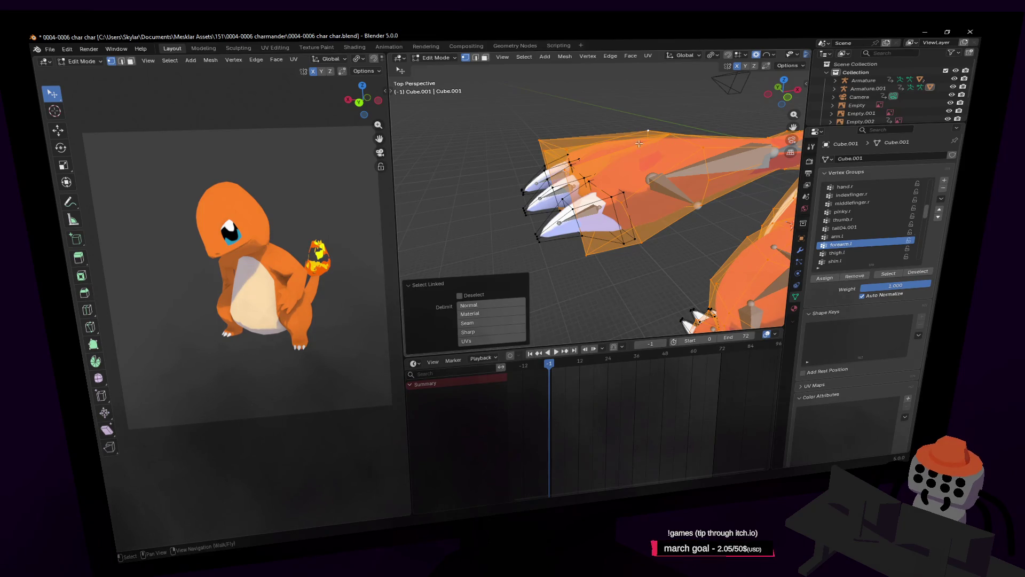
pyautogui.keyDown('shift'); pyautogui.moveTo(639, 143); pyautogui.dragTo(606, 146, button='middle'); pyautogui.keyUp('shift')
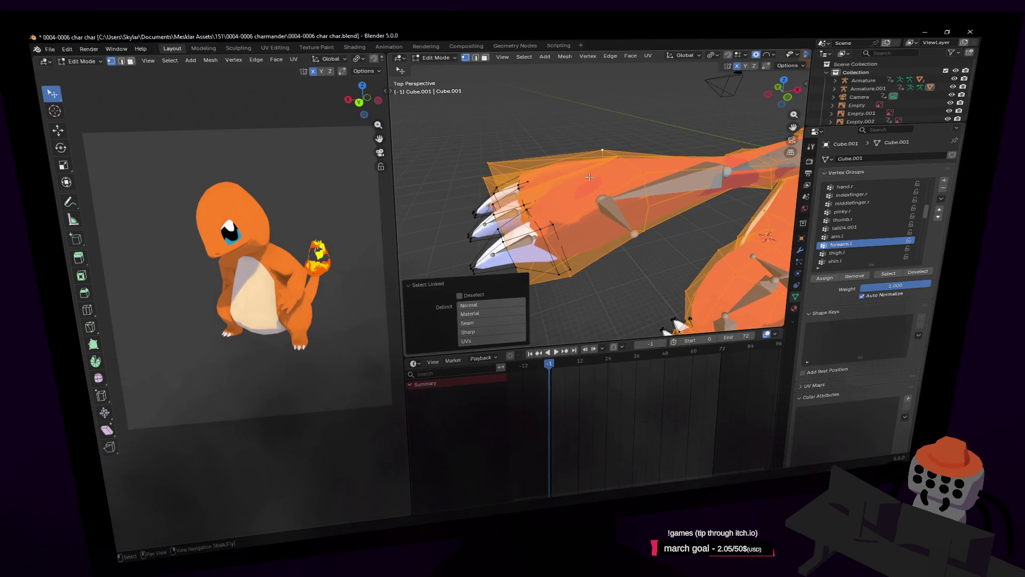
pyautogui.hotkey('shift', 'h')
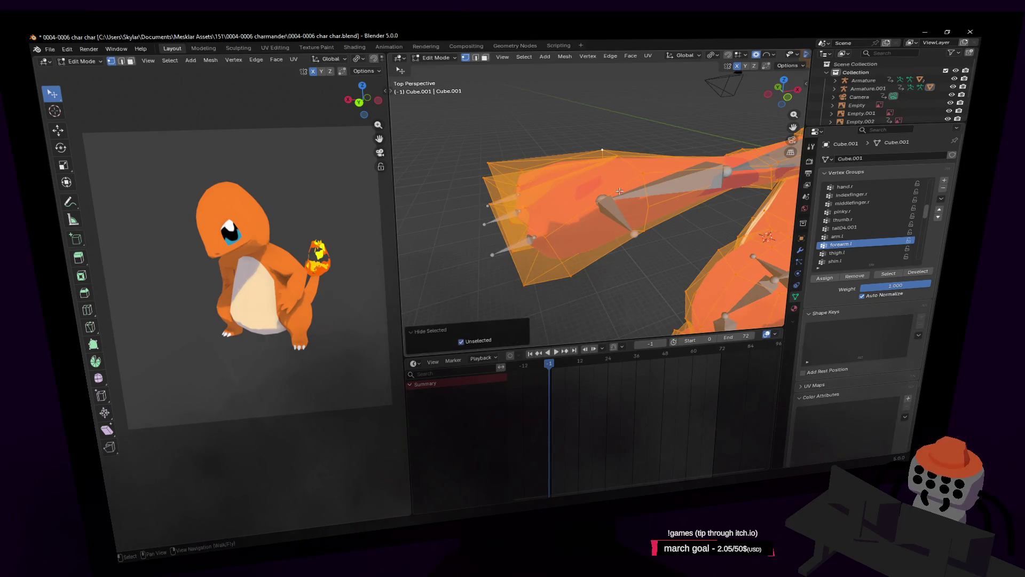
pyautogui.hotkey('ctrl', 'Tab')
pyautogui.moveTo(586, 226)
pyautogui.mouseDown()
pyautogui.moveTo(614, 192)
pyautogui.moveTo(529, 225)
pyautogui.moveTo(561, 203)
pyautogui.moveTo(515, 177)
pyautogui.mouseUp()
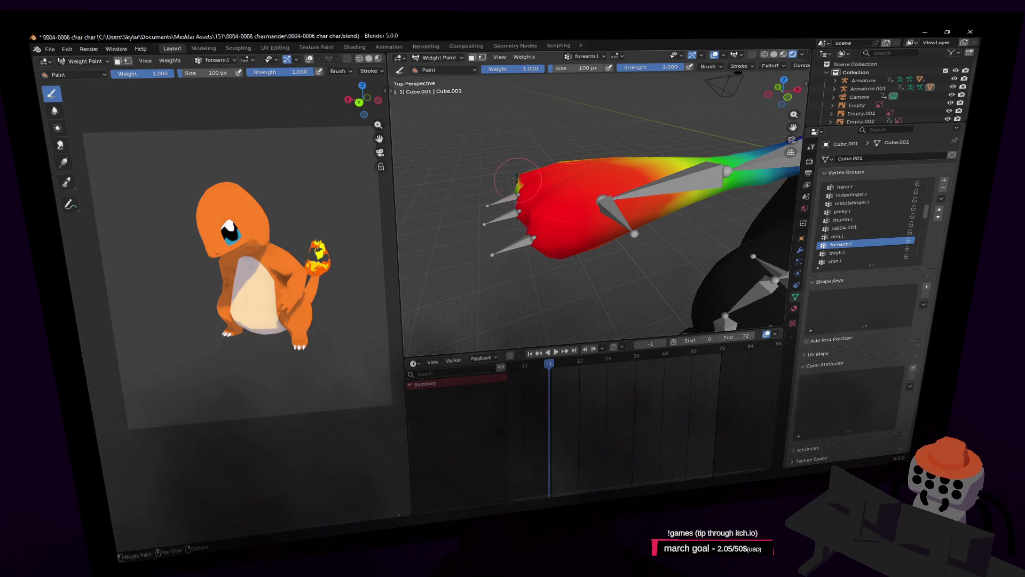
# Step: Fly the view closer to the left hand and orbit around the red-painted arm
pyautogui.hotkey('ctrl', 'Tab')
pyautogui.hotkey('shift', '`')
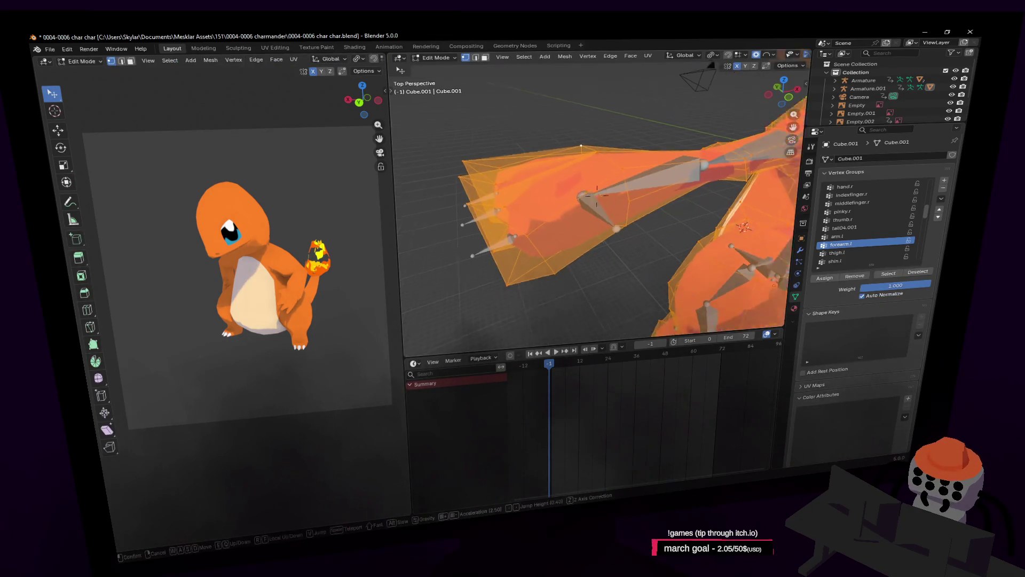
pyautogui.click(597, 195)
pyautogui.hotkey('ctrl', 'Tab')
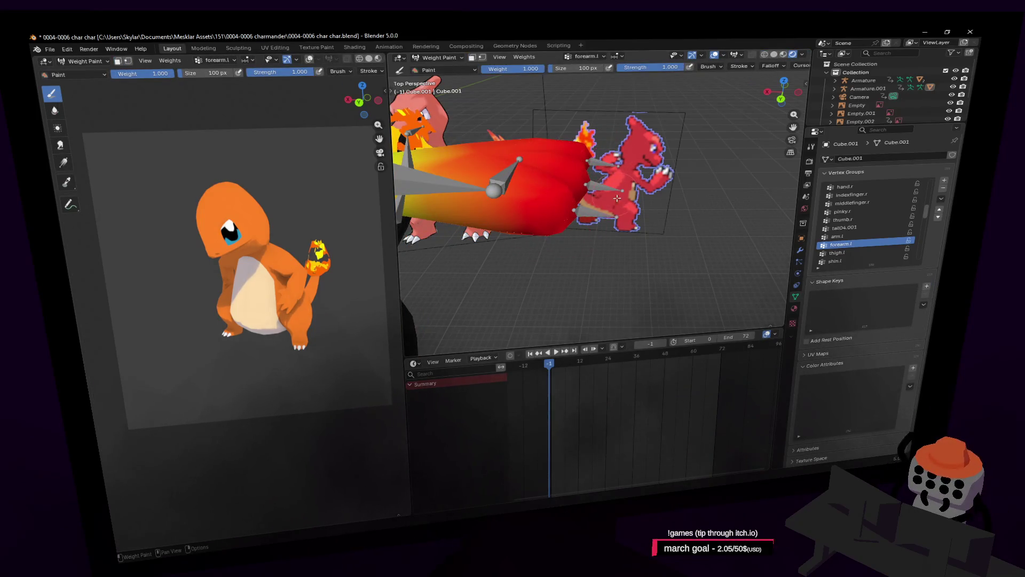
pyautogui.moveTo(617, 198); pyautogui.dragTo(566, 141, button='middle')
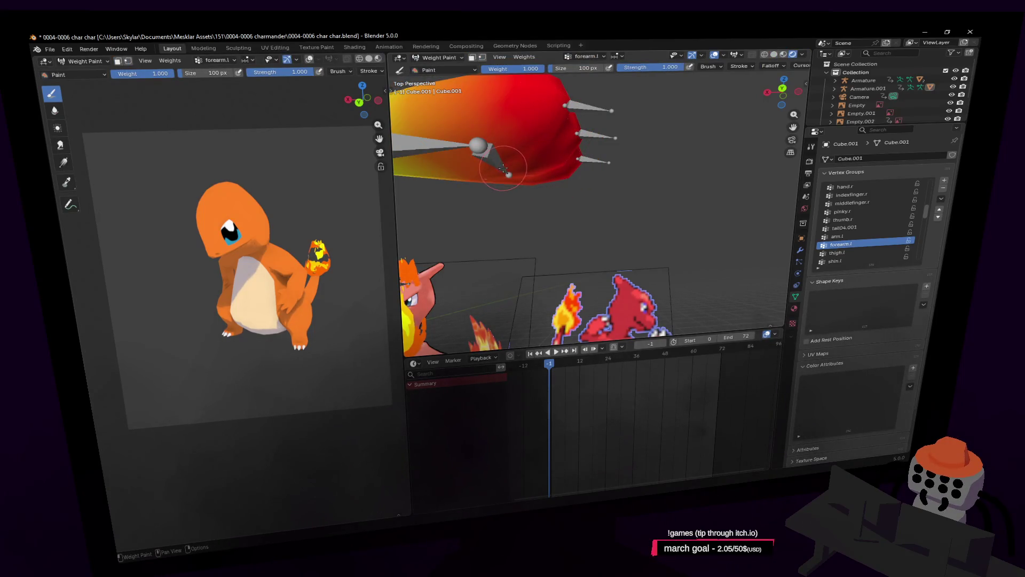
# Step: Reveal the hidden claws and start moving the hand.l bone in Pose Mode
pyautogui.hotkey('ctrl', 'Tab')
pyautogui.hotkey('shift', '`')
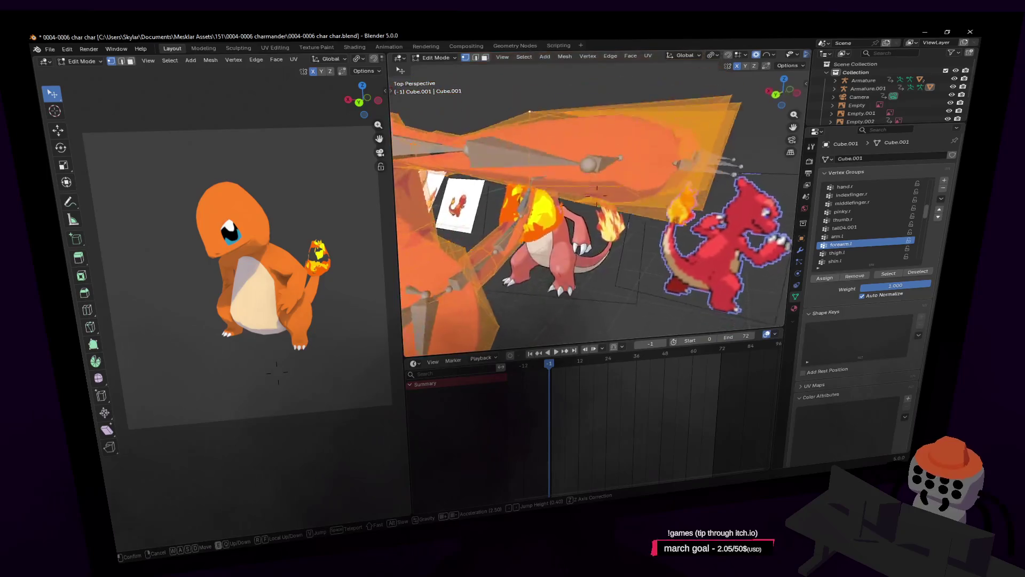
pyautogui.hotkey('ctrl', 'Tab')
pyautogui.press('g')
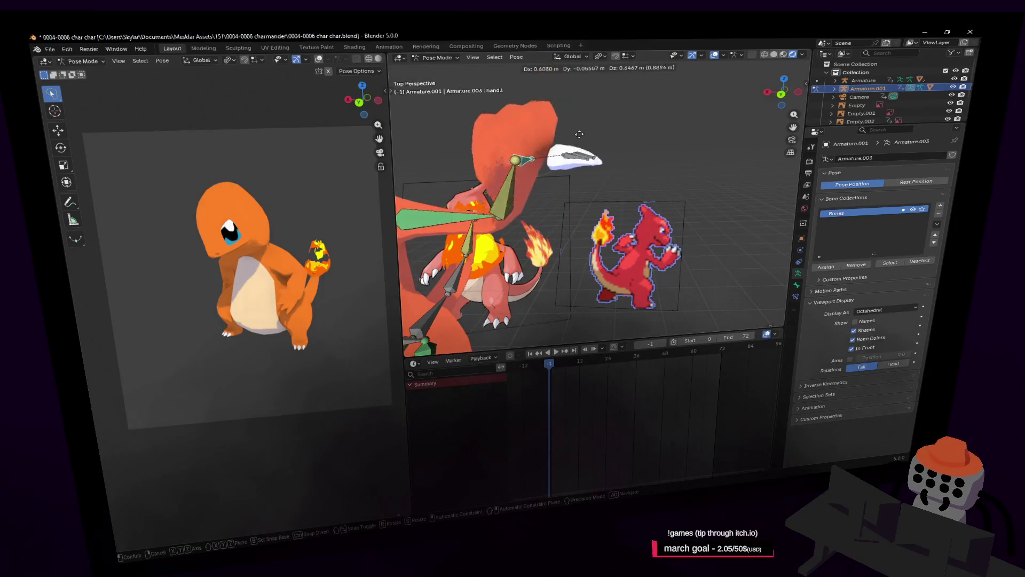
# Step: Swing the hand.l bone outward to test arm deformation, then move the view closer to the hand
pyautogui.click(618, 148)
pyautogui.press('g')
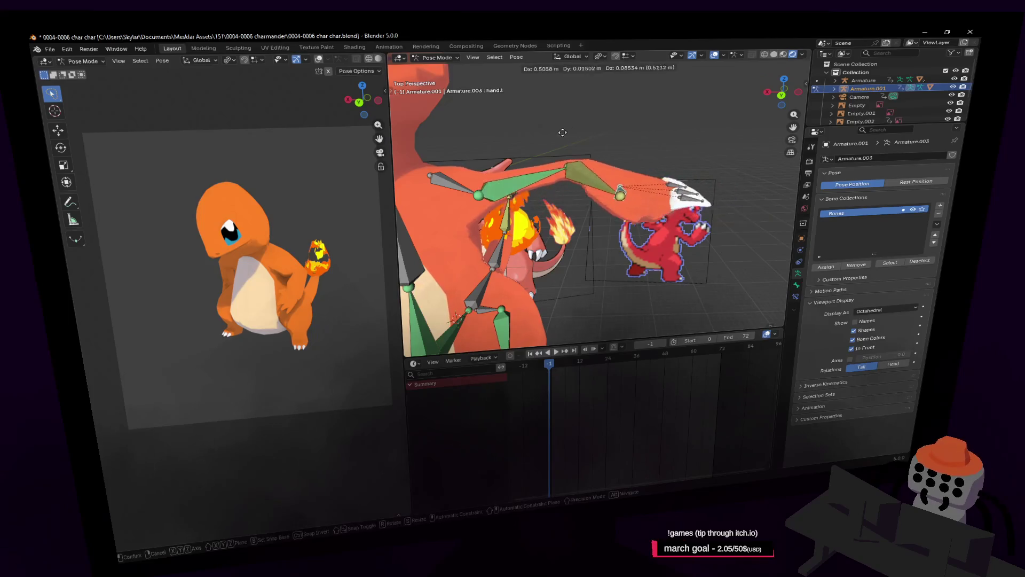
pyautogui.rightClick(606, 167)
pyautogui.press('g')
pyautogui.moveTo(606, 167); pyautogui.dragTo(595, 155, button='middle')
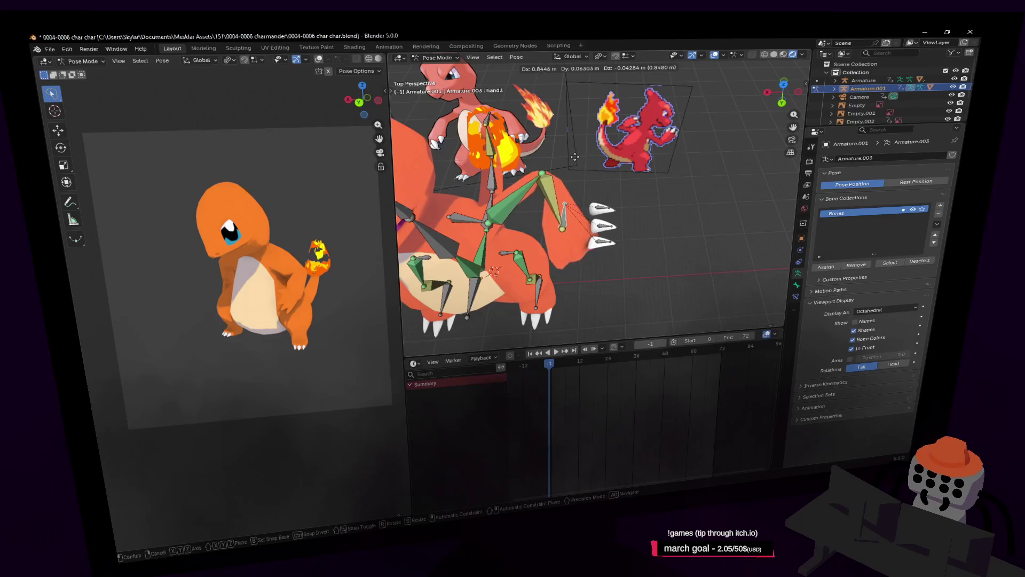
pyautogui.click(594, 155)
pyautogui.hotkey('shift', '`')
pyautogui.press('w')
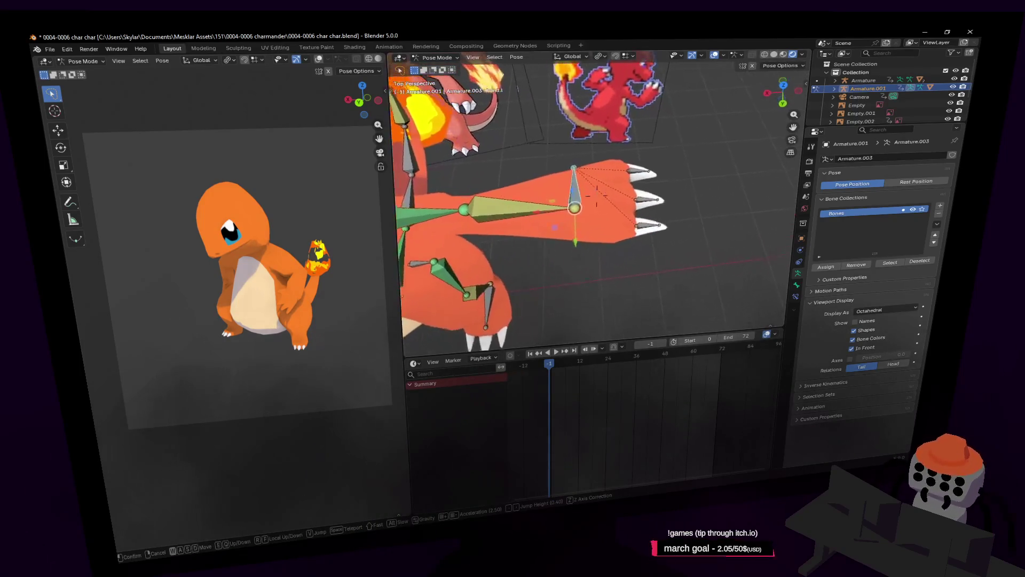
pyautogui.click(583, 186)
pyautogui.scroll(2, 582, 229)
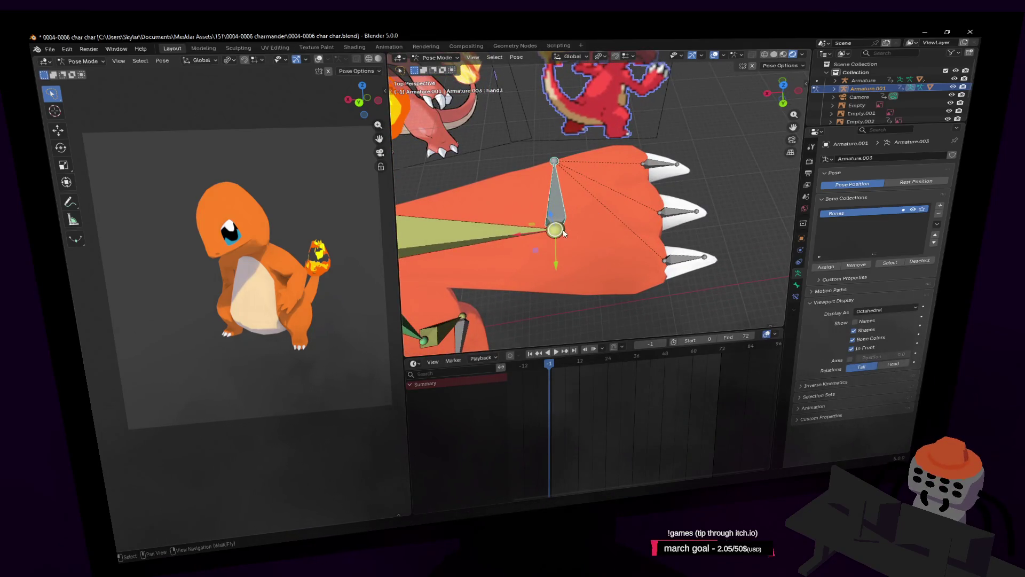
# Step: Switch Armature.001 from Pose Mode to Edit Mode via the mode dropdown
pyautogui.click(437, 57)
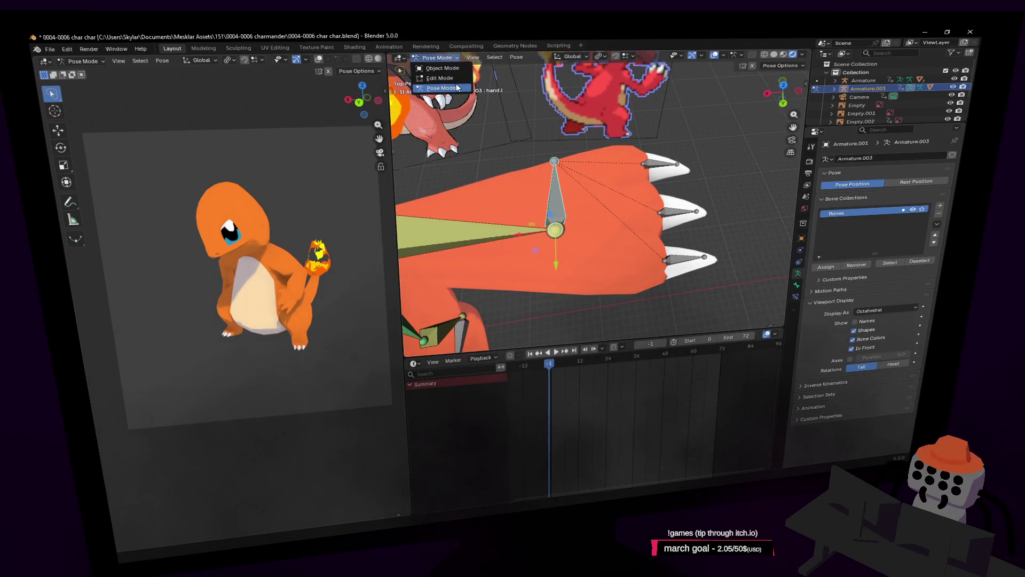
pyautogui.click(399, 57)
pyautogui.click(436, 57)
pyautogui.click(436, 79)
# Step: Extrude a new bone from the hand joint along X and nudge its joint in top orthographic view
pyautogui.hotkey('shift', 'e')
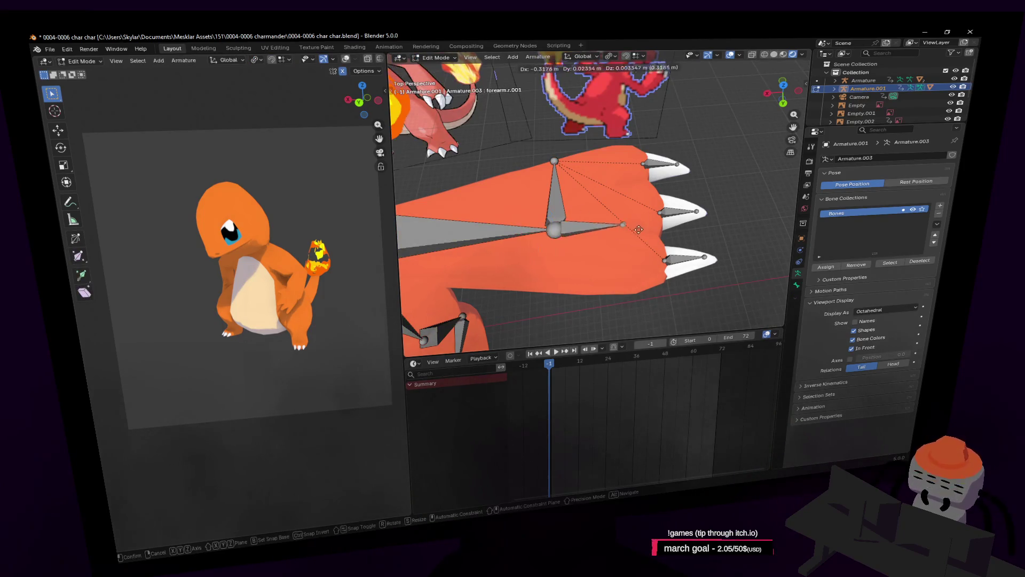
pyautogui.press('y')
pyautogui.press('x')
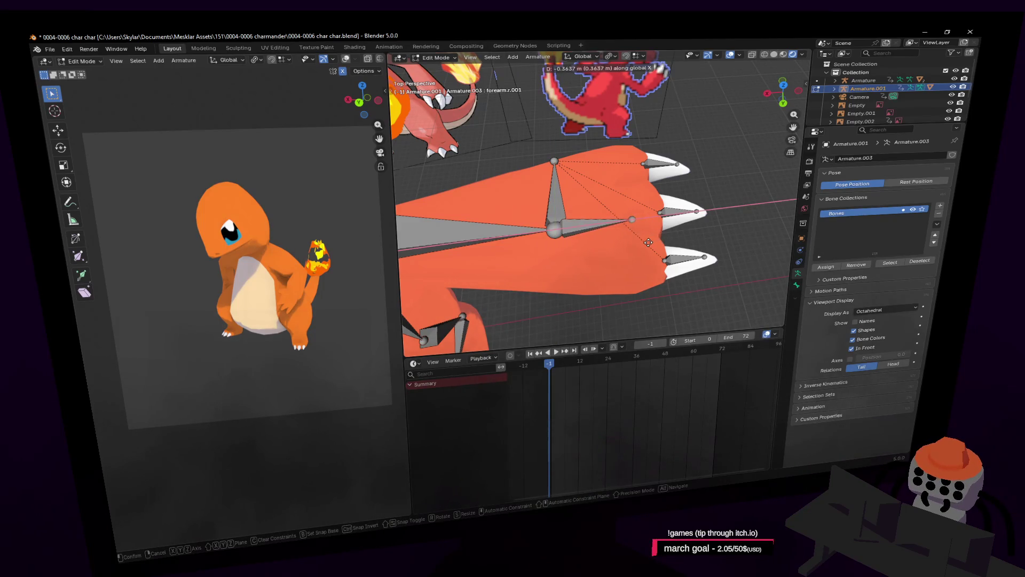
pyautogui.click(649, 242)
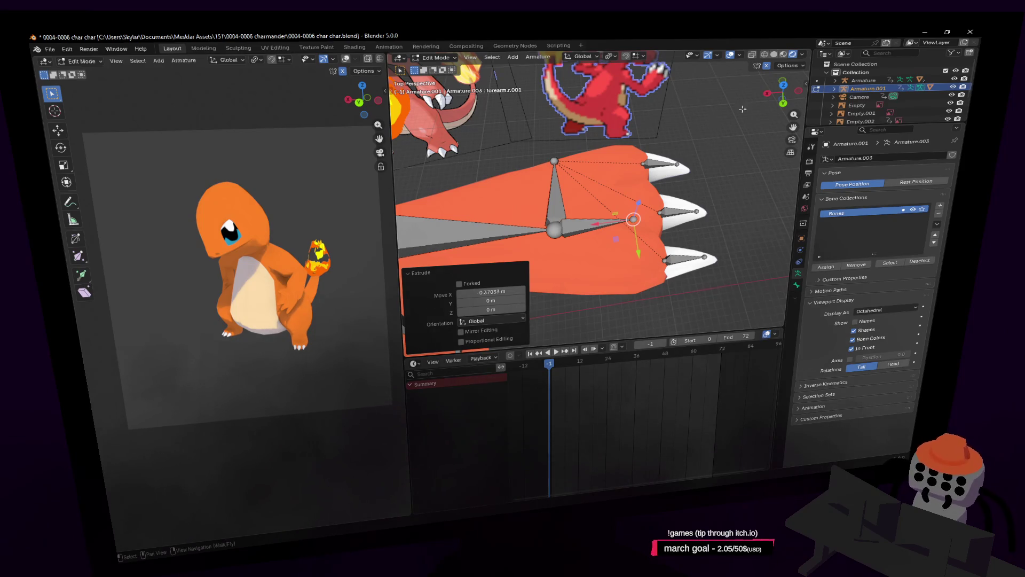
pyautogui.click(783, 85)
pyautogui.moveTo(700, 155)
pyautogui.keyDown('shift'); pyautogui.mouseDown(button='middle')
pyautogui.moveTo(682, 210)
pyautogui.moveTo(610, 205)
pyautogui.mouseUp(button='middle'); pyautogui.keyUp('shift')
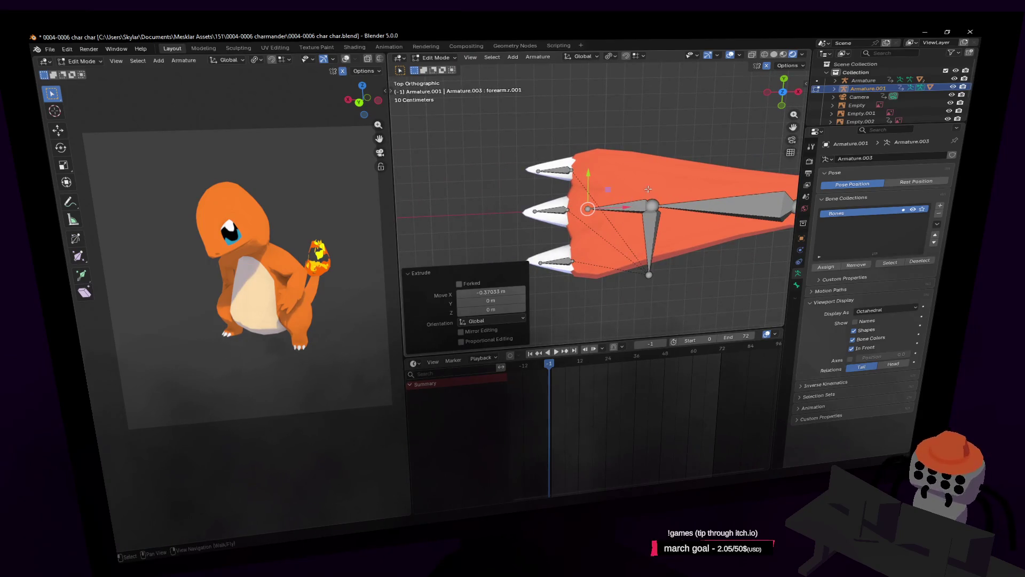
pyautogui.moveTo(629, 207); pyautogui.dragTo(622, 207)
pyautogui.moveTo(683, 192)
pyautogui.keyDown('shift'); pyautogui.mouseDown(button='middle')
pyautogui.moveTo(647, 218)
pyautogui.moveTo(619, 201)
pyautogui.mouseUp(button='middle'); pyautogui.keyUp('shift')
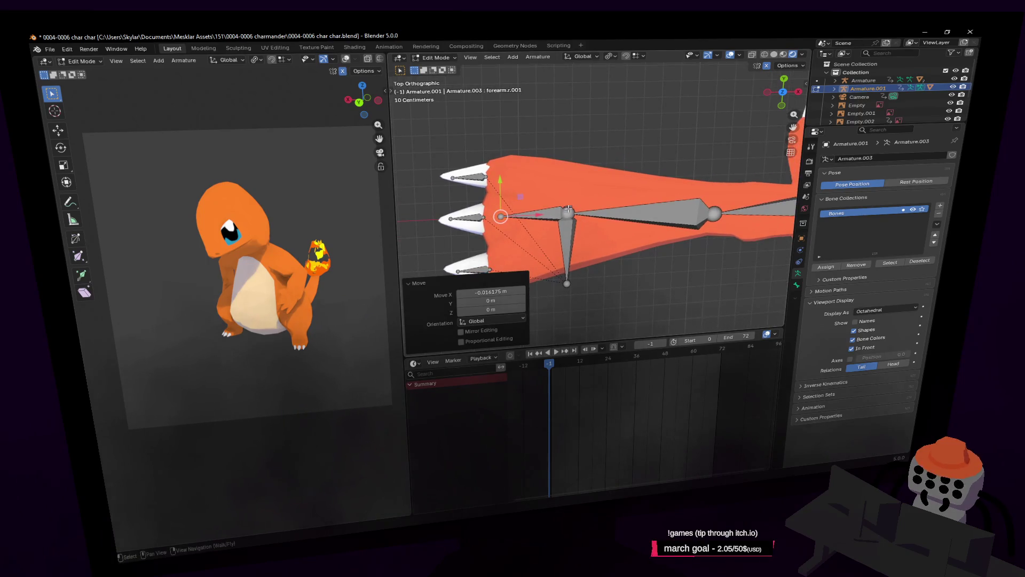
pyautogui.scroll(4, 478, 204)
pyautogui.keyDown('shift'); pyautogui.moveTo(478, 204); pyautogui.dragTo(660, 212, button='middle'); pyautogui.keyUp('shift')
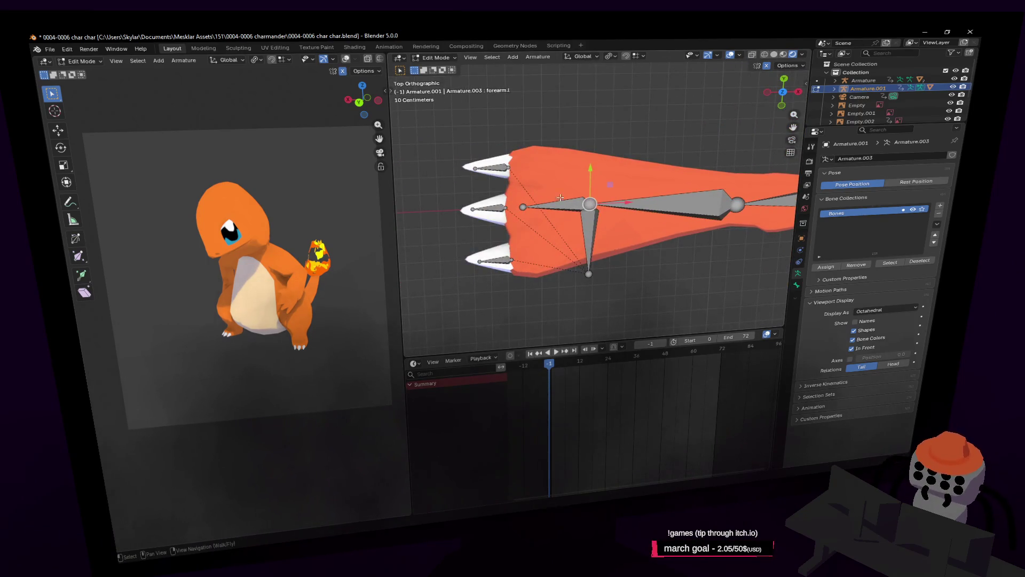
# Step: Parent the three claw bones to forearm.L.001 with Keep Offset
pyautogui.click(529, 207)
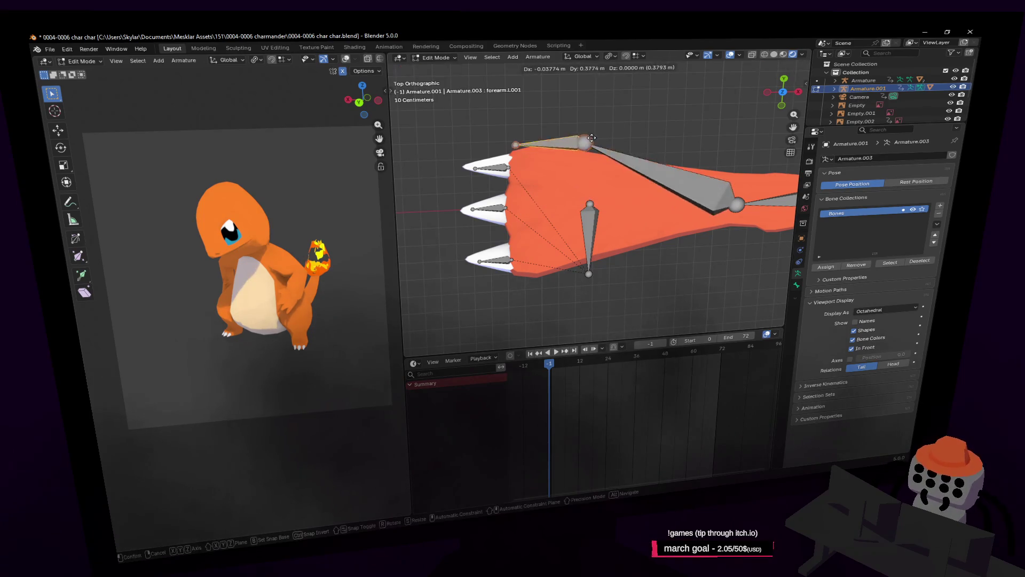
pyautogui.moveTo(616, 196)
pyautogui.keyDown('shift'); pyautogui.mouseDown(button='middle')
pyautogui.moveTo(617, 187)
pyautogui.moveTo(619, 196)
pyautogui.moveTo(640, 185)
pyautogui.mouseUp(button='middle'); pyautogui.keyUp('shift')
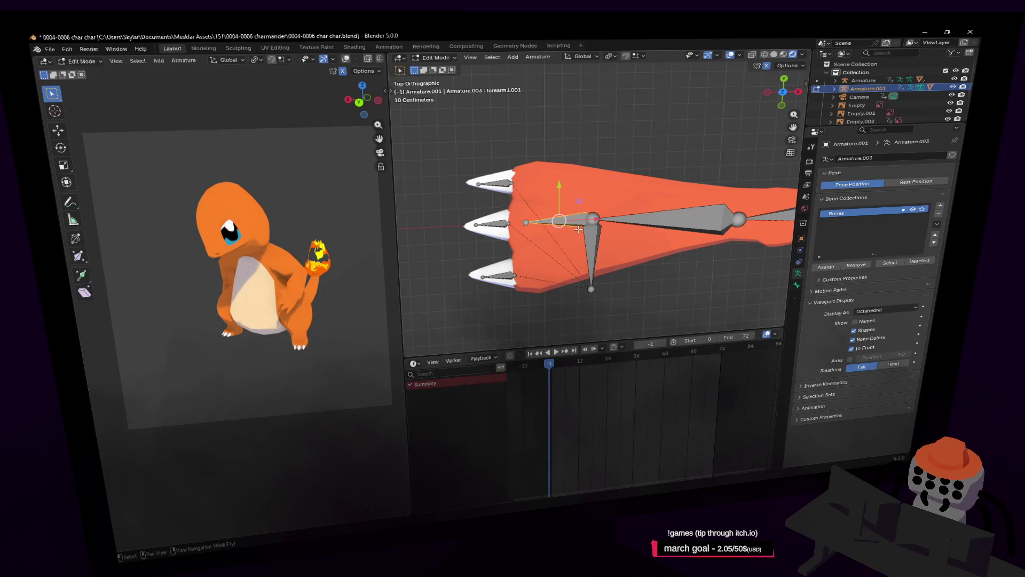
pyautogui.click(513, 187)
pyautogui.keyDown('shift'); pyautogui.click(510, 223); pyautogui.keyUp('shift')
pyautogui.keyDown('shift'); pyautogui.click(503, 276); pyautogui.keyUp('shift')
pyautogui.keyDown('shift'); pyautogui.click(549, 225); pyautogui.keyUp('shift')
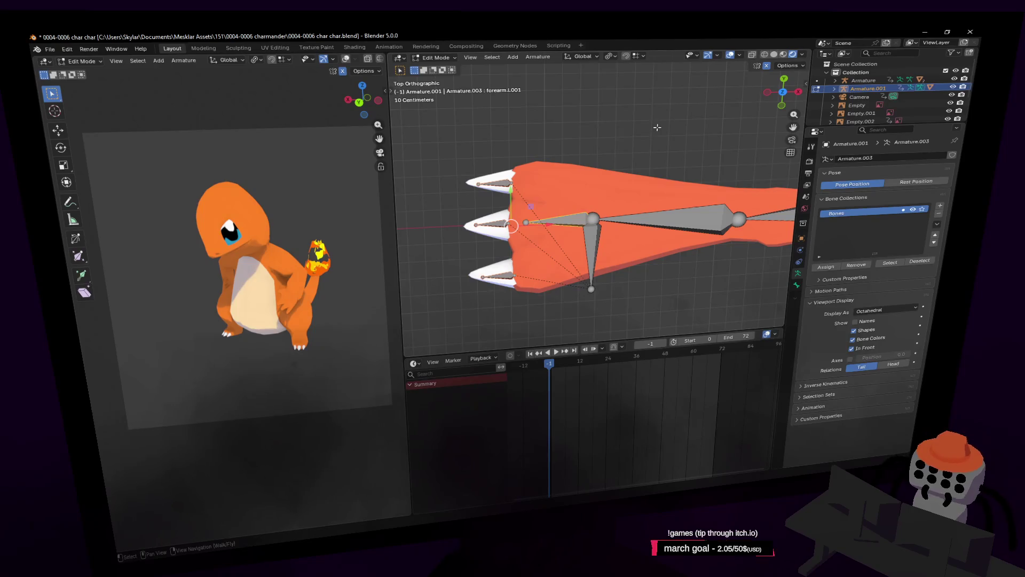
pyautogui.hotkey('ctrl', 'p')
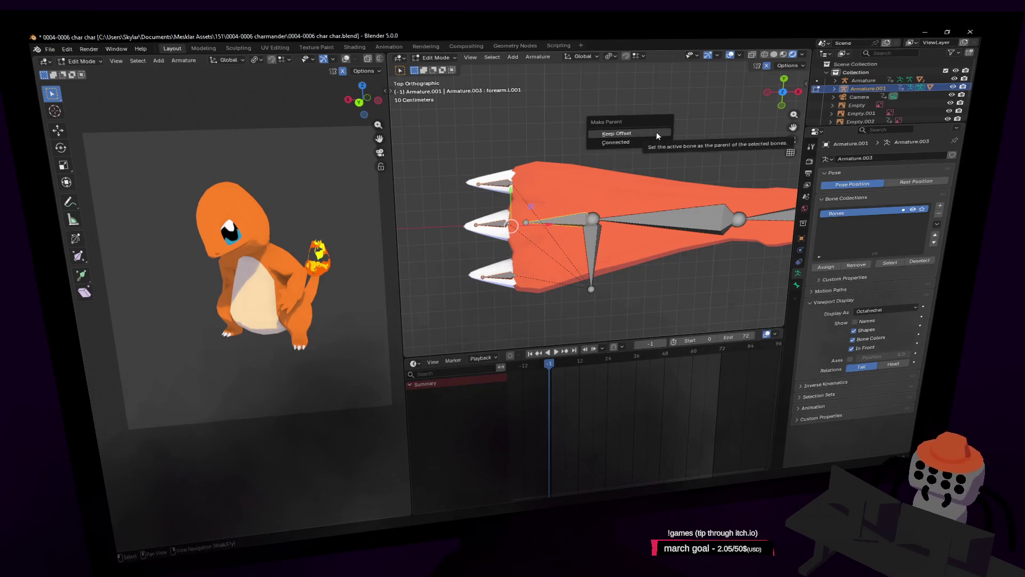
pyautogui.click(655, 132)
# Step: Parent the horizontal forearm bone to hand.l with Keep Offset
pyautogui.keyDown('shift'); pyautogui.moveTo(570, 218); pyautogui.dragTo(545, 232, button='middle'); pyautogui.keyUp('shift')
pyautogui.click(573, 258)
pyautogui.hotkey('ctrl', 'p')
pyautogui.click(621, 127)
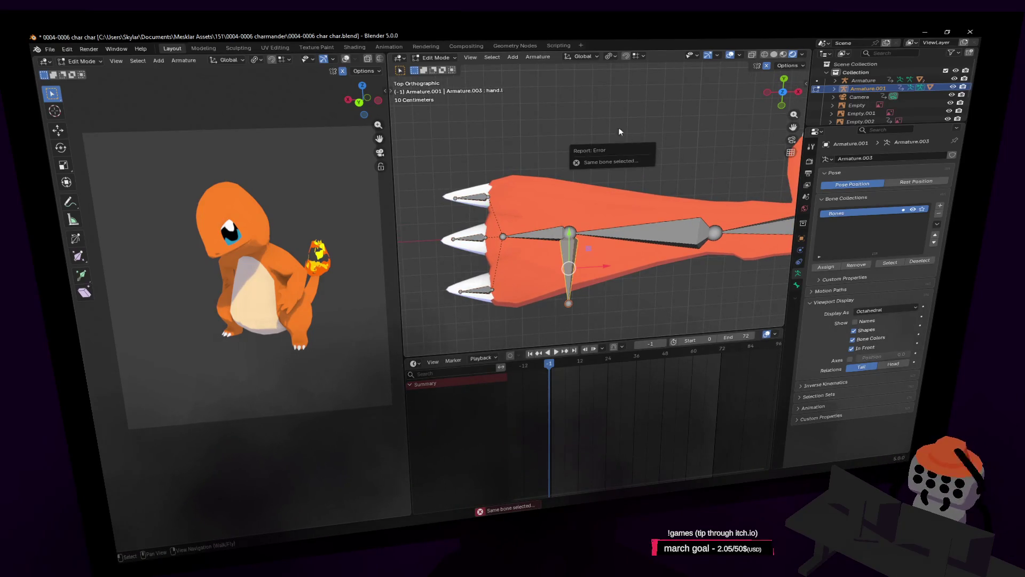
pyautogui.click(550, 237)
pyautogui.keyDown('shift'); pyautogui.click(568, 275); pyautogui.keyUp('shift')
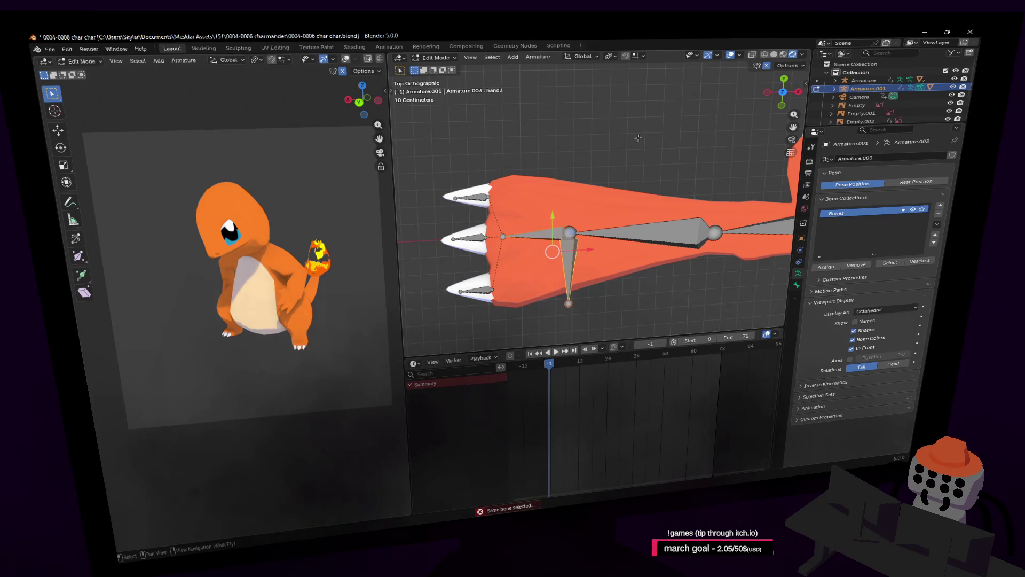
pyautogui.hotkey('ctrl', 'p')
pyautogui.click(627, 142)
# Step: Switch Armature.001 back to Pose Mode
pyautogui.click(567, 252)
pyautogui.click(437, 58)
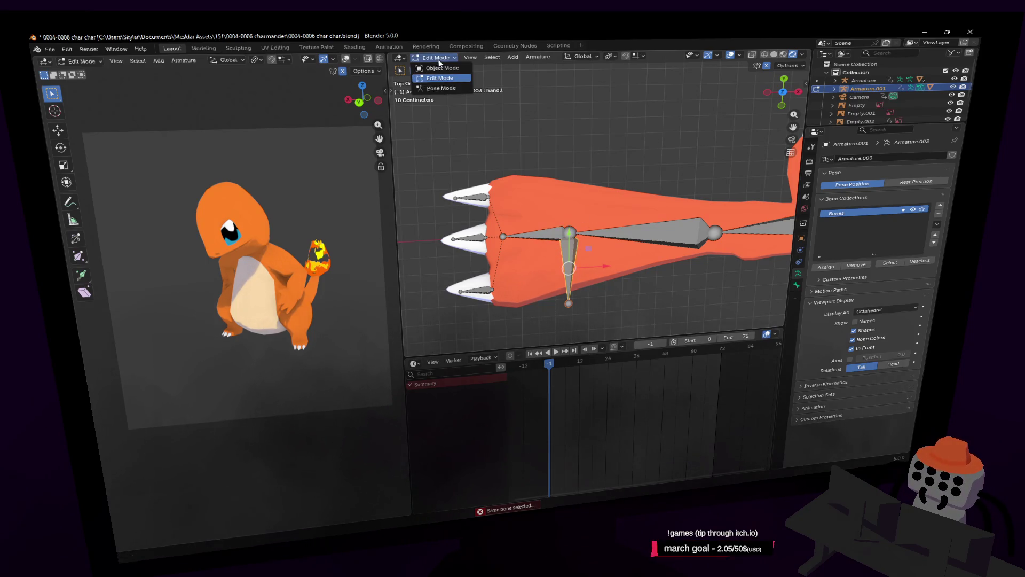
pyautogui.click(441, 88)
pyautogui.hotkey('shift', '`')
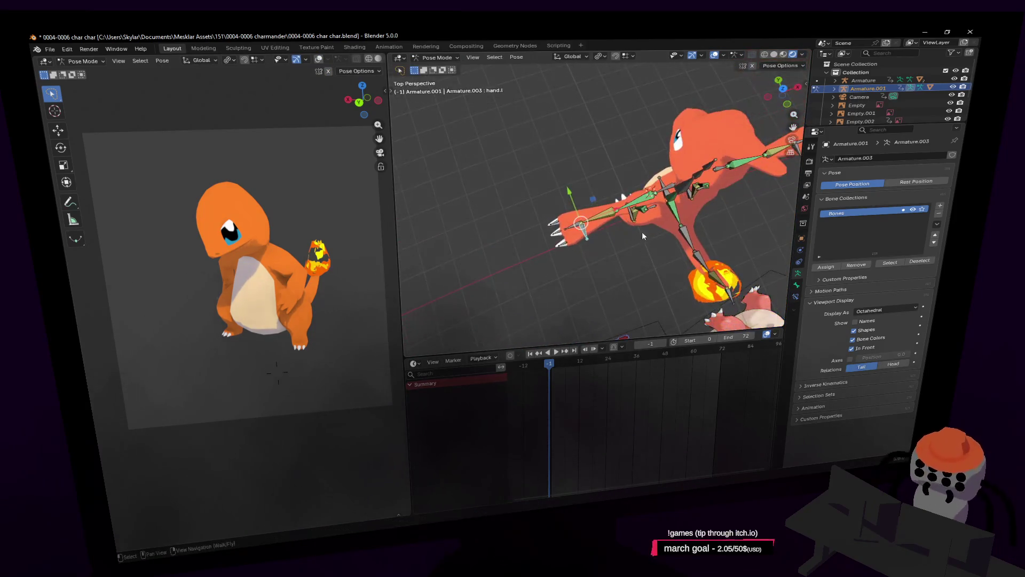
# Step: Rotate the hand bone twice to check the claws follow it
pyautogui.click(596, 195)
pyautogui.press('r')
pyautogui.click(649, 233)
pyautogui.moveTo(649, 233)
pyautogui.mouseDown(button='middle')
pyautogui.moveTo(629, 264)
pyautogui.moveTo(643, 255)
pyautogui.mouseUp(button='middle')
pyautogui.press('r')
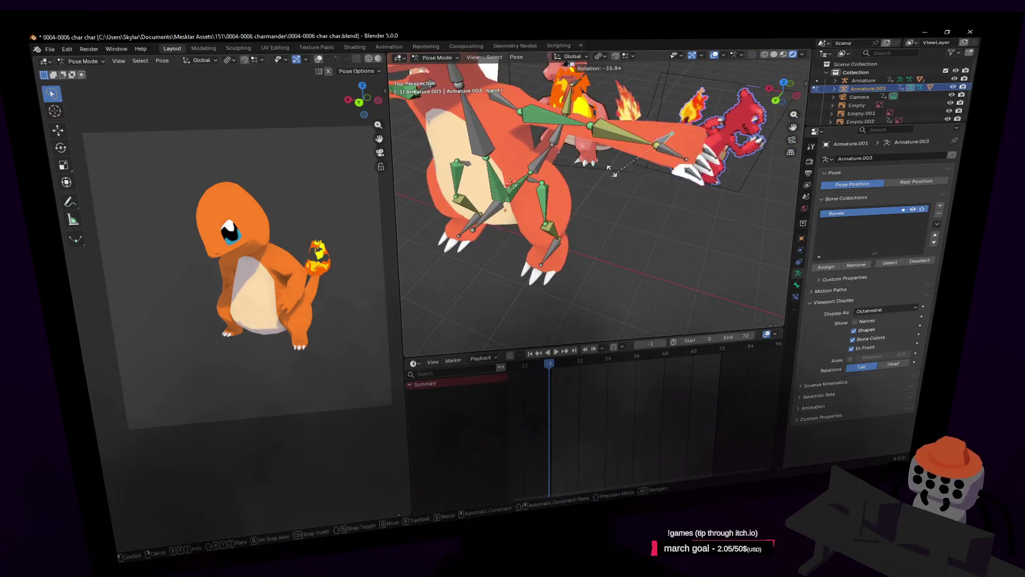
pyautogui.click(660, 235)
pyautogui.moveTo(660, 235); pyautogui.dragTo(649, 203, button='middle')
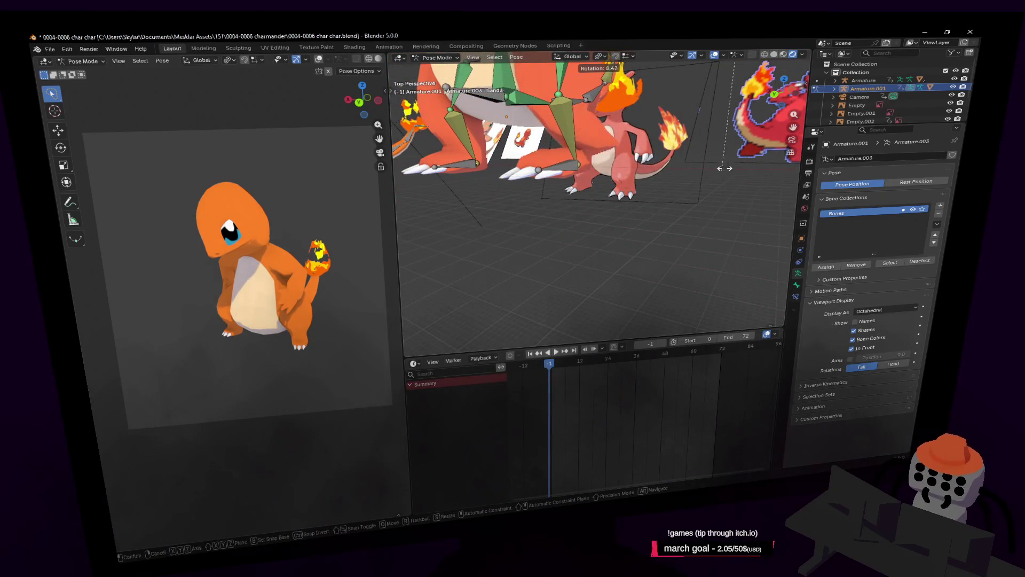
# Step: Move the view toward the hand and test-rotate the hand bone around the Z axis
pyautogui.hotkey('shift', '`')
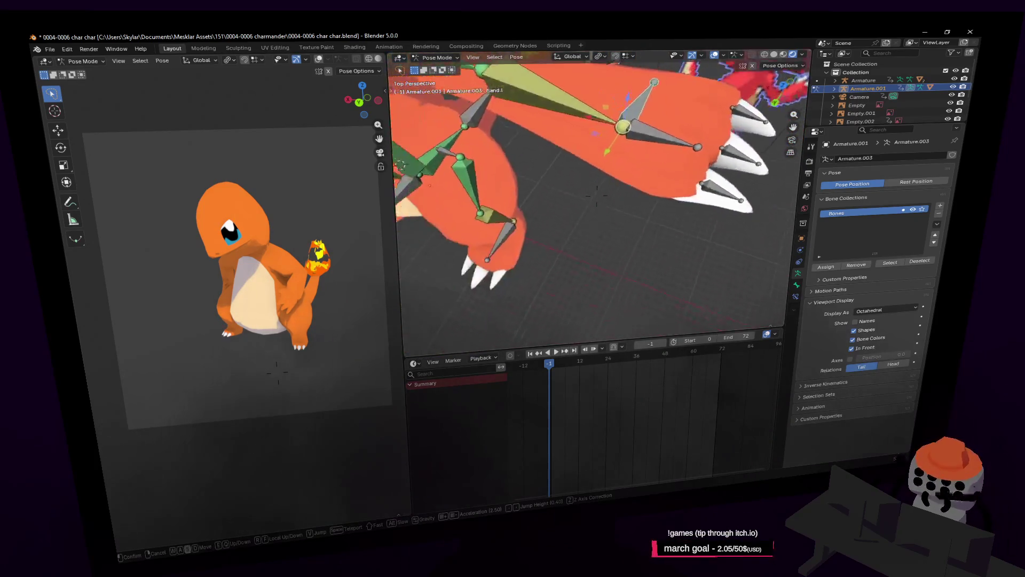
pyautogui.click(713, 104)
pyautogui.press('r')
pyautogui.press('z')
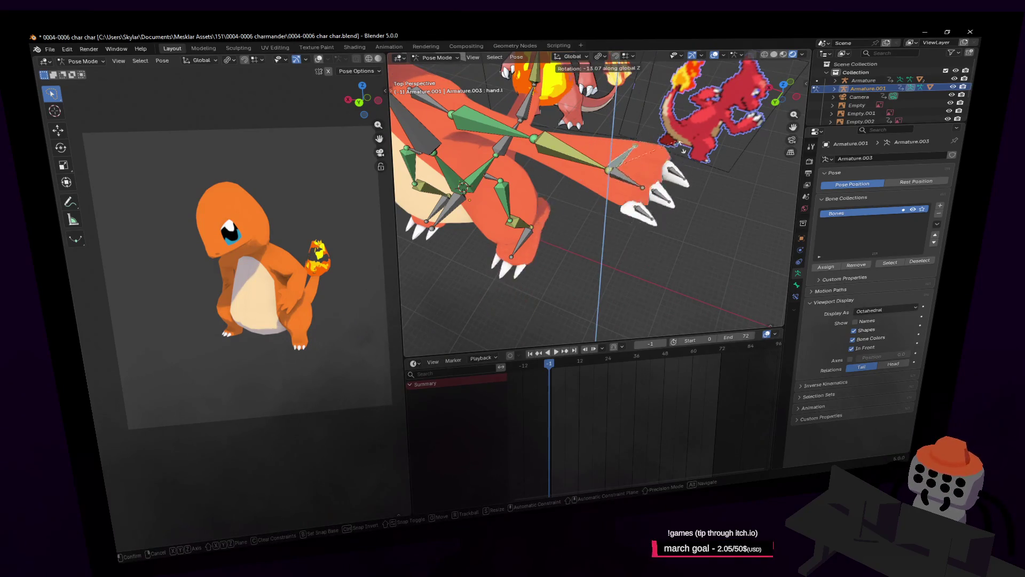
pyautogui.click(675, 152)
pyautogui.scroll(5, 587, 192)
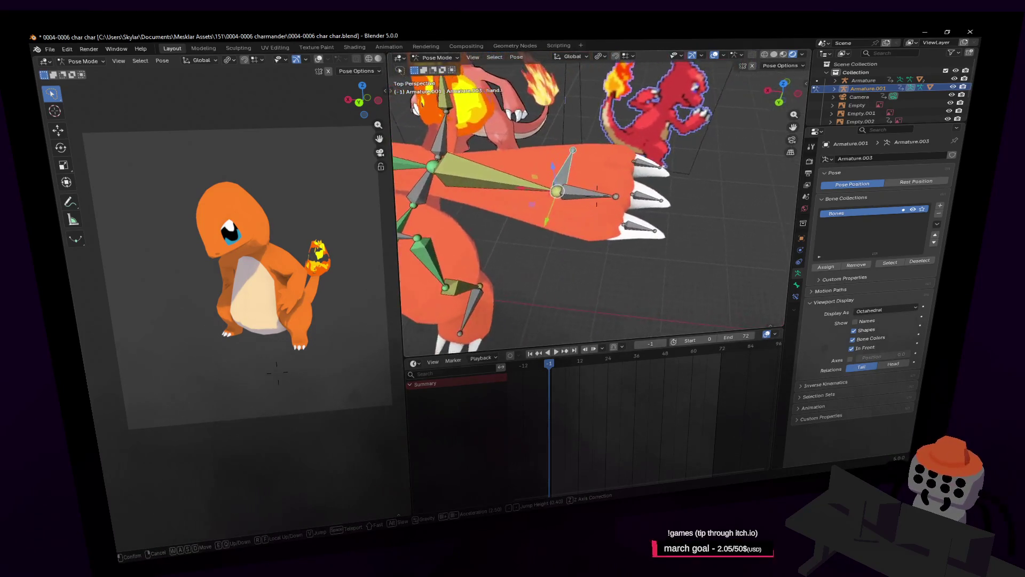
# Step: Select forearm.L.001, then briefly rotate the hand bone and cancel to restore its pose
pyautogui.click(583, 195)
pyautogui.moveTo(583, 196); pyautogui.dragTo(599, 188, button='middle')
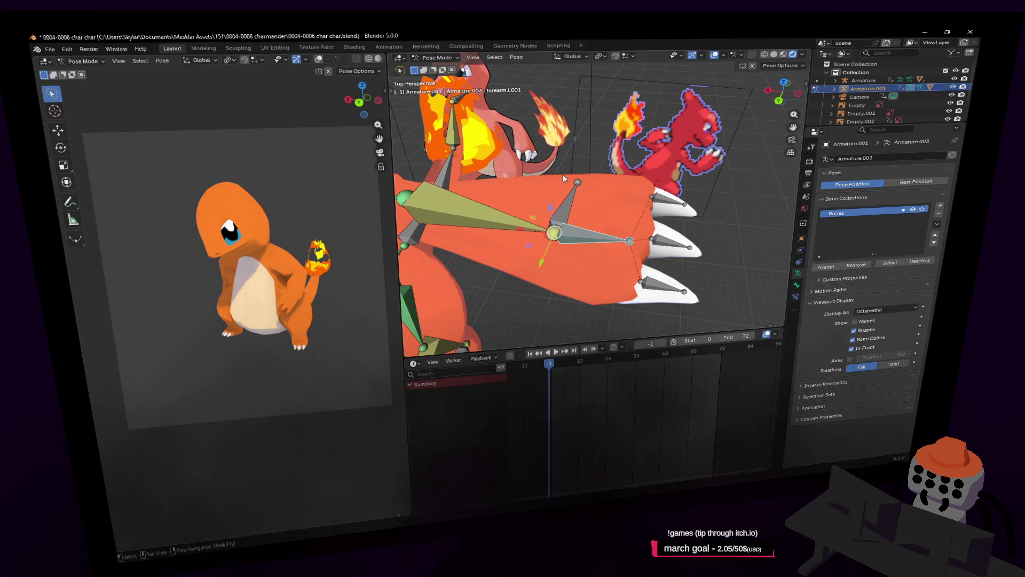
pyautogui.moveTo(561, 175); pyautogui.dragTo(564, 183, button='middle')
pyautogui.click(569, 190)
pyautogui.press('r')
pyautogui.press('Escape')
# Step: Select forearm.L.001, reframe the view, and enter the armature's Edit Mode
pyautogui.click(597, 218)
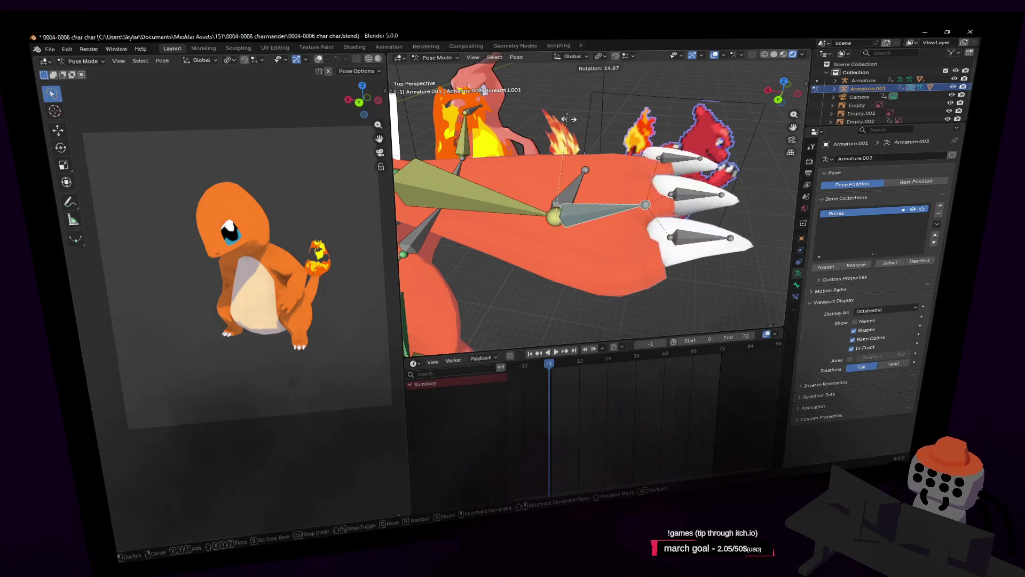
pyautogui.hotkey('shift', '`')
pyautogui.click(619, 161)
pyautogui.press('Tab')
pyautogui.press('Tab')
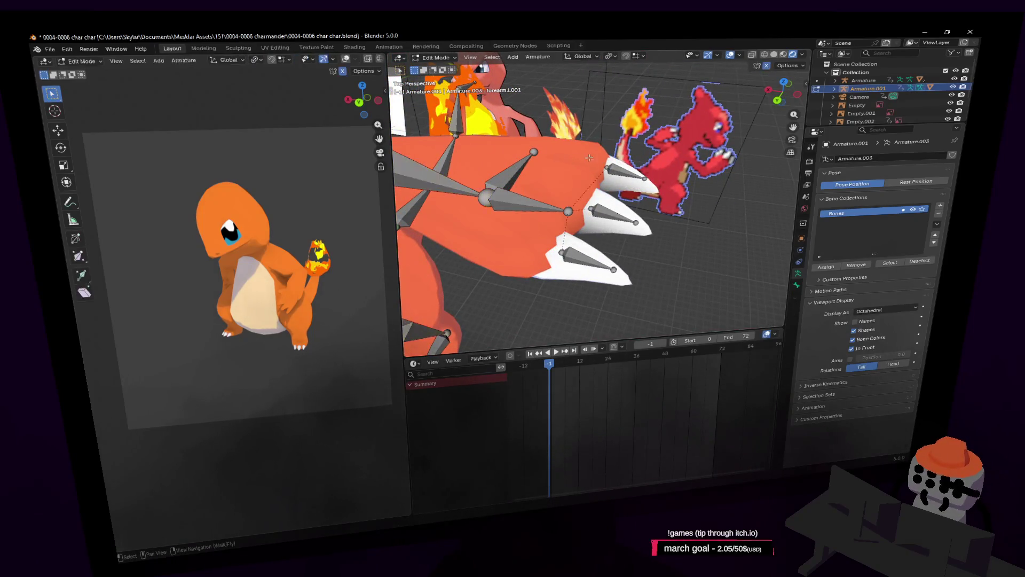
pyautogui.press('Tab')
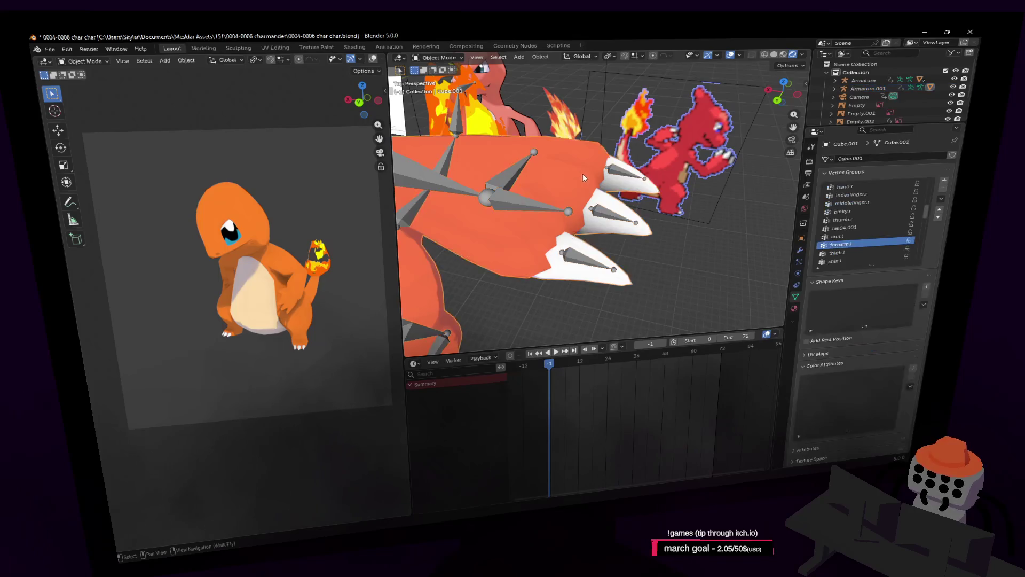
# Step: Leave mesh editing, reselect the armature, and switch it through Pose Mode into Edit Mode
pyautogui.hotkey('shift', '`')
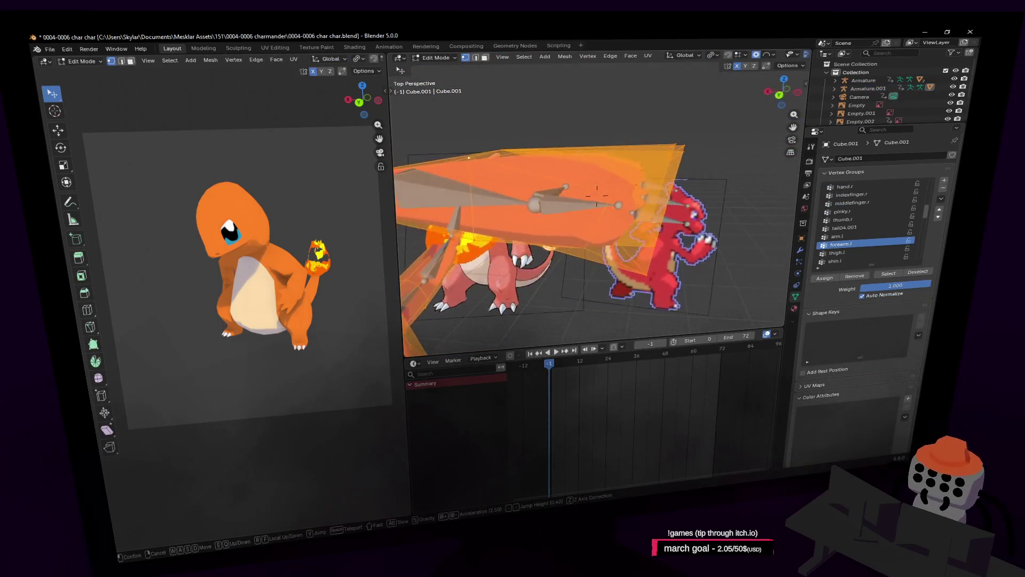
pyautogui.click(595, 196)
pyautogui.press('Tab')
pyautogui.scroll(3, 562, 190)
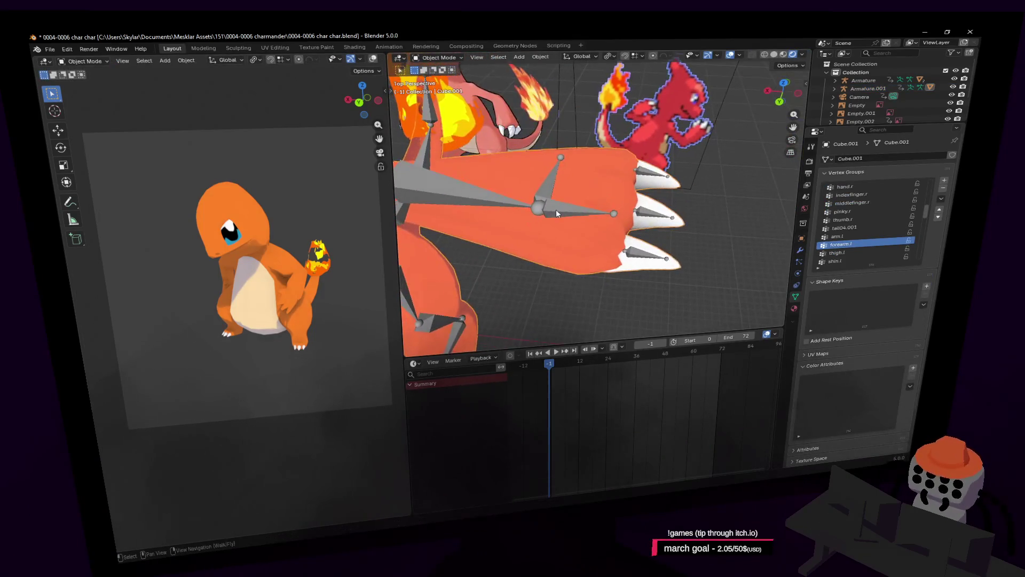
pyautogui.click(553, 210)
pyautogui.click(438, 58)
pyautogui.click(443, 80)
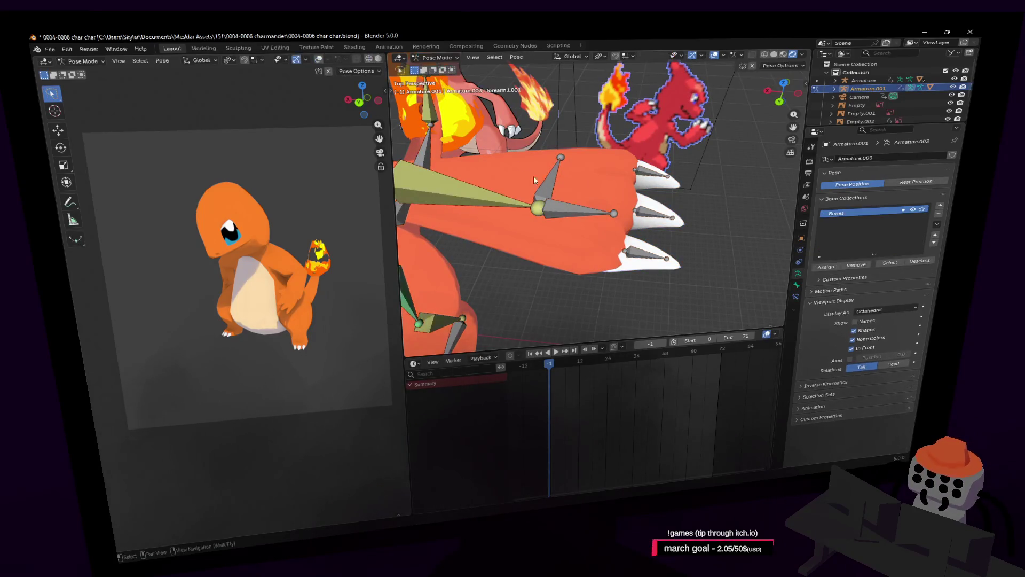
pyautogui.click(431, 60)
pyautogui.click(438, 71)
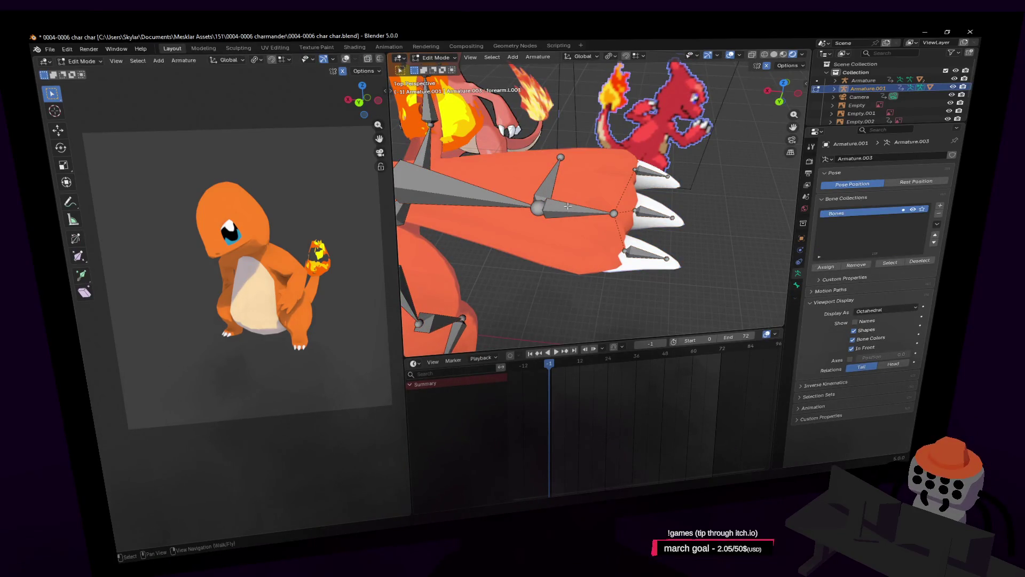
# Step: Select the new bone at the hand and edit its name in the Bone properties
pyautogui.click(554, 213)
pyautogui.keyDown('shift'); pyautogui.scroll(2, 555, 213); pyautogui.keyUp('shift')
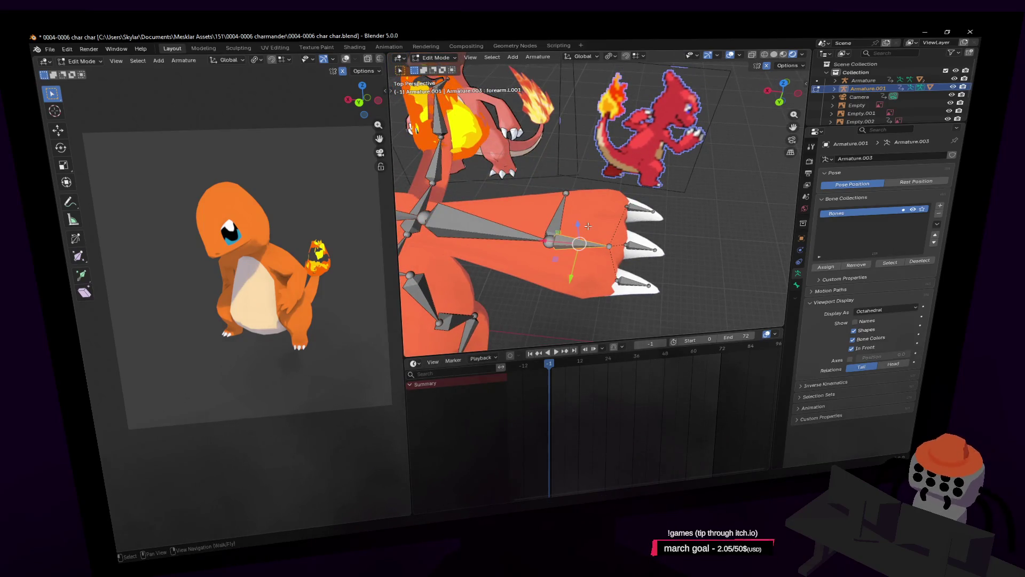
pyautogui.scroll(1, 596, 221)
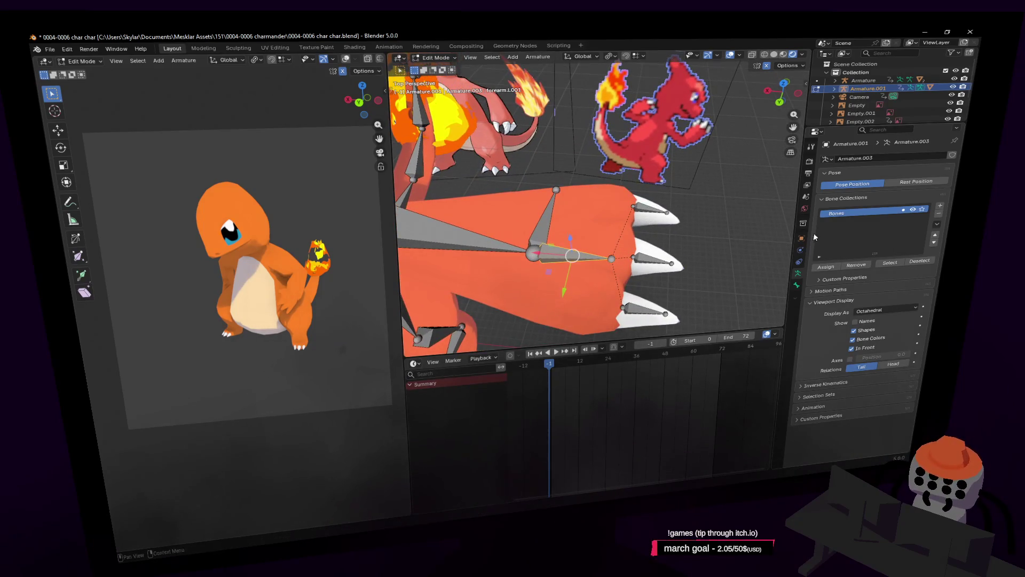
pyautogui.click(797, 284)
pyautogui.click(895, 156)
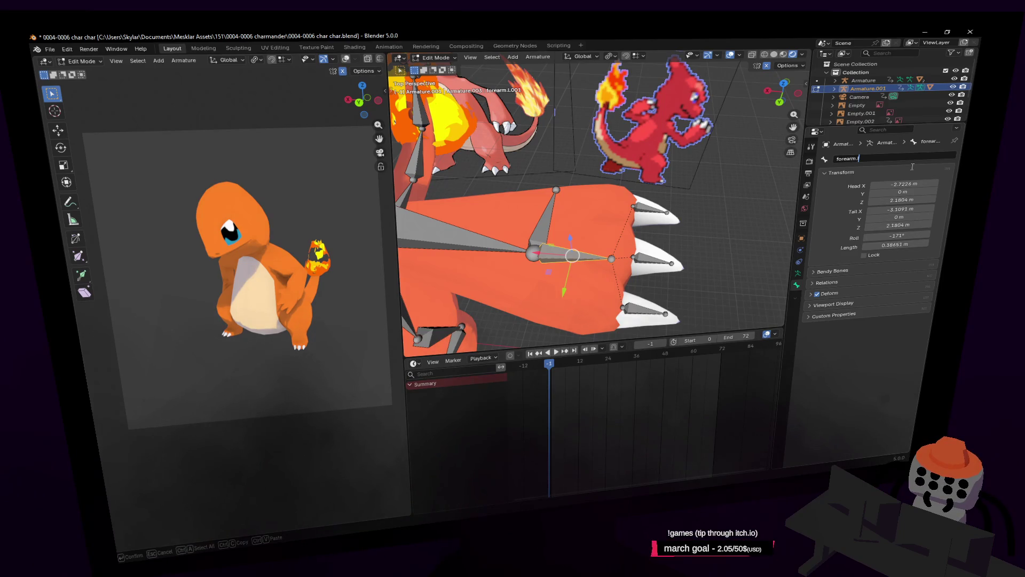
# Step: Rename the forearm.l.001 bone to hand.L
pyautogui.press('BackSpace')
pyautogui.press('BackSpace')
pyautogui.press('BackSpace')
pyautogui.write('hand')
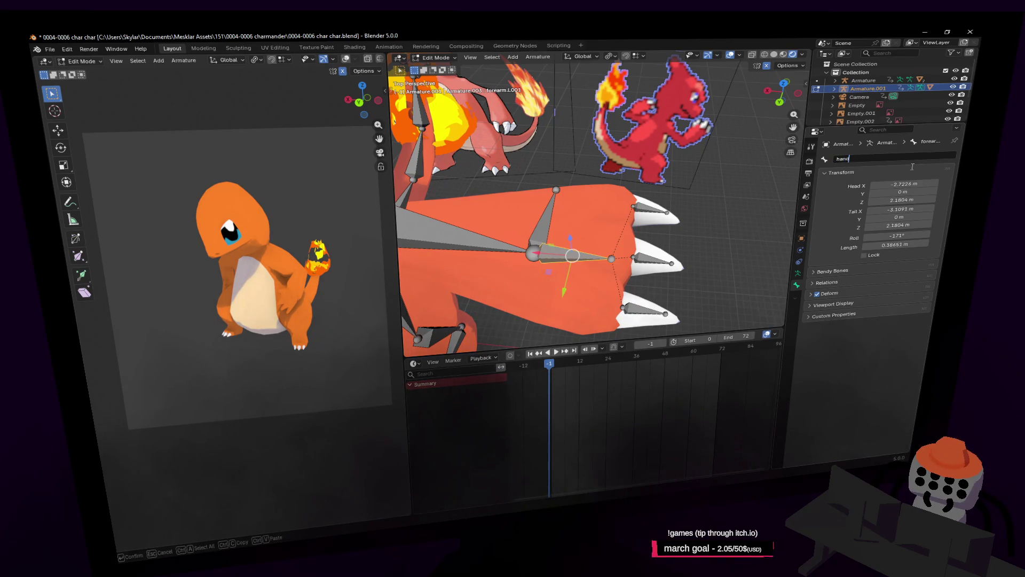
pyautogui.write('.L')
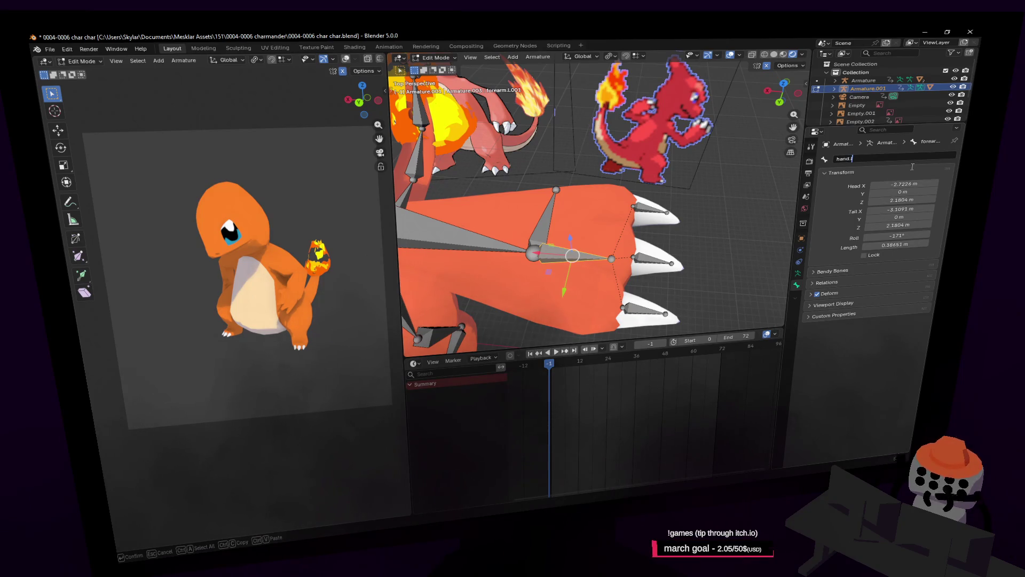
pyautogui.press('Return')
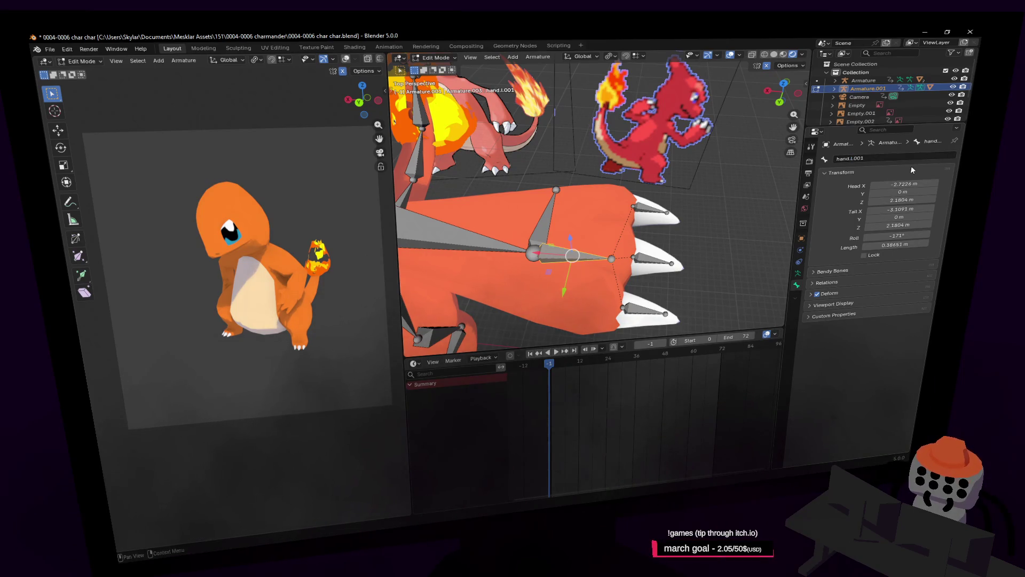
# Step: Rename the upward bone at the hand to 'Handle'
pyautogui.click(544, 222)
pyautogui.click(884, 155)
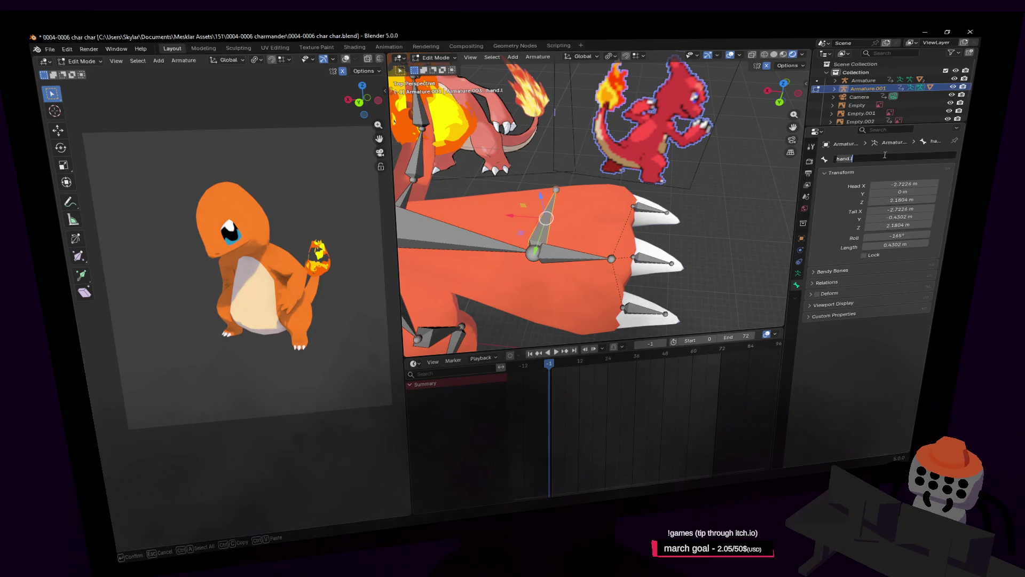
pyautogui.write('Hand')
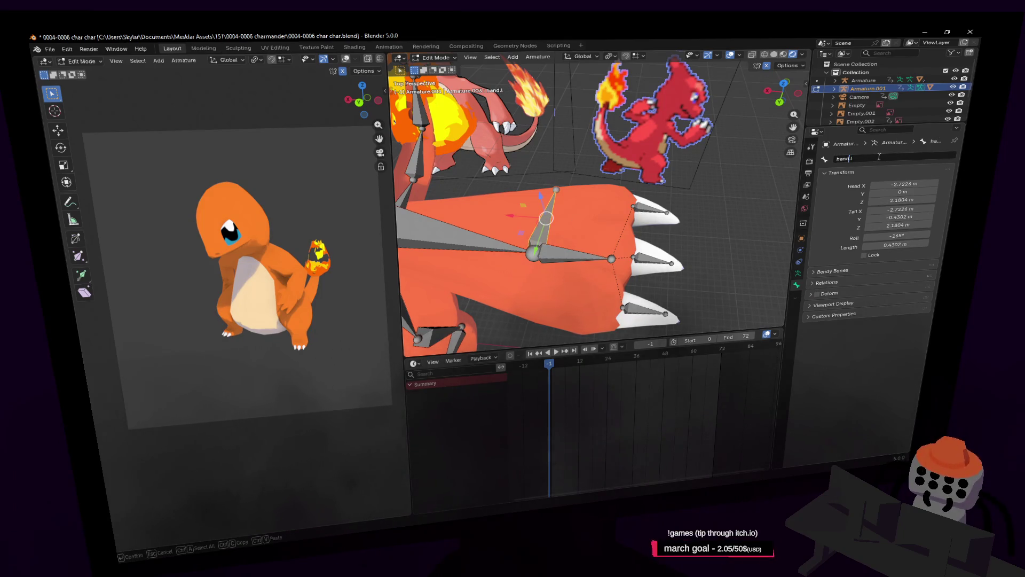
pyautogui.write('le')
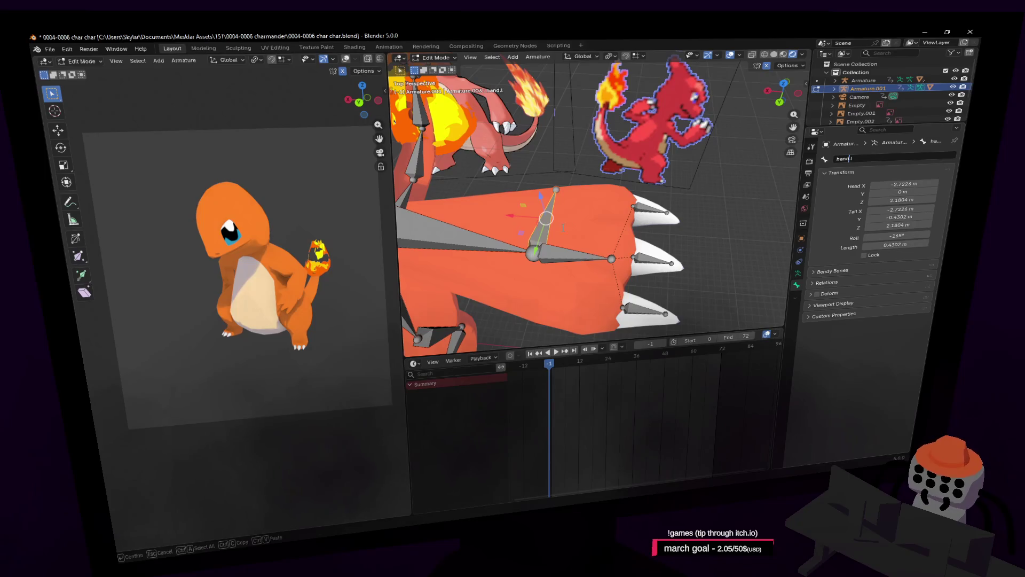
pyautogui.press('Return')
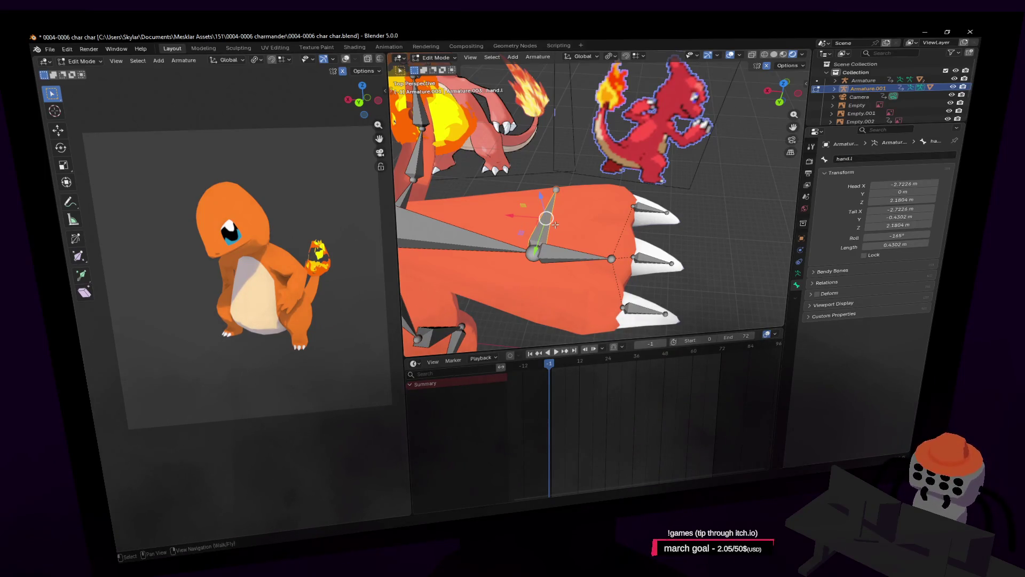
# Step: Delete the extra upward bone, leaving the remaining hand bone in place
pyautogui.moveTo(566, 219)
pyautogui.mouseDown(button='middle')
pyautogui.moveTo(614, 198)
pyautogui.moveTo(622, 211)
pyautogui.mouseUp(button='middle')
pyautogui.press('x')
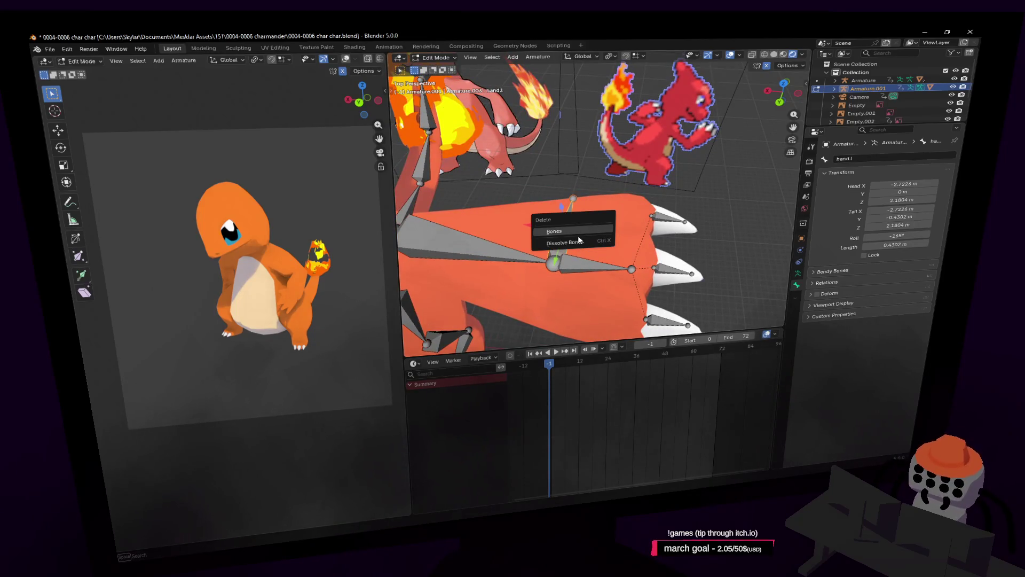
pyautogui.press('Escape')
pyautogui.click(583, 260)
pyautogui.hotkey('shift', 'd')
pyautogui.press('Escape')
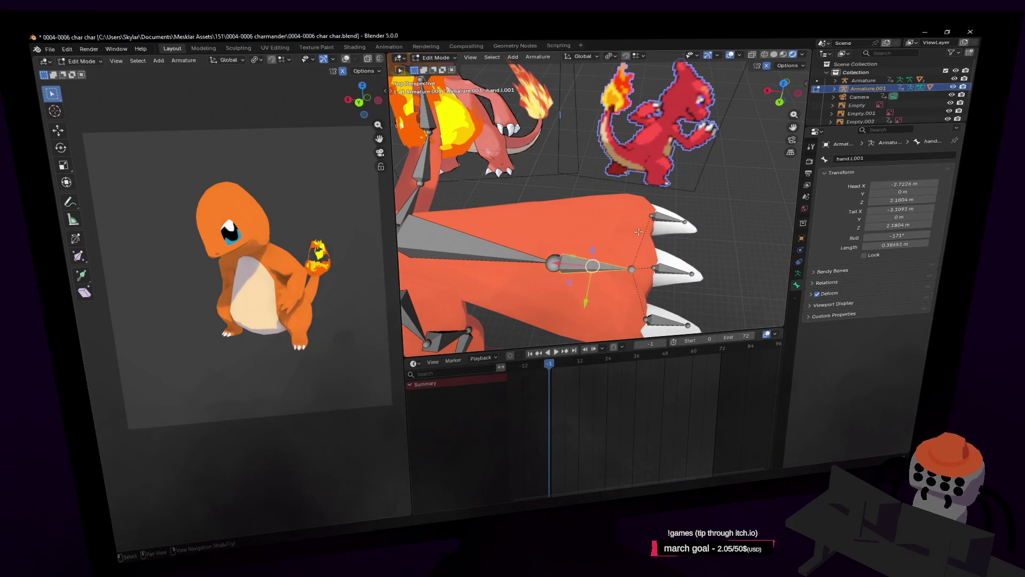
# Step: Centre the hand in top orthographic view and switch the armature to Pose Mode
pyautogui.hotkey('shift', '`')
pyautogui.click(618, 129)
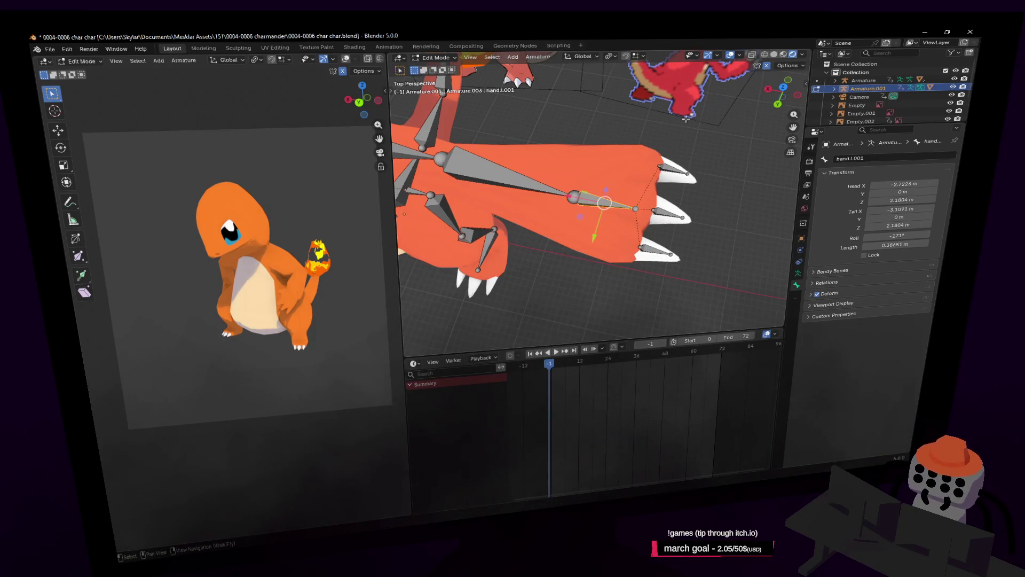
pyautogui.click(782, 86)
pyautogui.moveTo(655, 164)
pyautogui.keyDown('shift'); pyautogui.mouseDown(button='middle')
pyautogui.moveTo(636, 211)
pyautogui.moveTo(646, 199)
pyautogui.mouseUp(button='middle'); pyautogui.keyUp('shift')
pyautogui.click(427, 58)
pyautogui.click(444, 93)
# Step: Test-rotate the hand bone, cancel back to its rest pose, and reframe the view around the hand
pyautogui.press('r')
pyautogui.press('Escape')
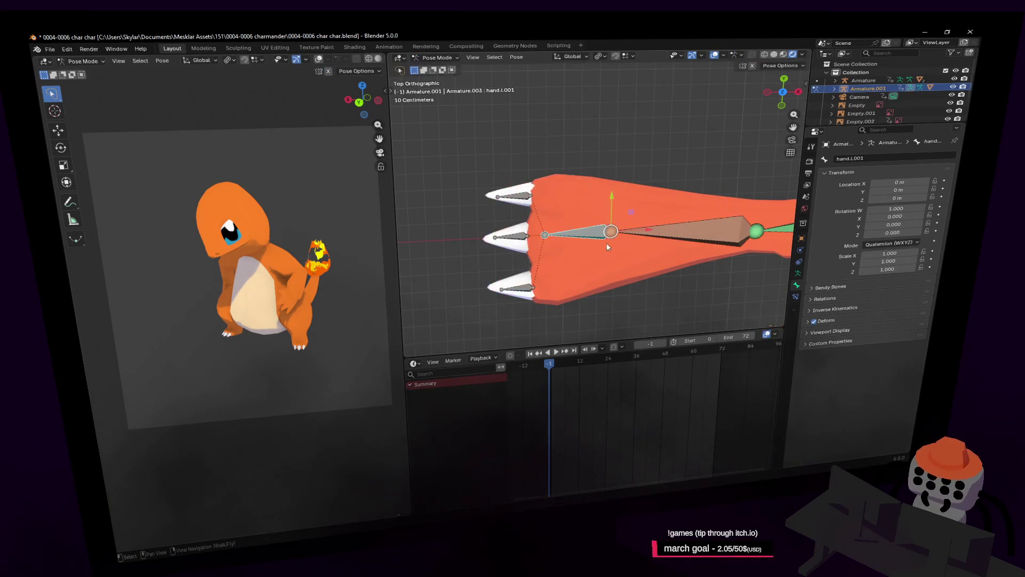
pyautogui.hotkey('shift', '`')
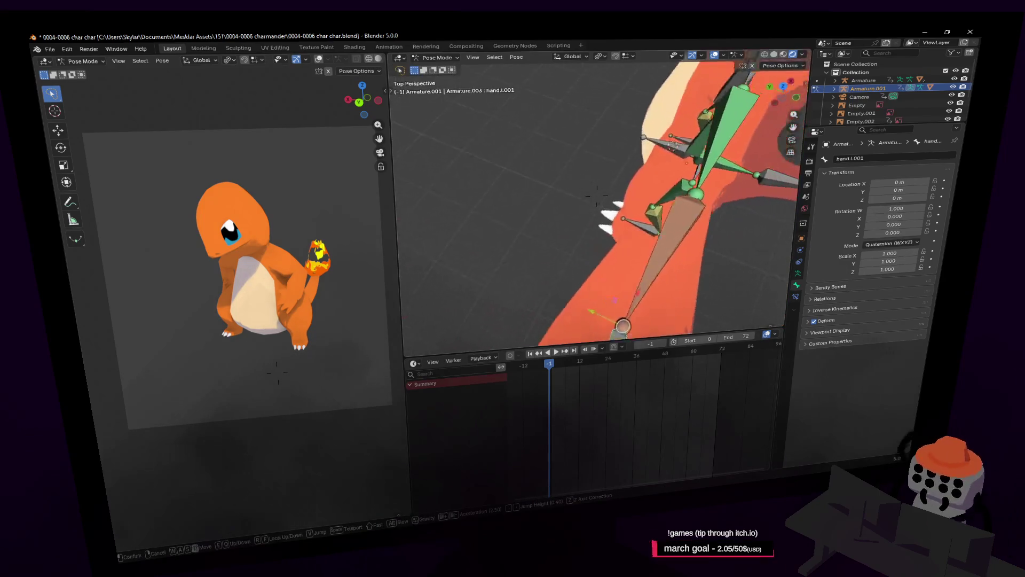
pyautogui.press('Escape')
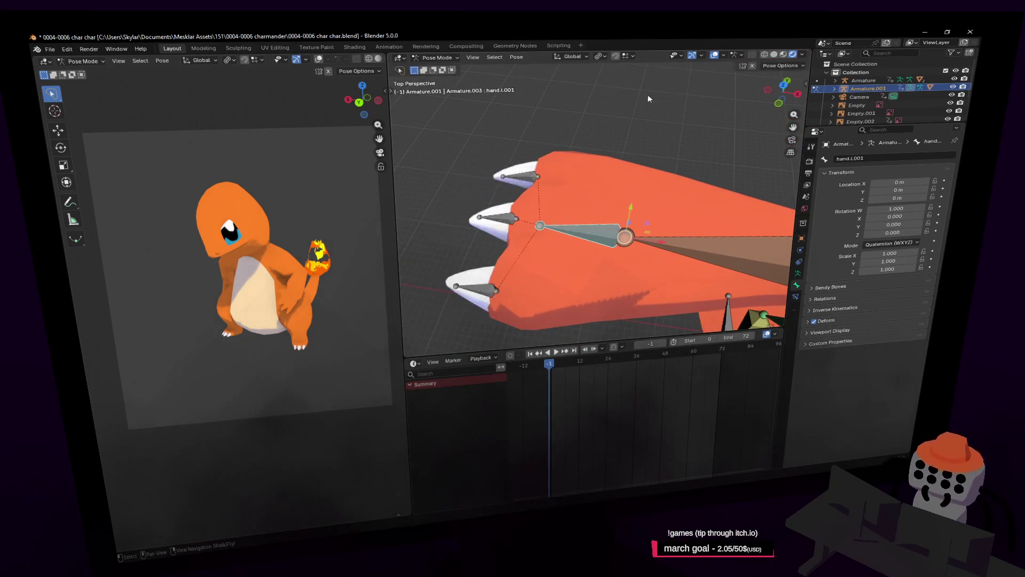
pyautogui.hotkey('shift', '`')
pyautogui.press('Escape')
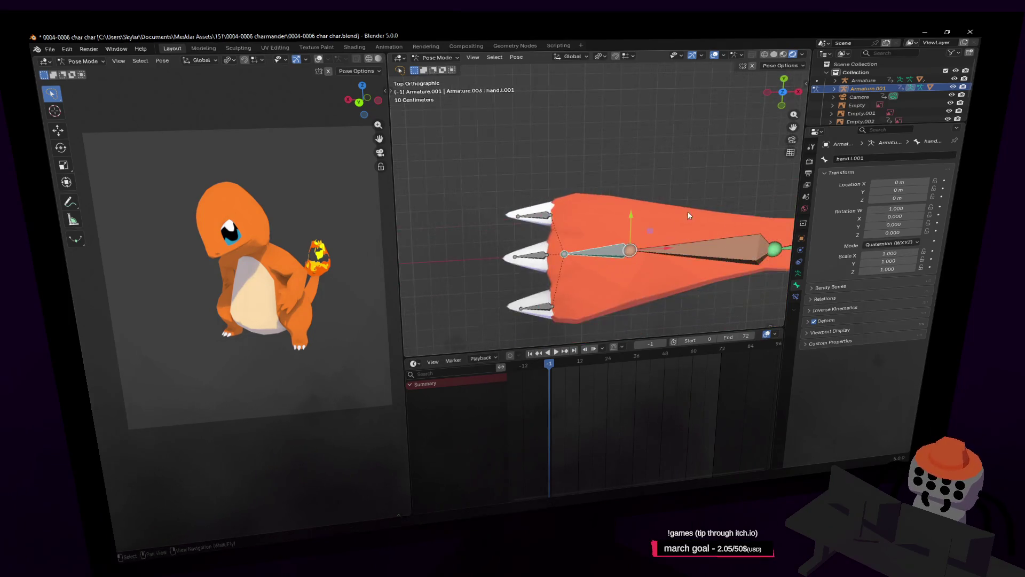
pyautogui.keyDown('shift'); pyautogui.moveTo(653, 231); pyautogui.dragTo(661, 155, button='middle'); pyautogui.keyUp('shift')
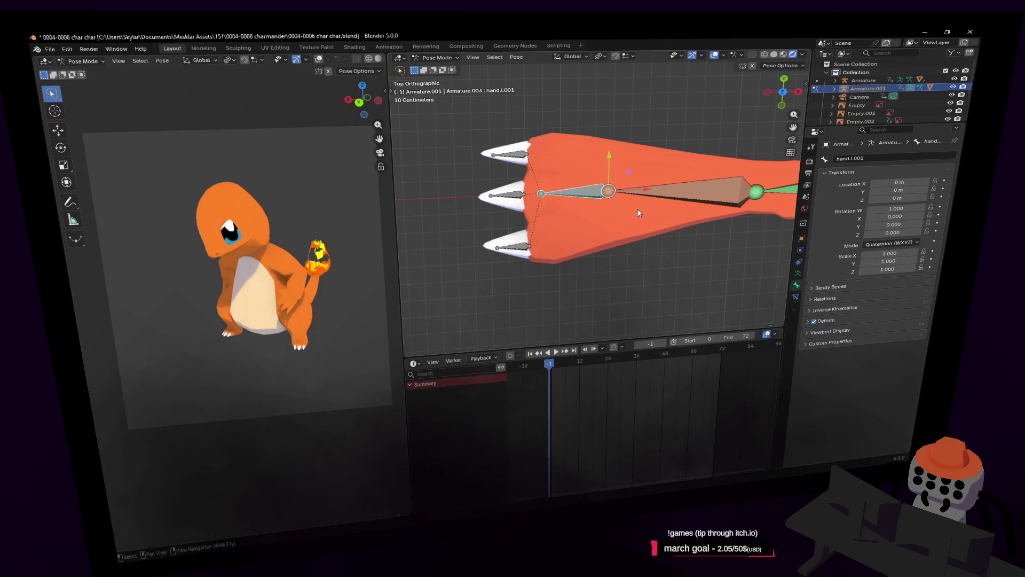
pyautogui.keyDown('shift'); pyautogui.moveTo(637, 207); pyautogui.dragTo(643, 251, button='middle'); pyautogui.keyUp('shift')
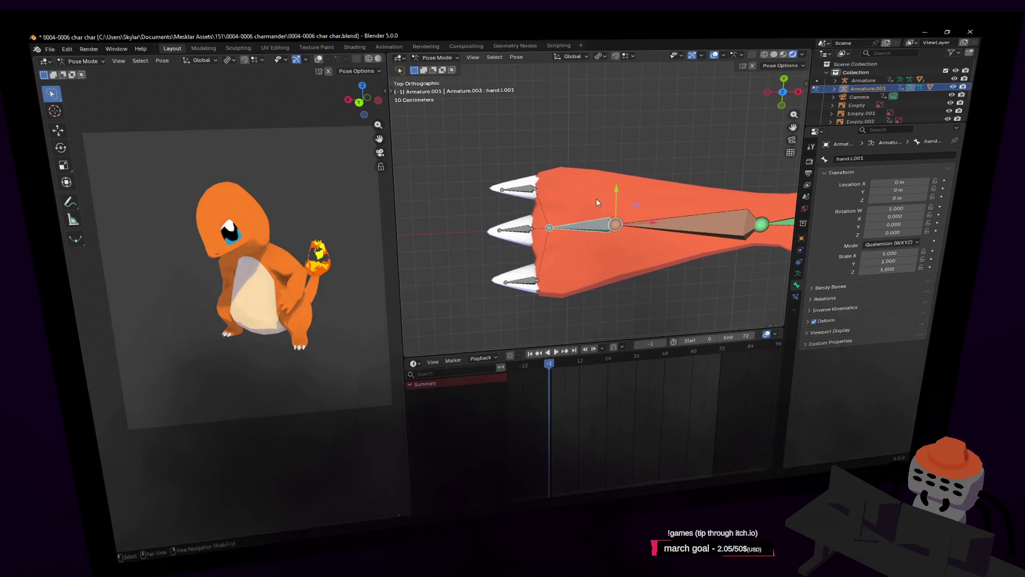
# Step: Rotate the hand bone again to check deformation, cancel it, and walk the view toward the arm bones
pyautogui.hotkey('shift', '`')
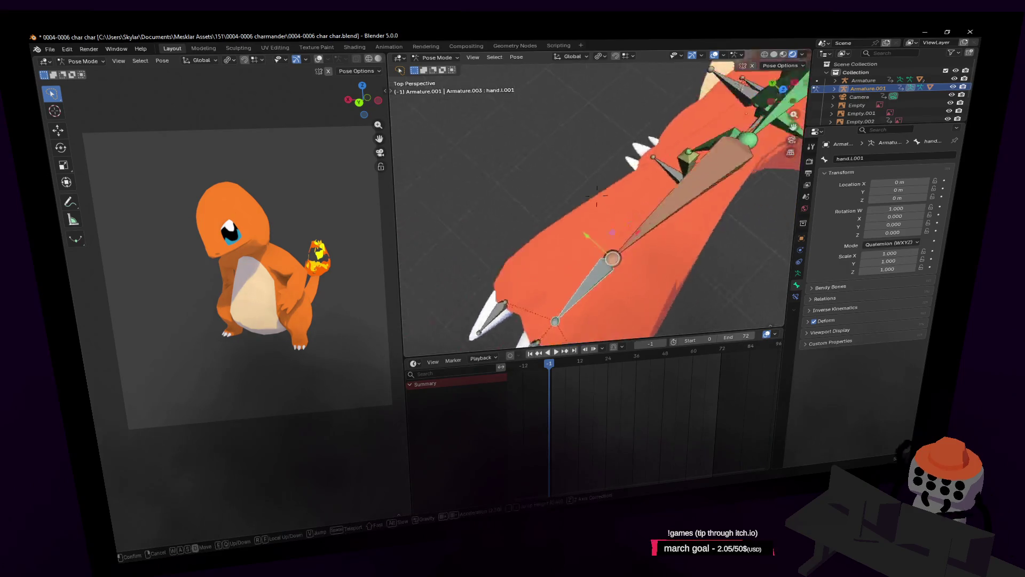
pyautogui.click(597, 195)
pyautogui.press('r')
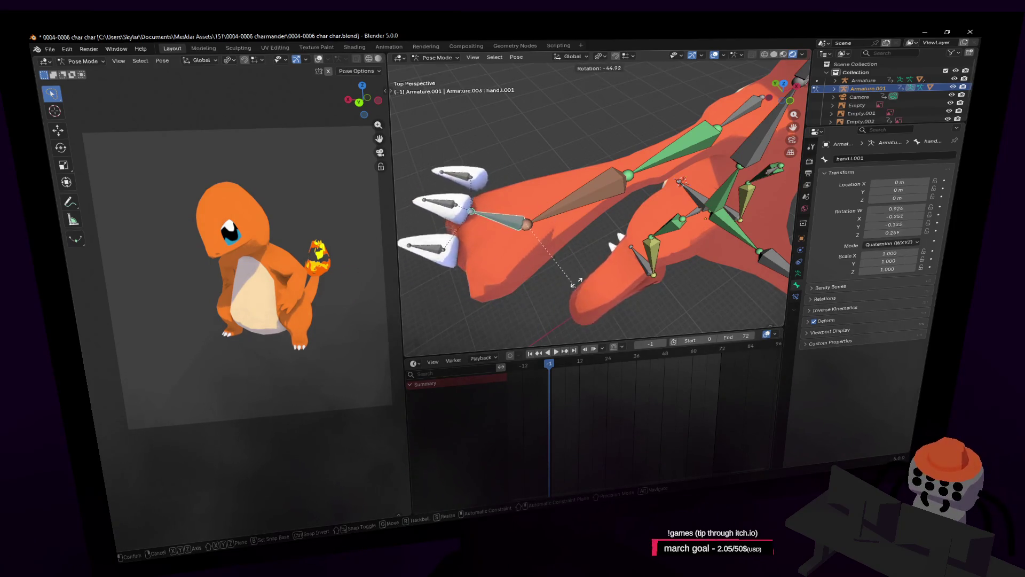
pyautogui.press('Escape')
pyautogui.hotkey('shift', '`')
pyautogui.press('w')
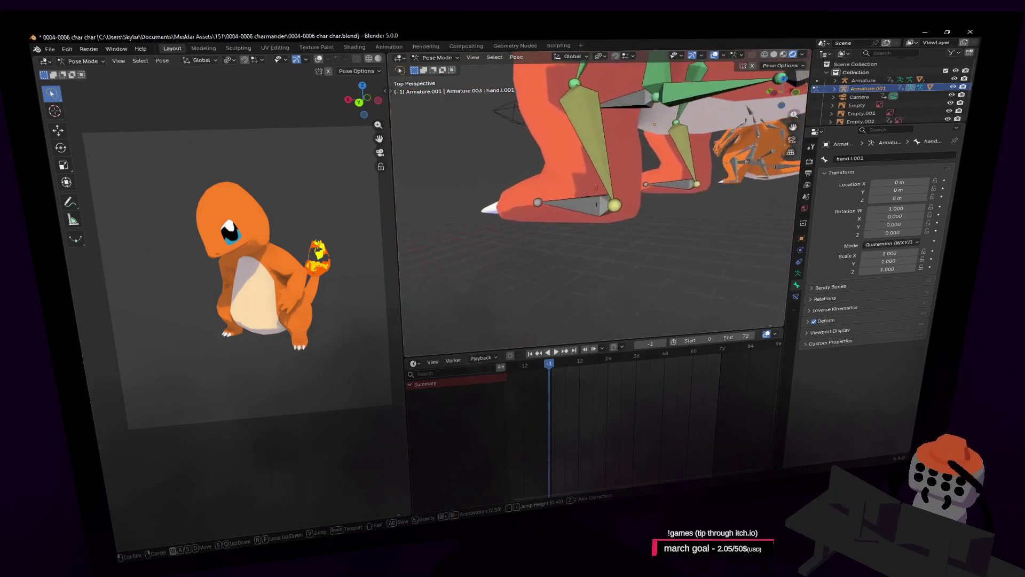
pyautogui.press('s')
pyautogui.click(666, 310)
pyautogui.hotkey('shift', '`')
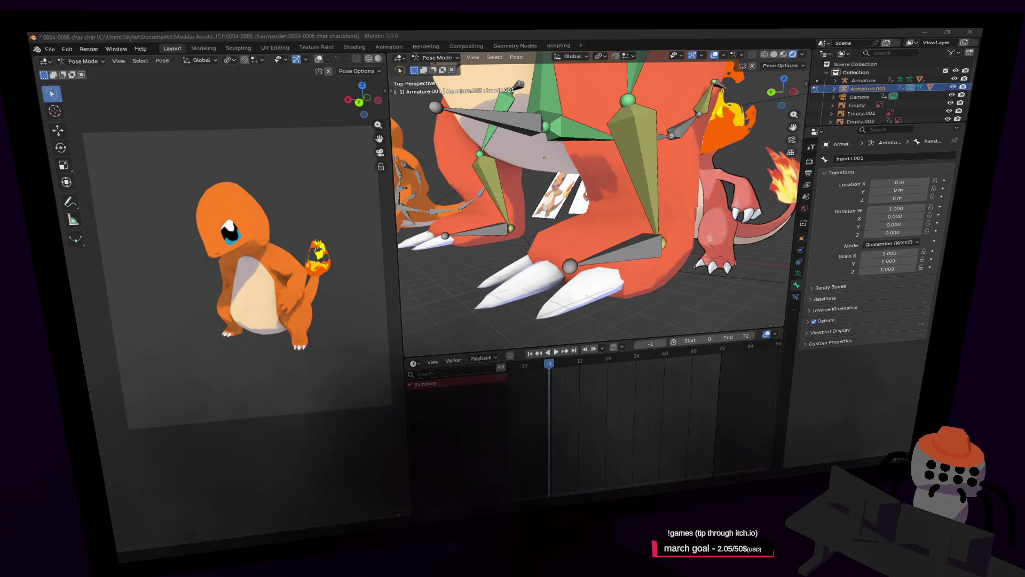
pyautogui.hotkey('shift', '`')
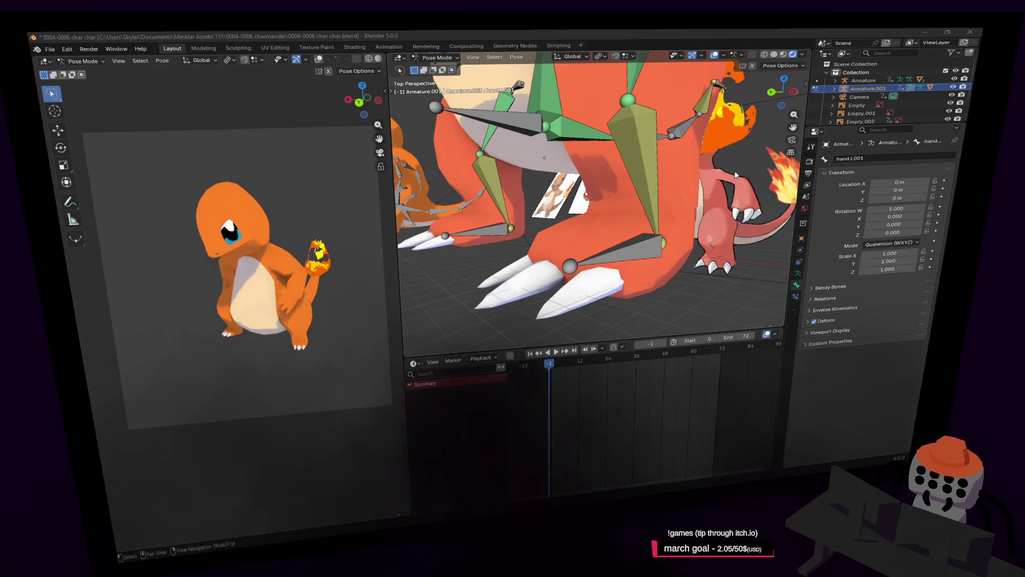
# Step: Select the foot.l bone and test a vertical move, cancelling it
pyautogui.press('s')
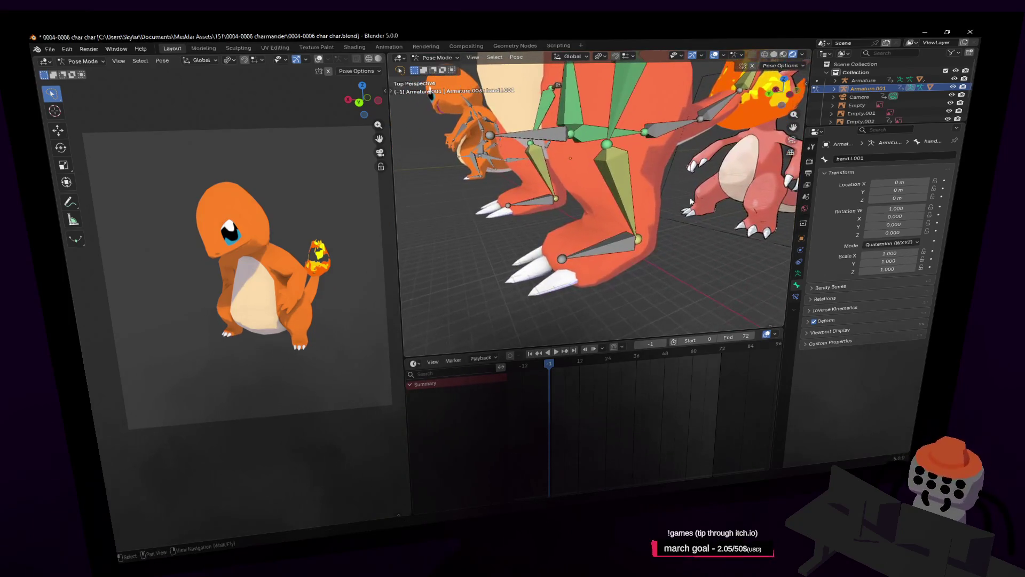
pyautogui.click(666, 214)
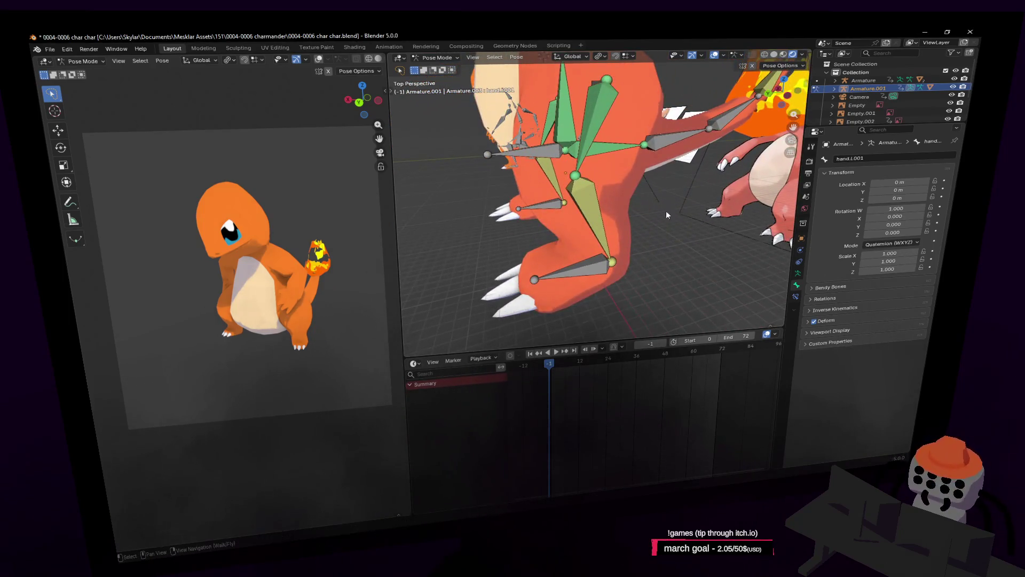
pyautogui.click(575, 270)
pyautogui.press('g')
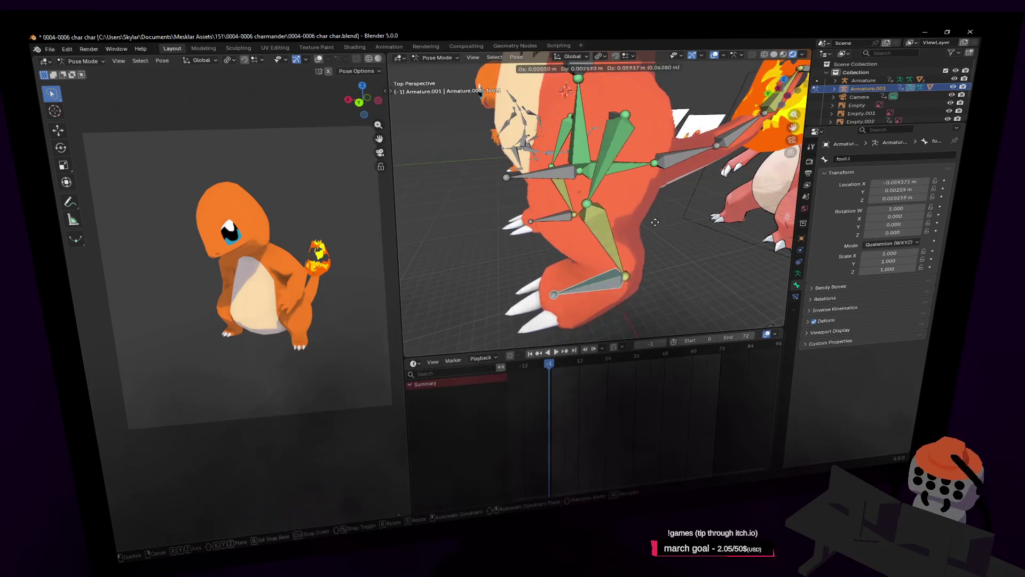
pyautogui.press('z')
pyautogui.press('Escape')
# Step: Move in closer to foot.l and test its vertical move again, cancelling it
pyautogui.hotkey('shift', '`')
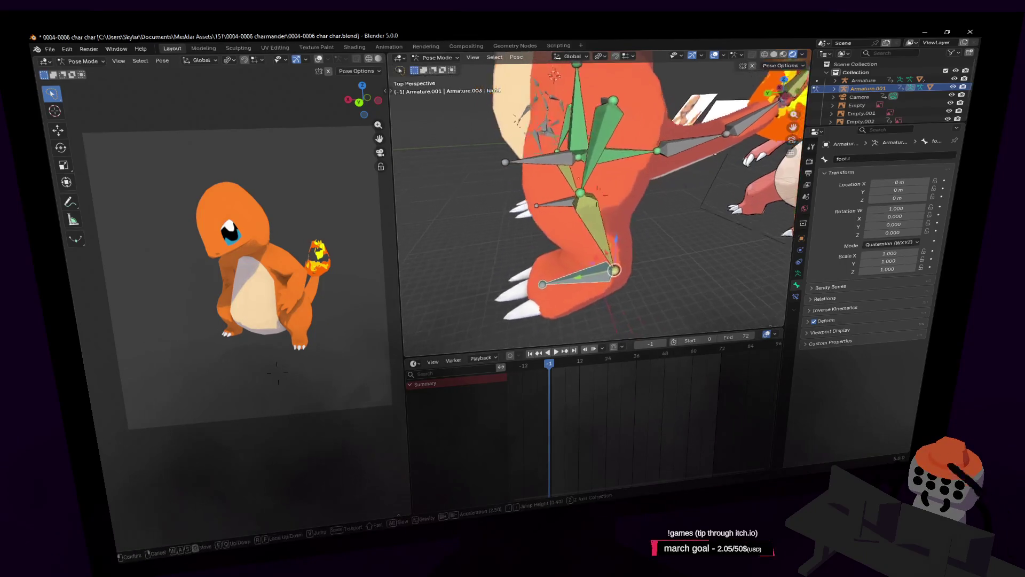
pyautogui.press('w')
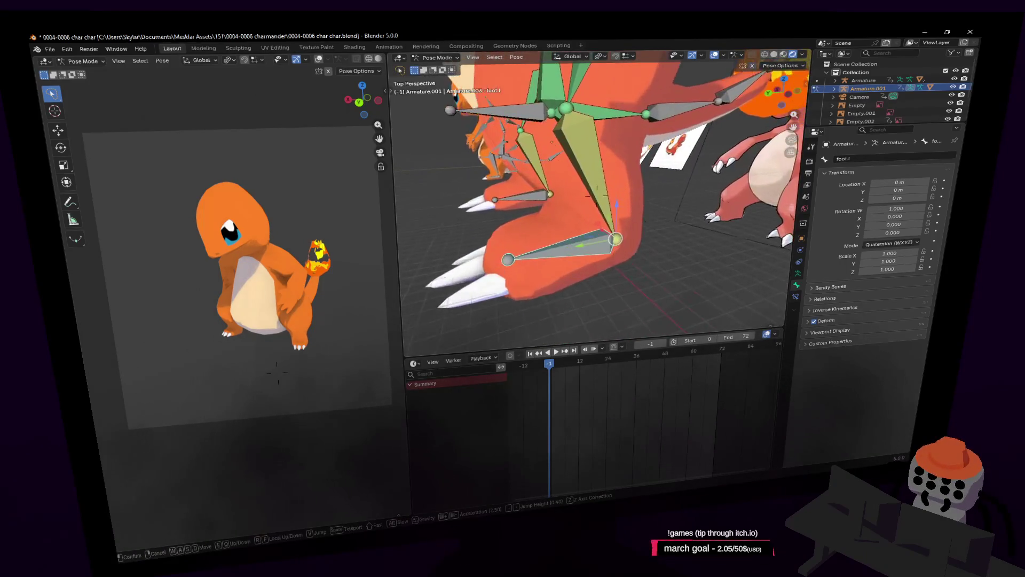
pyautogui.press('Return')
pyautogui.press('g')
pyautogui.press('z')
pyautogui.press('Escape')
# Step: Walk to the front of the rig, select hand.l.001, and test-grab it without applying
pyautogui.hotkey('shift', '`')
pyautogui.press('s')
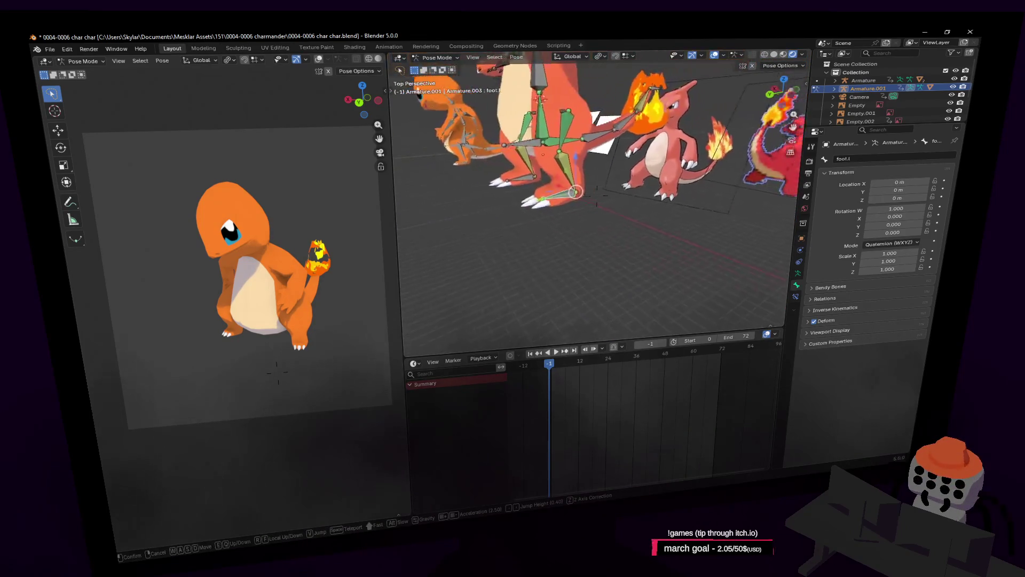
pyautogui.press('w')
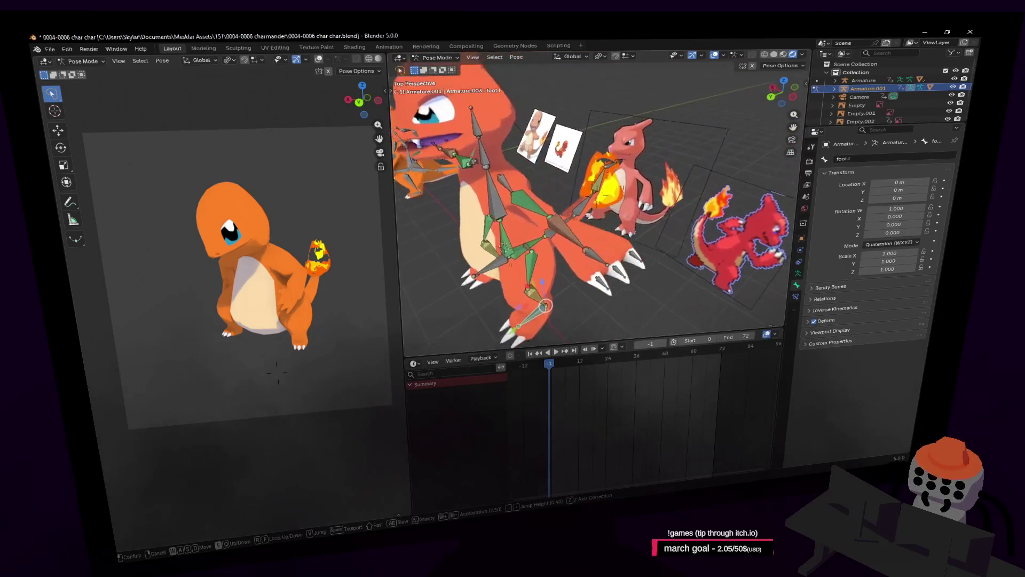
pyautogui.press('s')
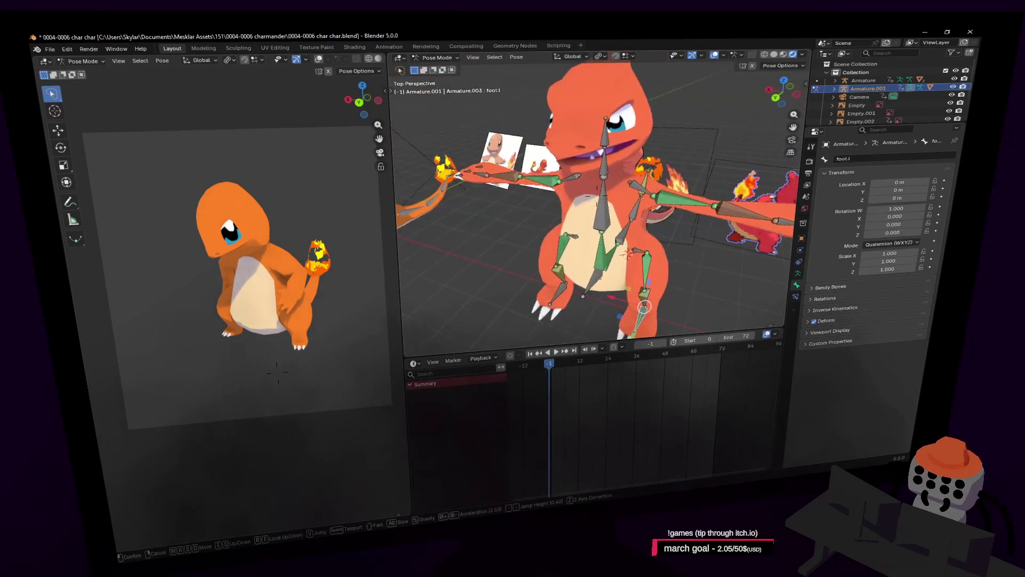
pyautogui.click(596, 247)
pyautogui.press('g')
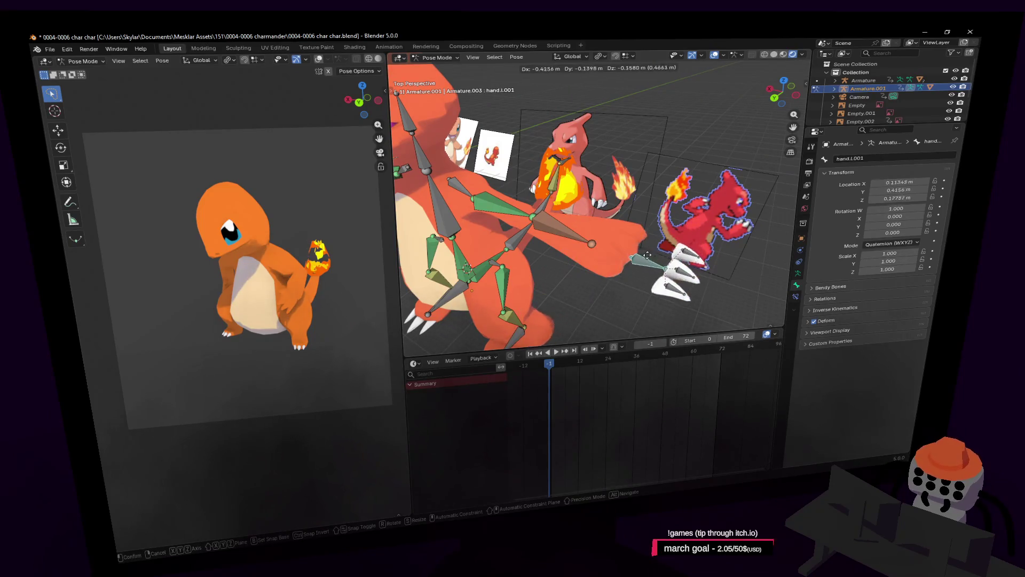
pyautogui.press('Escape')
# Step: Fly close to the hand and toggle the armature into Edit Mode and back to Pose Mode
pyautogui.hotkey('shift', '`')
pyautogui.press('s')
pyautogui.click(593, 238)
pyautogui.press('Tab')
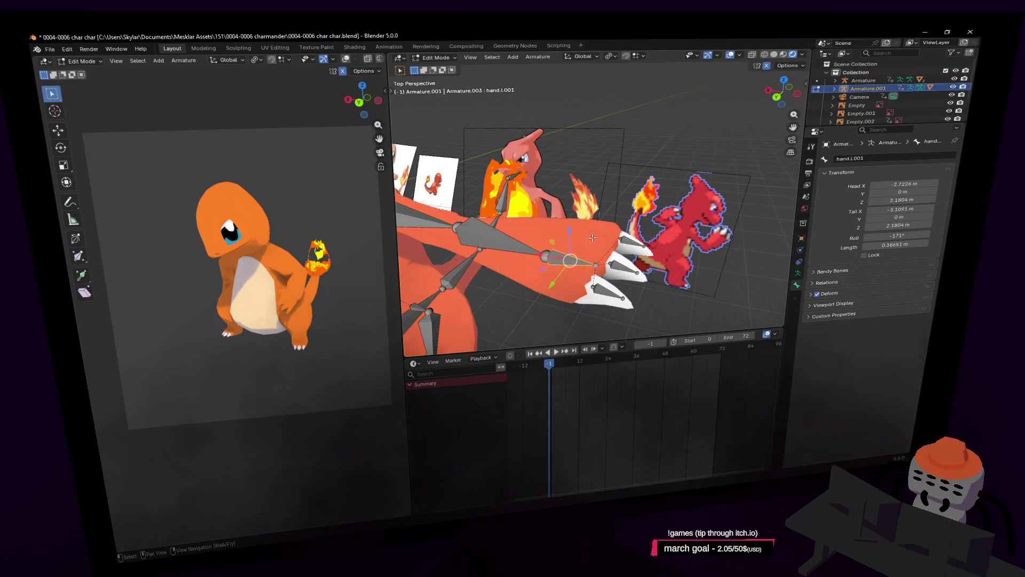
pyautogui.press('Tab')
pyautogui.hotkey('shift', '`')
pyautogui.click(592, 241)
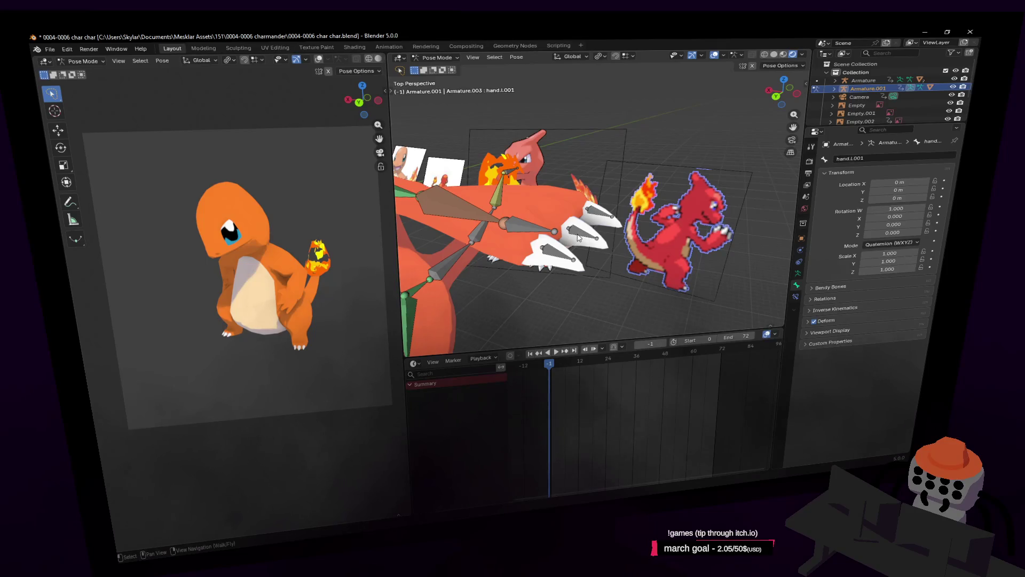
pyautogui.hotkey('shift', '`')
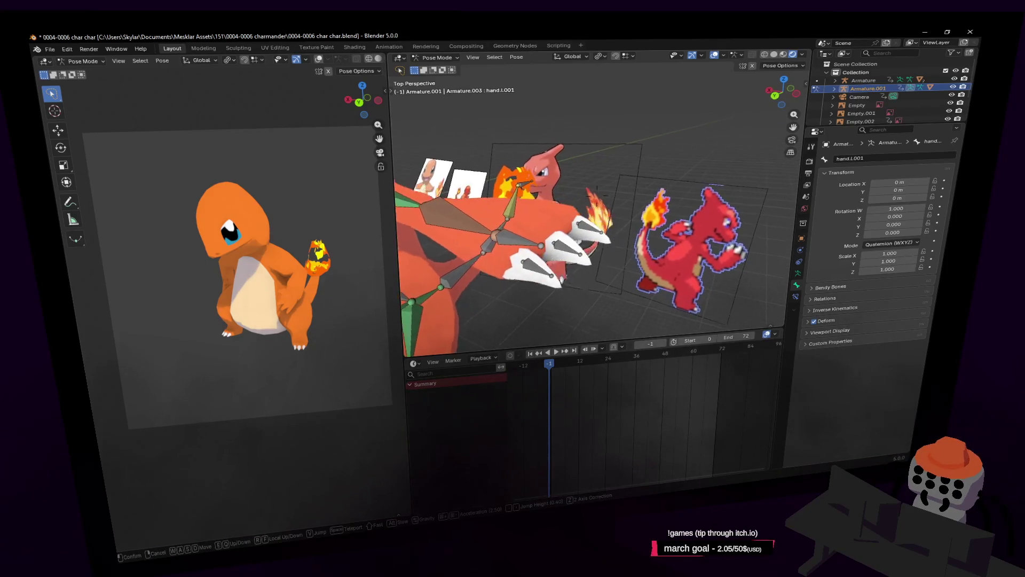
pyautogui.click(591, 217)
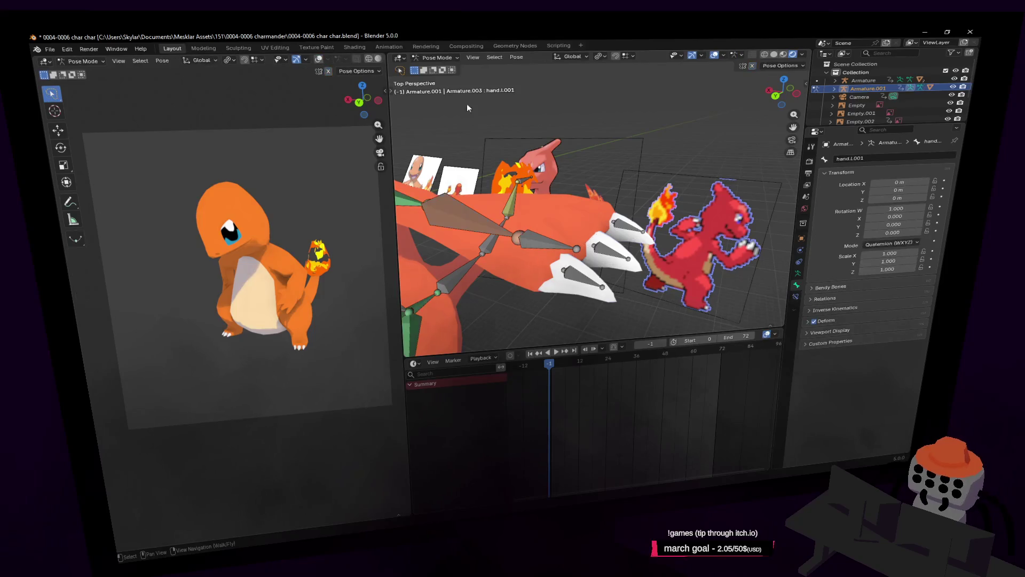
# Step: Return to Object Mode and select the body mesh Cube.001
pyautogui.hotkey('ctrl', 'Tab')
pyautogui.click(577, 208)
pyautogui.hotkey('shift', '`')
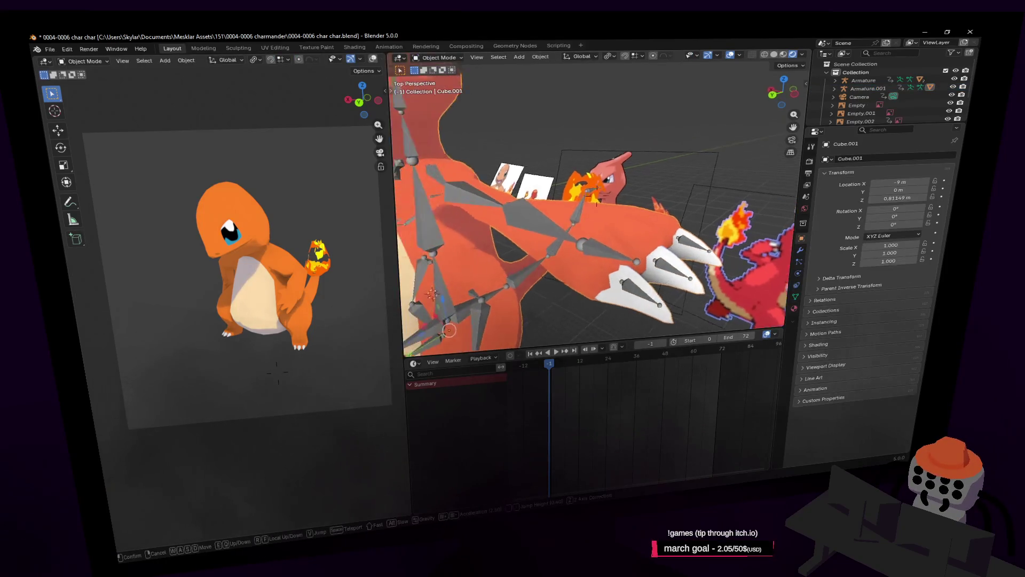
# Step: Reframe the view and put Cube.001 into Edit Mode
pyautogui.click(619, 229)
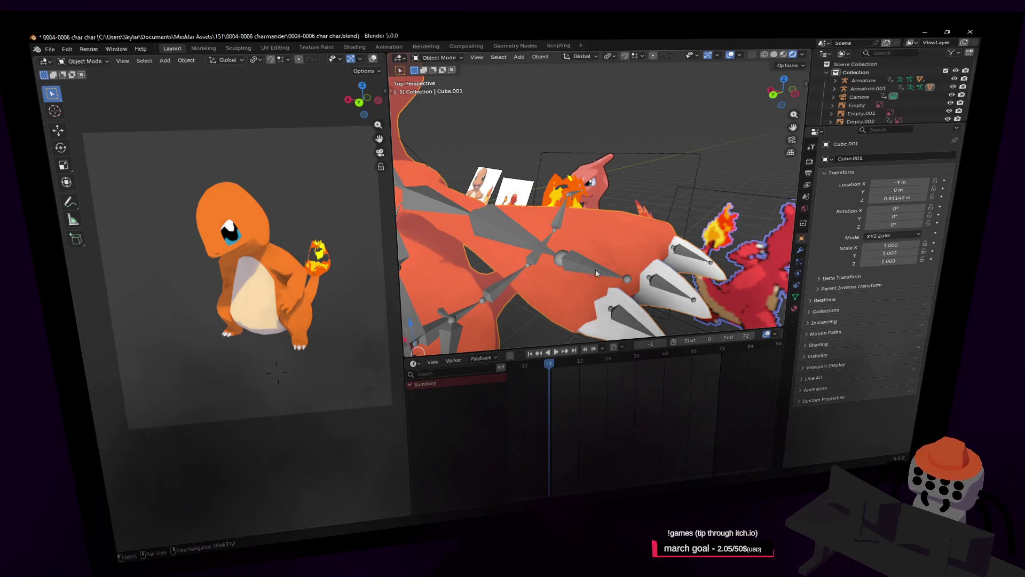
pyautogui.hotkey('shift', '`')
pyautogui.click(595, 211)
pyautogui.press('Tab')
pyautogui.moveTo(637, 209); pyautogui.dragTo(660, 206, button='middle')
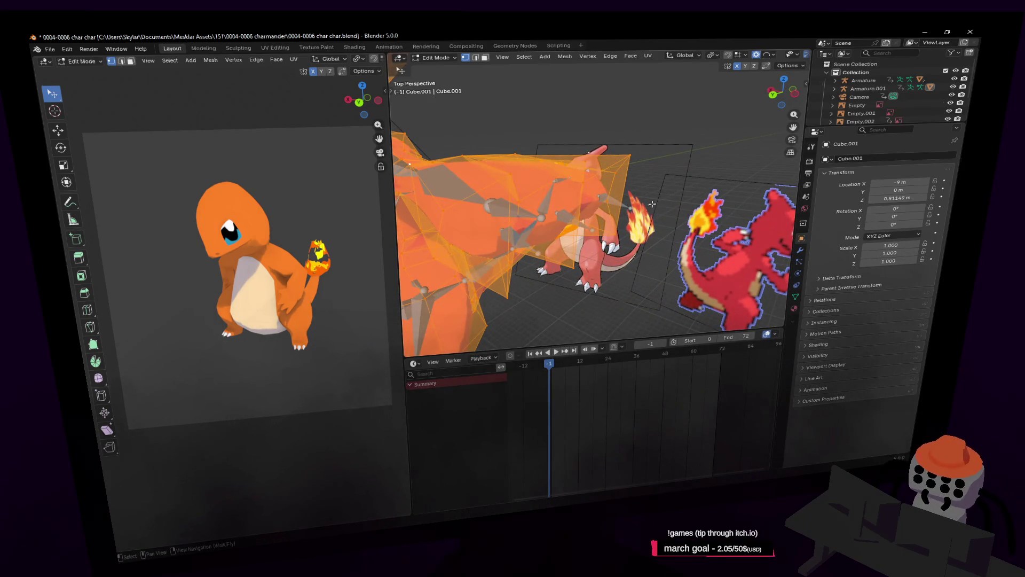
# Step: Fly around the head and back fins to inspect them against the bones, then bring up the mode list
pyautogui.hotkey('shift', '`')
pyautogui.press('w')
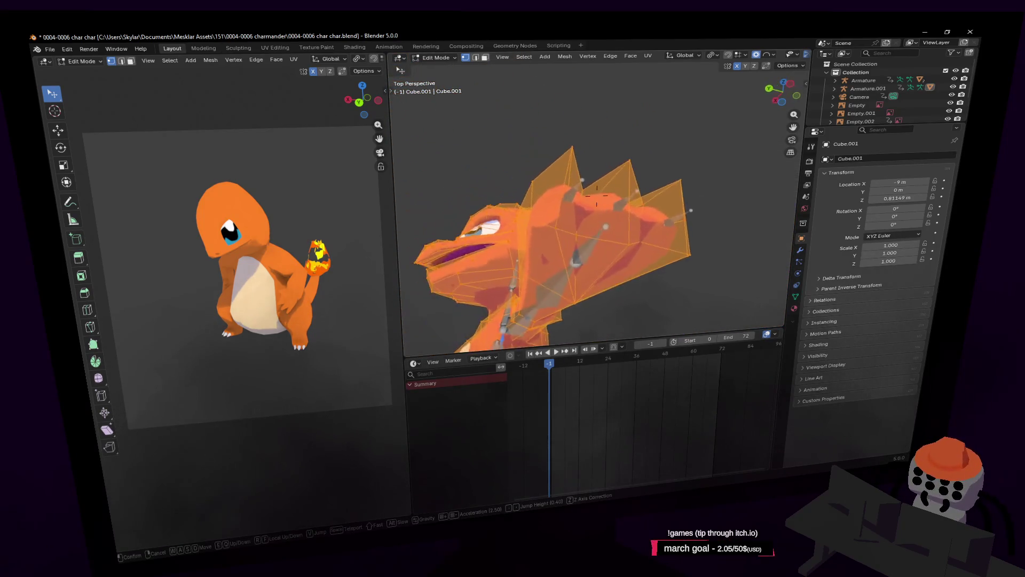
pyautogui.press('w')
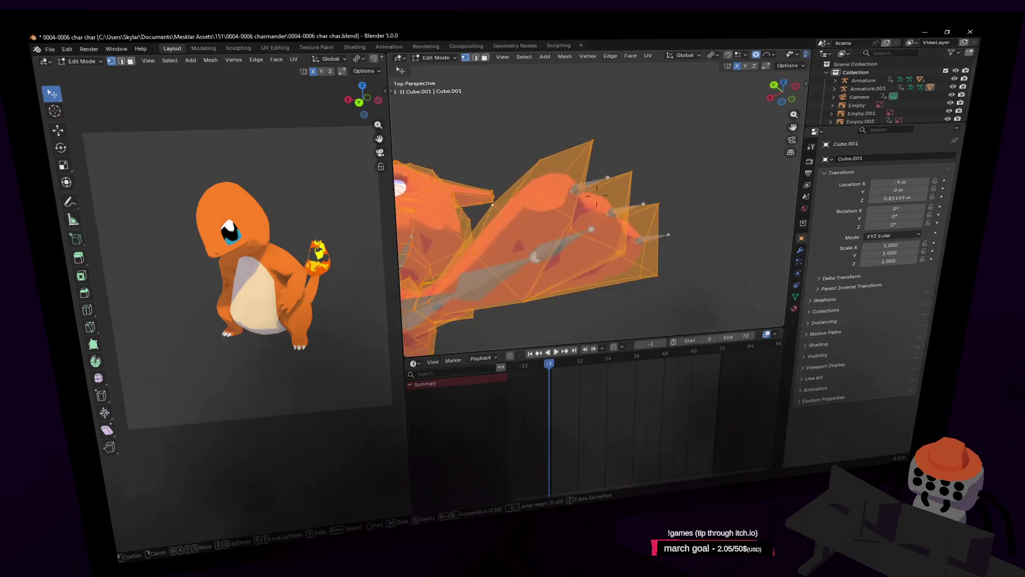
pyautogui.press('s')
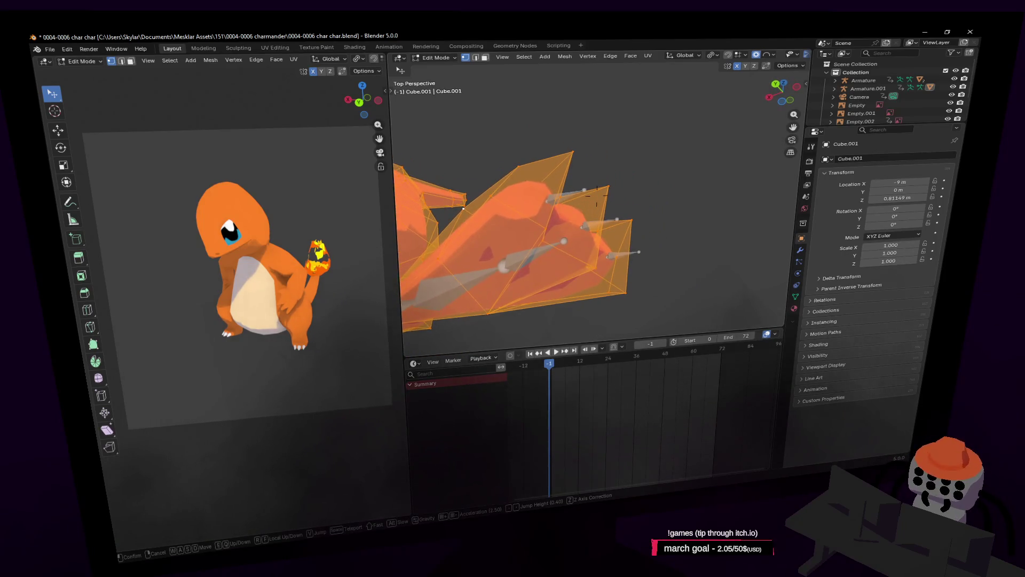
pyautogui.press('s')
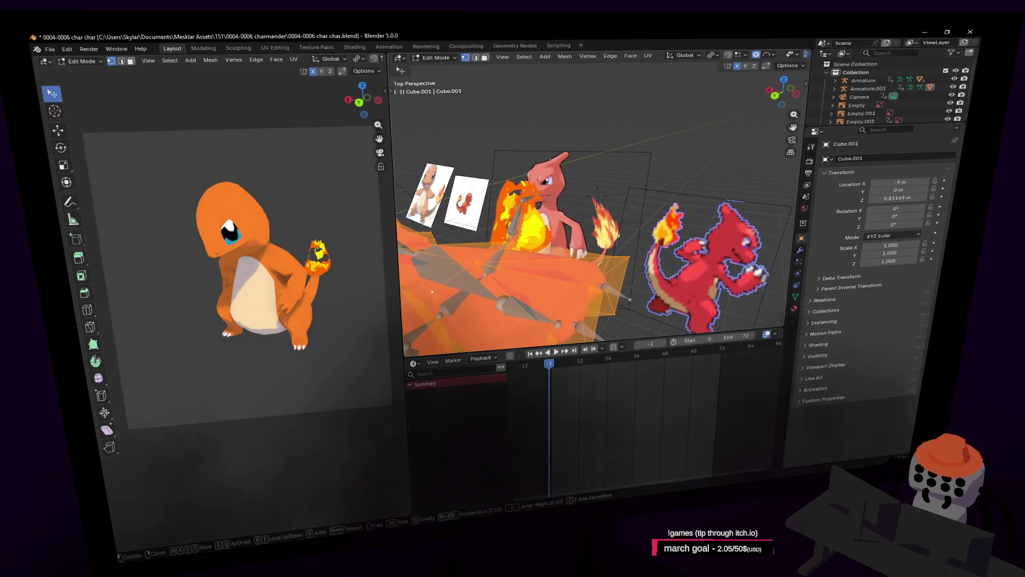
pyautogui.press('w')
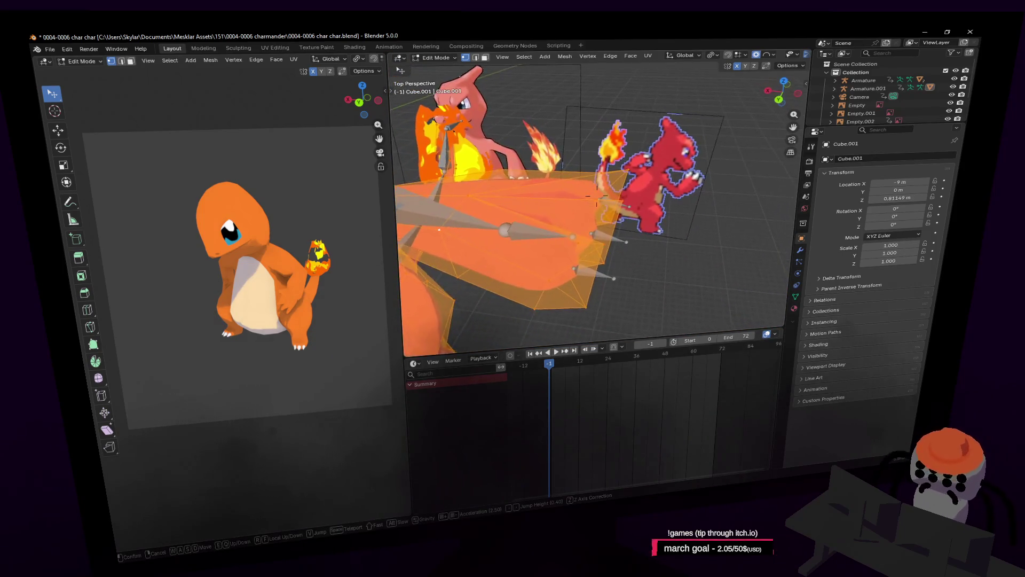
pyautogui.press('e')
pyautogui.press('q')
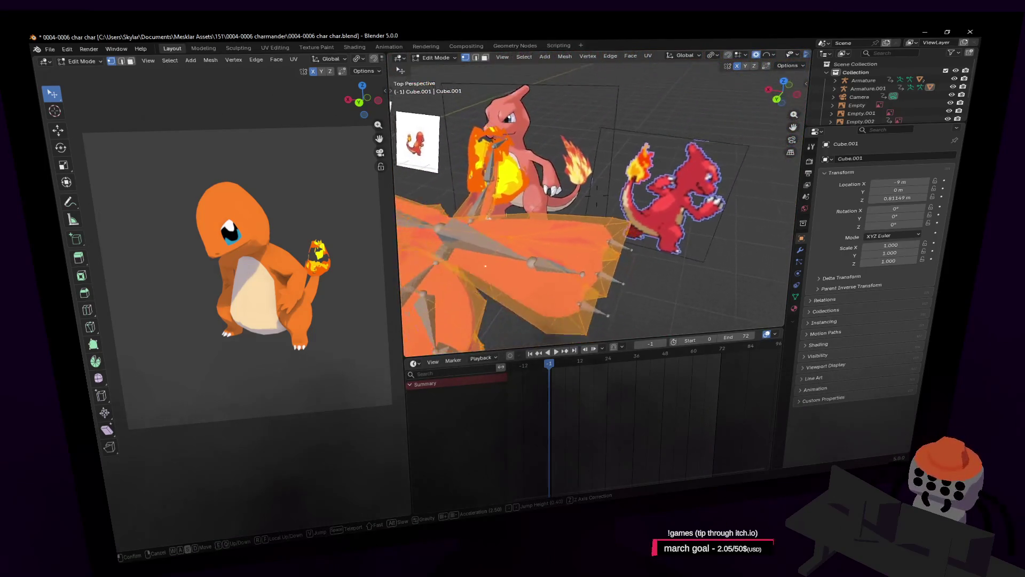
pyautogui.click(598, 194)
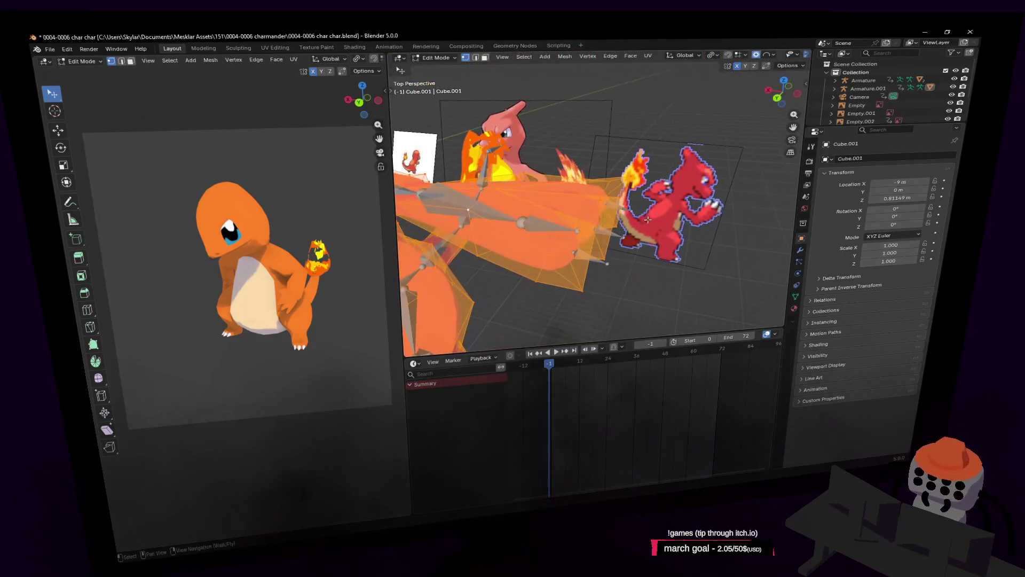
pyautogui.click(437, 58)
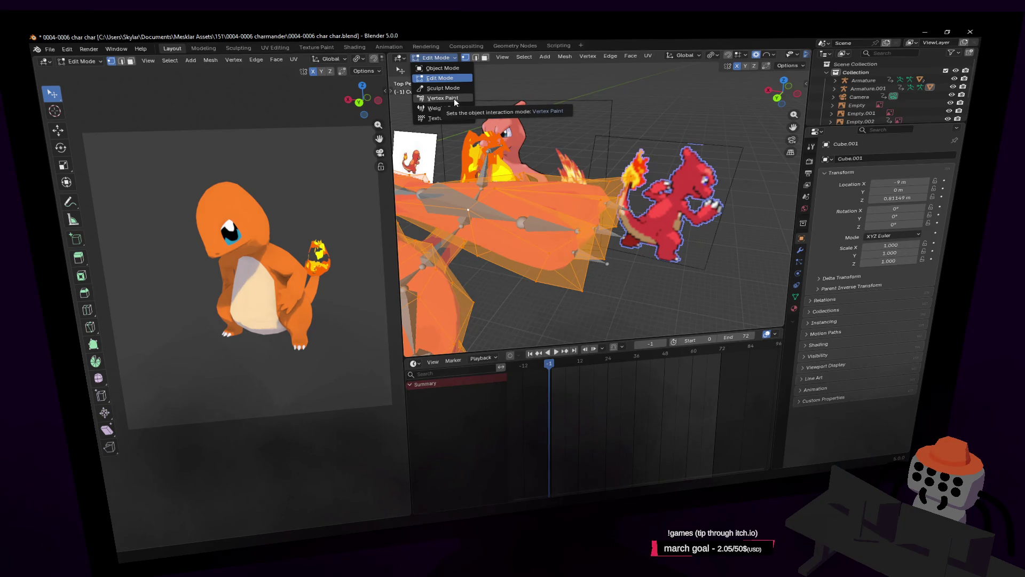
# Step: Try Vertex Paint and Weight Paint on the body mesh, then return it to Object Mode
pyautogui.click(453, 98)
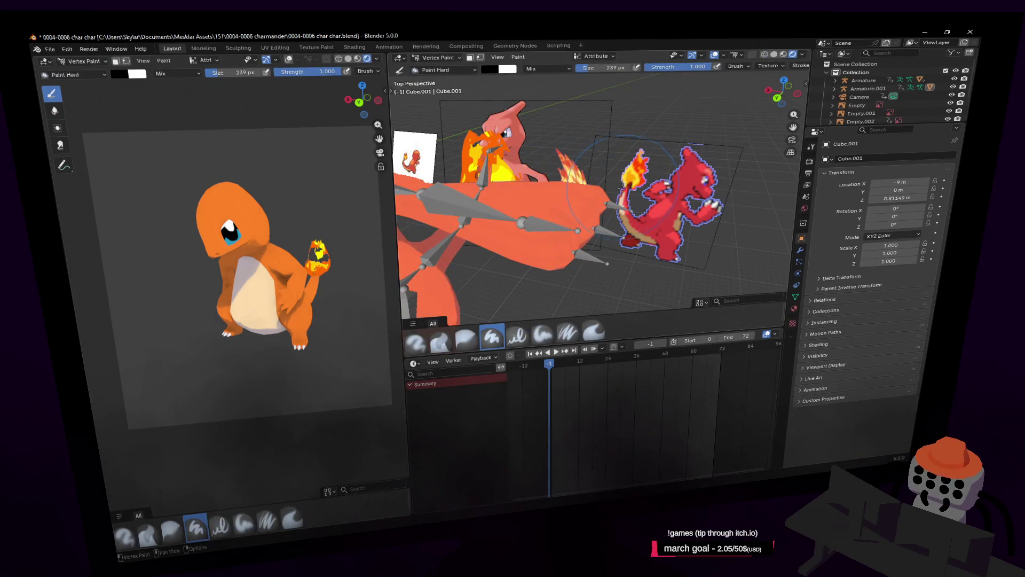
pyautogui.moveTo(660, 174)
pyautogui.keyDown('shift'); pyautogui.mouseDown(button='middle')
pyautogui.moveTo(623, 178)
pyautogui.moveTo(617, 206)
pyautogui.moveTo(628, 176)
pyautogui.moveTo(620, 155)
pyautogui.mouseUp(button='middle'); pyautogui.keyUp('shift')
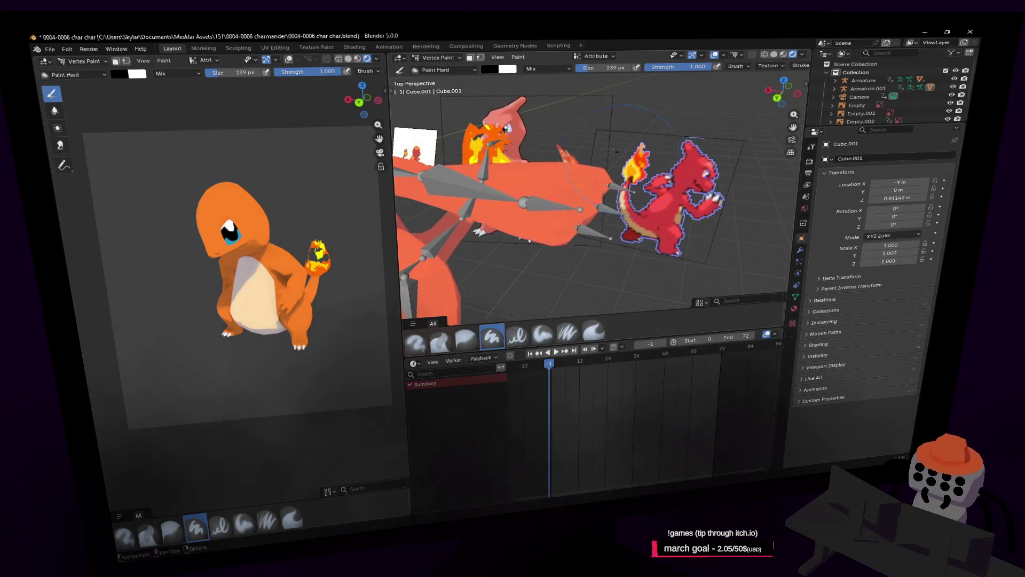
pyautogui.click(446, 55)
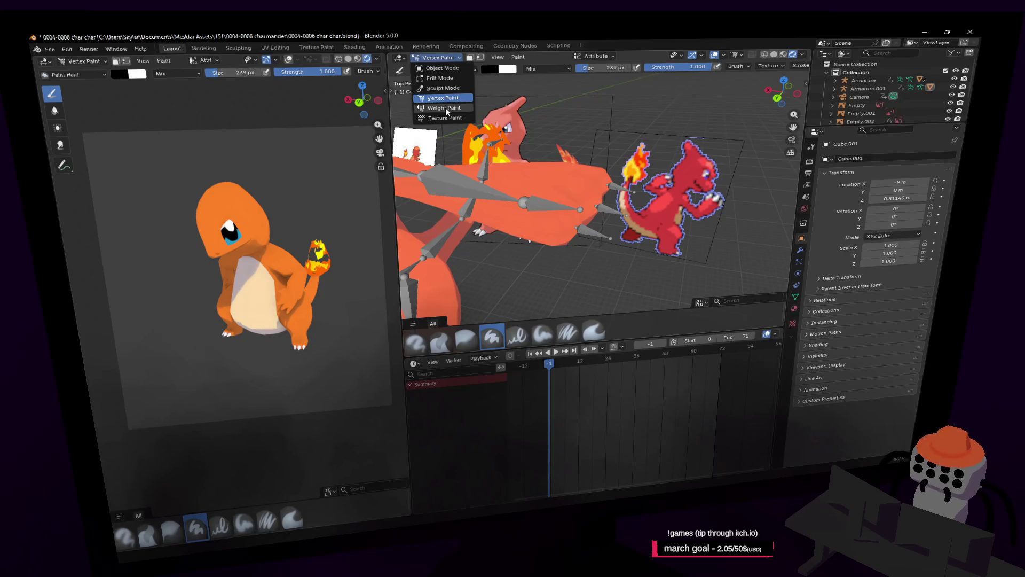
pyautogui.click(444, 107)
pyautogui.moveTo(620, 201)
pyautogui.keyDown('shift'); pyautogui.mouseDown(button='middle')
pyautogui.moveTo(618, 179)
pyautogui.moveTo(466, 141)
pyautogui.mouseUp(button='middle'); pyautogui.keyUp('shift')
pyautogui.click(439, 58)
pyautogui.click(448, 74)
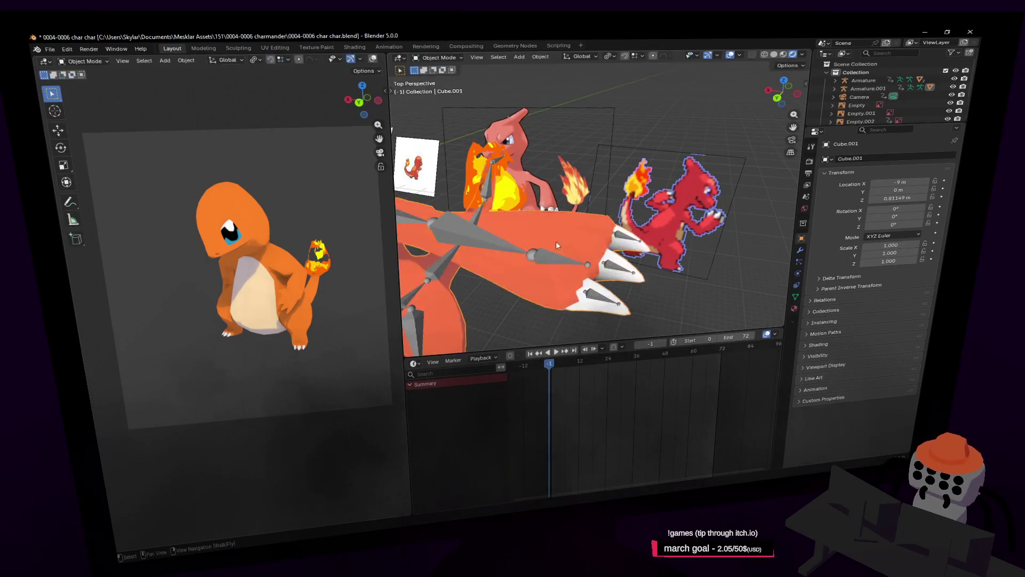
# Step: Select Armature.001 and switch it between Pose and Edit Mode, ending in Pose Mode
pyautogui.click(565, 262)
pyautogui.click(439, 57)
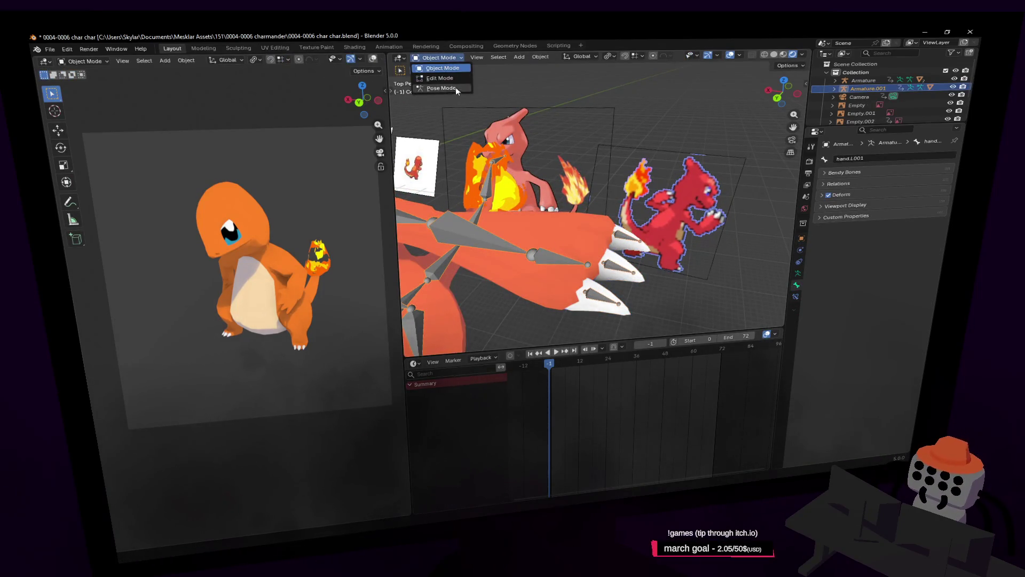
pyautogui.click(451, 87)
pyautogui.click(439, 57)
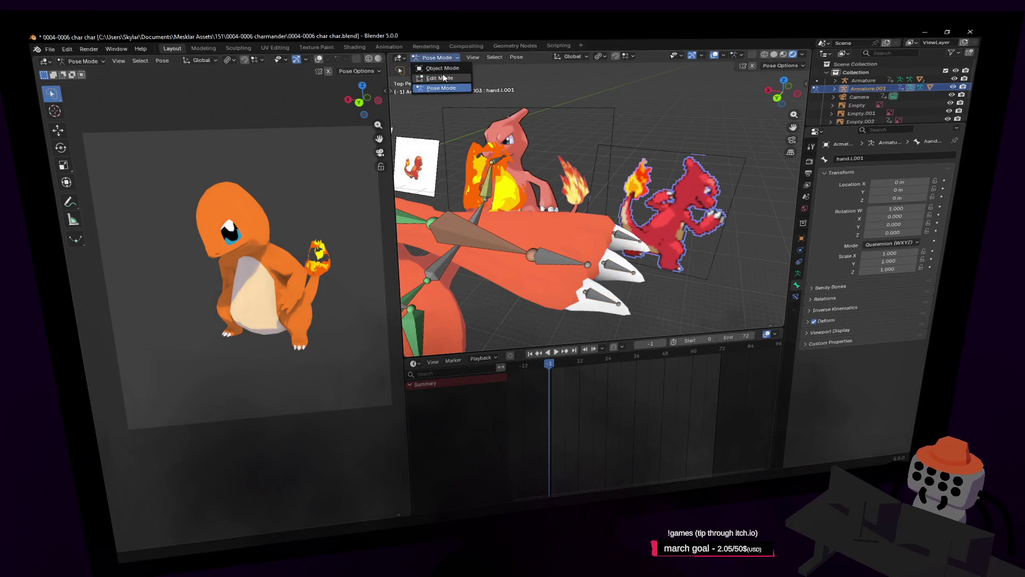
pyautogui.click(440, 78)
pyautogui.keyDown('shift'); pyautogui.moveTo(572, 241); pyautogui.dragTo(587, 214, button='middle'); pyautogui.keyUp('shift')
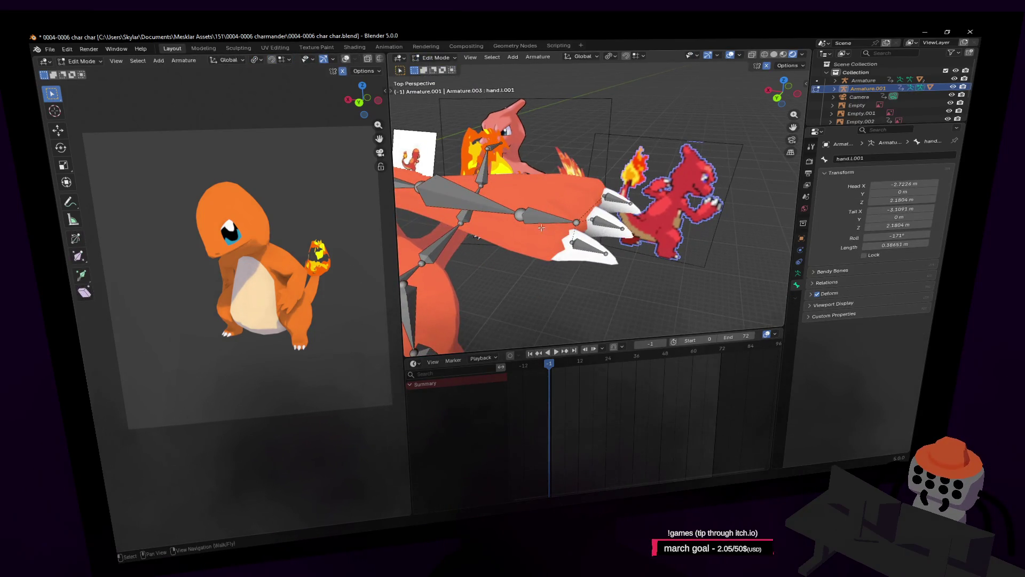
pyautogui.click(427, 59)
pyautogui.click(436, 88)
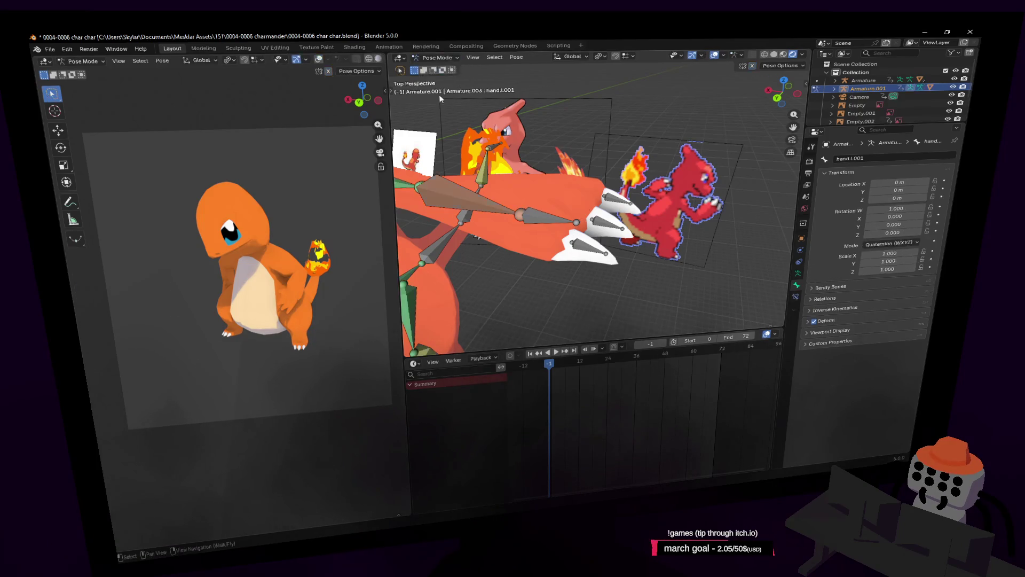
# Step: Select the hand.l.001 bone and put the armature in Edit Mode to show its head, tail and roll
pyautogui.moveTo(600, 182)
pyautogui.keyDown('shift'); pyautogui.mouseDown(button='middle')
pyautogui.moveTo(592, 156)
pyautogui.moveTo(571, 235)
pyautogui.mouseUp(button='middle'); pyautogui.keyUp('shift')
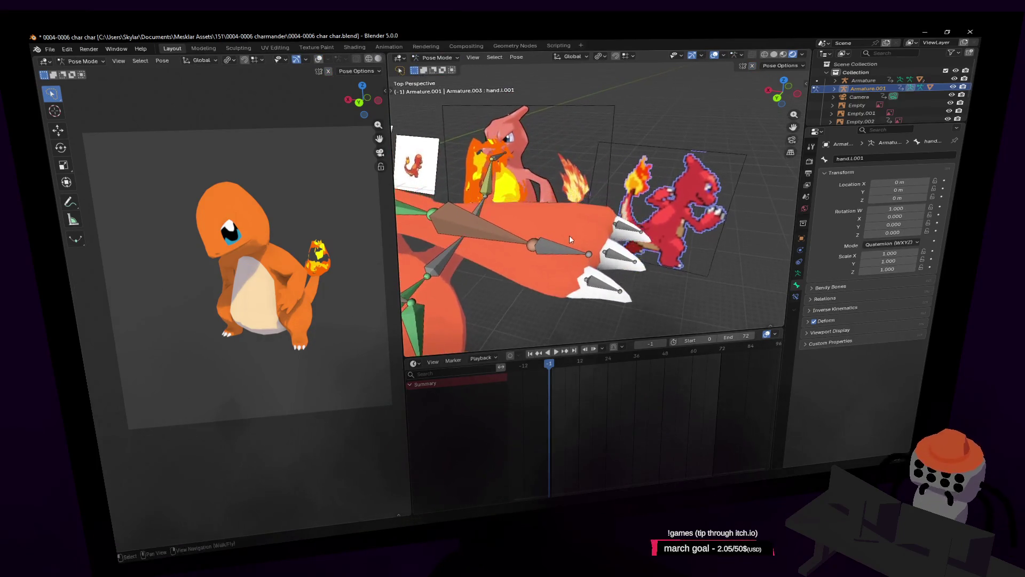
pyautogui.click(562, 254)
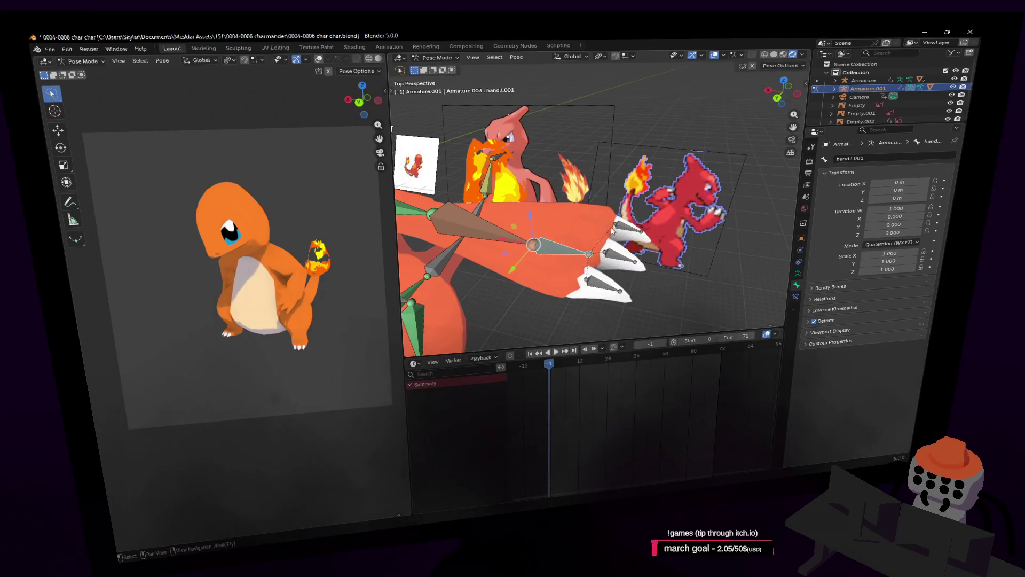
pyautogui.click(437, 58)
pyautogui.click(435, 79)
pyautogui.keyDown('shift'); pyautogui.moveTo(582, 208); pyautogui.dragTo(609, 239, button='middle'); pyautogui.keyUp('shift')
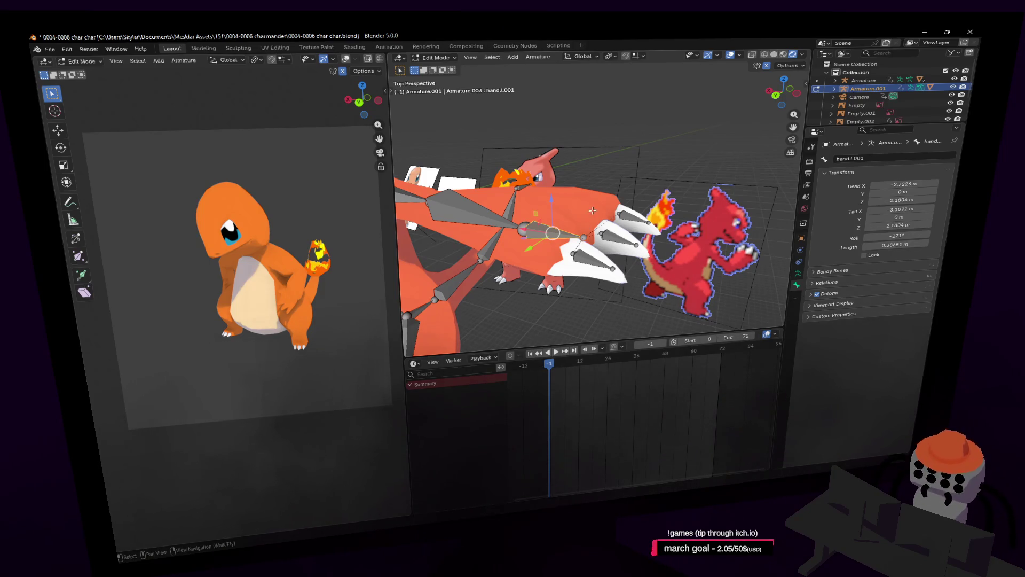
pyautogui.hotkey('shift', '`')
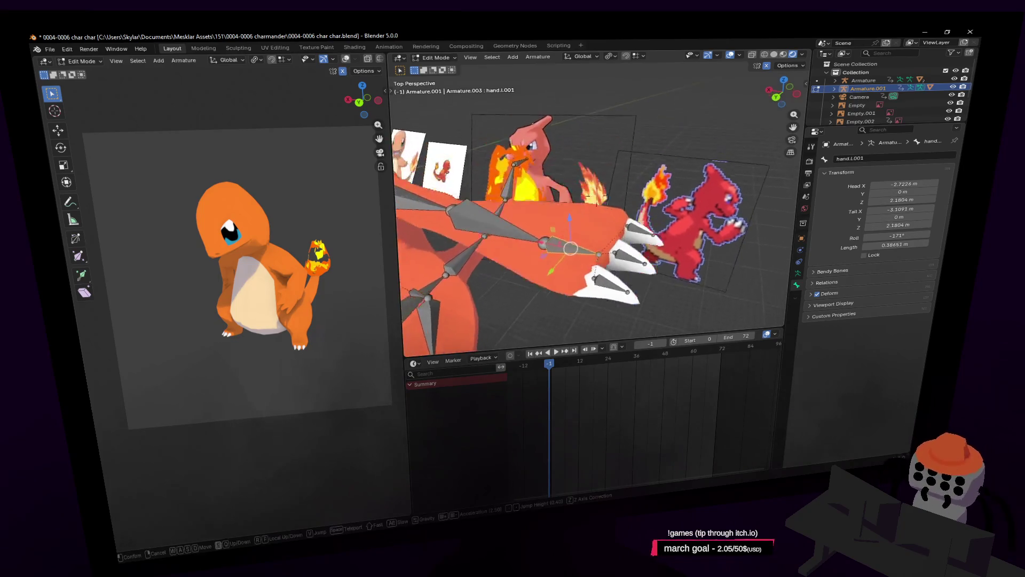
pyautogui.press('Return')
pyautogui.click(435, 57)
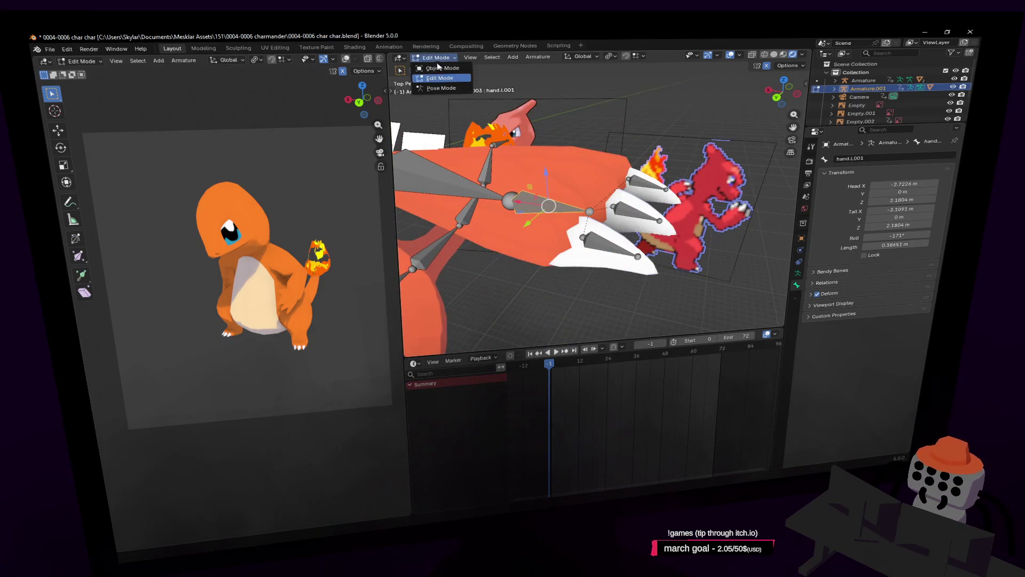
# Step: Return the armature to Object Mode and put the body mesh Cube.001 into Edit Mode
pyautogui.click(439, 66)
pyautogui.click(594, 155)
pyautogui.click(444, 57)
pyautogui.click(451, 77)
# Step: Fly the view in and out around the mesh and rig to inspect them up close
pyautogui.hotkey('shift', '`')
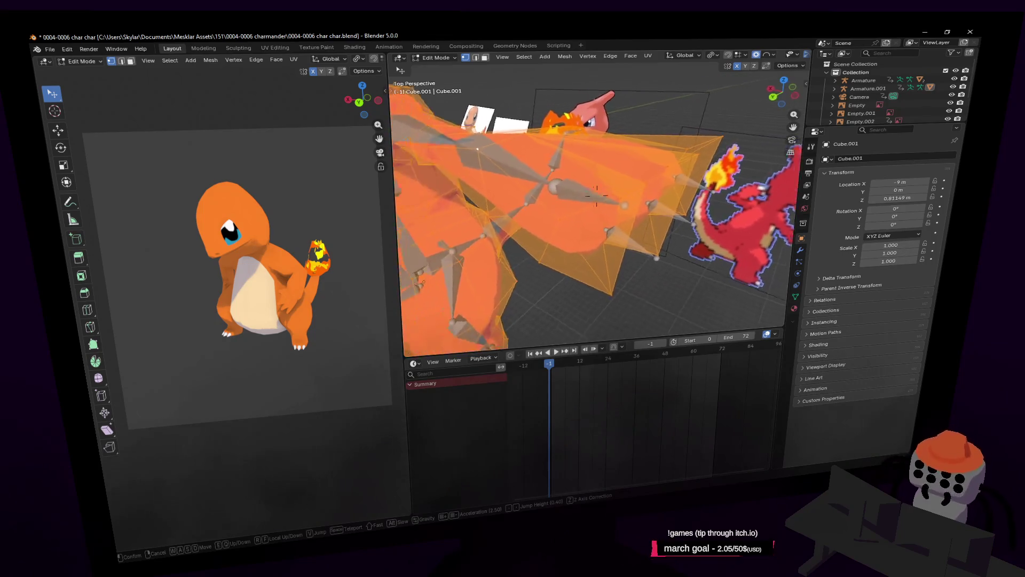
pyautogui.press('w')
pyautogui.press('s')
pyautogui.click(613, 155)
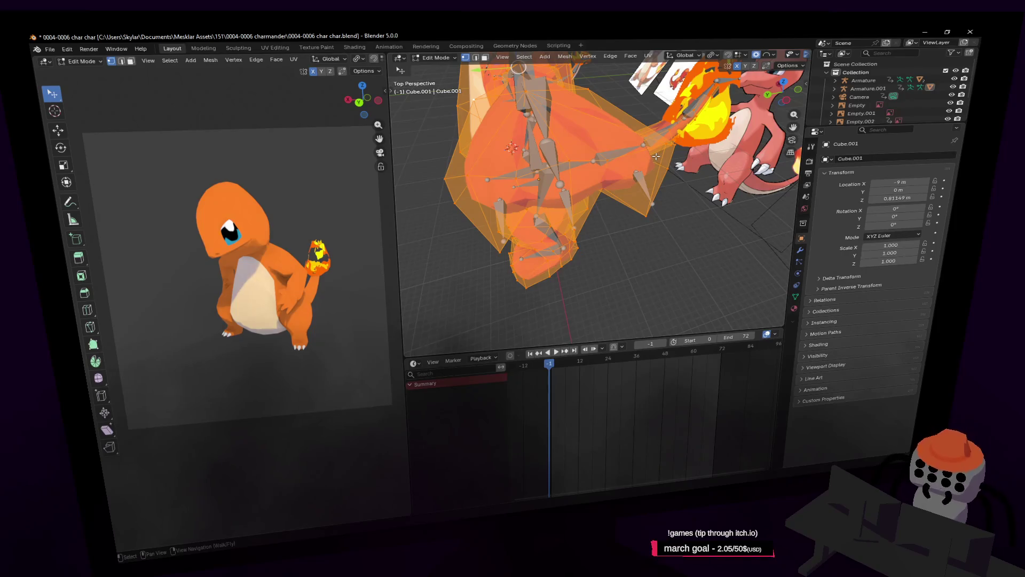
pyautogui.hotkey('shift', '`')
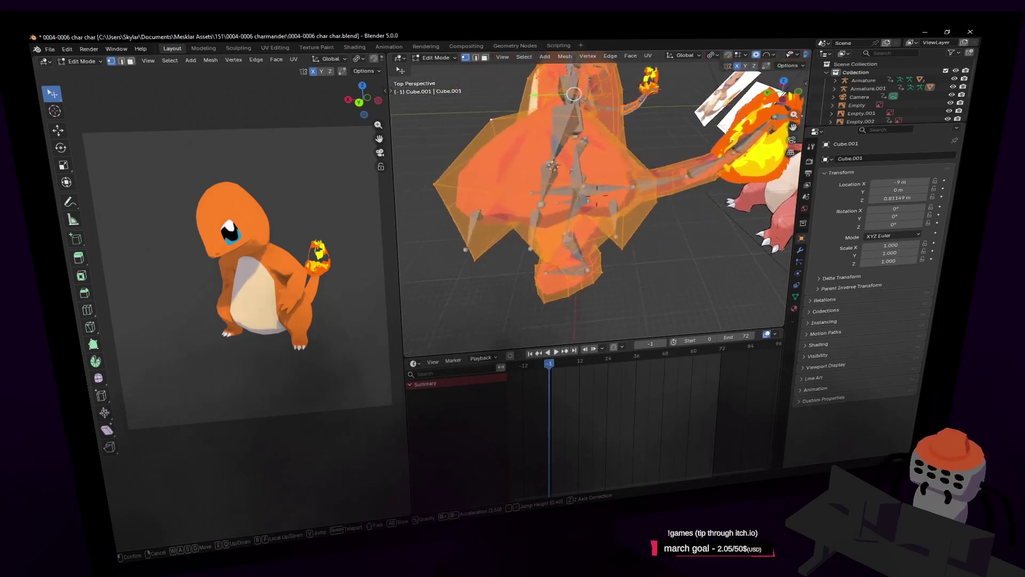
pyautogui.press('s')
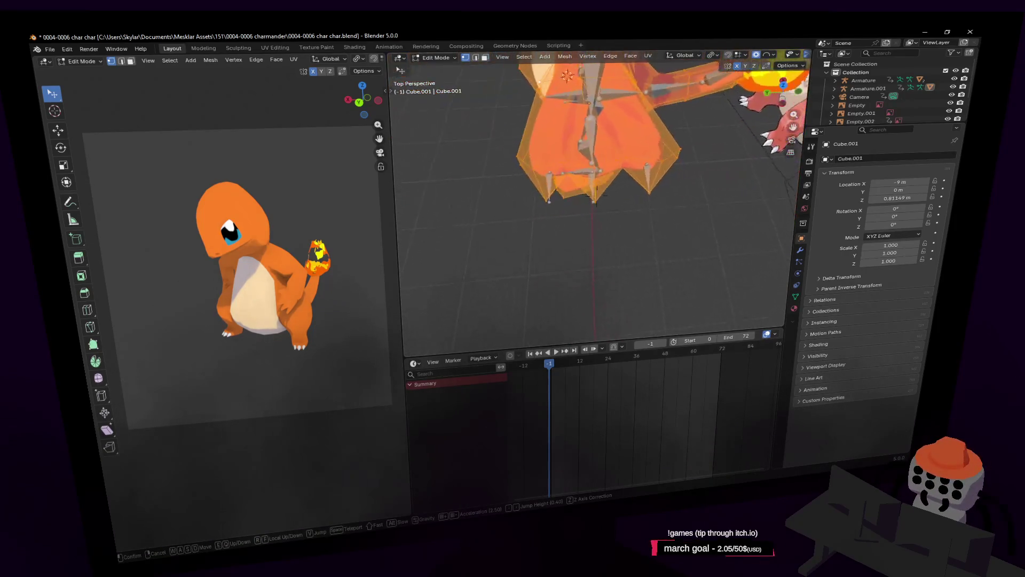
pyautogui.press('w')
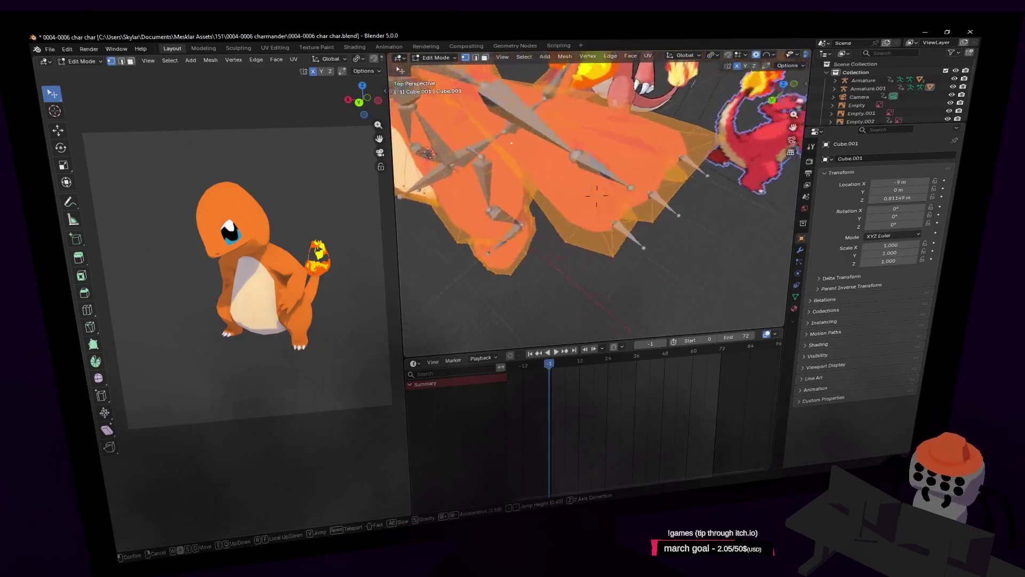
pyautogui.click(562, 178)
pyautogui.hotkey('shift', '`')
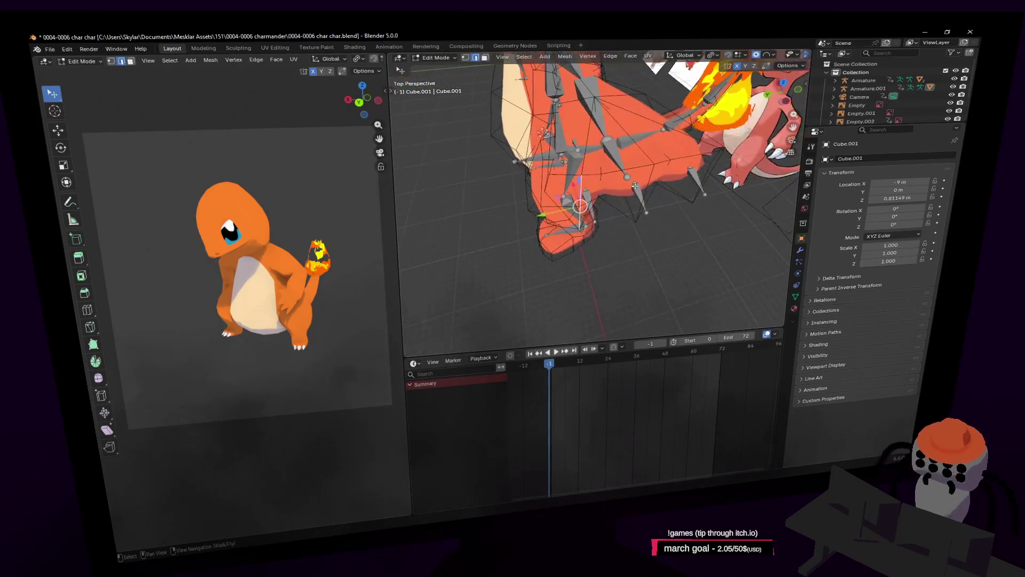
pyautogui.press('w')
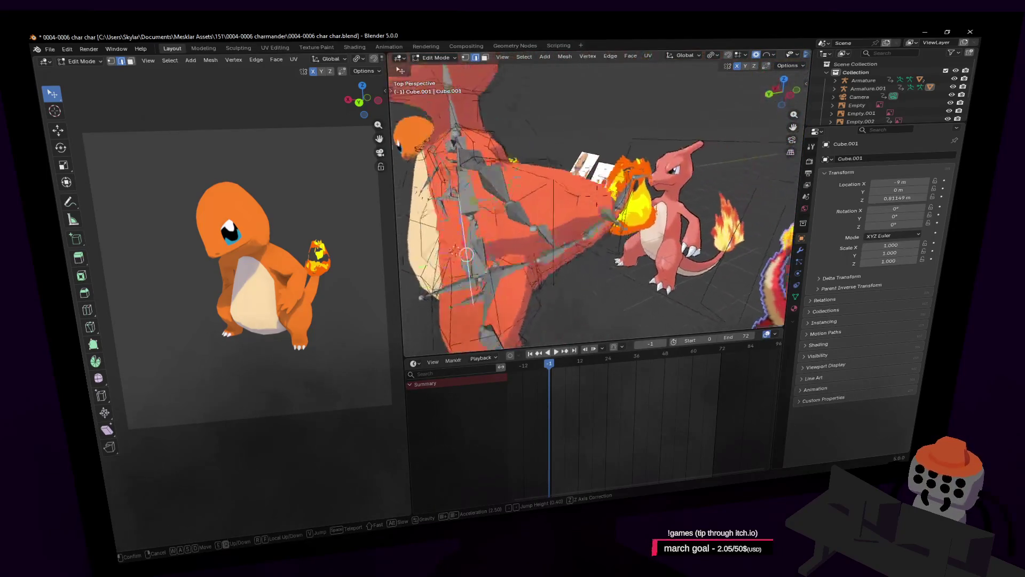
pyautogui.click(649, 173)
# Step: Select a triangle face and orbit and zoom to a closer view of the characters
pyautogui.keyDown('shift'); pyautogui.click(607, 209); pyautogui.keyUp('shift')
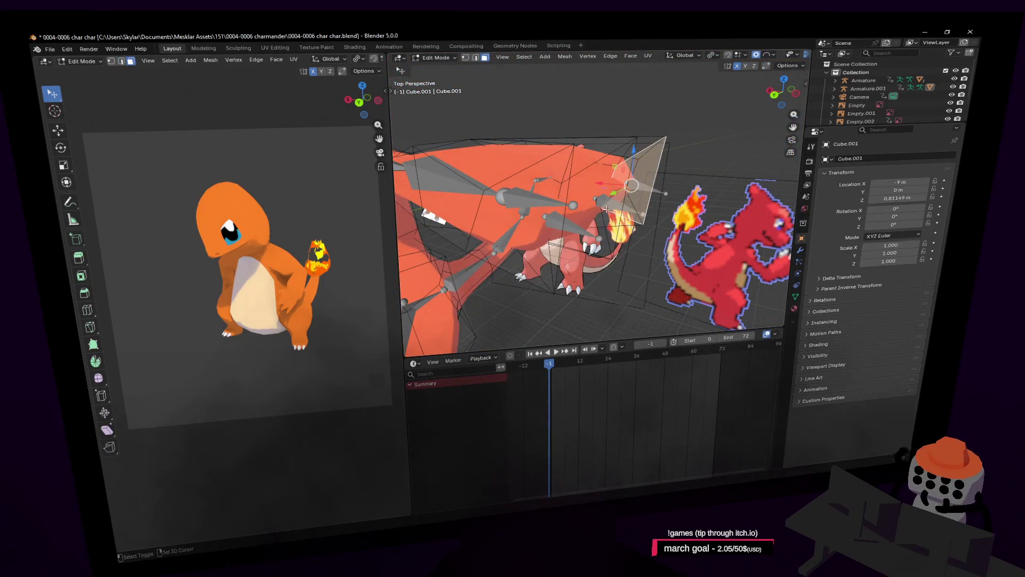
pyautogui.moveTo(537, 233); pyautogui.dragTo(618, 193, button='middle')
pyautogui.keyDown('shift'); pyautogui.scroll(-6, 618, 193); pyautogui.keyUp('shift')
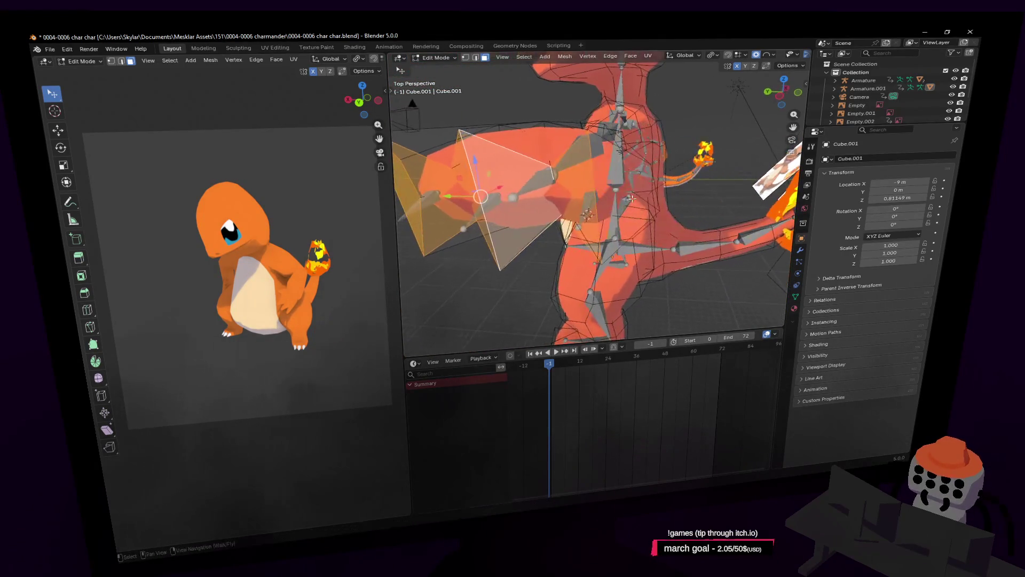
pyautogui.hotkey('shift', '`')
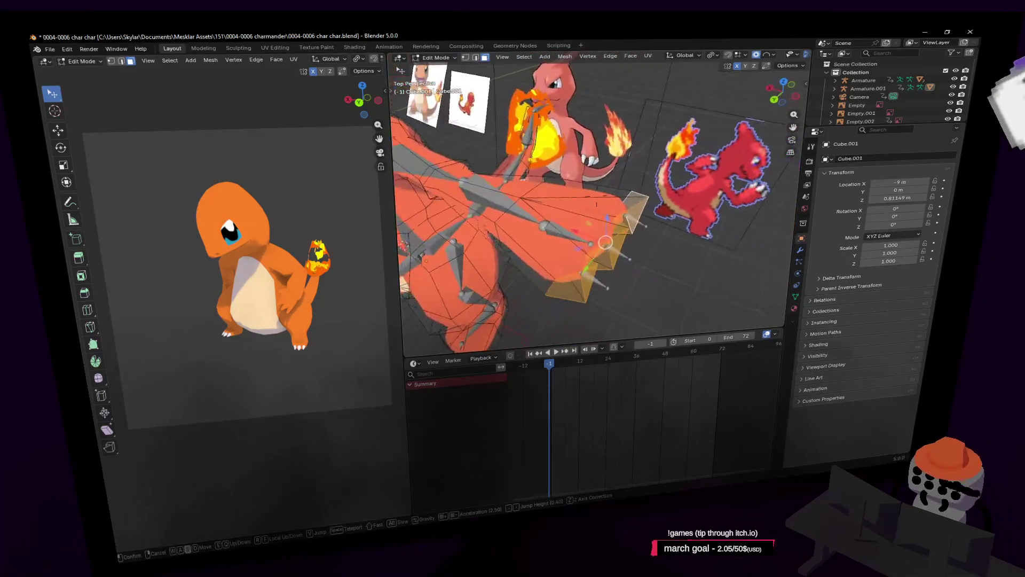
pyautogui.click(597, 204)
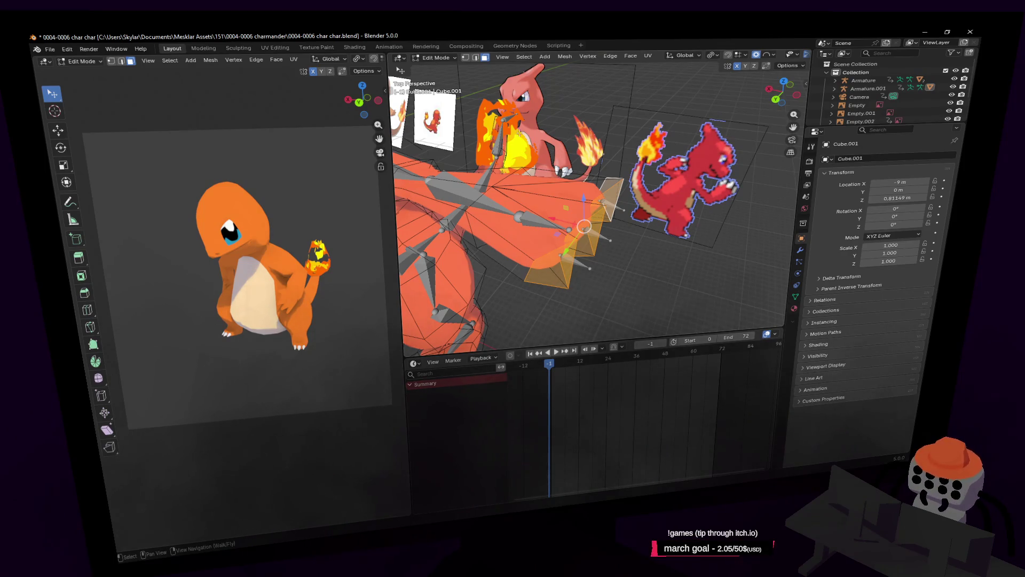
pyautogui.hotkey('shift', '`')
pyautogui.click(602, 203)
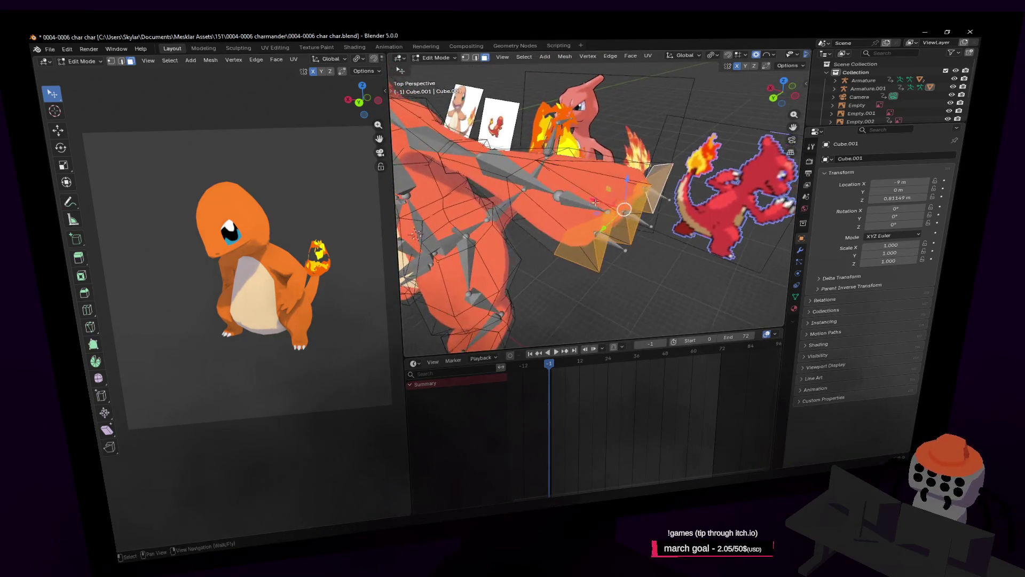
# Step: Switch back to Object Mode and select the Armature.001 rig
pyautogui.click(436, 57)
pyautogui.click(438, 67)
pyautogui.click(584, 203)
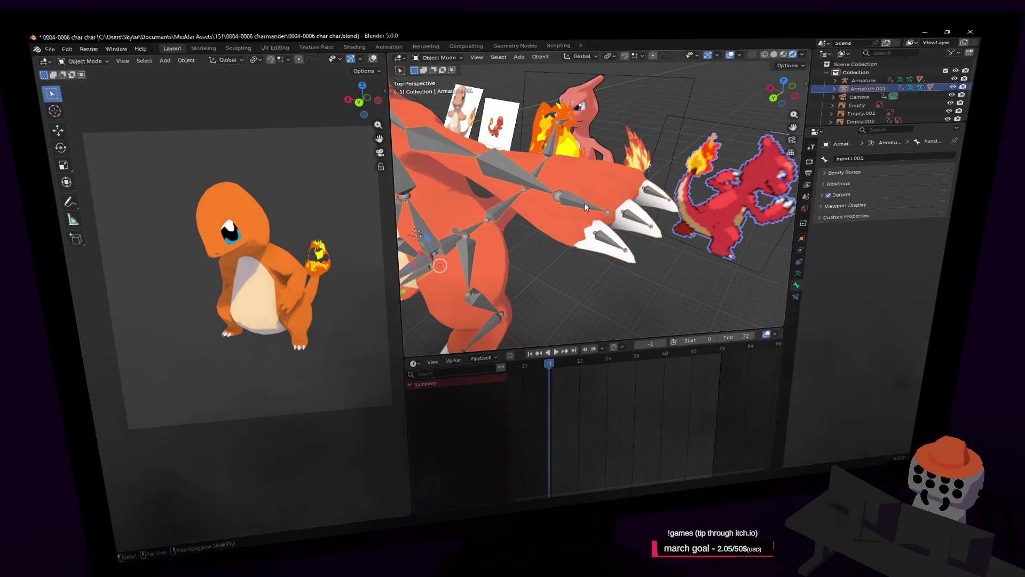
# Step: Put Armature.001 in Edit Mode and rename bone hand.l.001 to hand.l
pyautogui.click(436, 57)
pyautogui.click(441, 91)
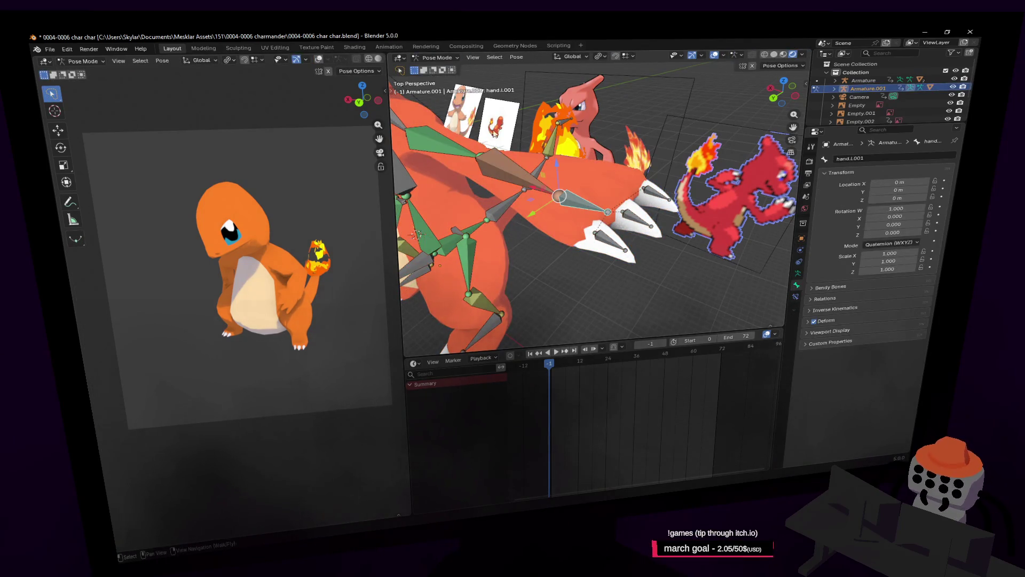
pyautogui.click(436, 58)
pyautogui.click(440, 79)
pyautogui.moveTo(591, 240); pyautogui.dragTo(591, 209, button='middle')
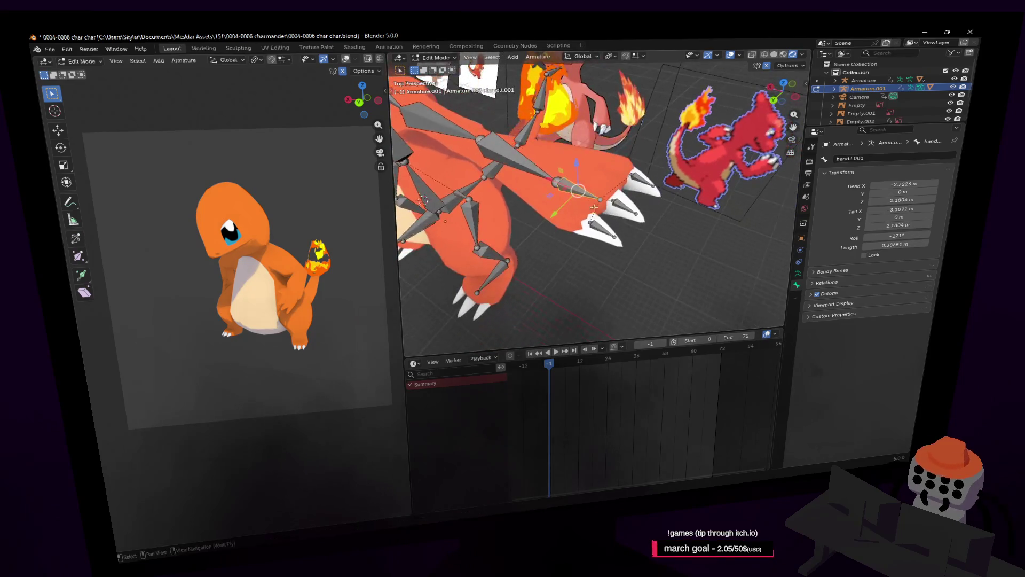
pyautogui.click(875, 159)
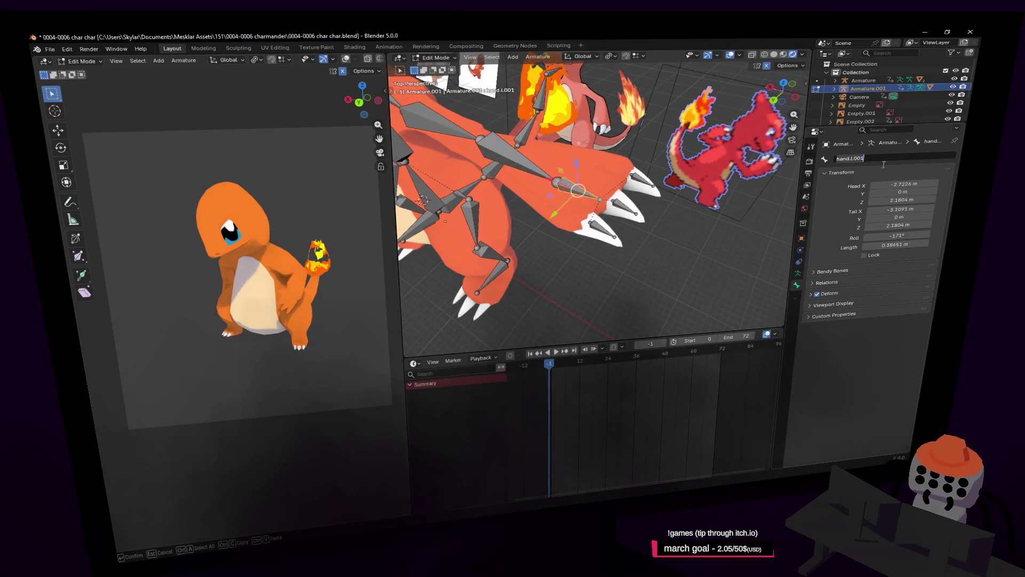
pyautogui.press('Return')
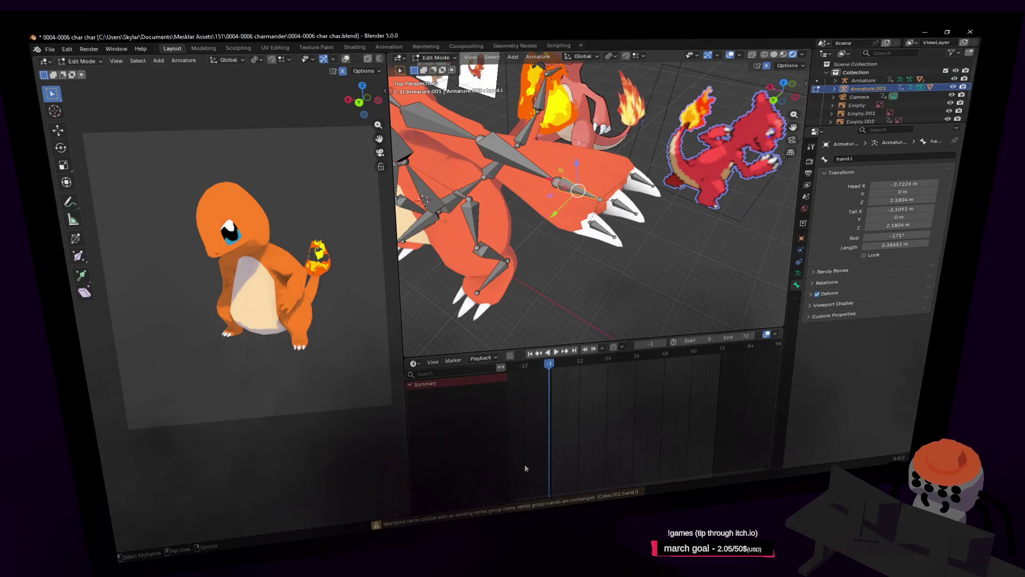
# Step: Return to Object Mode, select Cube.001, then reselect Armature.001
pyautogui.press('Tab')
pyautogui.moveTo(658, 276); pyautogui.dragTo(626, 243, button='middle')
pyautogui.click(588, 201)
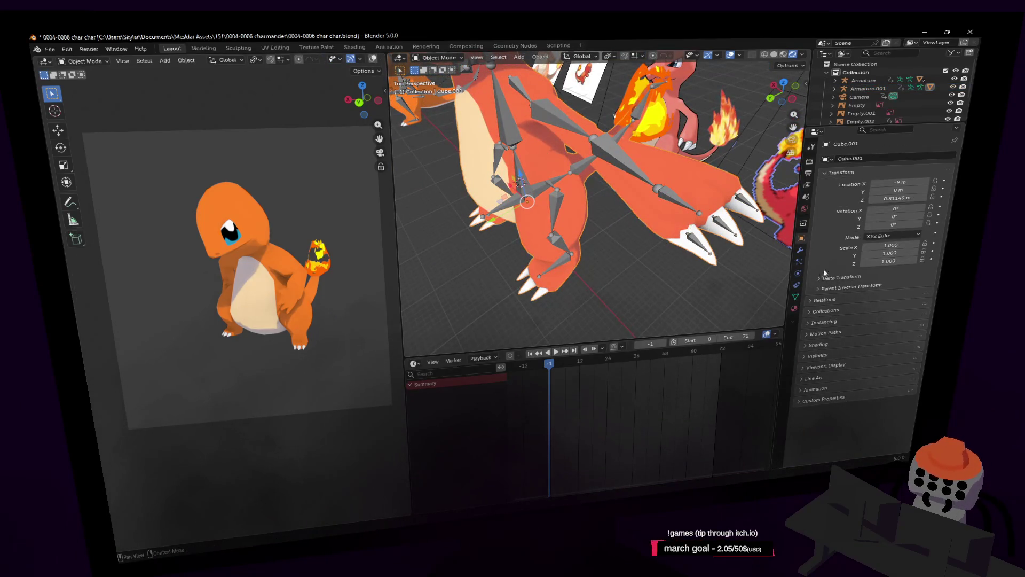
pyautogui.click(558, 247)
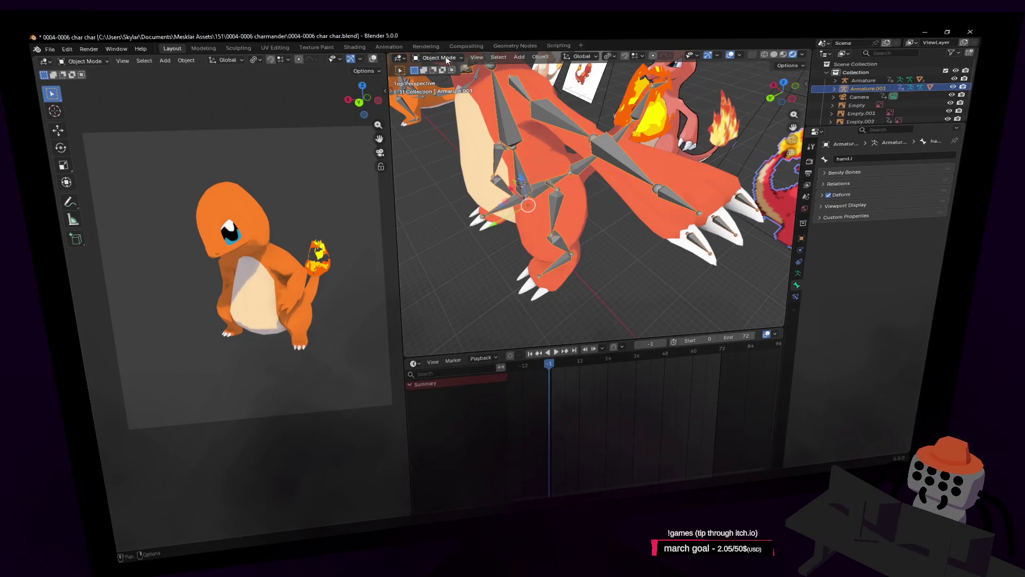
# Step: Put Armature.001 into Edit Mode and inspect the shin.l, thigh.l, foot.l and hip.l bones
pyautogui.click(437, 57)
pyautogui.click(435, 76)
pyautogui.click(566, 248)
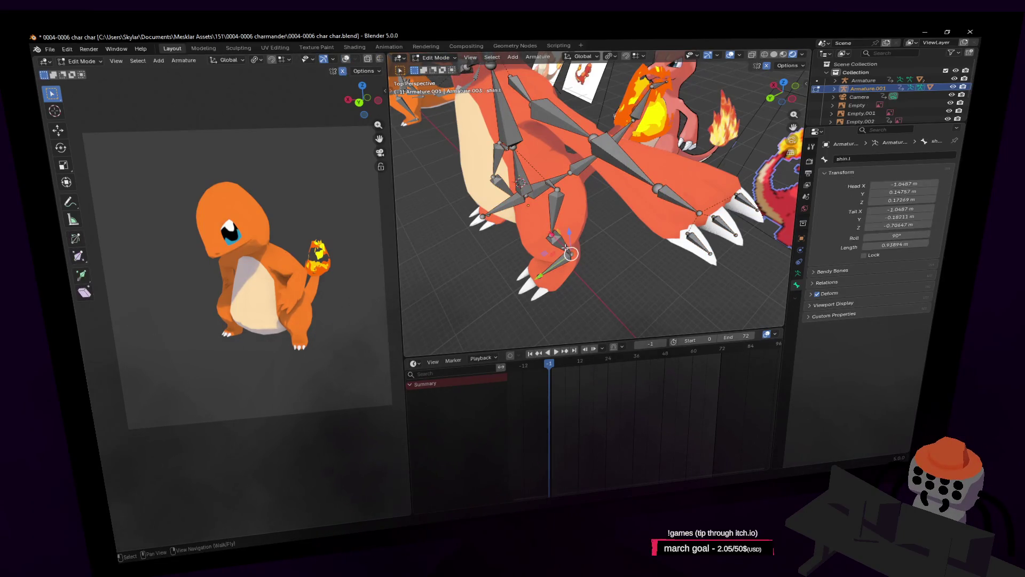
pyautogui.click(556, 203)
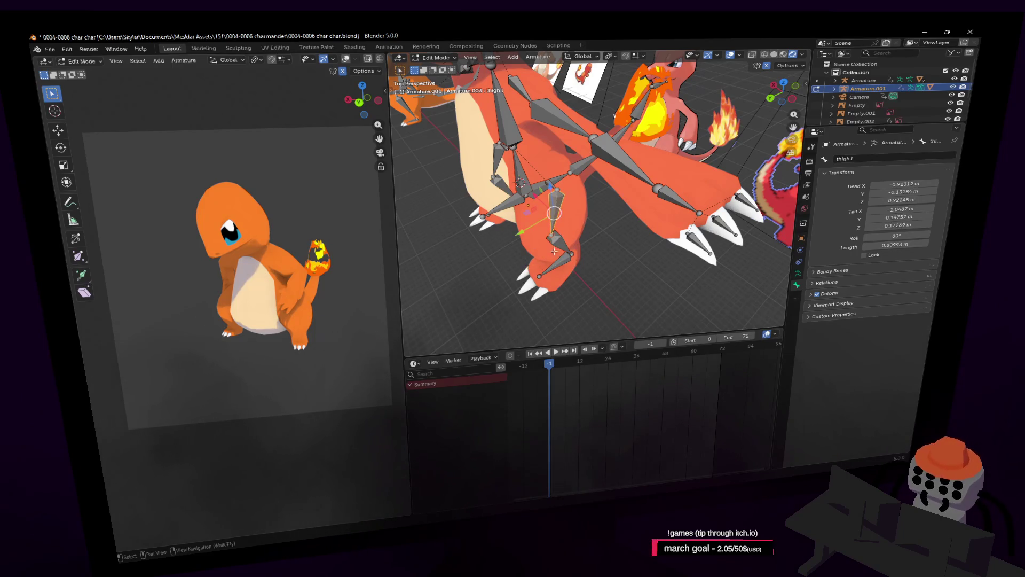
pyautogui.click(556, 265)
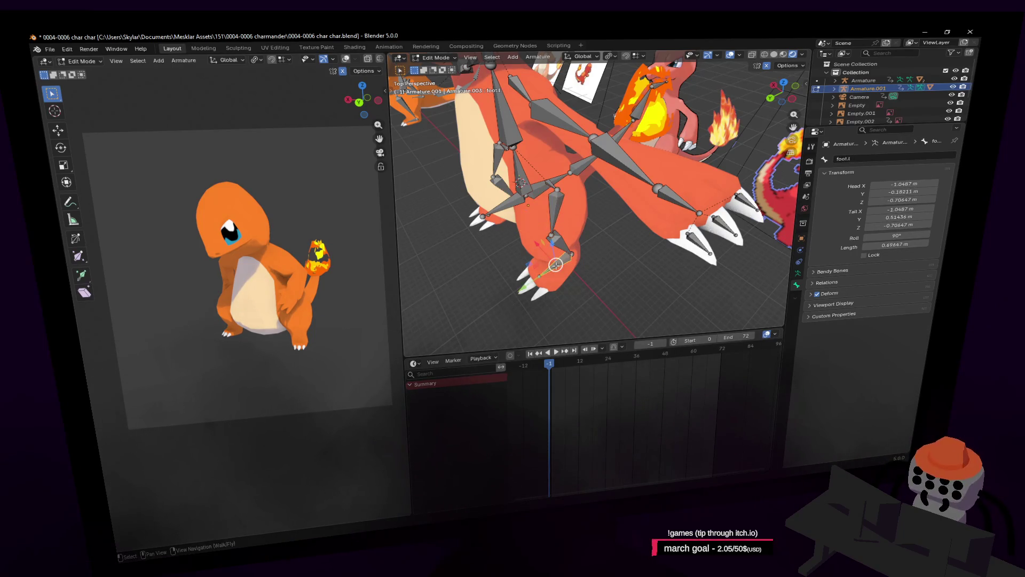
pyautogui.click(552, 185)
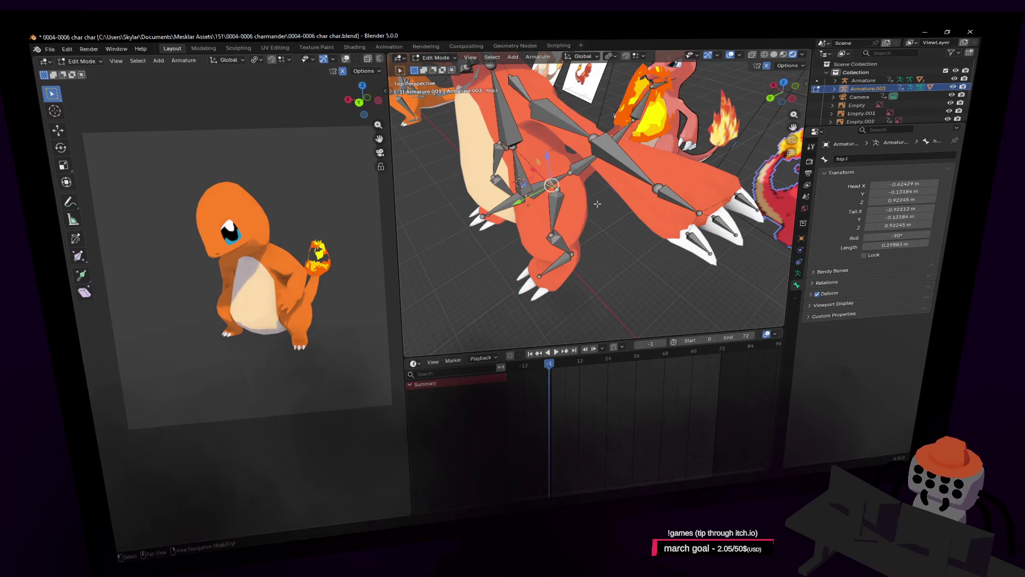
# Step: Select the hand.l bone and start a trial rotation, then cancel it
pyautogui.moveTo(573, 227); pyautogui.dragTo(565, 218, button='middle')
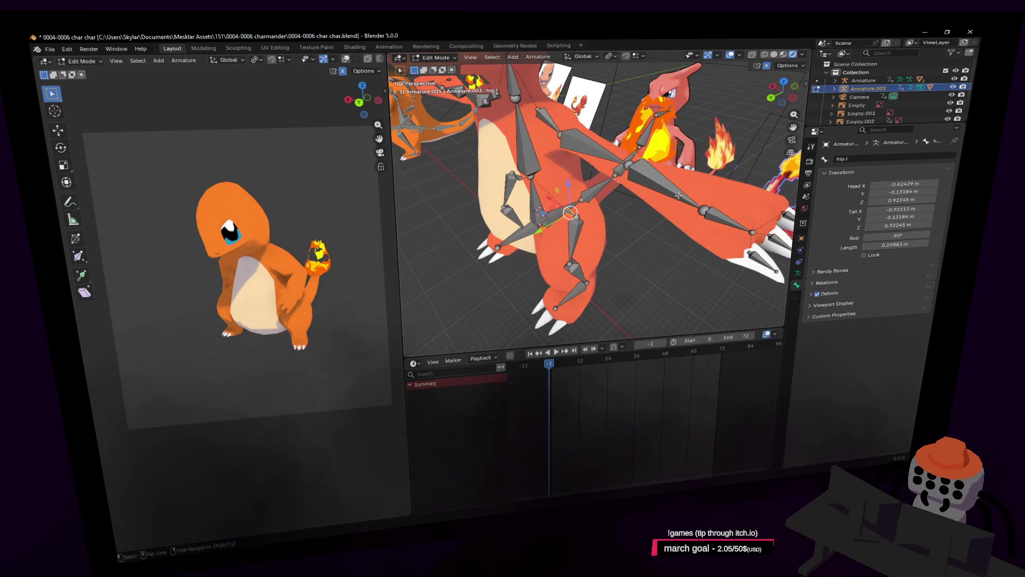
pyautogui.click(722, 218)
pyautogui.moveTo(722, 218); pyautogui.dragTo(705, 205, button='middle')
pyautogui.press('r')
pyautogui.rightClick(657, 122)
pyautogui.moveTo(658, 121); pyautogui.dragTo(645, 168, button='middle')
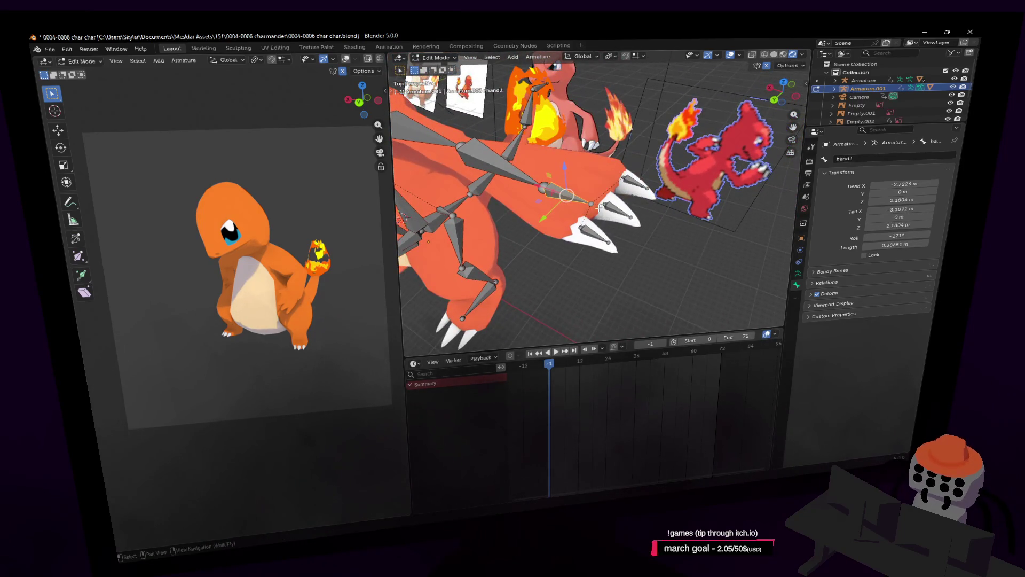
# Step: Inspect the claw1.l, claw2.l and claw3.l bones, then reselect hand.l
pyautogui.click(631, 180)
pyautogui.click(613, 212)
pyautogui.click(583, 235)
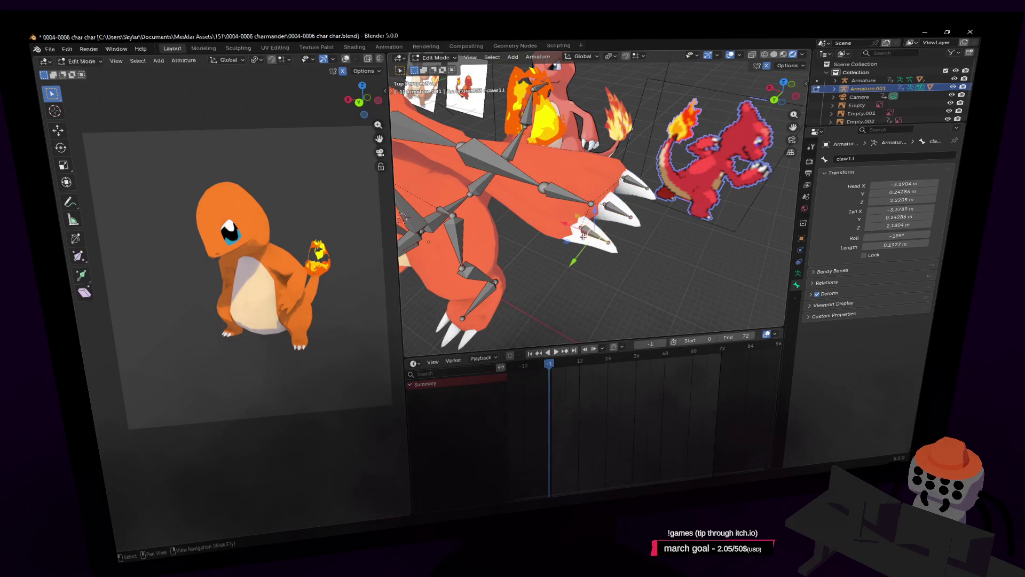
pyautogui.click(616, 211)
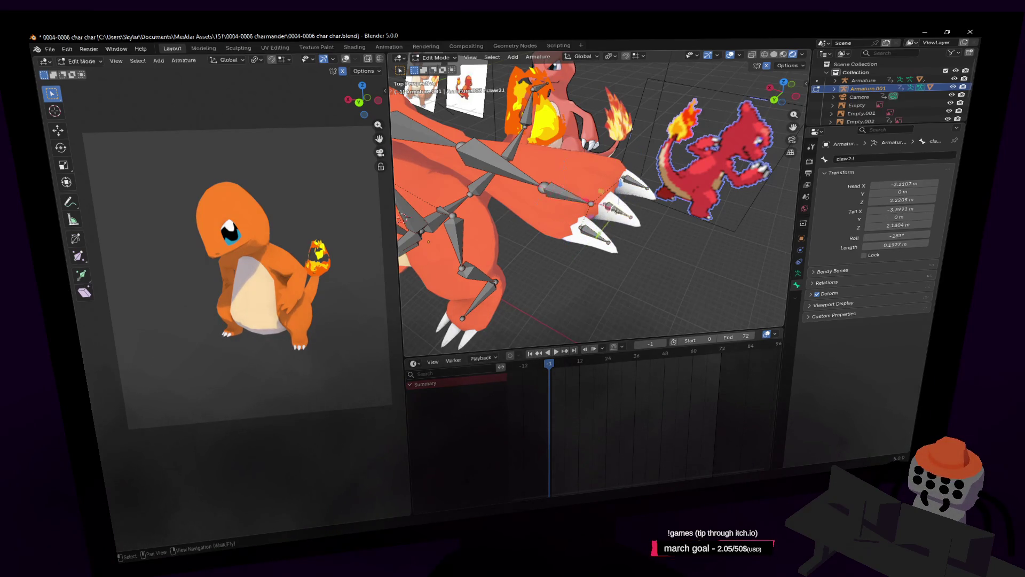
pyautogui.click(618, 191)
pyautogui.click(562, 197)
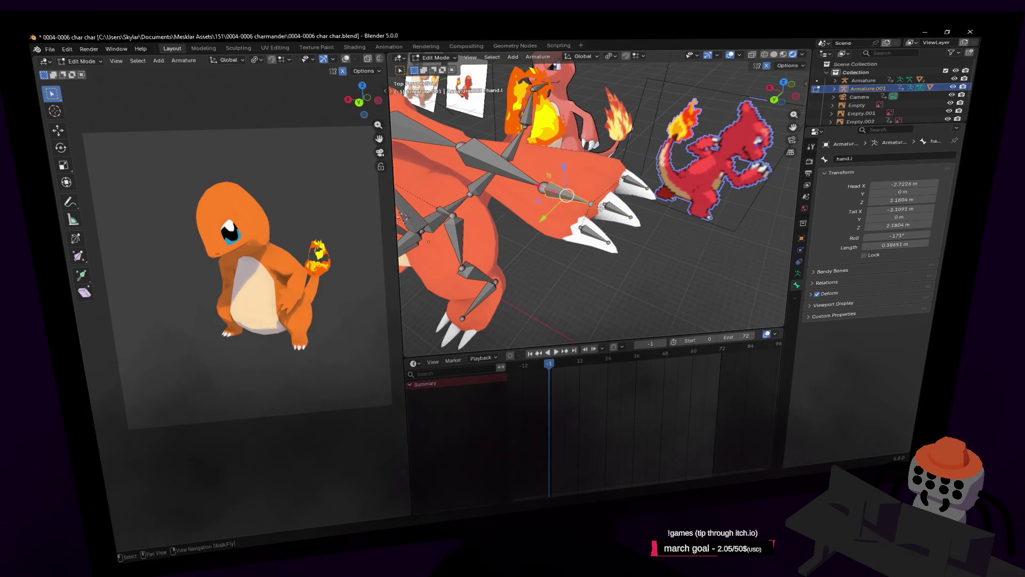
# Step: Fly the view around the arm and try a Z-axis rotation of hand.l, cancelling it
pyautogui.hotkey('shift', '`')
pyautogui.press('Escape')
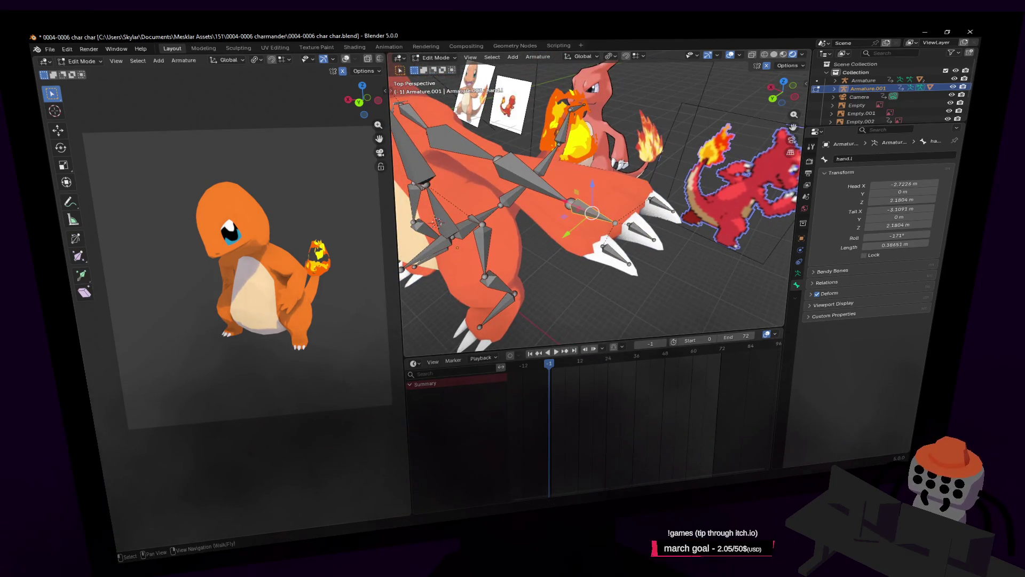
pyautogui.hotkey('shift', '`')
pyautogui.press('Escape')
pyautogui.hotkey('shift', '`')
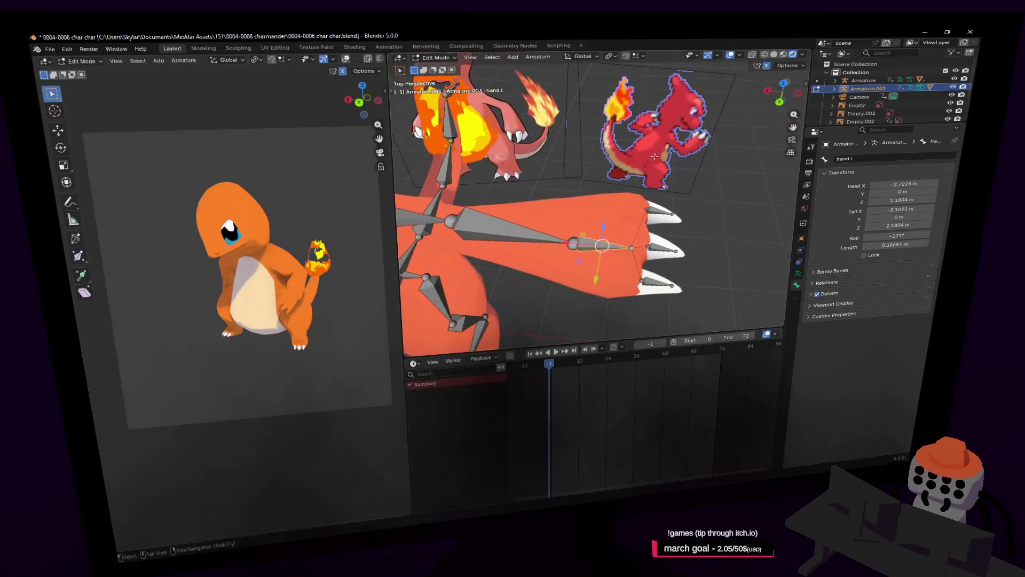
pyautogui.click(597, 195)
pyautogui.press('r')
pyautogui.press('z')
pyautogui.press('Escape')
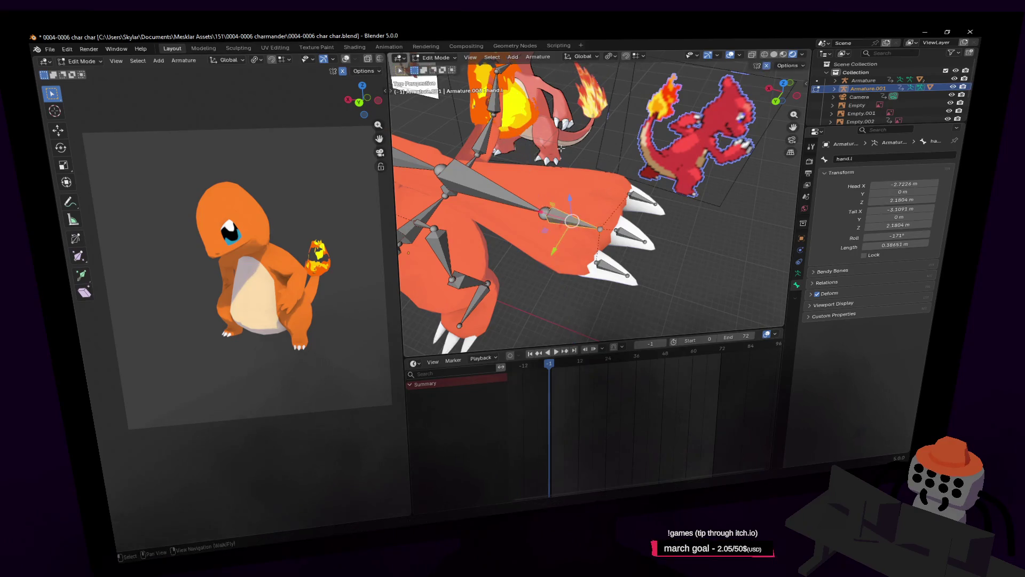
pyautogui.click(433, 57)
pyautogui.click(442, 68)
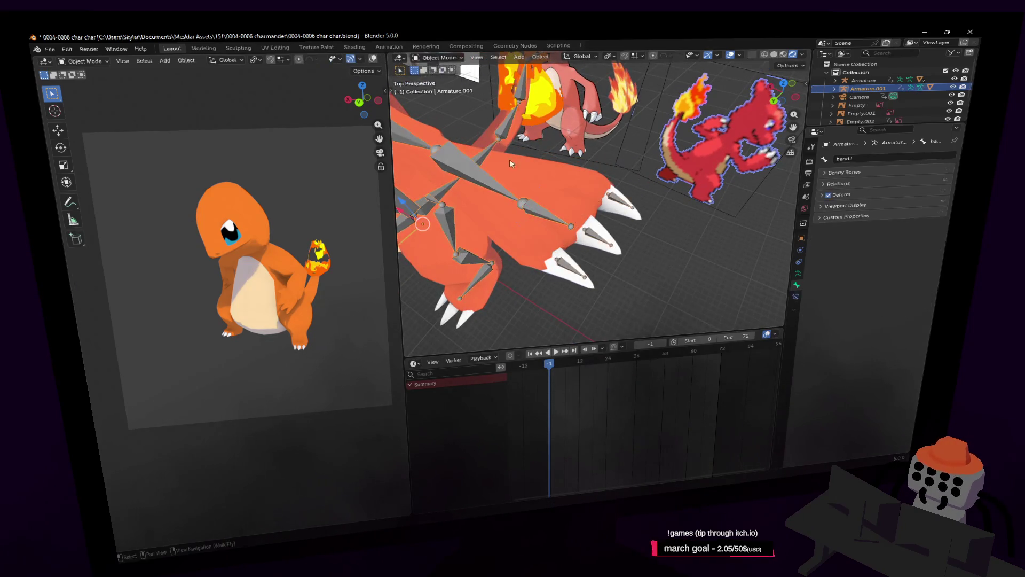
pyautogui.click(438, 57)
pyautogui.click(442, 88)
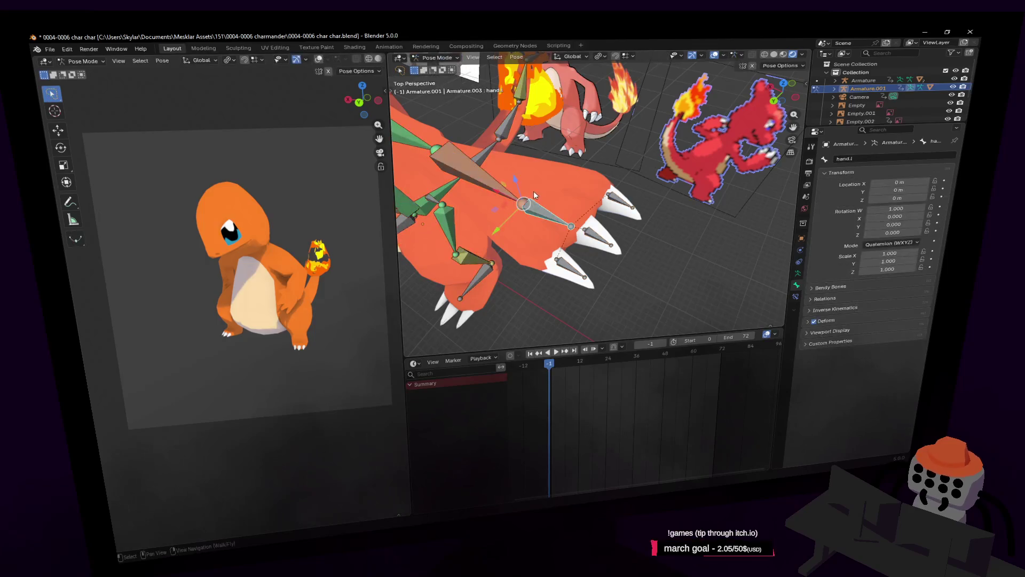
pyautogui.click(526, 206)
pyautogui.click(546, 217)
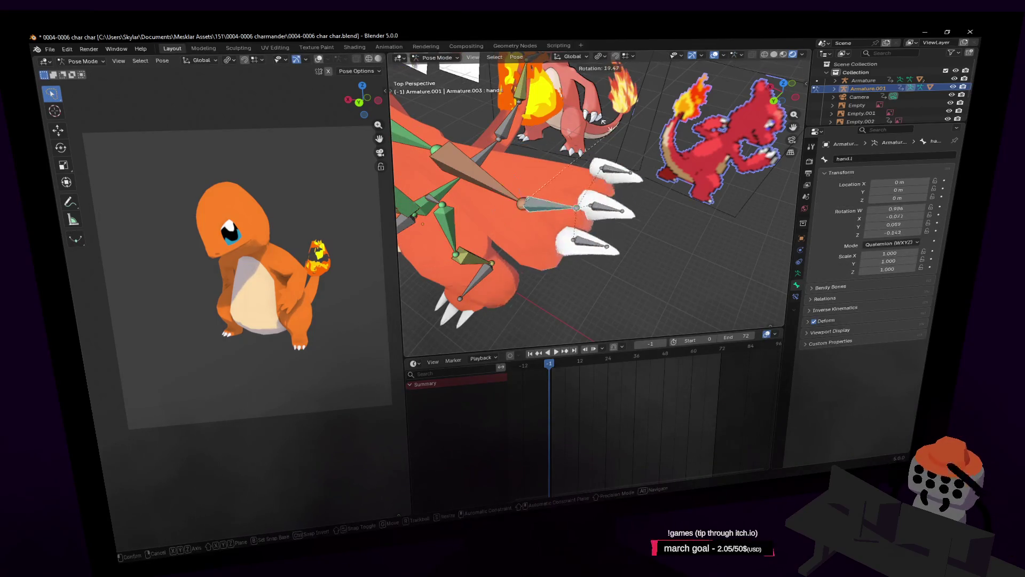
pyautogui.hotkey('shift', '`')
pyautogui.press('s')
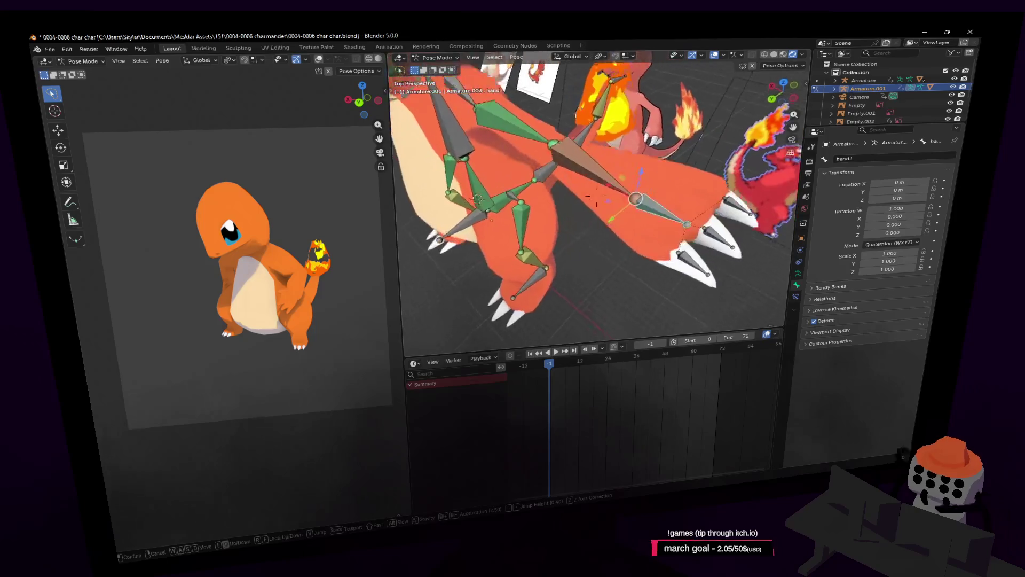
pyautogui.click(630, 197)
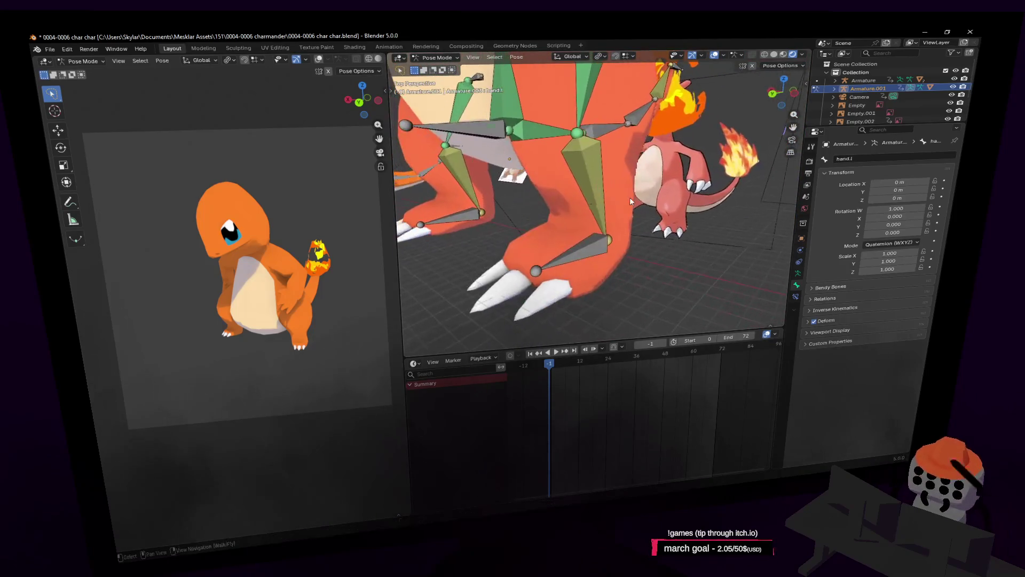
pyautogui.click(448, 58)
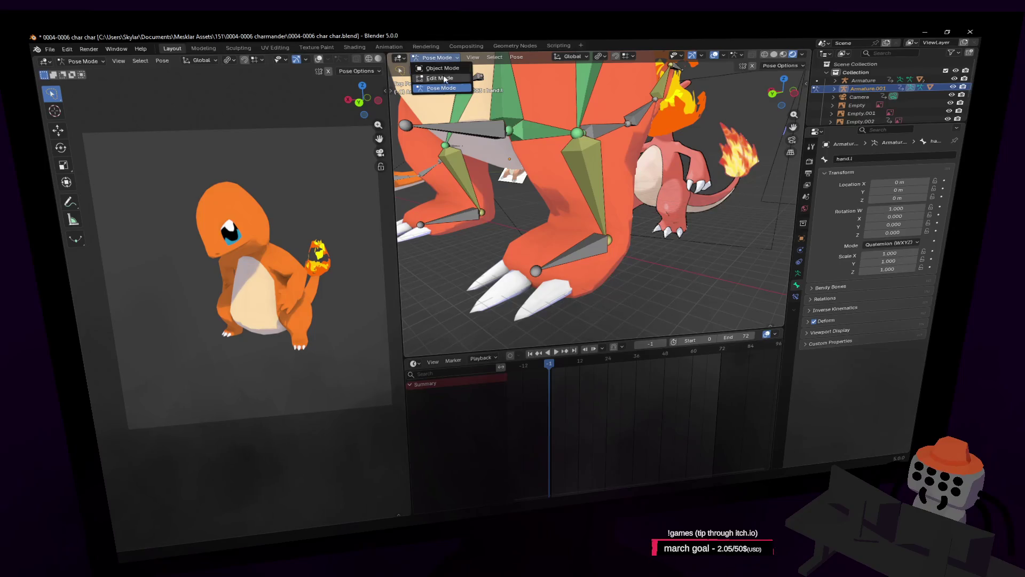
pyautogui.hotkey('shift', '`')
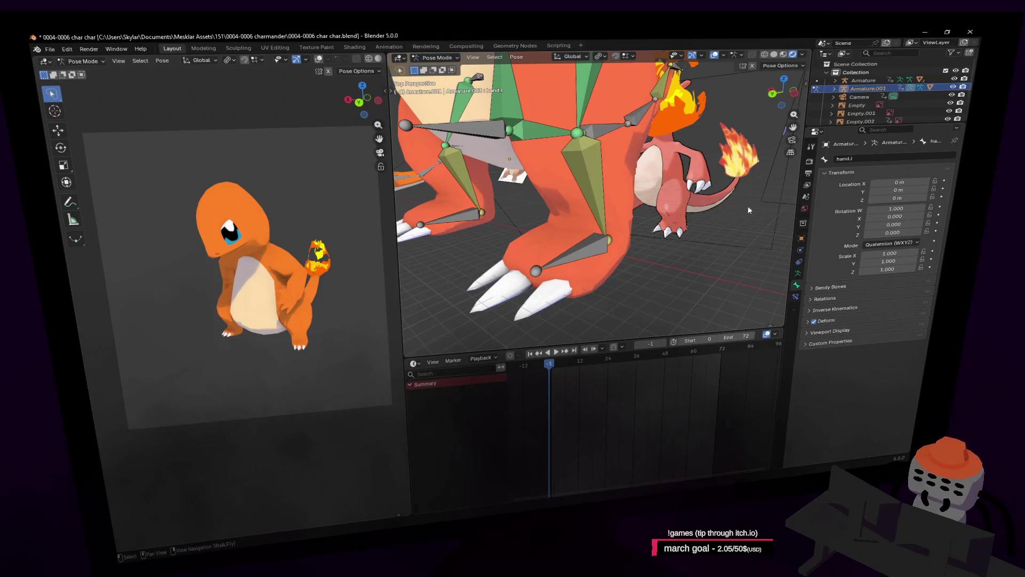
pyautogui.click(588, 195)
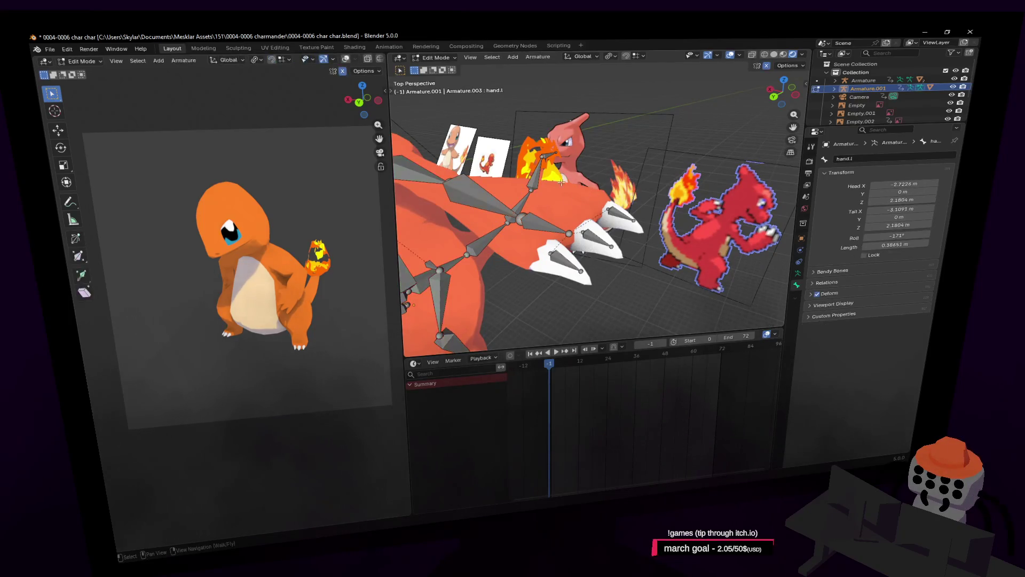
pyautogui.hotkey('ctrl', 'Tab')
pyautogui.click(613, 203)
pyautogui.press('Tab')
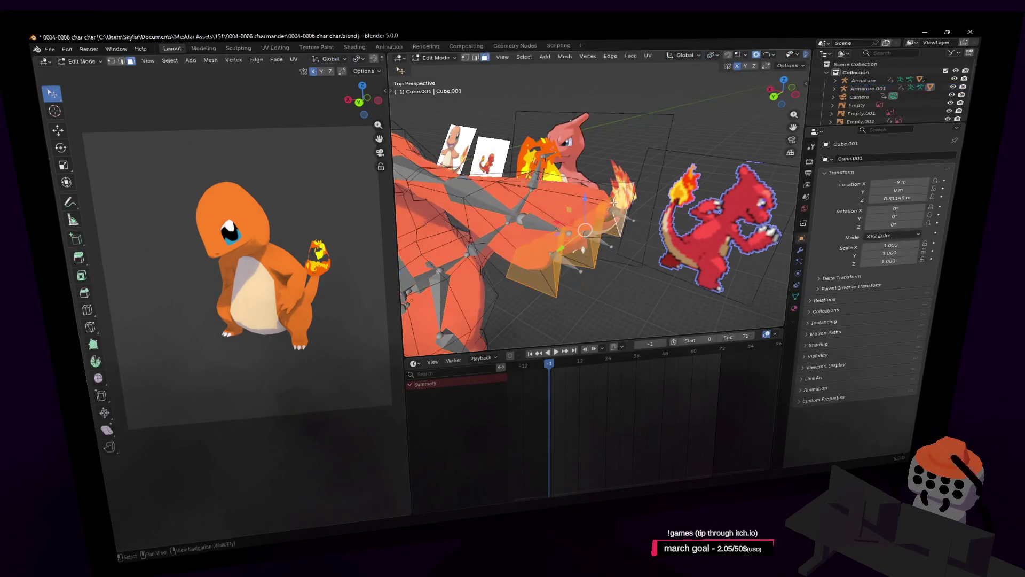
# Step: In Cube.001's Vertex Groups list, choose hand.l and assign the selected hand vertices to it
pyautogui.click(796, 297)
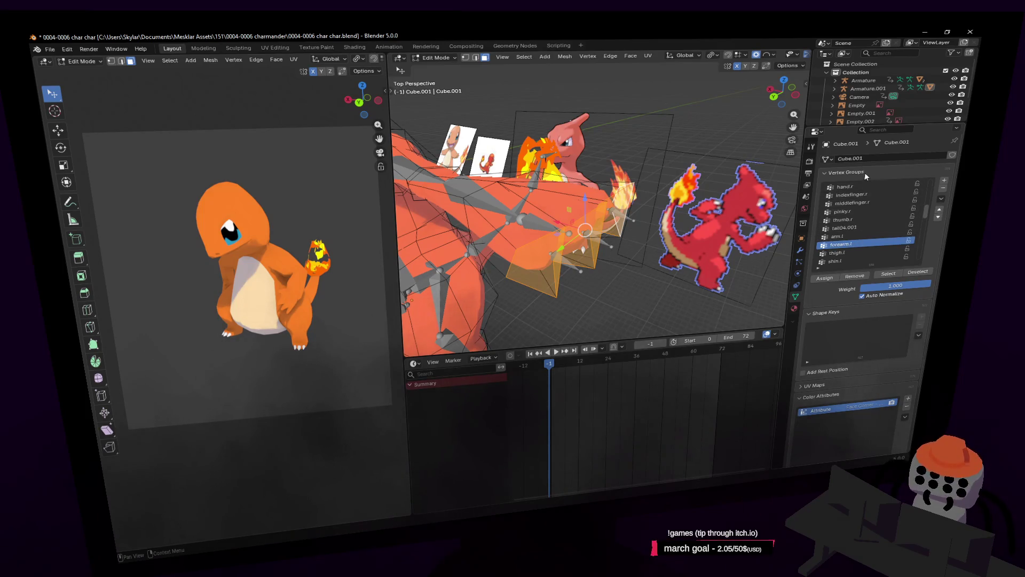
pyautogui.scroll(2, 867, 188)
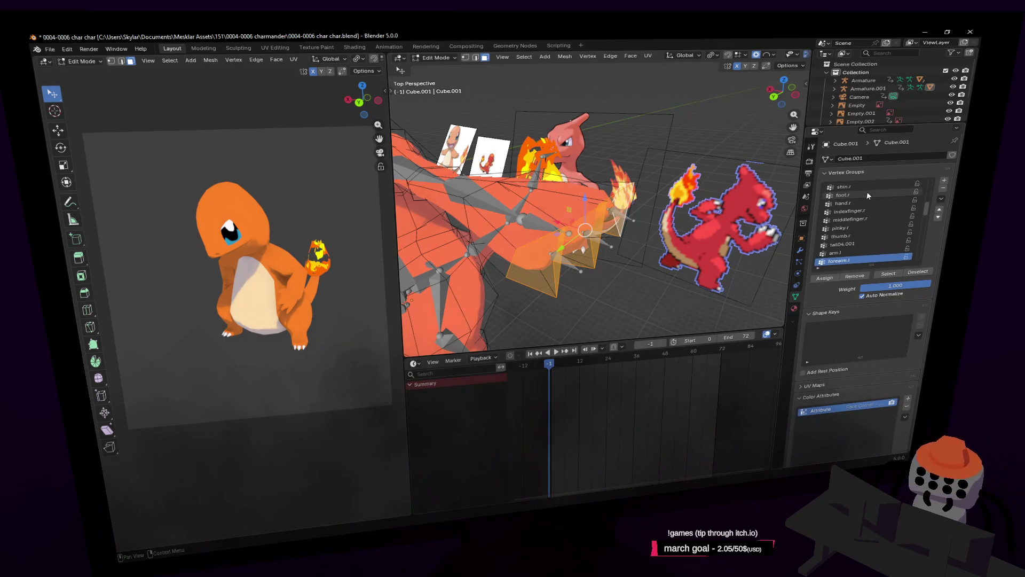
pyautogui.click(878, 157)
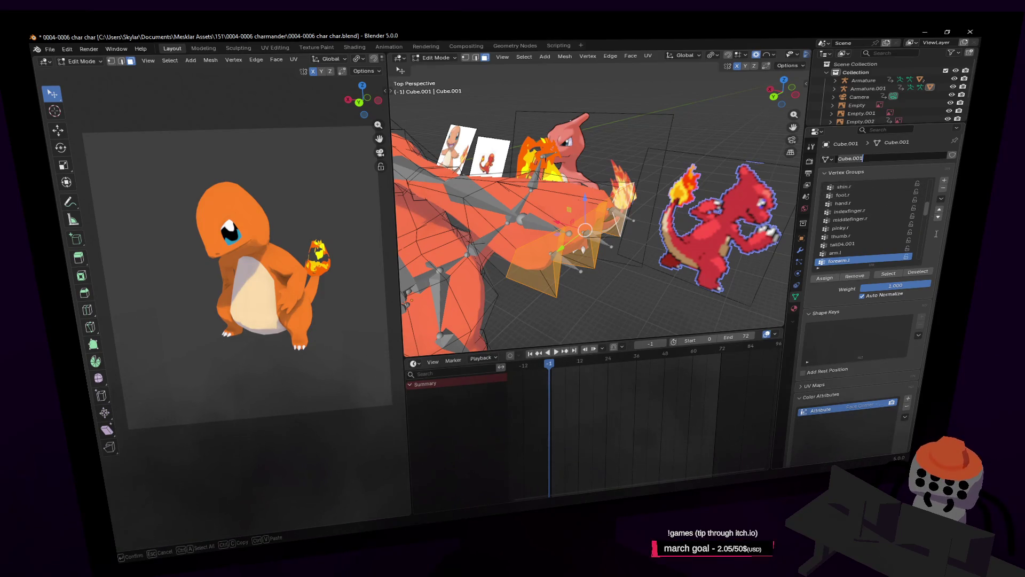
pyautogui.press('Return')
pyautogui.scroll(-7, 924, 219)
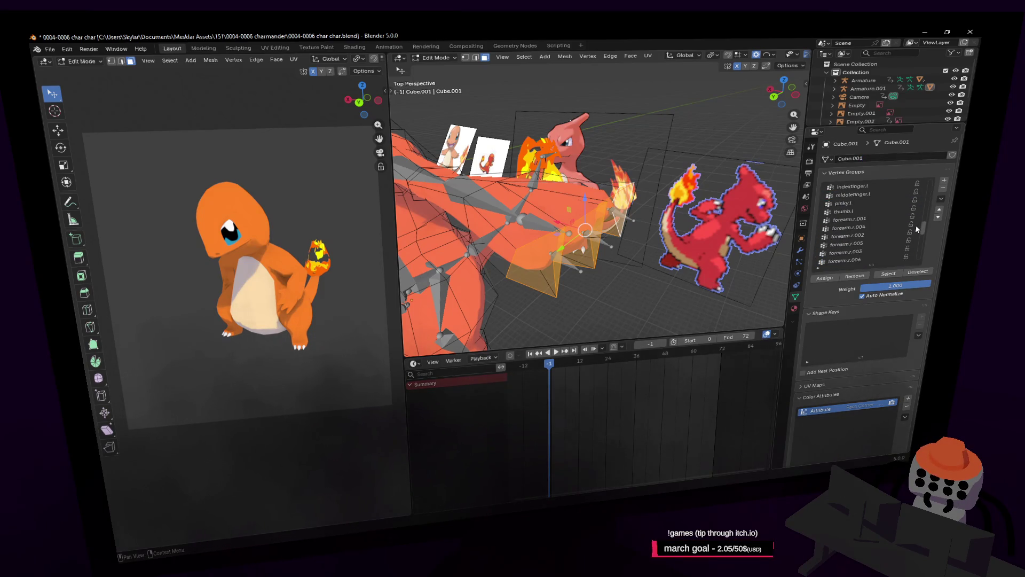
pyautogui.scroll(-3, 854, 214)
pyautogui.click(855, 213)
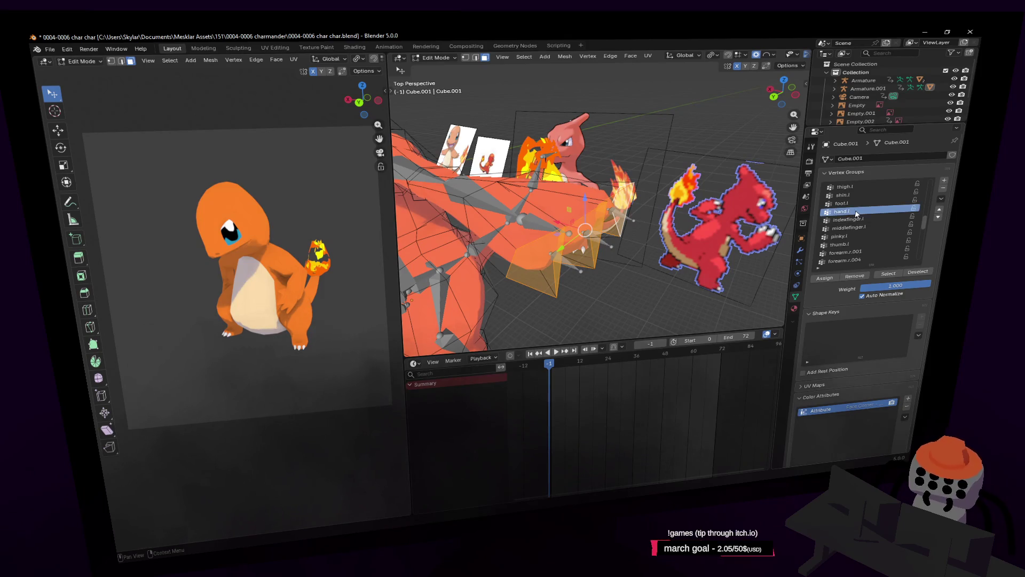
pyautogui.click(831, 279)
# Step: Put Armature.001 into Pose Mode and test-rotate the hand.l bone
pyautogui.press('Tab')
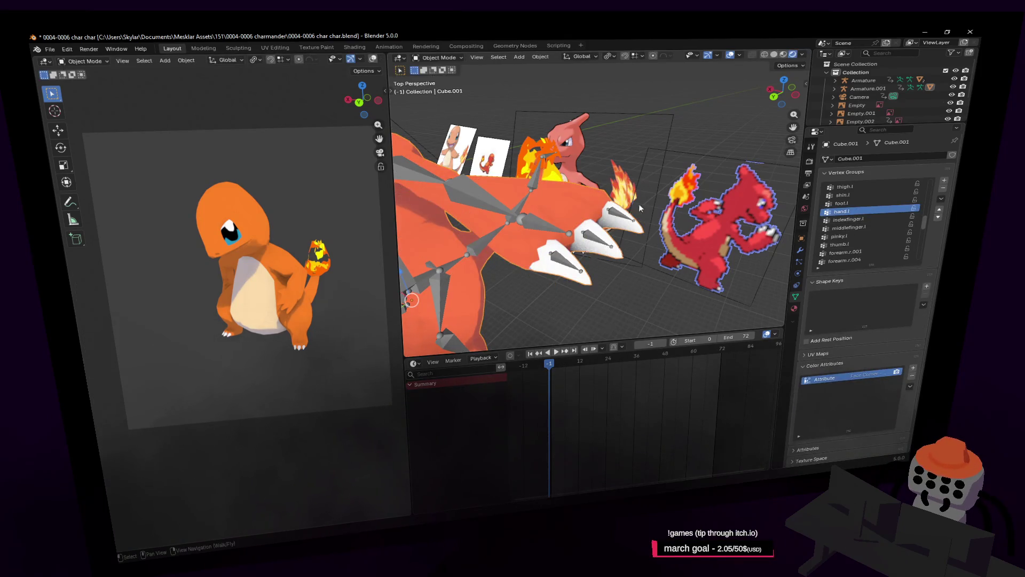
pyautogui.click(504, 176)
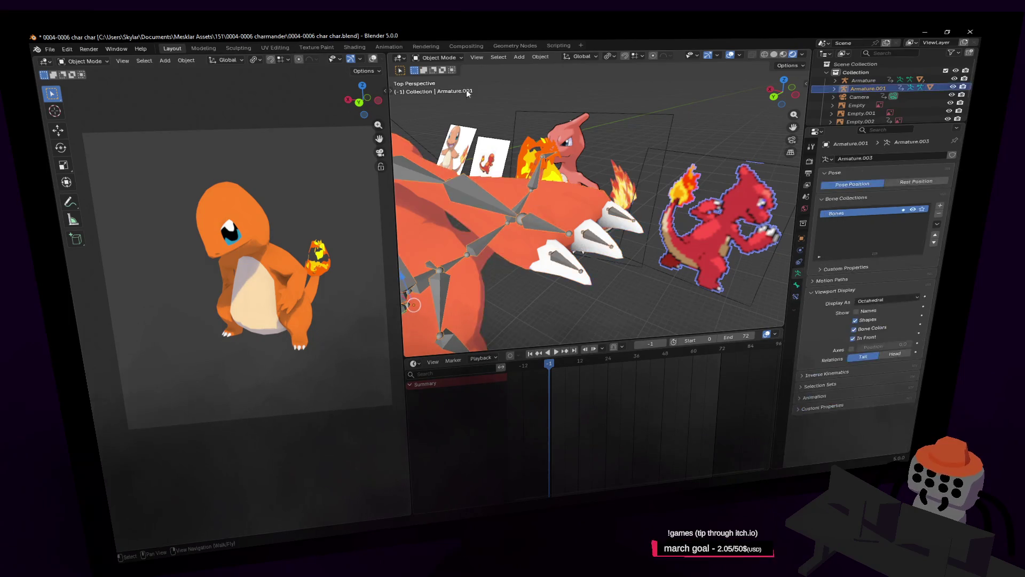
pyautogui.click(441, 57)
pyautogui.click(441, 87)
pyautogui.click(536, 223)
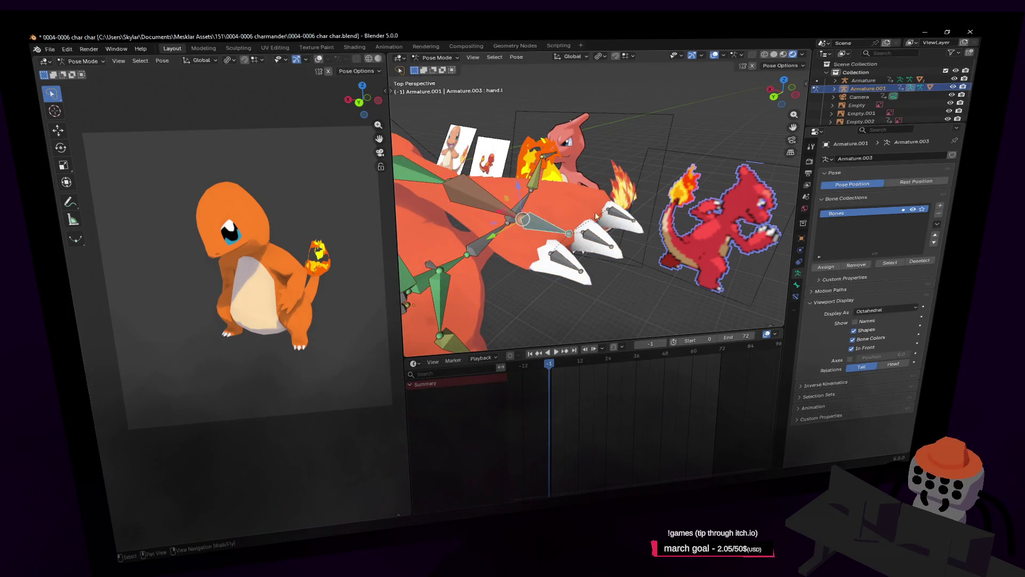
pyautogui.press('r')
pyautogui.click(580, 160)
pyautogui.moveTo(581, 160)
pyautogui.mouseDown(button='middle')
pyautogui.moveTo(569, 198)
pyautogui.moveTo(583, 215)
pyautogui.moveTo(540, 182)
pyautogui.moveTo(566, 203)
pyautogui.mouseUp(button='middle')
# Step: Check forearm.l's IK constraint targeting Armature.001, then rotate hand.l to test the mesh bending
pyautogui.click(541, 181)
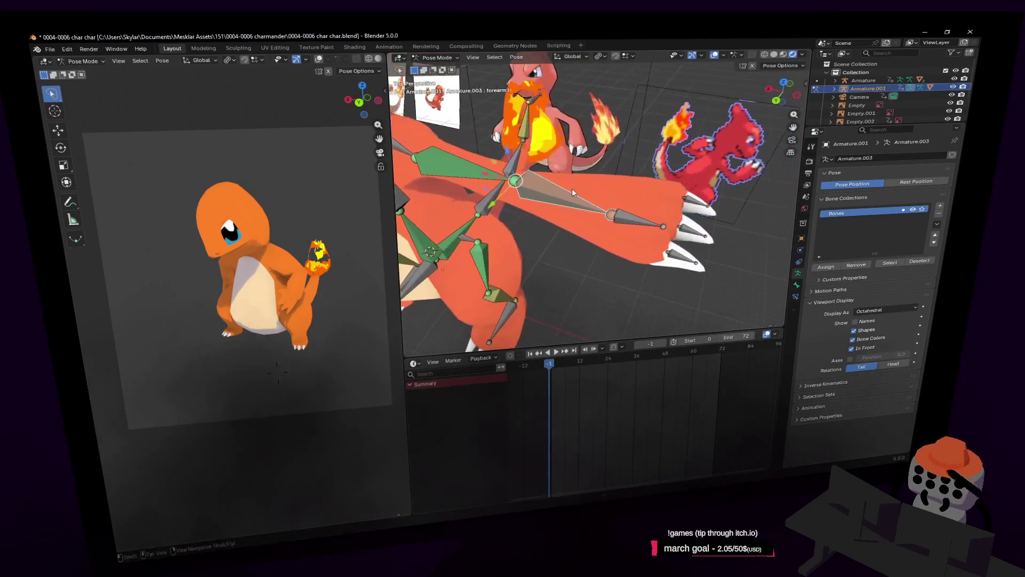
pyautogui.click(797, 298)
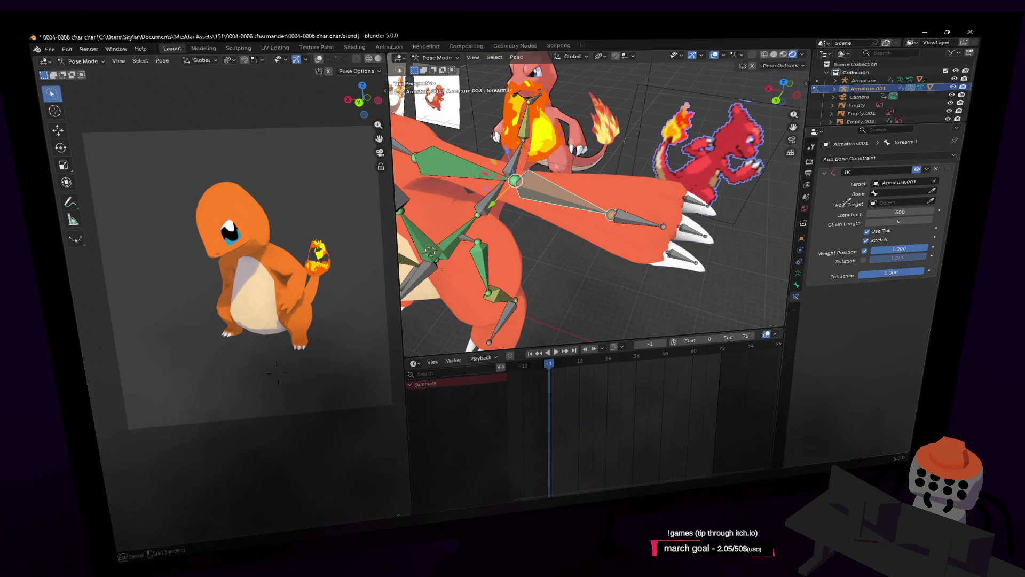
pyautogui.click(634, 209)
pyautogui.press('r')
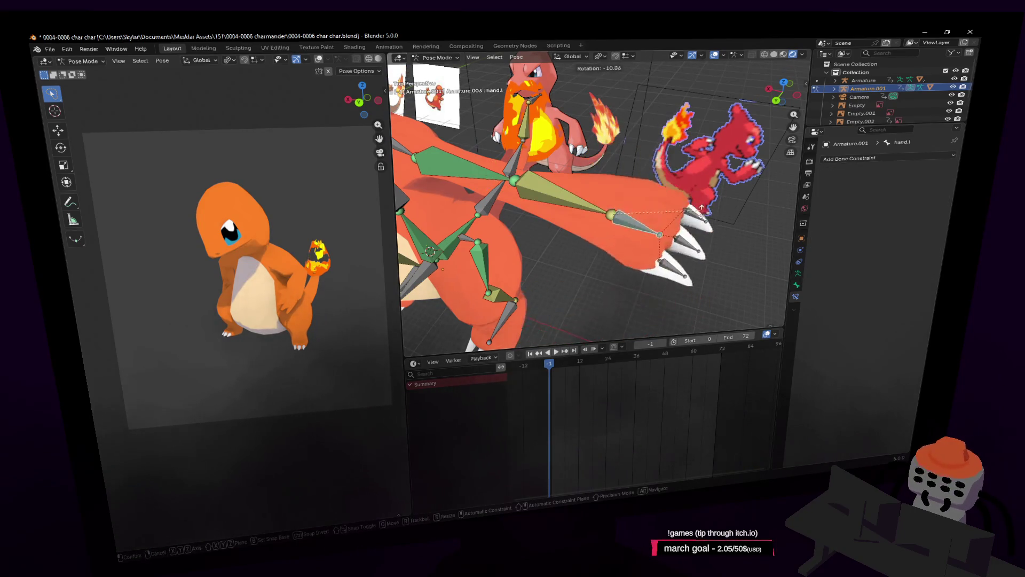
pyautogui.click(640, 155)
pyautogui.hotkey('shift', '`')
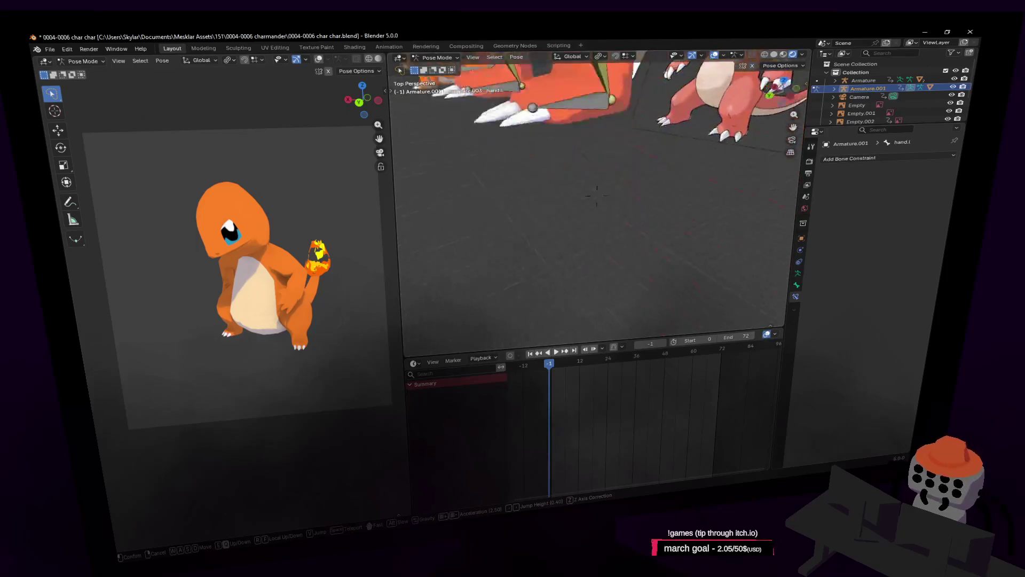
pyautogui.press('w')
pyautogui.click(650, 224)
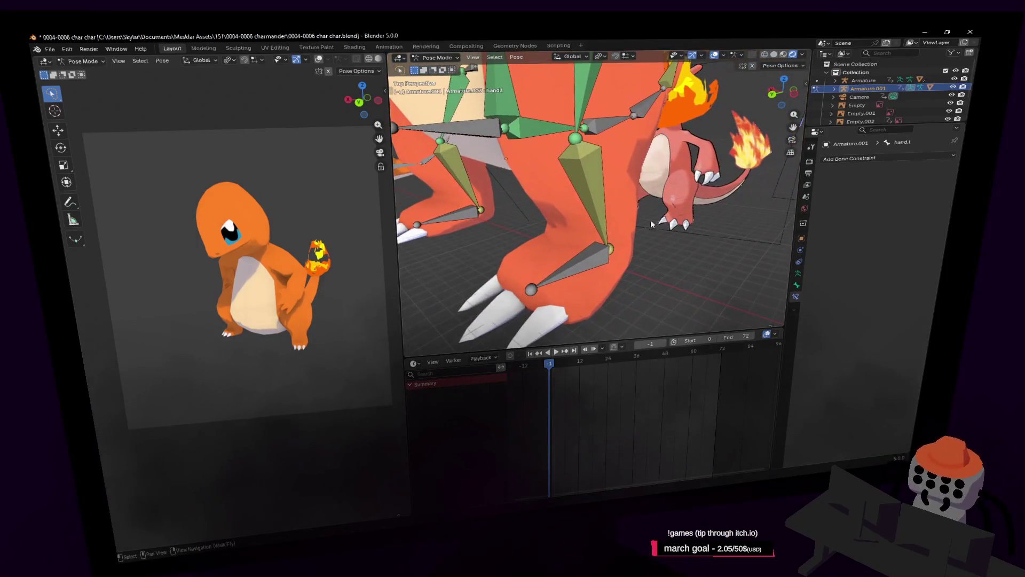
# Step: Switch the armature from Pose Mode to Object Mode
pyautogui.click(436, 58)
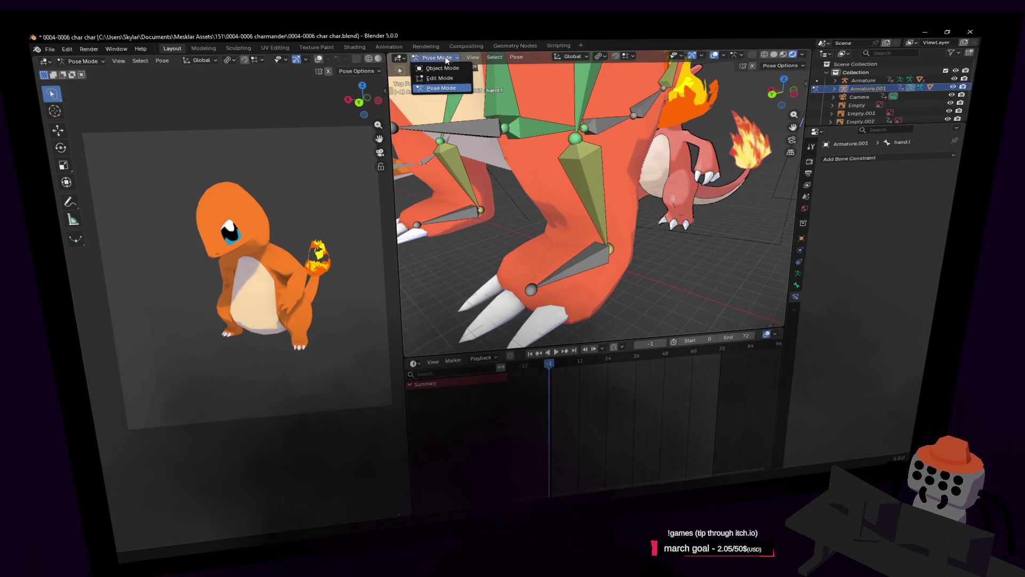
pyautogui.click(439, 79)
pyautogui.click(435, 58)
pyautogui.click(442, 68)
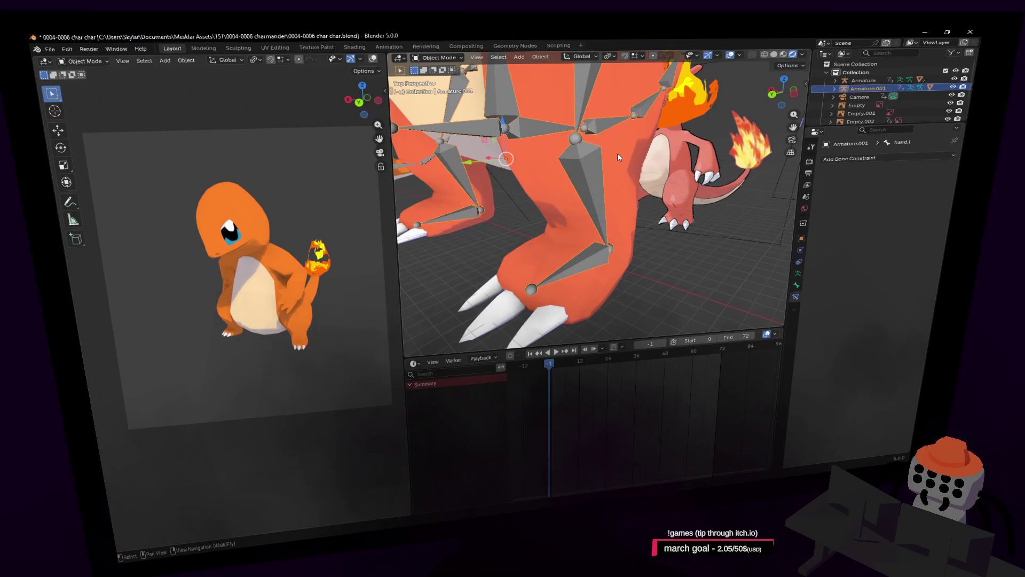
# Step: Select the body mesh Cube.001 and switch it to Weight Paint mode
pyautogui.click(616, 153)
pyautogui.click(443, 57)
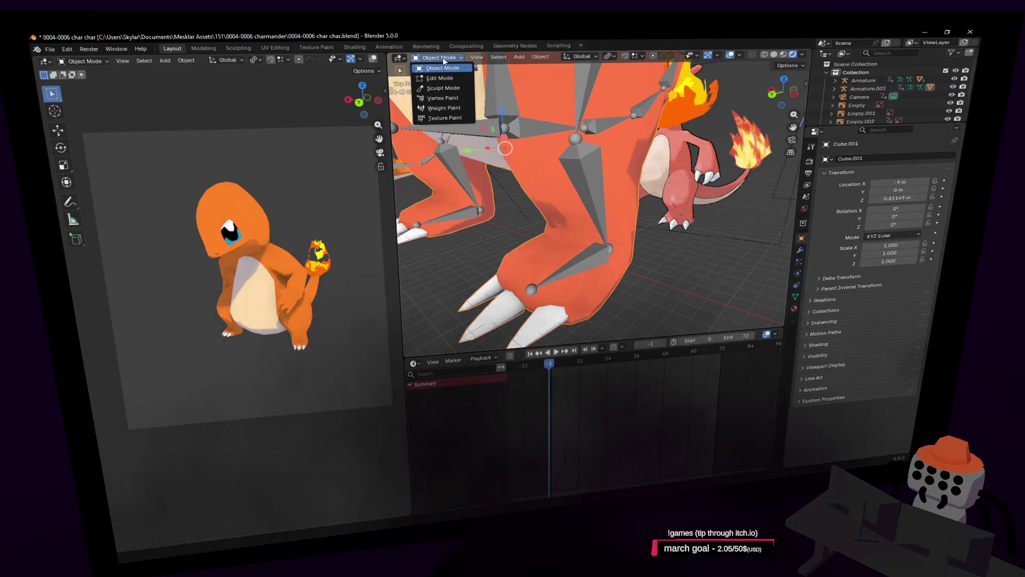
pyautogui.click(794, 297)
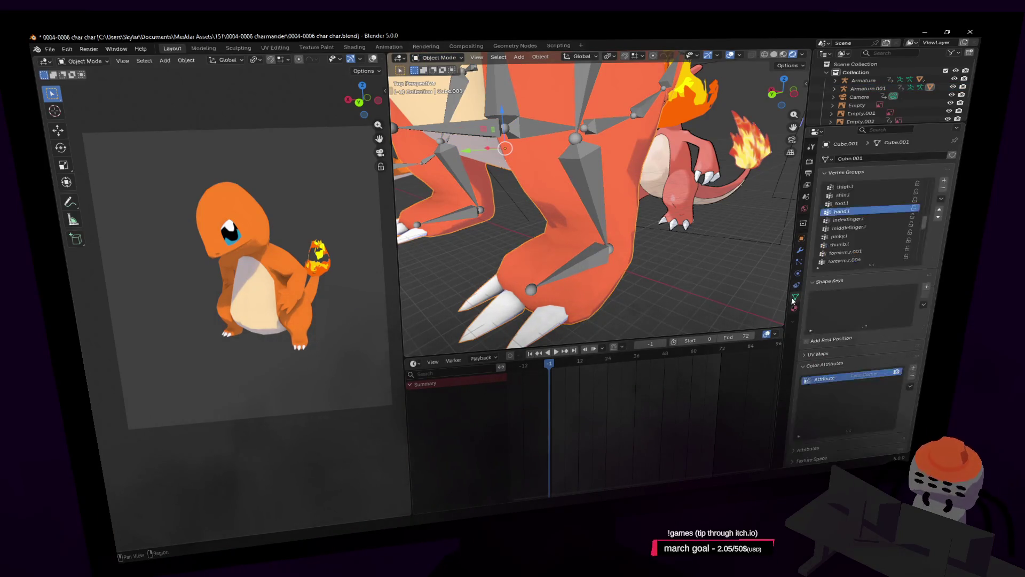
pyautogui.click(439, 59)
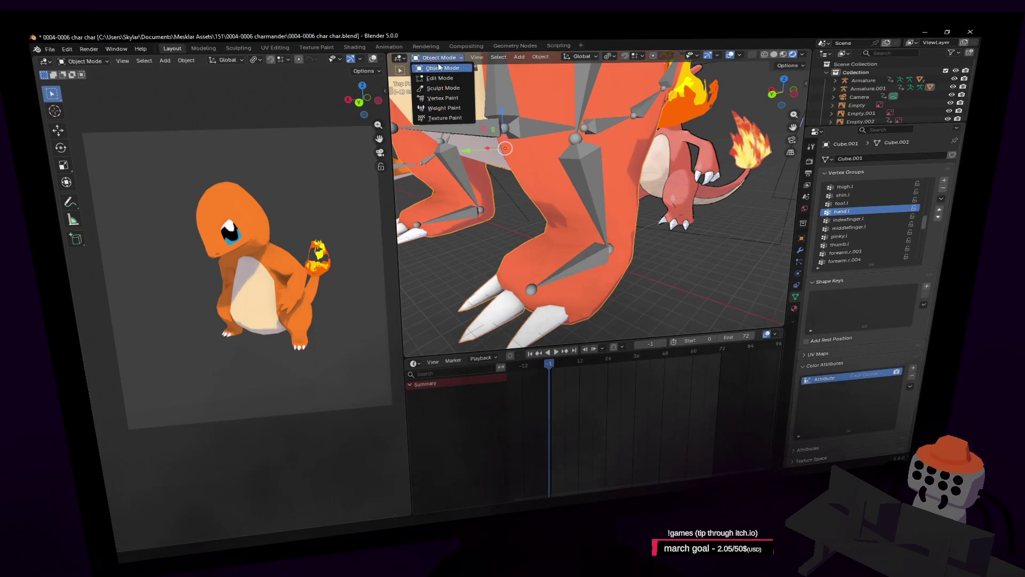
pyautogui.rightClick(456, 110)
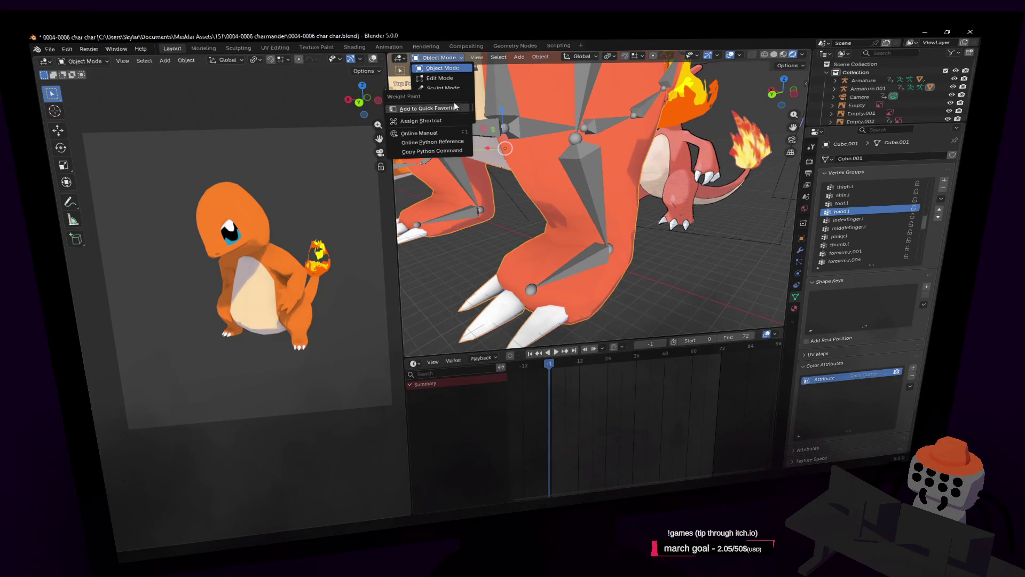
pyautogui.rightClick(469, 34)
pyautogui.press('Escape')
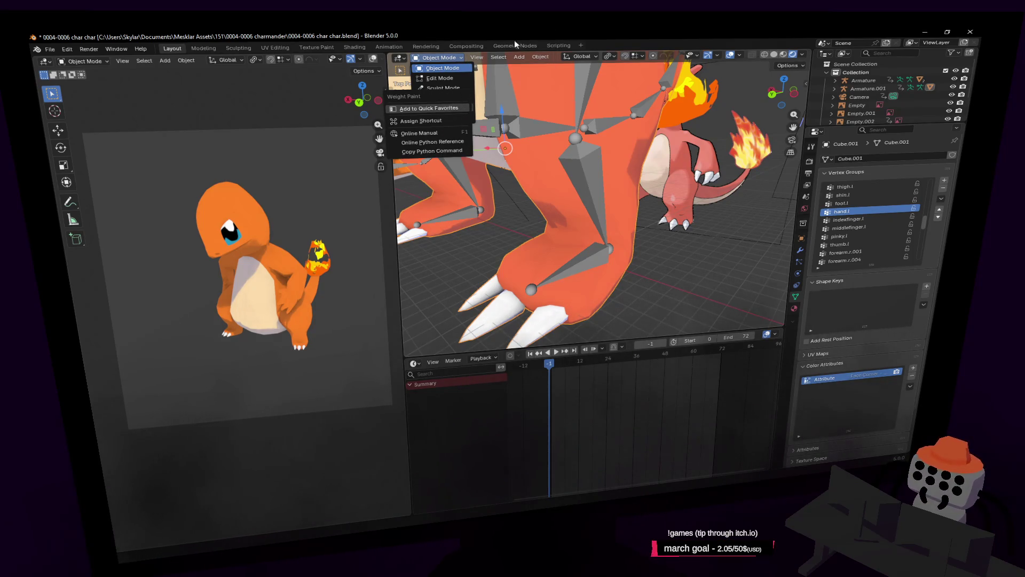
pyautogui.click(449, 97)
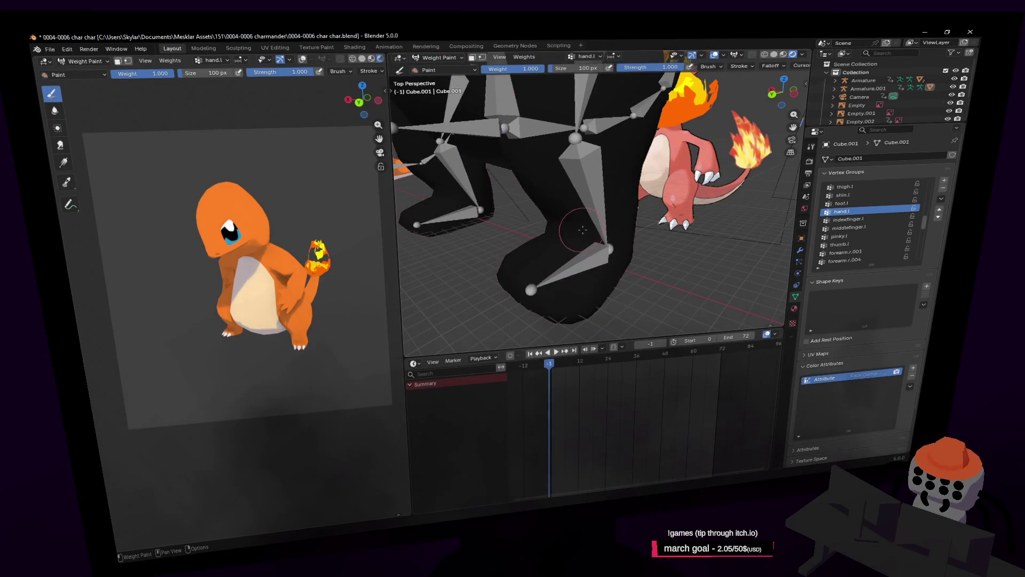
# Step: Review the foot.l, hand.l, indexfinger.l, middlefinger.l and forearm.l.006 group weights on the mesh
pyautogui.click(842, 204)
pyautogui.click(843, 211)
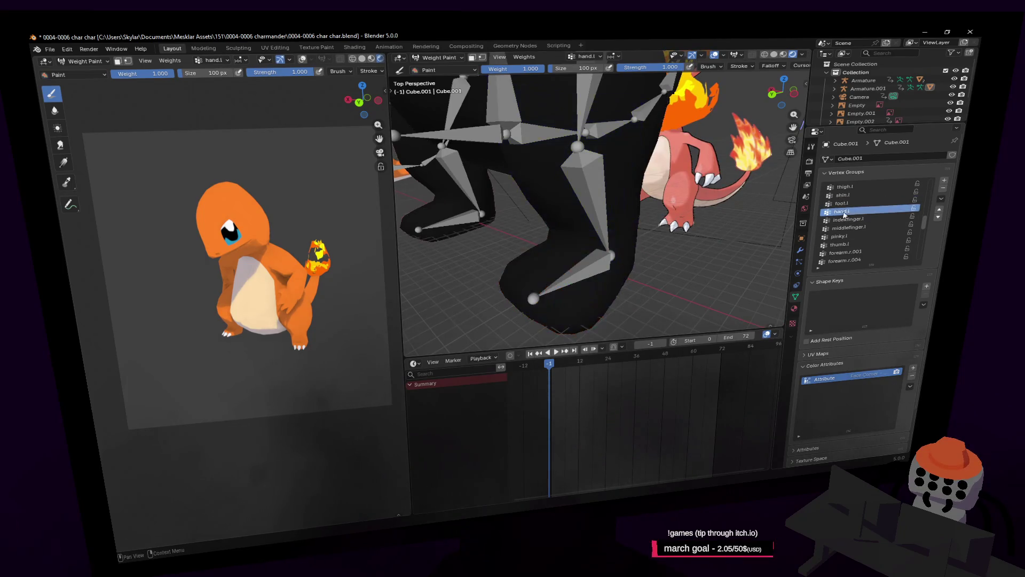
pyautogui.moveTo(539, 238)
pyautogui.mouseDown(button='middle')
pyautogui.moveTo(556, 224)
pyautogui.moveTo(627, 266)
pyautogui.moveTo(657, 229)
pyautogui.mouseUp(button='middle')
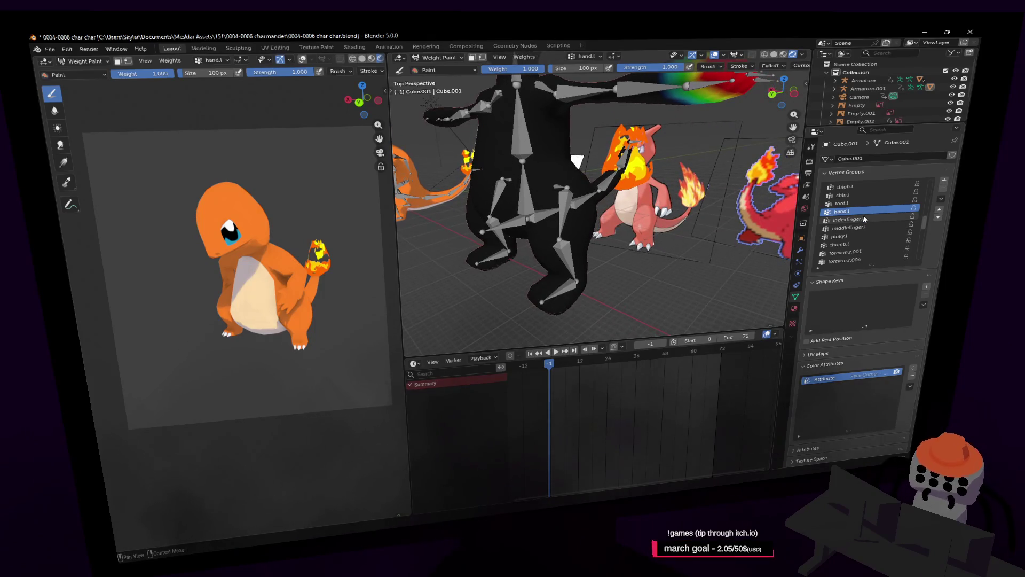
pyautogui.click(872, 224)
pyautogui.moveTo(596, 276)
pyautogui.mouseDown(button='middle')
pyautogui.moveTo(561, 259)
pyautogui.moveTo(582, 269)
pyautogui.mouseUp(button='middle')
pyautogui.click(867, 227)
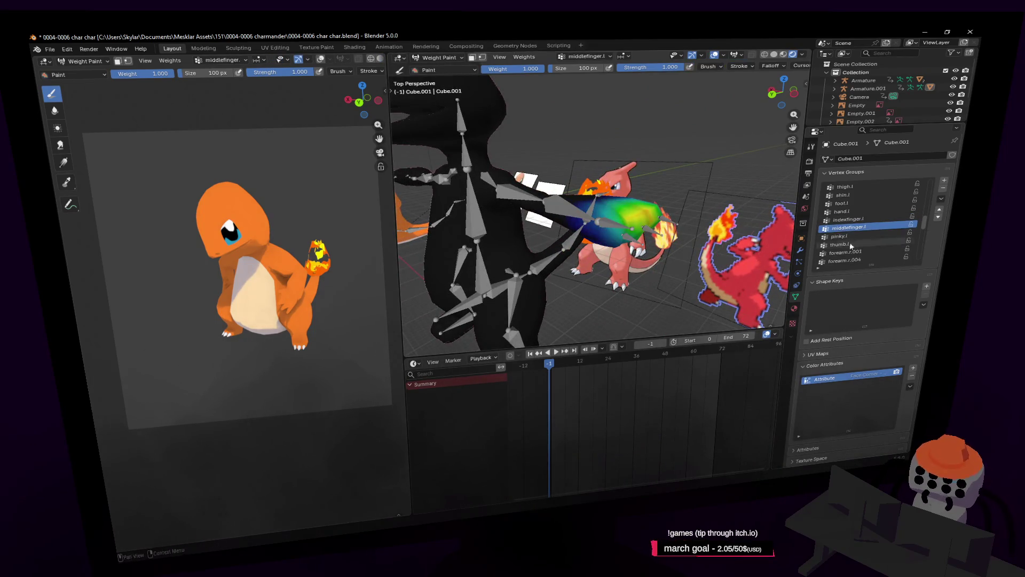
pyautogui.scroll(-4, 860, 214)
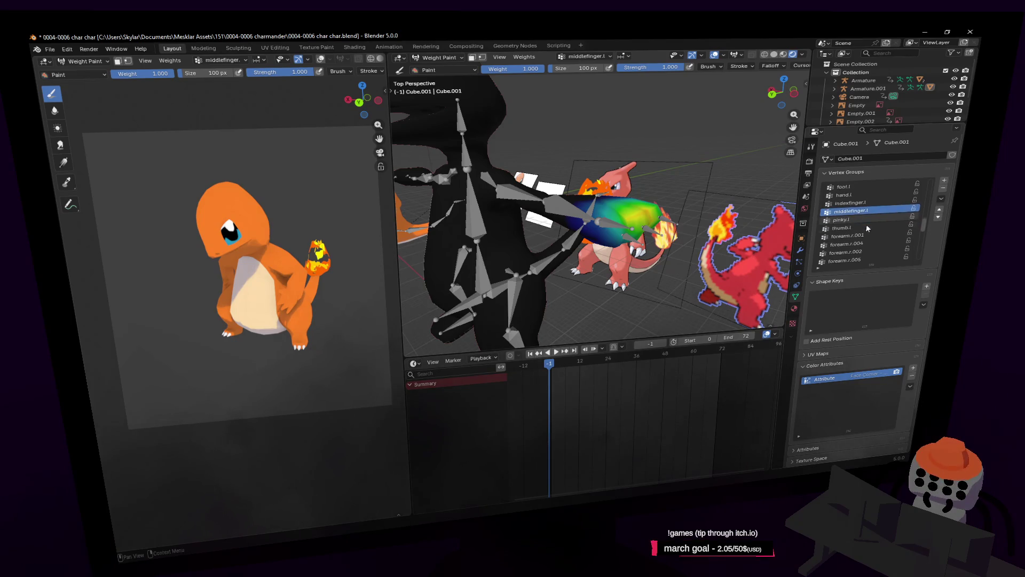
pyautogui.scroll(-3, 861, 200)
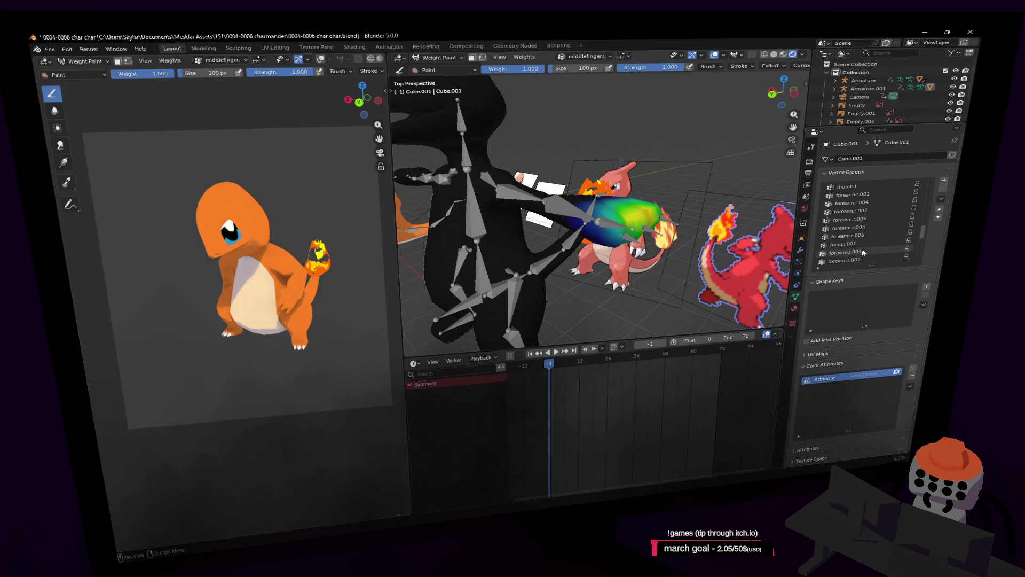
pyautogui.scroll(-3, 864, 255)
pyautogui.scroll(-2, 868, 252)
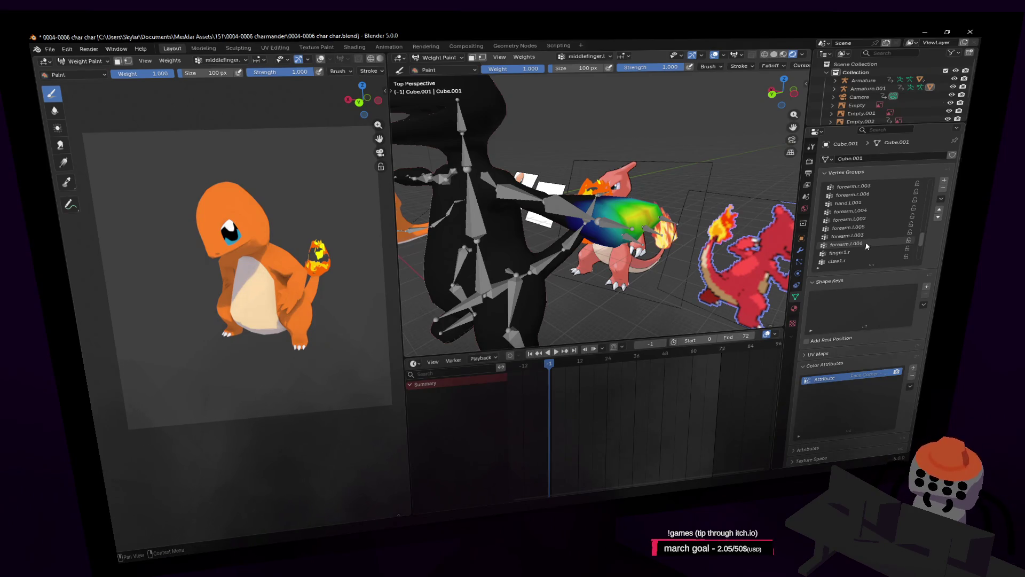
pyautogui.click(866, 243)
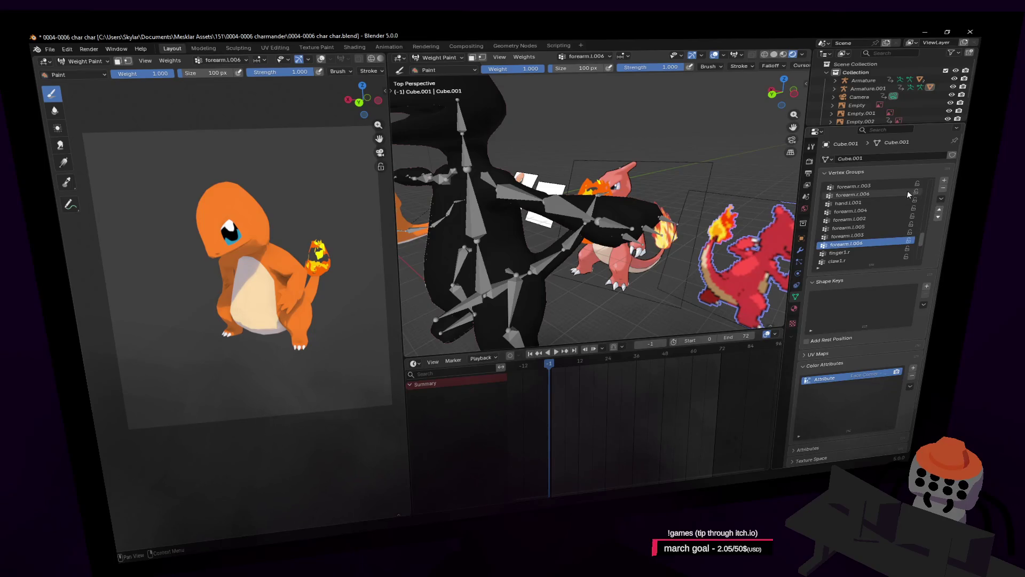
pyautogui.moveTo(566, 193); pyautogui.dragTo(640, 191, button='middle')
# Step: Return the mesh to Object Mode, briefly play the animation, and show its Mirror, Subdivision and Armature modifiers
pyautogui.click(436, 57)
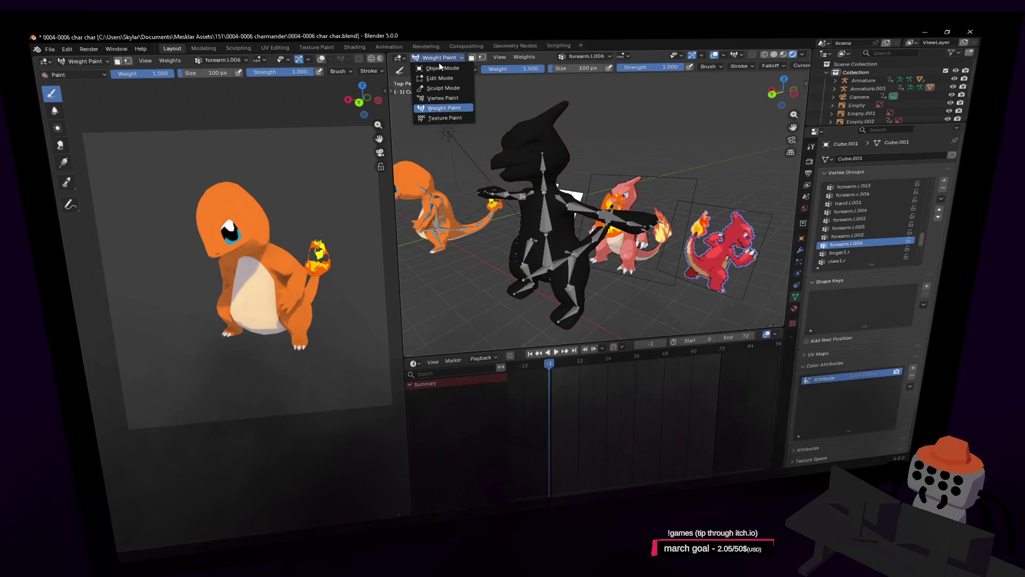
pyautogui.click(440, 68)
pyautogui.press('space')
pyautogui.press('Escape')
pyautogui.click(798, 248)
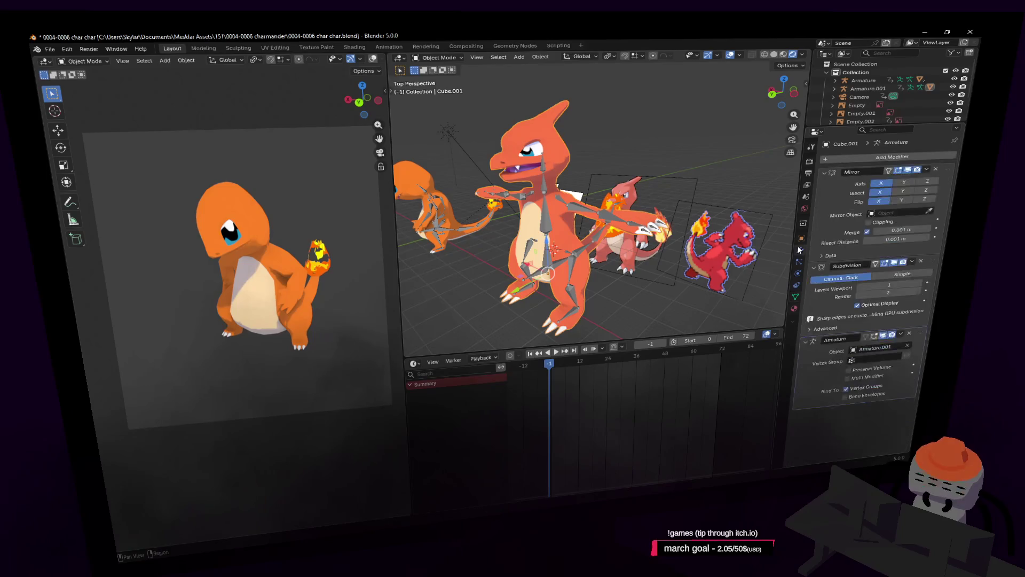
# Step: Delete Cube.001's Armature modifier and remove all seven of its vertex groups
pyautogui.click(910, 333)
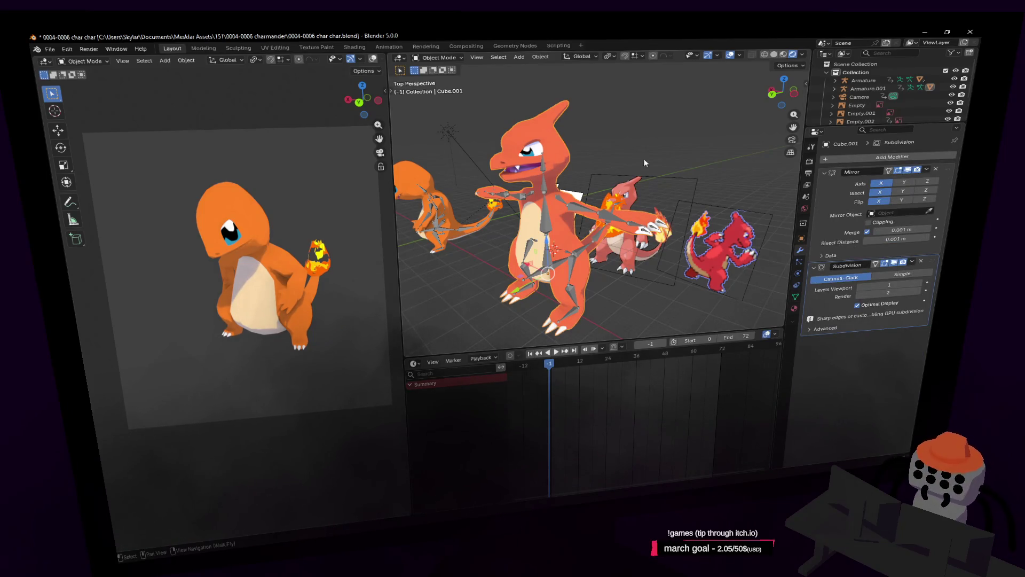
pyautogui.click(796, 297)
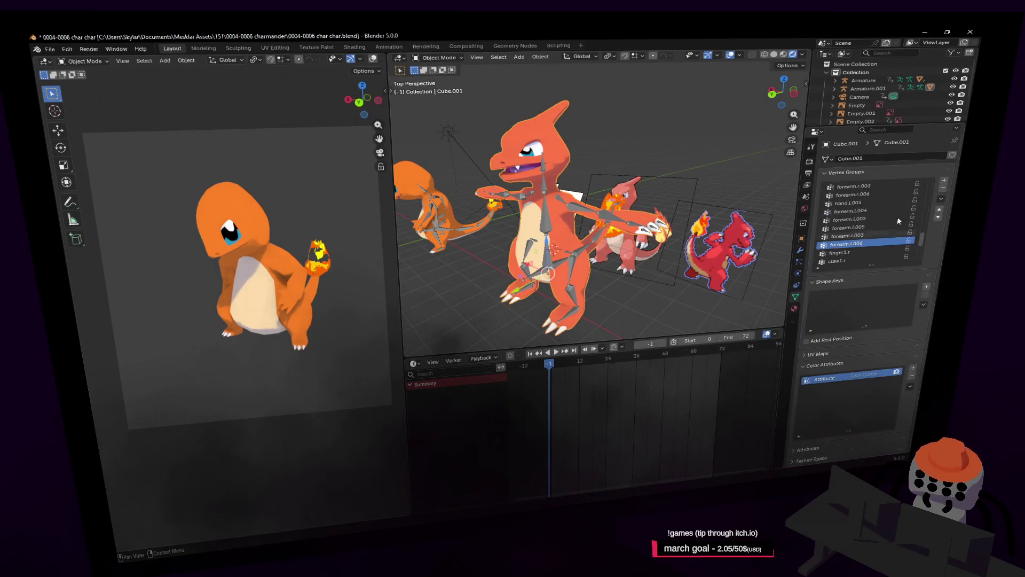
pyautogui.click(944, 188)
pyautogui.click(943, 188)
pyautogui.click(943, 188)
pyautogui.click(943, 188)
pyautogui.click(944, 189)
pyautogui.click(944, 188)
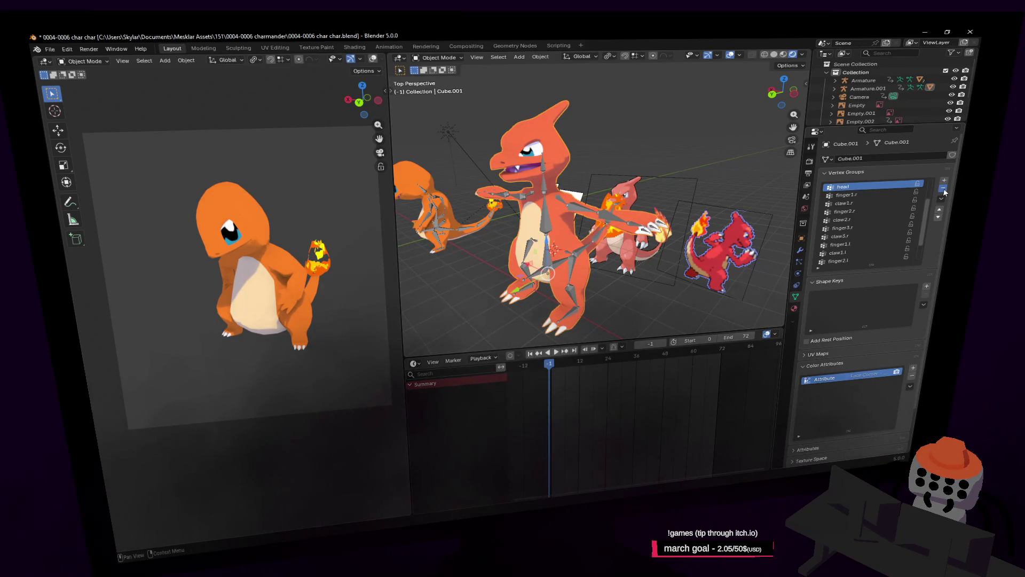
pyautogui.click(944, 191)
pyautogui.click(944, 191)
pyautogui.click(944, 191)
pyautogui.click(944, 191)
pyautogui.click(944, 191)
pyautogui.click(944, 191)
pyautogui.click(943, 191)
pyautogui.click(944, 191)
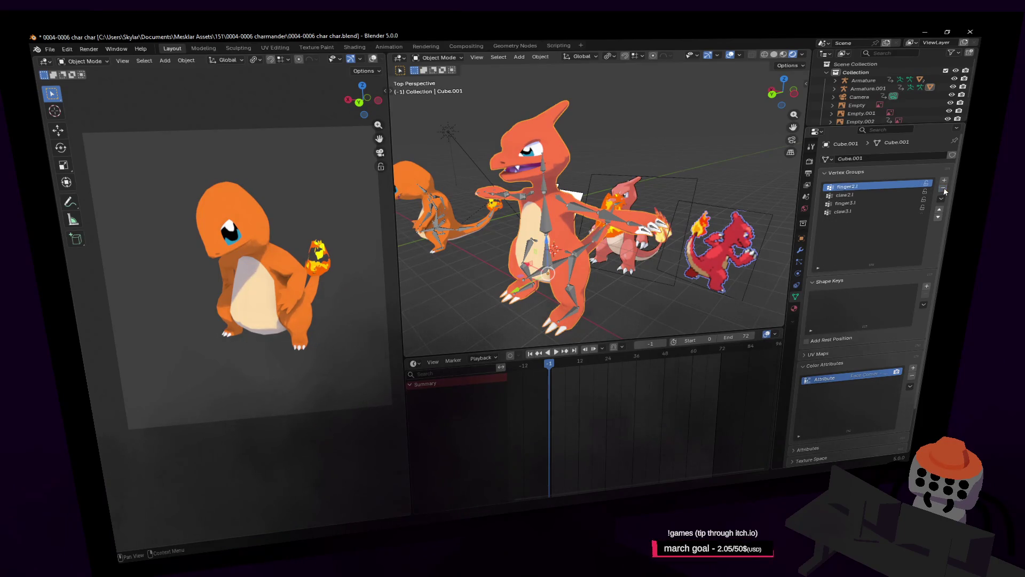
pyautogui.click(944, 191)
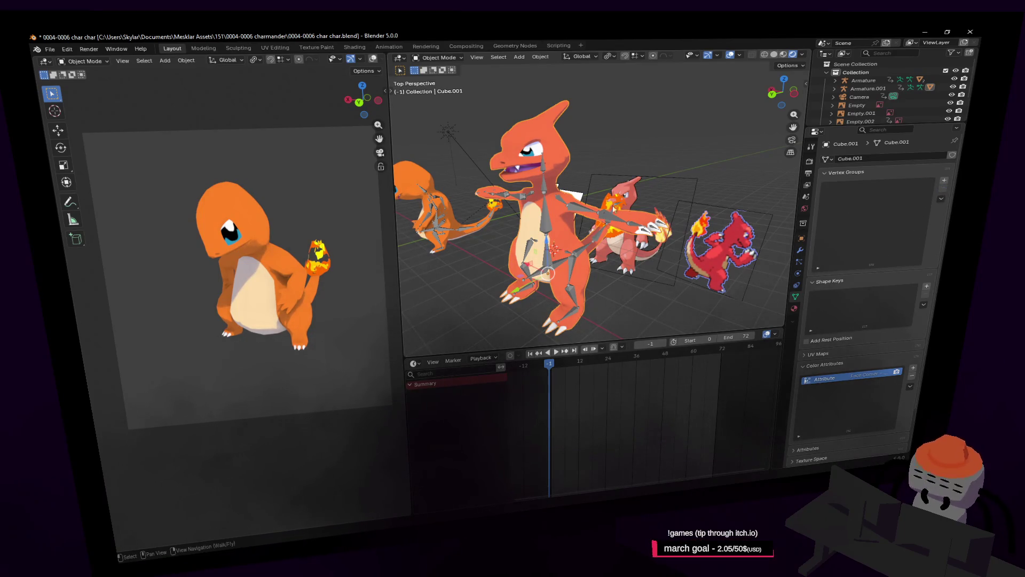
pyautogui.moveTo(615, 201); pyautogui.dragTo(601, 215, button='middle')
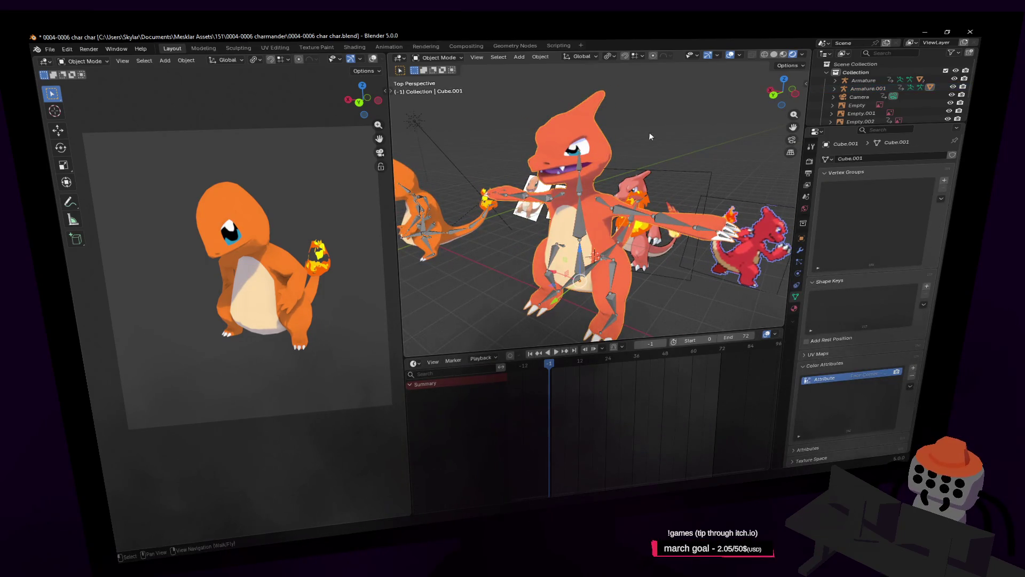
pyautogui.hotkey('shift', '`')
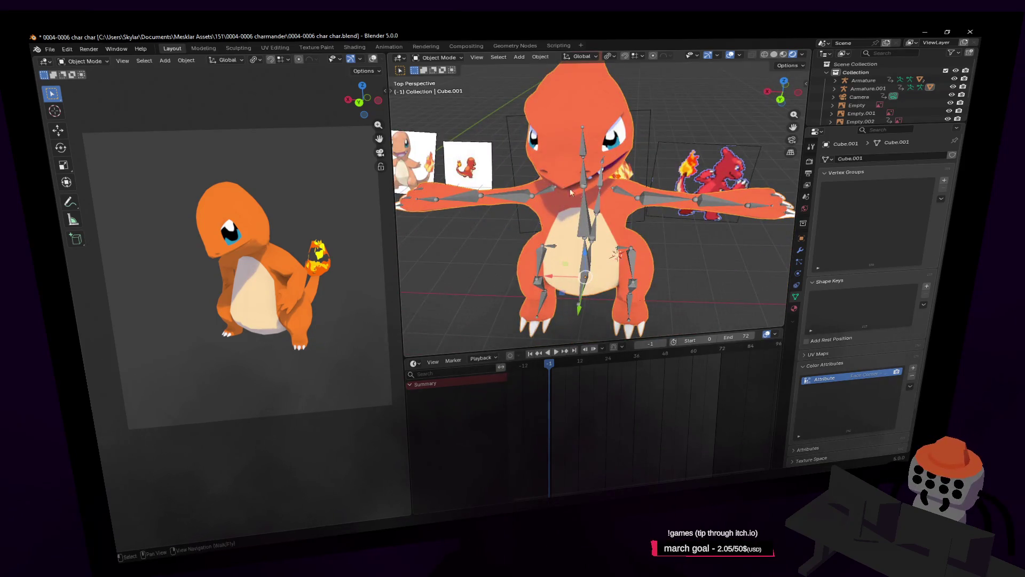
# Step: Switch Armature.001 into Edit Mode and fly in toward the right hand bones
pyautogui.press('w')
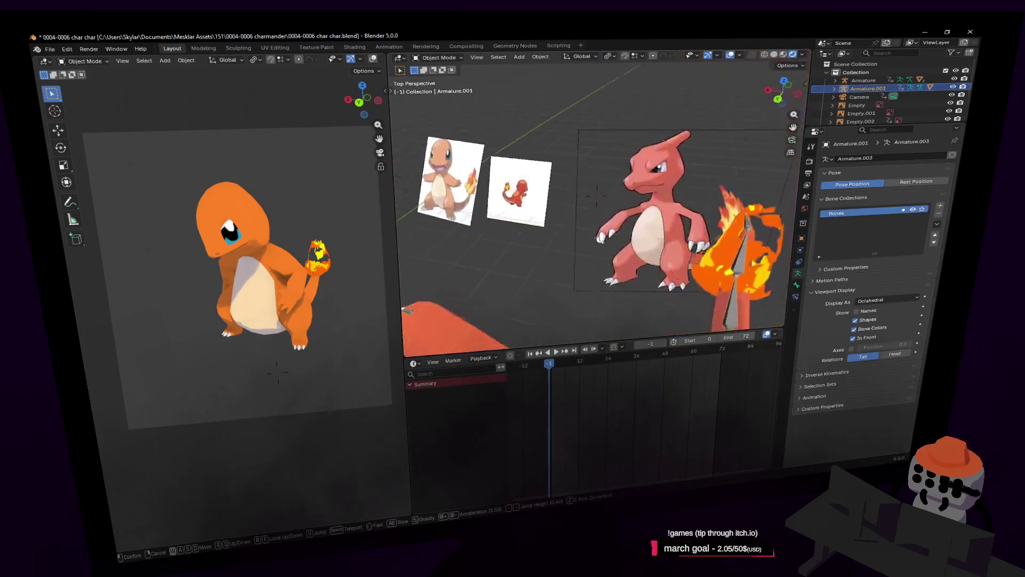
pyautogui.click(597, 195)
pyautogui.click(439, 57)
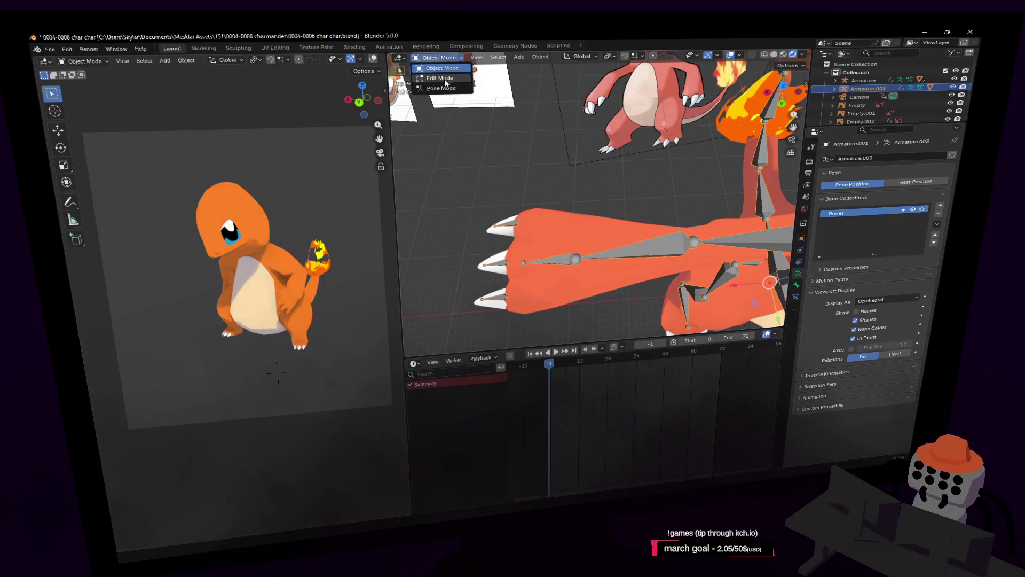
pyautogui.click(449, 83)
pyautogui.hotkey('shift', '`')
pyautogui.press('w')
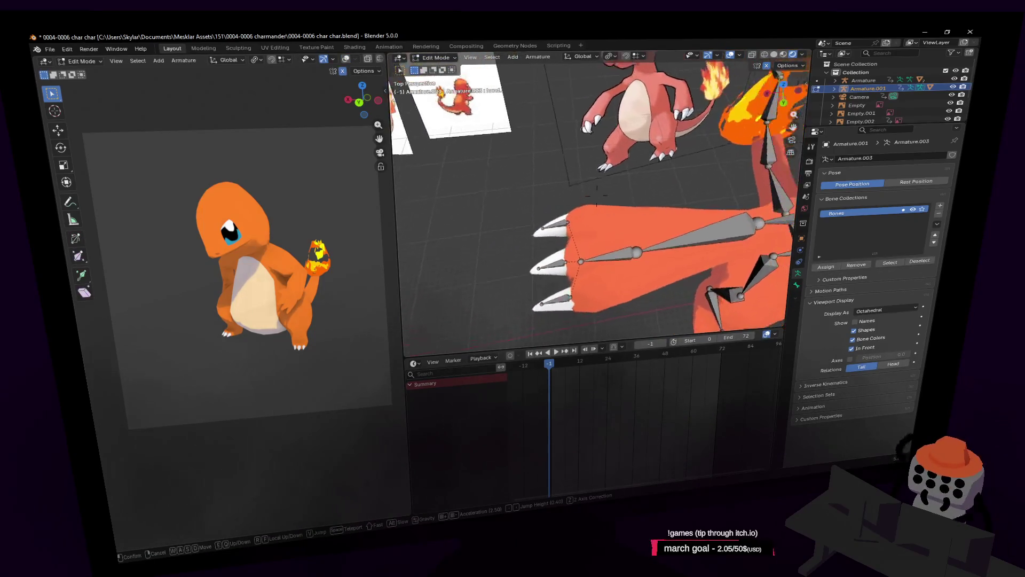
# Step: Rename the forearm.r.001 bone to hand.r in the Bone properties
pyautogui.click(626, 235)
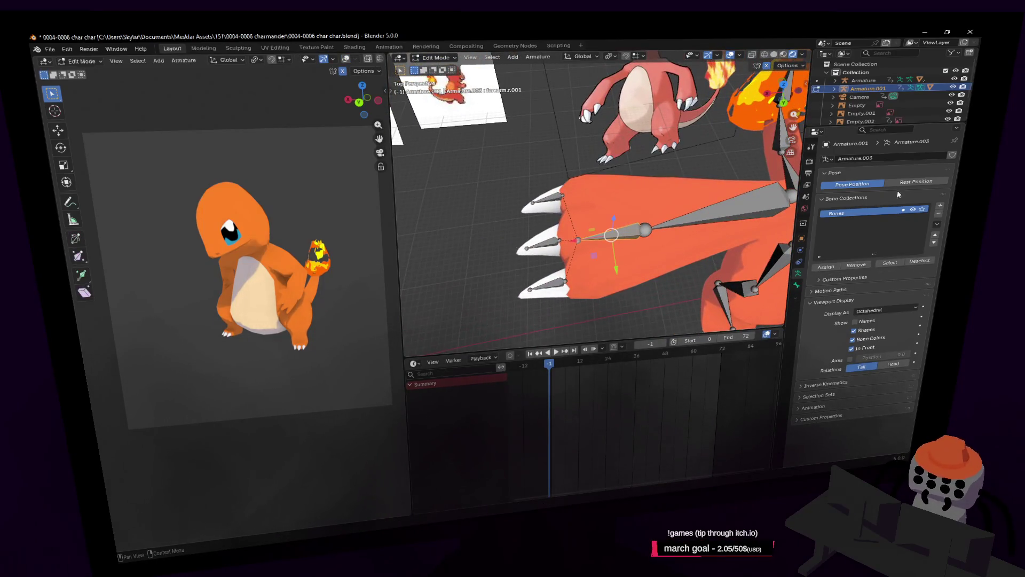
pyautogui.click(798, 286)
pyautogui.click(891, 156)
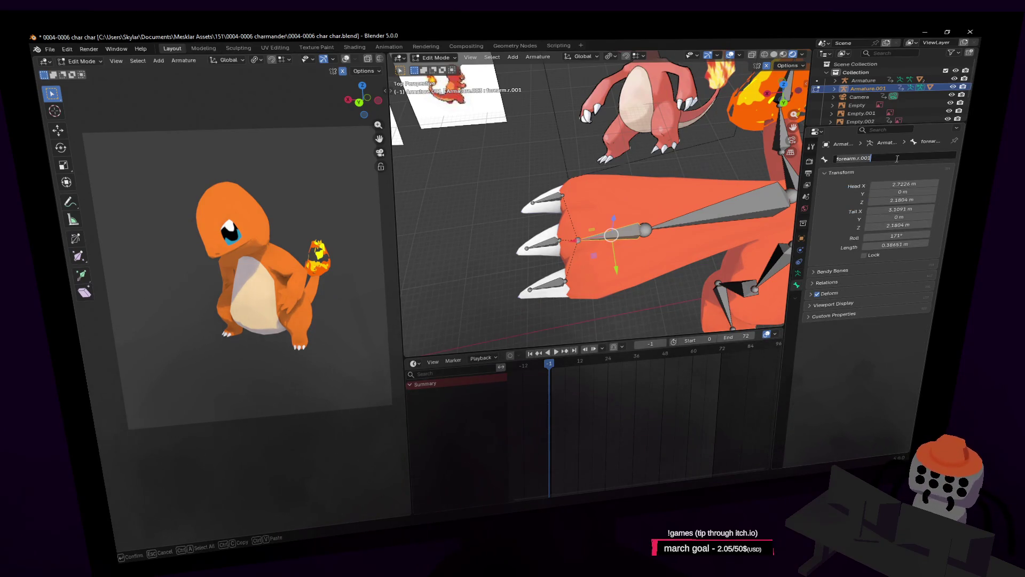
pyautogui.write('hand.r')
pyautogui.press('Return')
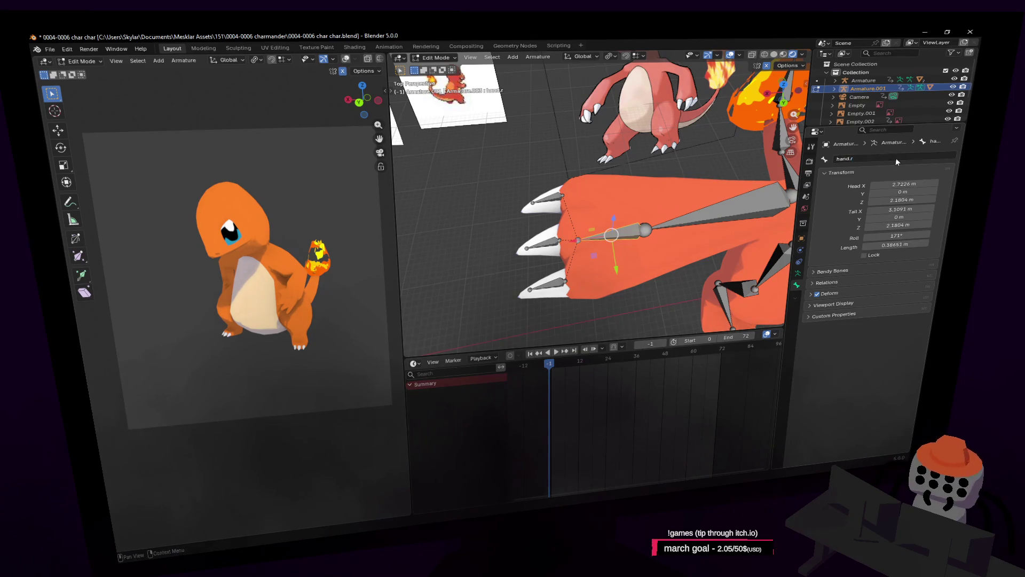
# Step: Inspect the claw3.r and claw2.r bones, then reselect hand.r
pyautogui.click(553, 198)
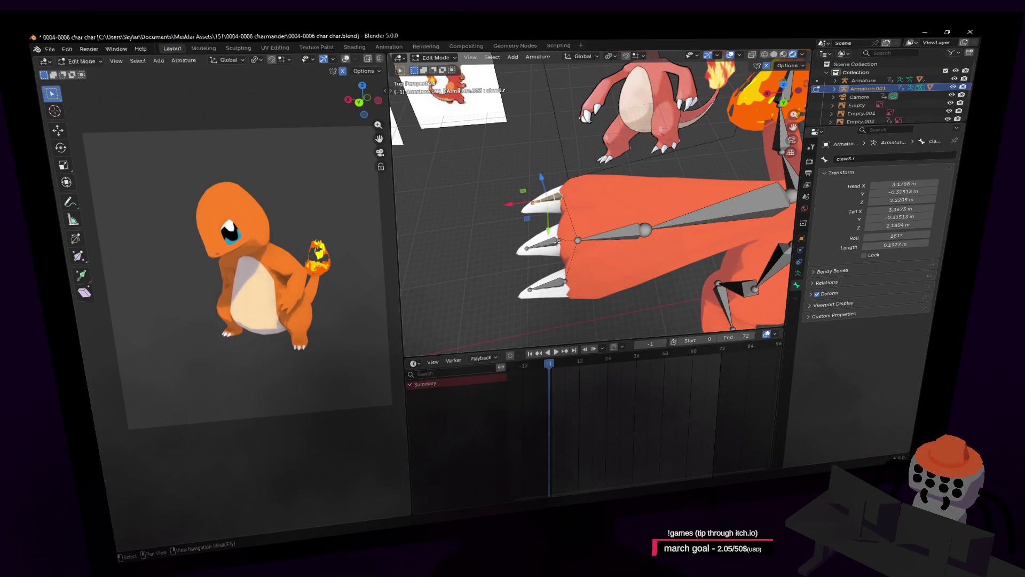
pyautogui.click(548, 251)
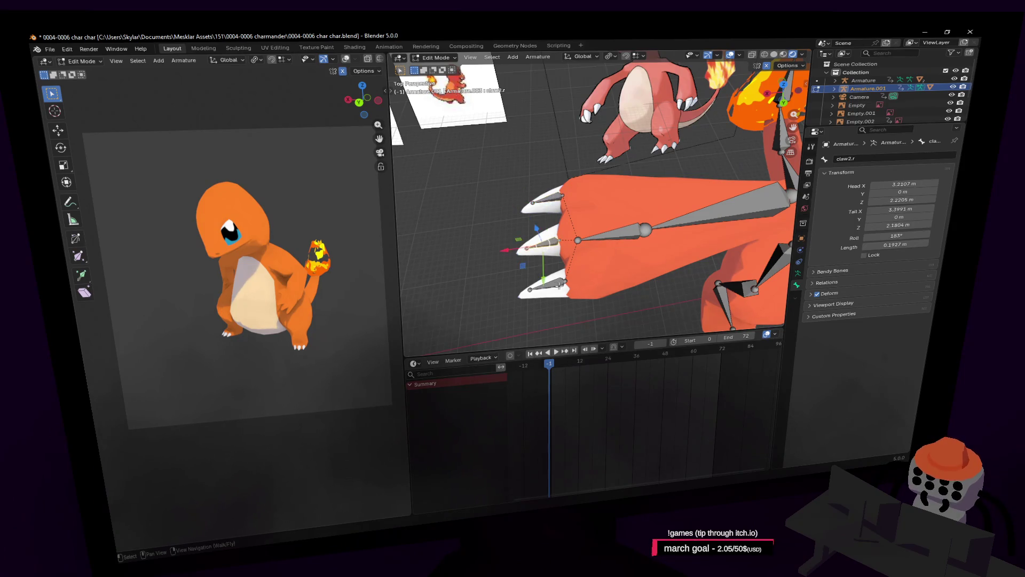
pyautogui.click(614, 235)
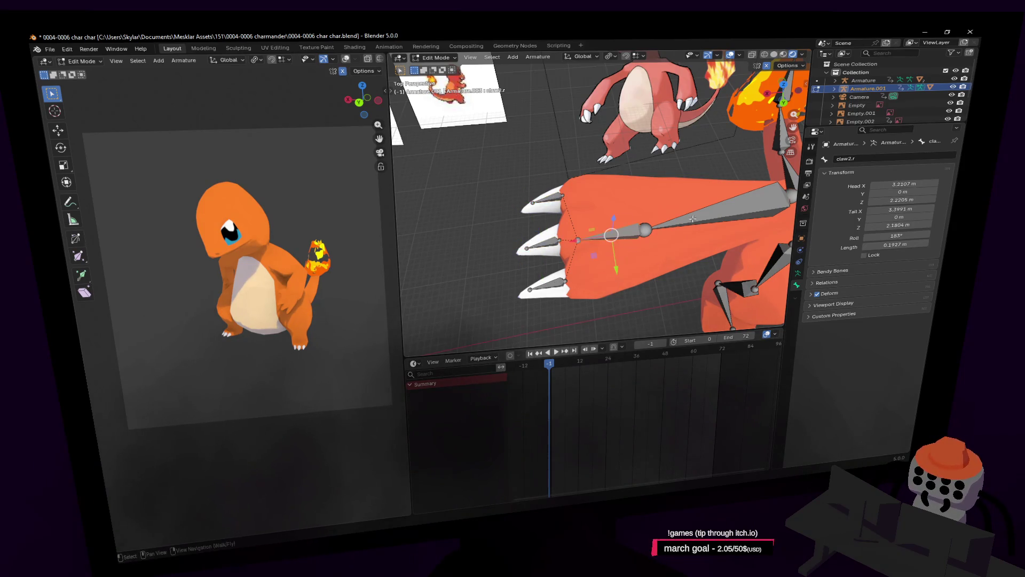
pyautogui.click(645, 229)
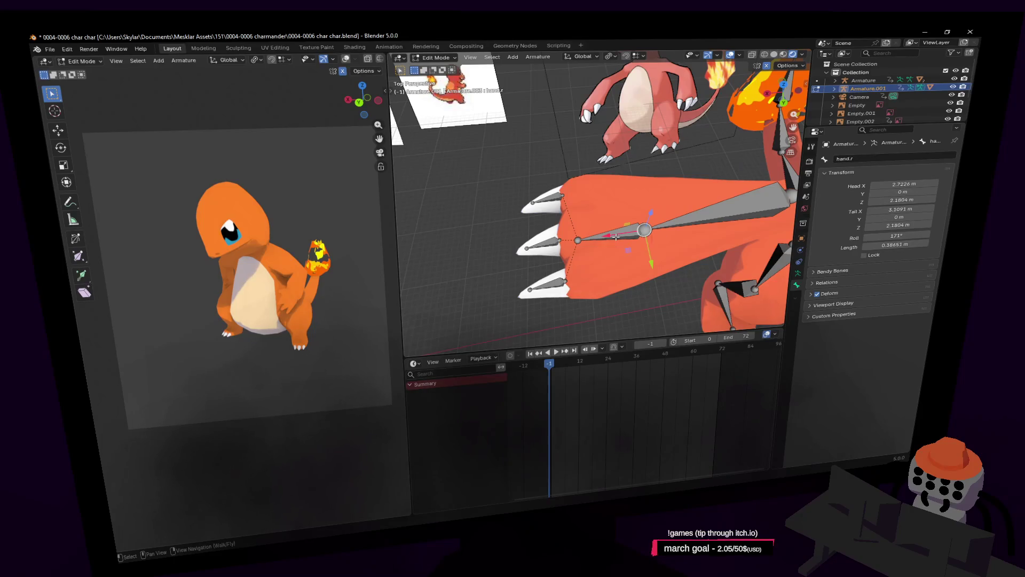
pyautogui.scroll(-5, 615, 237)
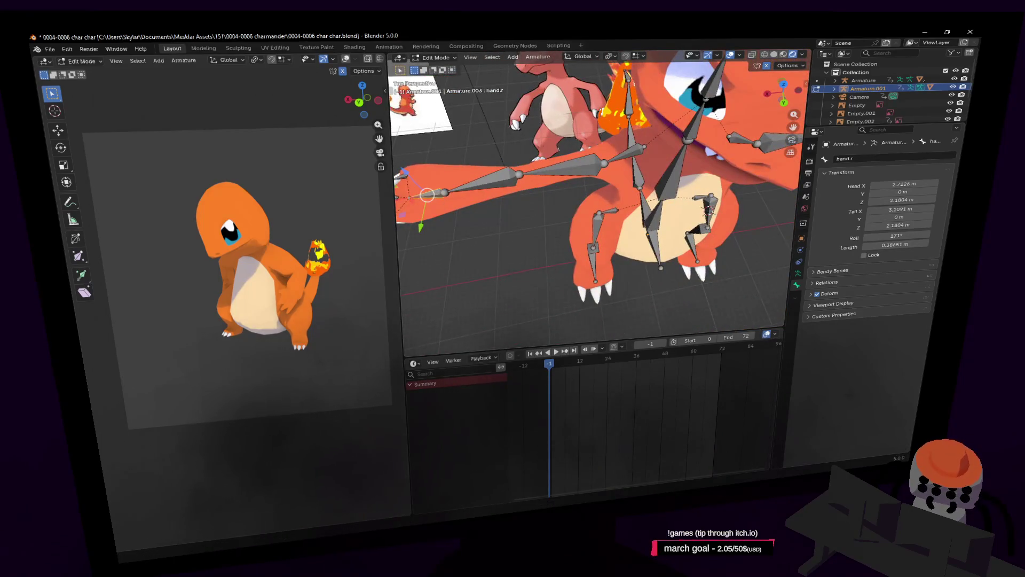
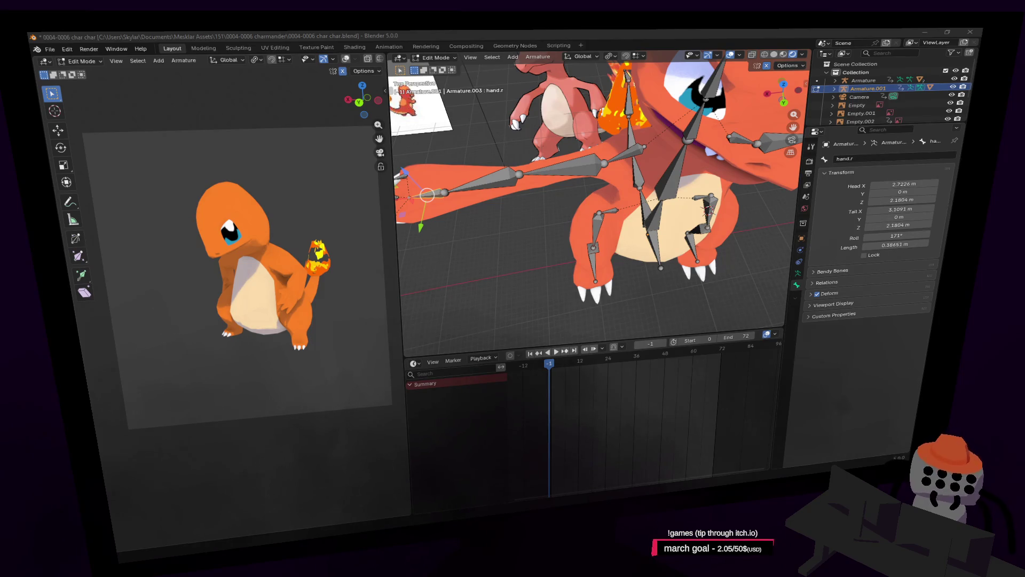
# Step: Walk the viewport backward until the whole Charmeleon rig is in view
pyautogui.hotkey('shift', '`')
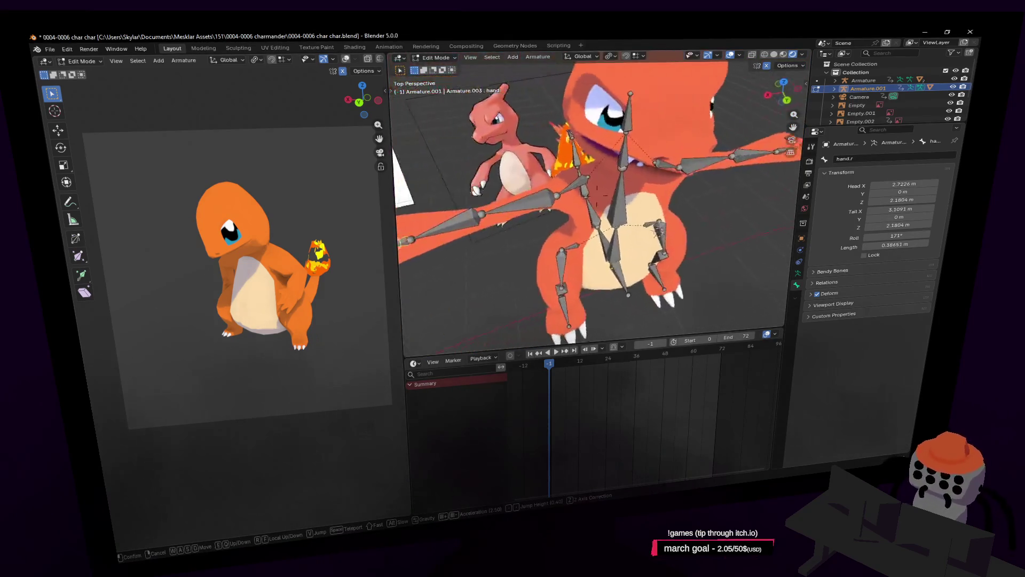
pyautogui.press('s')
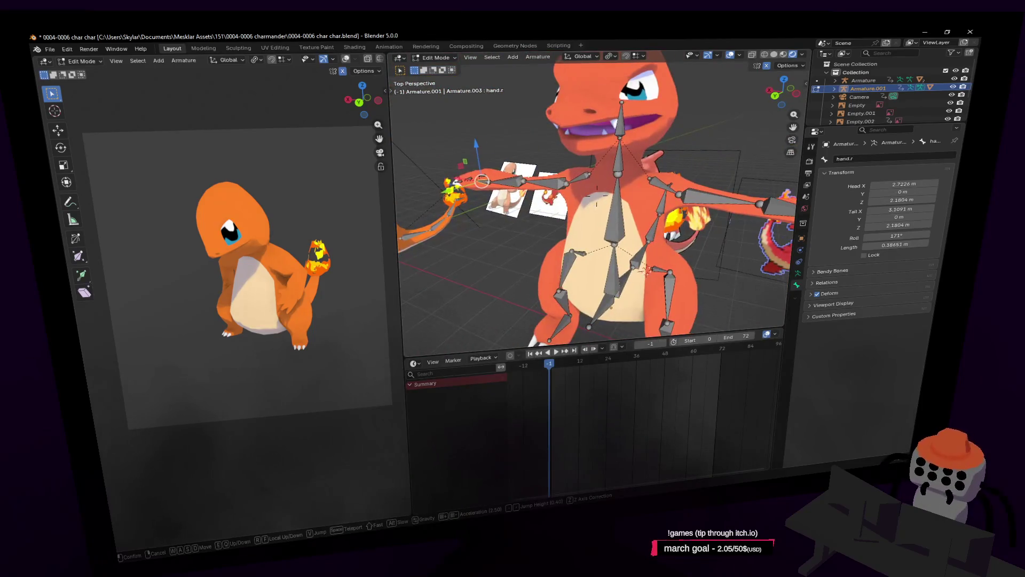
pyautogui.press('Return')
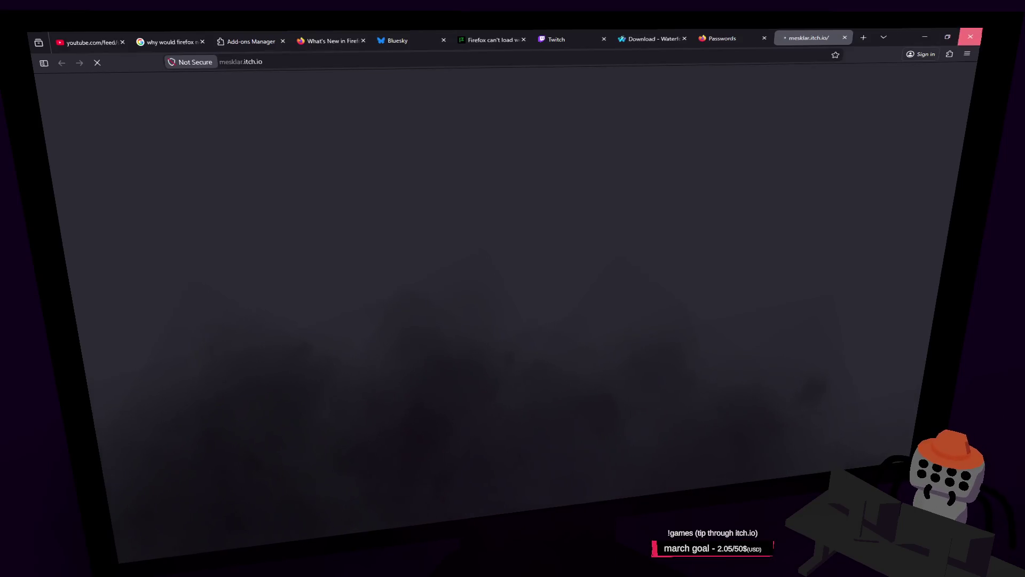
# Step: Keep Firefox open and load the Infiniboom(beta) game from its itch.io page
pyautogui.click(970, 36)
pyautogui.click(567, 109)
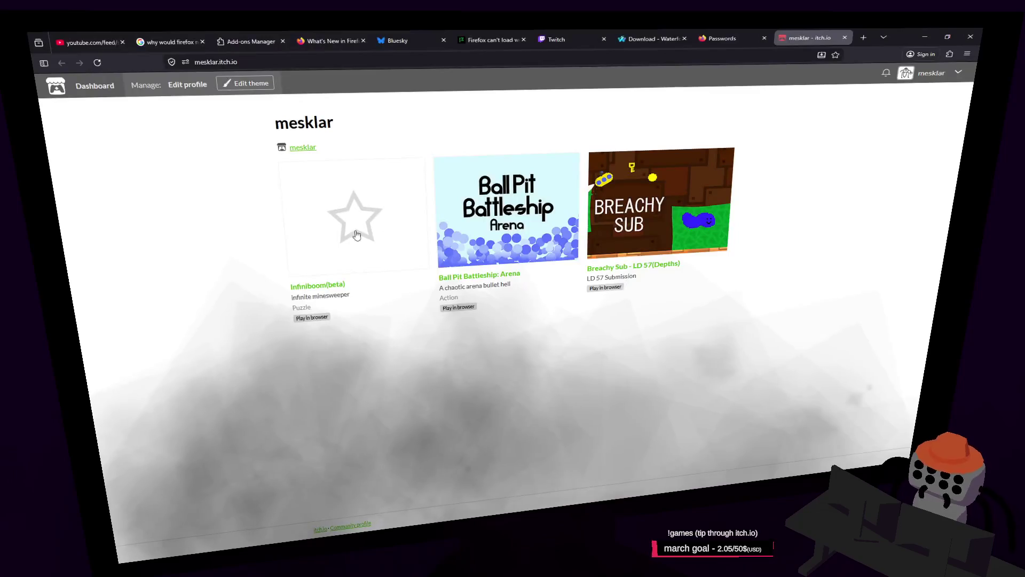
pyautogui.click(320, 285)
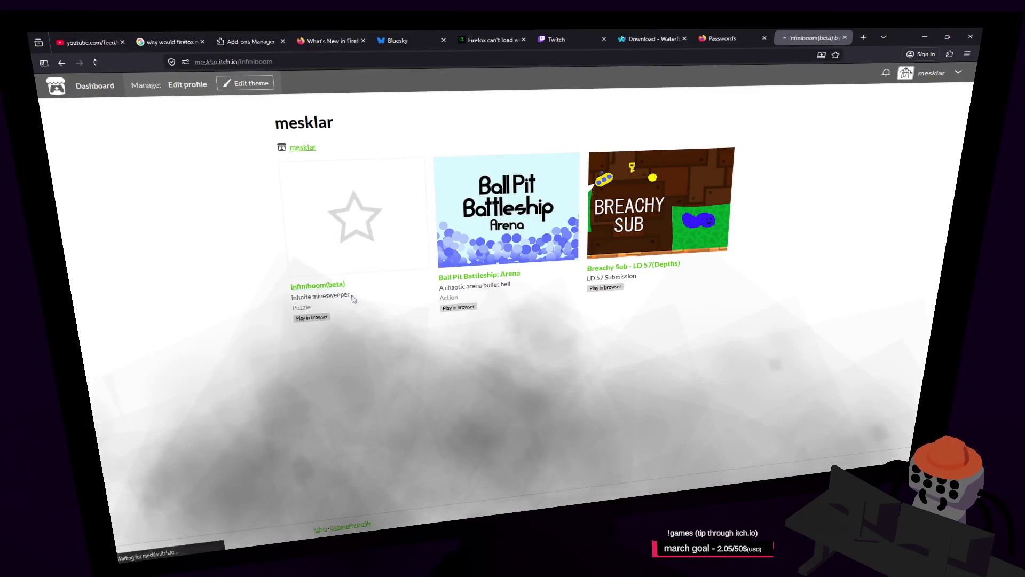
pyautogui.click(505, 310)
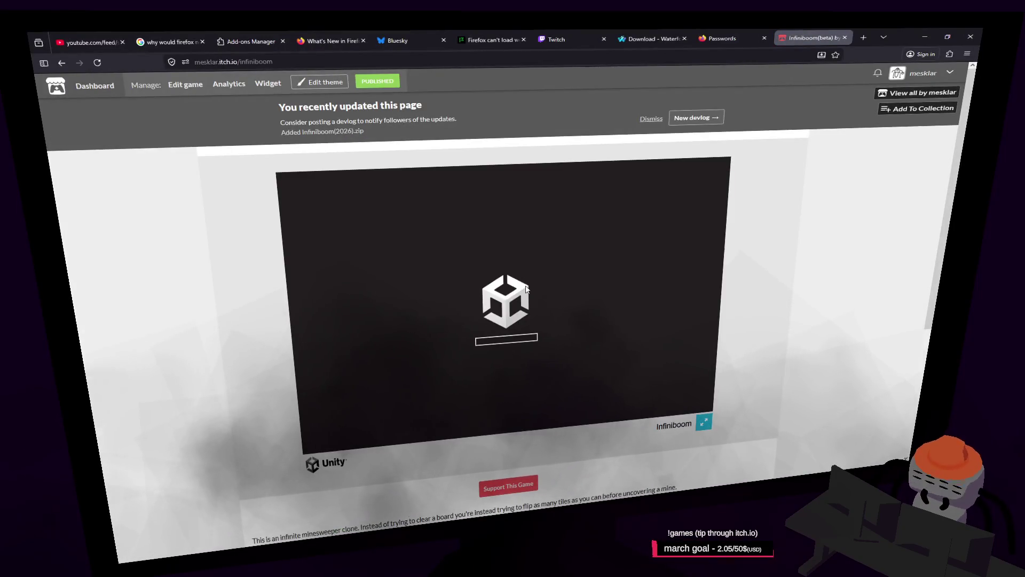
pyautogui.scroll(-1, 536, 284)
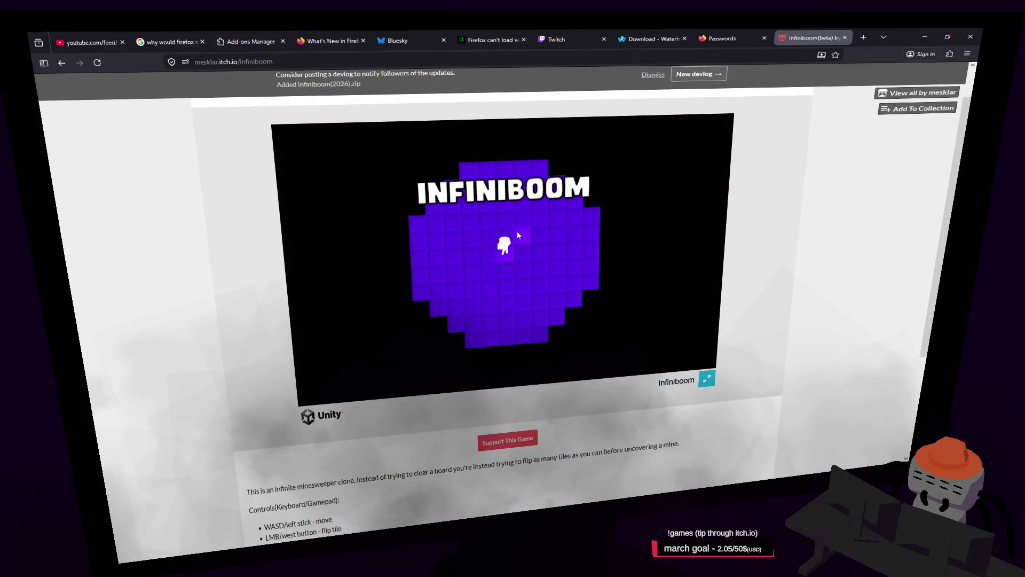
# Step: Start a round, flipping tiles and moving with WASD, then go full screen
pyautogui.click(638, 250)
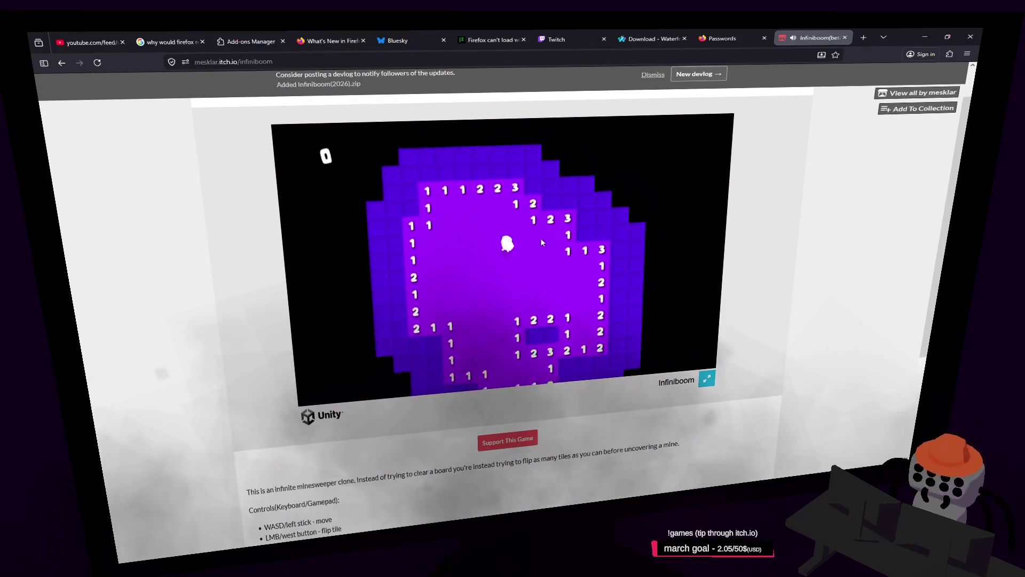
pyautogui.click(507, 207)
pyautogui.press('d')
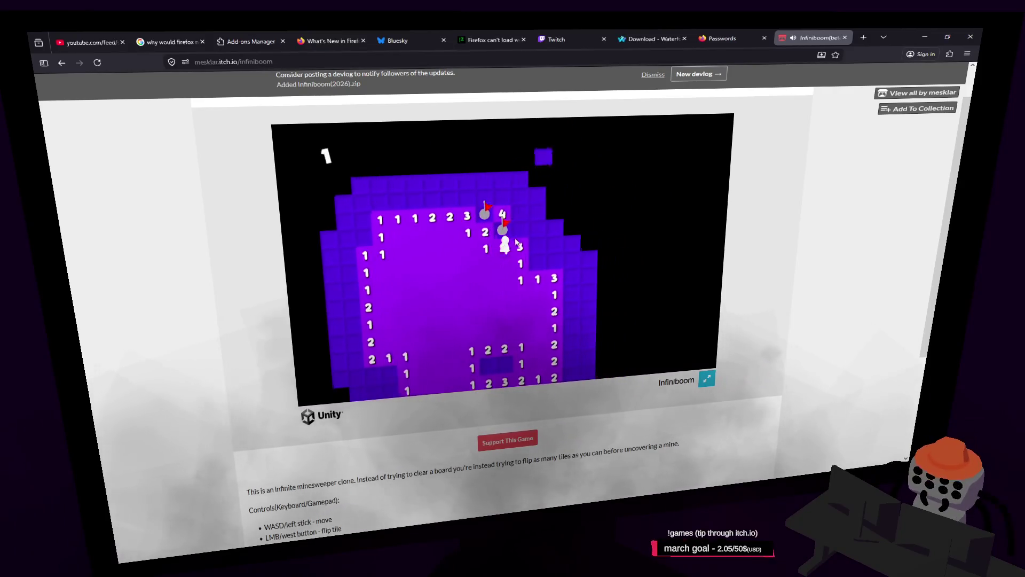
pyautogui.click(544, 262)
pyautogui.press('s')
pyautogui.click(533, 204)
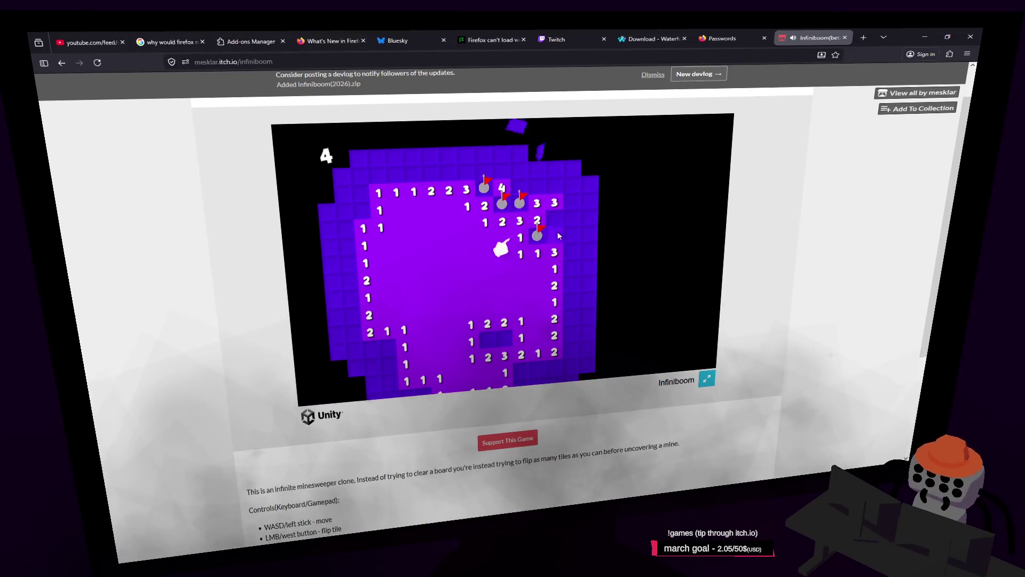
pyautogui.click(555, 219)
pyautogui.click(555, 219)
pyautogui.press('d')
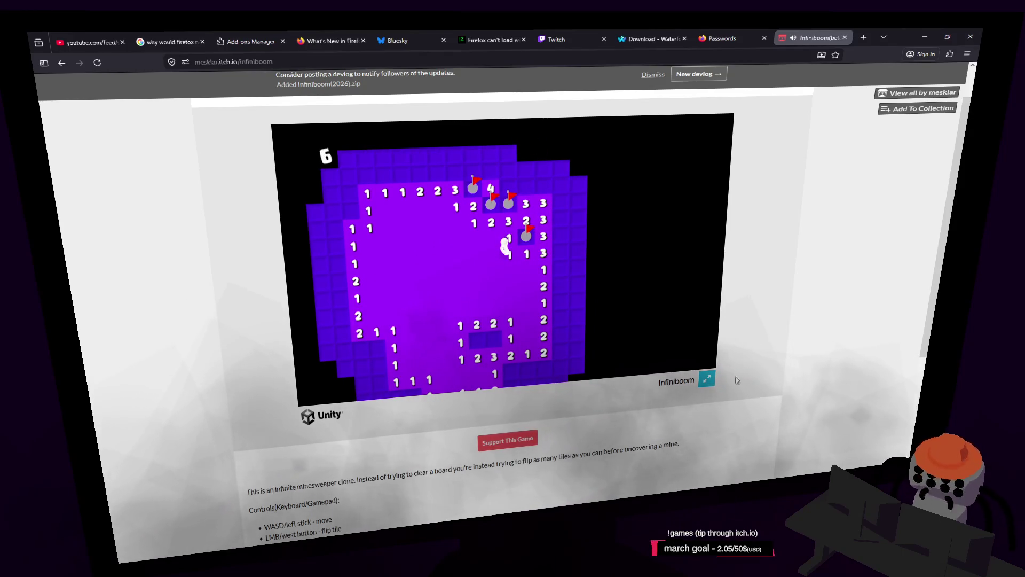
pyautogui.click(707, 379)
# Step: Flag suspected mines and flip safe tiles across the lower part of the board
pyautogui.press('s')
pyautogui.rightClick(470, 320)
pyautogui.rightClick(490, 327)
pyautogui.click(499, 368)
pyautogui.click(532, 373)
pyautogui.press('s')
pyautogui.rightClick(408, 344)
pyautogui.click(438, 347)
pyautogui.click(468, 346)
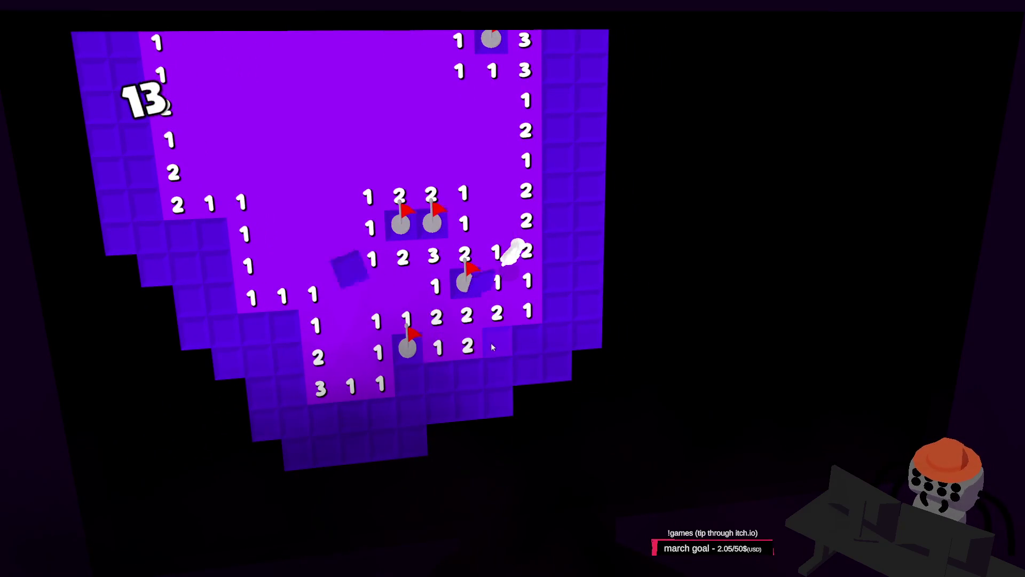
pyautogui.rightClick(496, 342)
pyautogui.click(526, 339)
pyautogui.click(545, 343)
# Step: Advance upward, flagging a column of mines and flipping safe tiles beside it
pyautogui.press('w')
pyautogui.rightClick(562, 280)
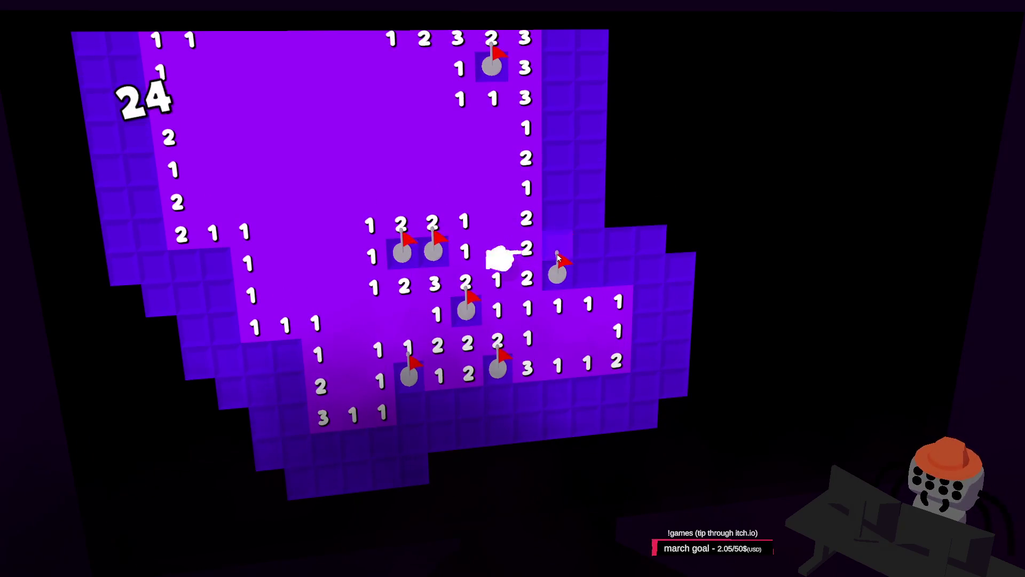
pyautogui.click(620, 279)
pyautogui.press('w')
pyautogui.click(587, 241)
pyautogui.rightClick(559, 219)
pyautogui.click(618, 223)
pyautogui.press('w')
pyautogui.click(558, 227)
pyautogui.rightClick(556, 202)
pyautogui.click(558, 166)
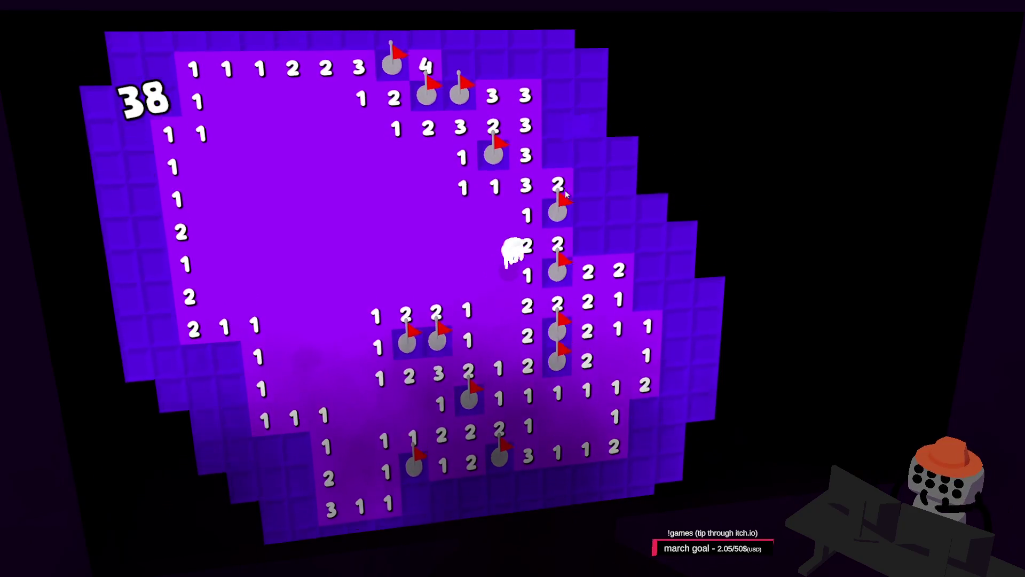
pyautogui.press('w')
pyautogui.rightClick(555, 174)
# Step: Reveal tiles right of the flagged column until a mine ends the game at 65
pyautogui.click(561, 145)
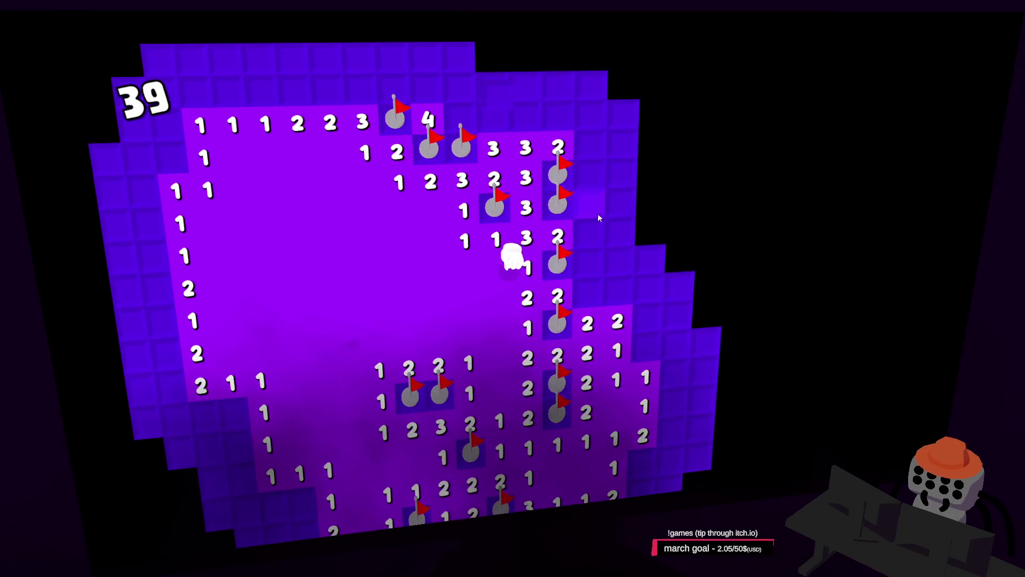
pyautogui.click(598, 224)
pyautogui.click(617, 260)
pyautogui.click(616, 234)
pyautogui.click(586, 294)
pyautogui.rightClick(623, 287)
pyautogui.click(560, 220)
pyautogui.rightClick(566, 244)
pyautogui.click(593, 280)
pyautogui.click(594, 250)
pyautogui.click(590, 305)
pyautogui.click(621, 300)
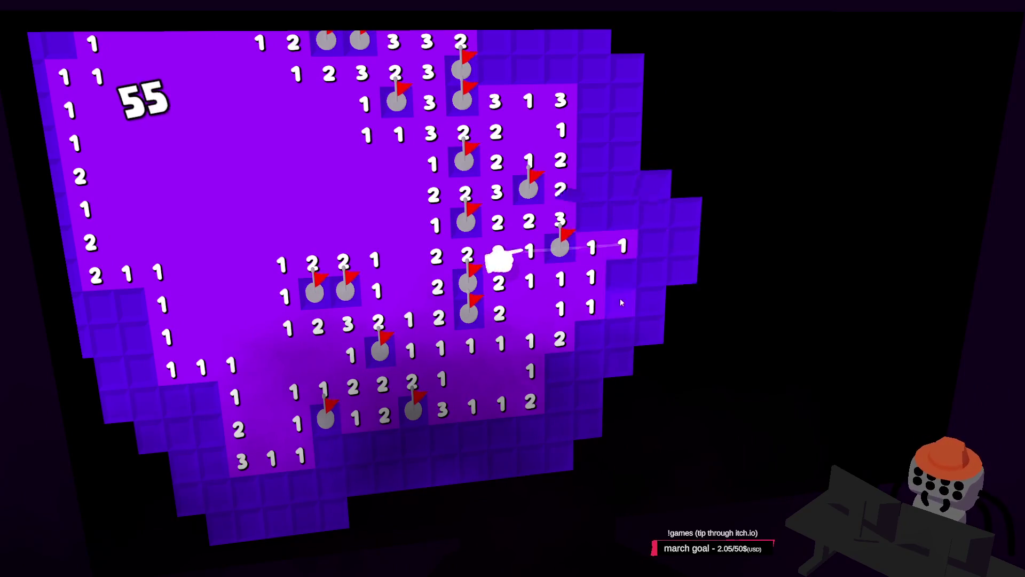
pyautogui.click(618, 251)
pyautogui.click(614, 262)
pyautogui.click(606, 211)
pyautogui.rightClick(526, 235)
pyautogui.click(472, 209)
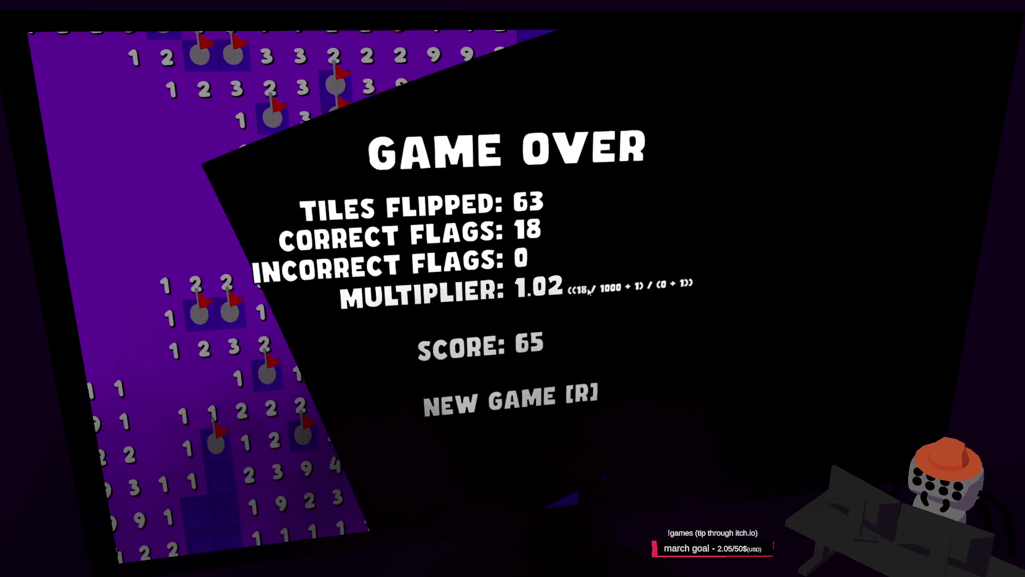
# Step: Leave full screen and close Firefox along with all its tabs
pyautogui.press('Escape')
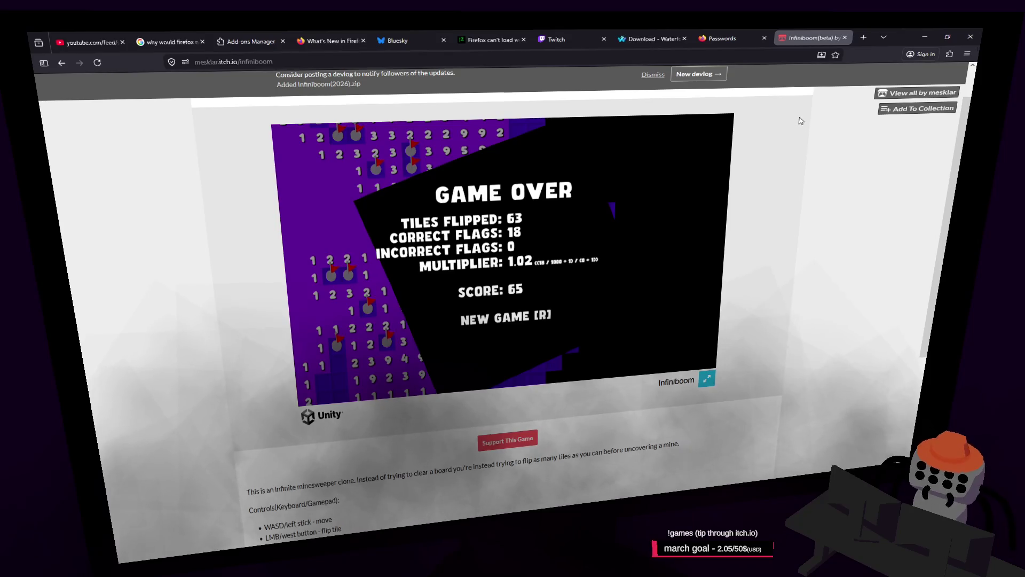
pyautogui.click(970, 37)
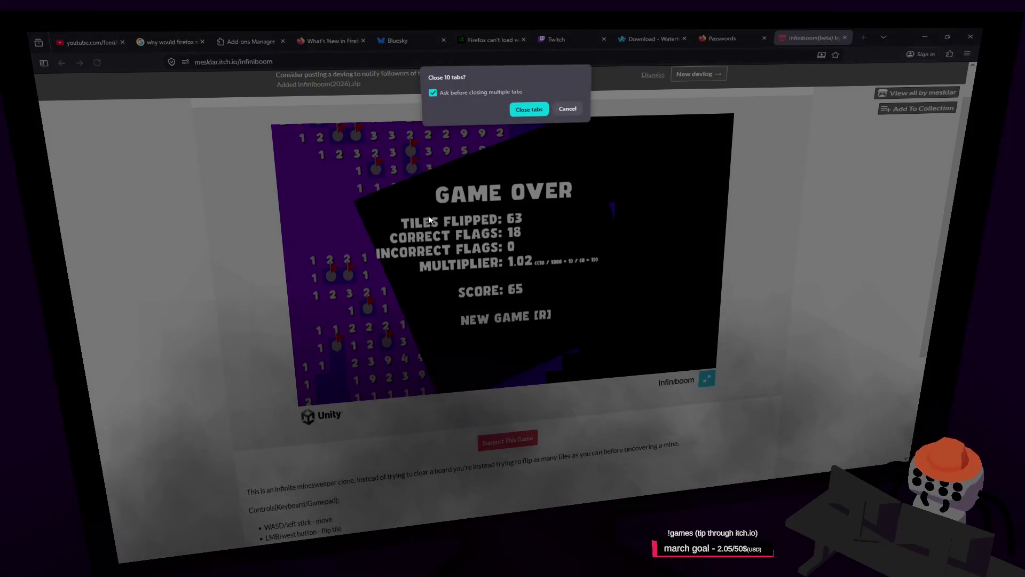
pyautogui.click(529, 109)
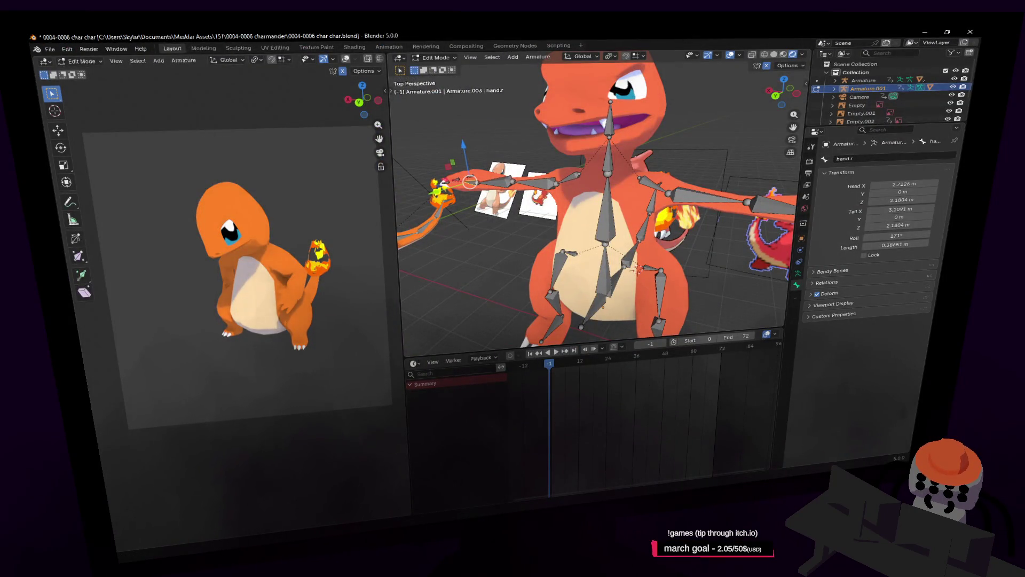
# Step: Put the armature into Pose Mode, briefly test-rotating the spine2 bone
pyautogui.moveTo(643, 242)
pyautogui.mouseDown(button='middle')
pyautogui.moveTo(644, 207)
pyautogui.moveTo(613, 243)
pyautogui.mouseUp(button='middle')
pyautogui.click(594, 191)
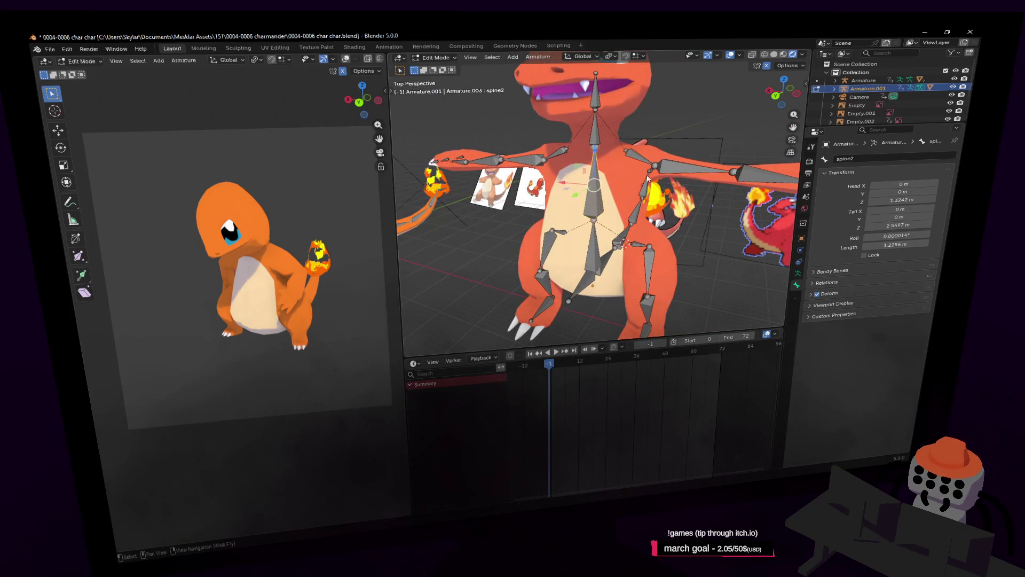
pyautogui.hotkey('shift', '`')
pyautogui.press('Escape')
pyautogui.click(436, 57)
pyautogui.click(455, 92)
pyautogui.moveTo(688, 197)
pyautogui.keyDown('shift'); pyautogui.mouseDown(button='middle')
pyautogui.moveTo(591, 227)
pyautogui.moveTo(587, 182)
pyautogui.moveTo(581, 200)
pyautogui.mouseUp(button='middle'); pyautogui.keyUp('shift')
pyautogui.press('r')
pyautogui.press('Escape')
# Step: Set the forearm.r IK constraint's bone target to hand.r
pyautogui.click(582, 201)
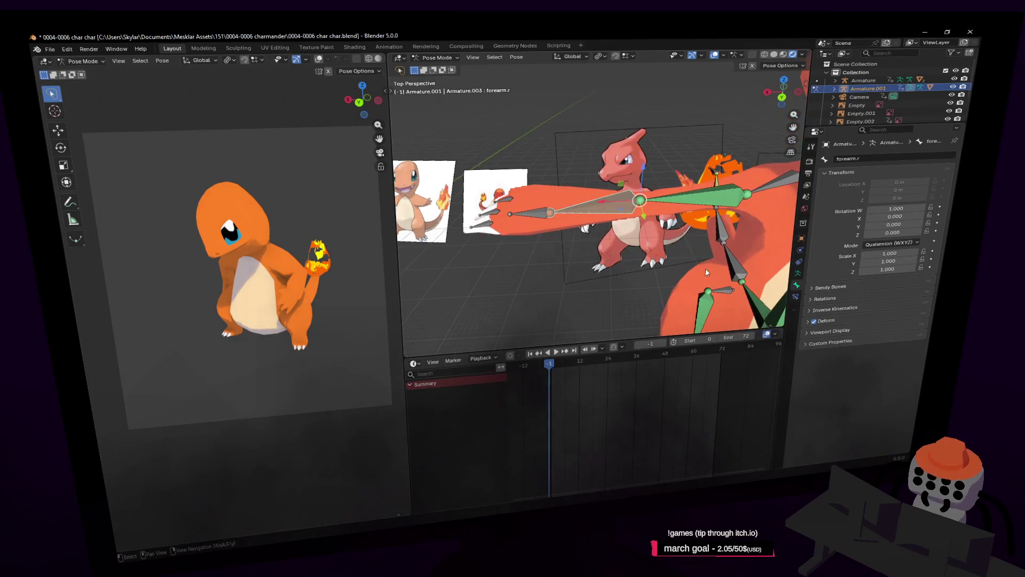
pyautogui.click(795, 296)
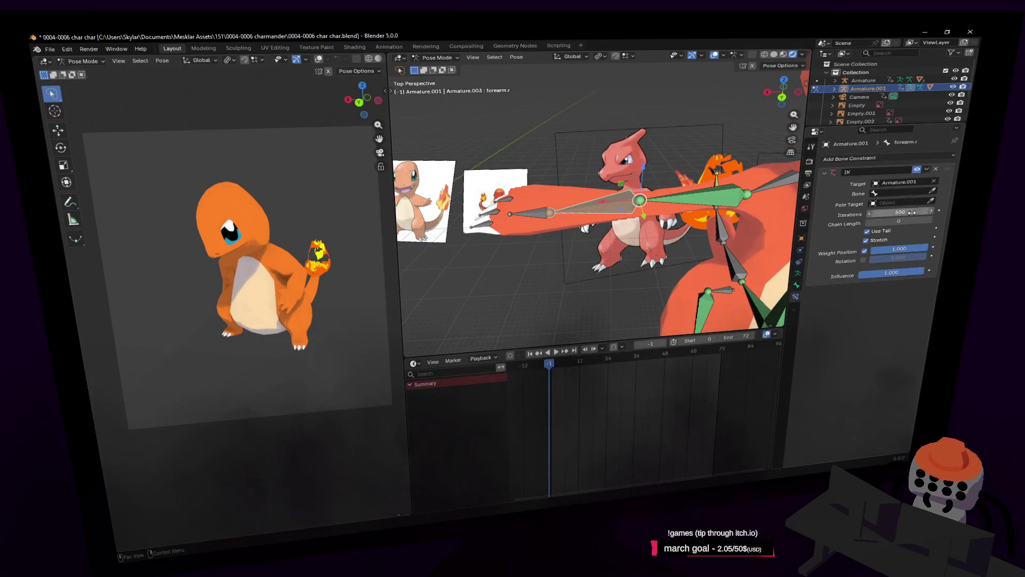
pyautogui.click(543, 211)
pyautogui.click(508, 217)
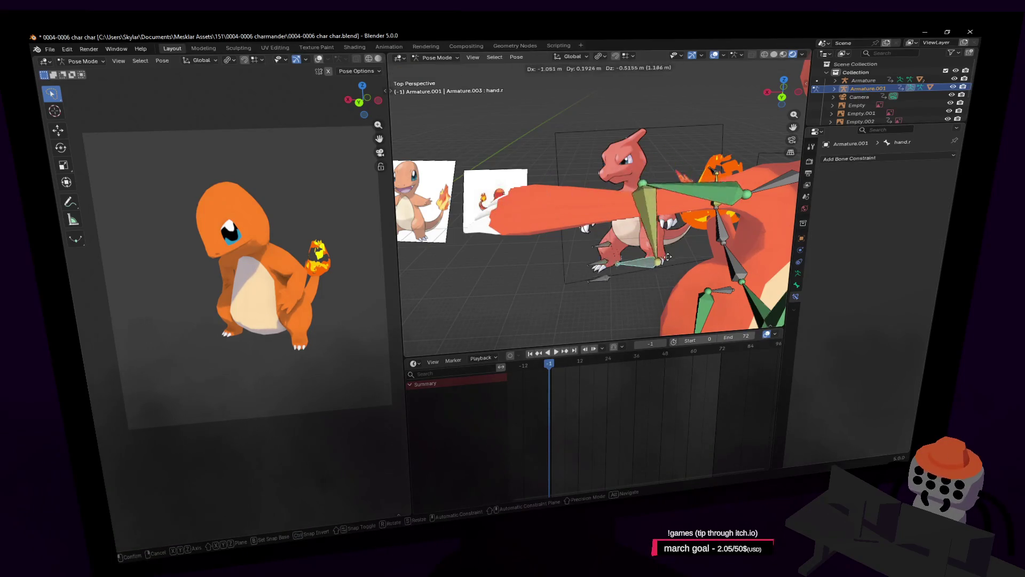
# Step: Back the view away, return to Object Mode and make Armature.001 active
pyautogui.hotkey('shift', '`')
pyautogui.press('s')
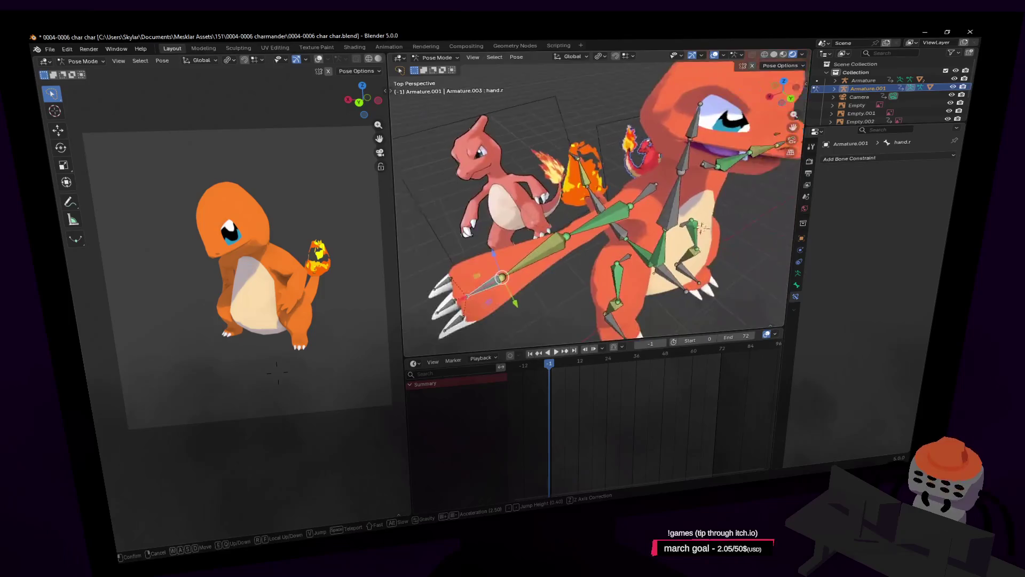
pyautogui.press('Return')
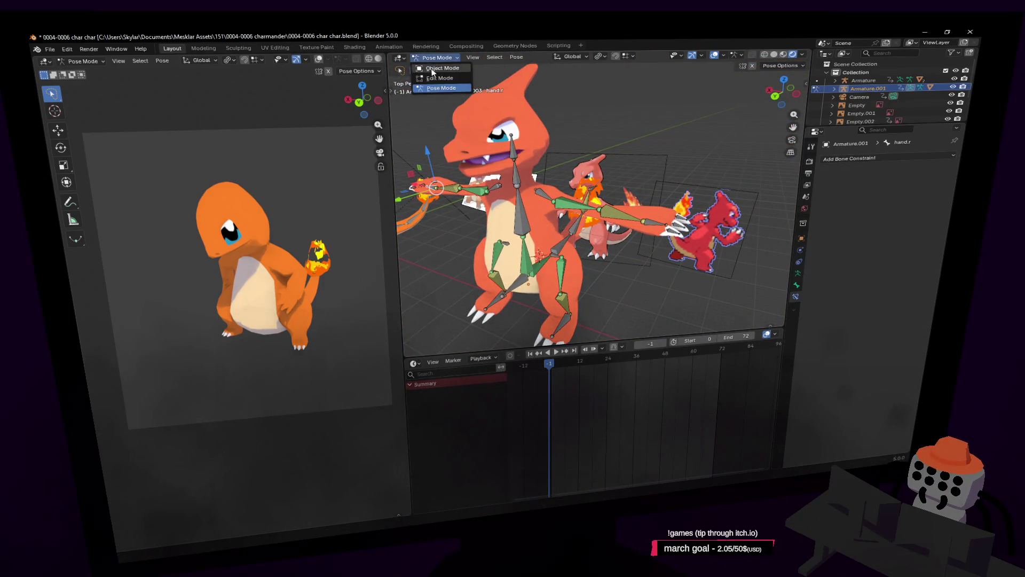
pyautogui.click(535, 118)
pyautogui.click(429, 58)
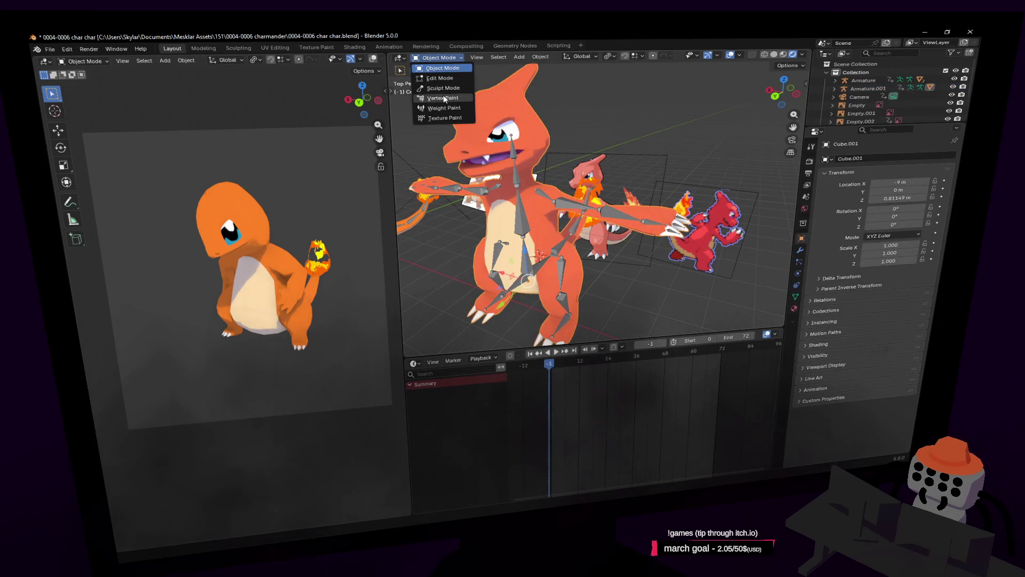
pyautogui.click(526, 179)
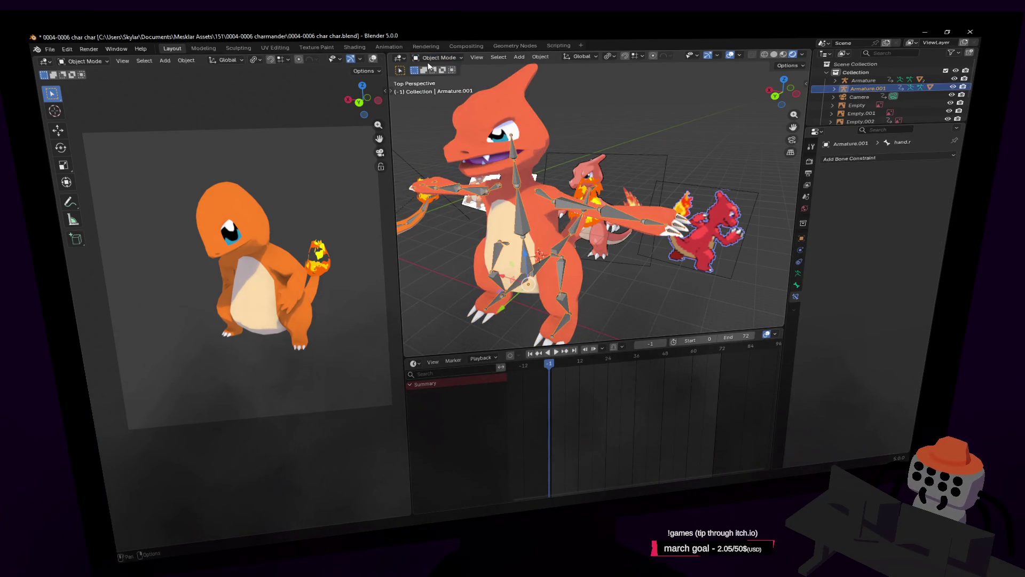
pyautogui.click(429, 58)
pyautogui.click(439, 87)
pyautogui.click(518, 179)
pyautogui.press('r')
pyautogui.rightClick(663, 176)
pyautogui.click(650, 224)
pyautogui.press('g')
pyautogui.press('Escape')
pyautogui.moveTo(640, 170); pyautogui.dragTo(534, 181, button='middle')
pyautogui.press('Tab')
pyautogui.click(434, 57)
pyautogui.click(435, 69)
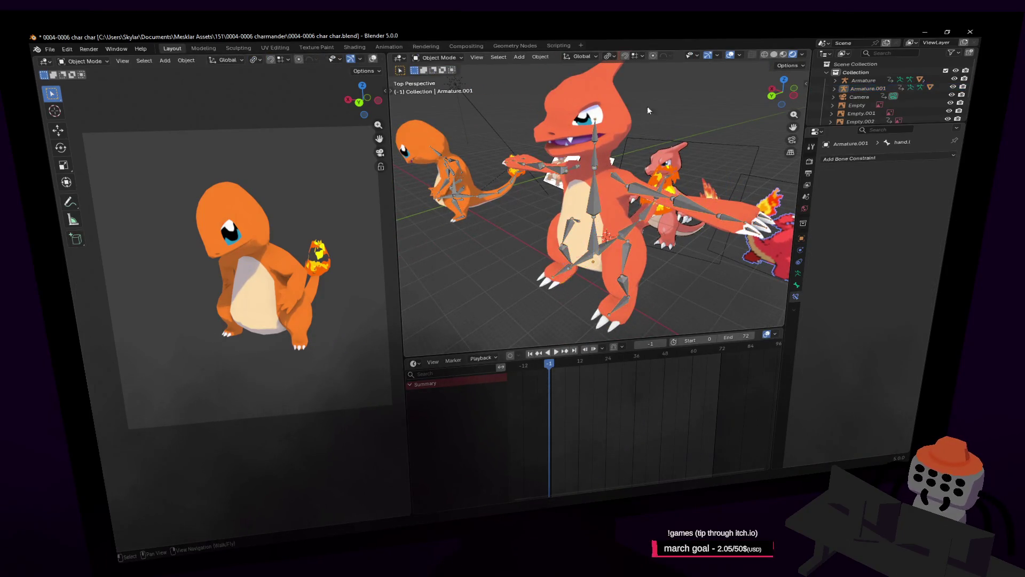
pyautogui.moveTo(636, 143); pyautogui.dragTo(584, 149, button='middle')
pyautogui.hotkey('ctrl', 'p')
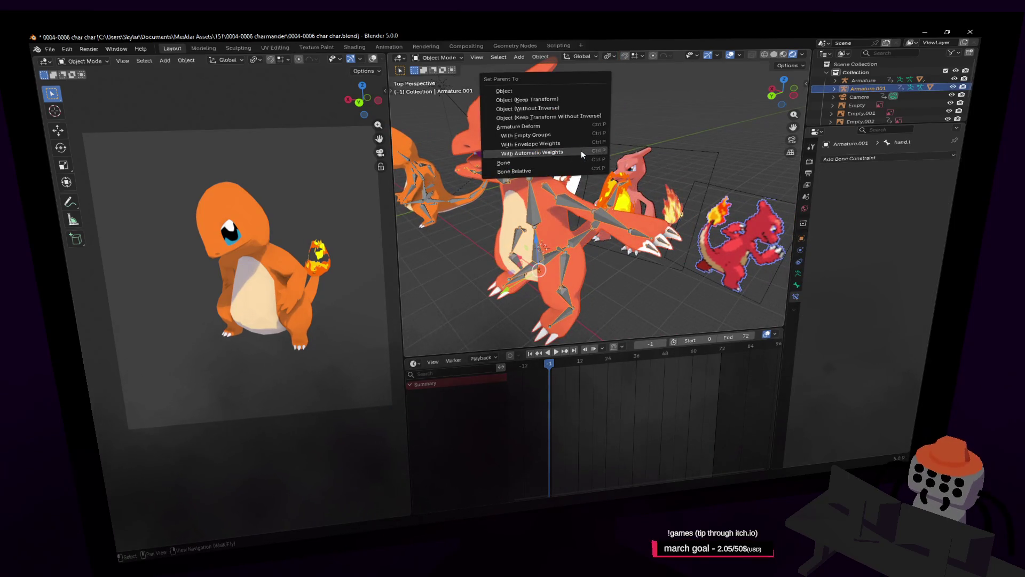
pyautogui.click(581, 151)
pyautogui.moveTo(645, 293); pyautogui.dragTo(521, 159, button='middle')
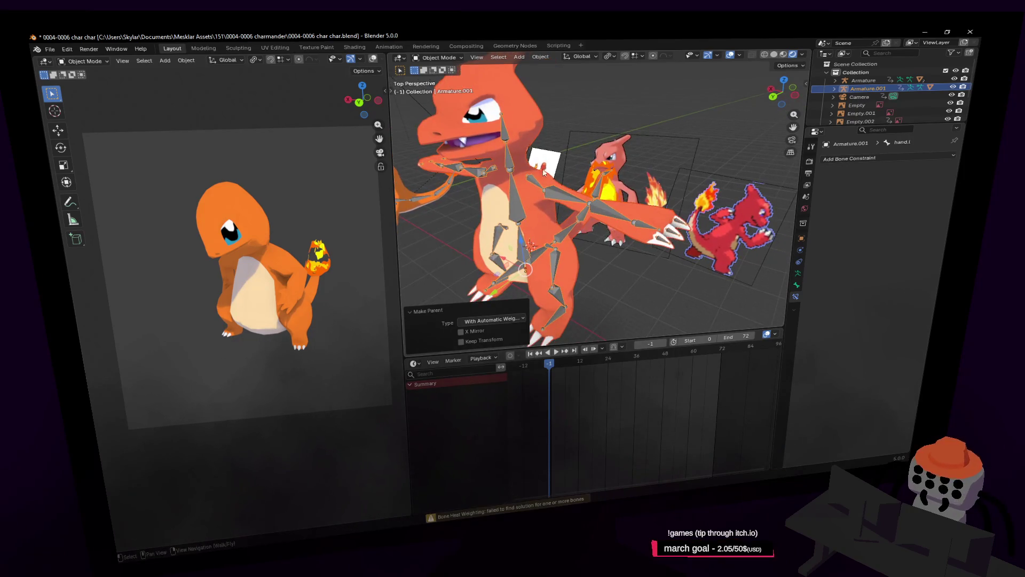
pyautogui.click(438, 58)
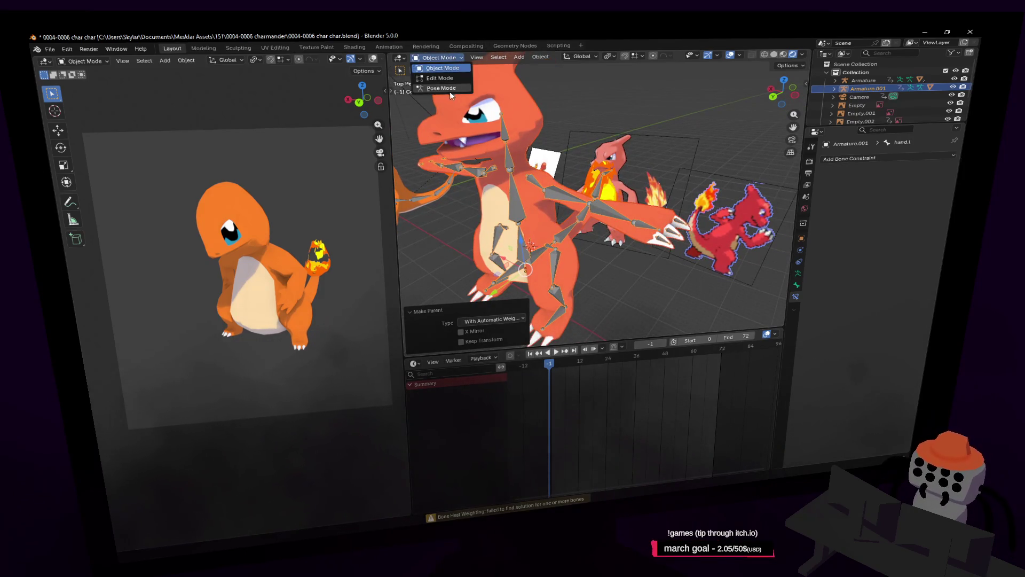
pyautogui.click(444, 88)
pyautogui.click(433, 58)
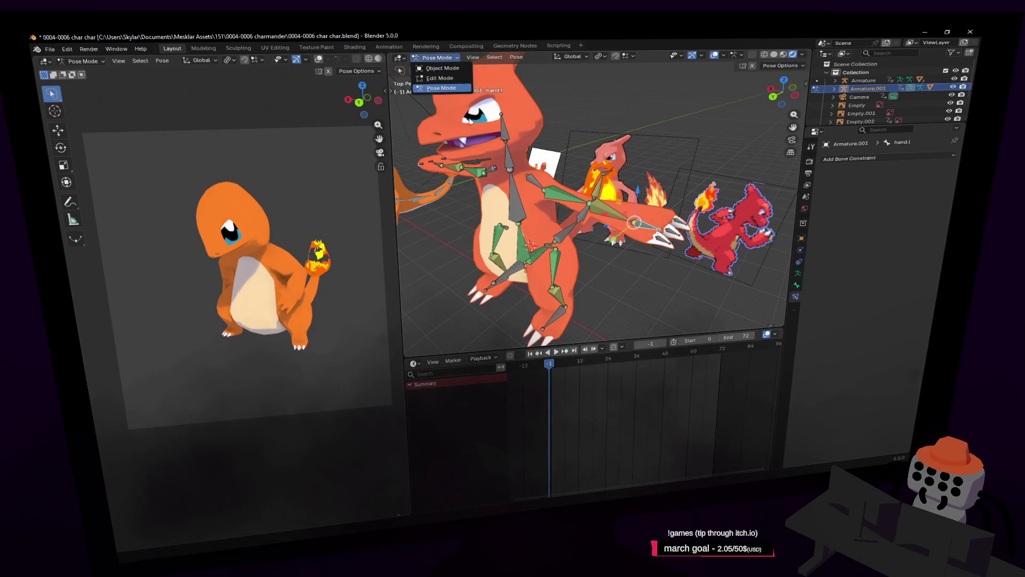
pyautogui.click(516, 196)
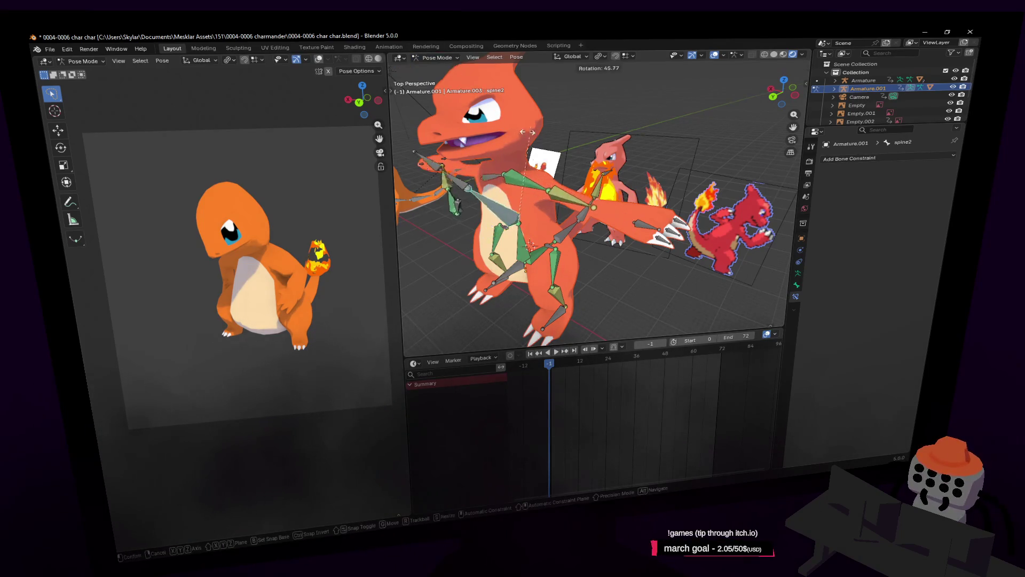
pyautogui.click(652, 226)
pyautogui.press('g')
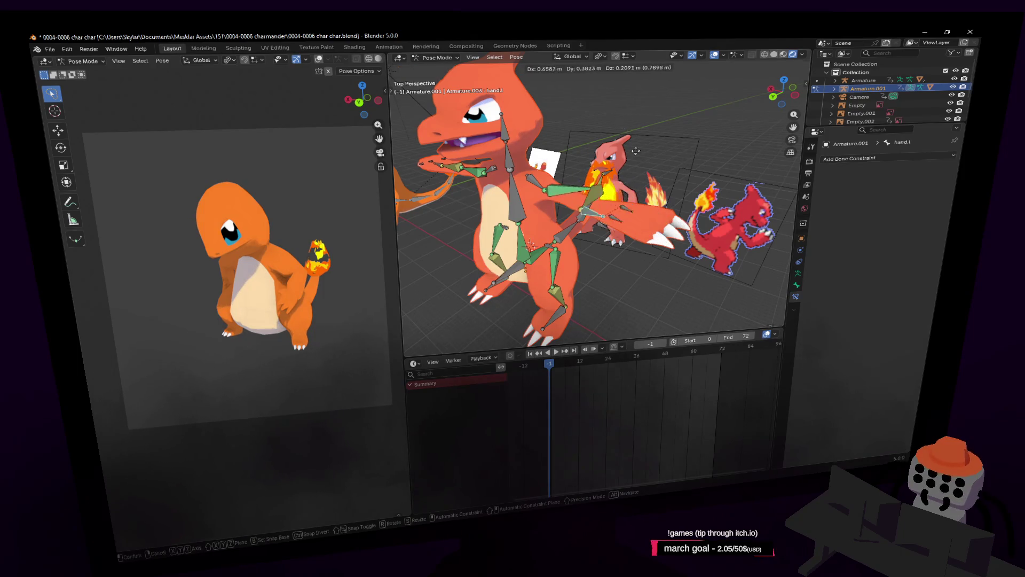
pyautogui.press('Escape')
pyautogui.click(515, 197)
pyautogui.press('r')
pyautogui.press('Escape')
pyautogui.hotkey('shift', '`')
pyautogui.click(468, 154)
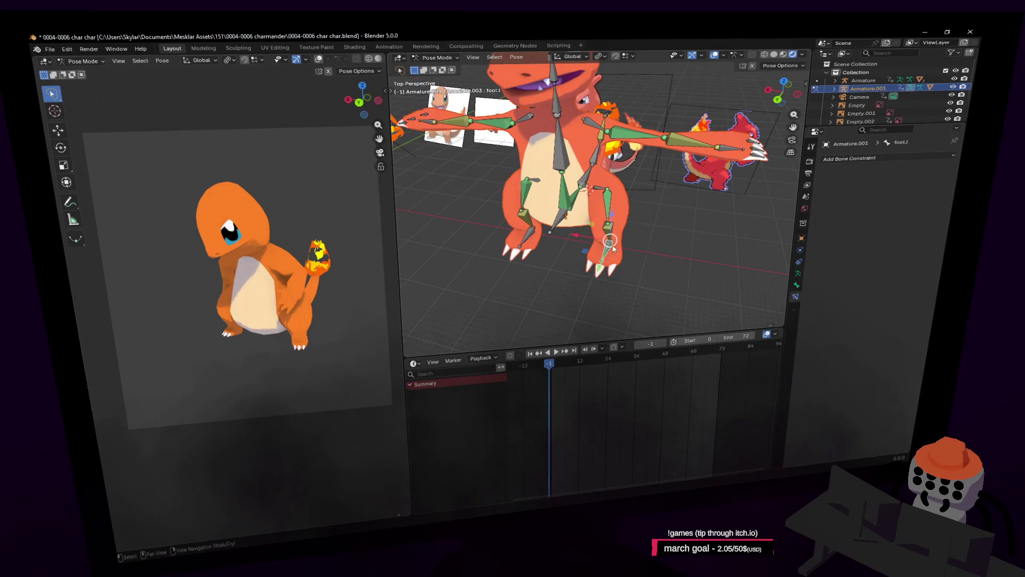
pyautogui.moveTo(610, 247); pyautogui.dragTo(652, 233, button='middle')
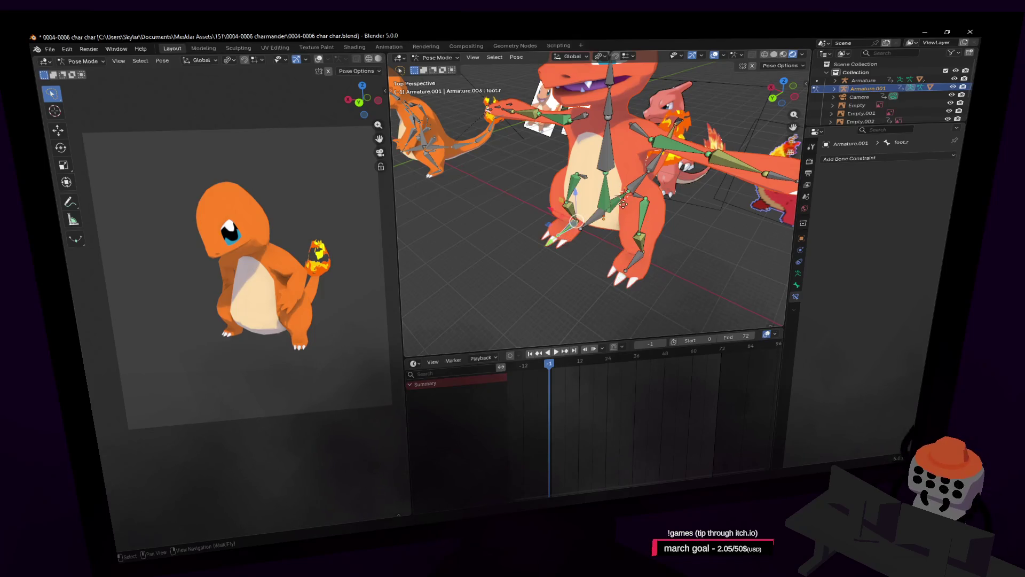
pyautogui.click(610, 149)
pyautogui.moveTo(610, 150); pyautogui.dragTo(688, 165, button='middle')
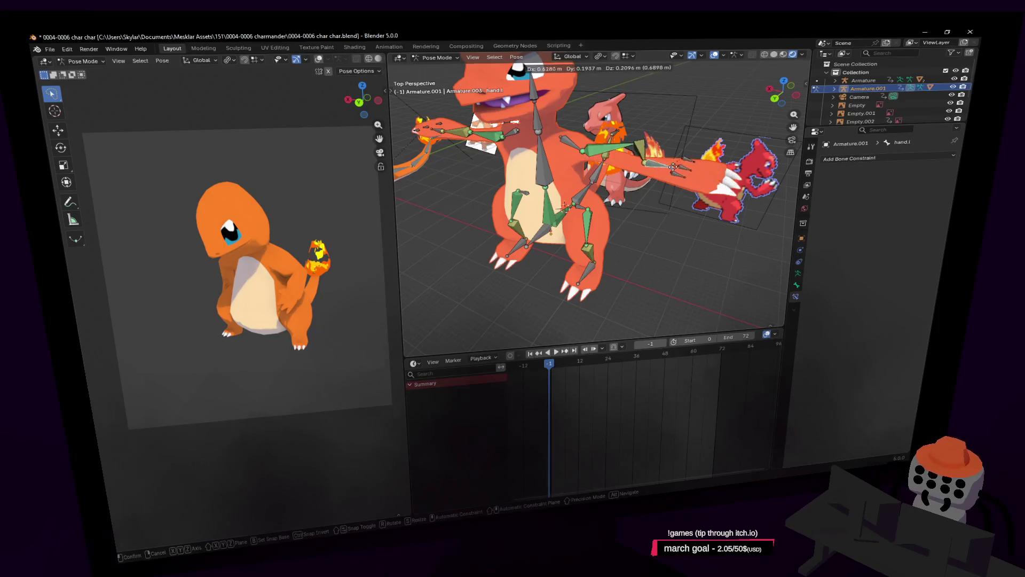
pyautogui.click(436, 58)
pyautogui.click(439, 72)
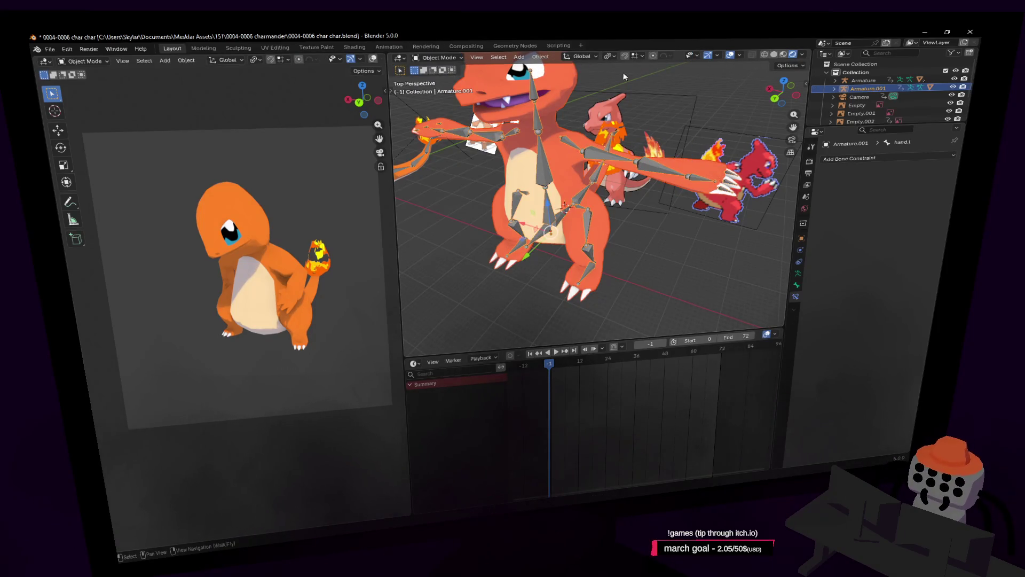
# Step: Select the Cube.001 mesh and delete its old Armature modifier
pyautogui.click(665, 81)
pyautogui.moveTo(664, 82); pyautogui.dragTo(643, 140, button='middle')
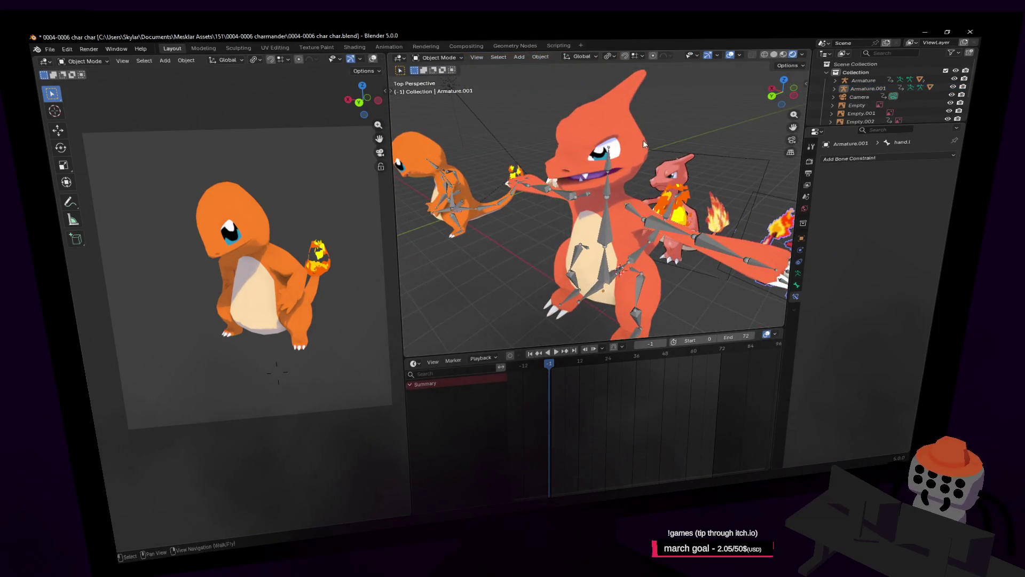
pyautogui.click(604, 122)
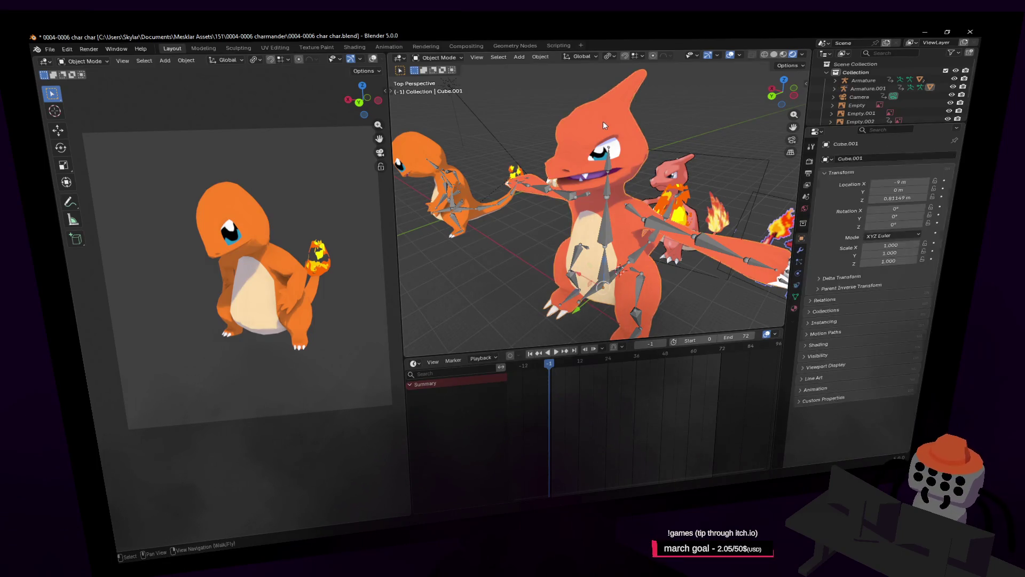
pyautogui.click(801, 250)
pyautogui.click(907, 334)
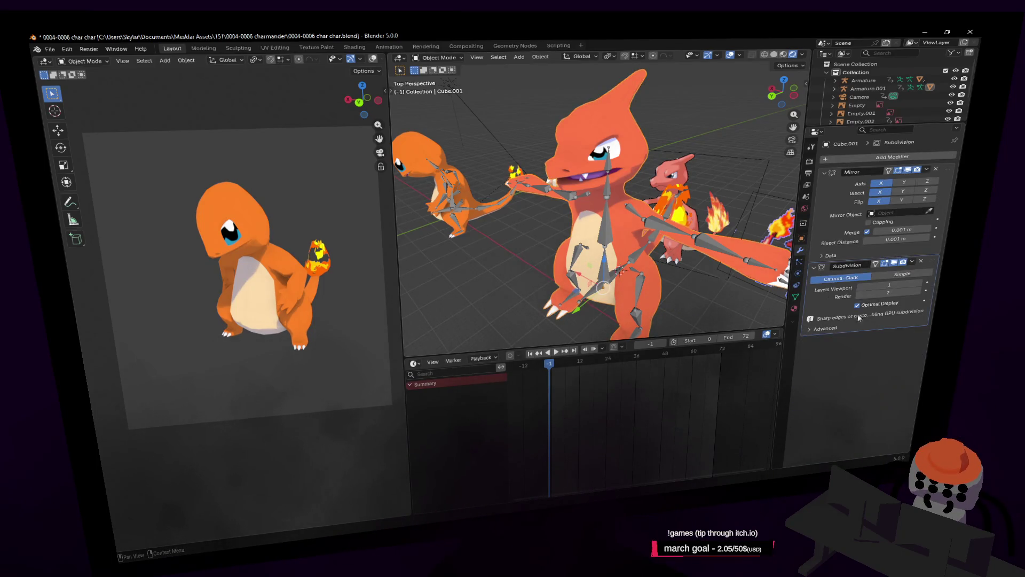
# Step: Parent Cube.001 to Armature.001 with automatic weights and X Mirror enabled
pyautogui.click(664, 217)
pyautogui.hotkey('ctrl', 'p')
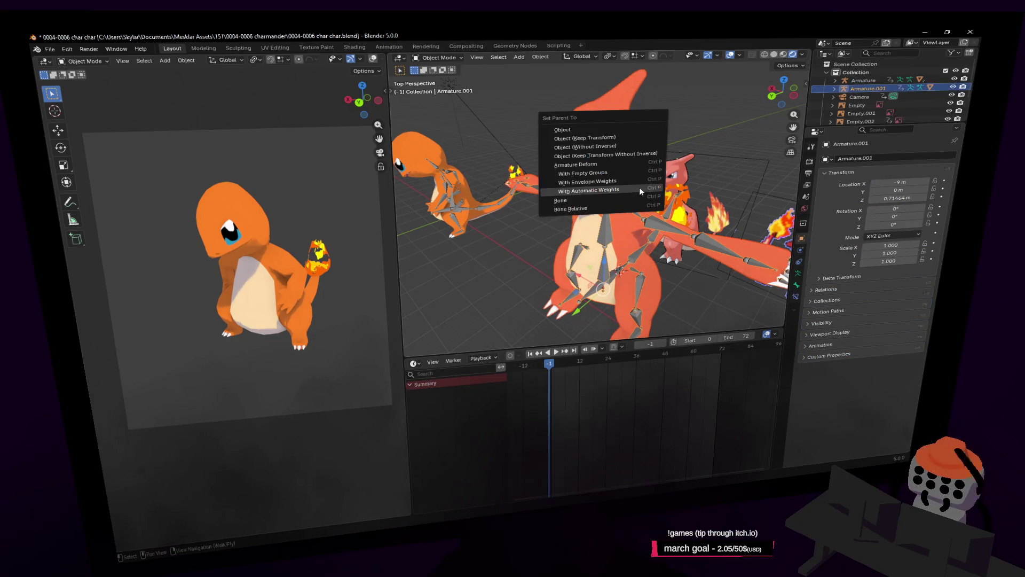
pyautogui.click(639, 186)
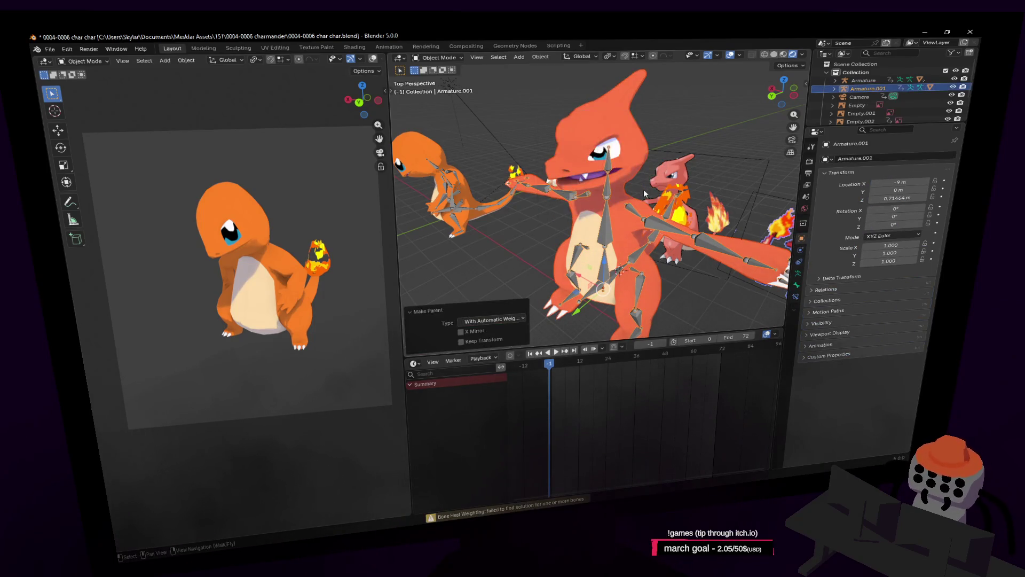
pyautogui.click(473, 332)
pyautogui.hotkey('shift', '`')
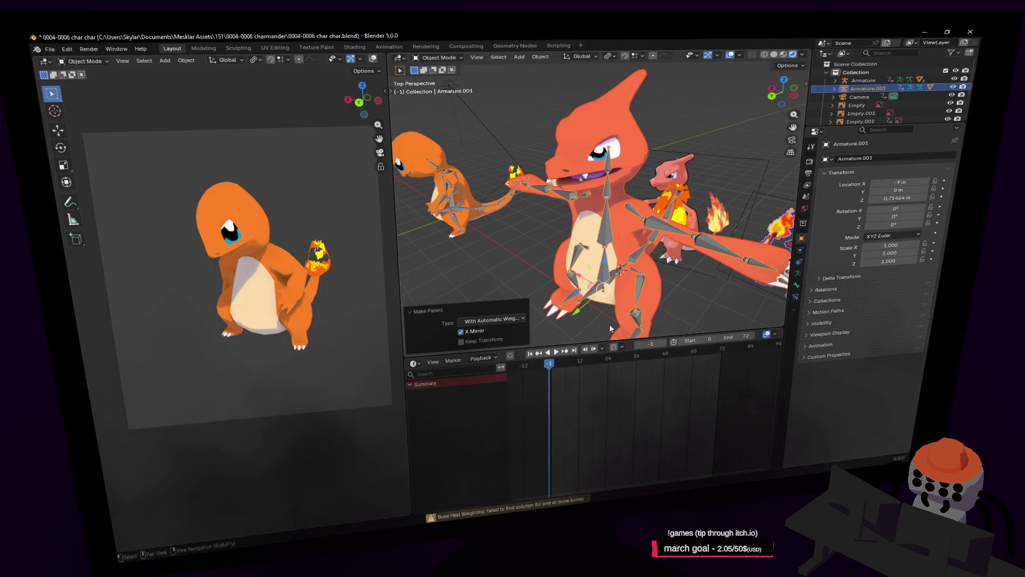
pyautogui.click(591, 281)
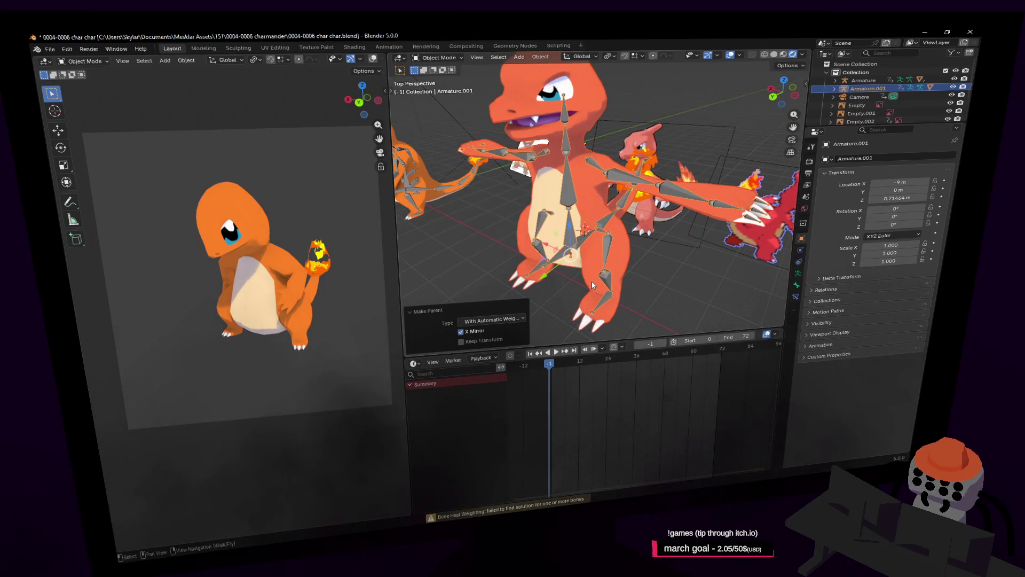
# Step: Inspect Armature.001's hand.L bone in Pose and Edit Mode, then return to Object Mode
pyautogui.click(601, 239)
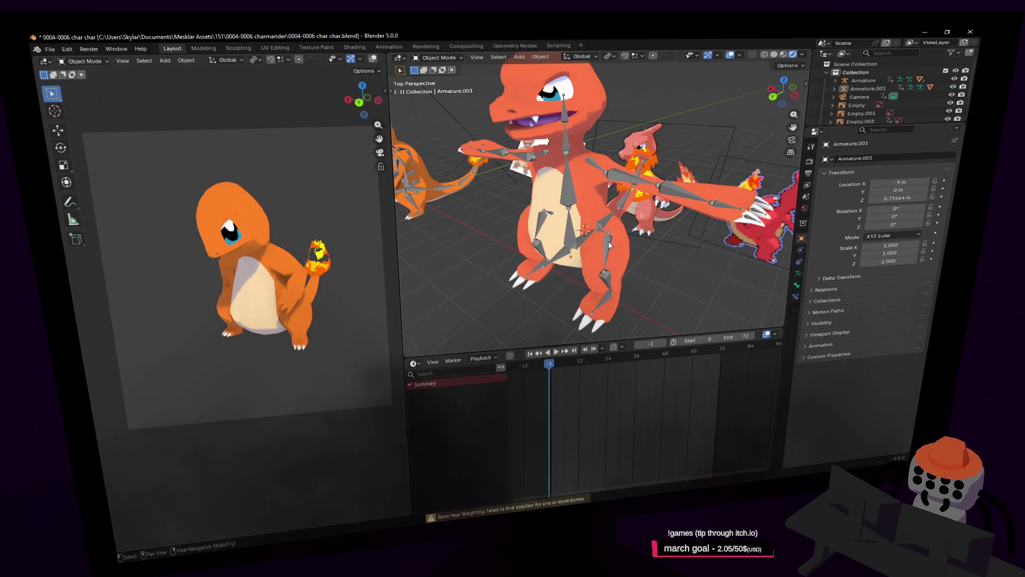
pyautogui.keyDown('shift'); pyautogui.click(619, 280); pyautogui.keyUp('shift')
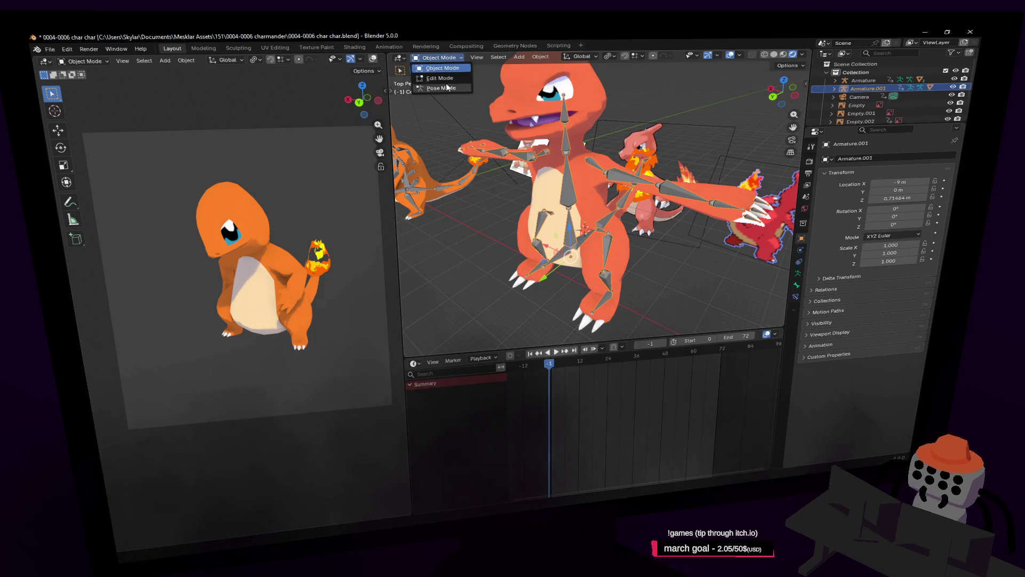
pyautogui.click(447, 88)
pyautogui.click(701, 181)
pyautogui.press('Tab')
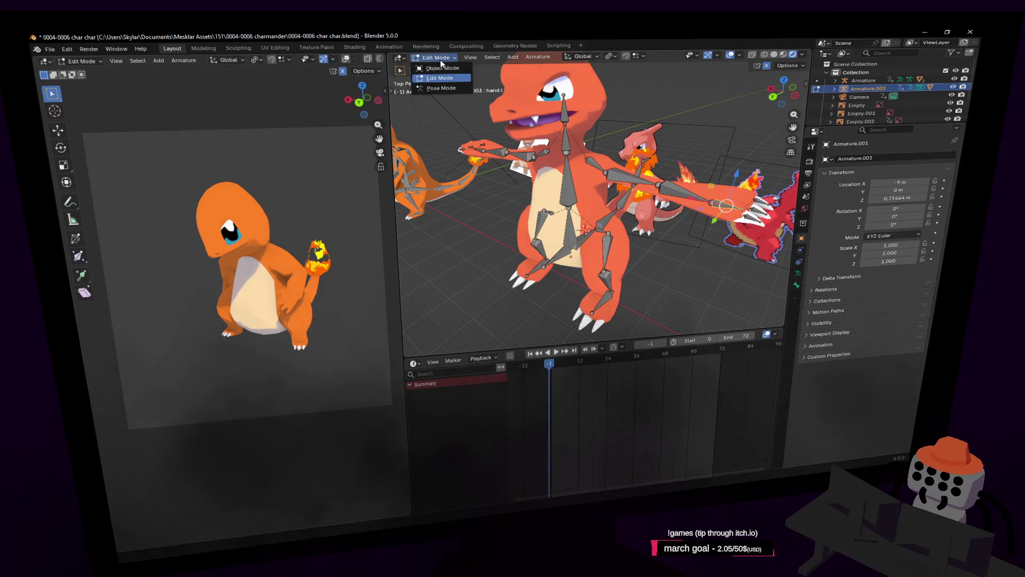
pyautogui.click(442, 68)
# Step: Review Cube.001's bone-named vertex groups in the Data tab, then reselect Armature.001
pyautogui.click(601, 91)
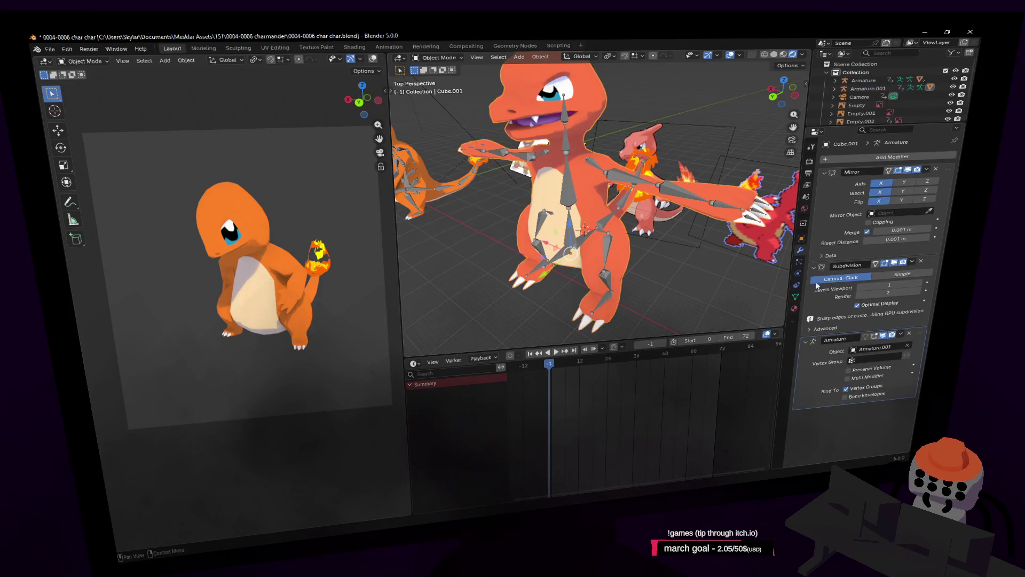
pyautogui.click(796, 296)
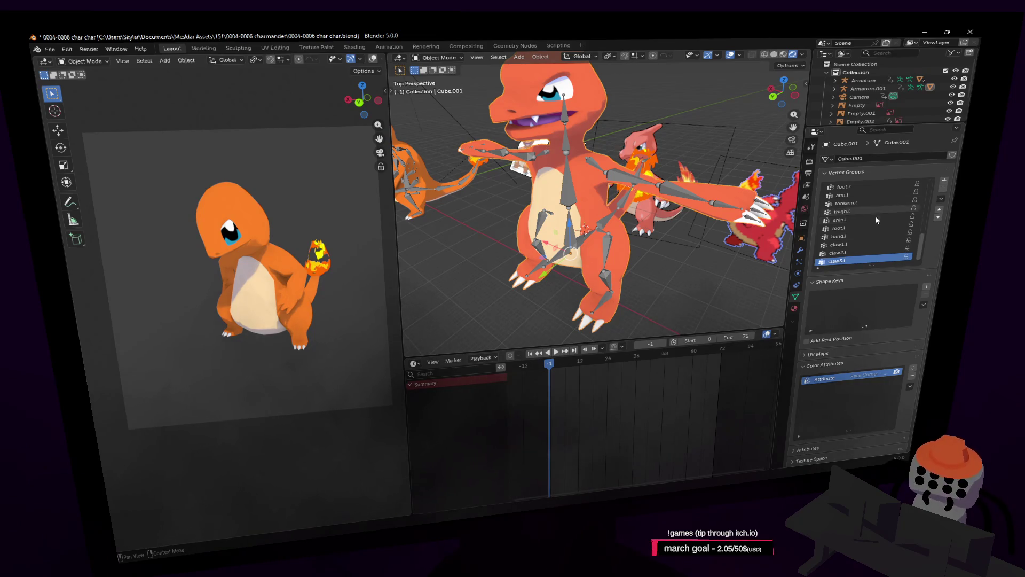
pyautogui.moveTo(921, 245); pyautogui.dragTo(928, 174)
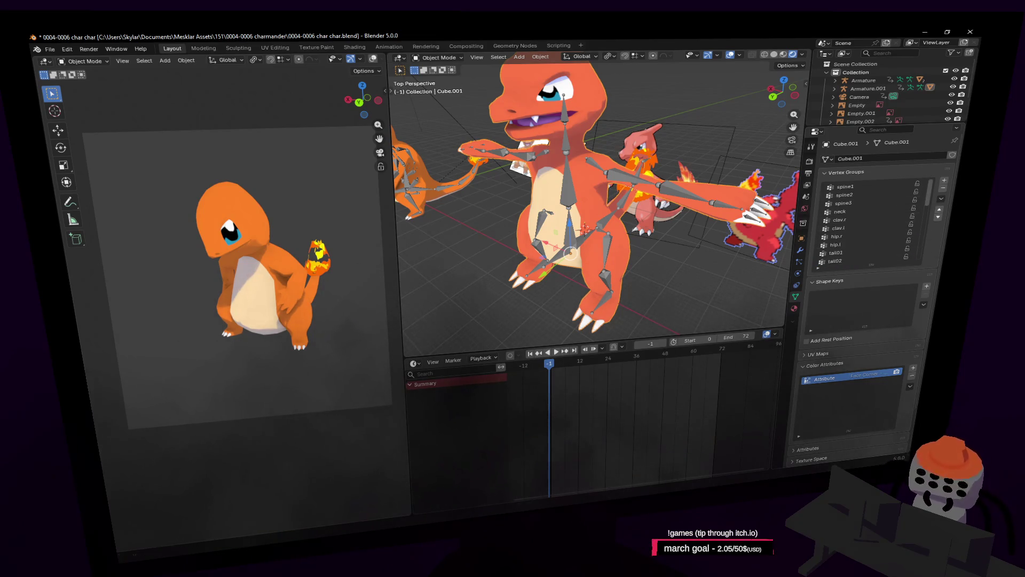
pyautogui.click(578, 193)
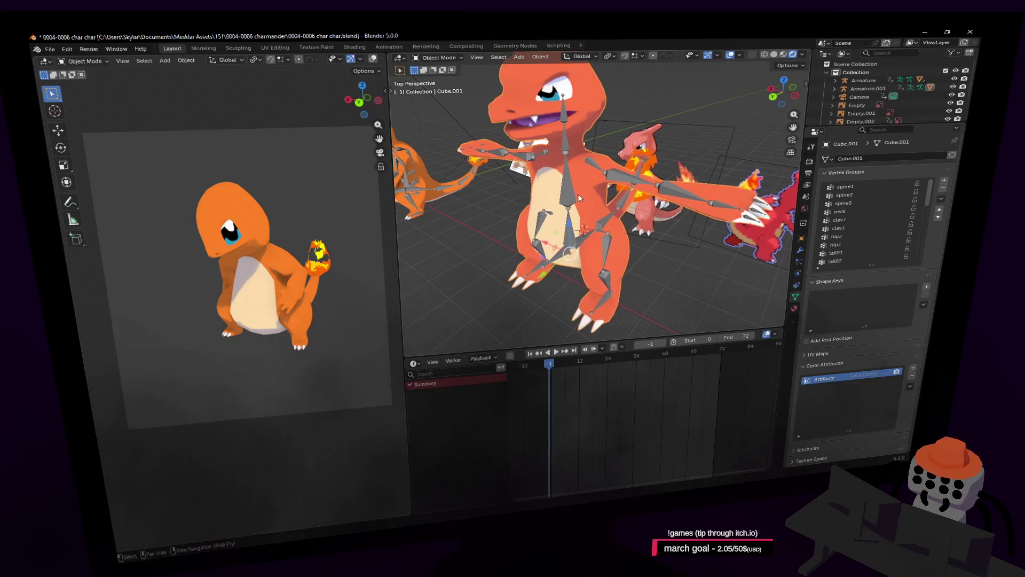
pyautogui.click(446, 59)
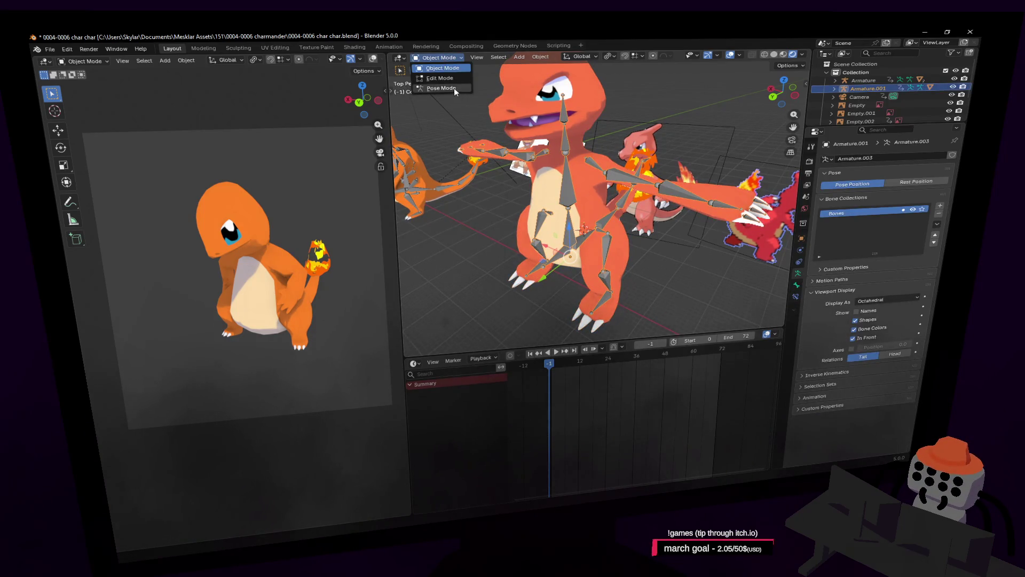
# Step: Enter Pose Mode and test-rotate the spine1 bone, cancelling the rotation
pyautogui.click(454, 88)
pyautogui.click(576, 233)
pyautogui.press('r')
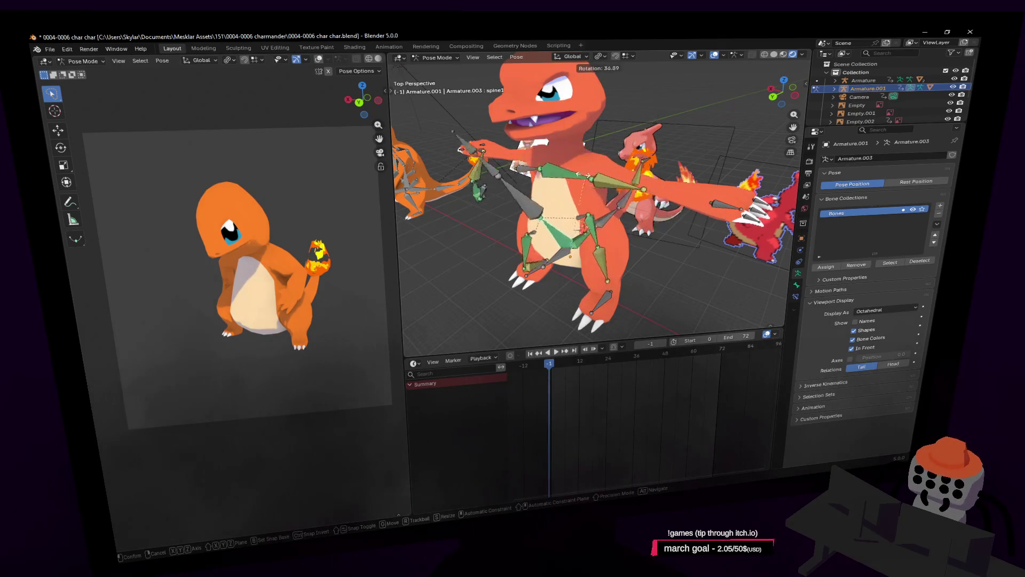
pyautogui.press('Escape')
# Step: Trial-pose the hand.l bone, moving it and rotating -80.8°, then undo
pyautogui.click(729, 201)
pyautogui.press('g')
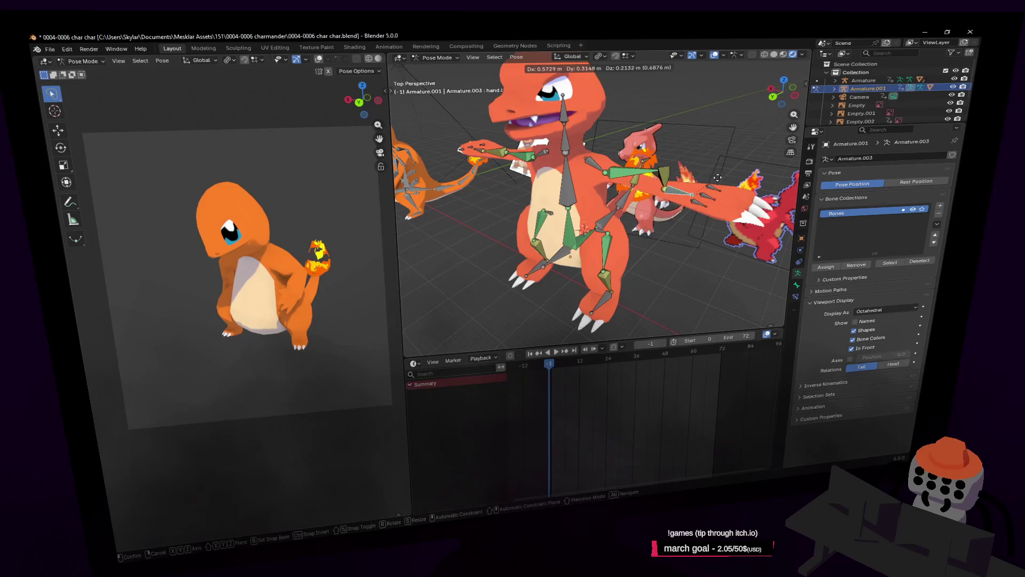
pyautogui.click(720, 195)
pyautogui.press('g')
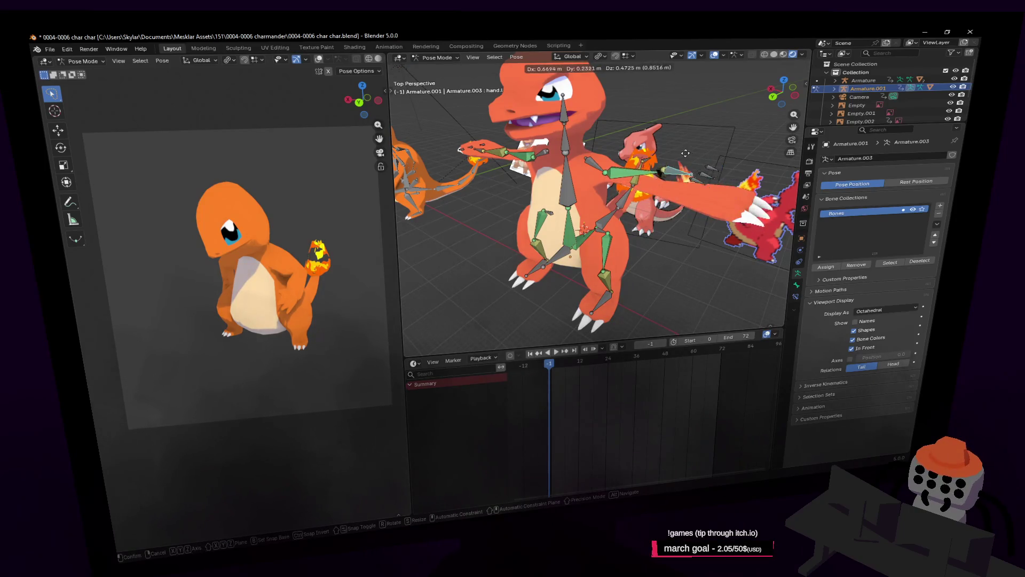
pyautogui.keyDown('alt'); pyautogui.moveTo(694, 180); pyautogui.dragTo(708, 144, button='middle'); pyautogui.keyUp('alt')
pyautogui.press('r')
pyautogui.click(658, 238)
pyautogui.press('g')
pyautogui.press('Escape')
pyautogui.hotkey('ctrl', 'z')
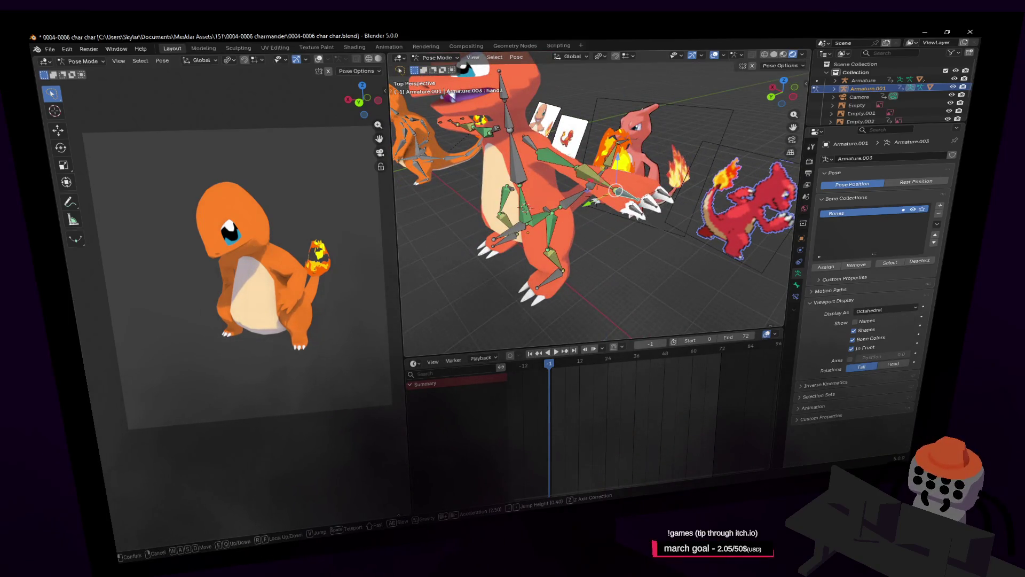
# Step: Fly the view around to frame Charmeleon from the front, picking the tail04.001 bone
pyautogui.hotkey('shift', '`')
pyautogui.press('d')
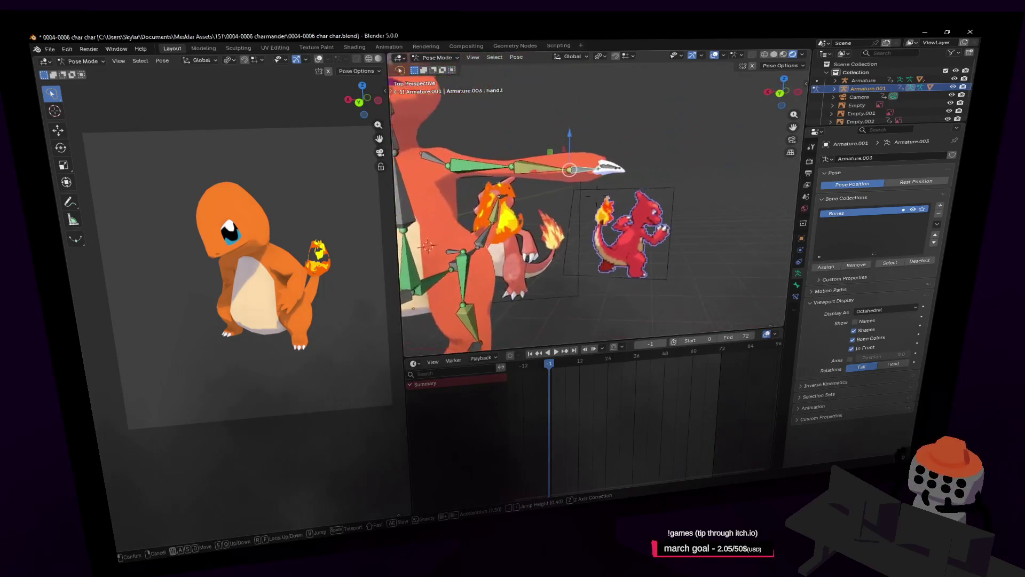
pyautogui.press('w')
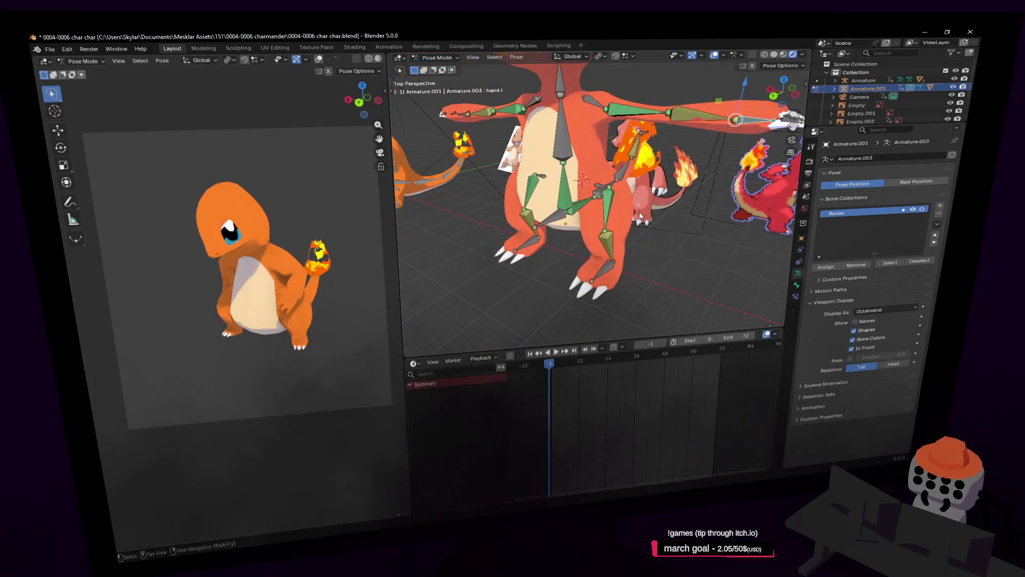
pyautogui.click(656, 215)
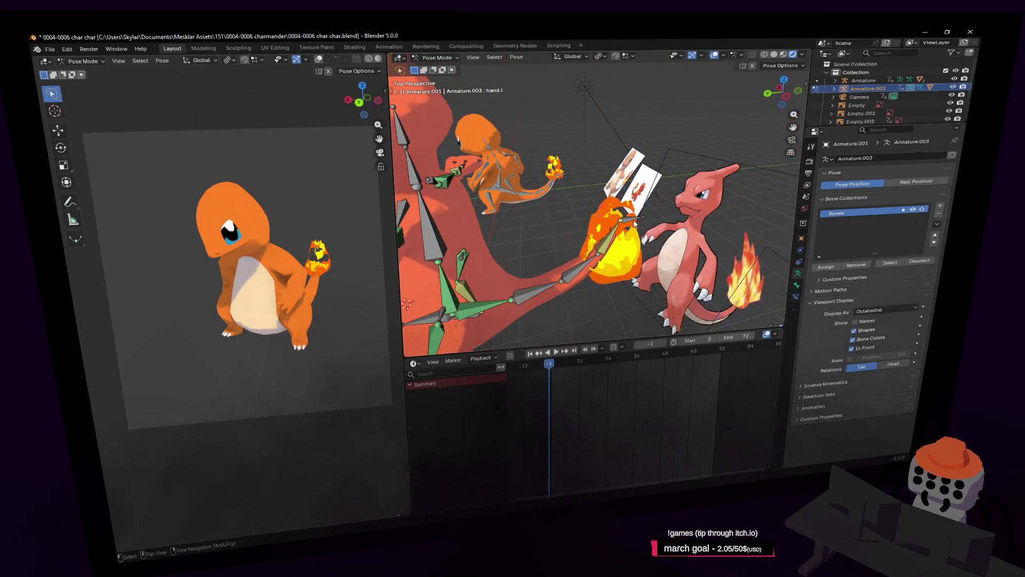
pyautogui.click(634, 223)
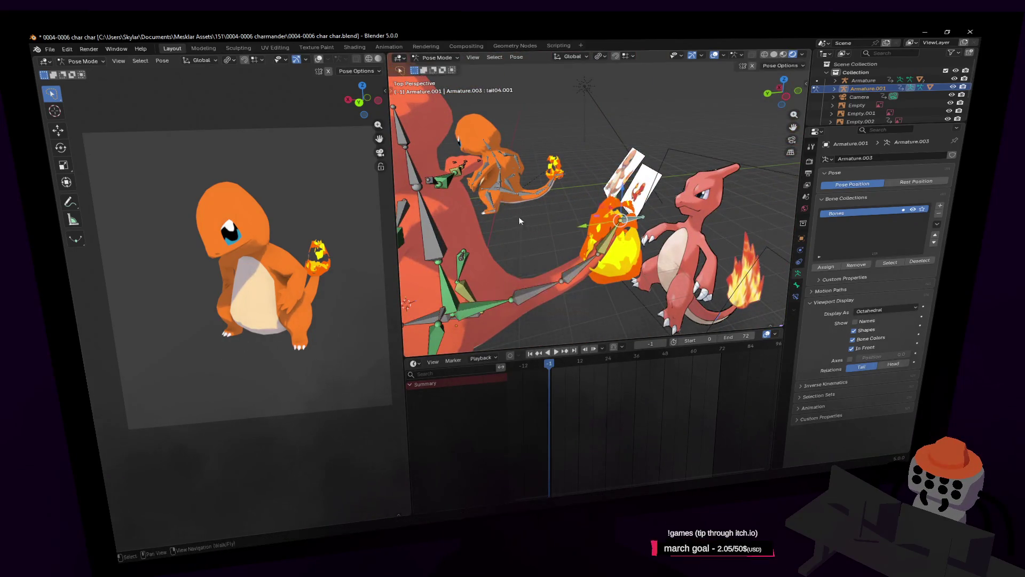
pyautogui.hotkey('shift', '`')
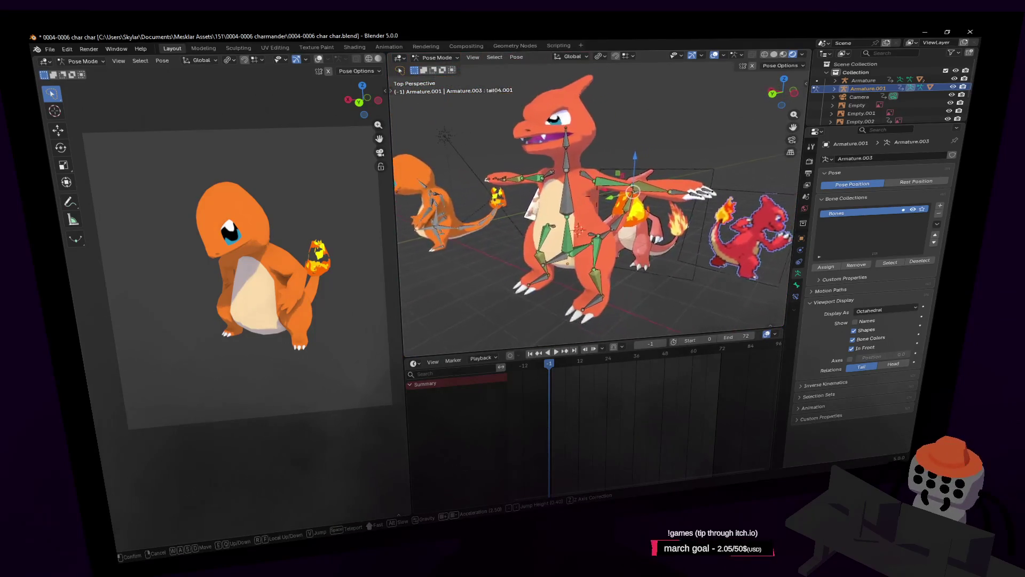
pyautogui.click(542, 223)
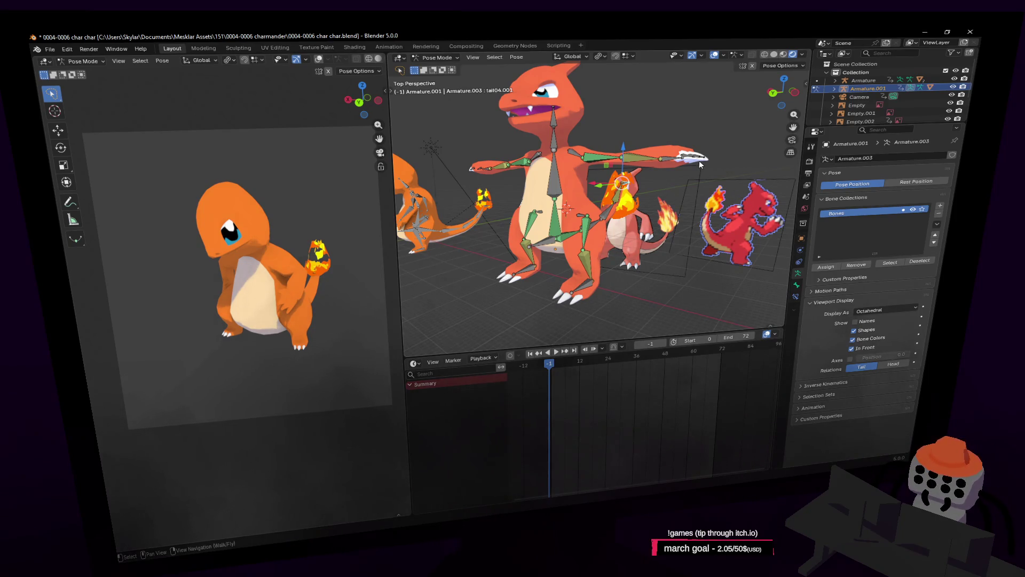
pyautogui.hotkey('shift', '`')
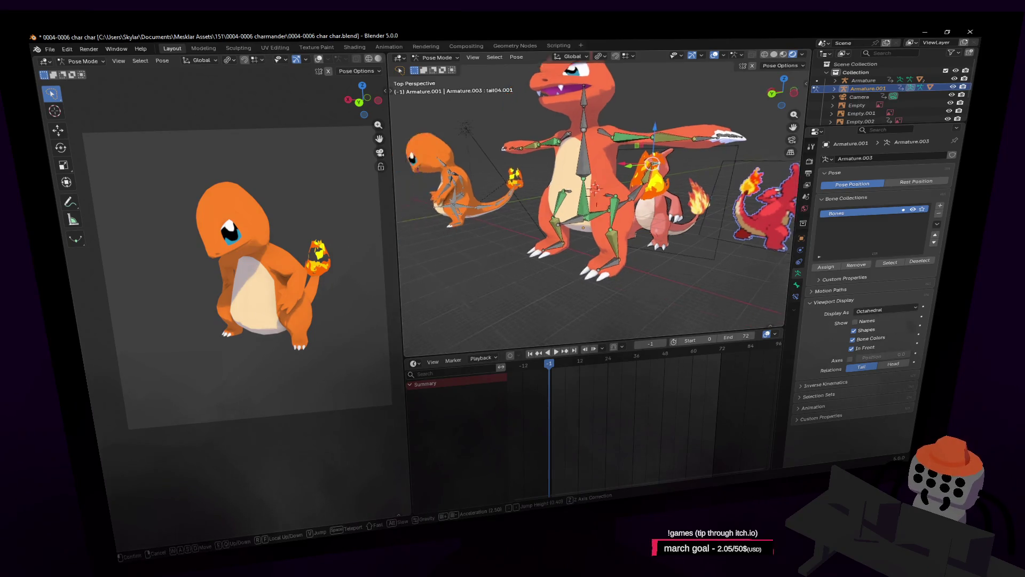
pyautogui.click(587, 208)
pyautogui.click(437, 57)
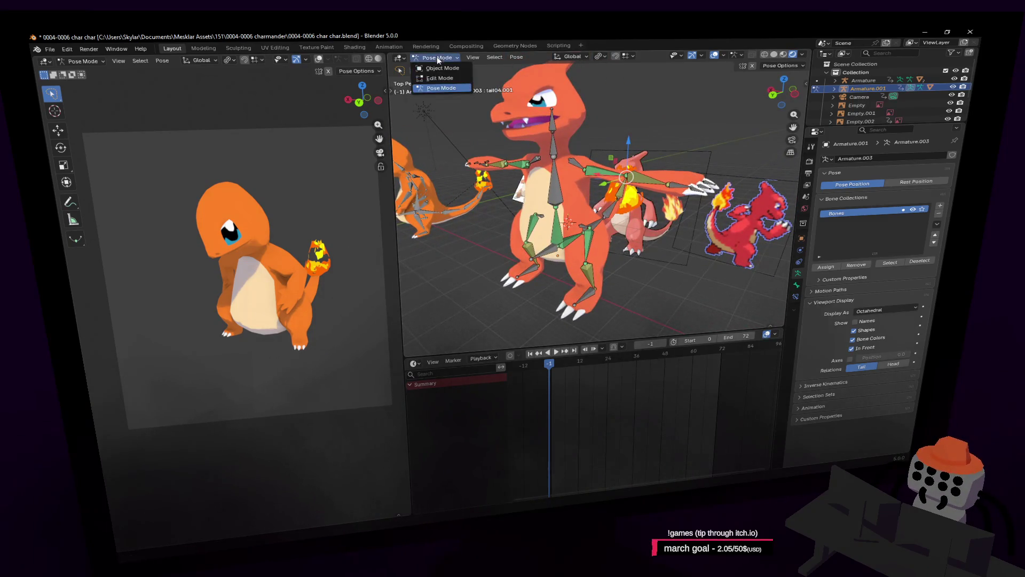
# Step: Return to Object Mode and select Charmeleon's armature, Armature.001
pyautogui.click(433, 65)
pyautogui.click(556, 91)
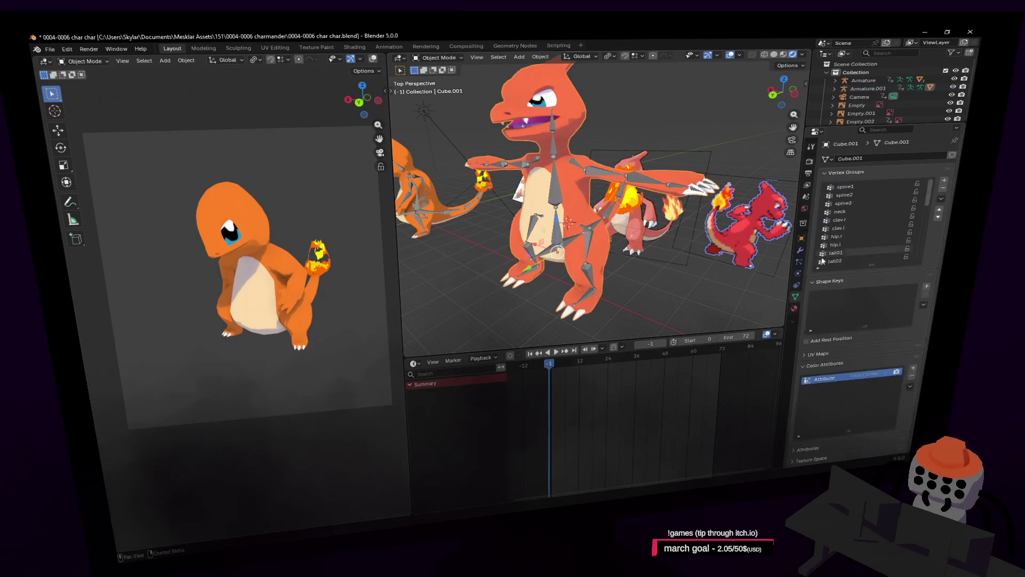
pyautogui.click(801, 238)
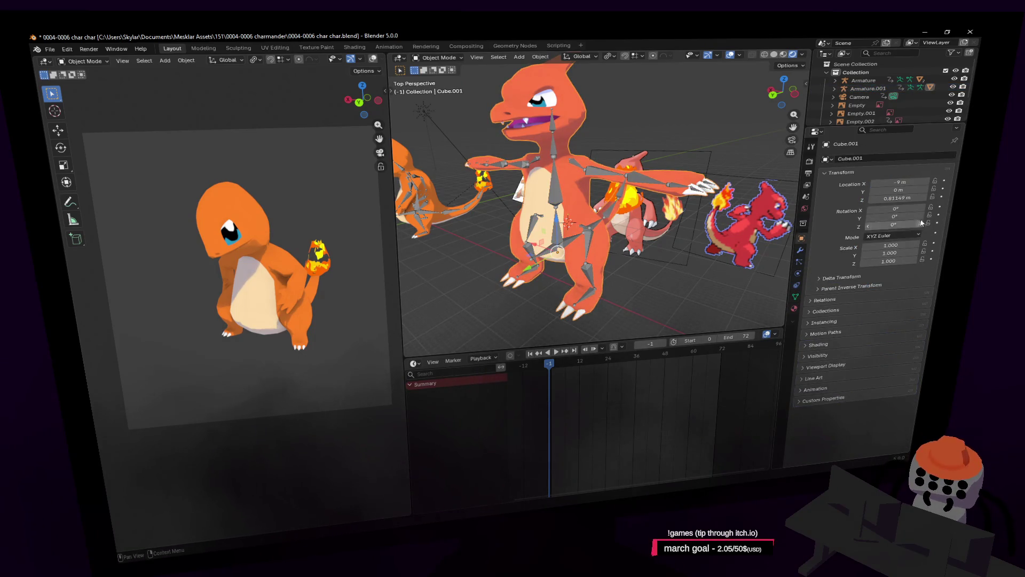
pyautogui.moveTo(501, 154); pyautogui.dragTo(508, 155, button='middle')
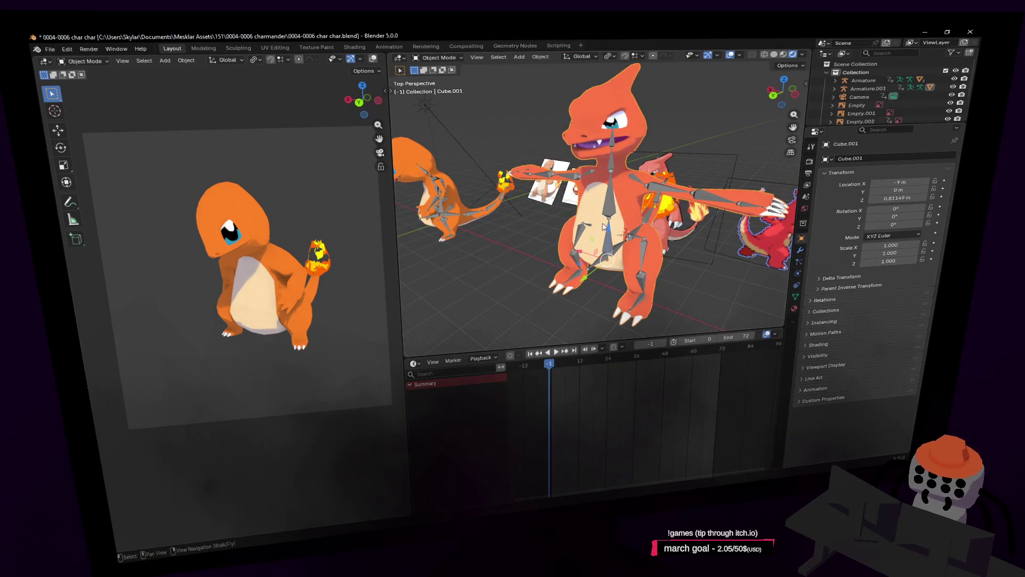
pyautogui.click(630, 231)
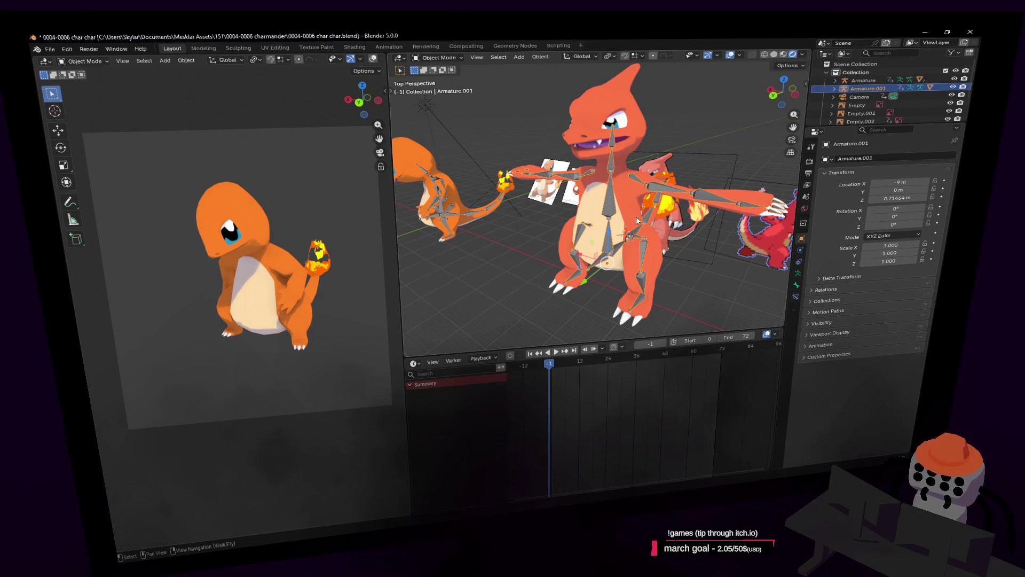
pyautogui.moveTo(622, 207); pyautogui.dragTo(645, 166, button='middle')
# Step: Apply all transforms to Armature.001, check its transform properties, then undo it
pyautogui.hotkey('ctrl', 'a')
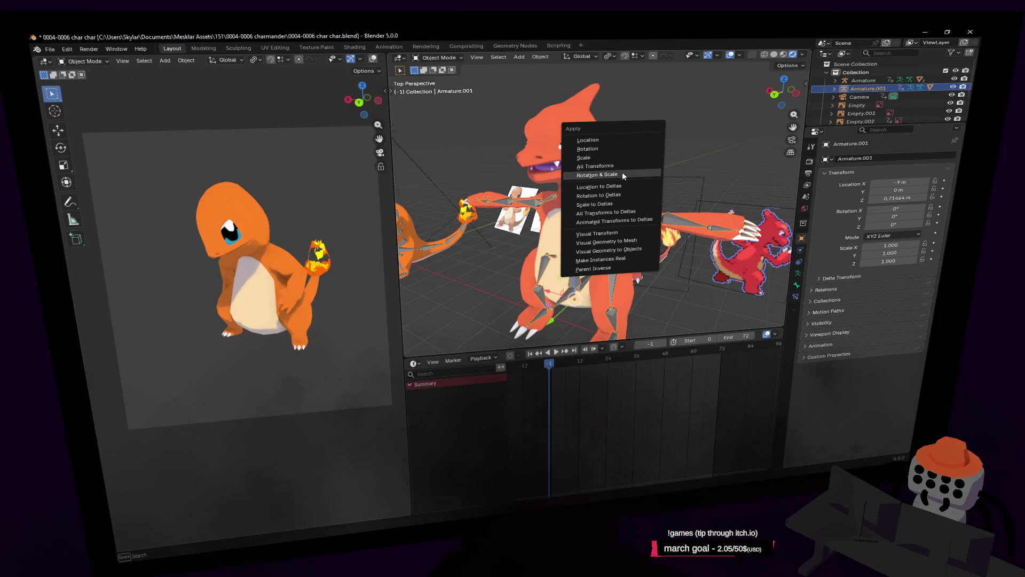
pyautogui.click(622, 165)
pyautogui.moveTo(621, 163); pyautogui.dragTo(596, 187, button='middle')
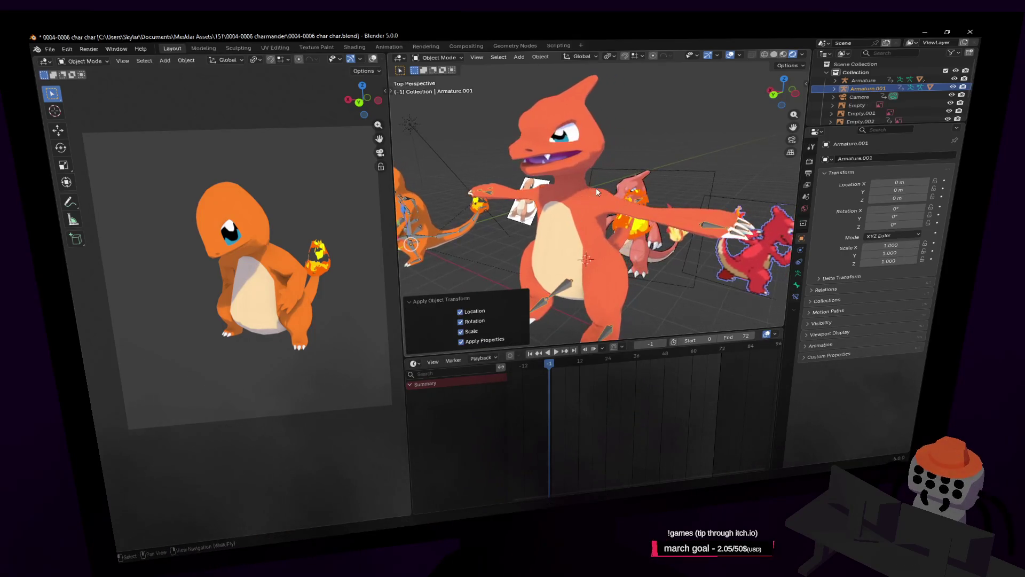
pyautogui.click(834, 289)
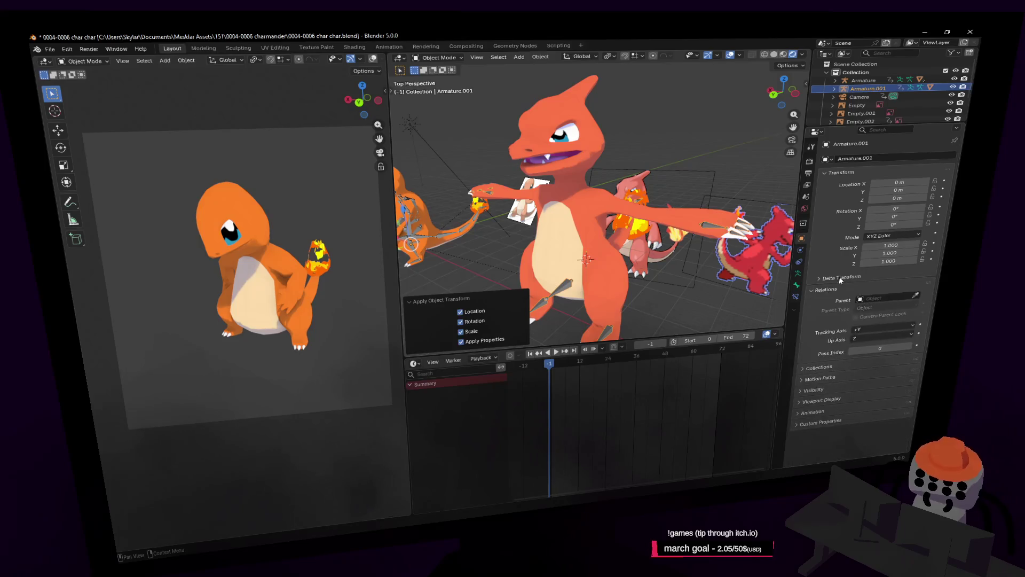
pyautogui.click(839, 277)
pyautogui.click(840, 278)
pyautogui.hotkey('ctrl', 'z')
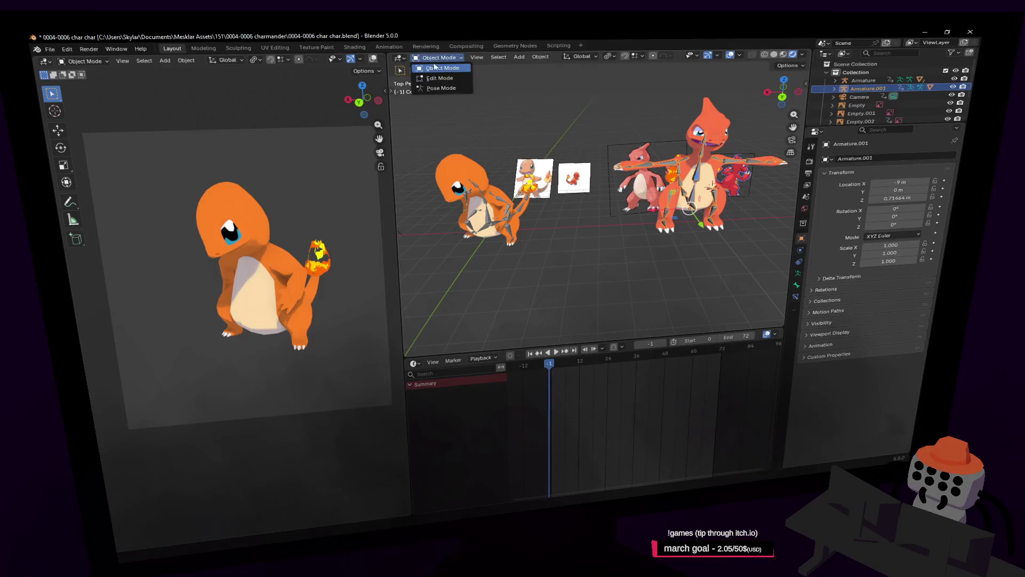
# Step: Apply all transforms to Armature.001 again, undo it, and select the other armature
pyautogui.moveTo(703, 163); pyautogui.dragTo(727, 152, button='middle')
pyautogui.hotkey('ctrl', 'a')
pyautogui.click(727, 154)
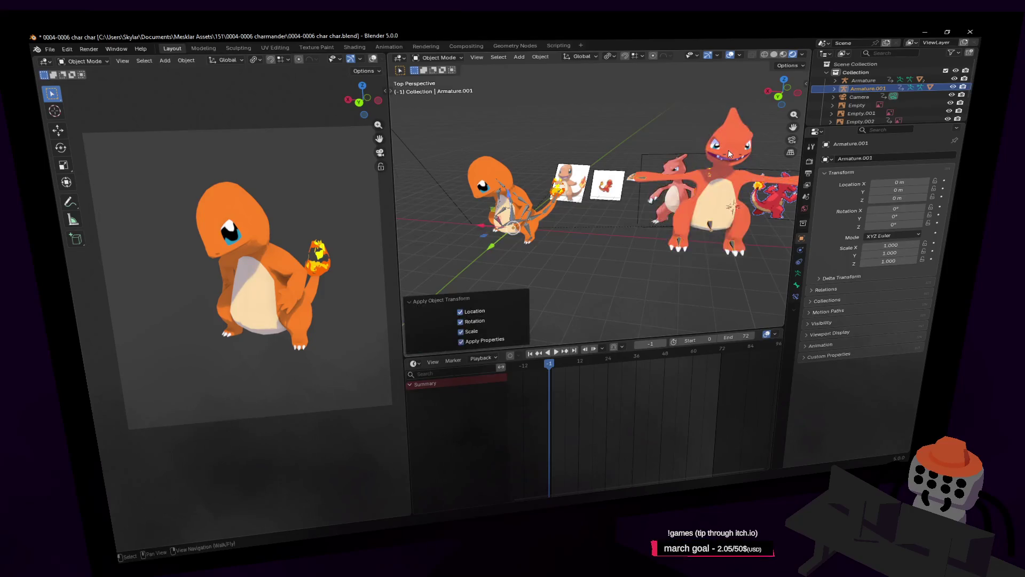
pyautogui.hotkey('ctrl', 'z')
pyautogui.moveTo(730, 154); pyautogui.dragTo(708, 162, button='middle')
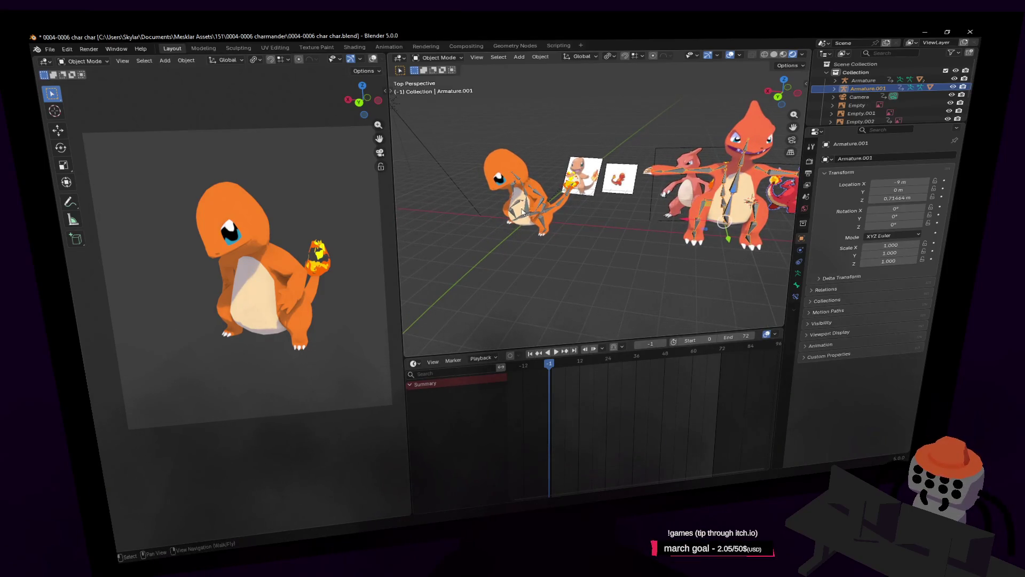
pyautogui.click(539, 219)
# Step: Move Armature 6 m along X and Armature.001 9 m along X to the origin
pyautogui.press('g')
pyautogui.press('x')
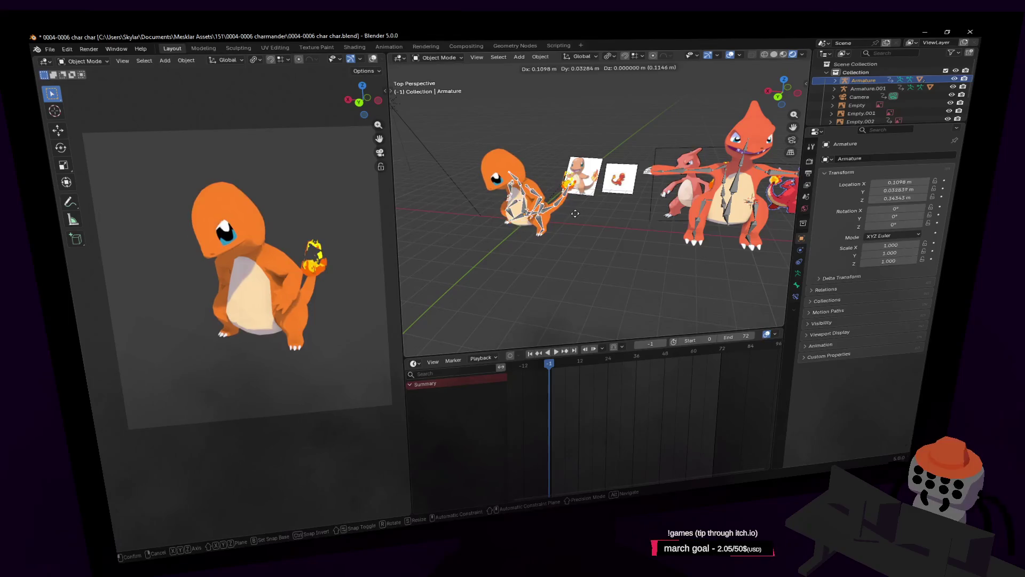
pyautogui.press('Return')
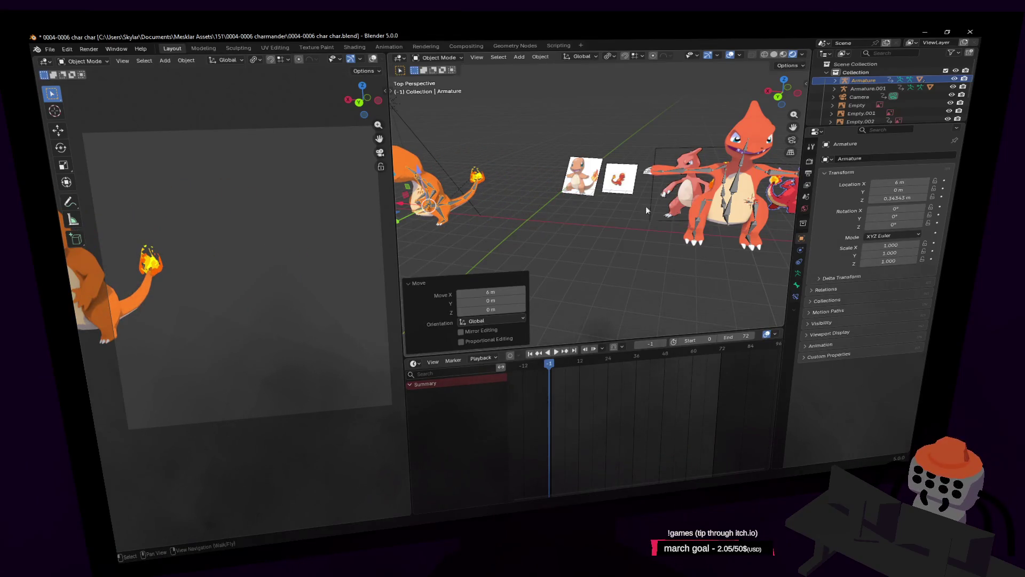
pyautogui.click(731, 213)
pyautogui.press('g')
pyautogui.press('x')
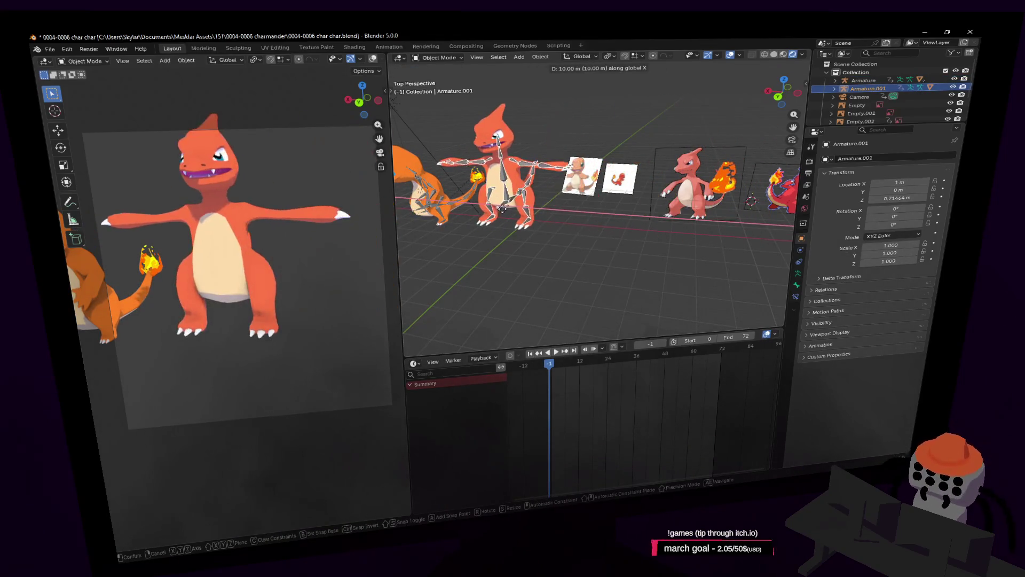
pyautogui.press('Return')
# Step: Try rotating the Charmeleon mesh, cancel the rotation, and reselect Armature.001
pyautogui.hotkey('shift', '`')
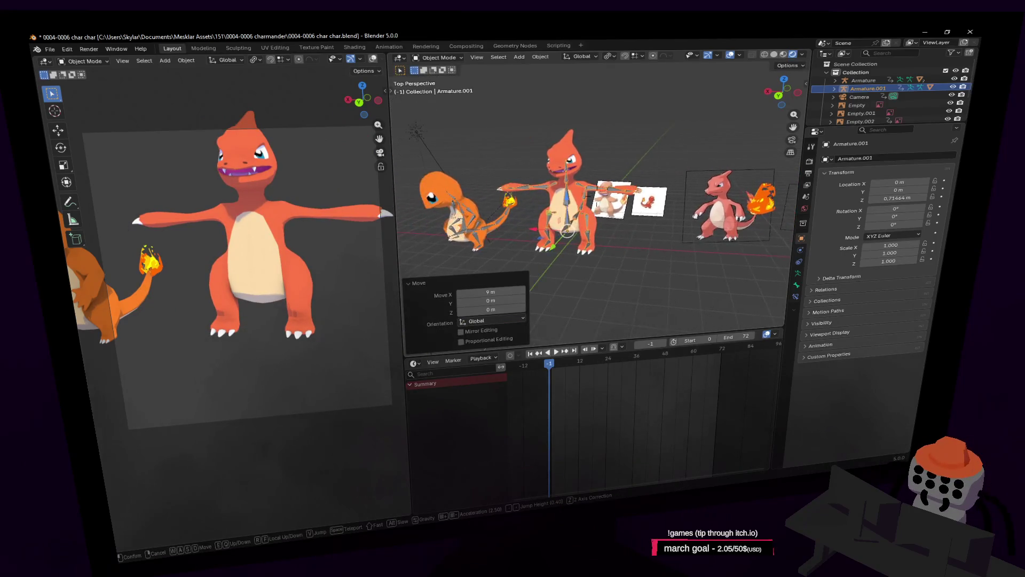
pyautogui.press('w')
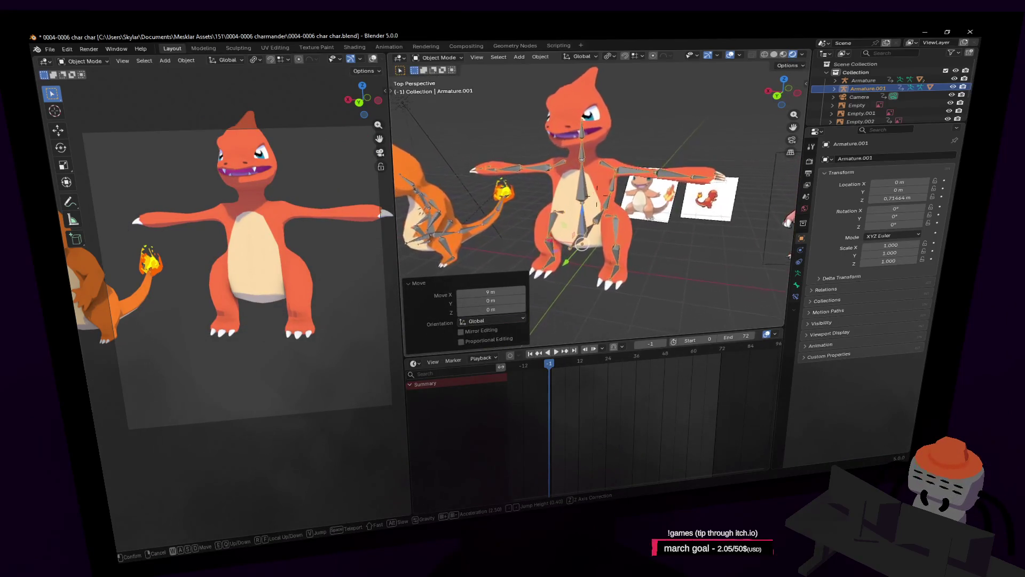
pyautogui.click(586, 164)
pyautogui.click(598, 115)
pyautogui.press('r')
pyautogui.press('Escape')
pyautogui.click(586, 246)
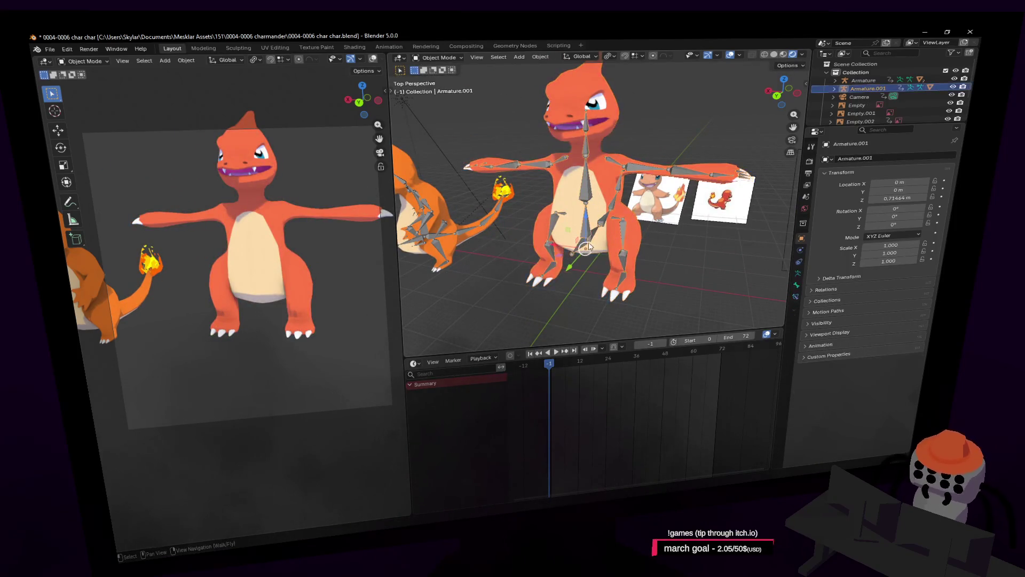
# Step: Check the spine1 and origin bones in Pose Mode, then return to Object Mode
pyautogui.click(443, 59)
pyautogui.click(435, 89)
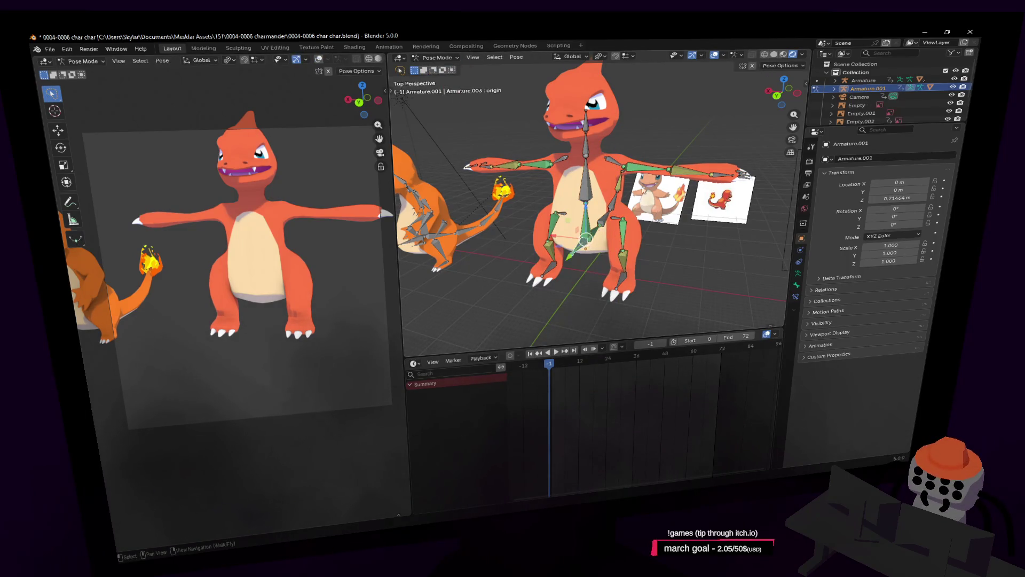
pyautogui.click(593, 234)
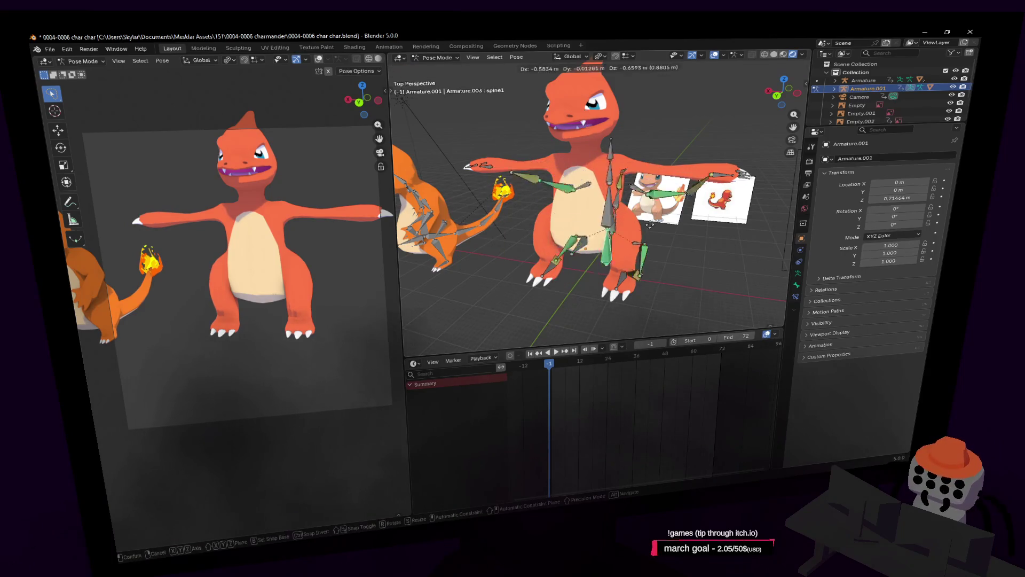
pyautogui.hotkey('shift', '`')
pyautogui.press('Escape')
pyautogui.click(604, 195)
pyautogui.click(633, 214)
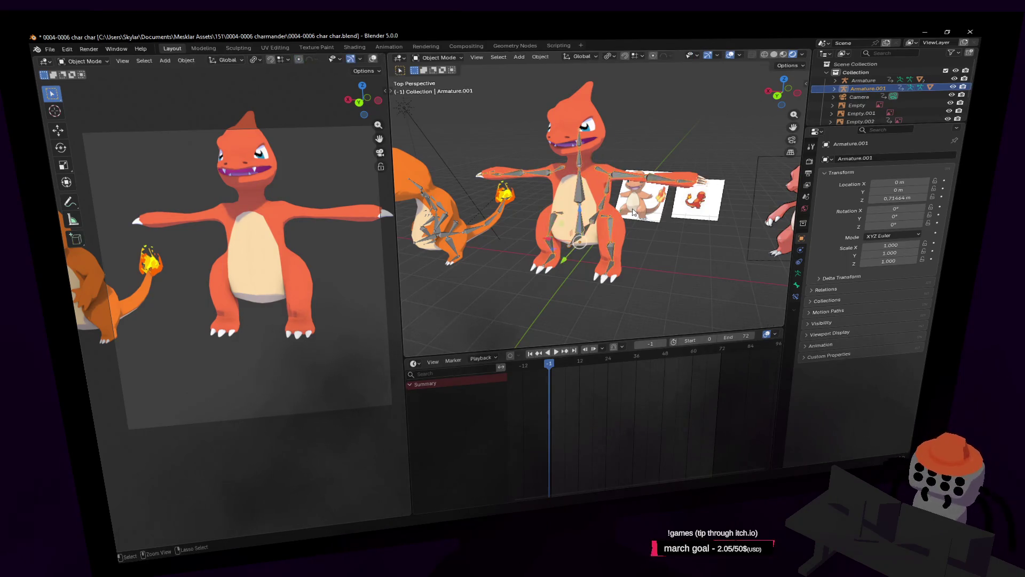
pyautogui.click(439, 57)
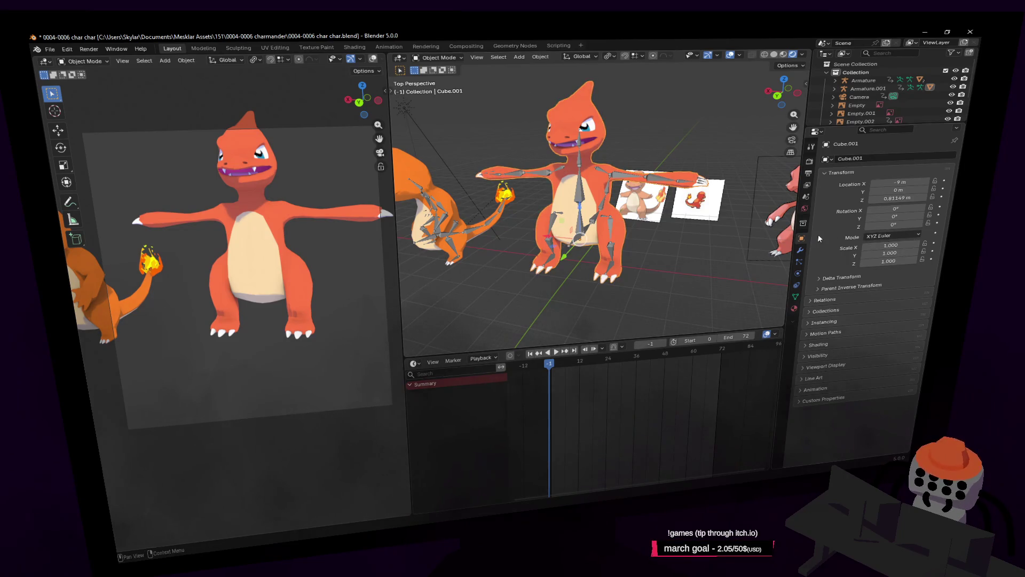
# Step: Delete Cube.001's Armature modifier and apply all its transforms, zeroing its location
pyautogui.click(801, 250)
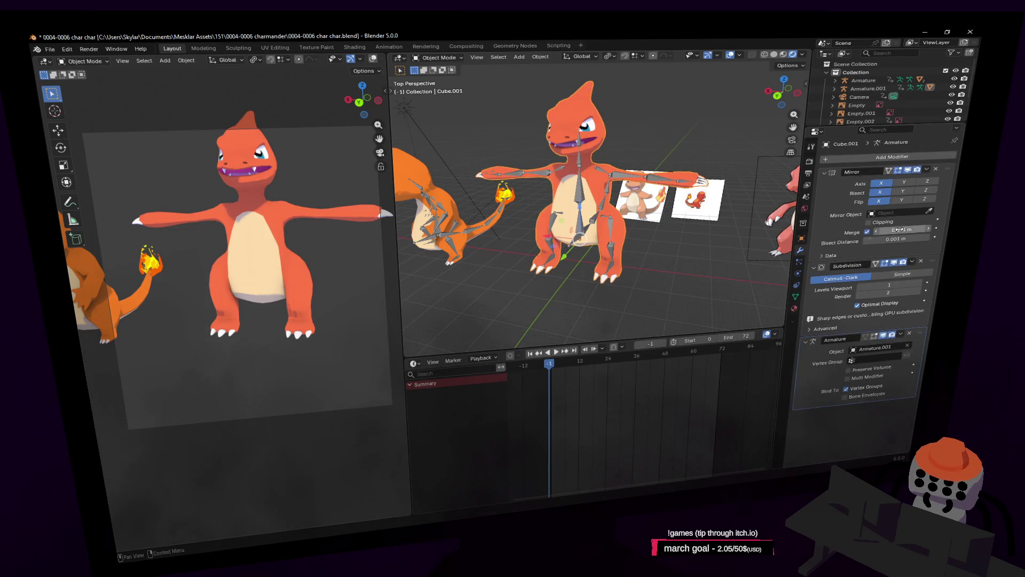
pyautogui.click(910, 333)
pyautogui.moveTo(694, 171); pyautogui.dragTo(732, 159, button='middle')
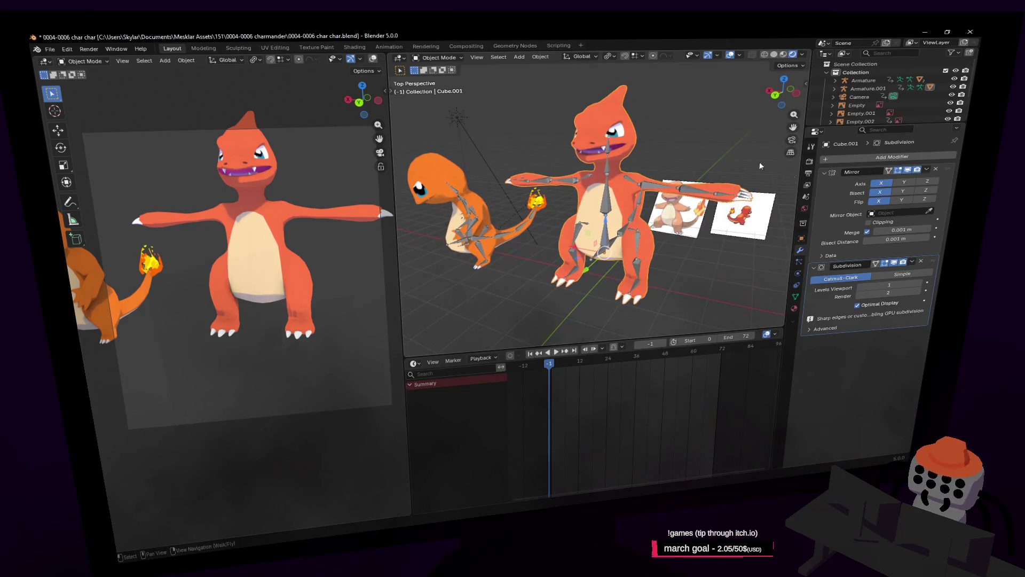
pyautogui.click(801, 238)
pyautogui.moveTo(650, 152); pyautogui.dragTo(662, 110, button='middle')
pyautogui.hotkey('ctrl', 'a')
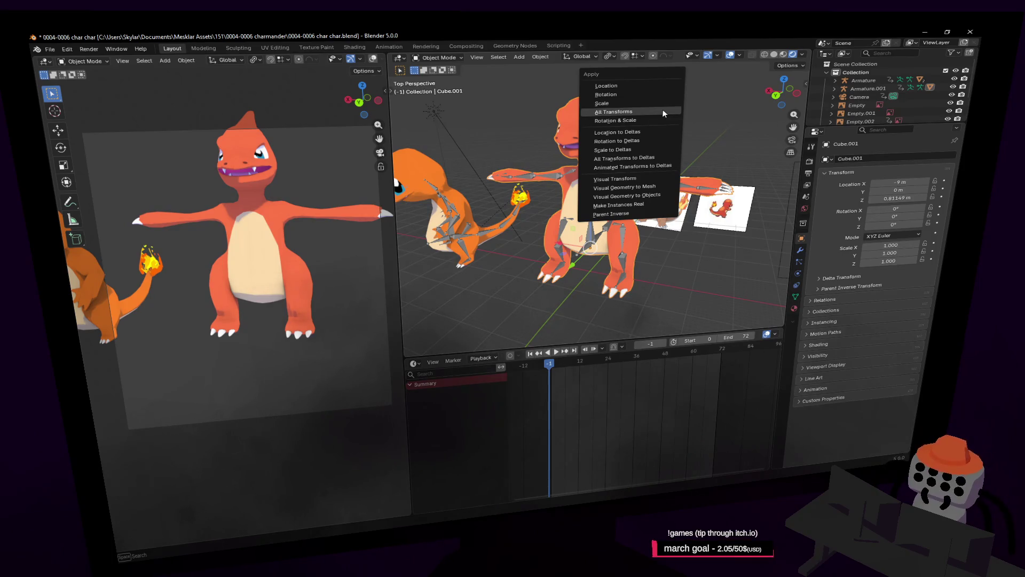
pyautogui.click(662, 109)
# Step: Select Armature.001 and fly the view back onto Charmeleon
pyautogui.hotkey('shift', '`')
pyautogui.click(595, 177)
pyautogui.click(595, 177)
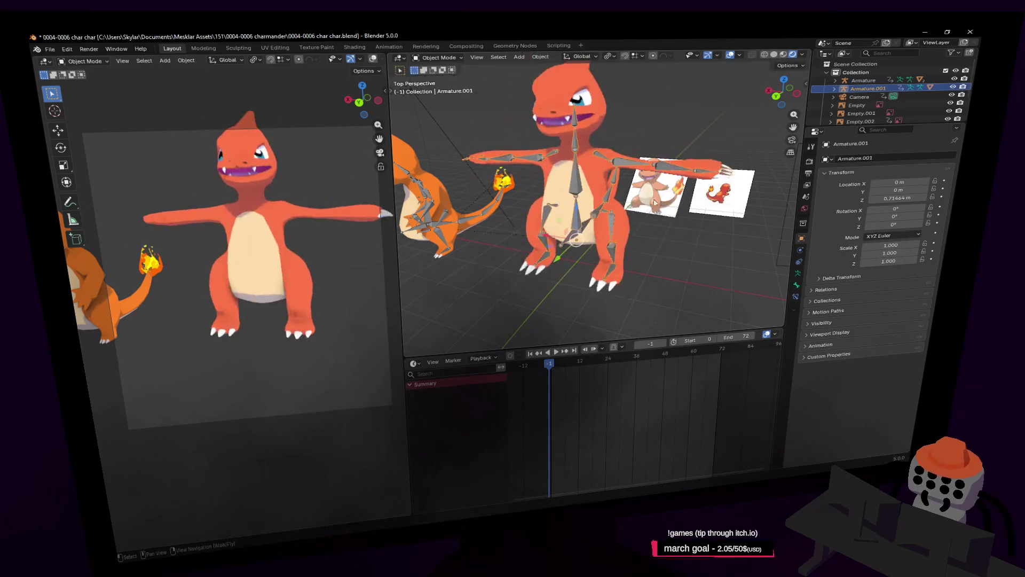
pyautogui.hotkey('shift', '`')
pyautogui.press('s')
pyautogui.press('w')
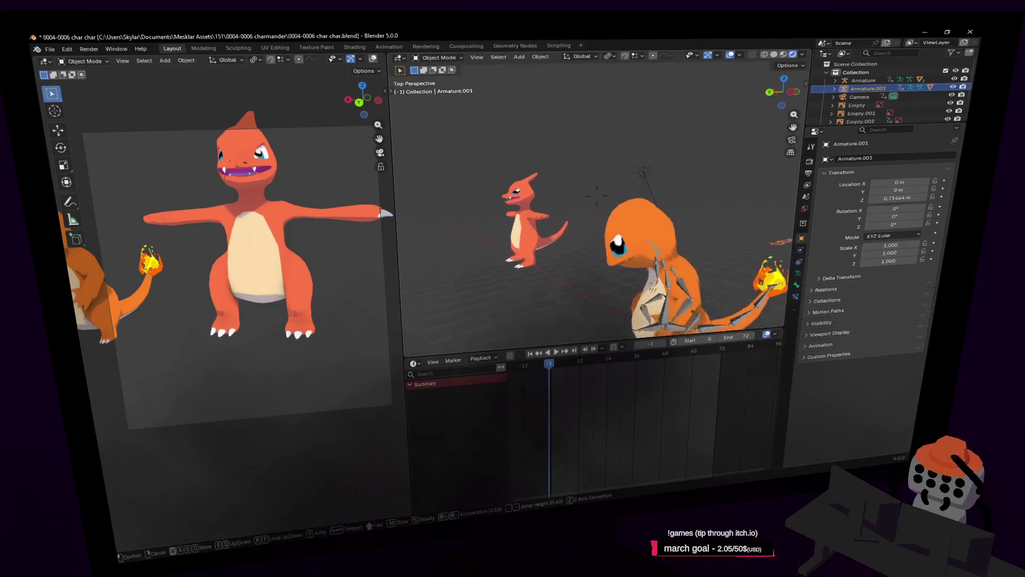
pyautogui.press('w')
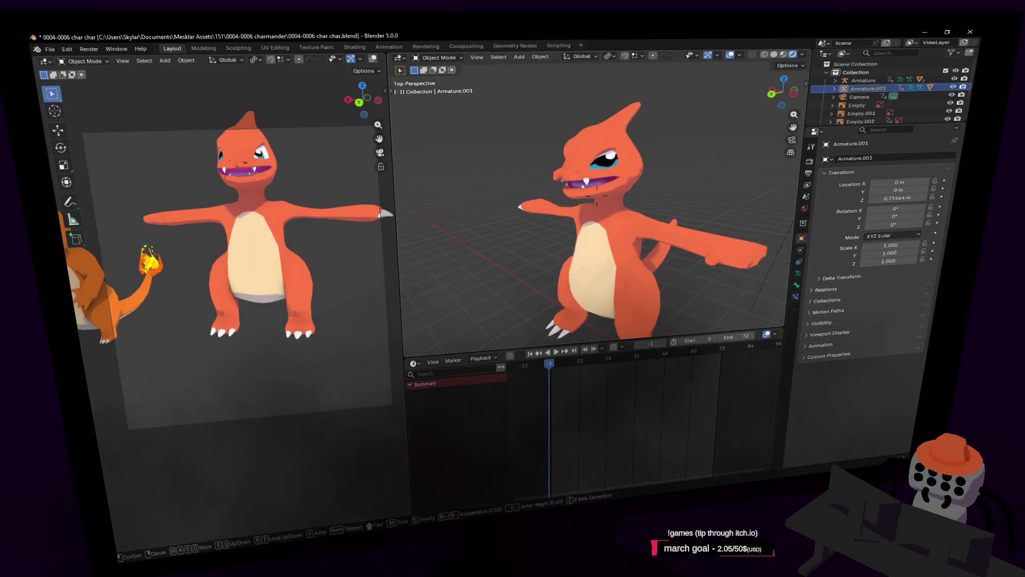
pyautogui.press('w')
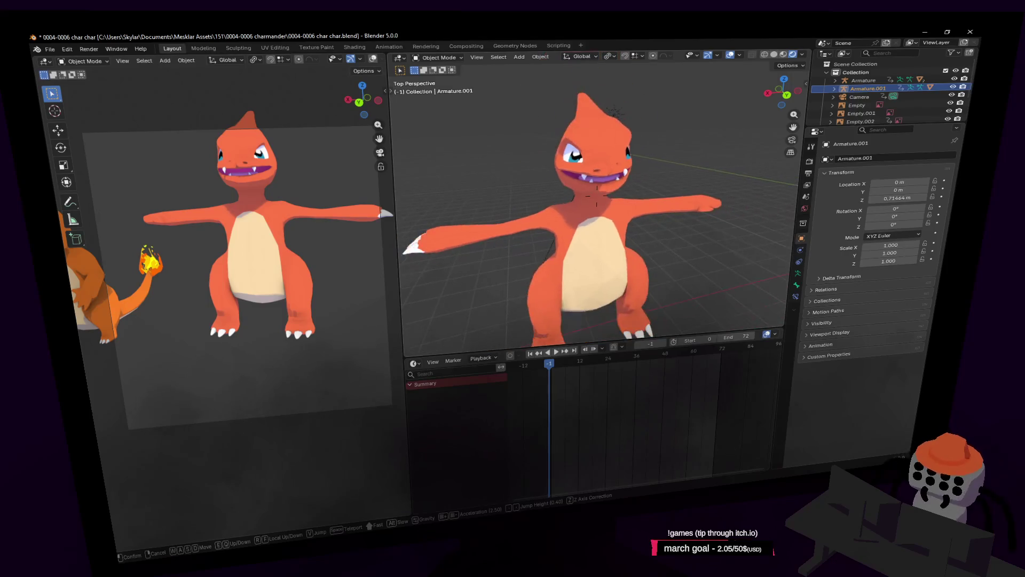
pyautogui.press('w')
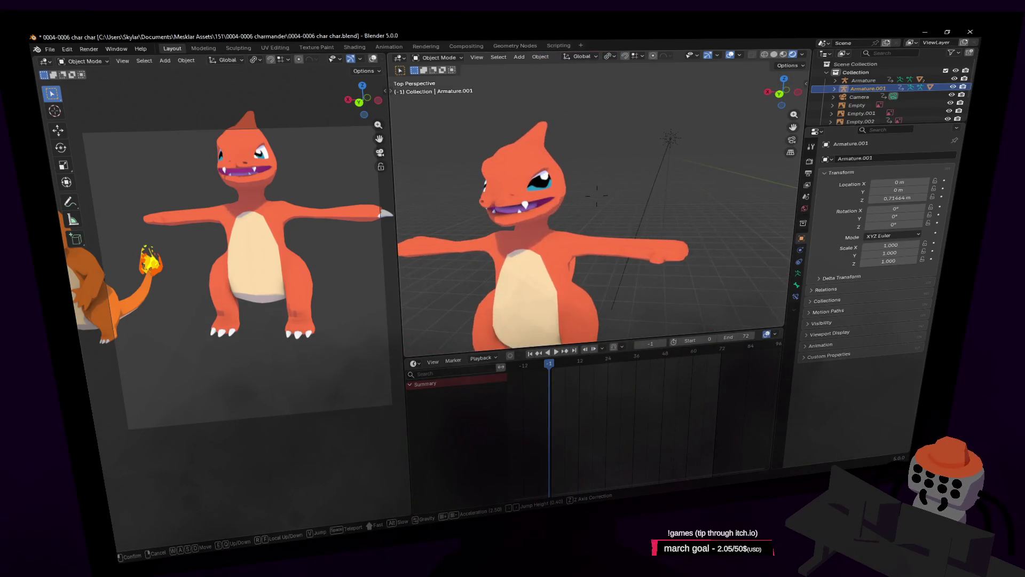
pyautogui.press('s')
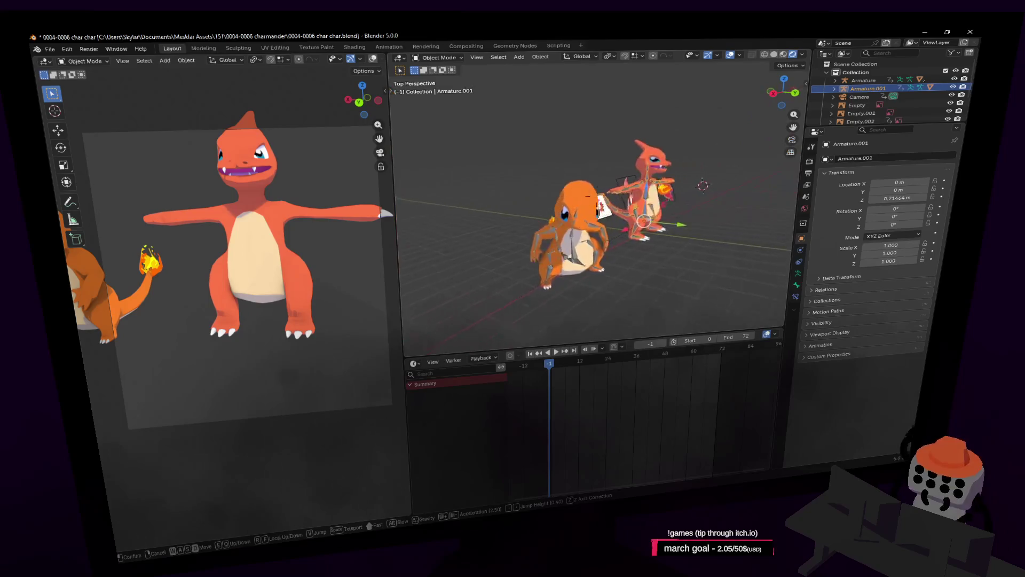
pyautogui.click(597, 195)
pyautogui.click(600, 210)
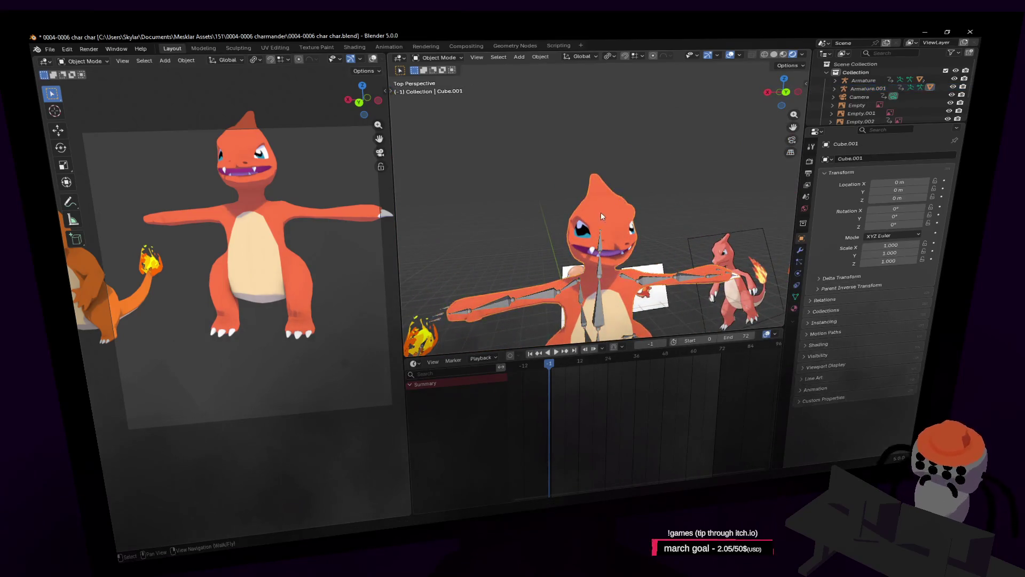
pyautogui.press('w')
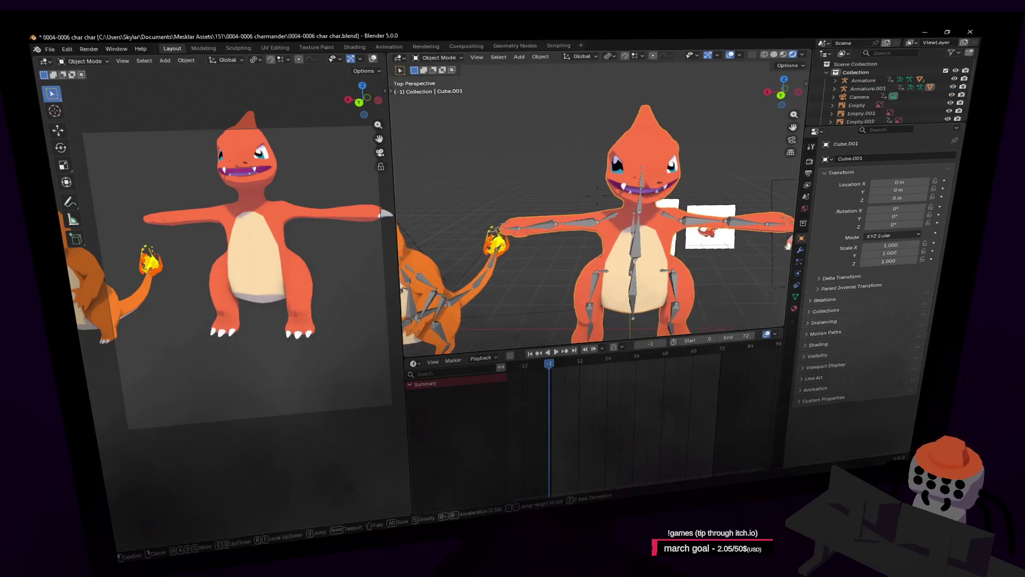
pyautogui.click(629, 212)
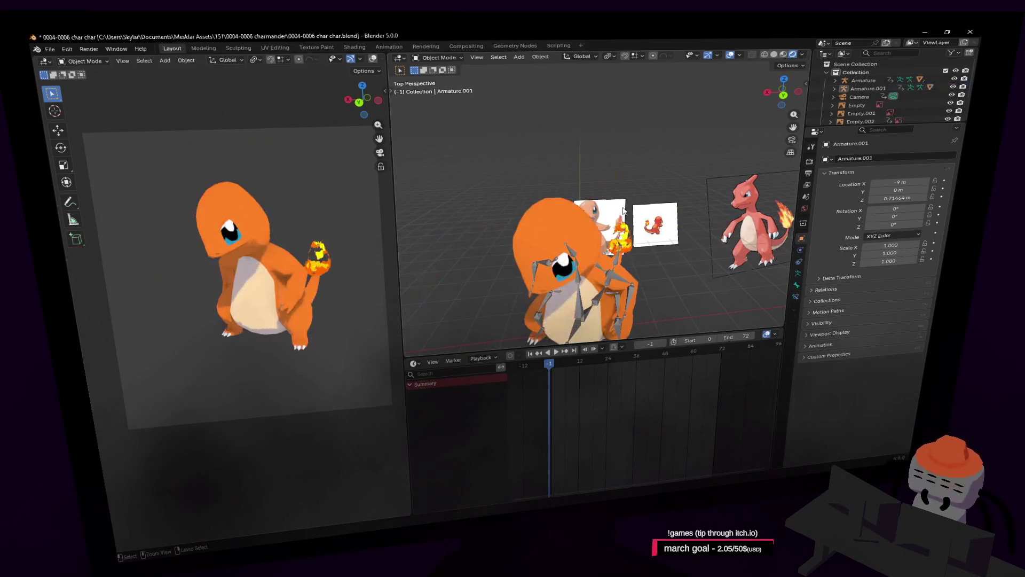
pyautogui.press('Tab')
pyautogui.hotkey('ctrl', 'Tab')
pyautogui.hotkey('shift', '`')
pyautogui.press('w')
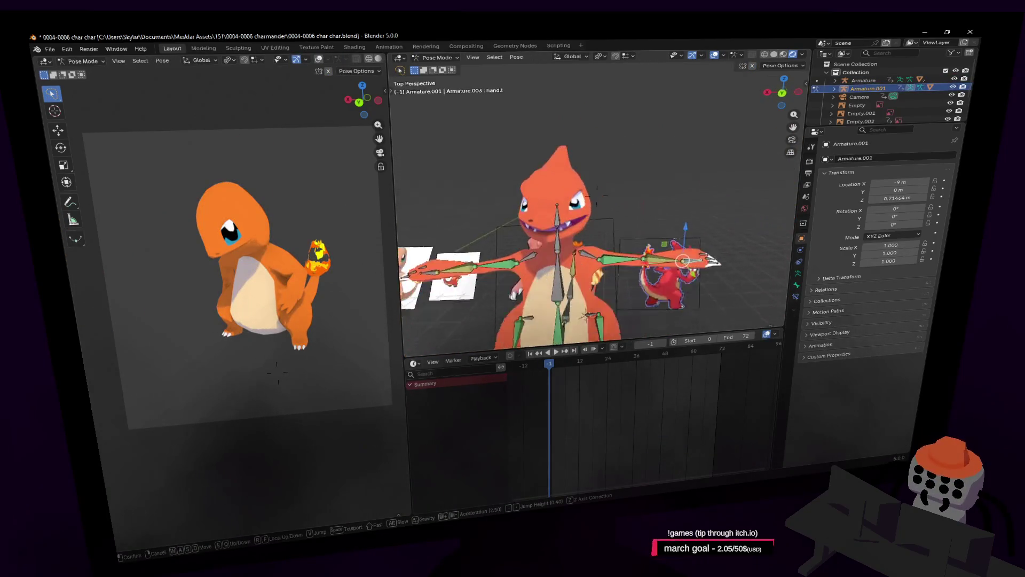
pyautogui.click(463, 222)
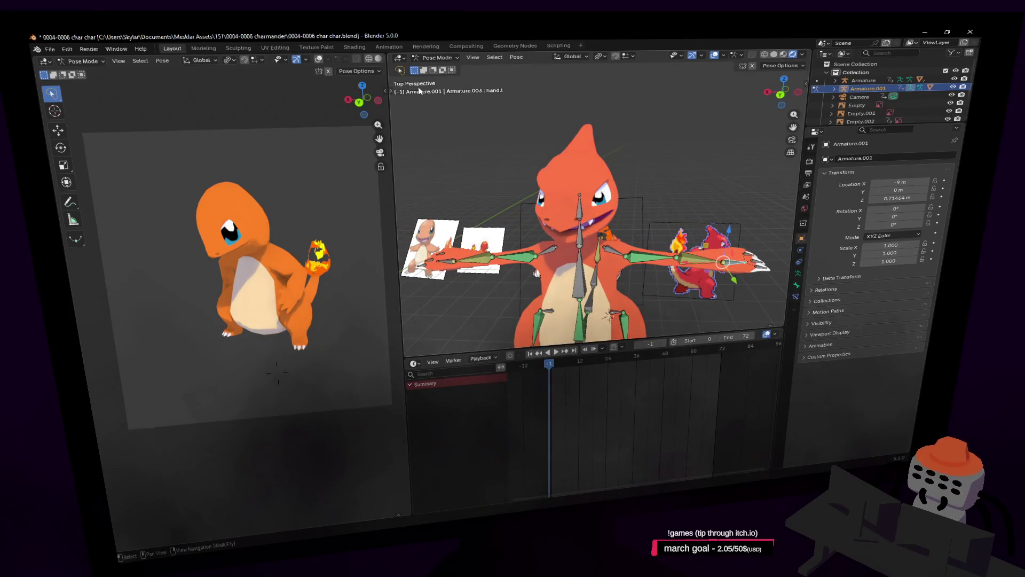
pyautogui.click(428, 59)
pyautogui.click(434, 69)
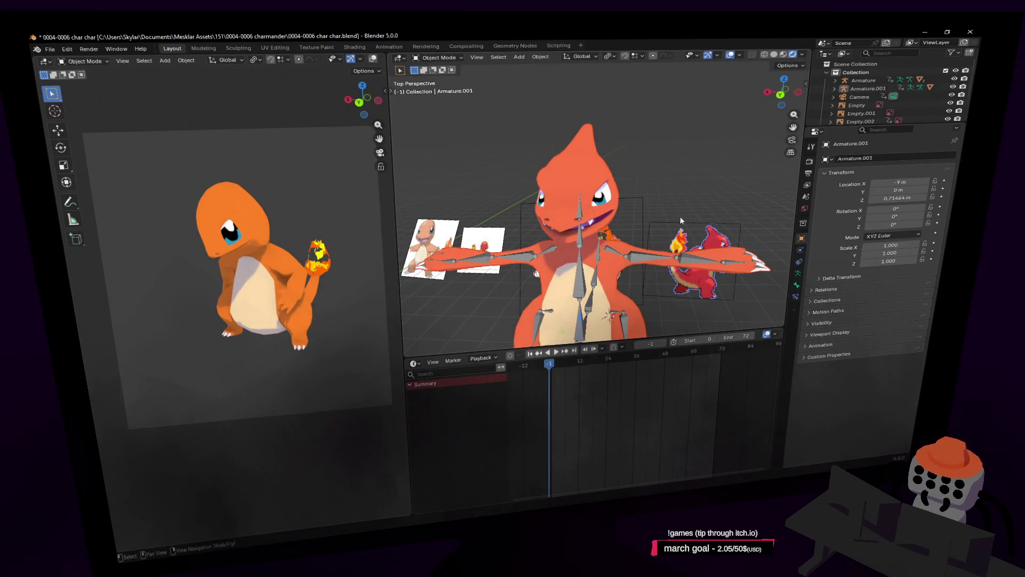
pyautogui.click(559, 159)
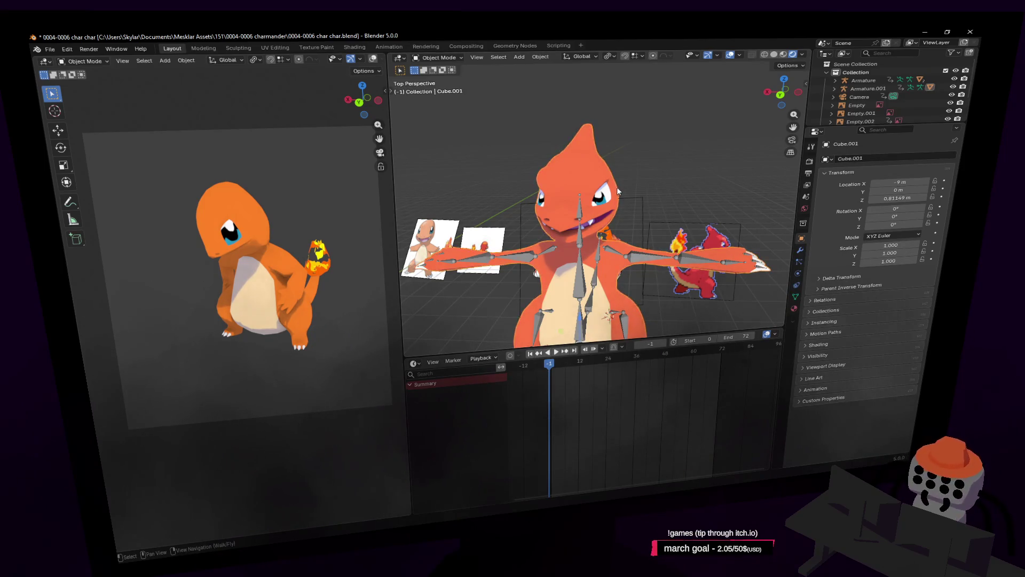
# Step: Apply the Charmeleon's Mirror modifier, keeping Subdivision and Armature, and enter Edit Mode
pyautogui.click(804, 250)
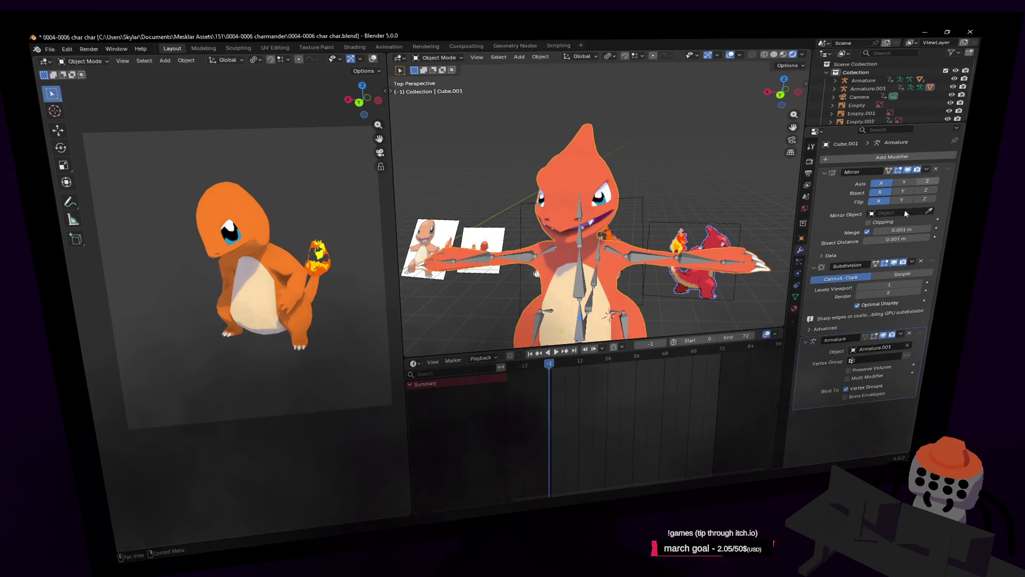
pyautogui.click(927, 169)
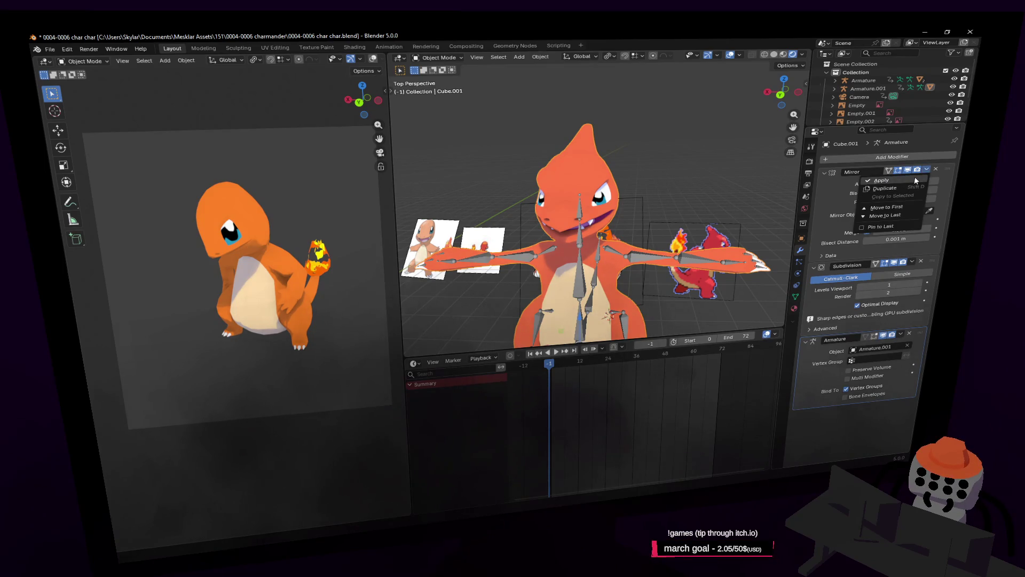
pyautogui.click(902, 227)
pyautogui.hotkey('shift', '`')
pyautogui.press('a')
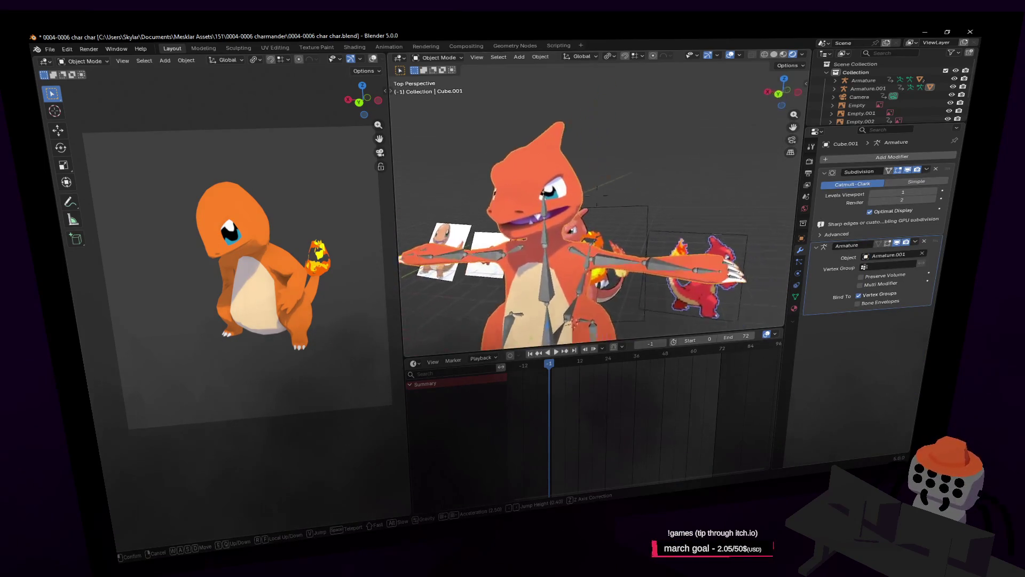
pyautogui.press('s')
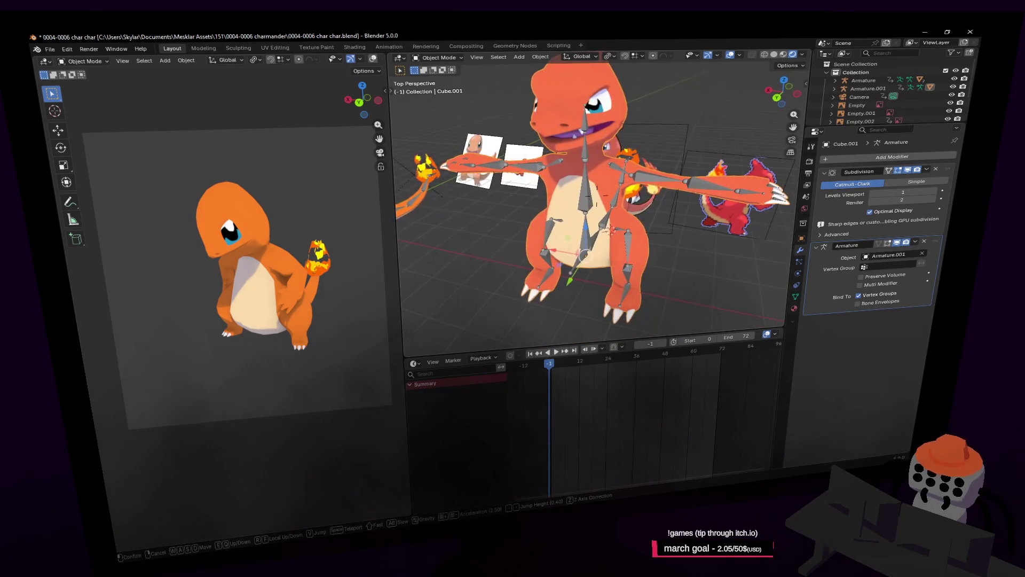
pyautogui.press('Tab')
# Step: Fly the view around the Charmeleon mesh to inspect it, then leave Edit Mode
pyautogui.press('a')
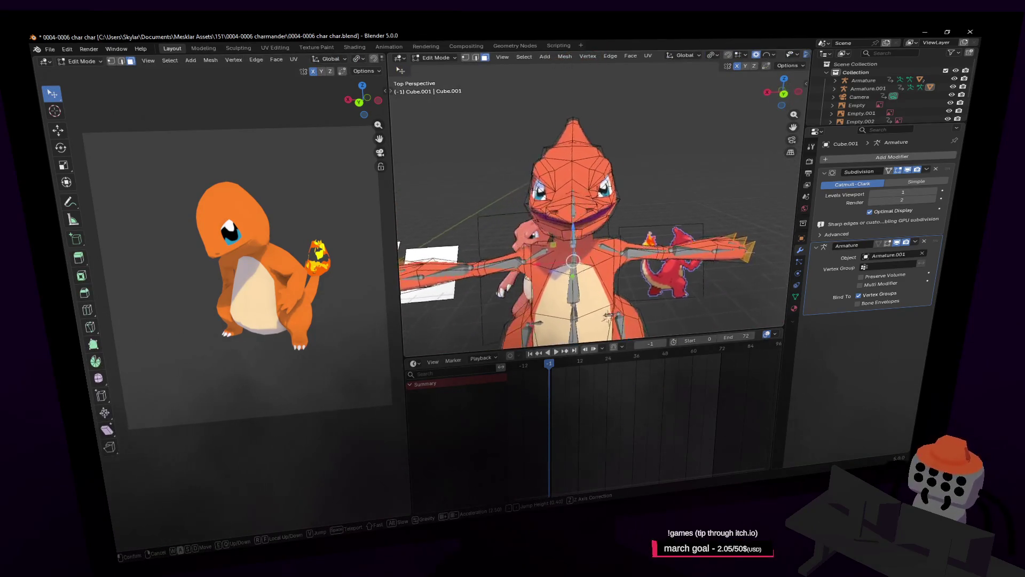
pyautogui.press('w')
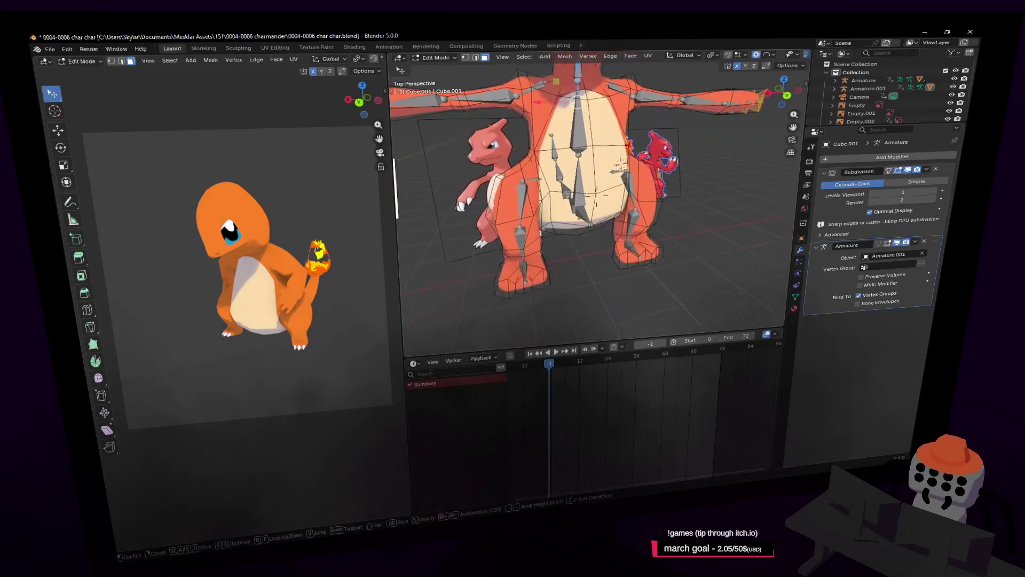
pyautogui.press('s')
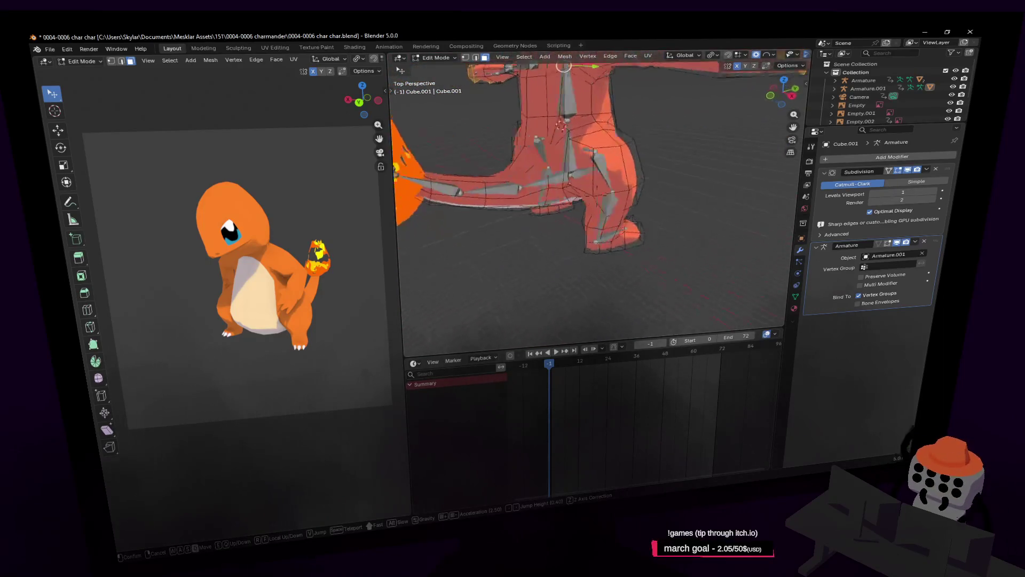
pyautogui.press('w')
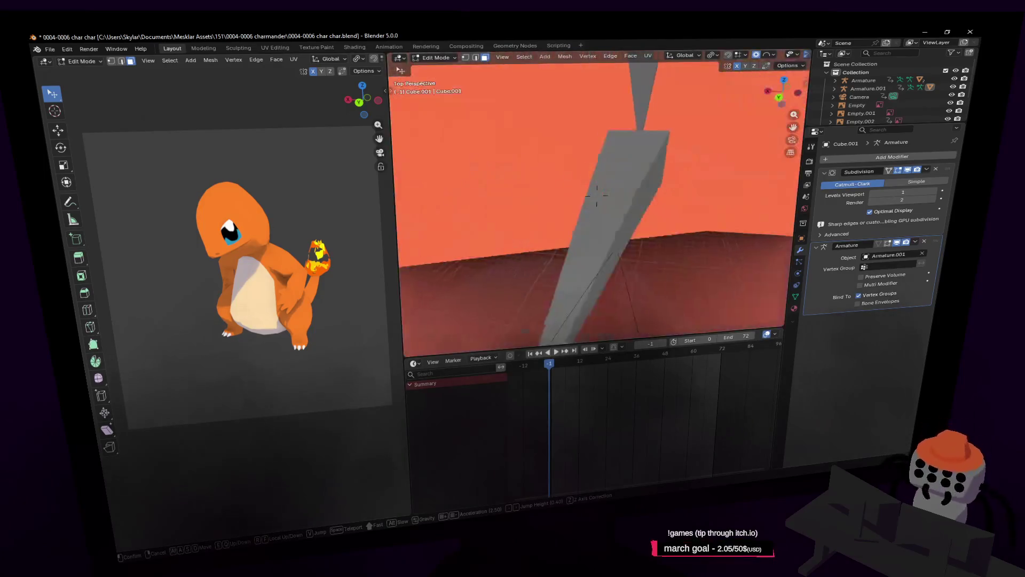
pyautogui.press('s')
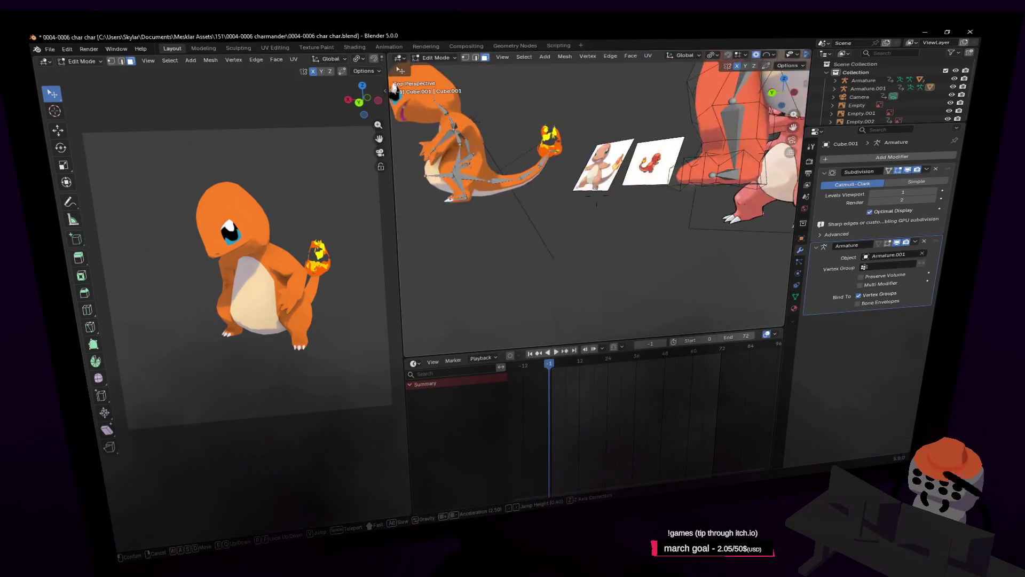
pyautogui.press('w')
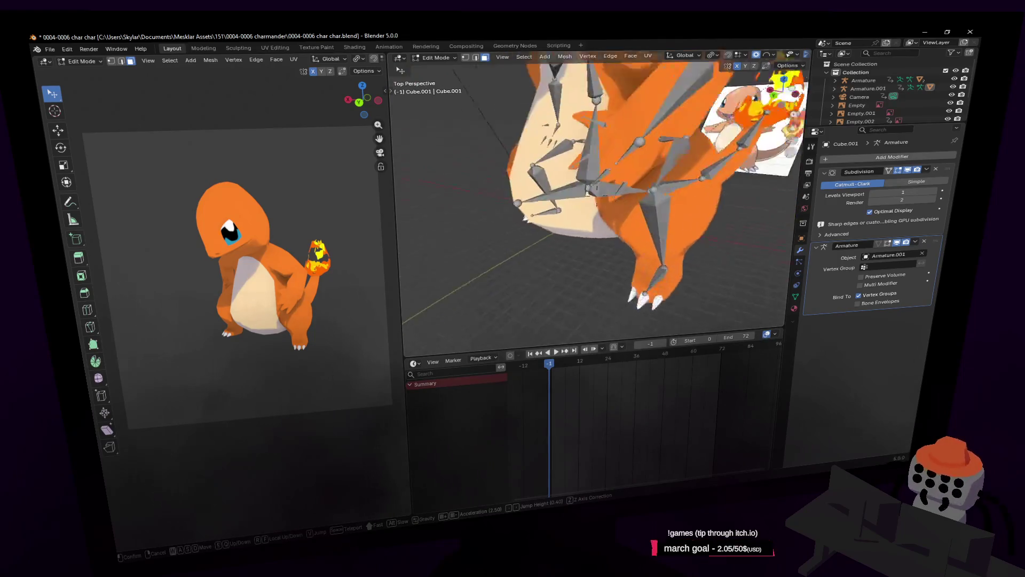
pyautogui.press('Escape')
pyautogui.press('Tab')
# Step: Briefly toggle Armature.001 into Pose Mode, then check the mesh's vertices in Edit Mode
pyautogui.click(644, 159)
pyautogui.hotkey('ctrl', 'Tab')
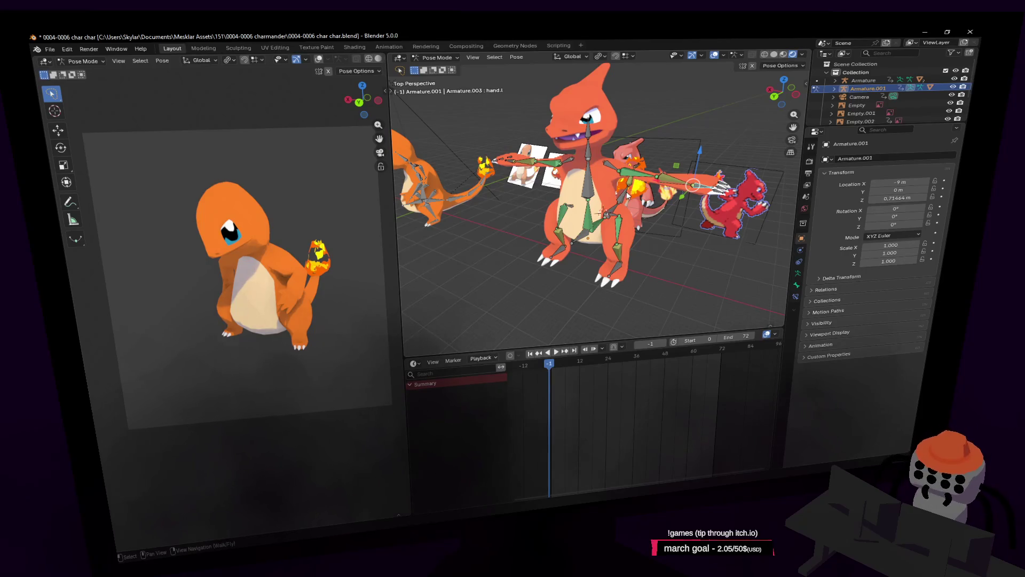
pyautogui.hotkey('ctrl', 'Tab')
pyautogui.click(612, 202)
pyautogui.press('Tab')
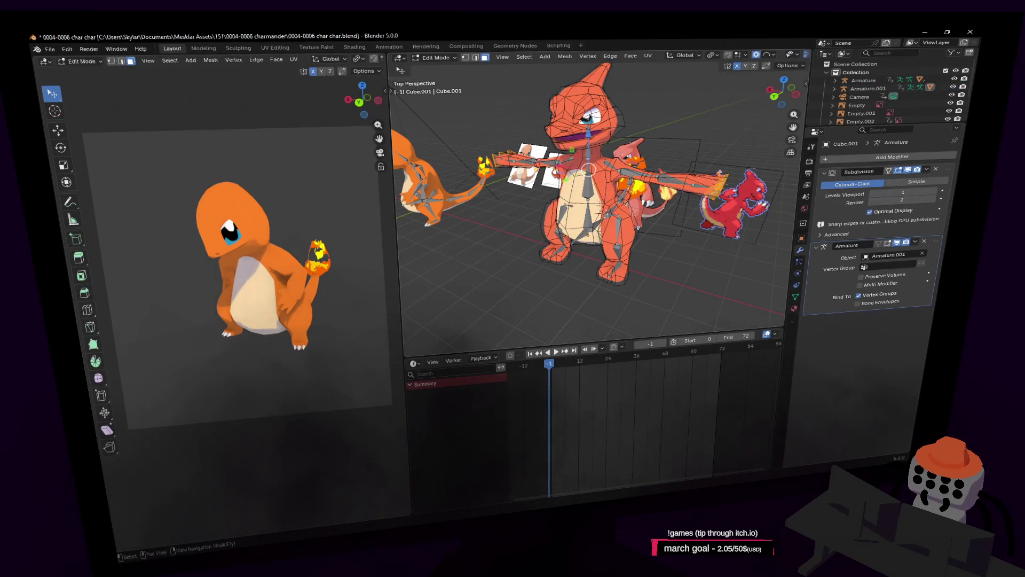
pyautogui.scroll(1, 599, 205)
pyautogui.press('a')
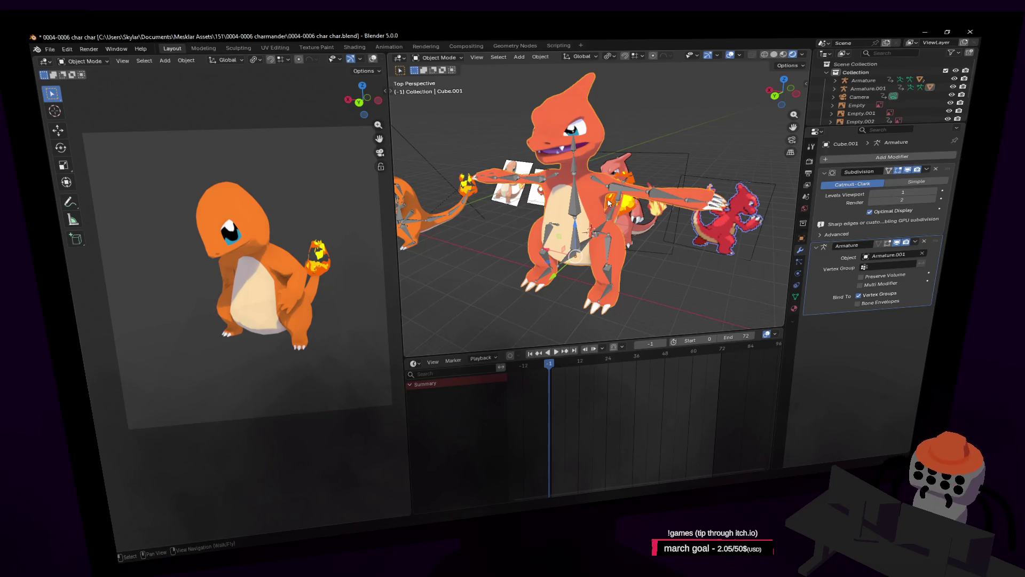
pyautogui.hotkey('alt', 'a')
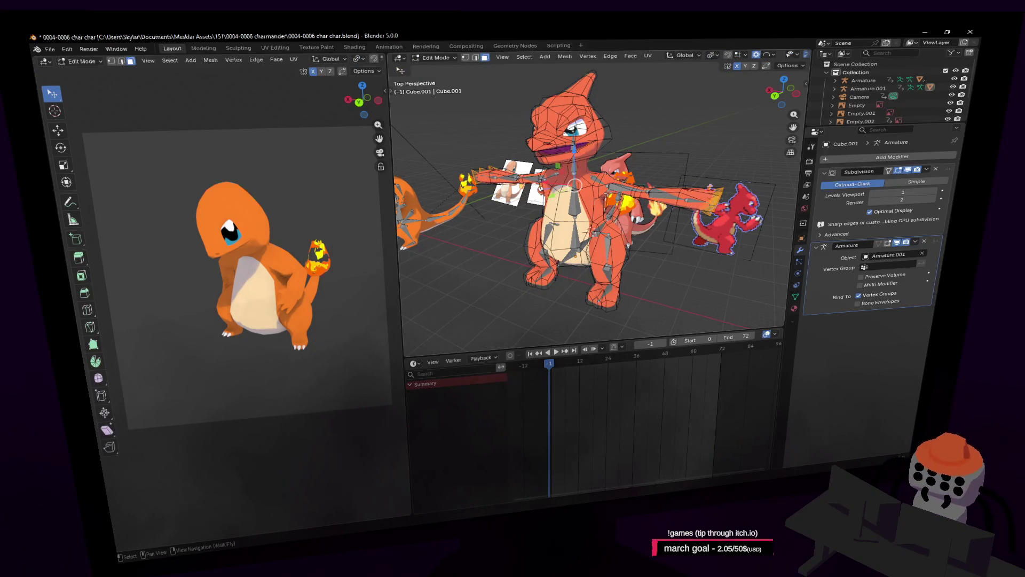
pyautogui.press('Tab')
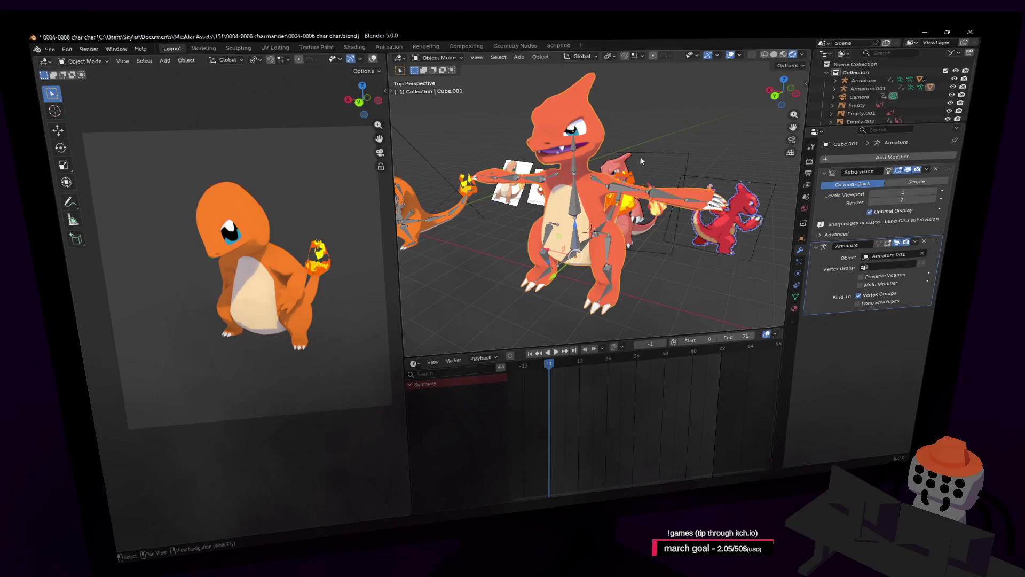
# Step: Reframe the view and make Armature.001 active, ready to choose Pose Mode
pyautogui.hotkey('shift', '`')
pyautogui.press('w')
pyautogui.press('s')
pyautogui.press('Return')
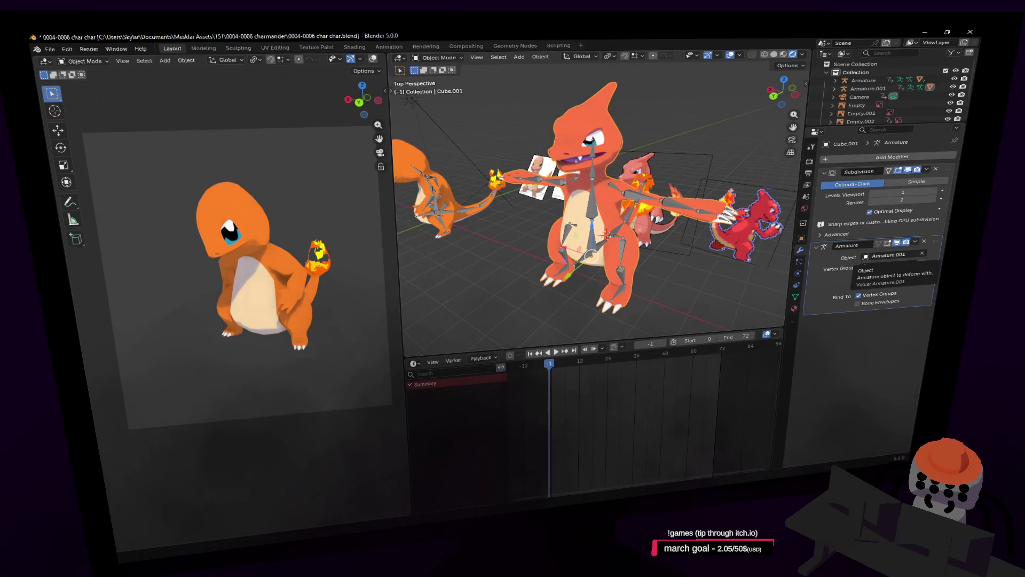
pyautogui.moveTo(619, 214)
pyautogui.mouseDown(button='middle')
pyautogui.moveTo(658, 182)
pyautogui.moveTo(596, 243)
pyautogui.mouseUp(button='middle')
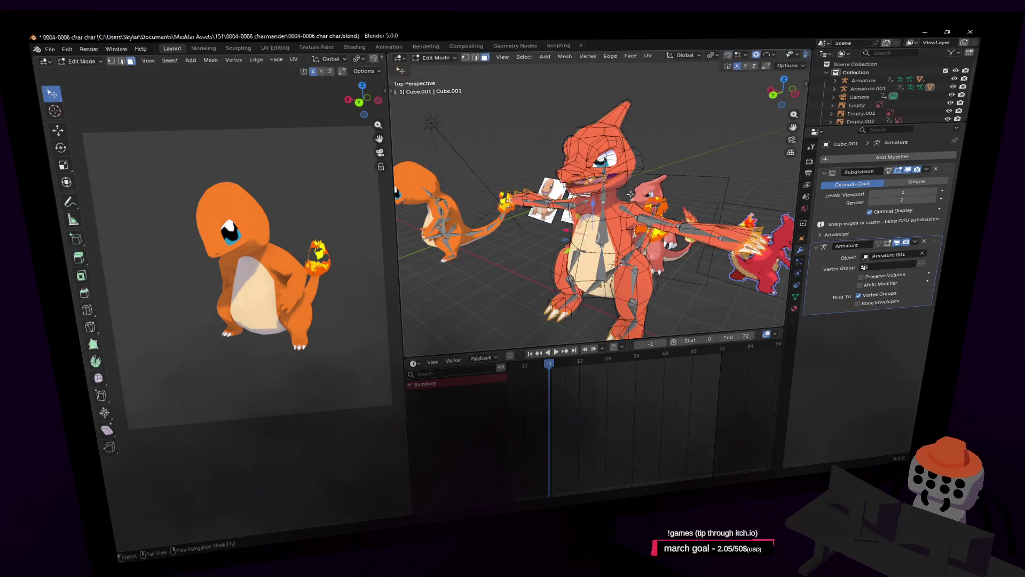
pyautogui.click(596, 243)
pyautogui.click(426, 55)
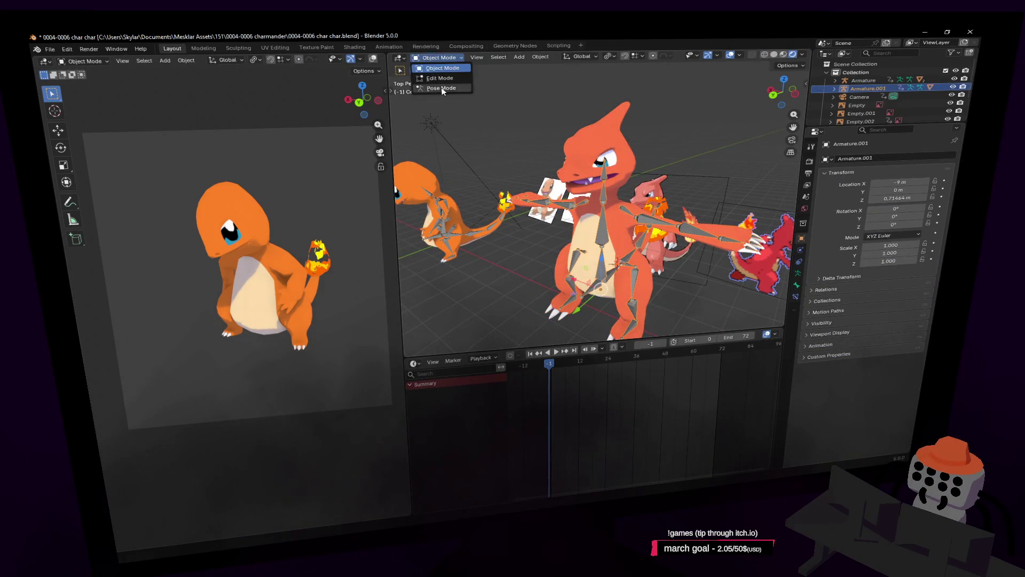
pyautogui.click(434, 89)
pyautogui.click(606, 235)
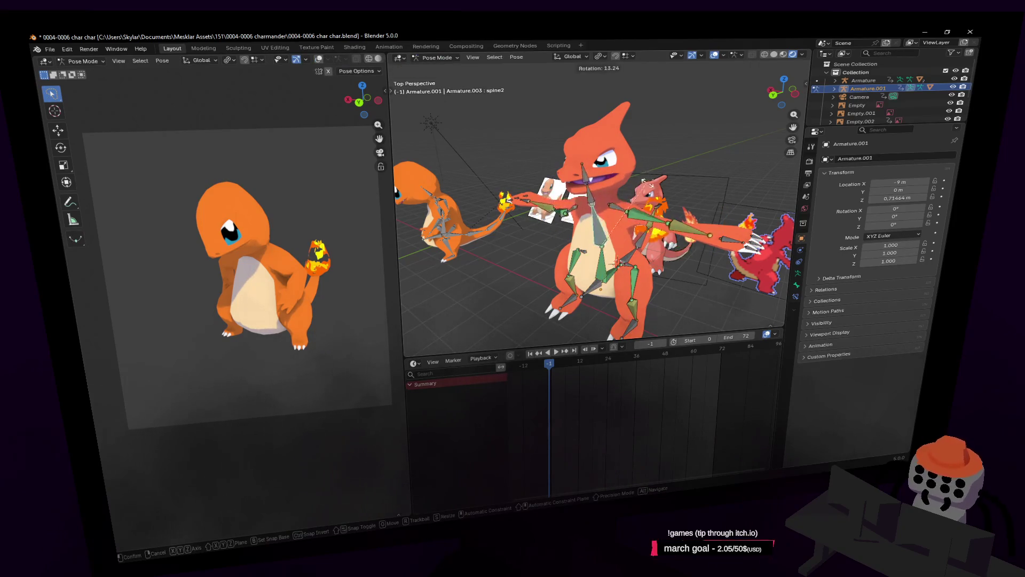
pyautogui.click(732, 245)
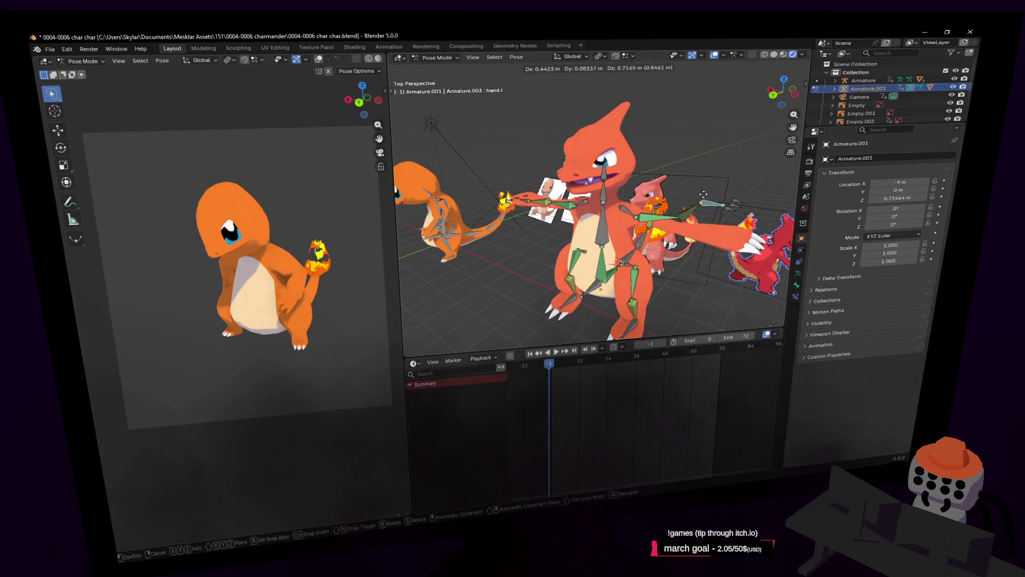
pyautogui.click(604, 273)
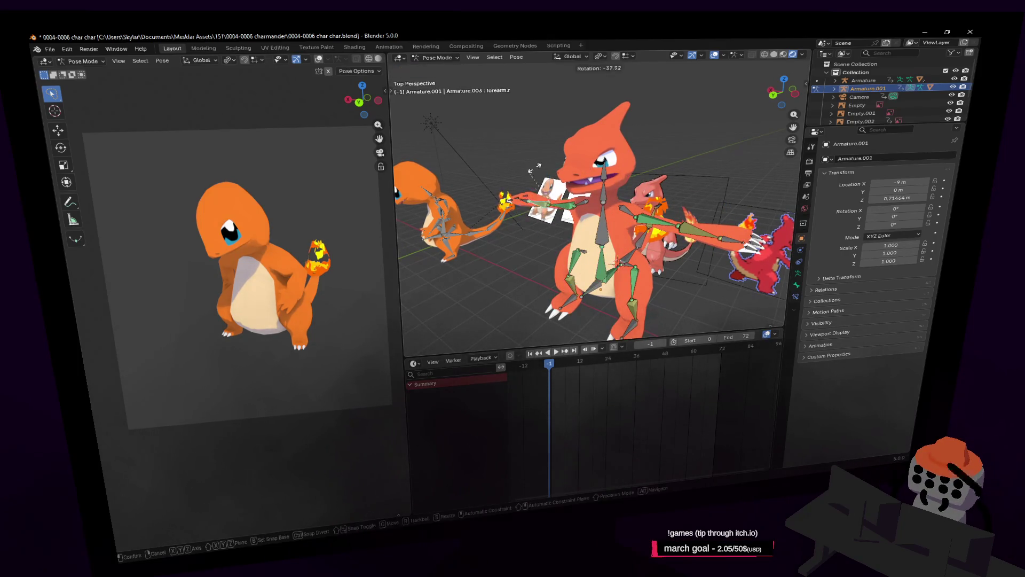
pyautogui.click(528, 202)
pyautogui.hotkey('shift', '`')
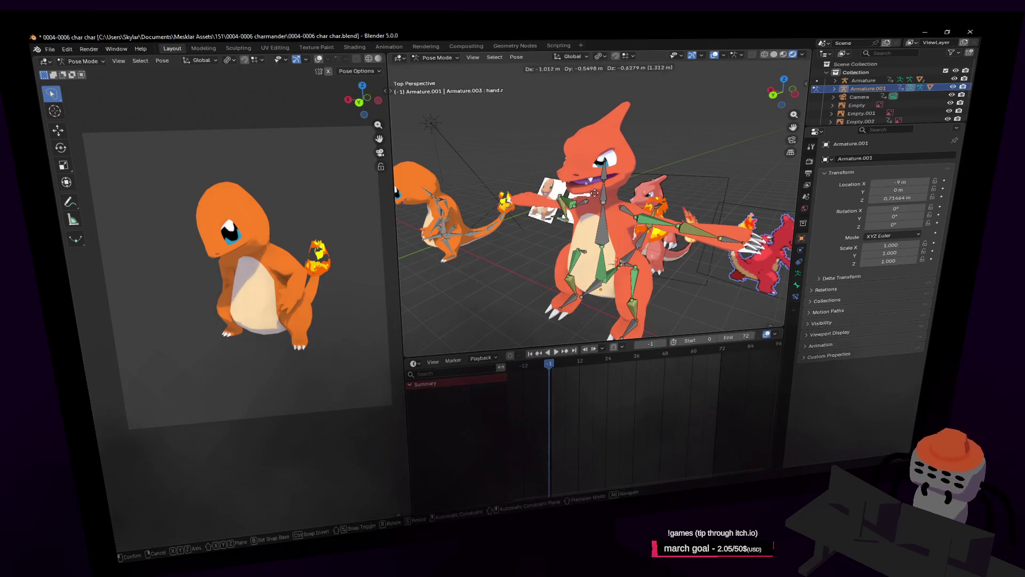
pyautogui.click(692, 213)
pyautogui.click(654, 216)
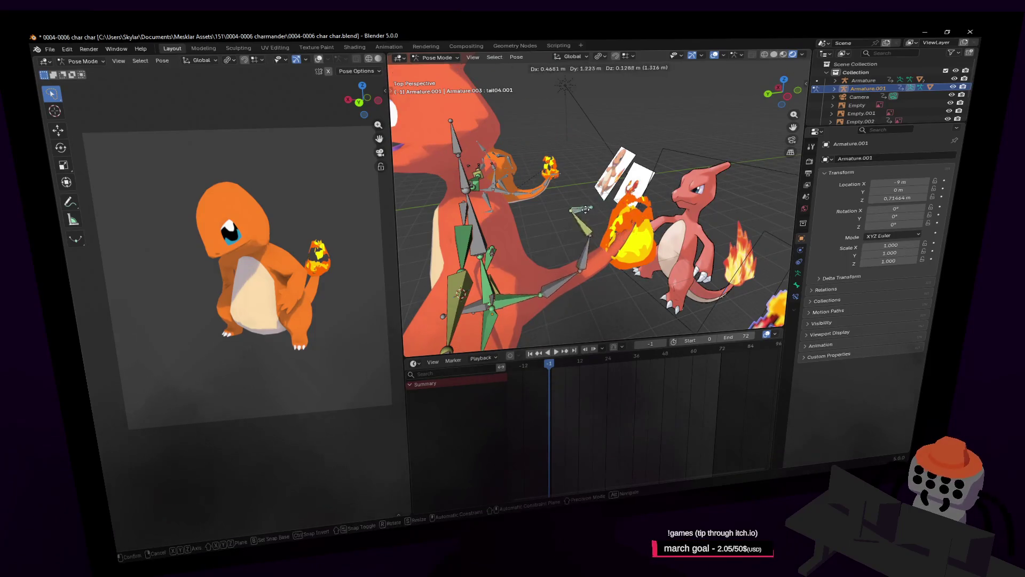
pyautogui.hotkey('shift', '`')
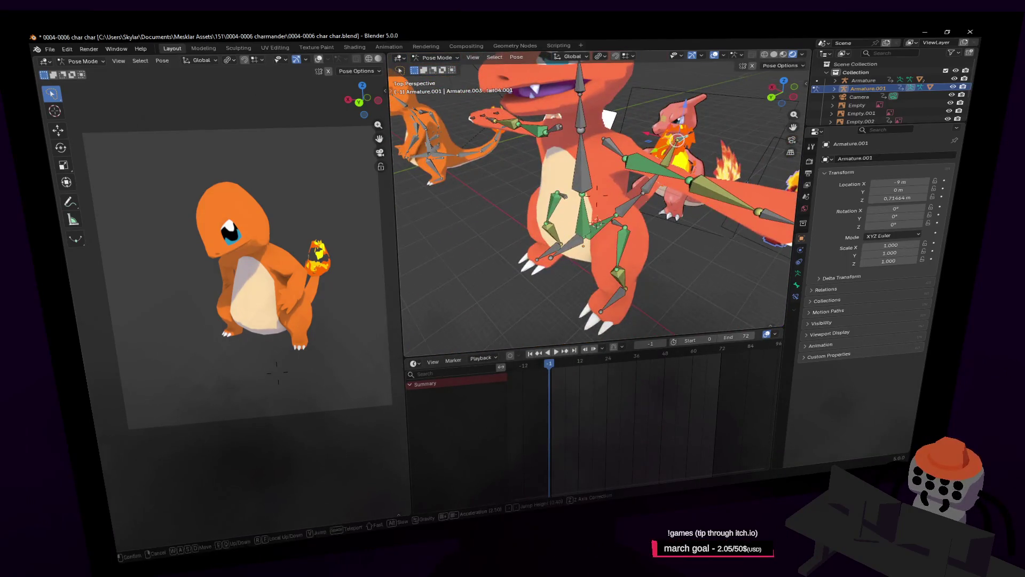
pyautogui.click(599, 248)
# Step: Select the foot bone and move it to a new position
pyautogui.click(599, 249)
pyautogui.hotkey('shift', '`')
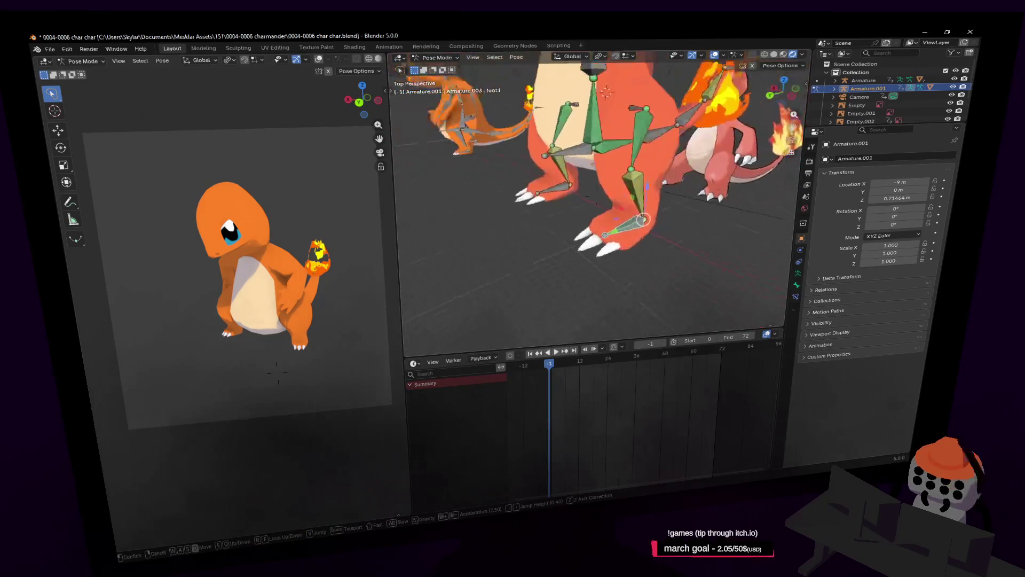
pyautogui.click(597, 198)
pyautogui.press('g')
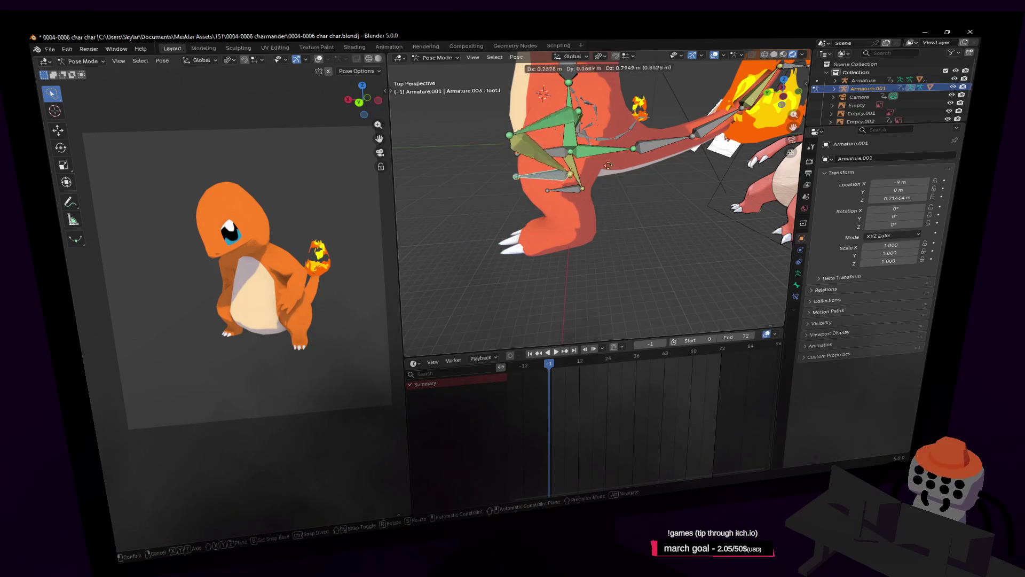
pyautogui.keyDown('alt'); pyautogui.moveTo(678, 180); pyautogui.dragTo(555, 171, button='middle'); pyautogui.keyUp('alt')
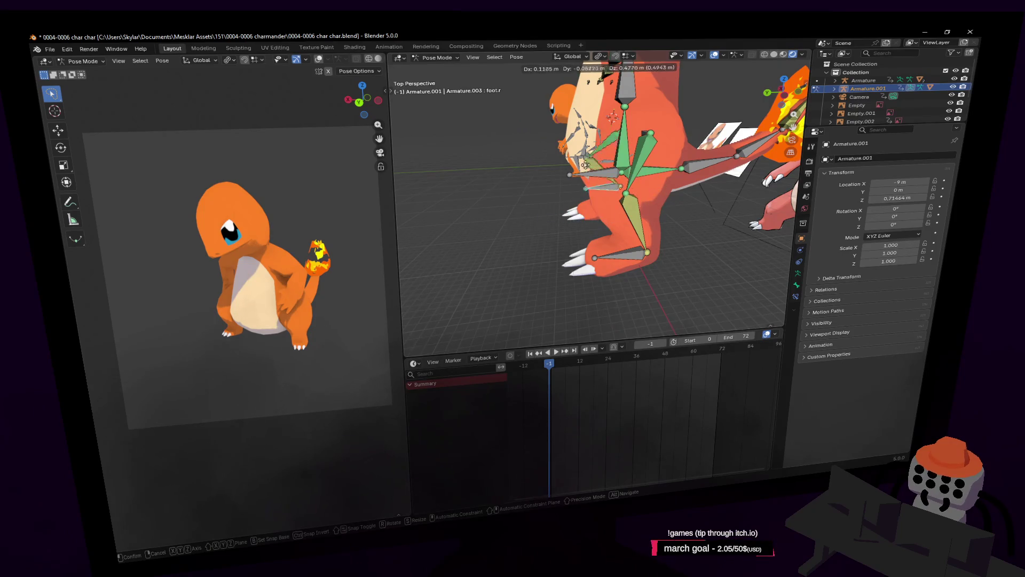
pyautogui.click(553, 170)
# Step: Select the left hand bone and place the 3D cursor at the hand
pyautogui.hotkey('shift', '`')
pyautogui.press('s')
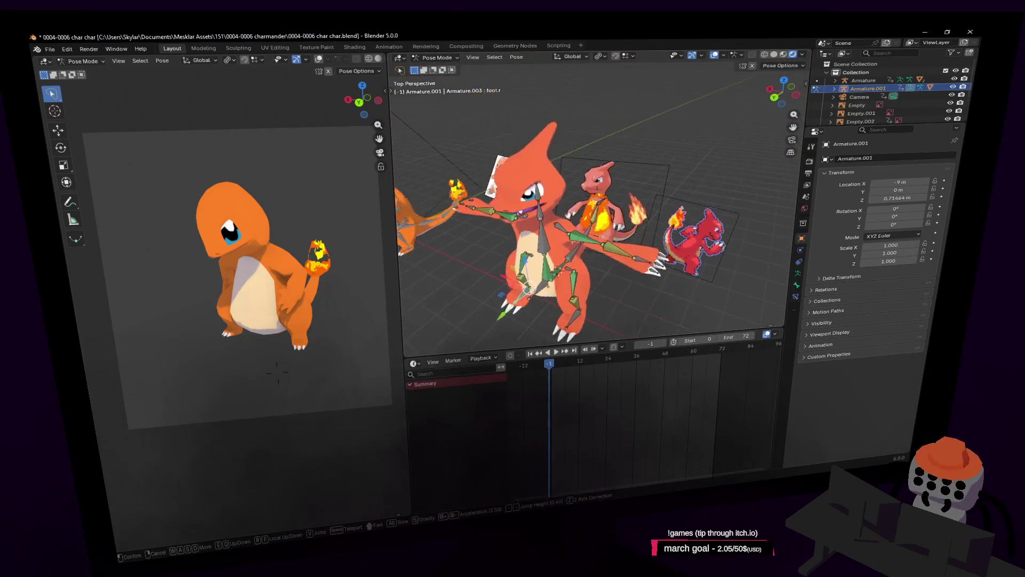
pyautogui.click(575, 201)
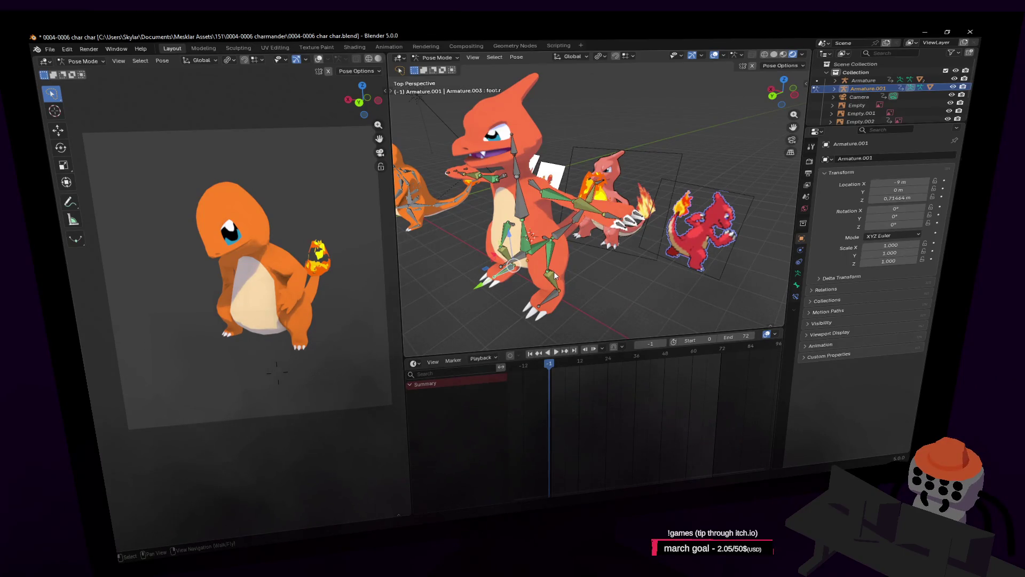
pyautogui.hotkey('shift', '`')
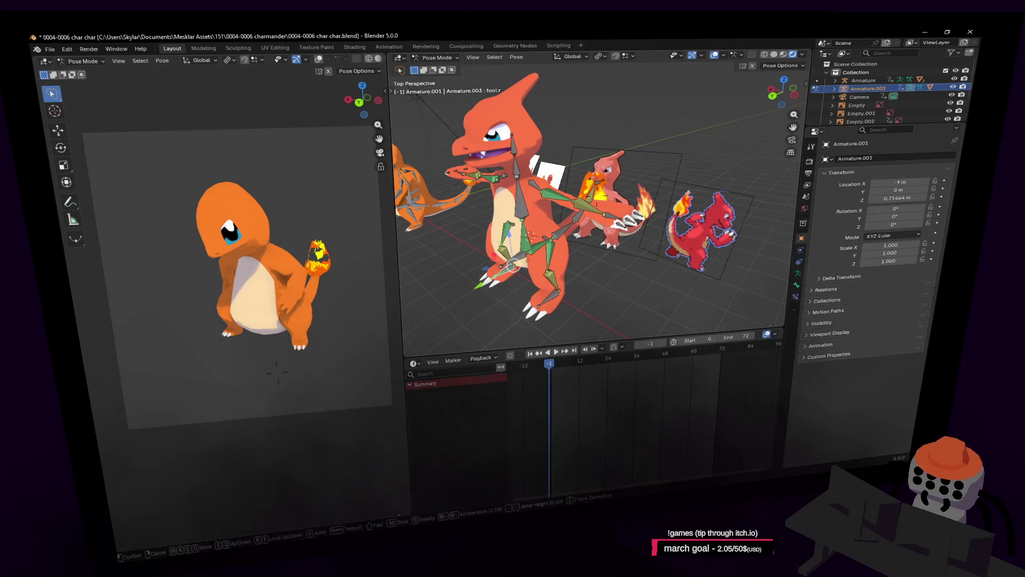
pyautogui.press('w')
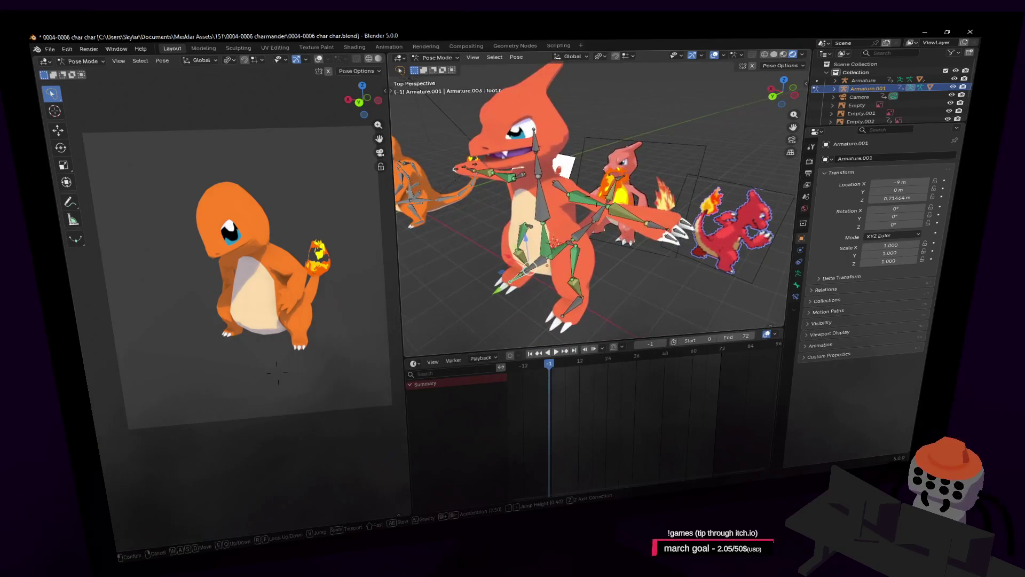
pyautogui.click(613, 244)
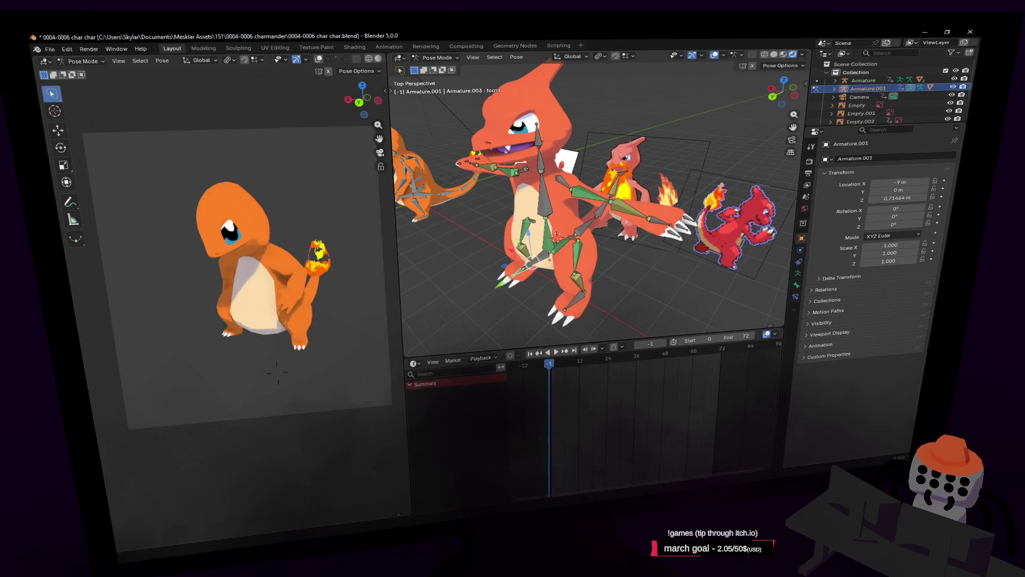
pyautogui.moveTo(636, 214)
pyautogui.mouseDown(button='middle')
pyautogui.moveTo(662, 178)
pyautogui.moveTo(648, 247)
pyautogui.mouseUp(button='middle')
pyautogui.click(649, 246)
pyautogui.keyDown('shift'); pyautogui.rightClick(641, 235); pyautogui.keyUp('shift')
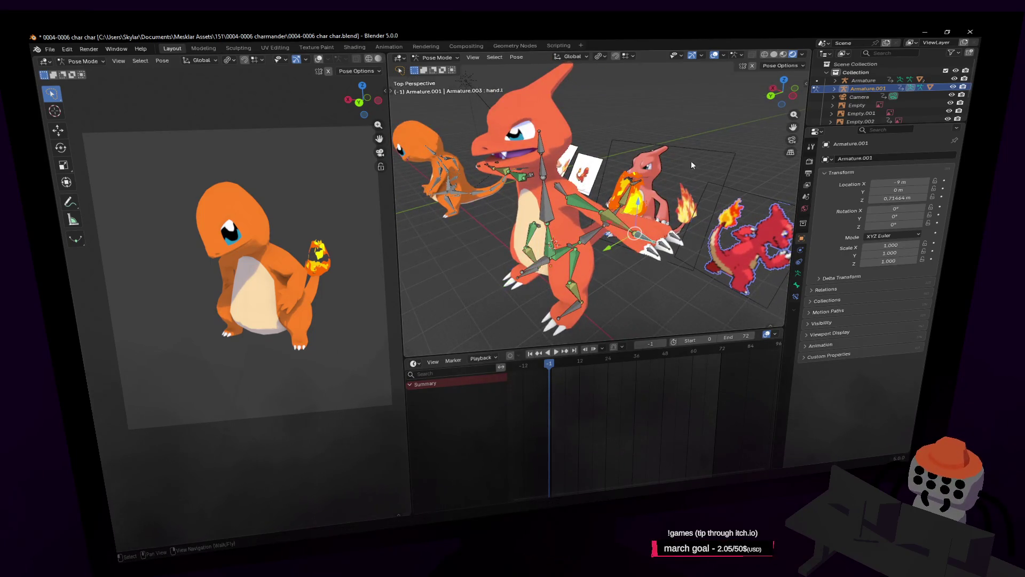
# Step: Bring the view closer to the rig and switch the armature to Object Mode
pyautogui.hotkey('shift', '`')
pyautogui.press('w')
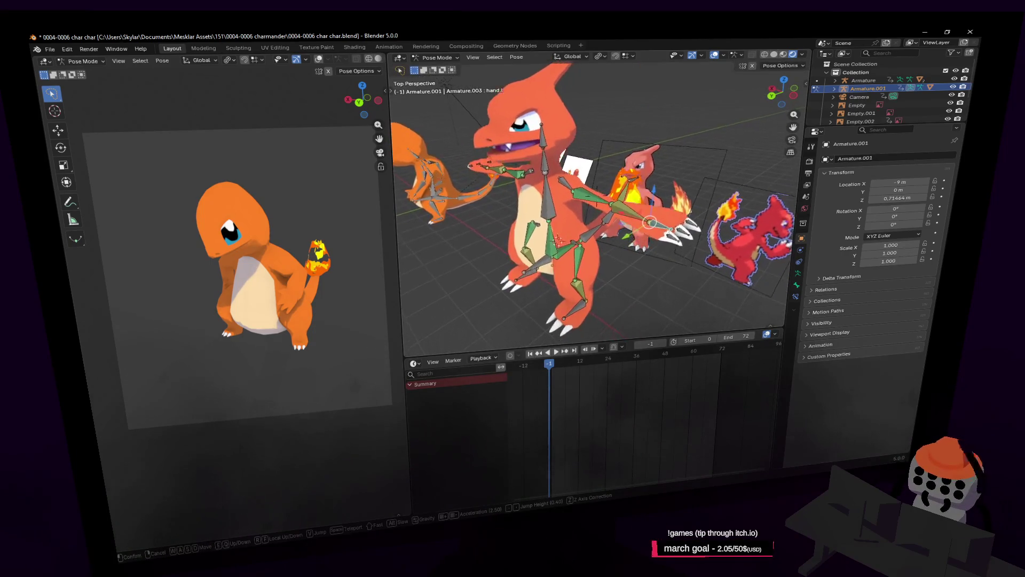
pyautogui.press('w')
pyautogui.click(672, 229)
pyautogui.keyDown('shift'); pyautogui.moveTo(671, 229); pyautogui.dragTo(642, 208, button='middle'); pyautogui.keyUp('shift')
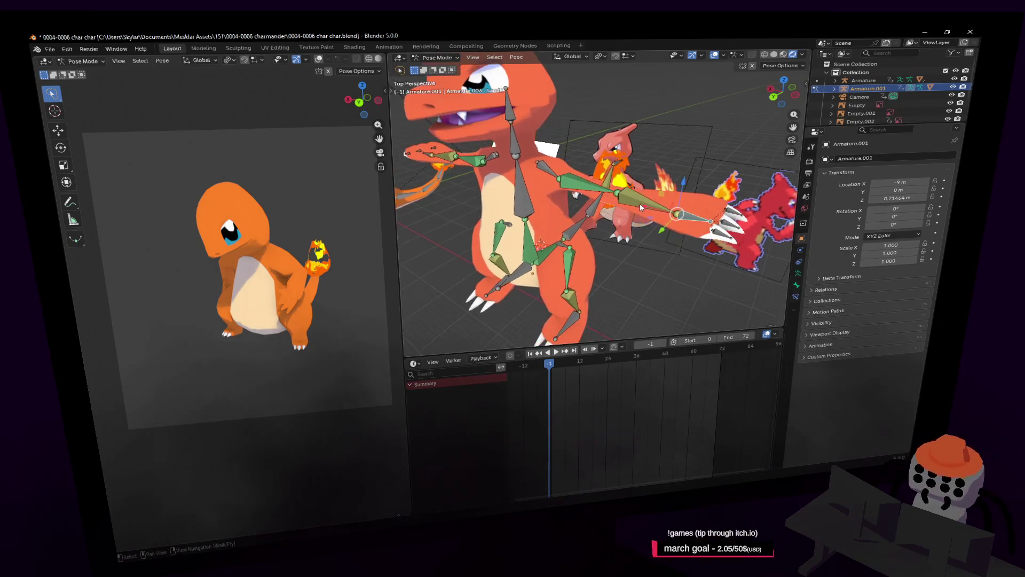
pyautogui.click(438, 57)
pyautogui.click(435, 66)
pyautogui.scroll(-3, 639, 115)
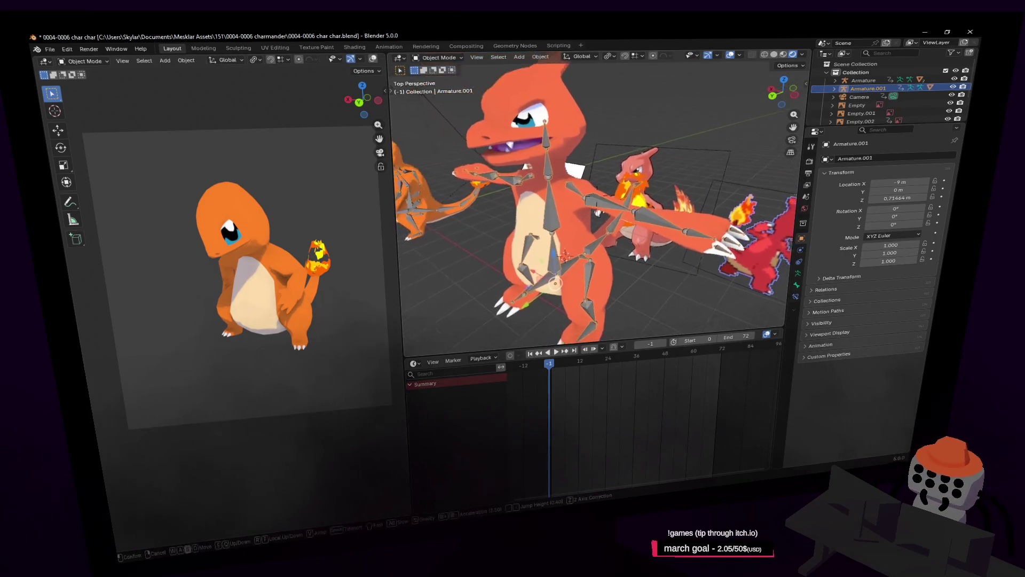
# Step: Parent the Charmeleon mesh to Armature.001 With Automatic Weights, then enter Pose Mode
pyautogui.click(576, 206)
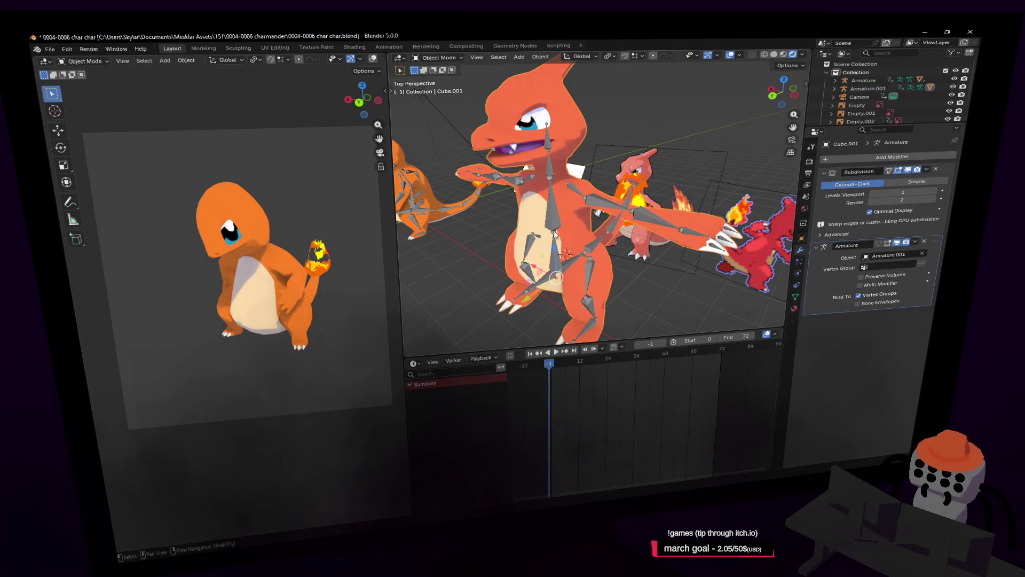
pyautogui.click(619, 208)
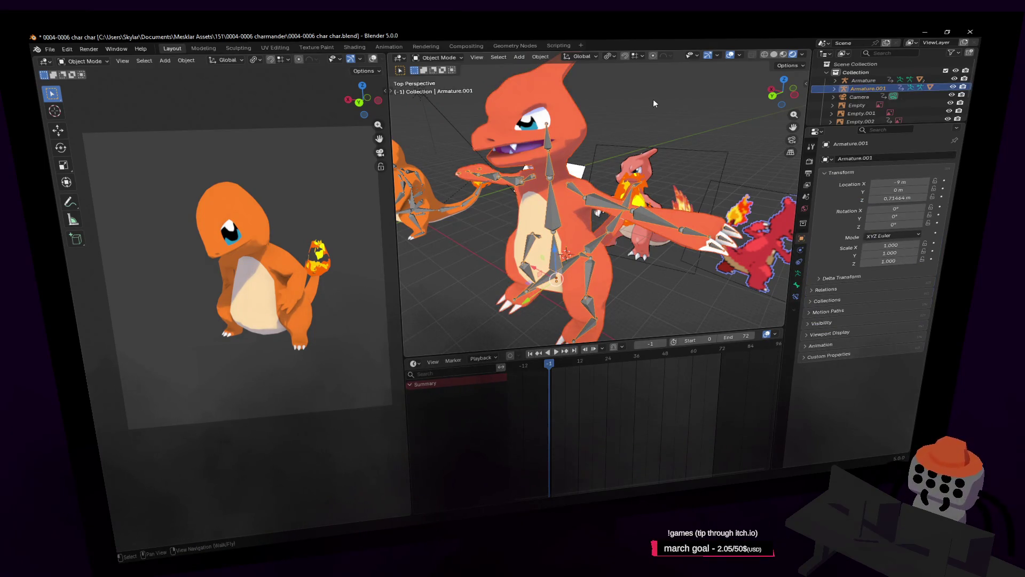
pyautogui.moveTo(581, 149)
pyautogui.mouseDown(button='middle')
pyautogui.moveTo(550, 155)
pyautogui.moveTo(613, 145)
pyautogui.mouseUp(button='middle')
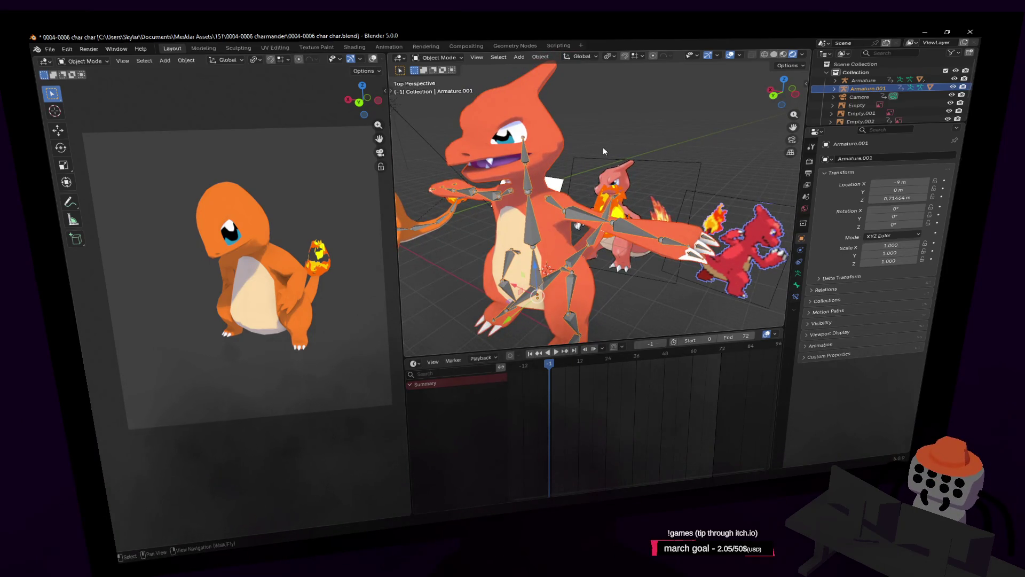
pyautogui.hotkey('ctrl', 'p')
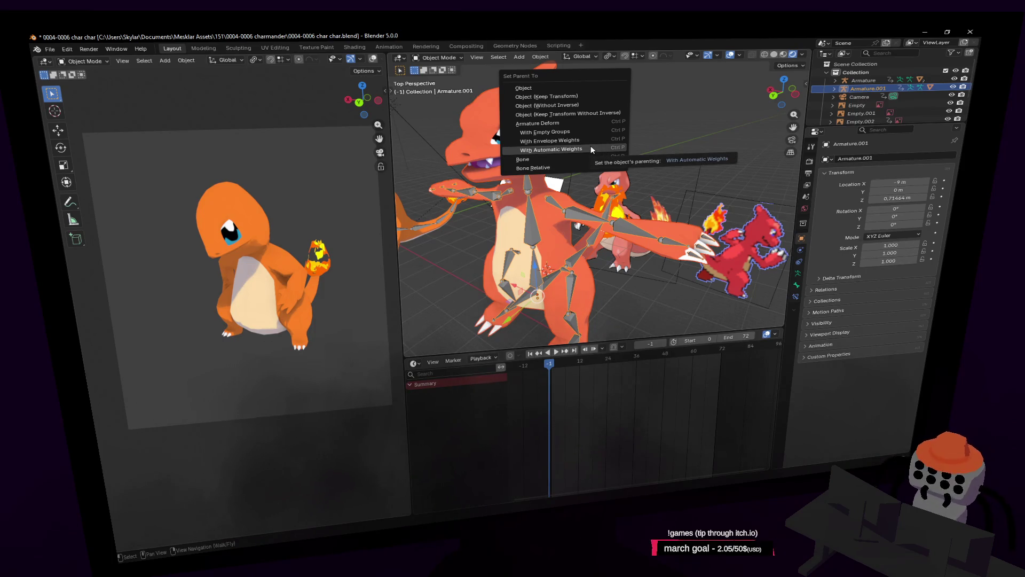
pyautogui.click(586, 148)
pyautogui.moveTo(614, 171); pyautogui.dragTo(582, 166, button='right')
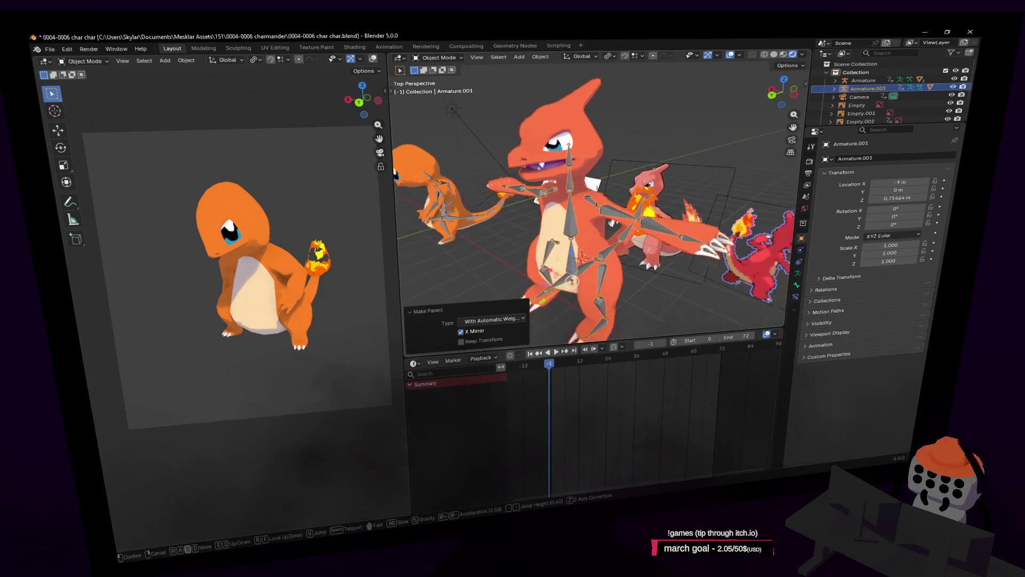
pyautogui.click(434, 56)
pyautogui.click(435, 87)
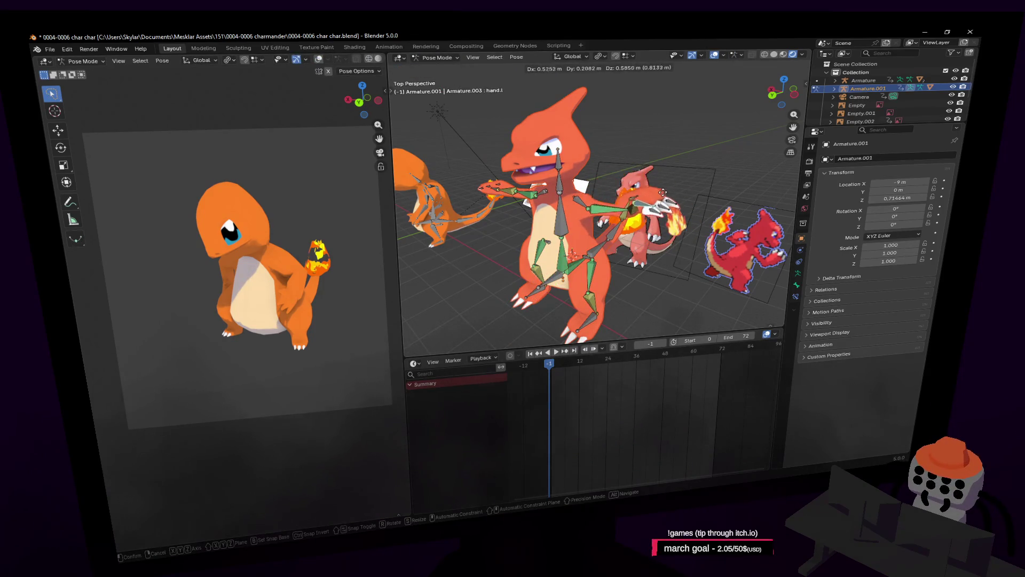
# Step: Fly to the hand bones and test rotating and moving the hand, cancelling both
pyautogui.hotkey('shift', '`')
pyautogui.press('w')
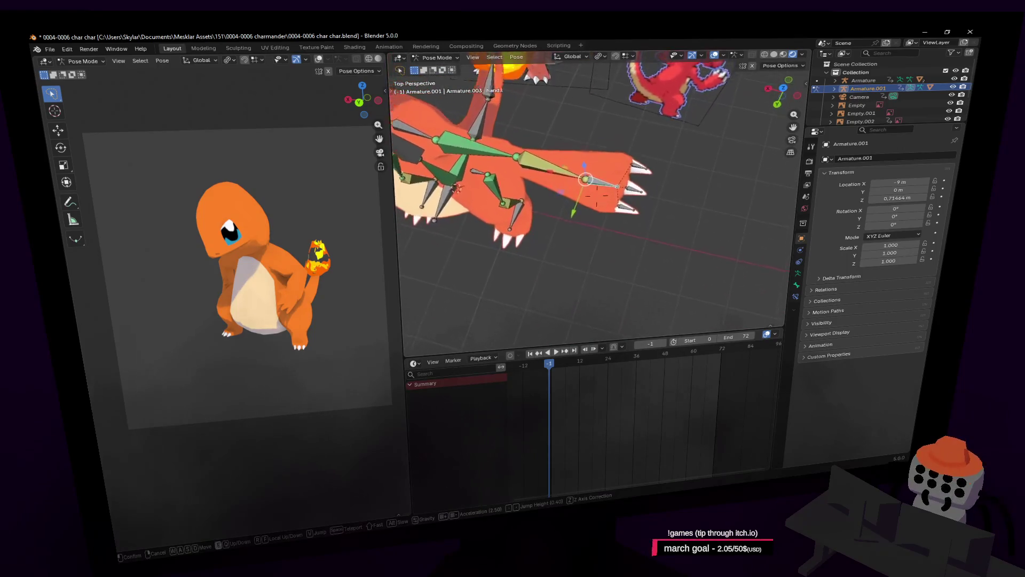
pyautogui.click(661, 200)
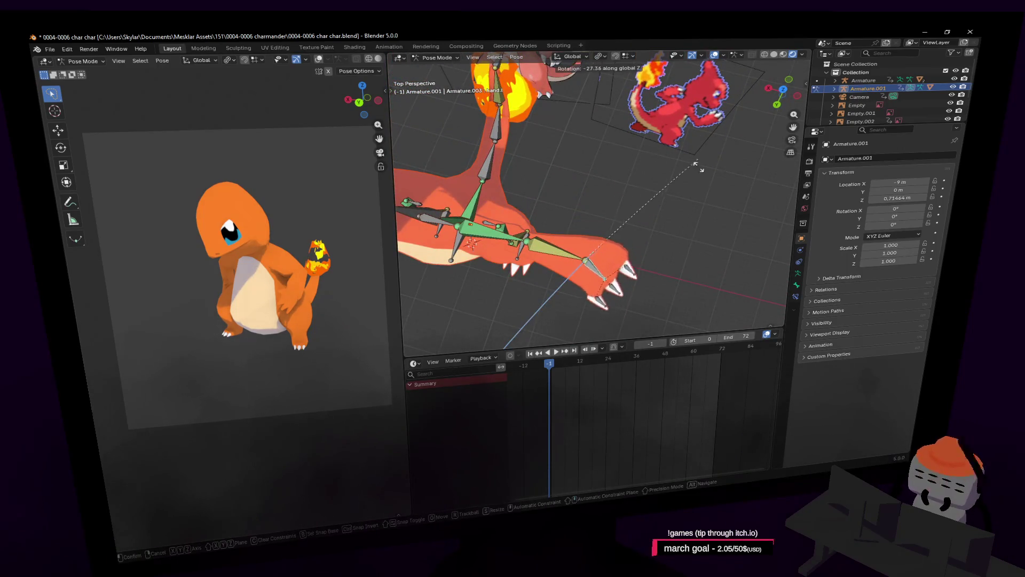
pyautogui.hotkey('shift', '`')
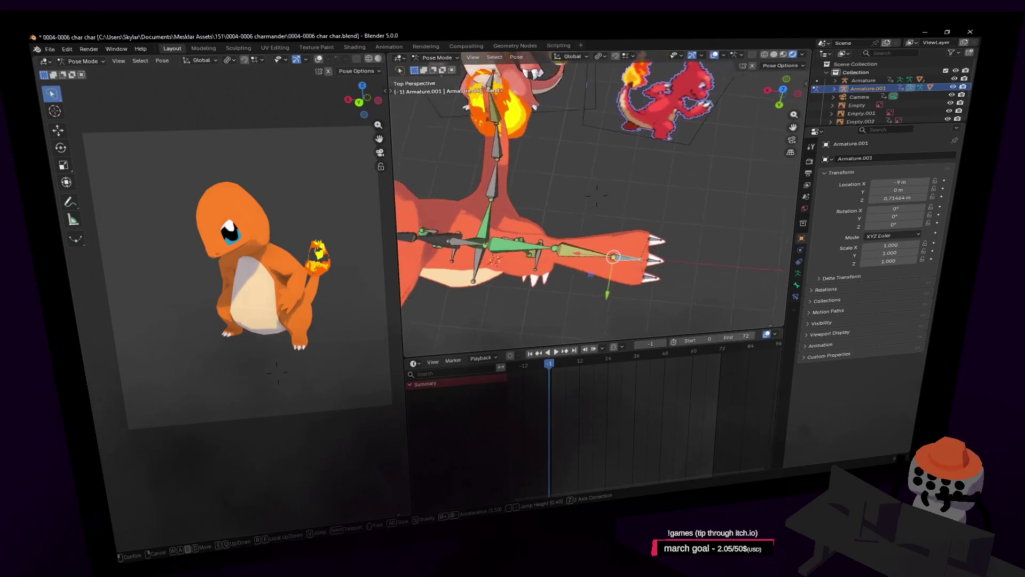
pyautogui.click(597, 196)
pyautogui.press('r')
pyautogui.press('Escape')
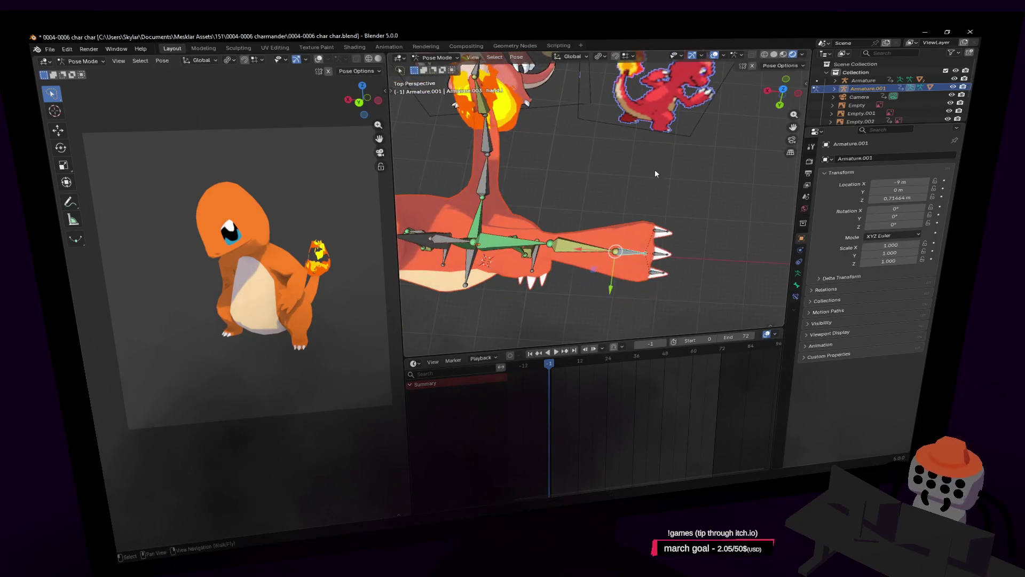
pyautogui.press('g')
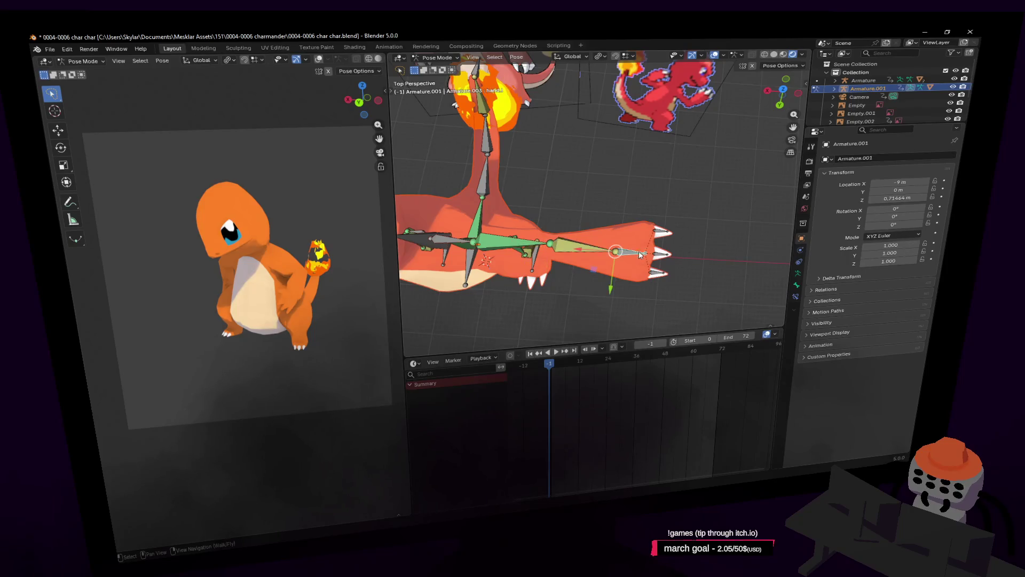
pyautogui.press('Escape')
# Step: Inspect the hand, claws and reference images, then leave Pose Mode for Object Mode
pyautogui.hotkey('shift', '`')
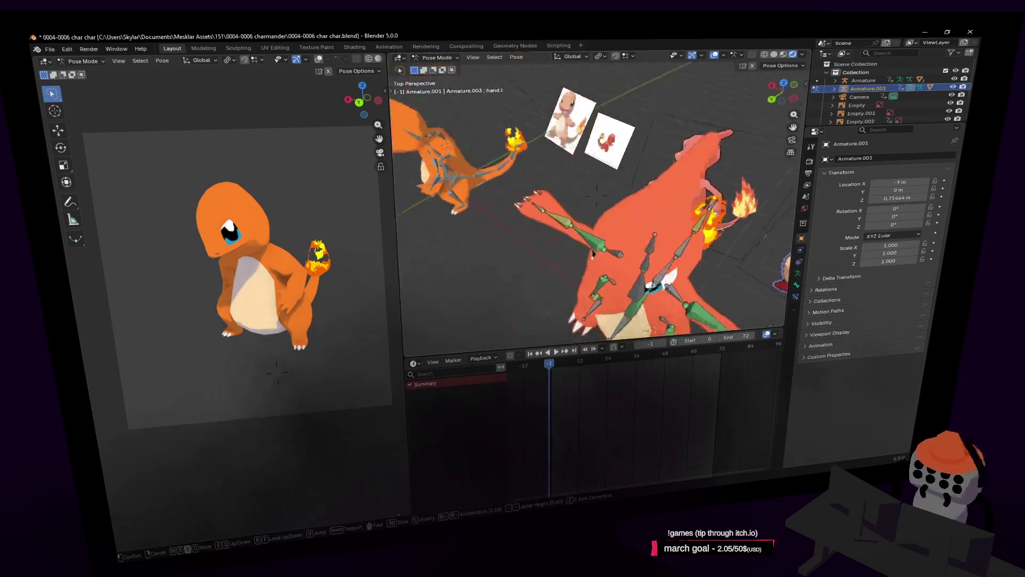
pyautogui.press('s')
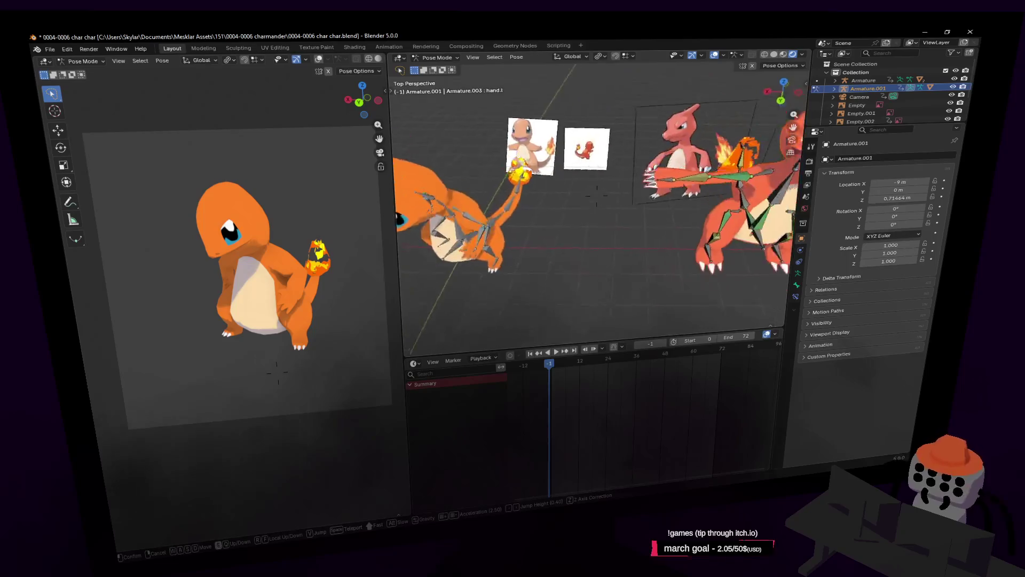
pyautogui.press('w')
pyautogui.click(599, 248)
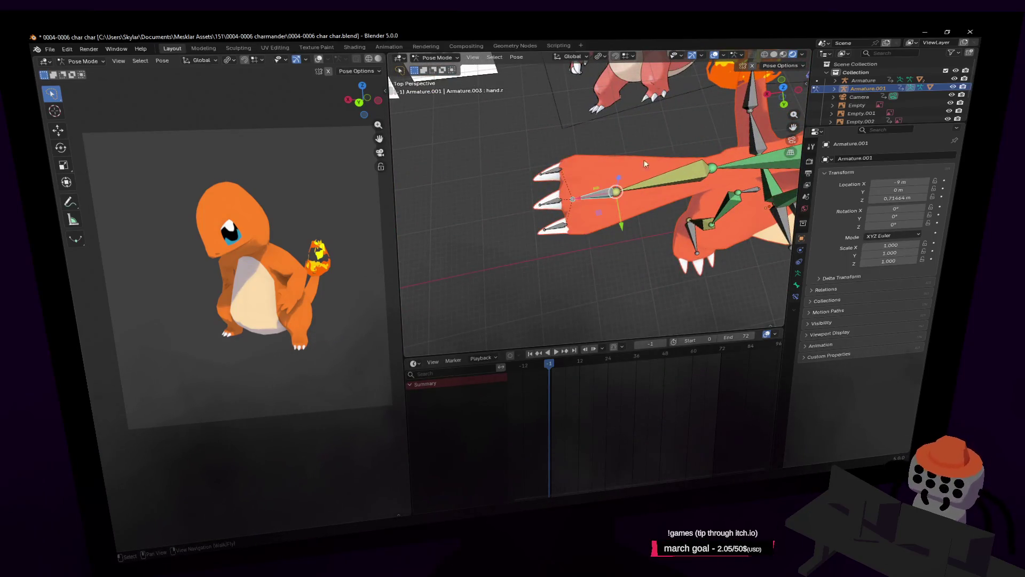
pyautogui.hotkey('shift', '`')
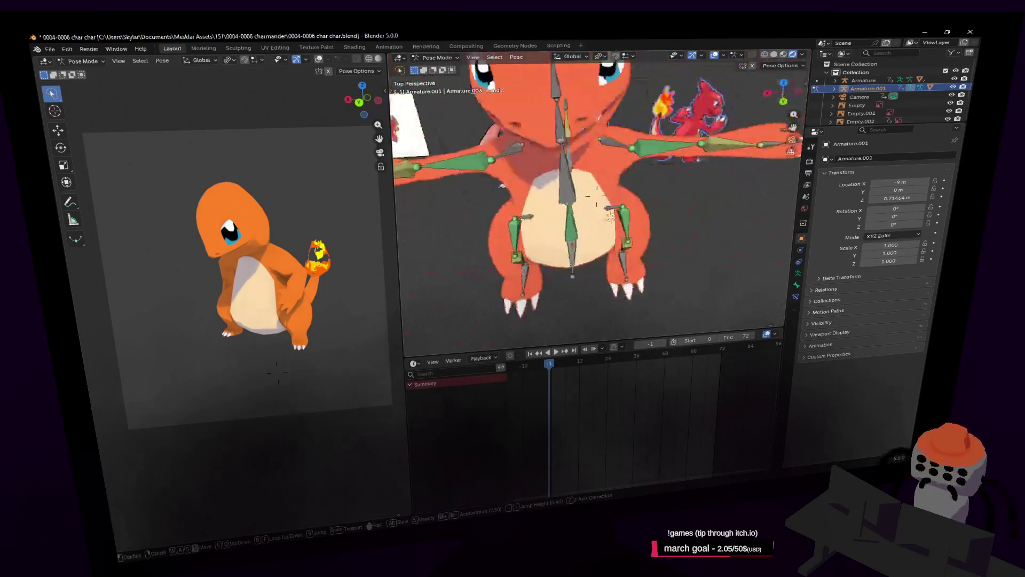
pyautogui.click(636, 191)
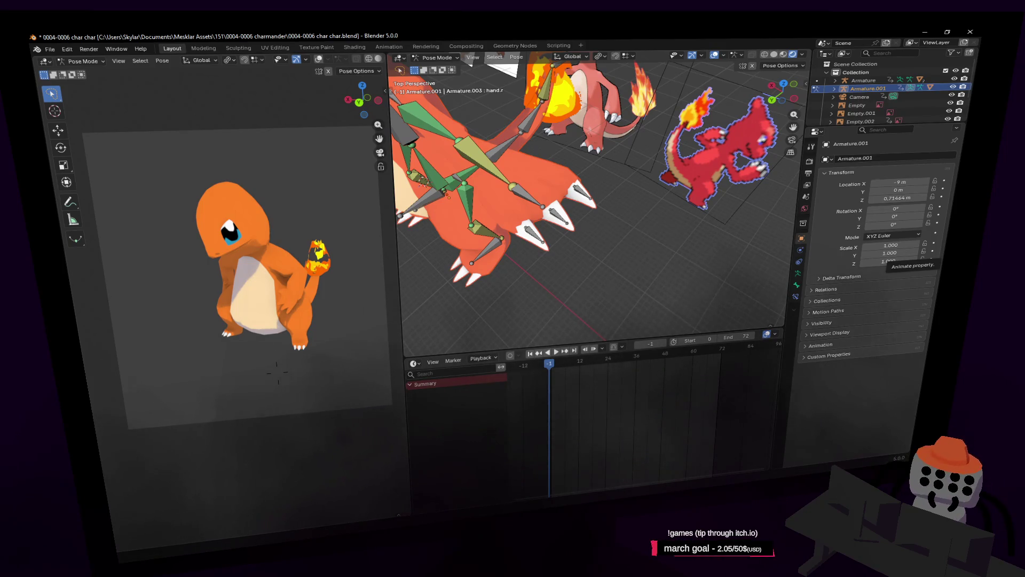
pyautogui.hotkey('shift', '`')
pyautogui.press('w')
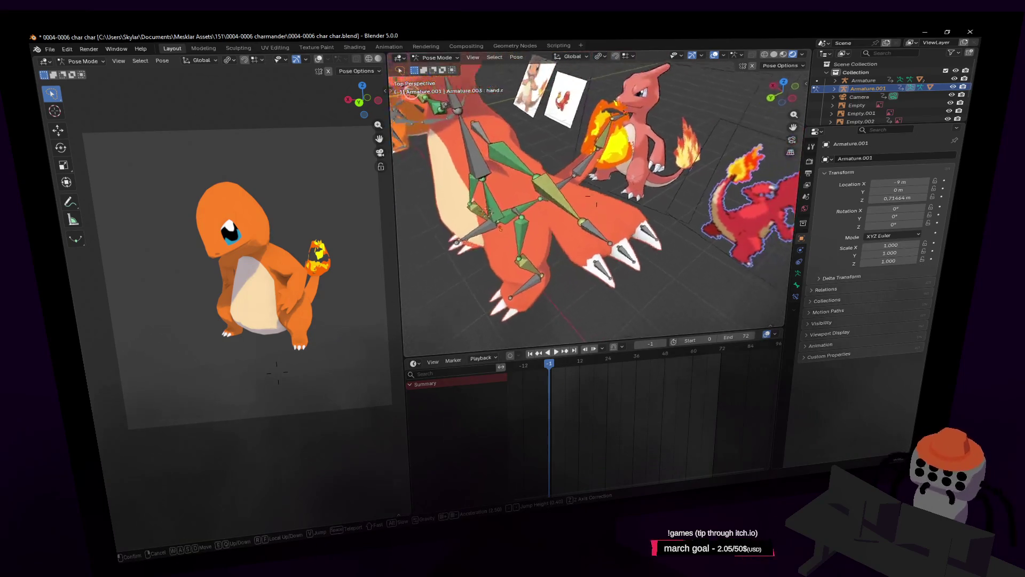
pyautogui.click(679, 213)
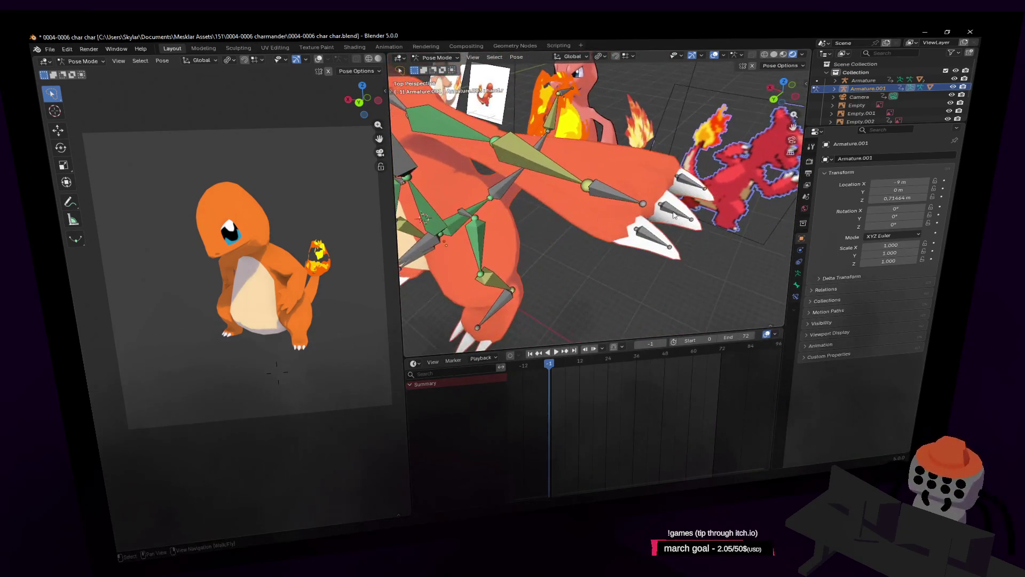
pyautogui.hotkey('ctrl', 'Tab')
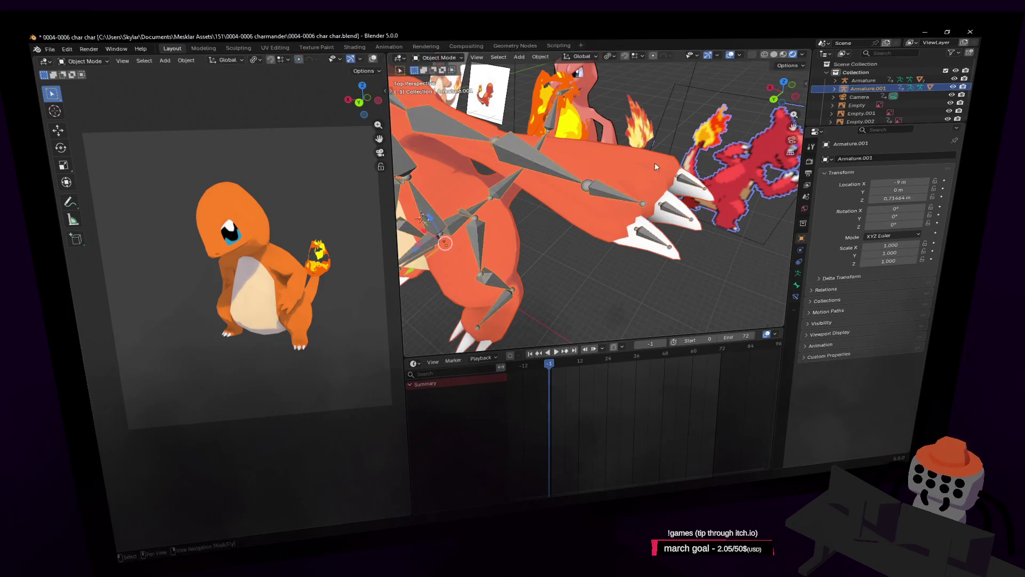
# Step: Select the Charmeleon body mesh Cube.001 and enter Edit Mode with the claws in view
pyautogui.click(654, 163)
pyautogui.hotkey('shift', '`')
pyautogui.press('w')
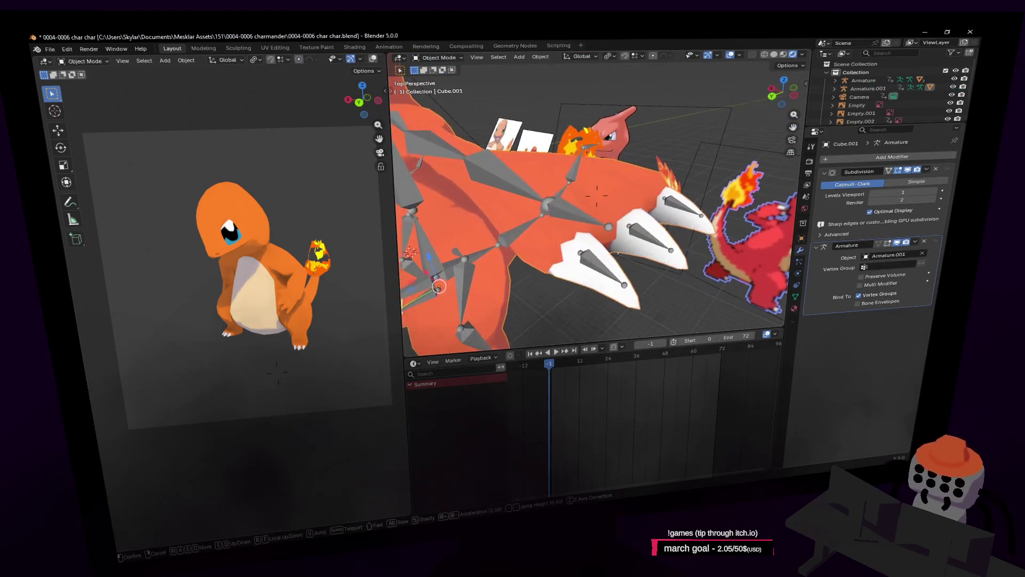
pyautogui.click(659, 203)
pyautogui.press('Tab')
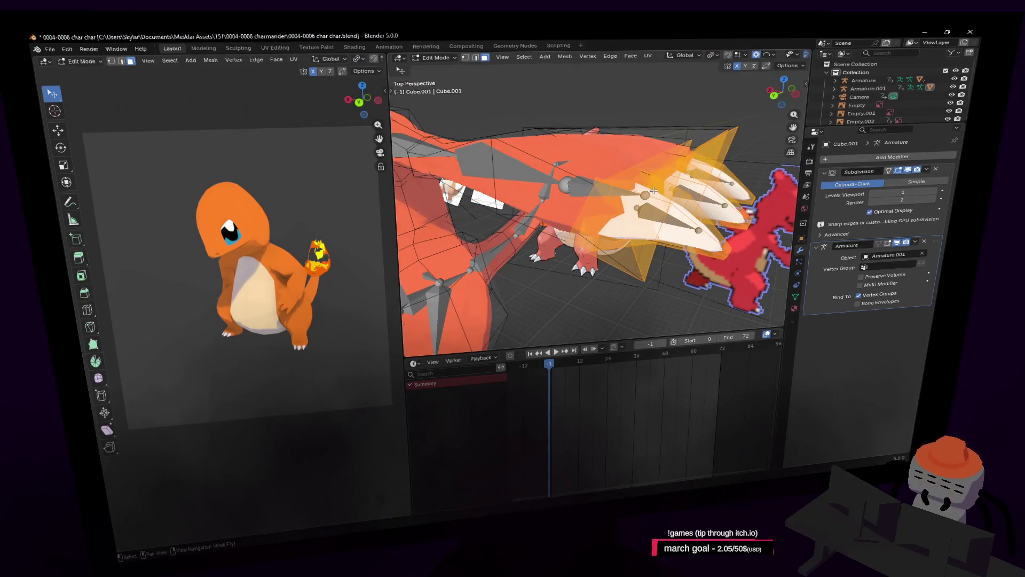
pyautogui.keyDown('shift'); pyautogui.moveTo(680, 189); pyautogui.dragTo(787, 248, button='middle'); pyautogui.keyUp('shift')
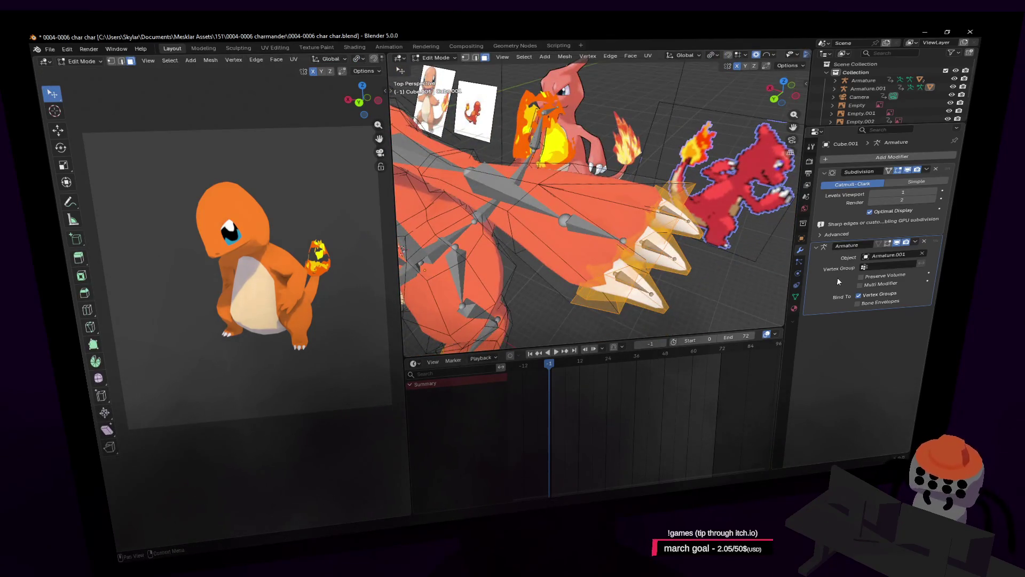
# Step: Show the mesh's vertex groups and make hand.l the active group
pyautogui.click(796, 297)
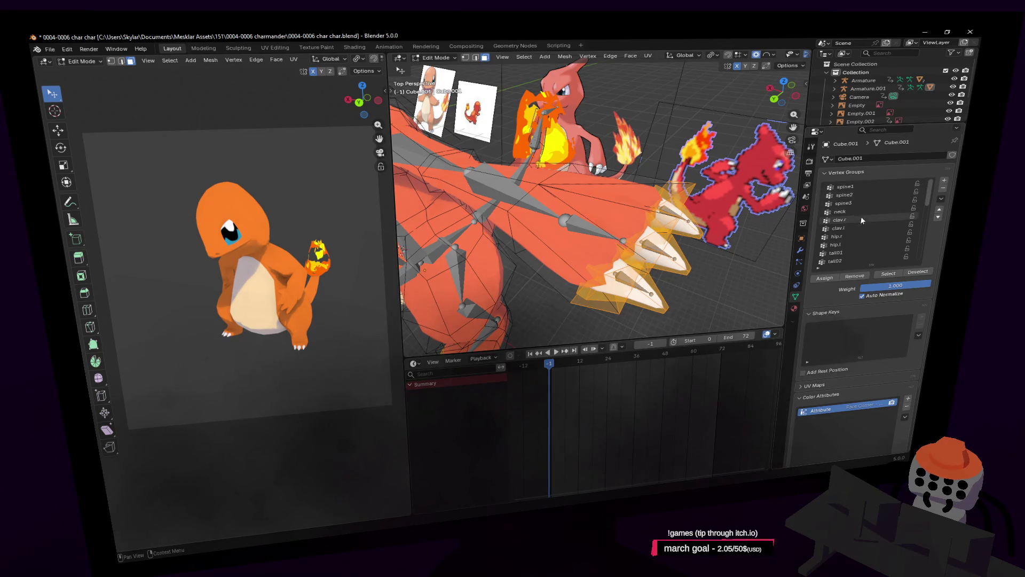
pyautogui.scroll(-4, 865, 223)
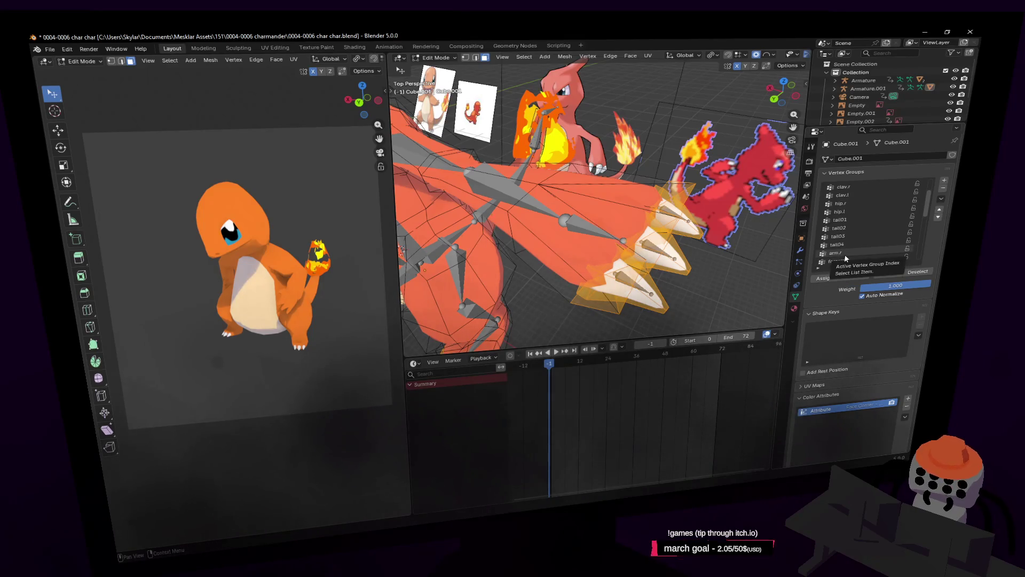
pyautogui.scroll(-3, 850, 247)
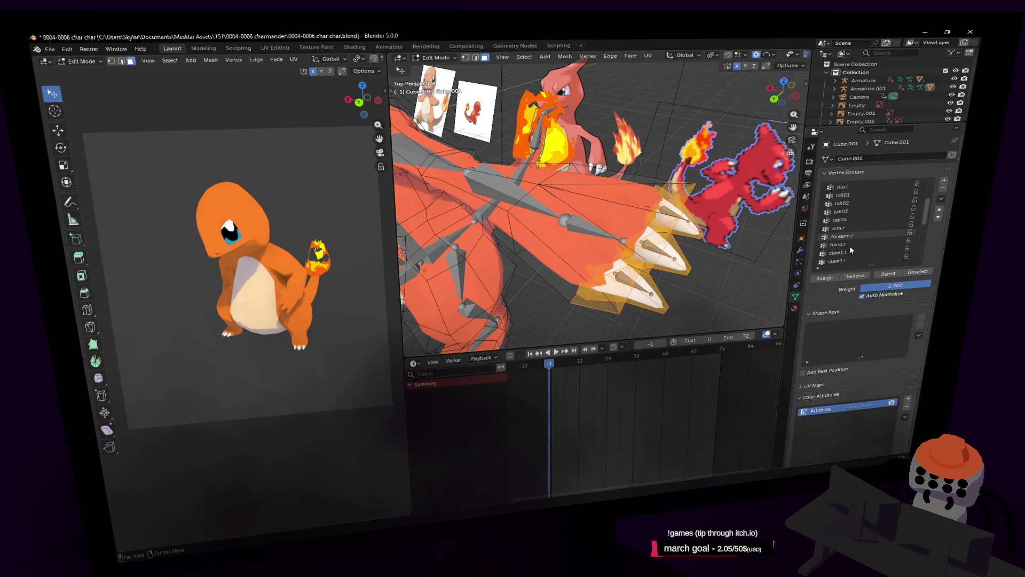
pyautogui.scroll(-1, 888, 227)
pyautogui.scroll(-6, 871, 238)
pyautogui.scroll(-6, 873, 237)
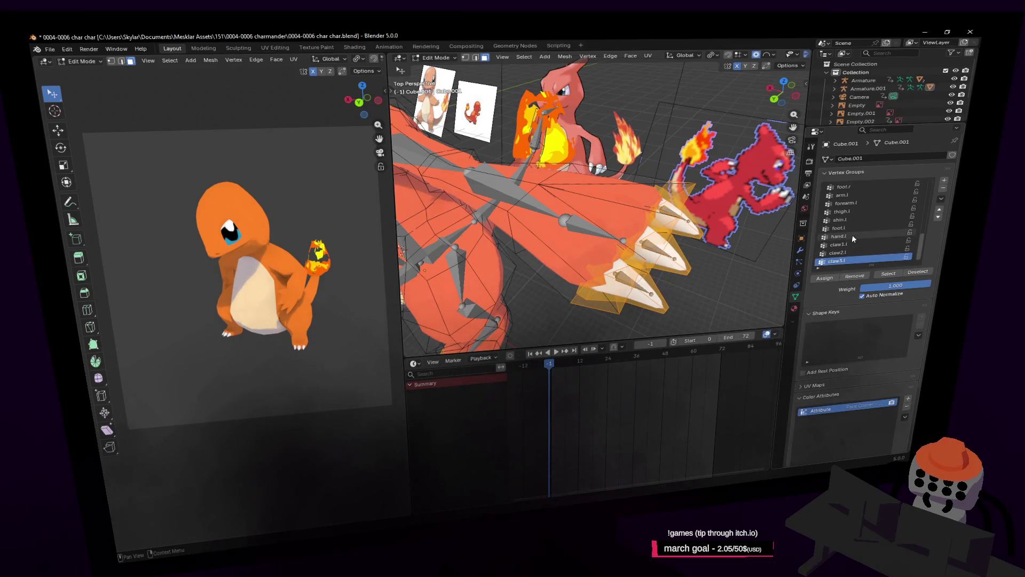
pyautogui.click(851, 235)
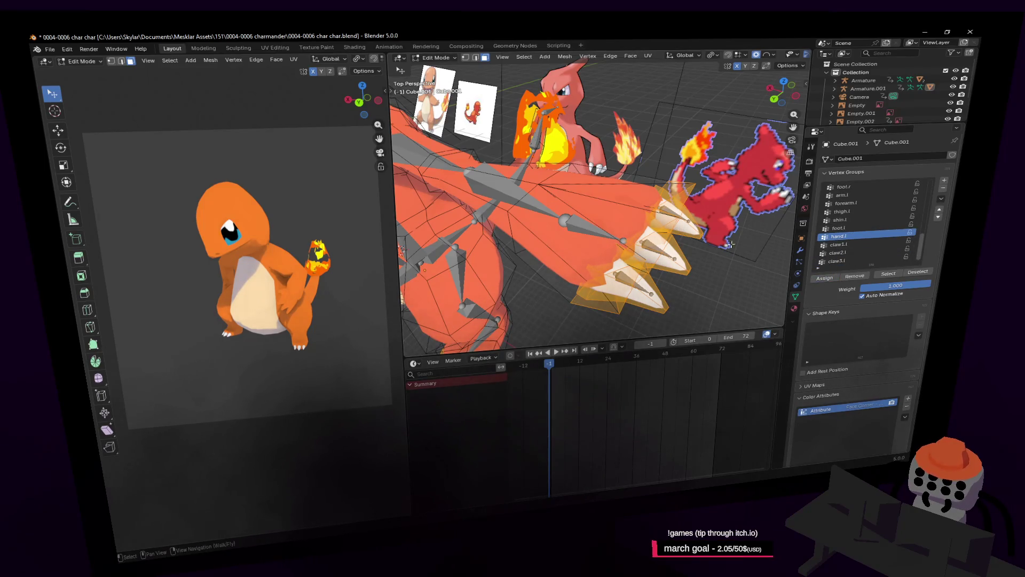
# Step: Leave Edit Mode, then undo back to editing with the claws selected
pyautogui.hotkey('shift', '`')
pyautogui.click(720, 183)
pyautogui.press('Tab')
pyautogui.hotkey('ctrl', 'z')
pyautogui.hotkey('ctrl', 'z')
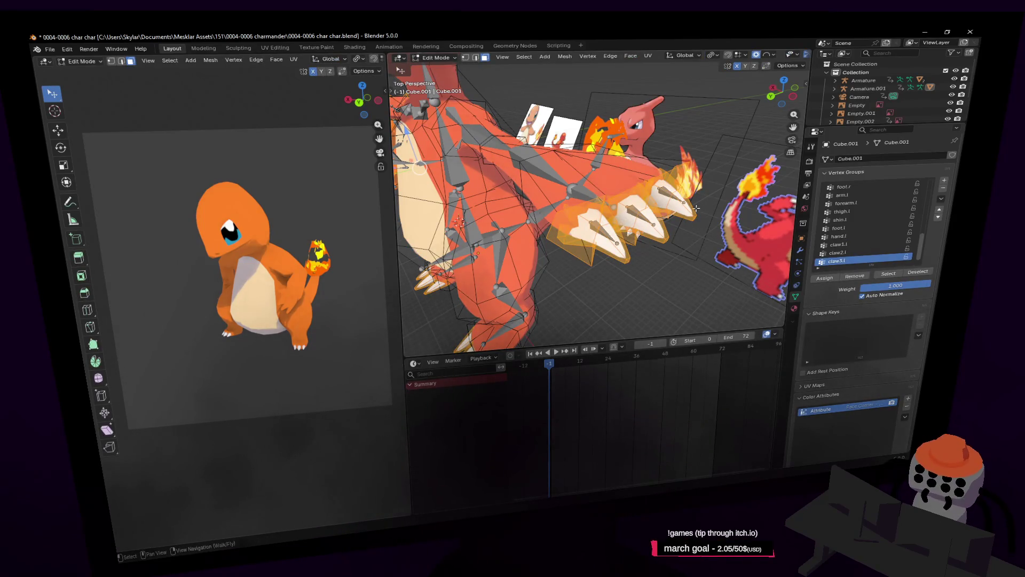
# Step: Deselect individual claw pieces, make hand.l active again, and return to Object Mode
pyautogui.moveTo(722, 215); pyautogui.dragTo(684, 209, button='middle')
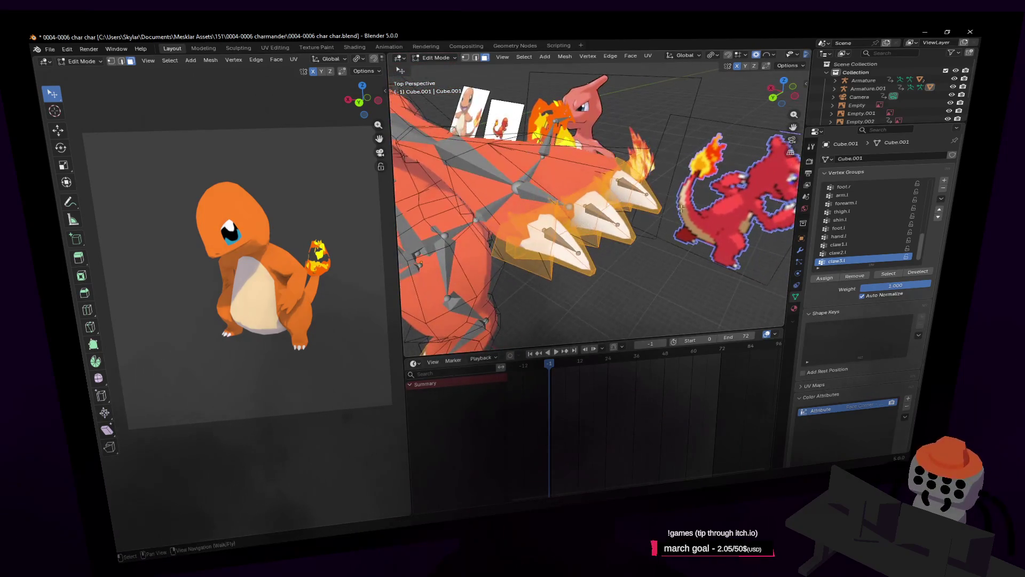
pyautogui.hotkey('shift', 'l')
pyautogui.hotkey('shift', 'l')
pyautogui.hotkey('shift', 'l')
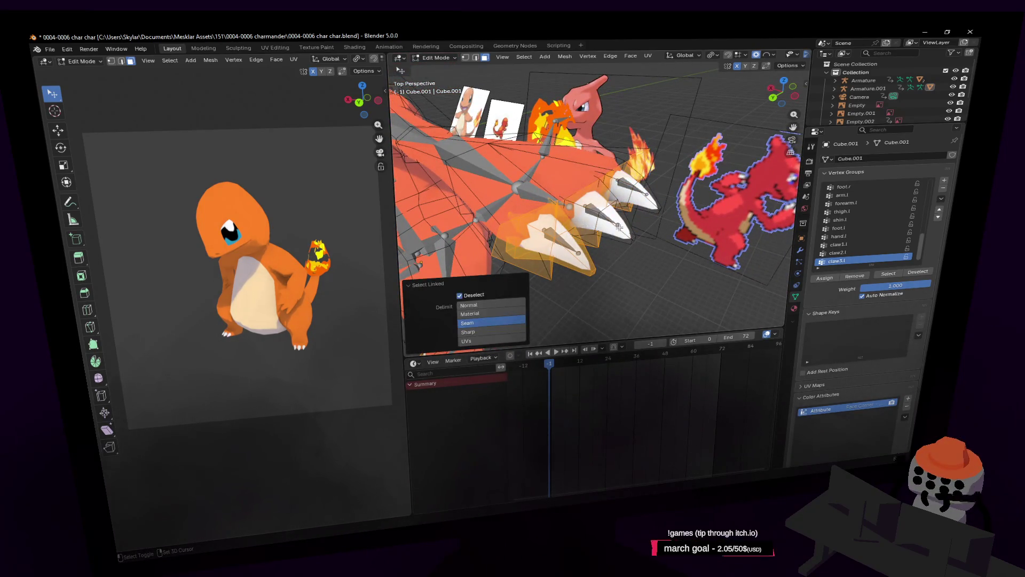
pyautogui.hotkey('shift', '`')
pyautogui.press('w')
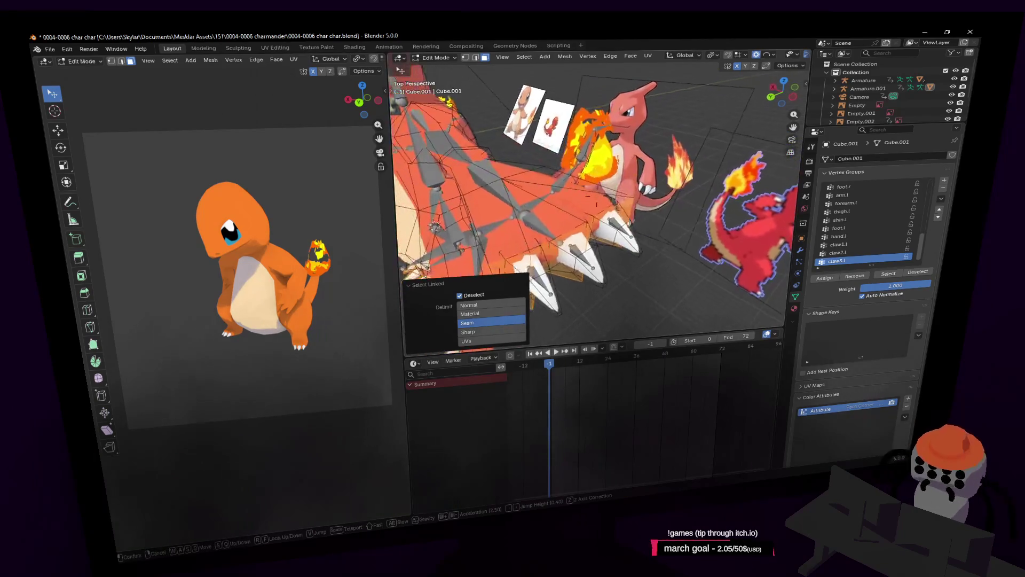
pyautogui.press('Return')
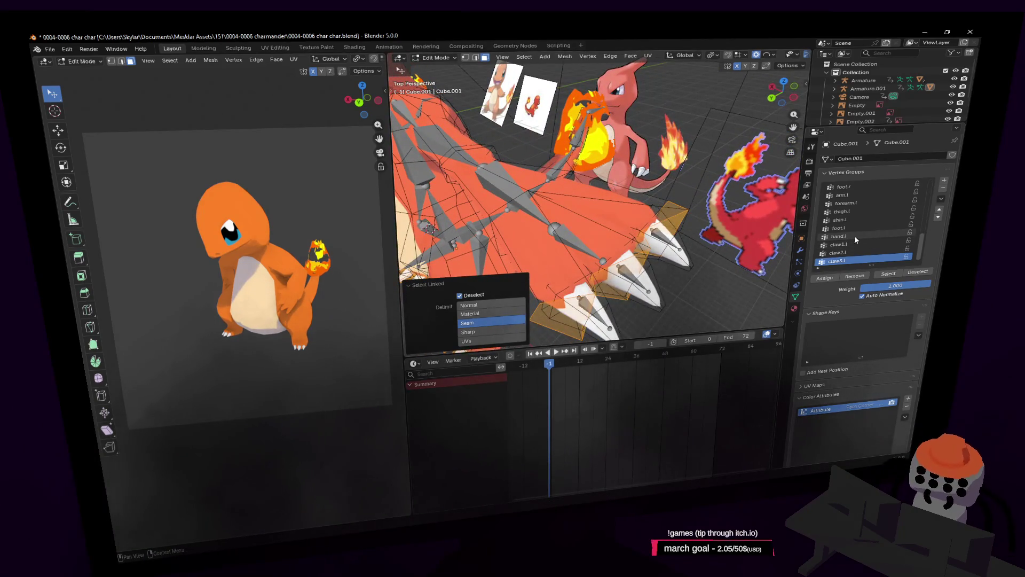
pyautogui.click(854, 235)
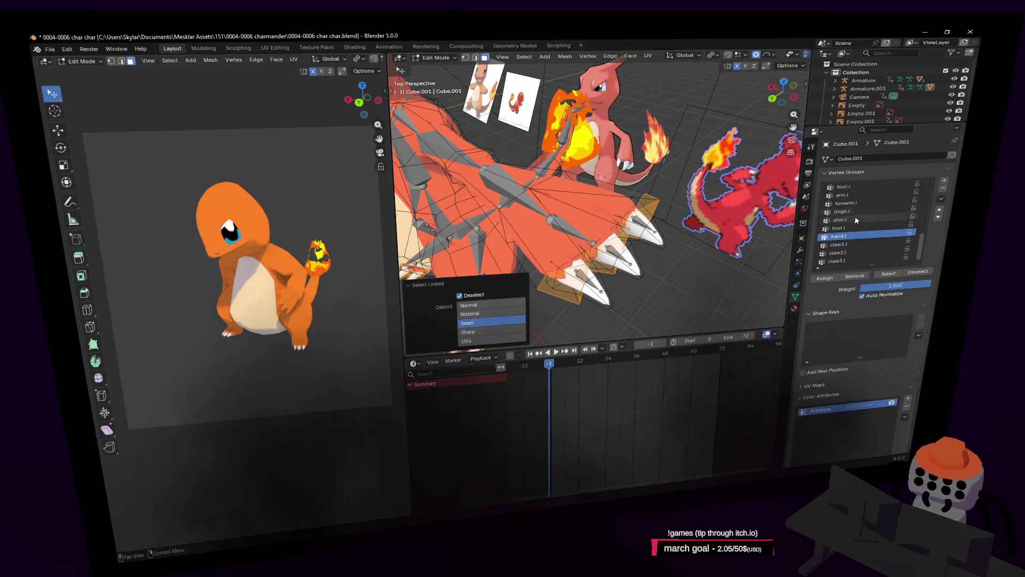
pyautogui.press('Tab')
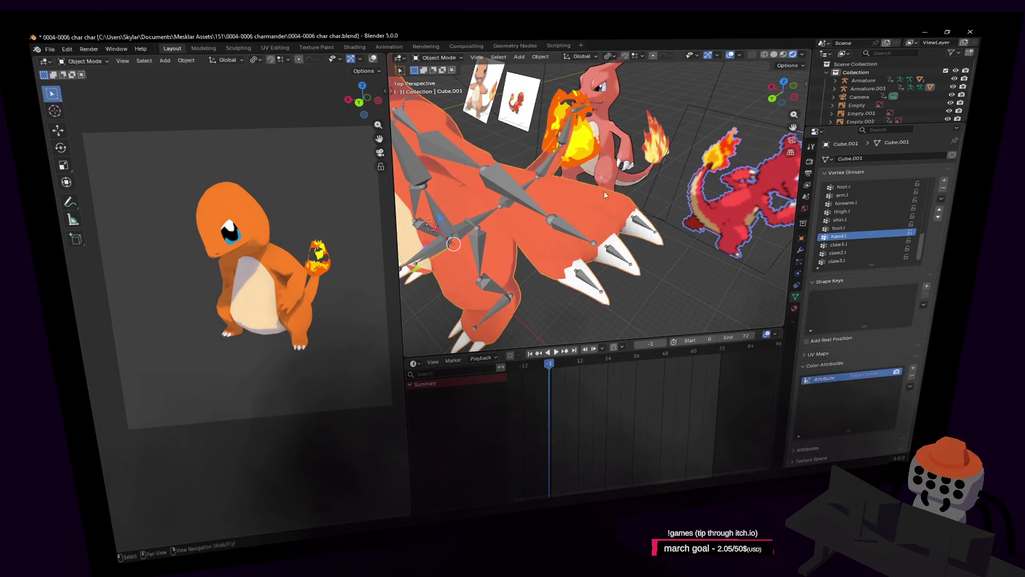
# Step: Select the Charmeleon armature and switch it to Pose Mode
pyautogui.click(562, 229)
pyautogui.click(428, 61)
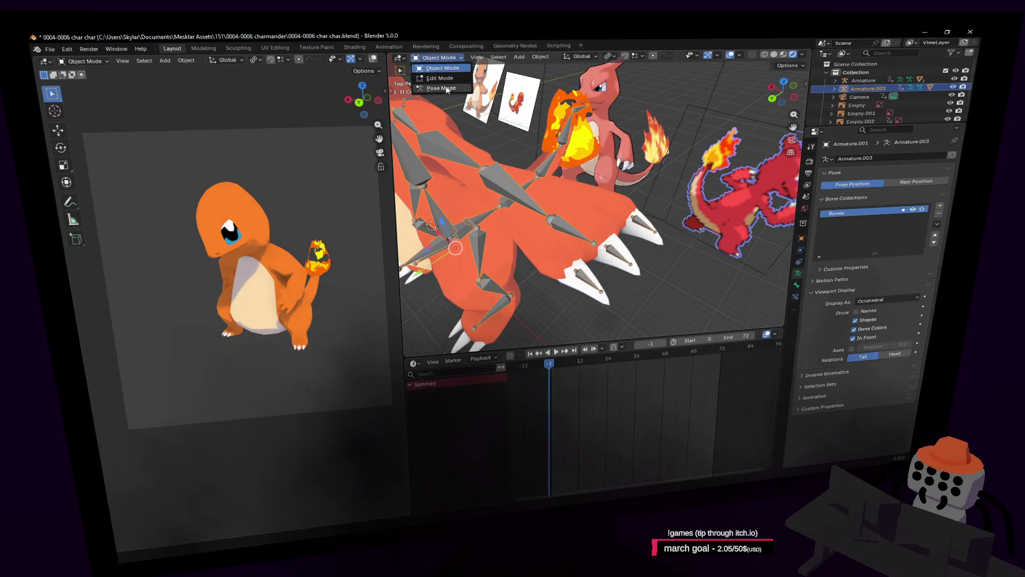
pyautogui.click(439, 89)
pyautogui.hotkey('shift', '`')
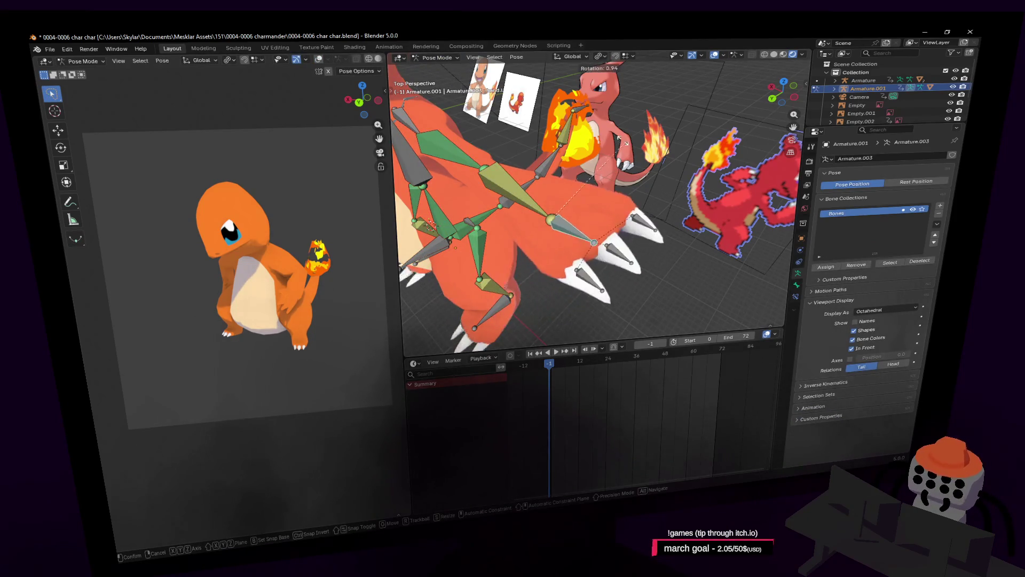
pyautogui.press('Return')
# Step: Rotate the left hand bone until the claws point right
pyautogui.press('r')
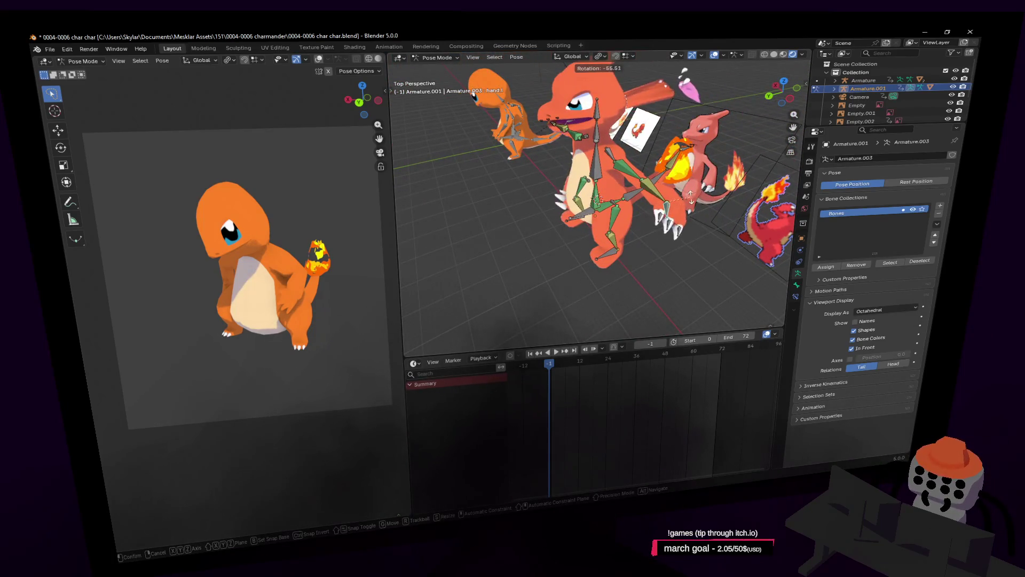
pyautogui.click(661, 137)
pyautogui.scroll(5, 662, 178)
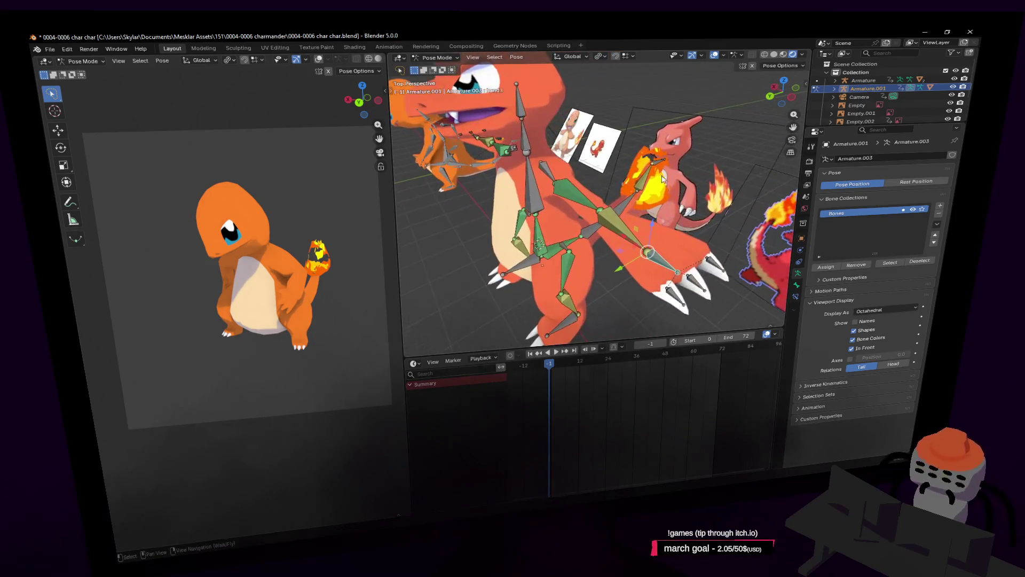
pyautogui.scroll(4, 662, 178)
pyautogui.press('r')
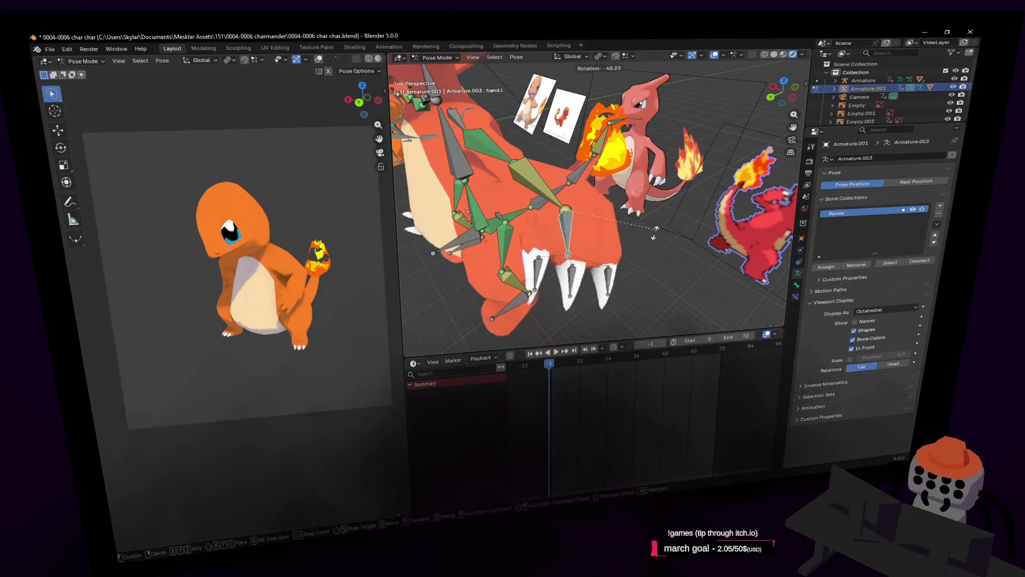
pyautogui.click(611, 138)
# Step: Inspect the posed hand from other angles, trying and cancelling another rotation
pyautogui.hotkey('shift', '`')
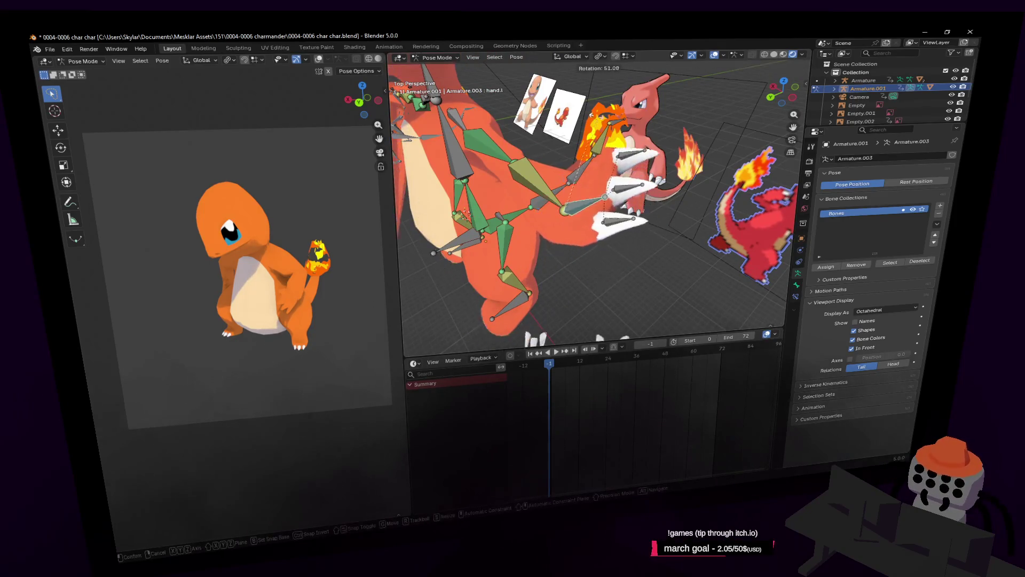
pyautogui.press('s')
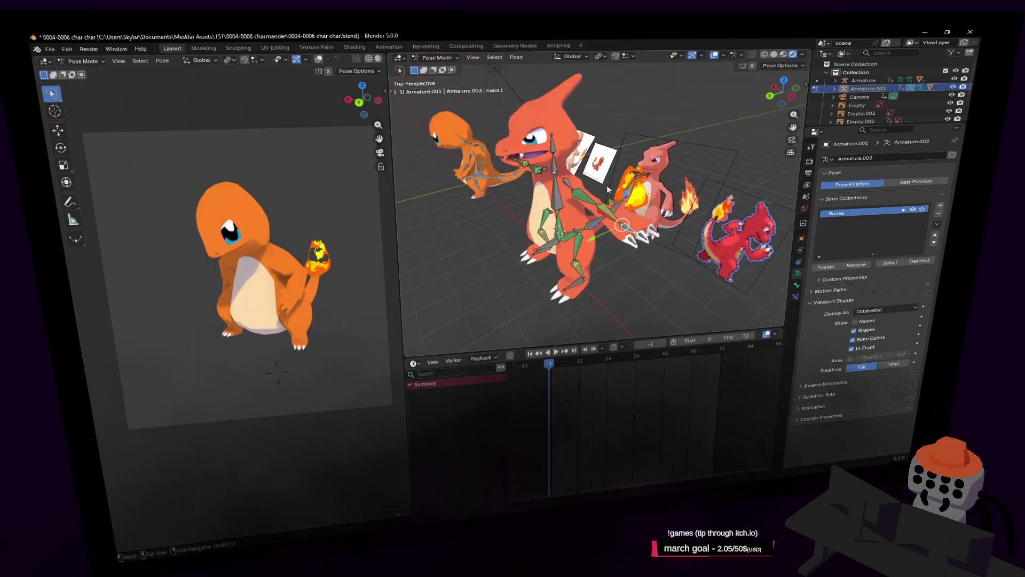
pyautogui.press('Return')
pyautogui.press('r')
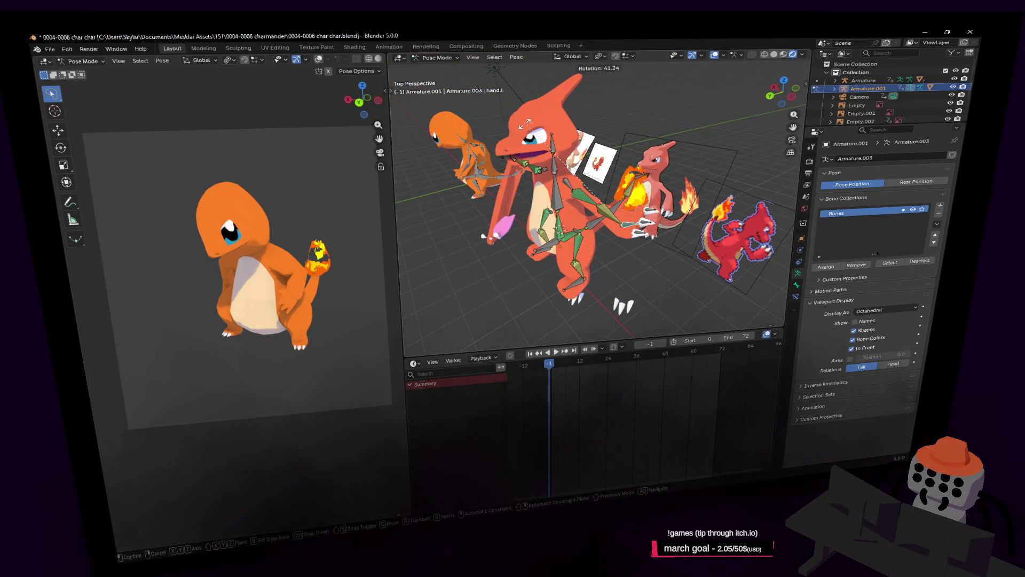
pyautogui.press('Return')
pyautogui.hotkey('shift', '`')
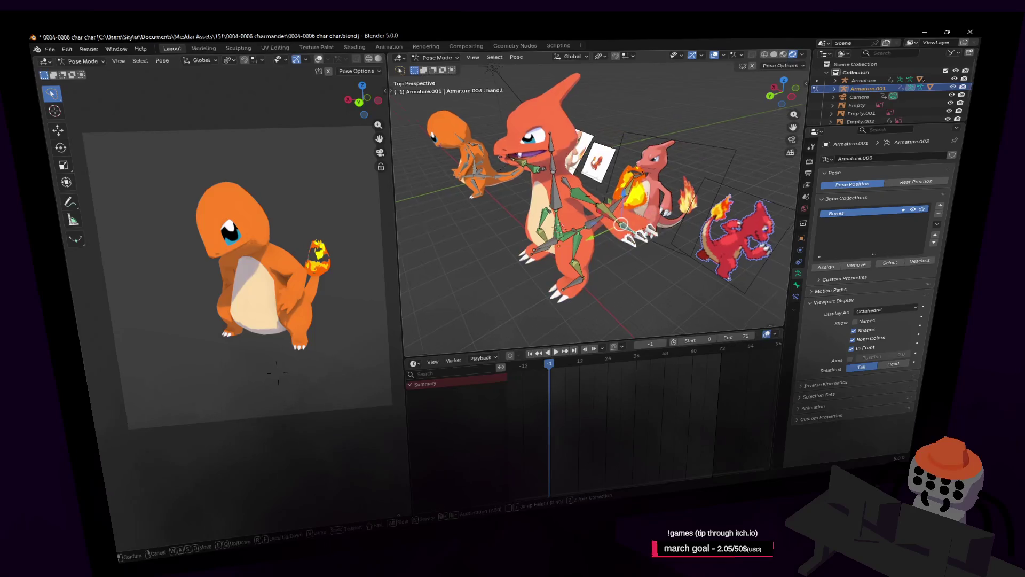
pyautogui.press('d')
pyautogui.press('d')
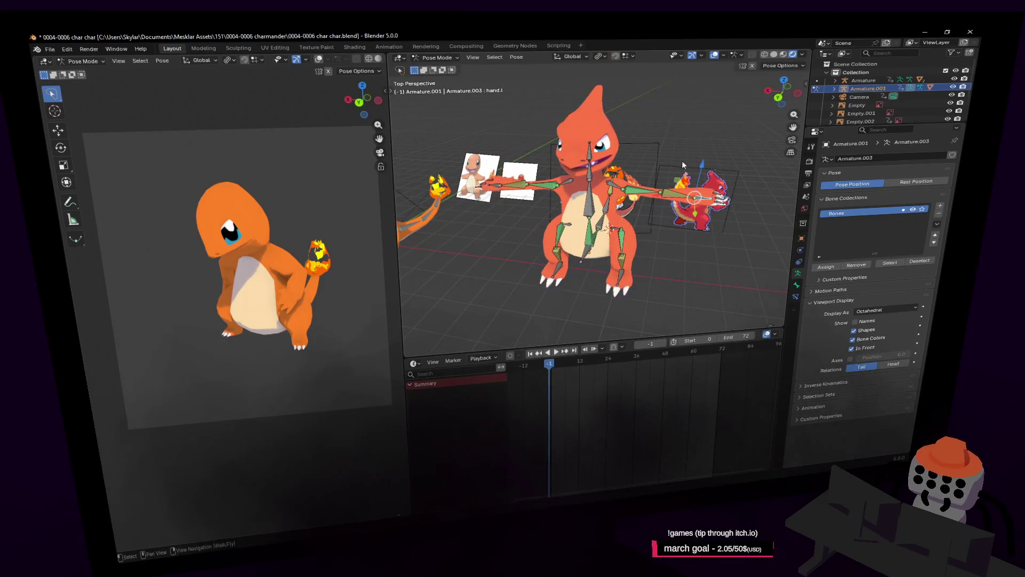
pyautogui.press('w')
pyautogui.press('Return')
# Step: Leave Pose Mode and enter Edit Mode on the Charmeleon body mesh
pyautogui.hotkey('ctrl', 'Tab')
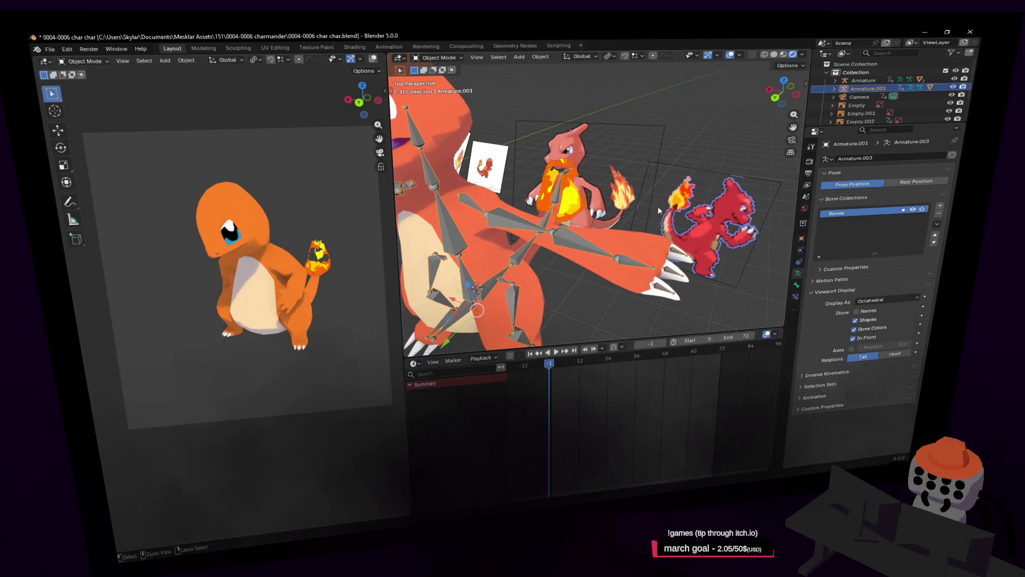
pyautogui.press(']')
pyautogui.press('Tab')
pyautogui.keyDown('shift'); pyautogui.moveTo(629, 187); pyautogui.dragTo(584, 152, button='middle'); pyautogui.keyUp('shift')
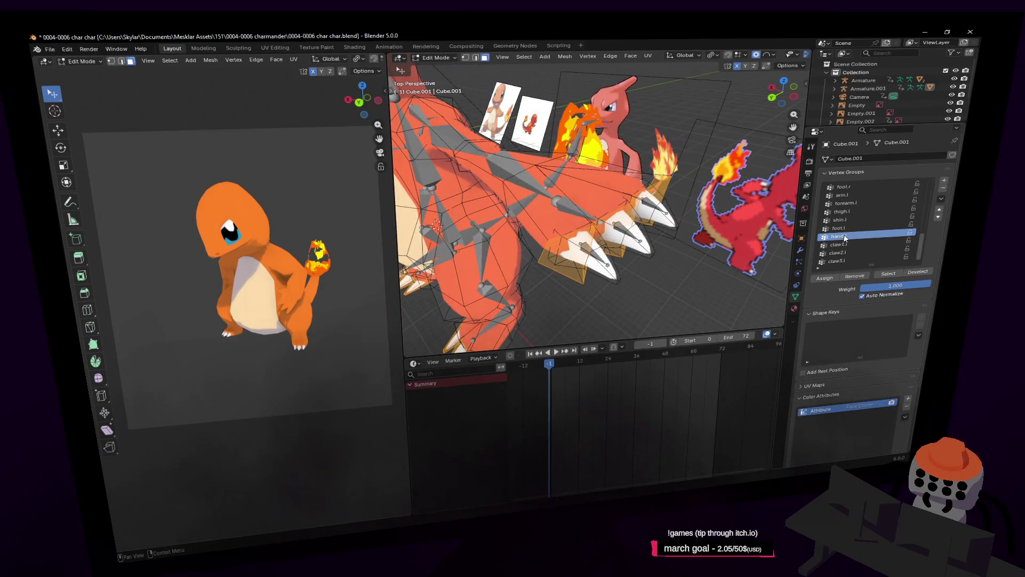
# Step: Fly the view out to show all characters and exit Edit Mode on the mesh
pyautogui.hotkey('shift', '`')
pyautogui.press('s')
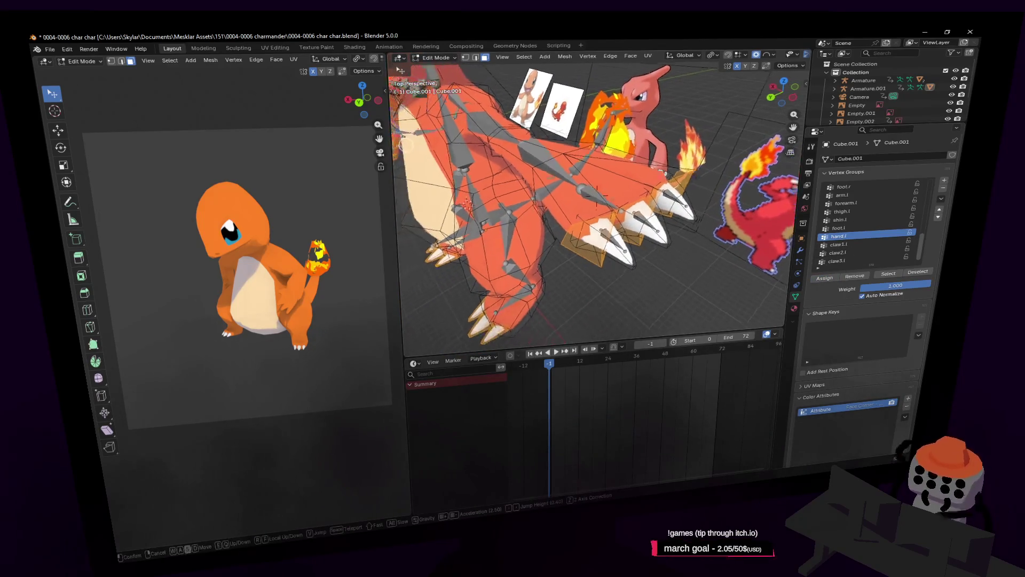
pyautogui.press('w')
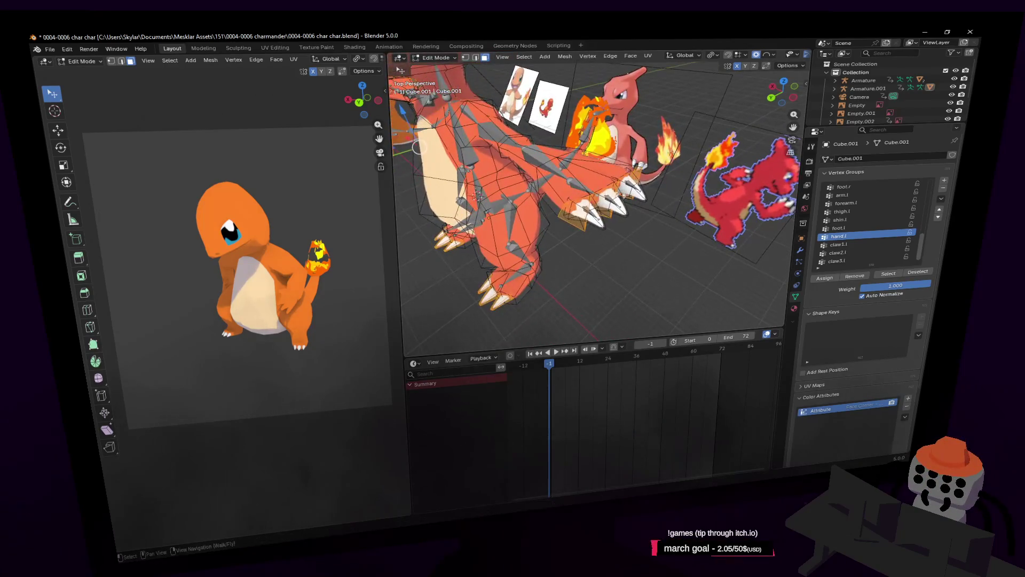
pyautogui.press('w')
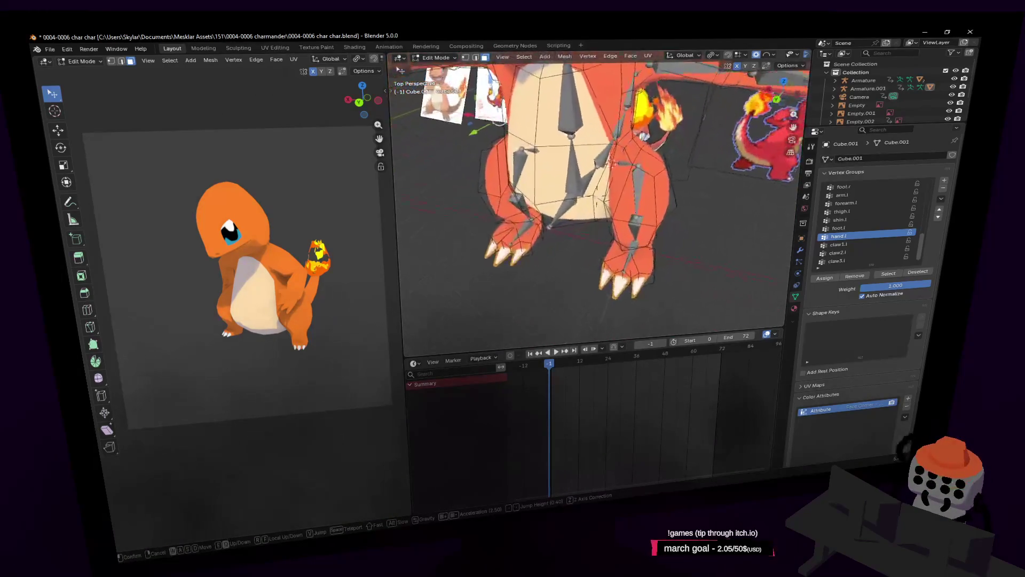
pyautogui.press('s')
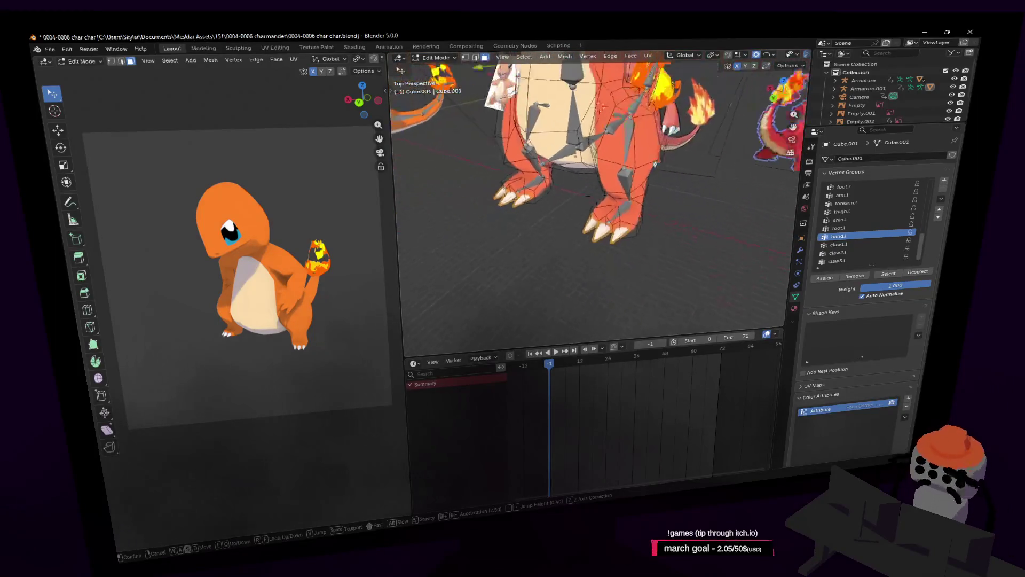
pyautogui.click(654, 169)
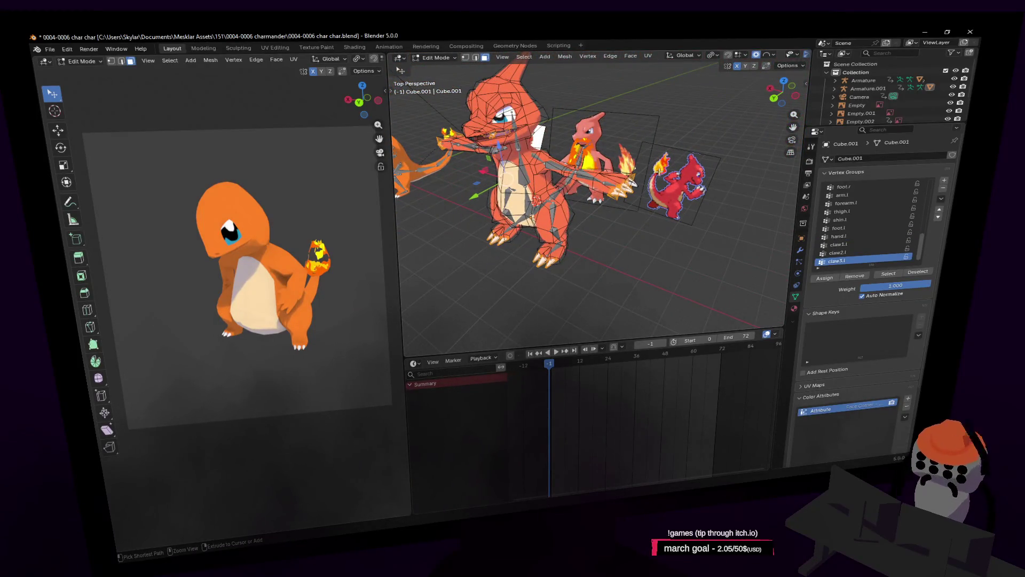
pyautogui.press('Tab')
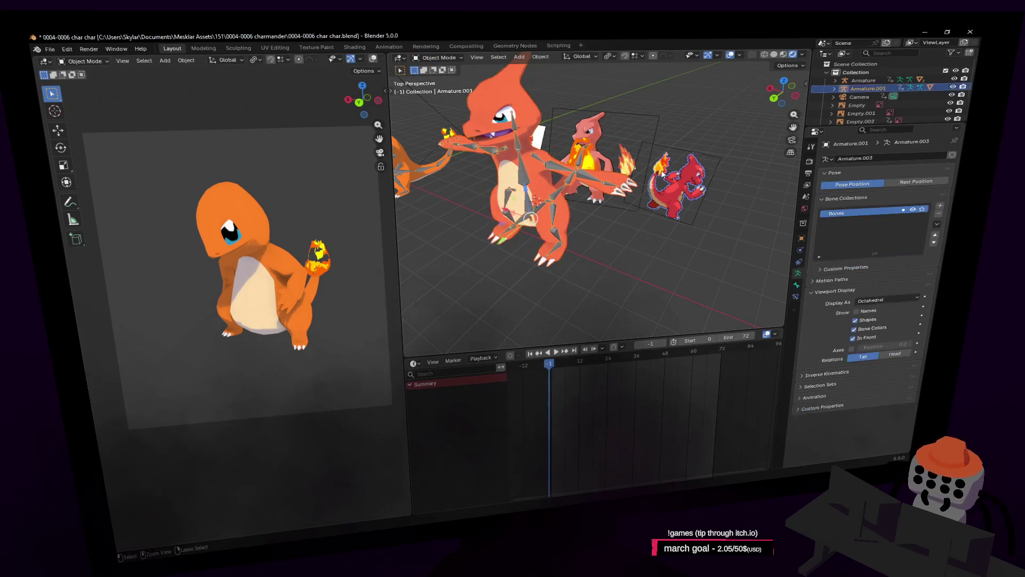
# Step: In Pose Mode, select the foot.l and foot.r bones
pyautogui.hotkey('ctrl', 'Tab')
pyautogui.scroll(3, 662, 173)
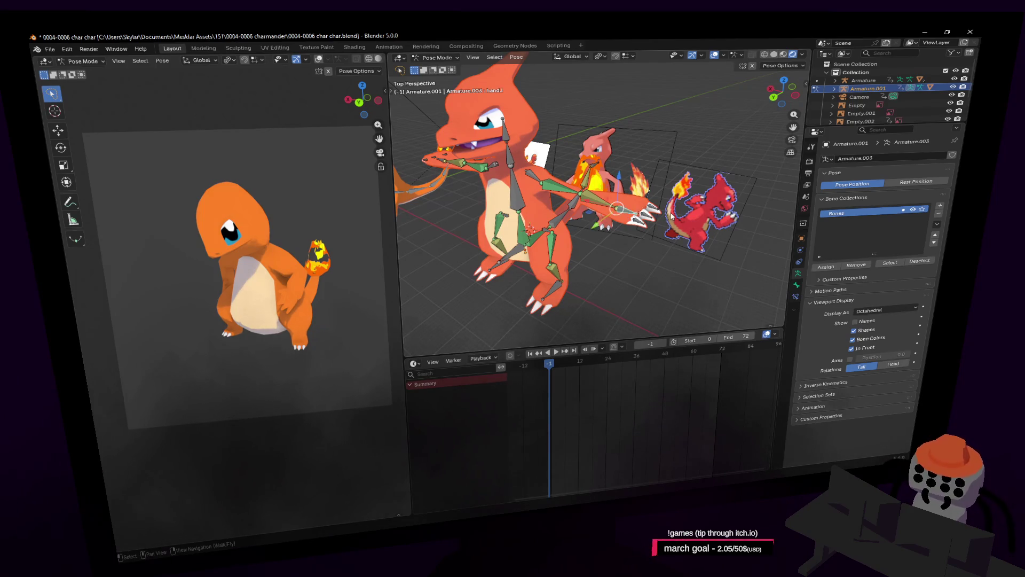
pyautogui.click(556, 287)
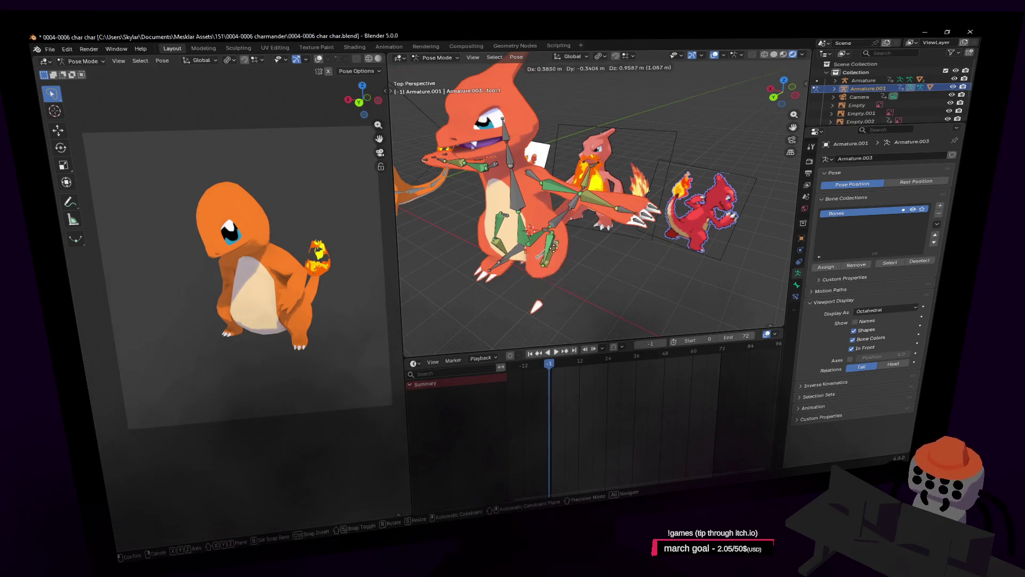
pyautogui.click(501, 265)
pyautogui.moveTo(543, 255); pyautogui.dragTo(502, 258, button='right')
pyautogui.press('s')
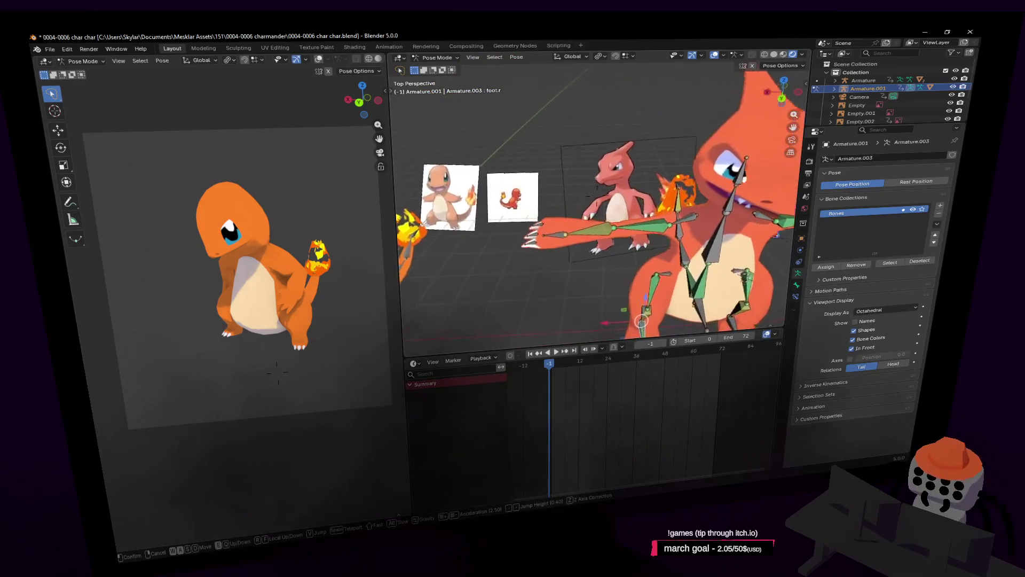
pyautogui.click(544, 270)
# Step: Move the hand.r bone, inspect the arm and claws, then return to Object Mode
pyautogui.click(590, 245)
pyautogui.press('g')
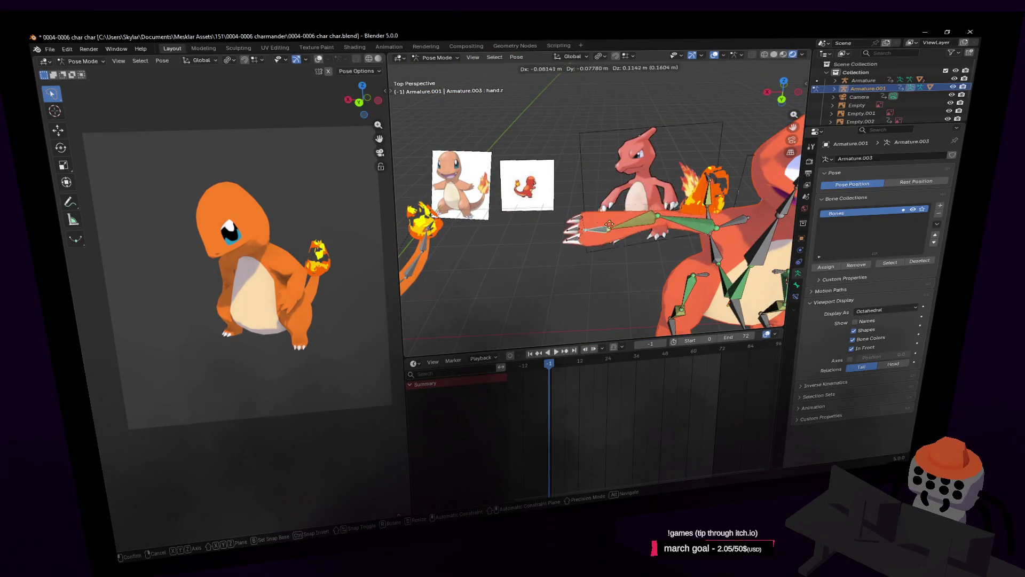
pyautogui.click(628, 239)
pyautogui.moveTo(627, 239); pyautogui.dragTo(587, 235, button='right')
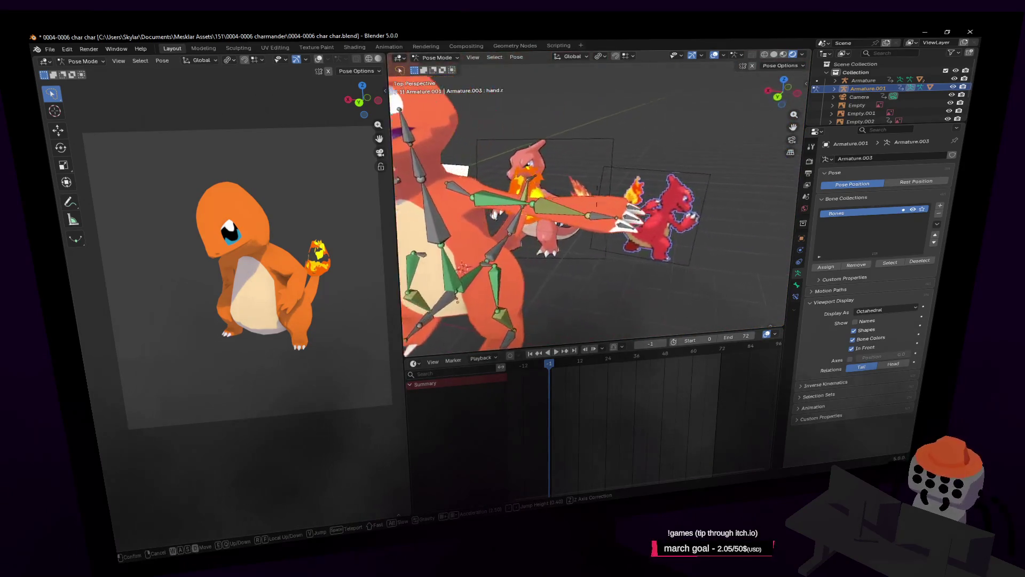
pyautogui.click(617, 233)
pyautogui.moveTo(617, 150); pyautogui.dragTo(530, 68, button='right')
pyautogui.click(444, 58)
pyautogui.click(435, 88)
pyautogui.moveTo(435, 88); pyautogui.dragTo(585, 196, button='right')
# Step: View the clawed hand in armature Edit Mode, then switch to Object Mode and select Cube.001
pyautogui.press('Tab')
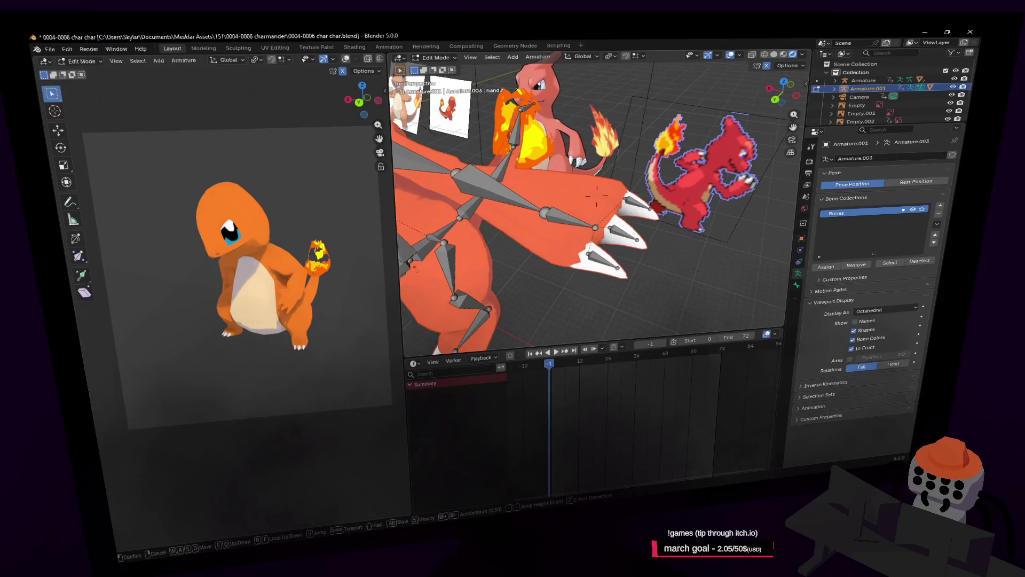
pyautogui.click(628, 225)
pyautogui.scroll(3, 657, 188)
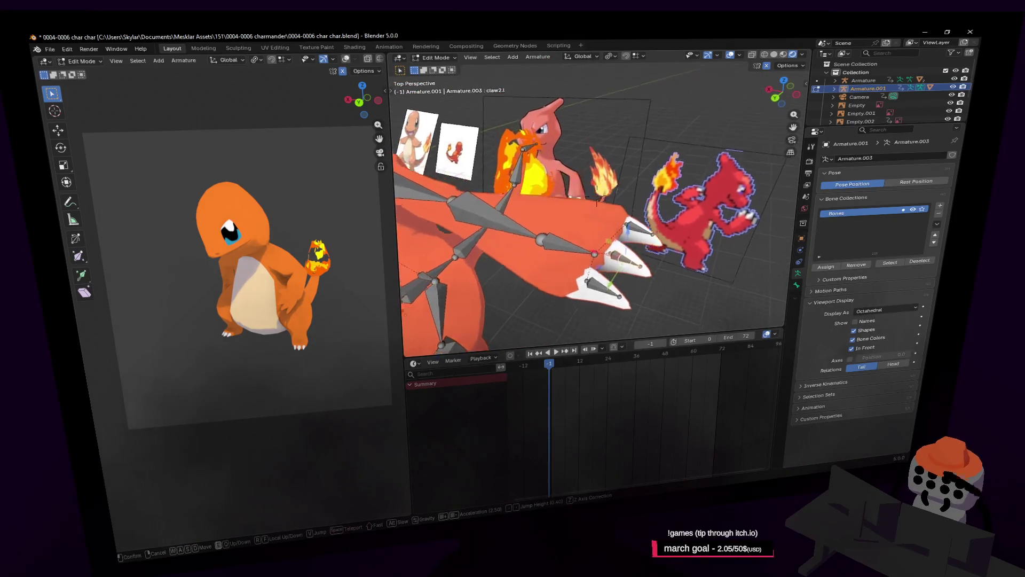
pyautogui.click(442, 59)
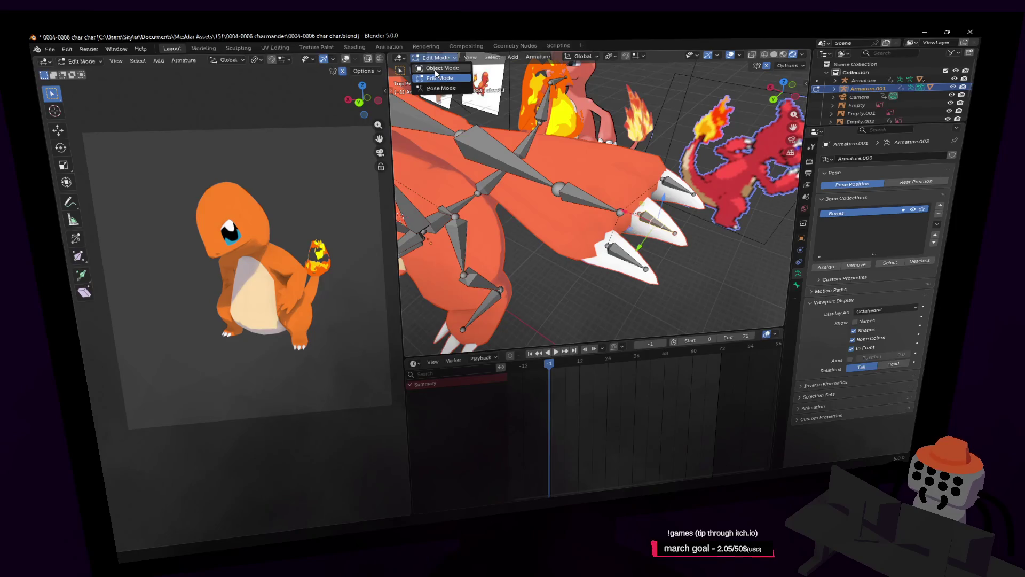
pyautogui.click(441, 68)
pyautogui.click(550, 144)
pyautogui.moveTo(550, 145); pyautogui.dragTo(553, 139, button='middle')
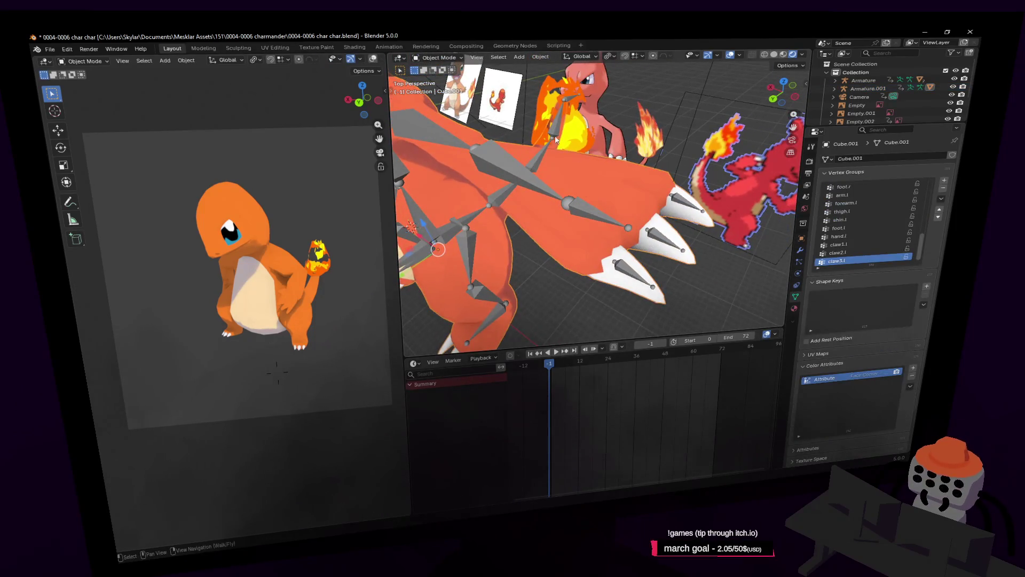
# Step: Enter Edit Mode on the mesh, clear the selection and pick the linked hand piece with L
pyautogui.click(451, 59)
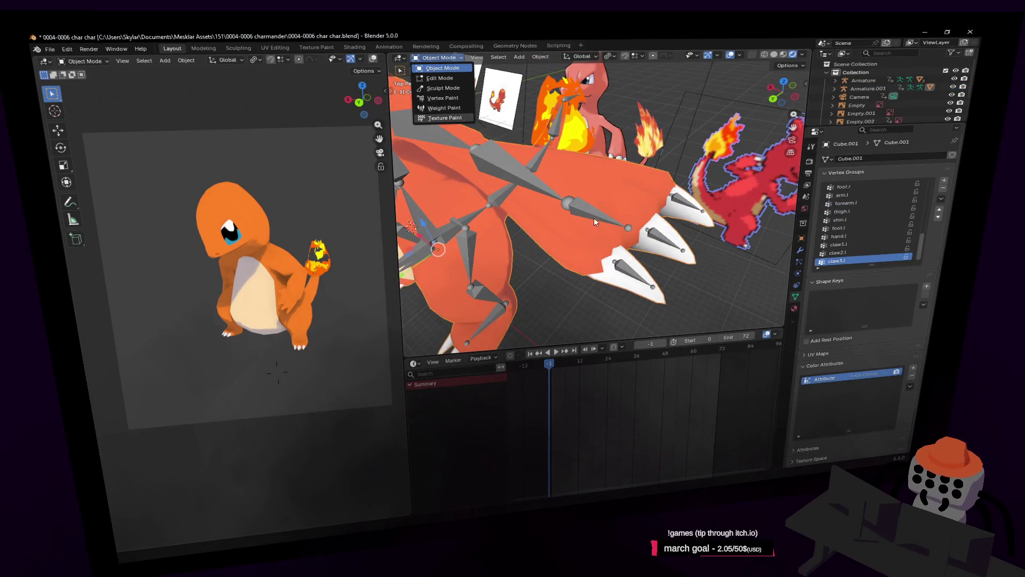
pyautogui.press('Tab')
pyautogui.moveTo(652, 224)
pyautogui.mouseDown(button='middle')
pyautogui.moveTo(694, 283)
pyautogui.moveTo(610, 186)
pyautogui.mouseUp(button='middle')
pyautogui.click(694, 283)
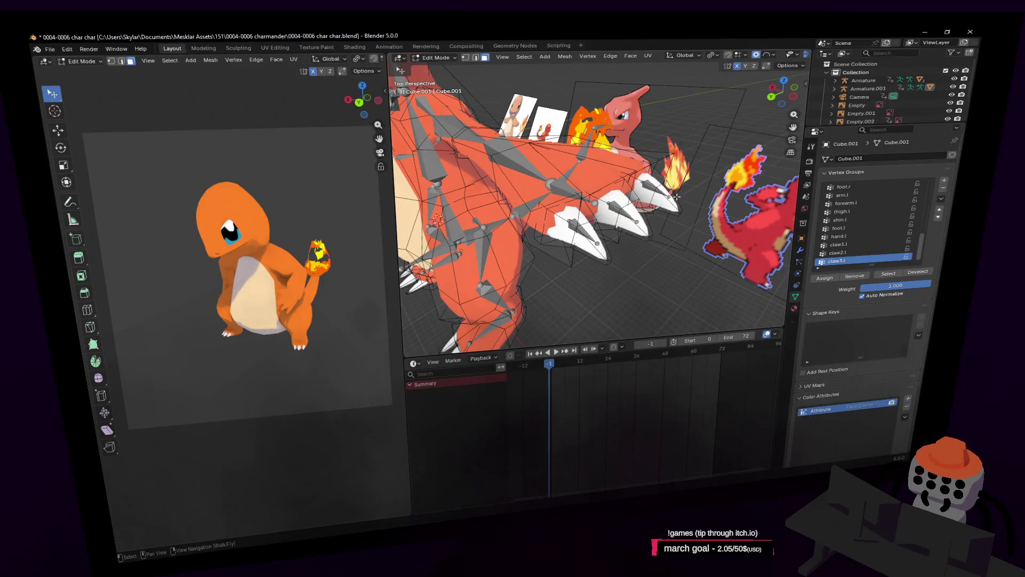
pyautogui.press('l')
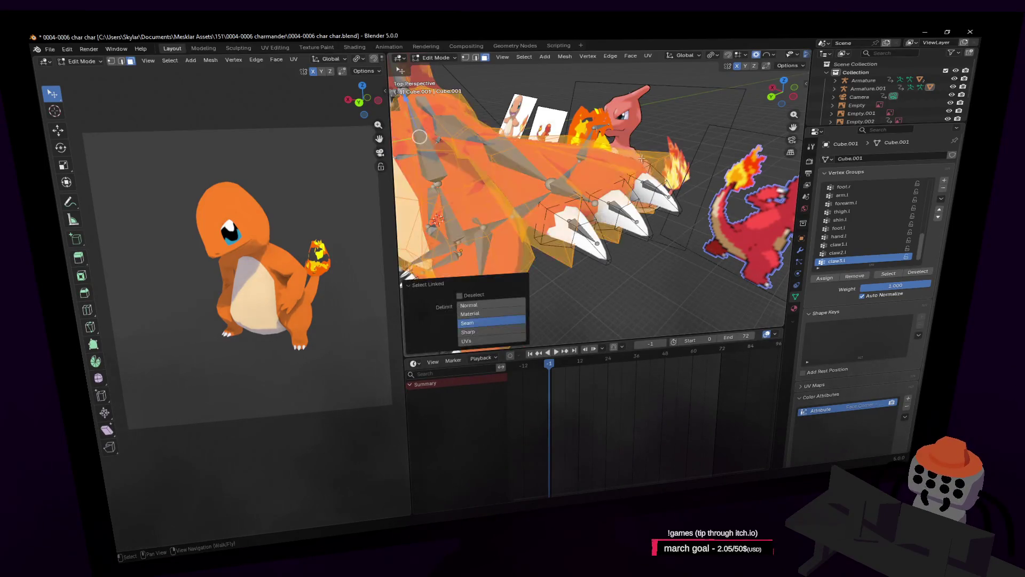
pyautogui.hotkey('ctrl', 'z')
pyautogui.hotkey('ctrl', 'shift', 'z')
pyautogui.hotkey('ctrl', 'z')
pyautogui.hotkey('ctrl', 'z')
# Step: Grow the hand selection with Ctrl+Numpad+ and orbit to check the selected claw
pyautogui.moveTo(652, 177); pyautogui.dragTo(589, 166, button='middle')
pyautogui.press('ctrl+KP_Add')
pyautogui.press('ctrl+KP_Add')
pyautogui.press('ctrl+KP_Add')
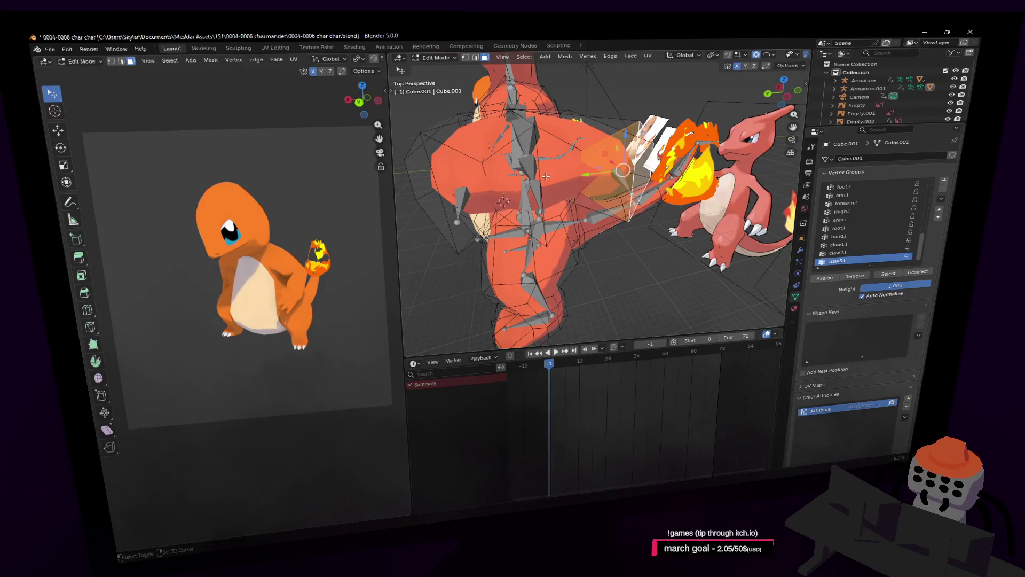
pyautogui.hotkey('shift', '`')
pyautogui.press('w')
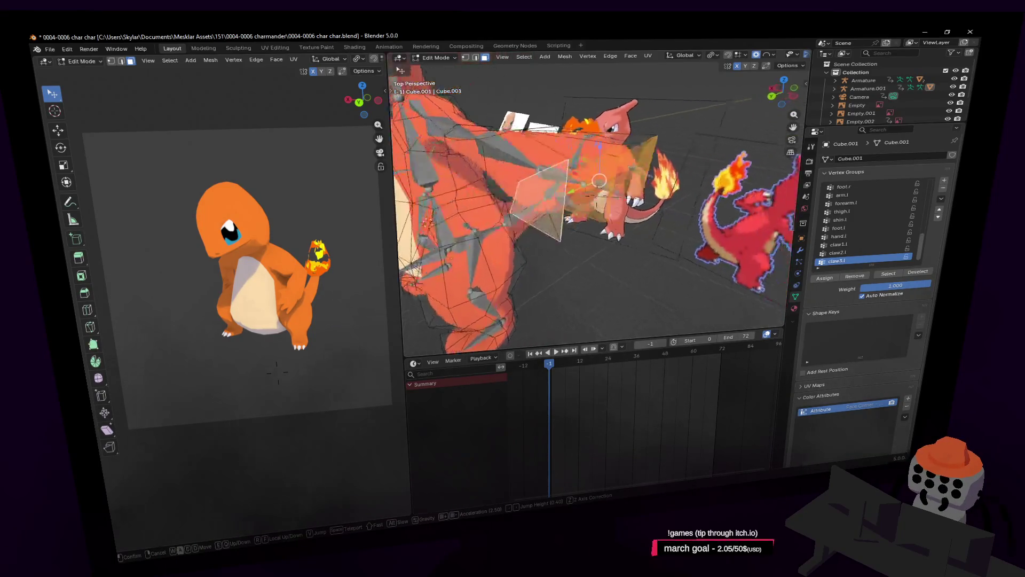
pyautogui.click(446, 193)
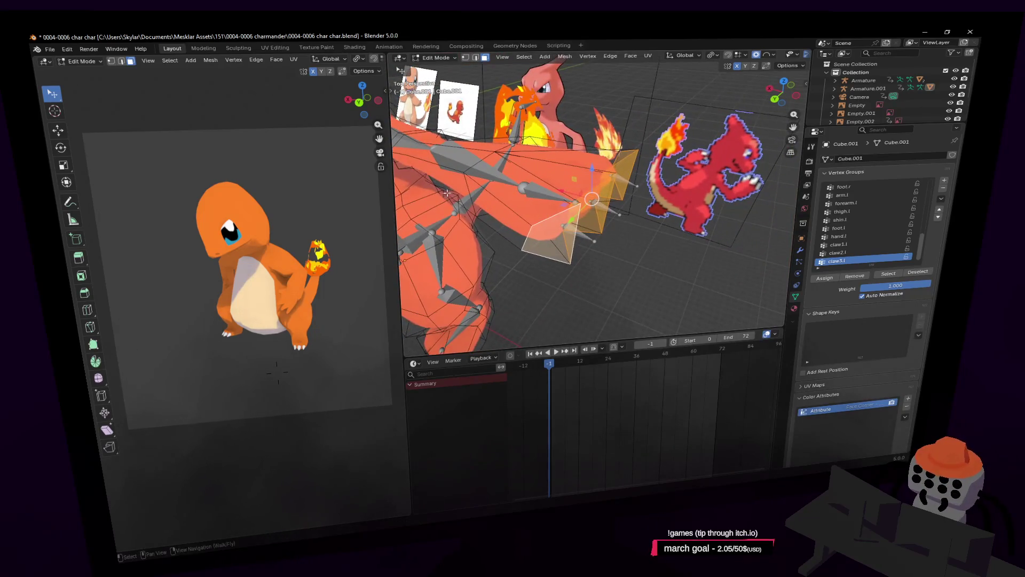
pyautogui.moveTo(635, 181); pyautogui.dragTo(626, 178, button='middle')
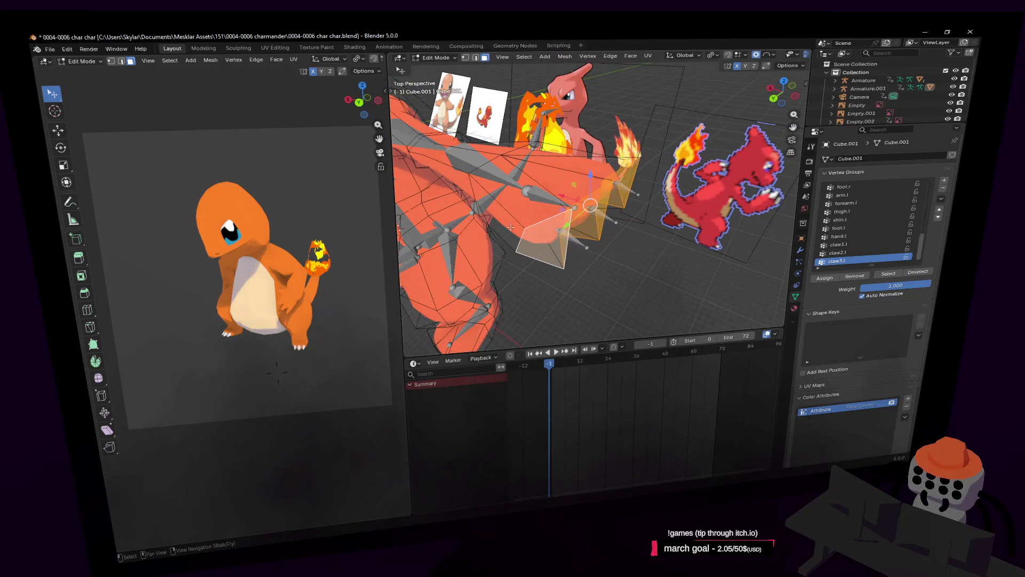
# Step: Make hand.l the active vertex group on the Charmeleon mesh
pyautogui.click(855, 235)
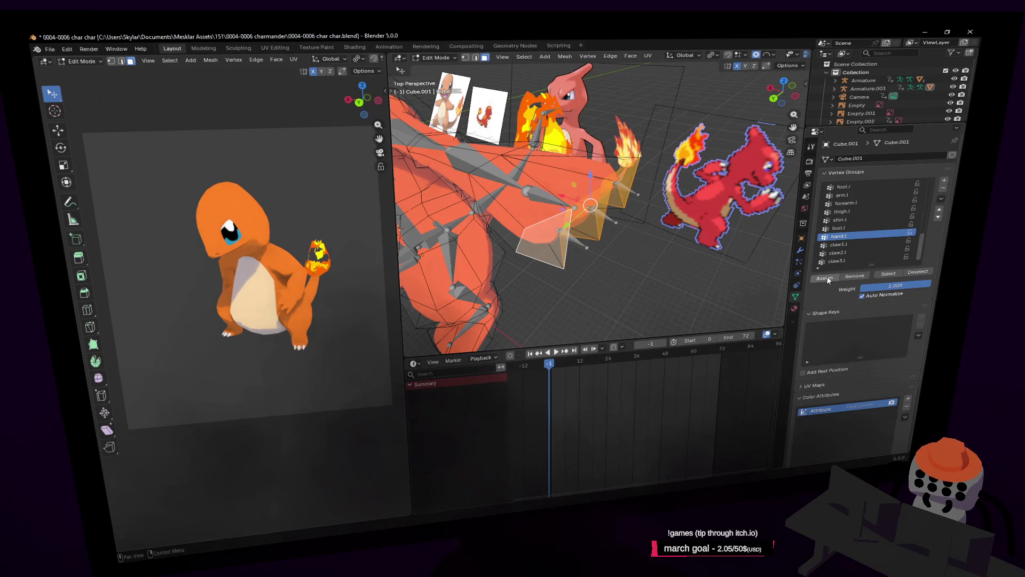
pyautogui.moveTo(694, 179); pyautogui.dragTo(682, 175, button='middle')
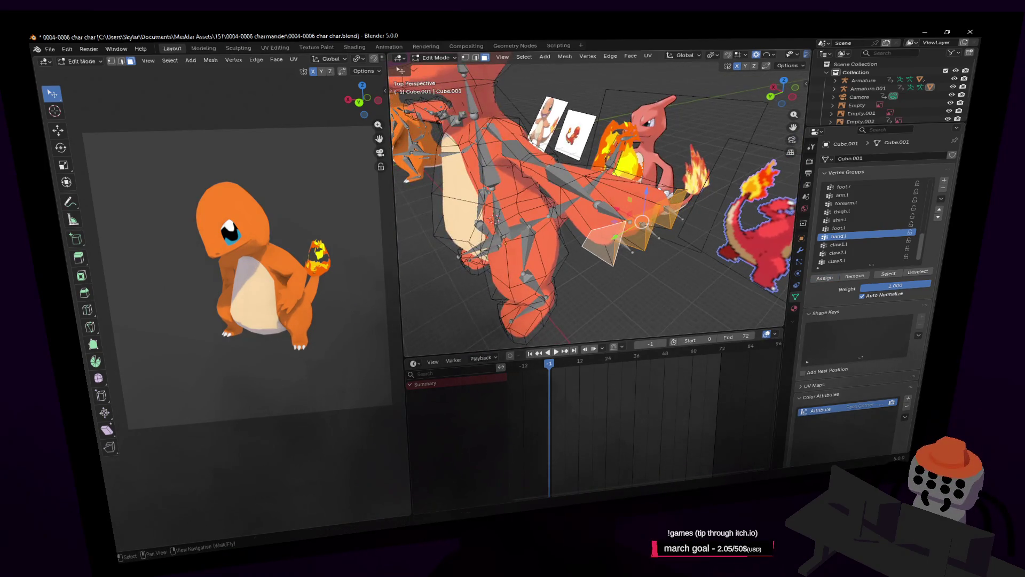
pyautogui.hotkey('shift', '`')
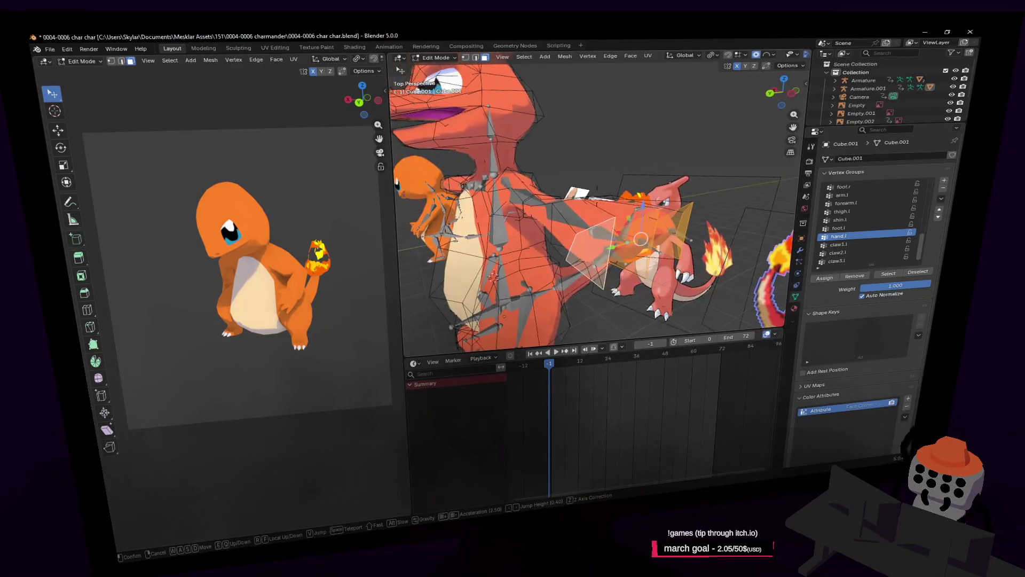
pyautogui.press('d')
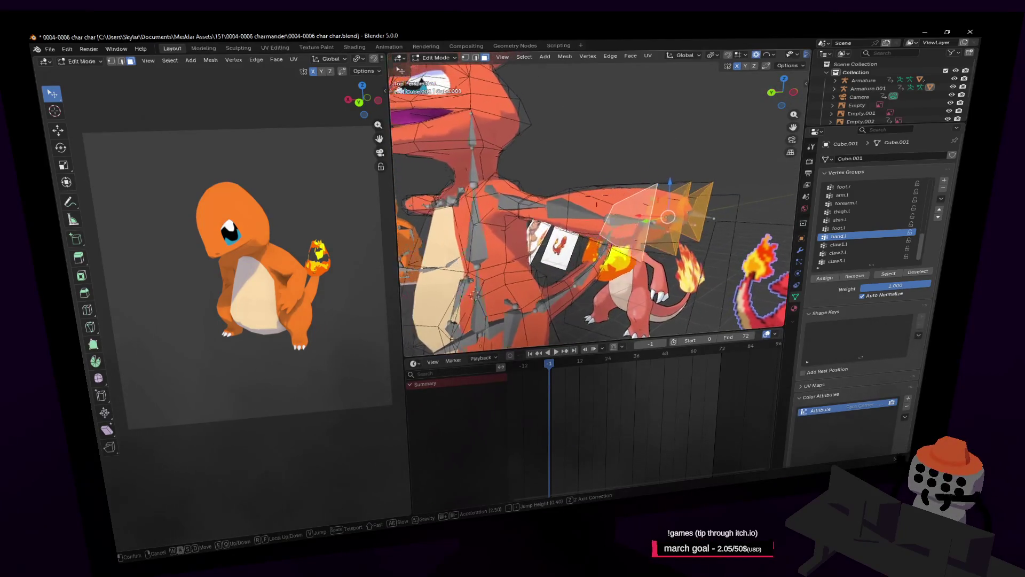
pyautogui.click(688, 173)
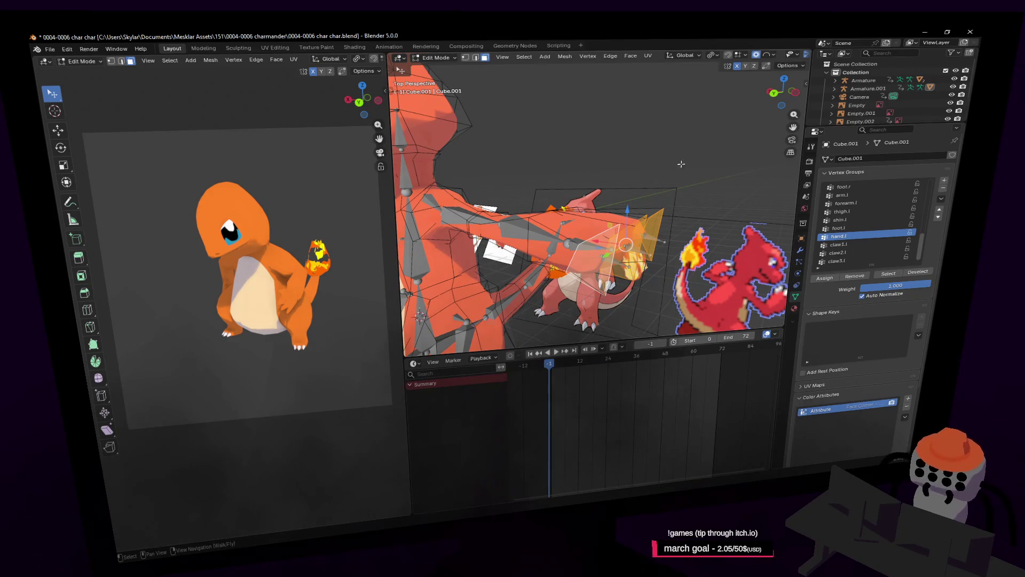
# Step: Survey the model from the front, then leave Edit Mode and select the armature
pyautogui.hotkey('shift', '`')
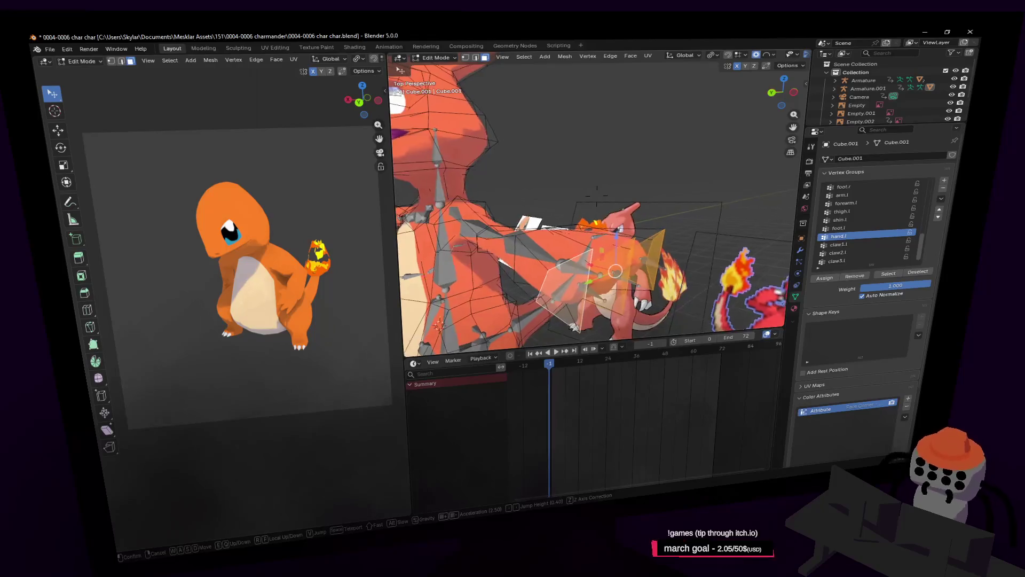
pyautogui.click(677, 161)
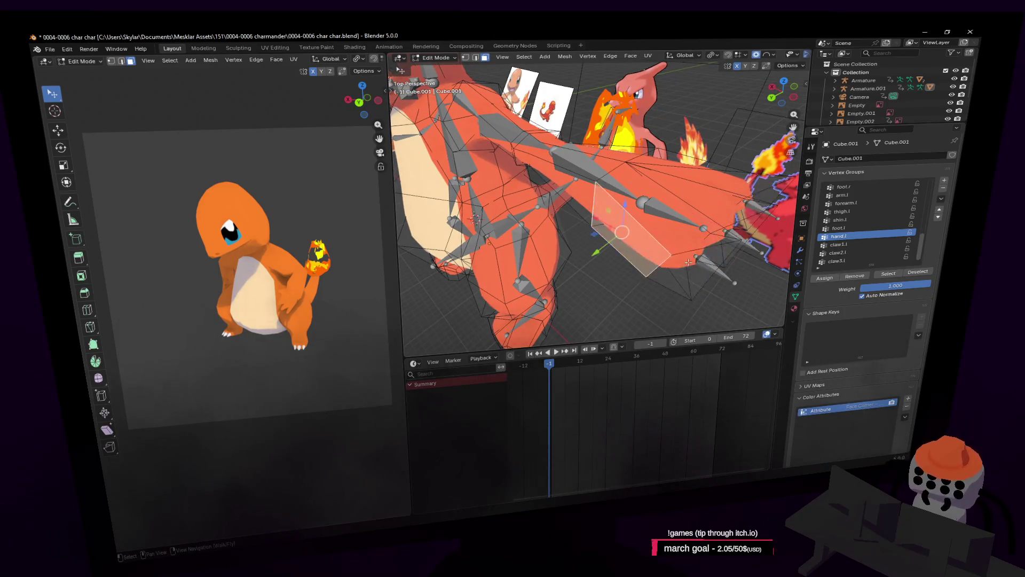
pyautogui.hotkey('shift', '`')
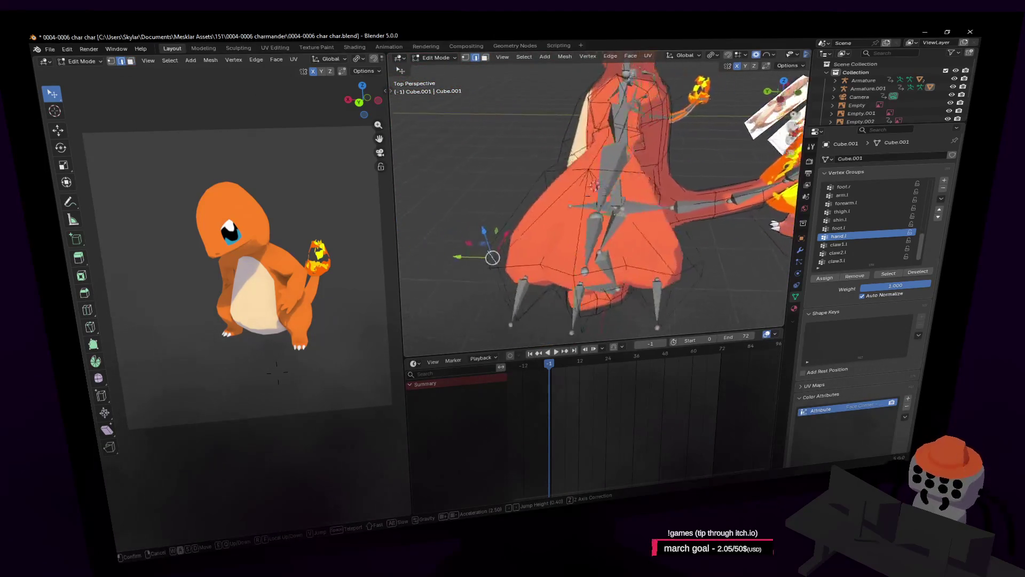
pyautogui.click(690, 249)
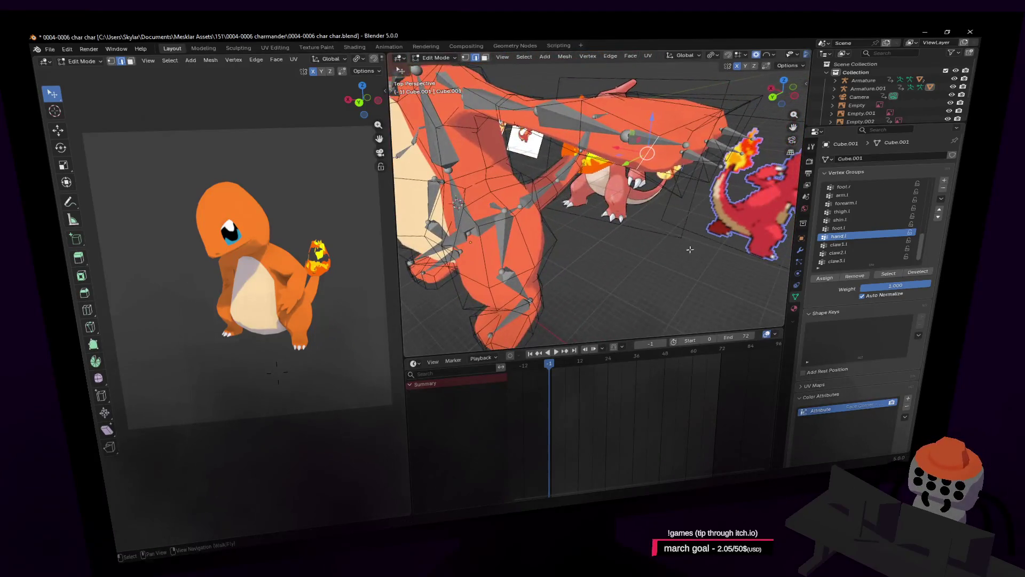
pyautogui.hotkey('shift', '`')
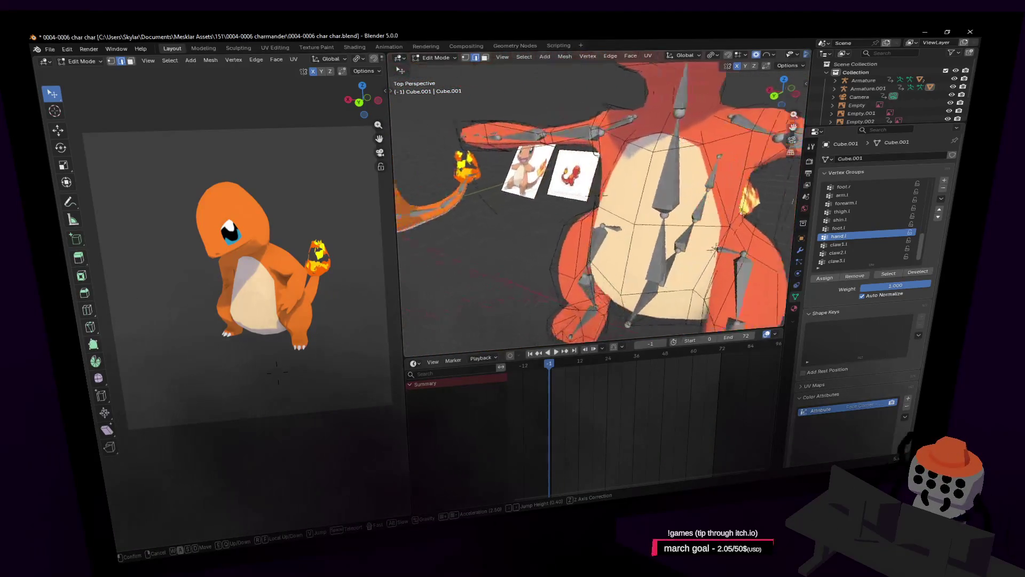
pyautogui.press('s')
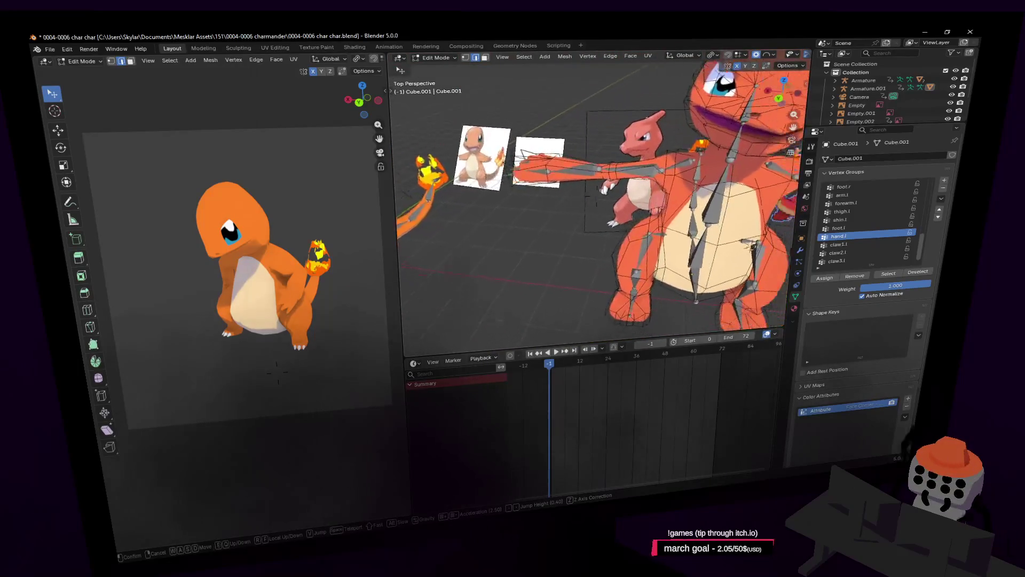
pyautogui.click(616, 158)
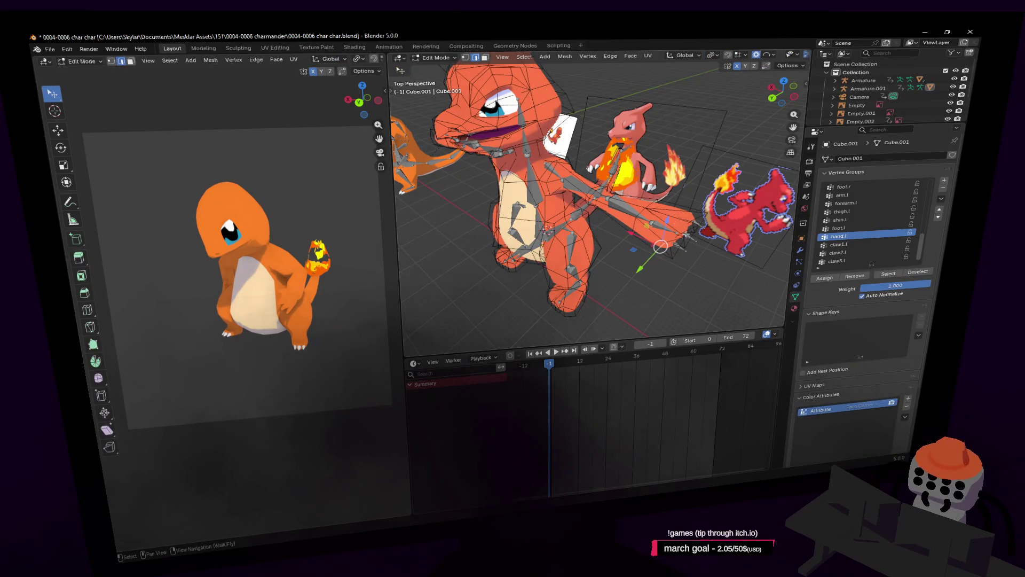
pyautogui.press('Tab')
pyautogui.click(658, 226)
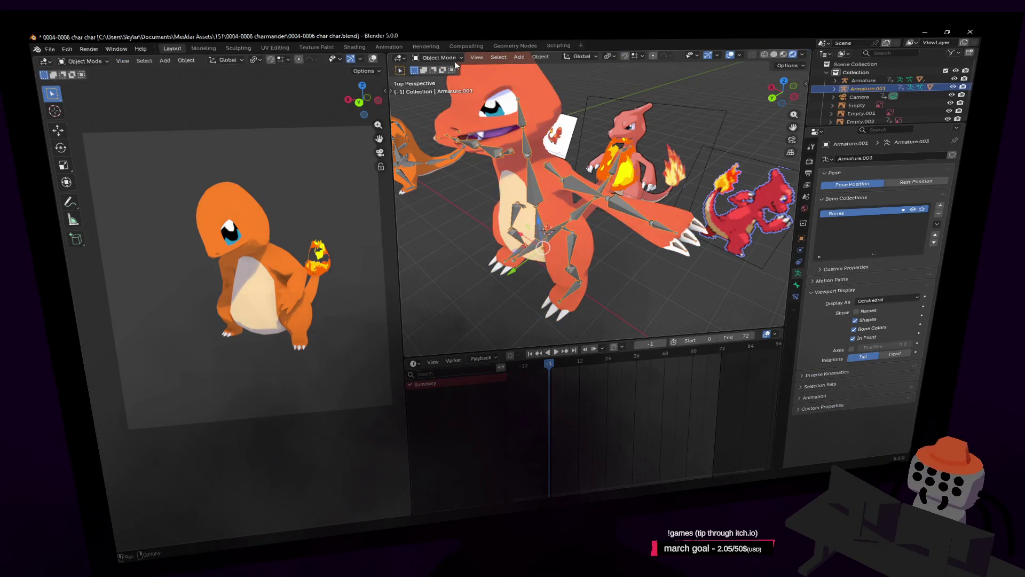
# Step: Enter Pose Mode and rotate the left hand bone, cancelling a second rotation
pyautogui.click(441, 87)
pyautogui.click(653, 229)
pyautogui.press('r')
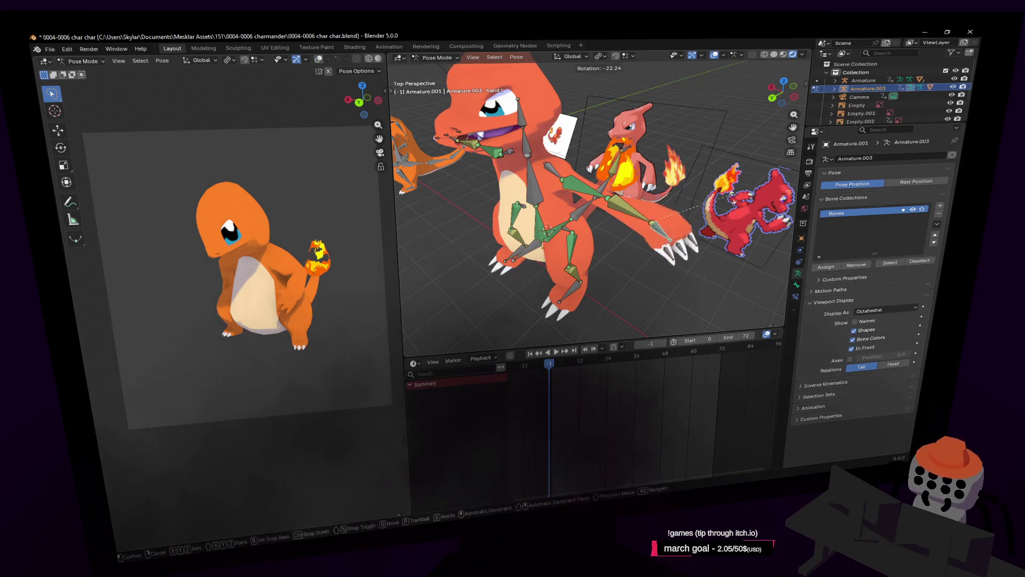
pyautogui.click(695, 215)
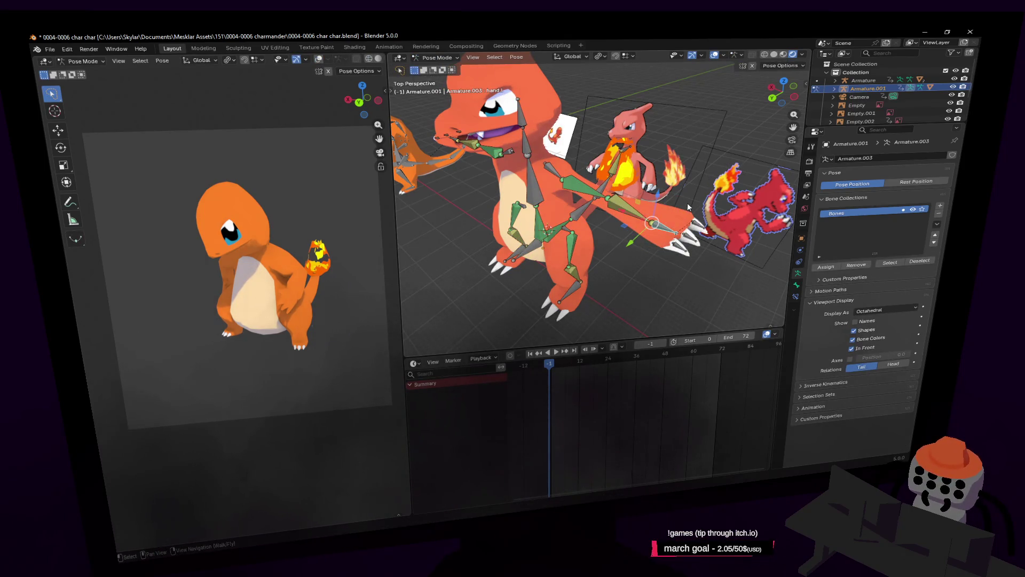
pyautogui.press('r')
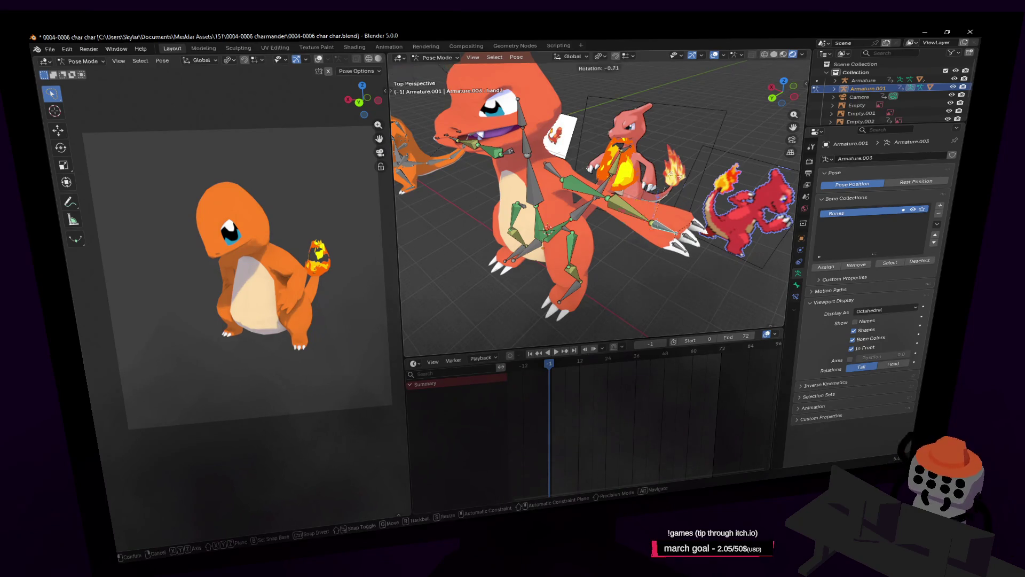
pyautogui.rightClick(669, 160)
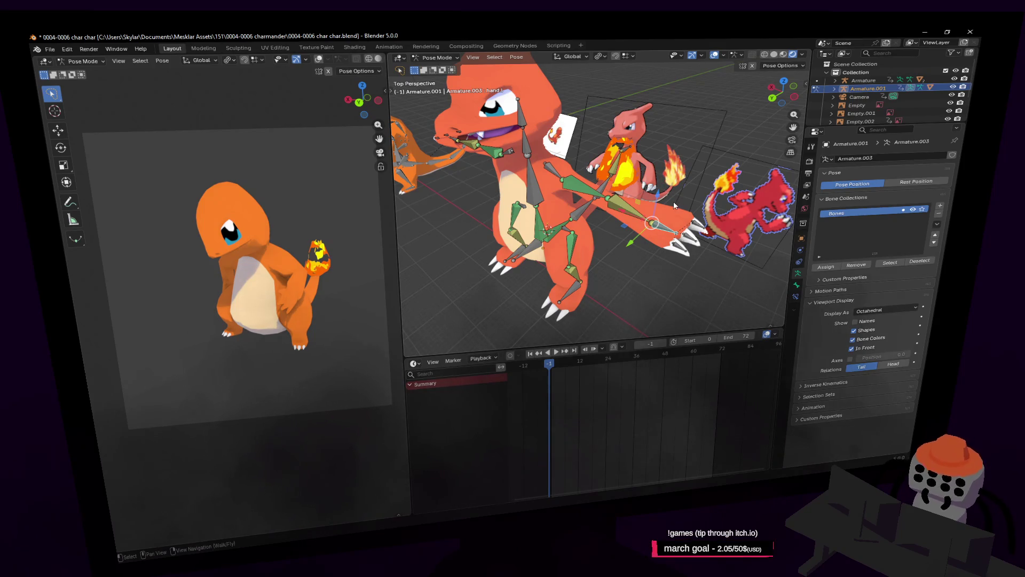
pyautogui.scroll(5, 643, 183)
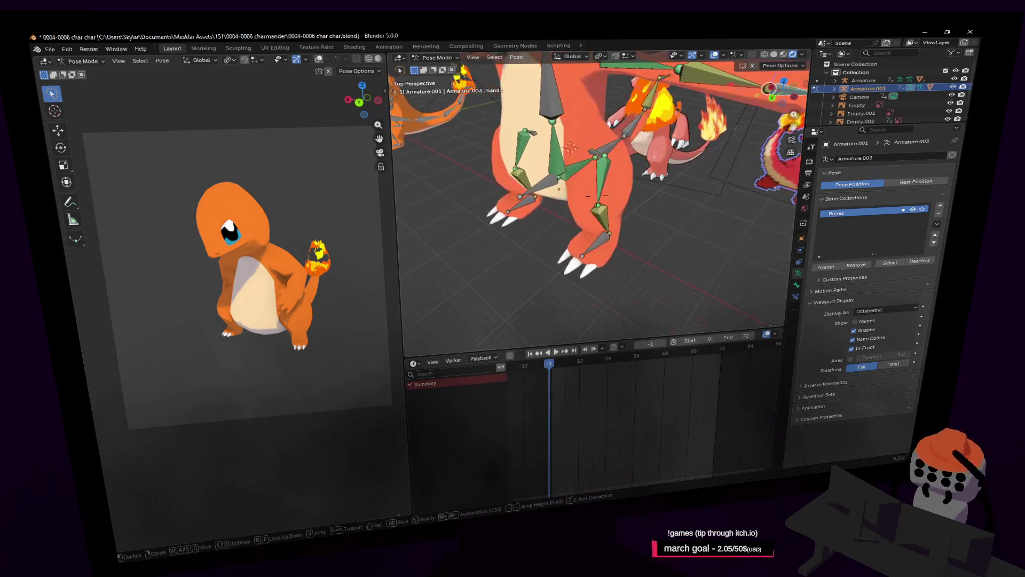
# Step: Fly in to inspect the arm and claws, trying and cancelling bone rotations
pyautogui.hotkey('shift', '`')
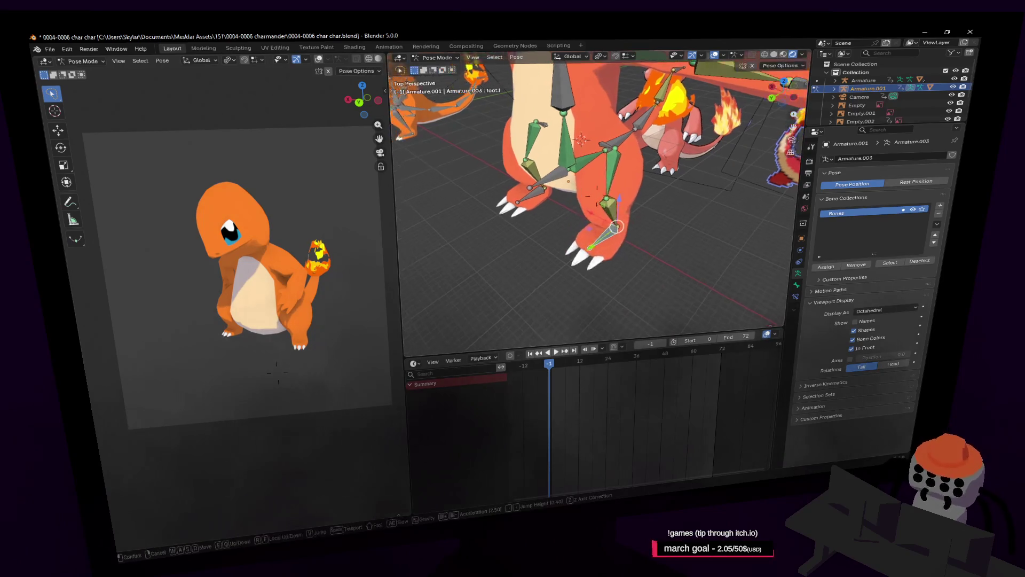
pyautogui.press('e')
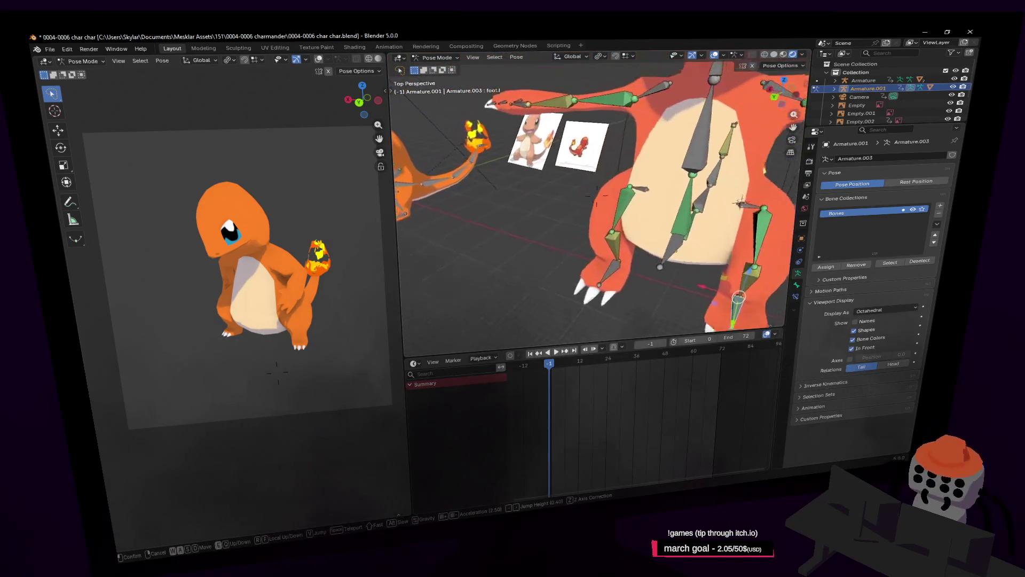
pyautogui.press('w')
pyautogui.click(620, 233)
pyautogui.hotkey('shift', '`')
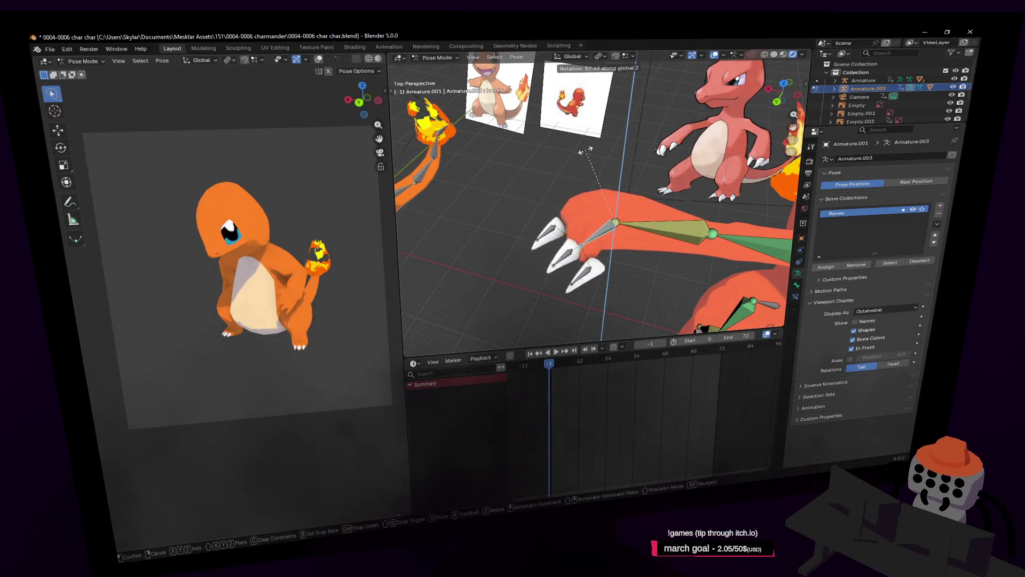
pyautogui.press('s')
pyautogui.click(580, 219)
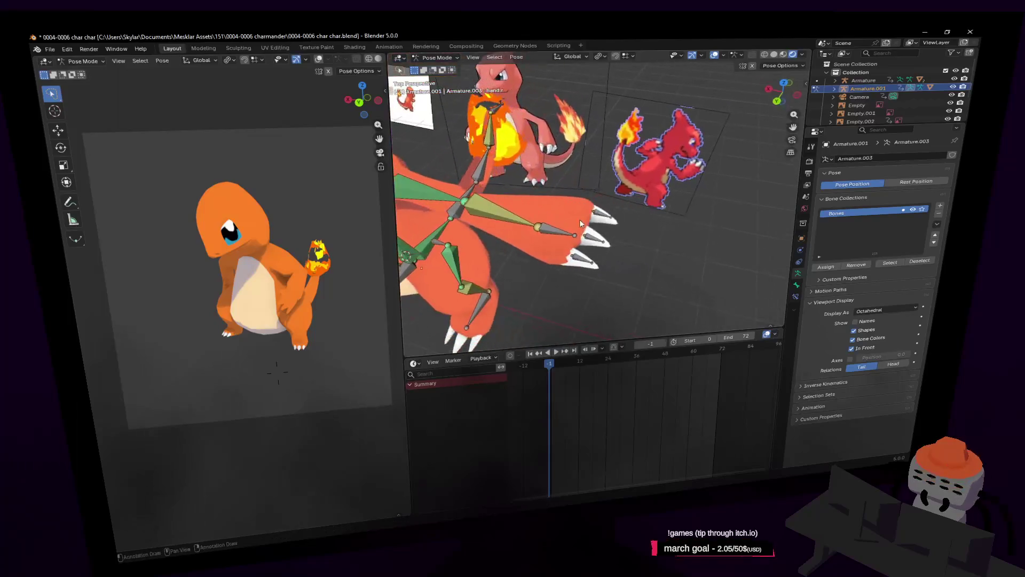
pyautogui.press('r')
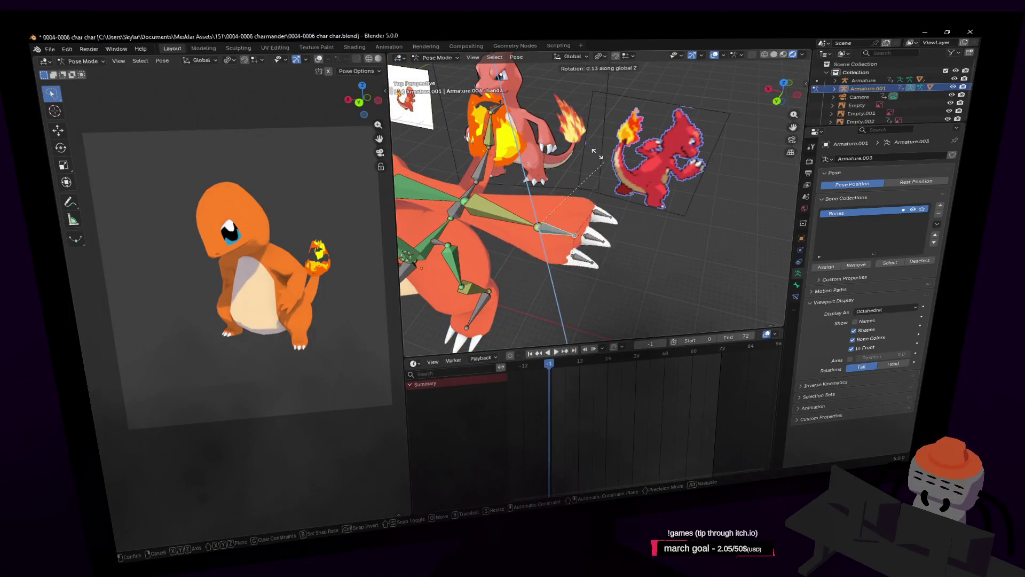
pyautogui.press('Escape')
pyautogui.press('r')
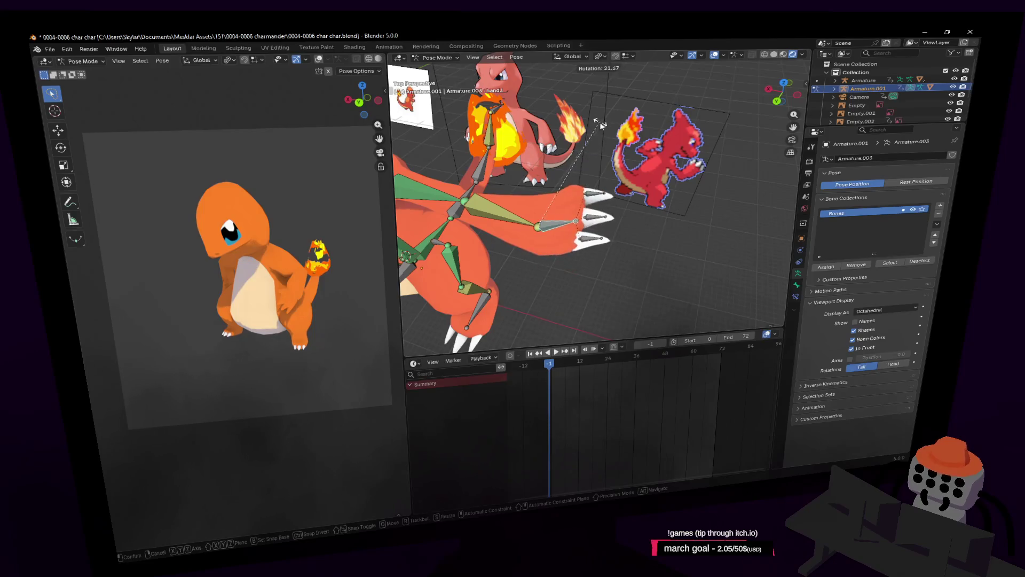
pyautogui.press('Escape')
# Step: Select the hand.r bone and bring the right hand into close view
pyautogui.hotkey('shift', '`')
pyautogui.press('s')
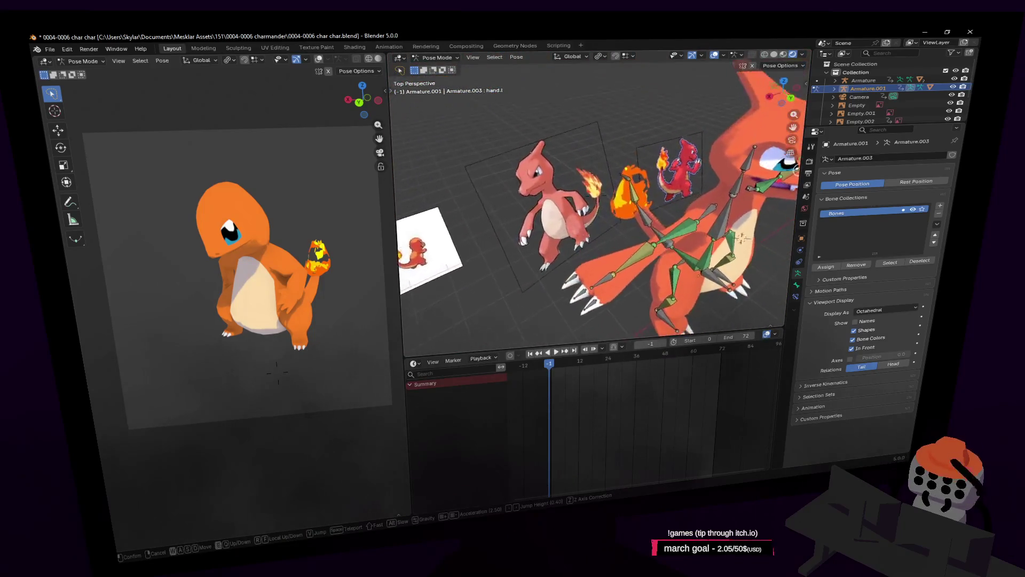
pyautogui.click(589, 236)
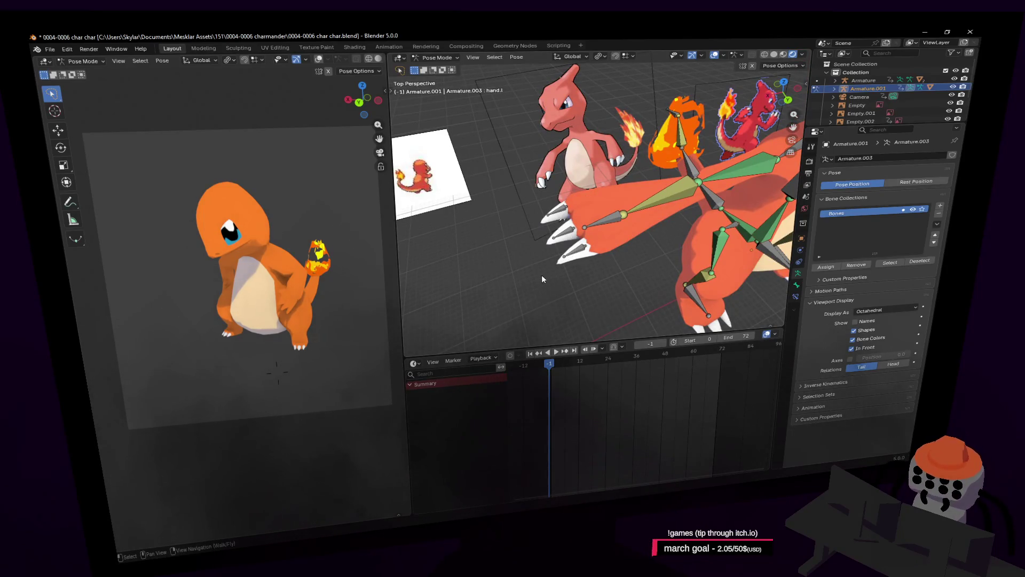
pyautogui.hotkey('shift', '`')
pyautogui.click(601, 210)
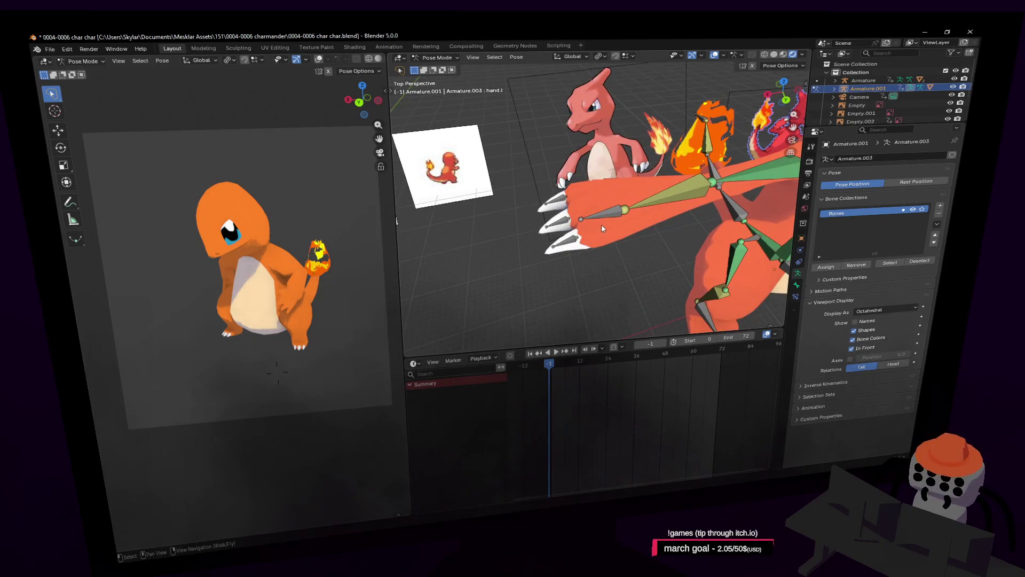
pyautogui.click(601, 209)
pyautogui.hotkey('shift', '`')
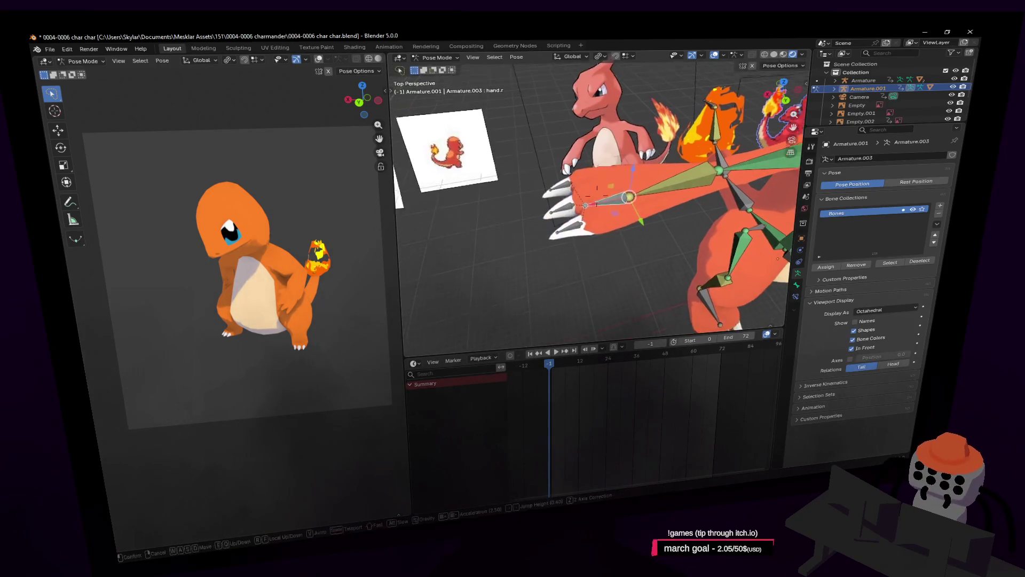
pyautogui.press('s')
pyautogui.click(590, 193)
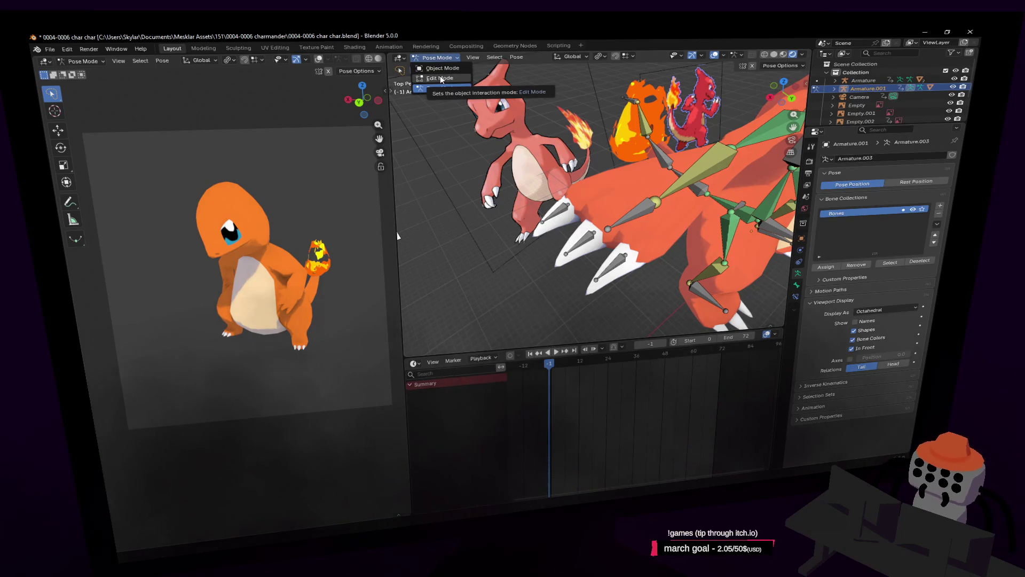
# Step: Leave Pose Mode, make Cube.001 active and enter Edit Mode on it
pyautogui.click(443, 68)
pyautogui.click(627, 189)
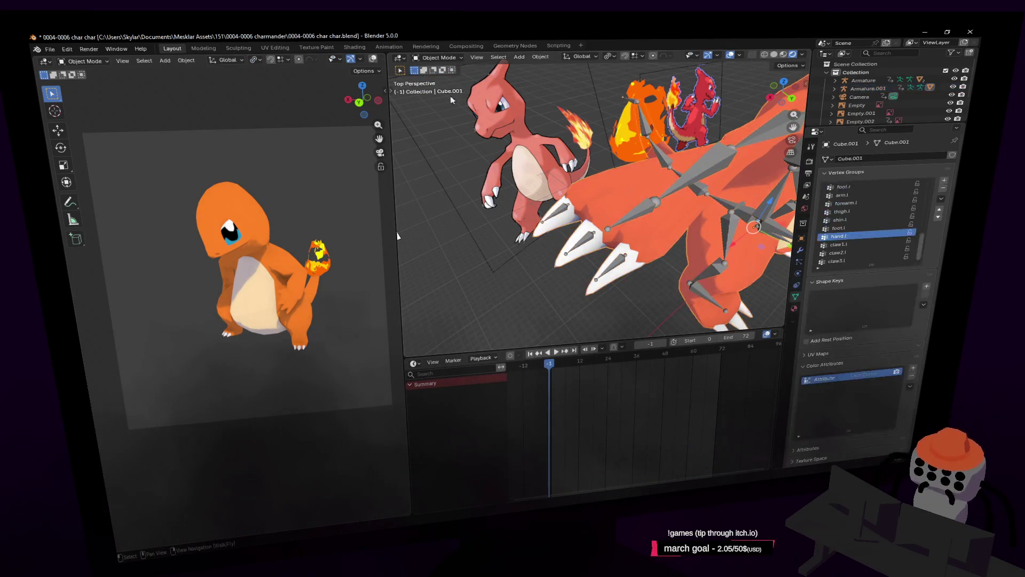
pyautogui.click(436, 58)
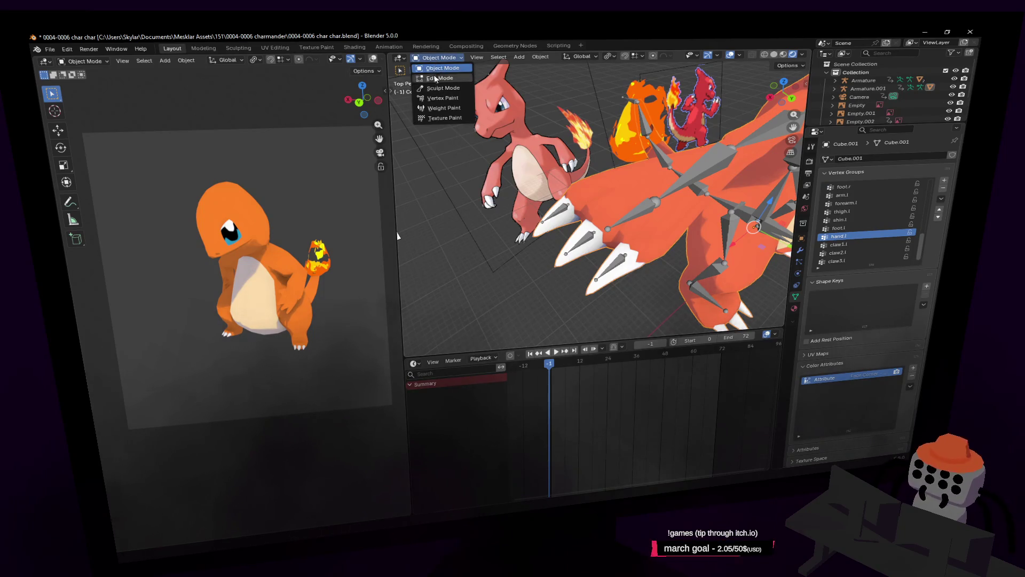
pyautogui.click(435, 77)
pyautogui.press('KP_Decimal')
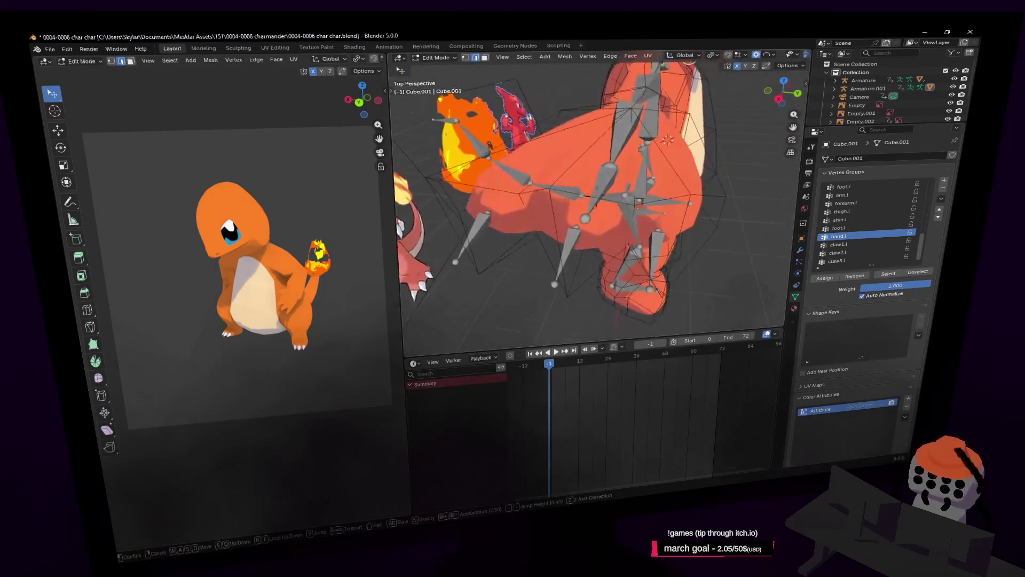
pyautogui.hotkey('shift', '`')
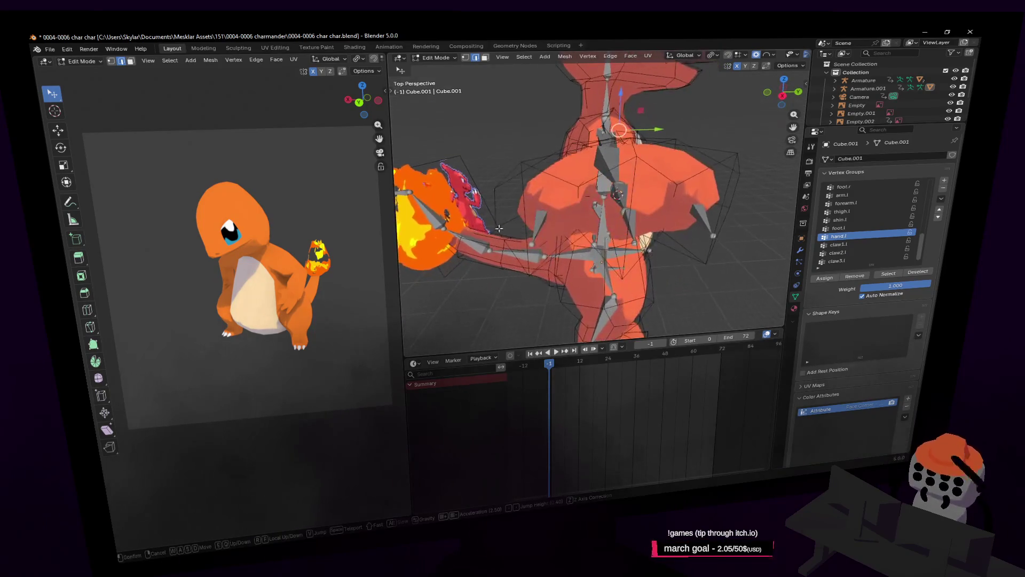
# Step: Select the four faces of the Charmeleon's right hand
pyautogui.keyDown('shift'); pyautogui.click(537, 206); pyautogui.keyUp('shift')
pyautogui.keyDown('shift'); pyautogui.click(534, 212); pyautogui.keyUp('shift')
pyautogui.keyDown('shift'); pyautogui.click(654, 205); pyautogui.keyUp('shift')
pyautogui.keyDown('shift'); pyautogui.click(693, 204); pyautogui.keyUp('shift')
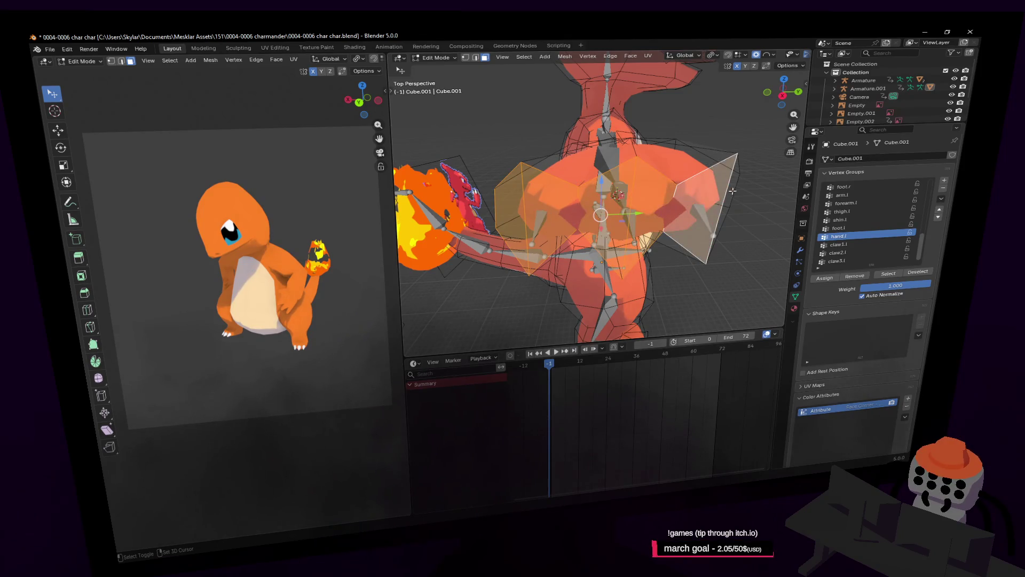
pyautogui.hotkey('shift', '`')
pyautogui.click(856, 208)
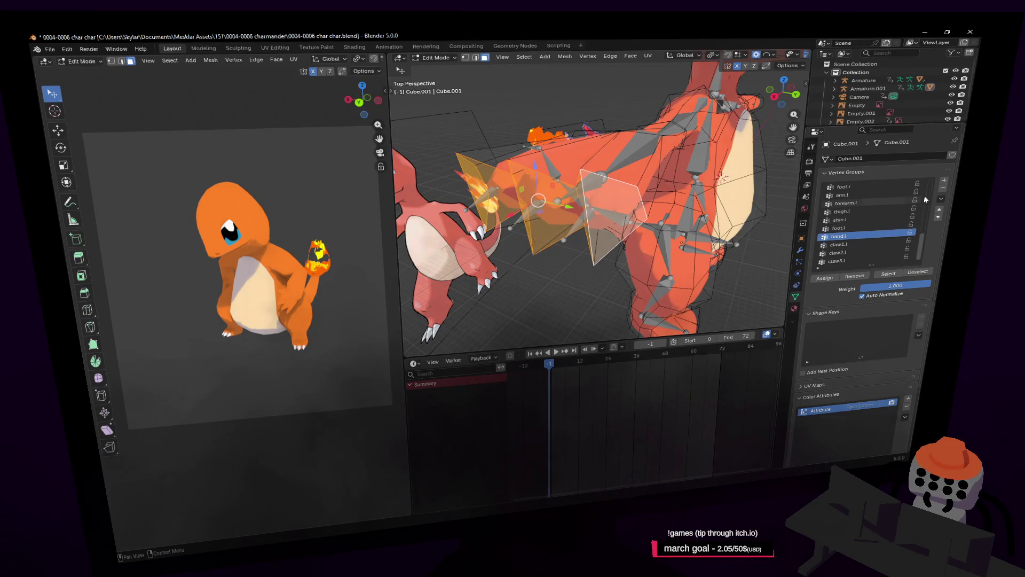
# Step: Choose the hand.r vertex group for the selection and return to Object Mode
pyautogui.moveTo(925, 227); pyautogui.dragTo(930, 210)
pyautogui.click(868, 218)
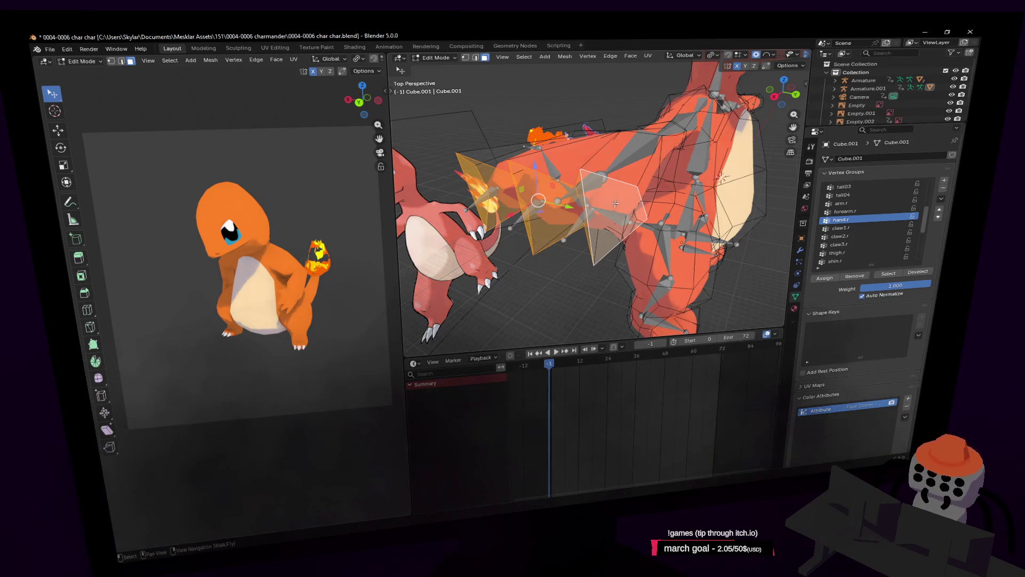
pyautogui.press('Tab')
pyautogui.hotkey('shift', '`')
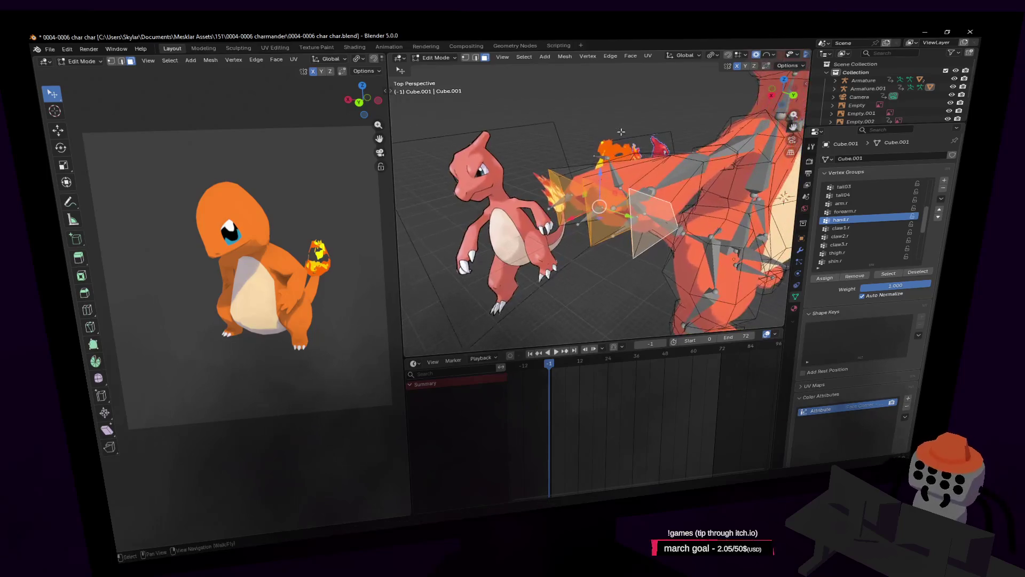
# Step: Select the armature and switch it into Pose Mode
pyautogui.press('d')
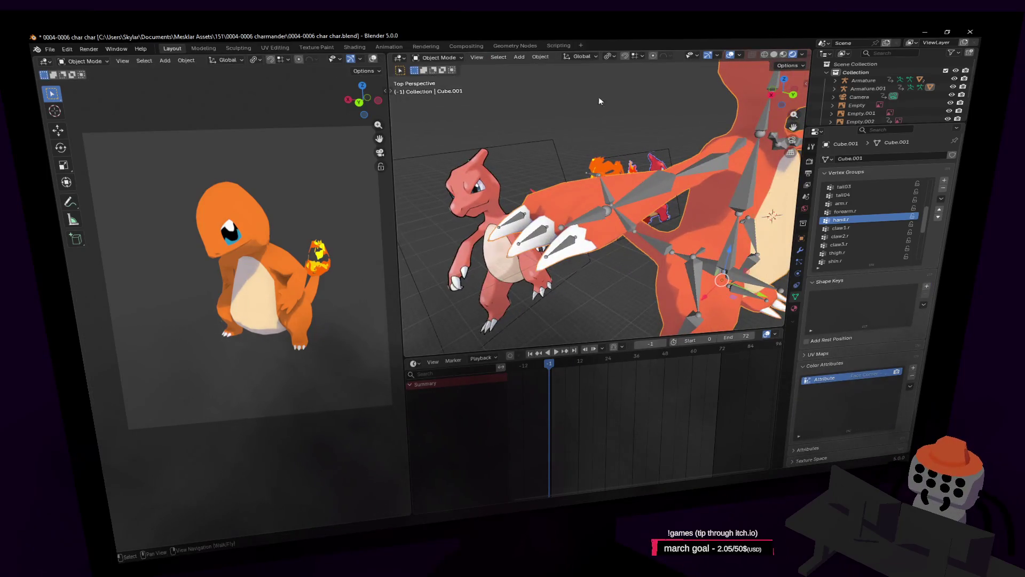
pyautogui.press('s')
pyautogui.click(623, 130)
pyautogui.click(430, 58)
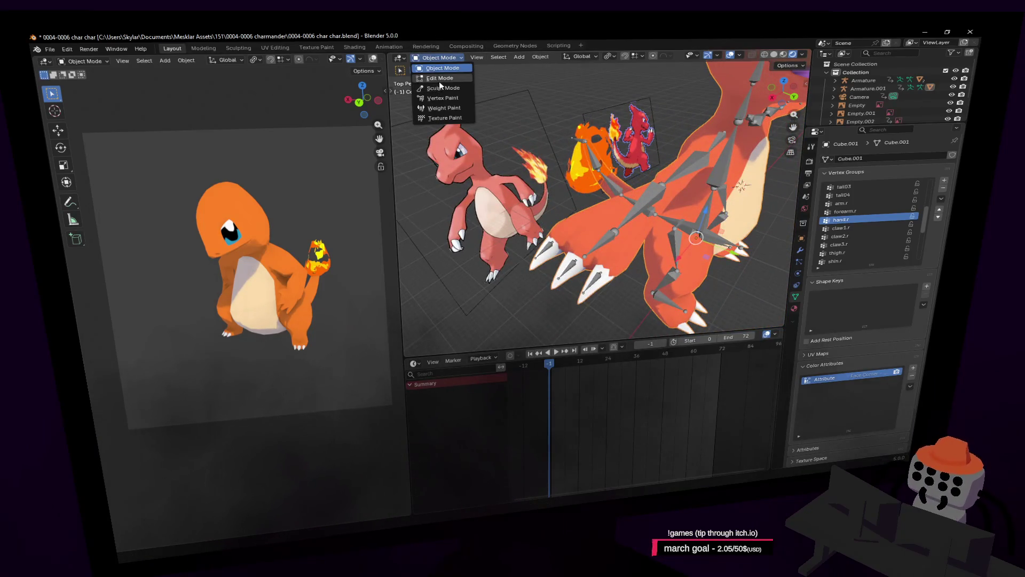
pyautogui.click(438, 58)
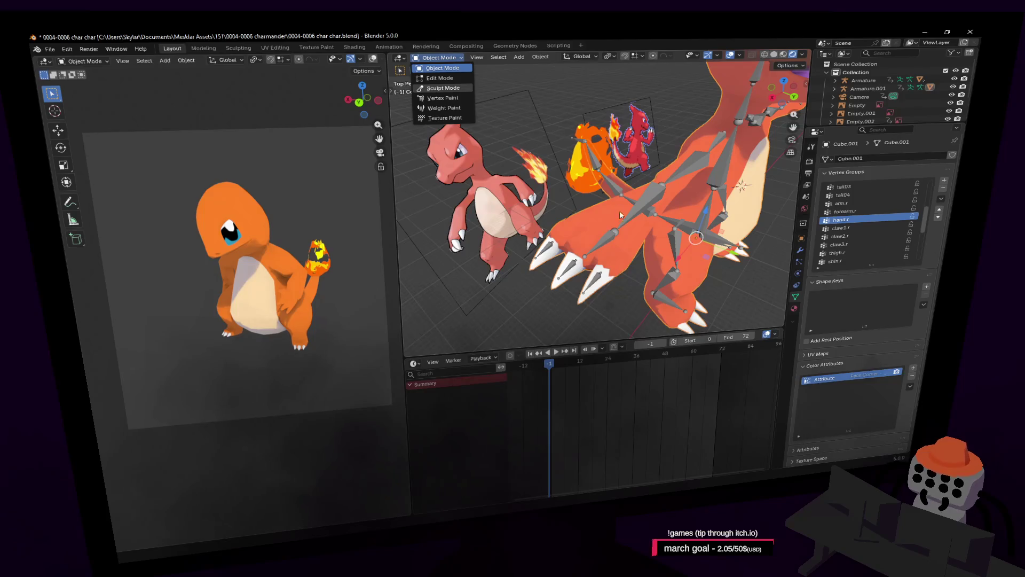
pyautogui.click(620, 230)
pyautogui.moveTo(632, 215); pyautogui.dragTo(635, 211, button='middle')
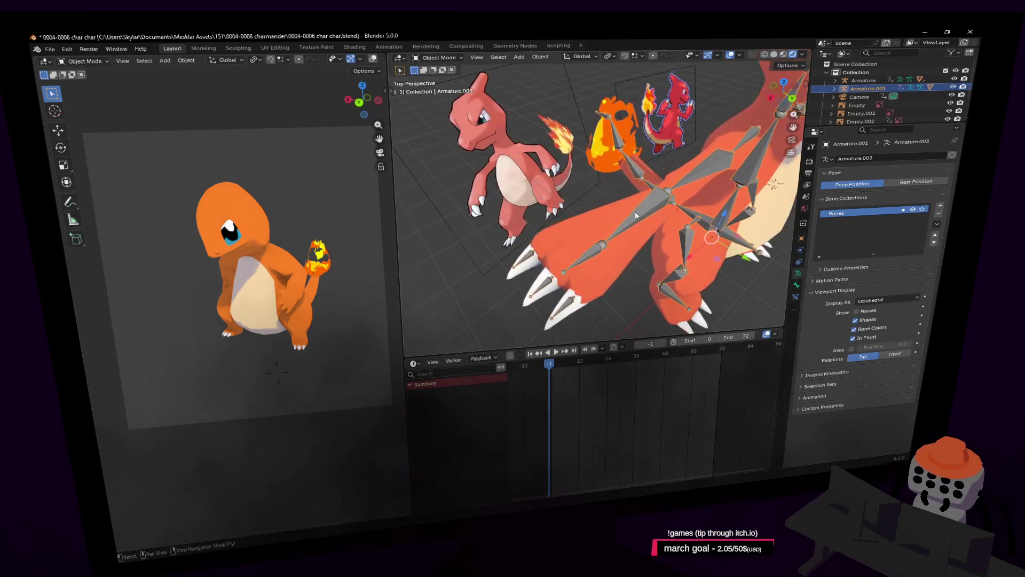
pyautogui.click(441, 88)
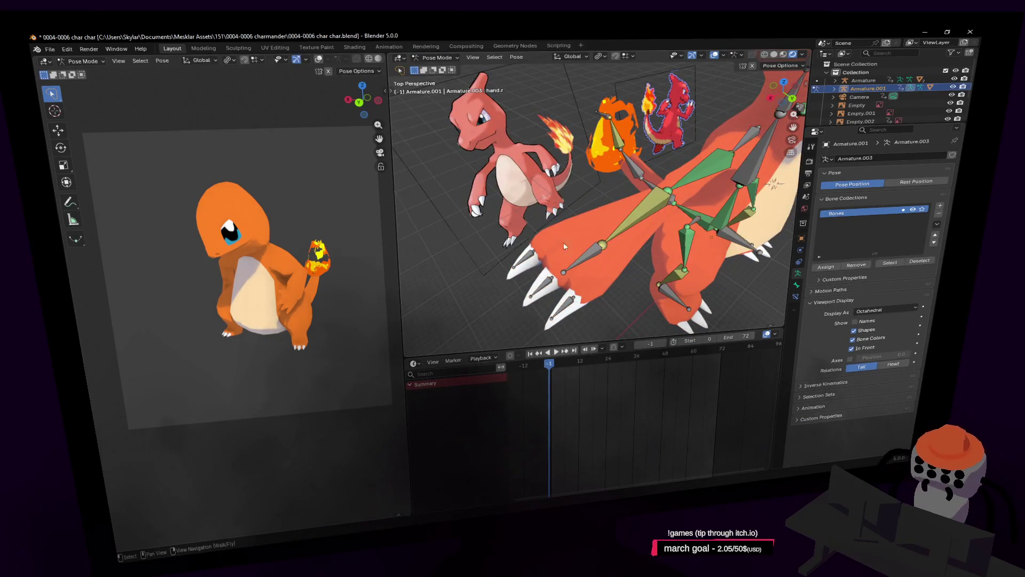
# Step: Test-rotate the hand.r bone and cancel, leaving the pose unchanged
pyautogui.press('r')
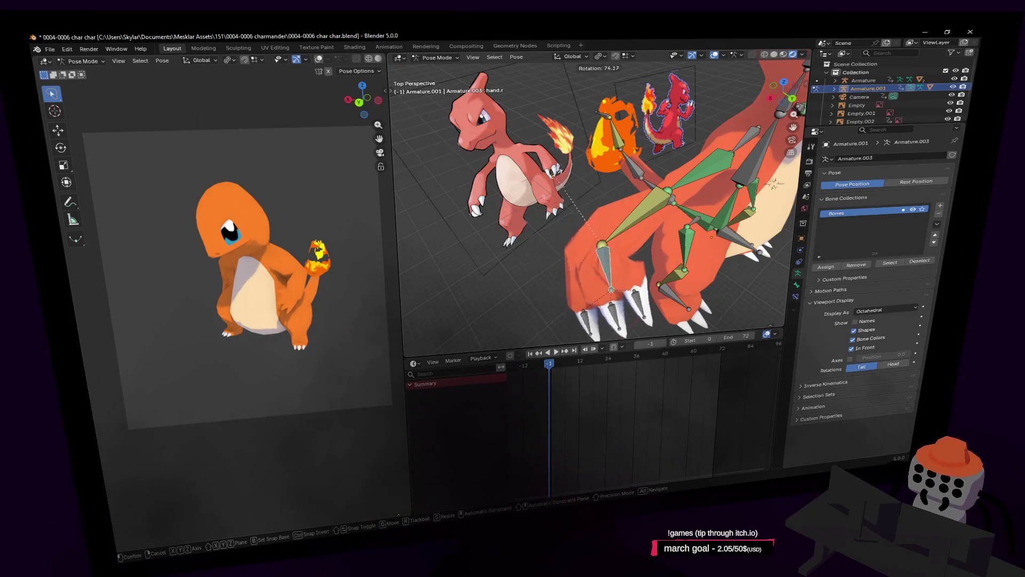
pyautogui.rightClick(655, 205)
pyautogui.moveTo(655, 205)
pyautogui.mouseDown(button='middle')
pyautogui.moveTo(577, 277)
pyautogui.moveTo(539, 331)
pyautogui.mouseUp(button='middle')
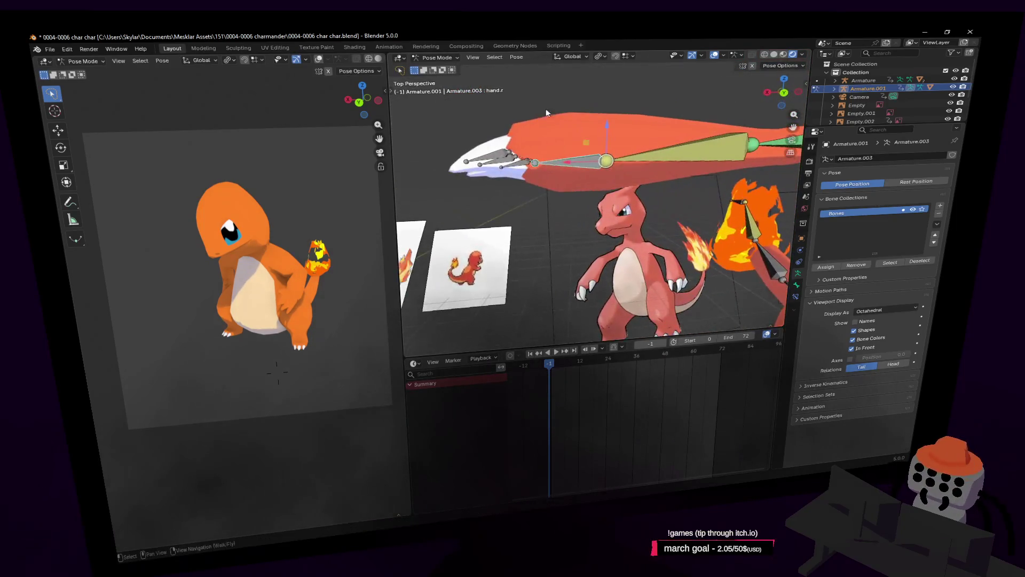
pyautogui.press('r')
pyautogui.press('Escape')
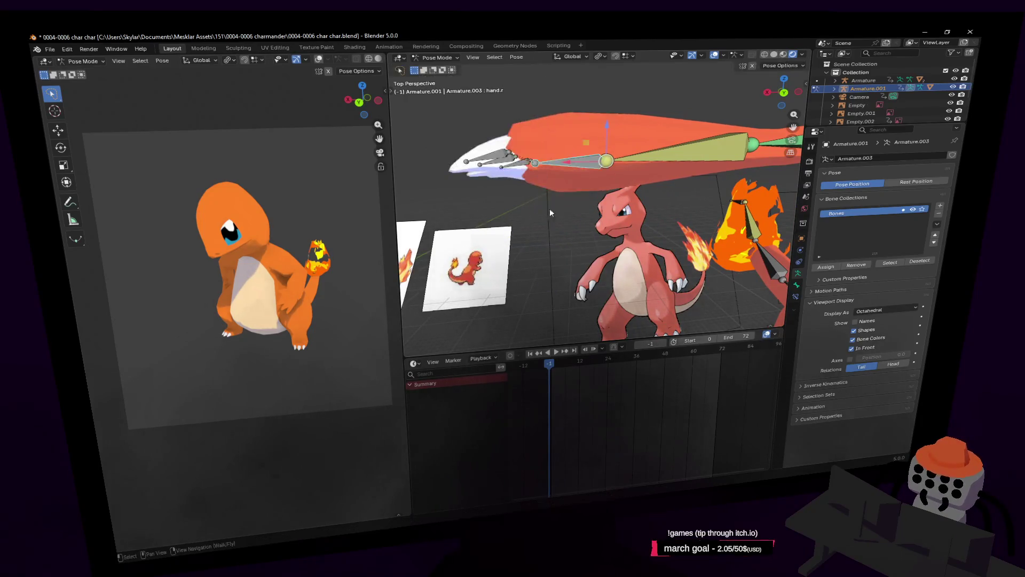
# Step: Fly and use the bottom and top views to frame the right arm bones
pyautogui.hotkey('shift', '`')
pyautogui.press('s')
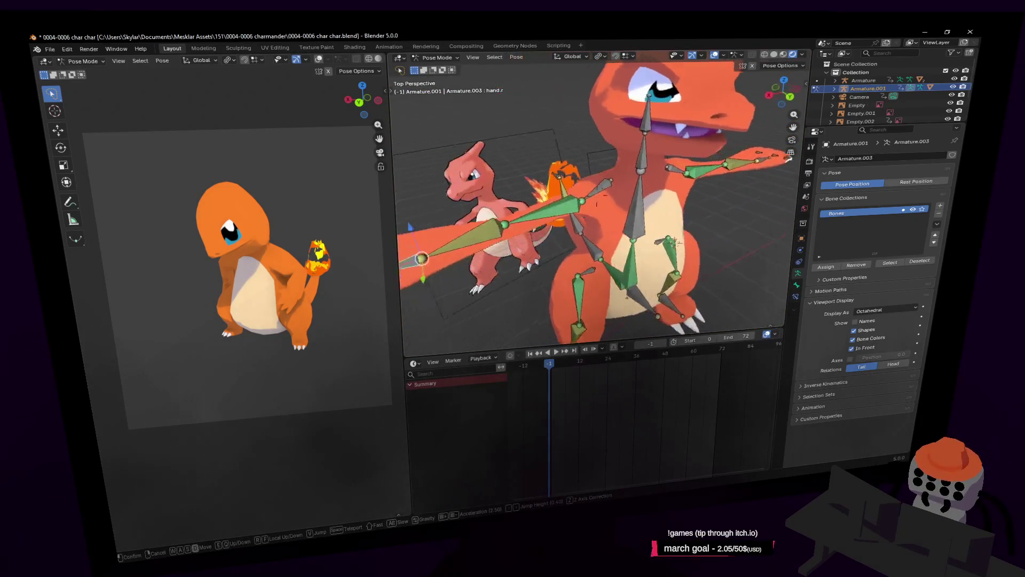
pyautogui.press('a')
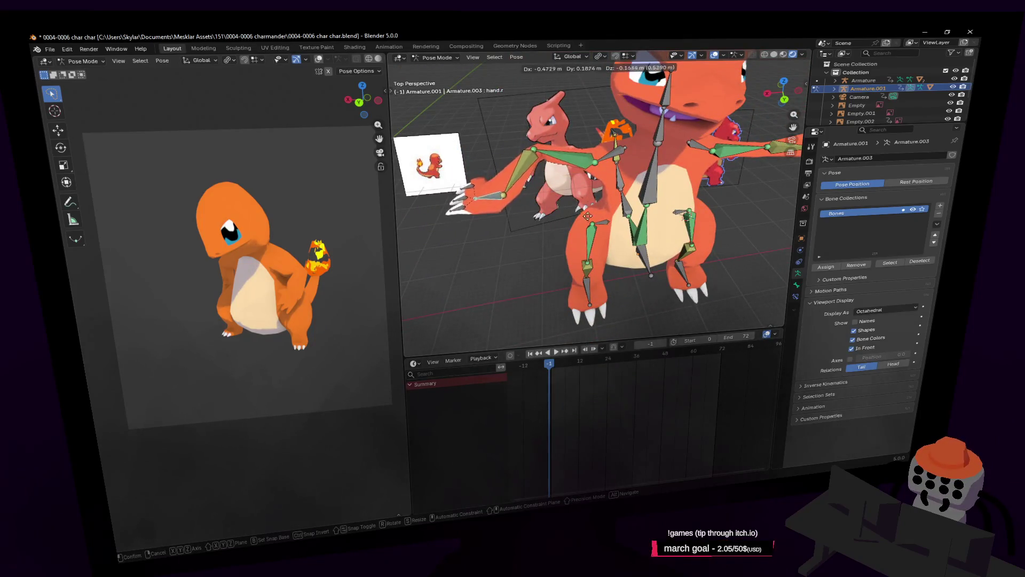
pyautogui.press('w')
pyautogui.press('Return')
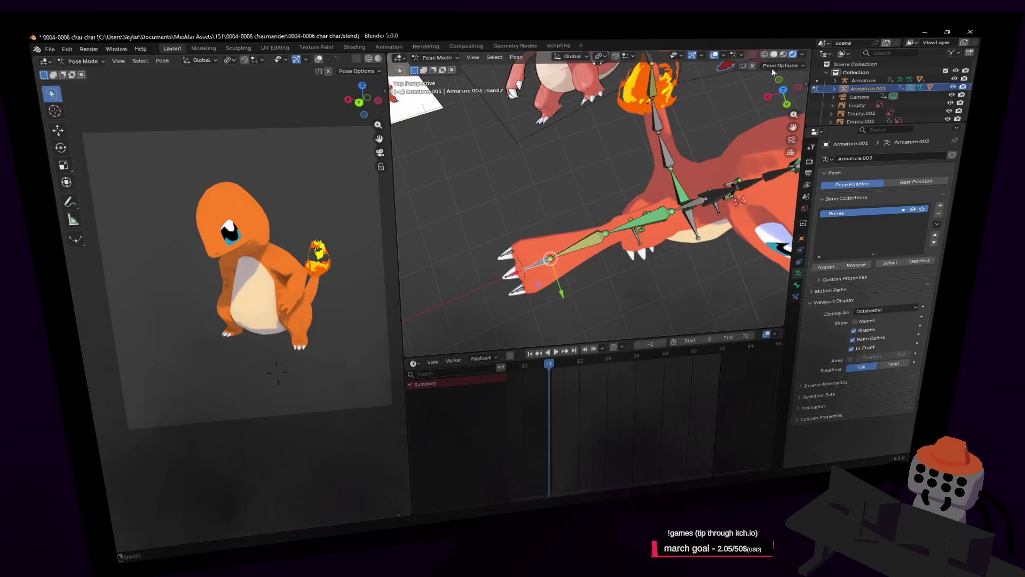
pyautogui.click(783, 90)
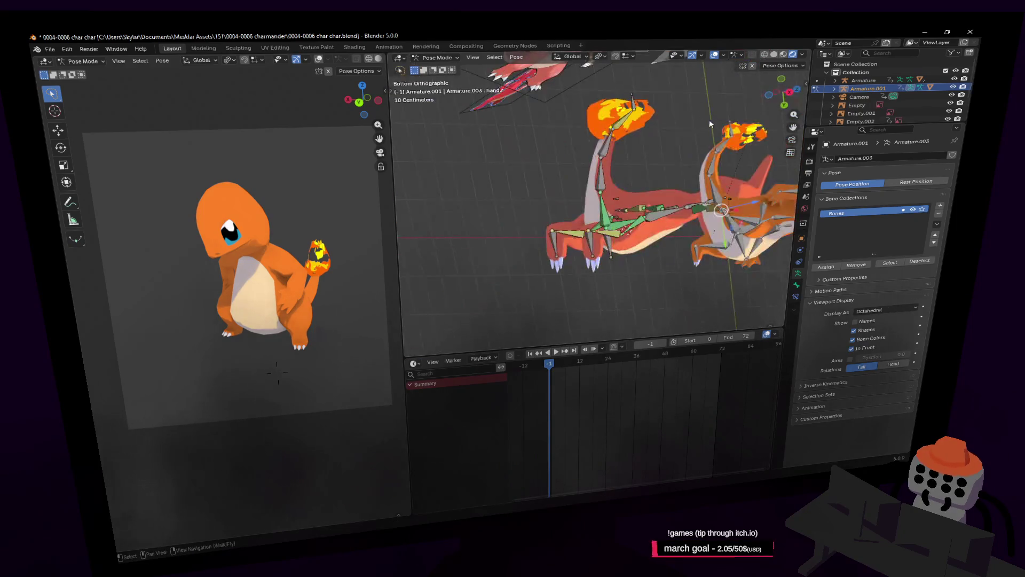
pyautogui.click(797, 93)
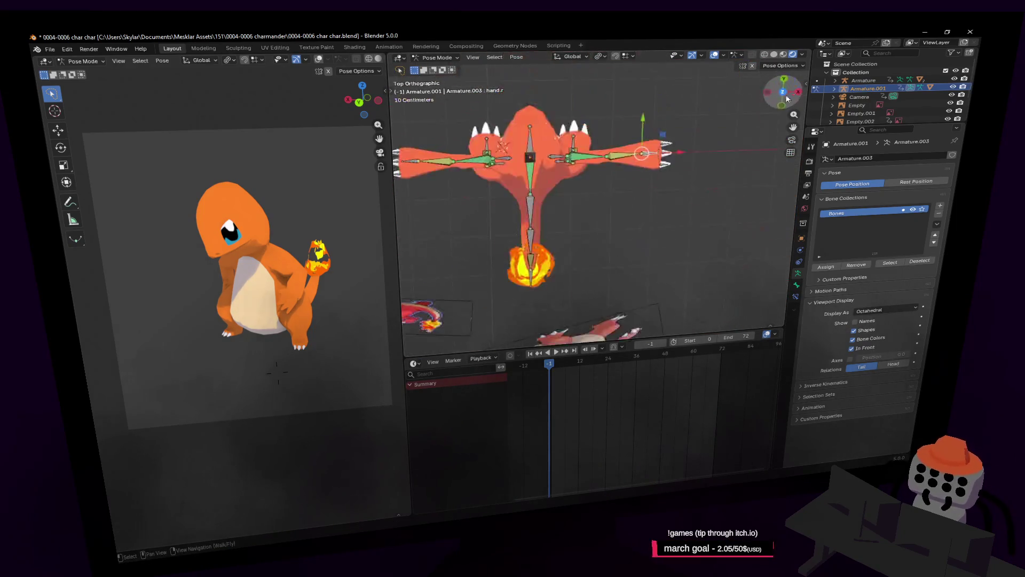
pyautogui.scroll(3, 598, 130)
pyautogui.press('KP_Decimal')
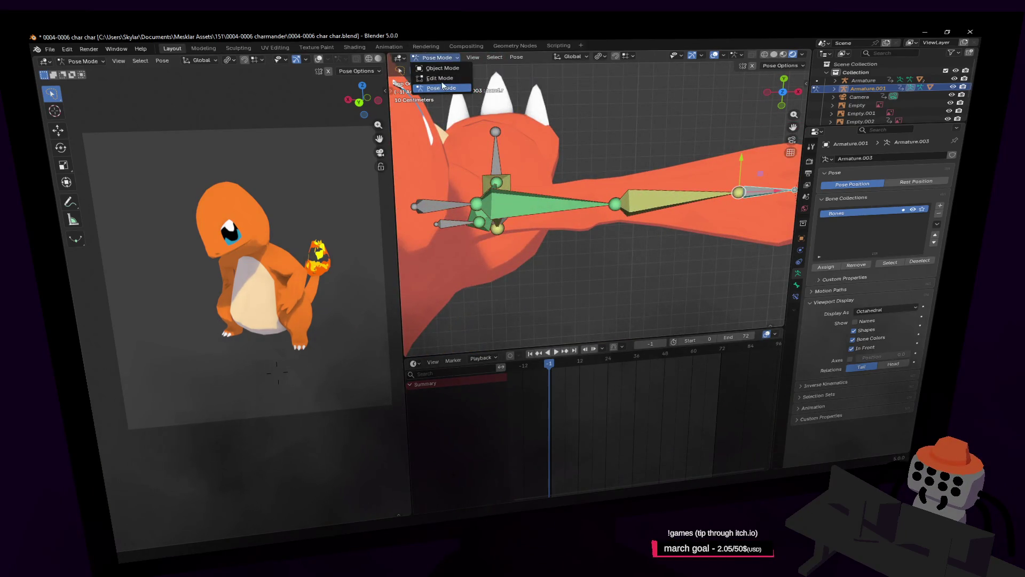
# Step: Enter bone Edit Mode on Armature.001 and frame the character
pyautogui.press('Tab')
pyautogui.press('Home')
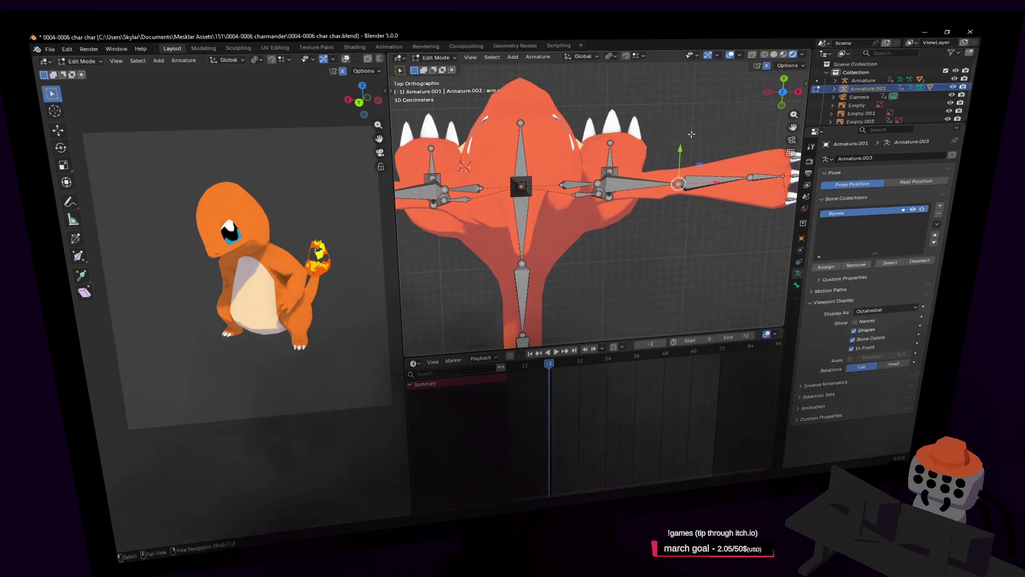
pyautogui.press('g')
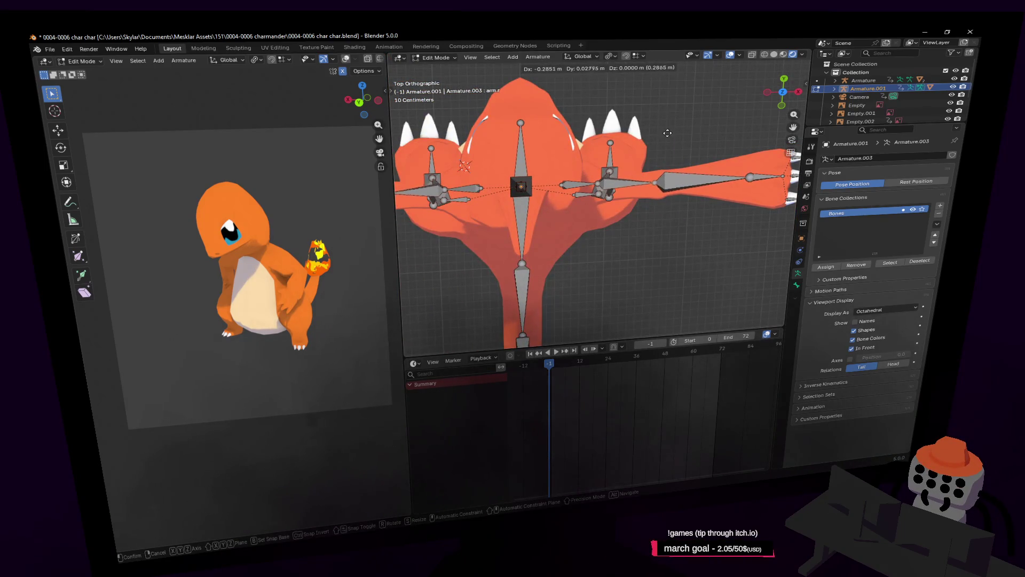
pyautogui.click(669, 134)
pyautogui.keyDown('shift'); pyautogui.moveTo(669, 134); pyautogui.dragTo(536, 136, button='middle'); pyautogui.keyUp('shift')
# Step: Move the forearm.r wrist joint about −0.084 m along X, enable X-ray, then return to Object Mode
pyautogui.click(614, 182)
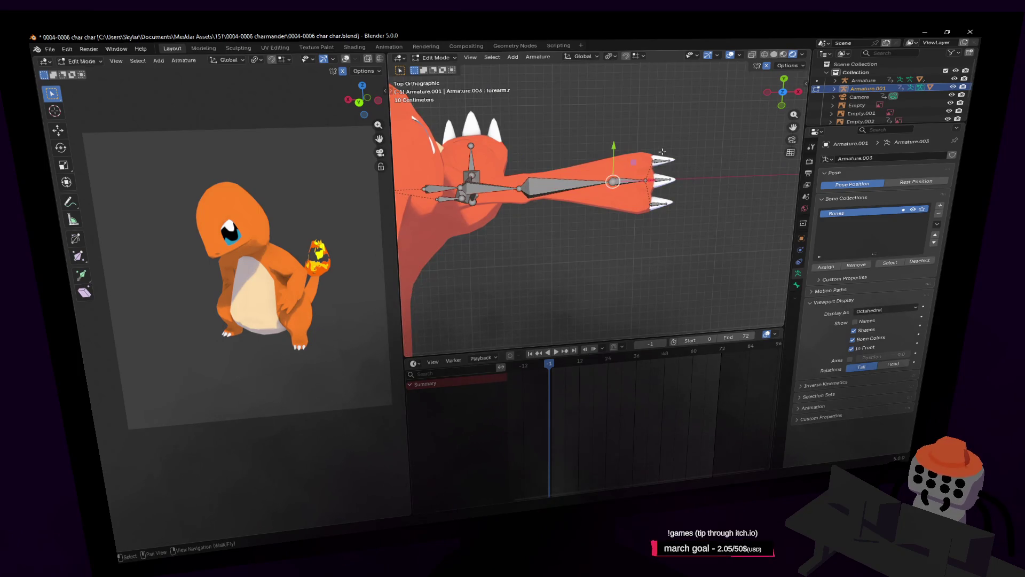
pyautogui.press('g')
pyautogui.click(613, 181)
pyautogui.keyDown('shift'); pyautogui.moveTo(614, 162); pyautogui.dragTo(633, 155, button='middle'); pyautogui.keyUp('shift')
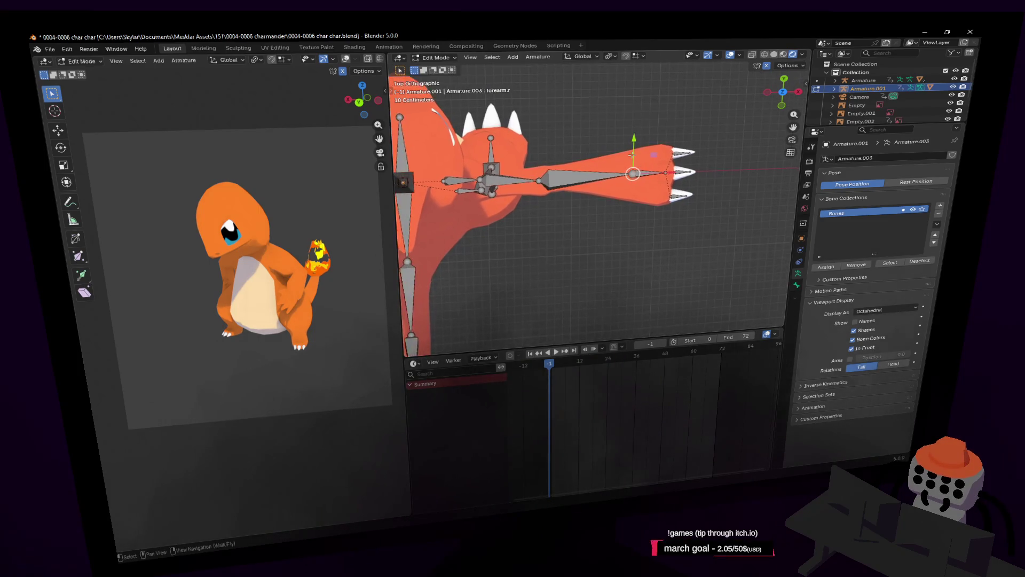
pyautogui.scroll(1, 632, 150)
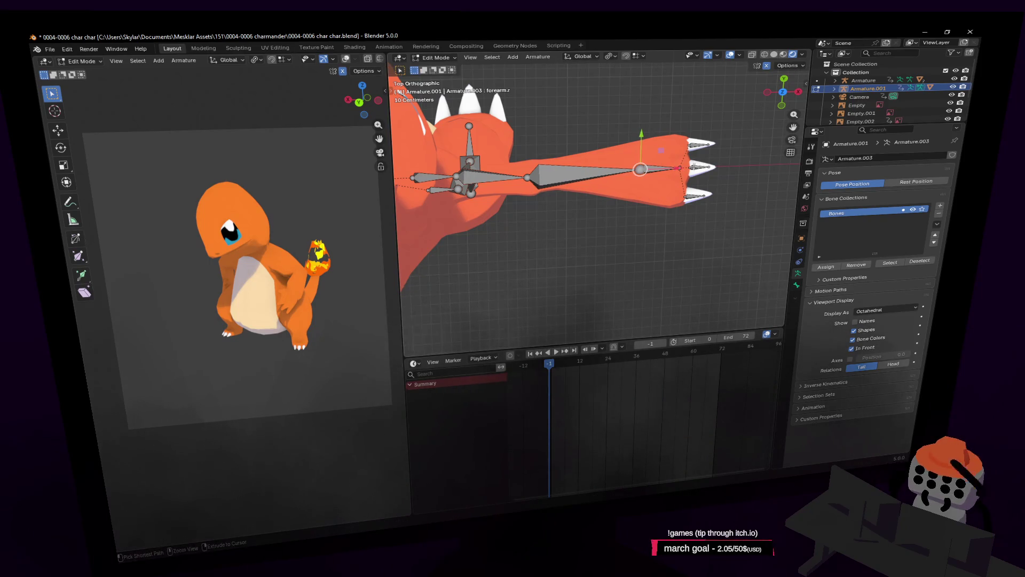
pyautogui.hotkey('alt', 'z')
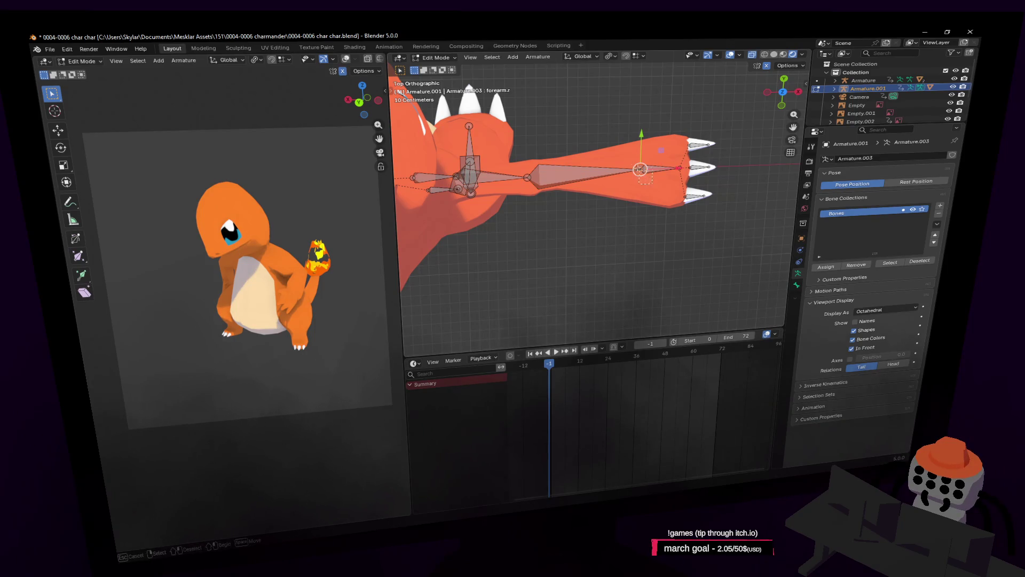
pyautogui.press('Tab')
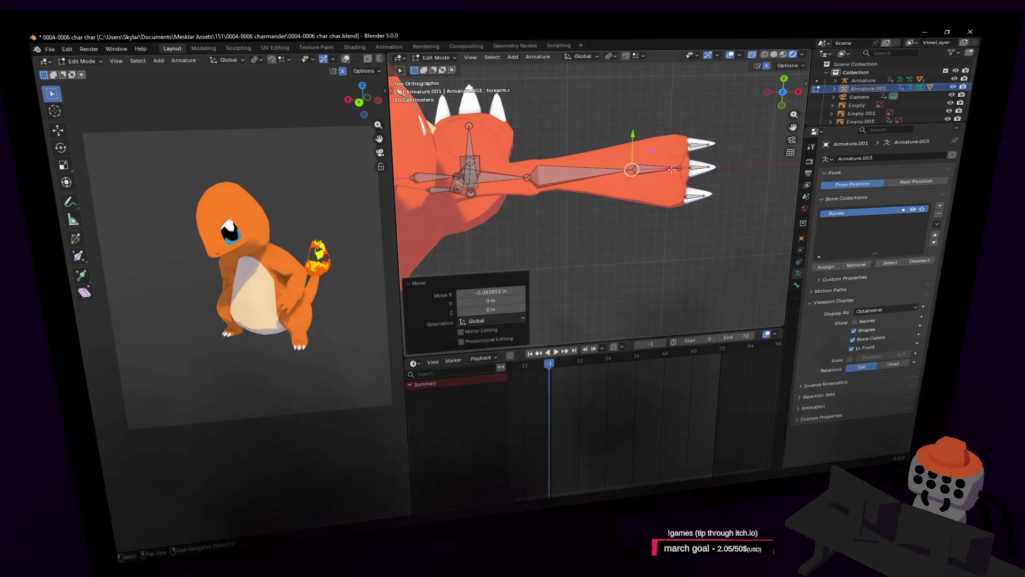
pyautogui.hotkey('shift', '`')
# Step: Select Armature.001 and switch it into Pose Mode
pyautogui.press('s')
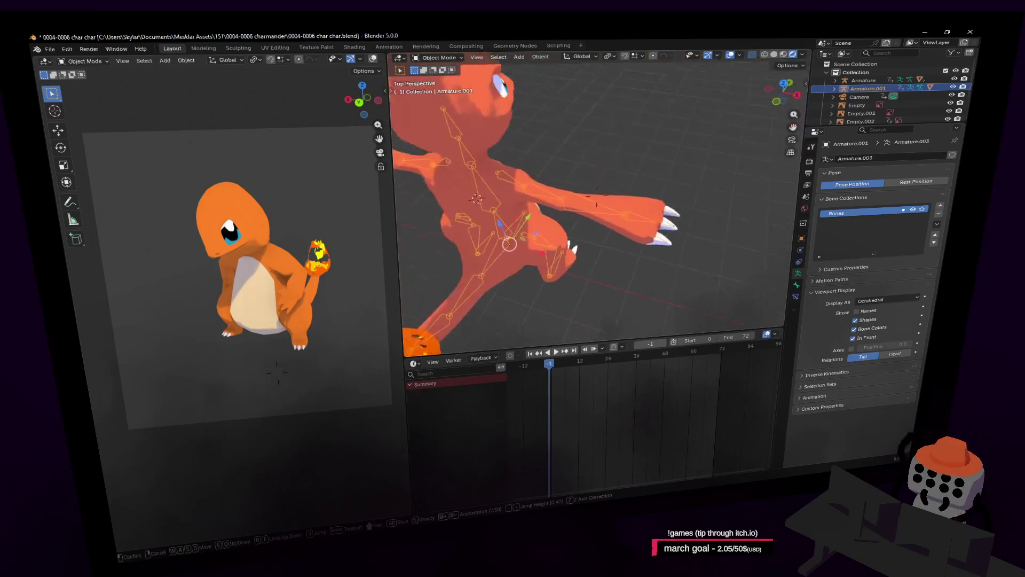
pyautogui.click(513, 147)
pyautogui.click(460, 57)
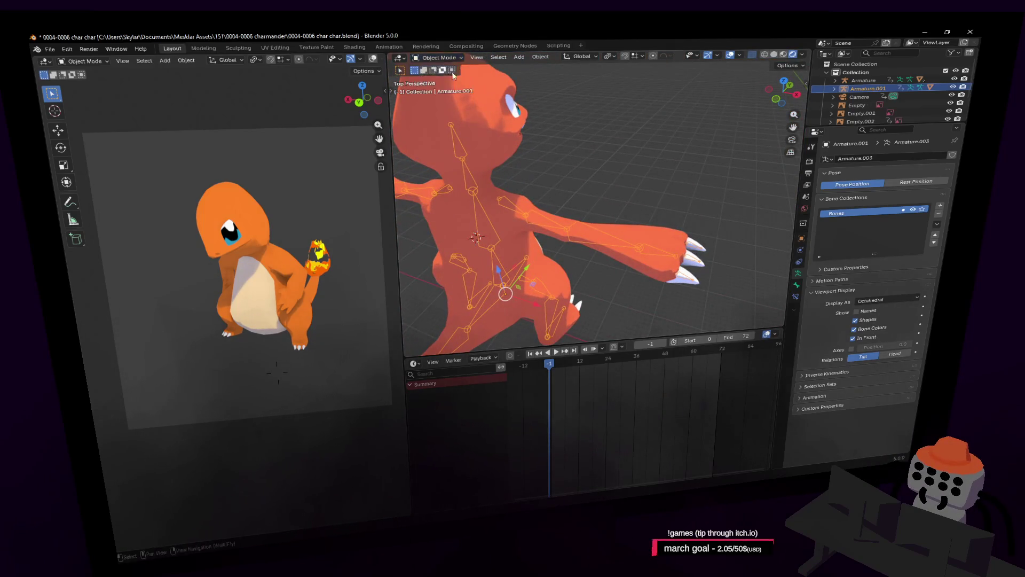
pyautogui.click(623, 168)
pyautogui.hotkey('shift', '`')
pyautogui.press('s')
pyautogui.click(643, 168)
pyautogui.click(572, 230)
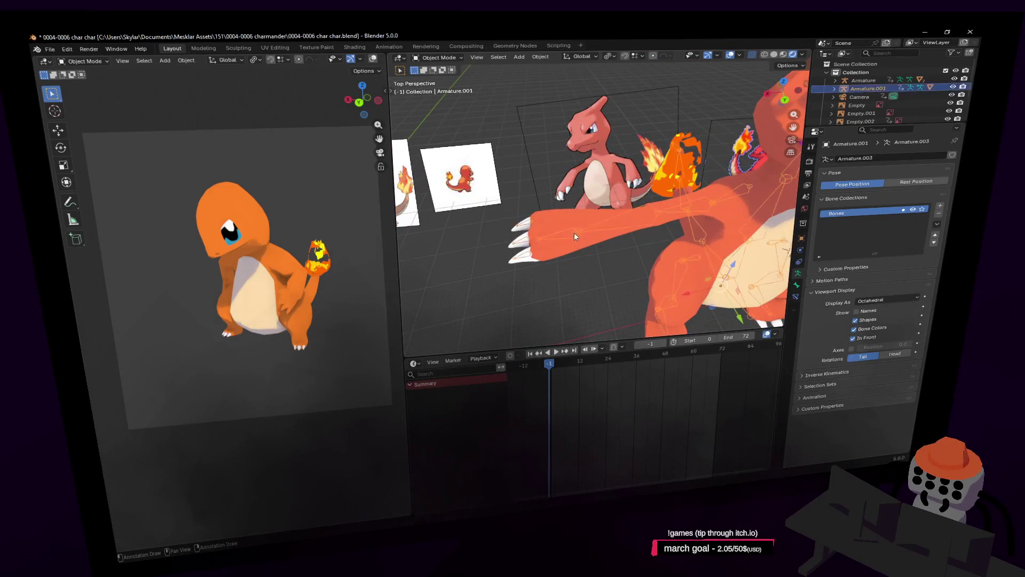
pyautogui.click(440, 58)
pyautogui.click(441, 88)
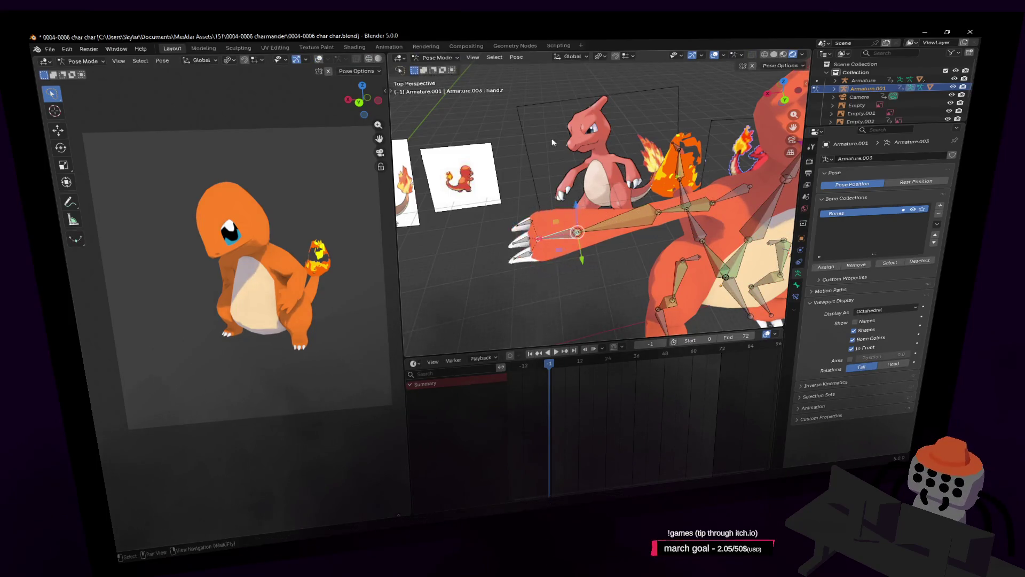
# Step: Test-bend forearm.r around Z and trial-move hand.r, cancelling to keep the arm straight
pyautogui.press('r')
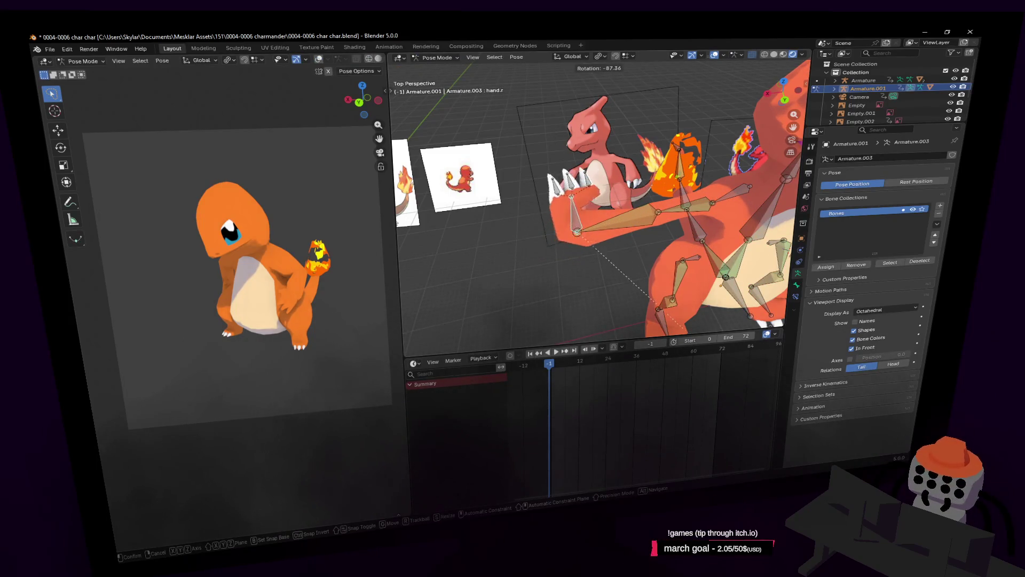
pyautogui.press('Escape')
pyautogui.press('r')
pyautogui.press('z')
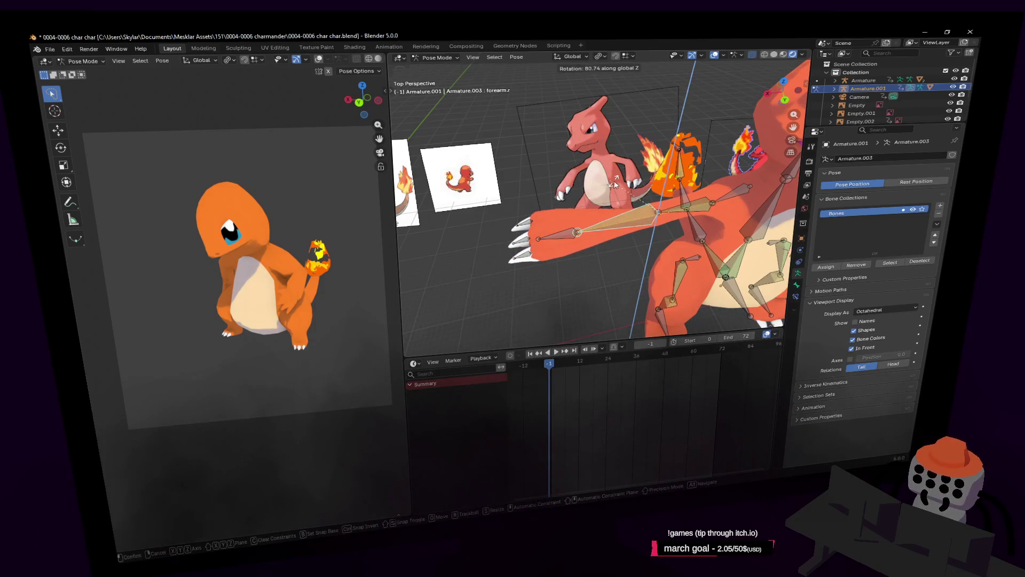
pyautogui.click(615, 184)
pyautogui.click(786, 101)
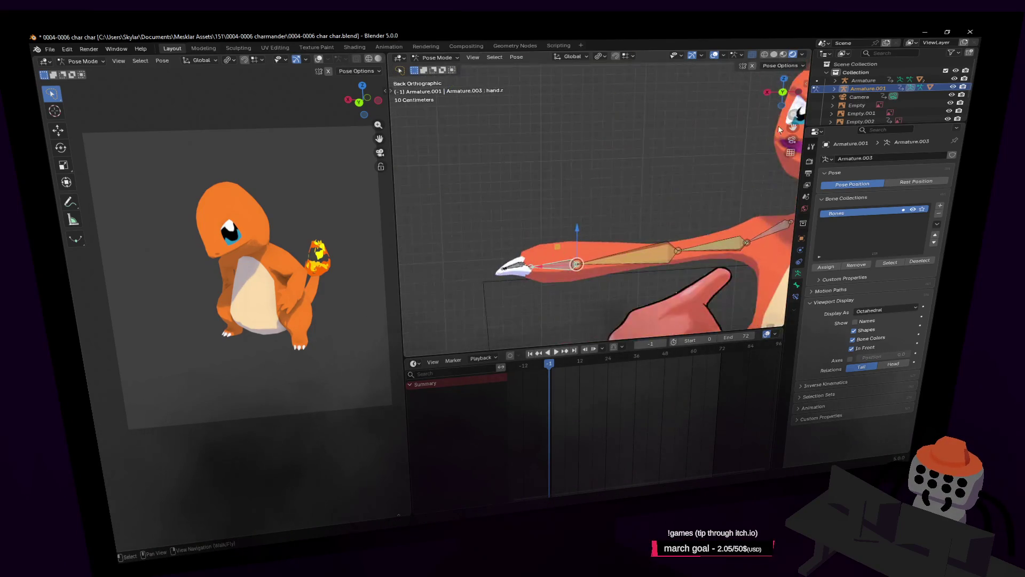
pyautogui.click(781, 79)
pyautogui.press('g')
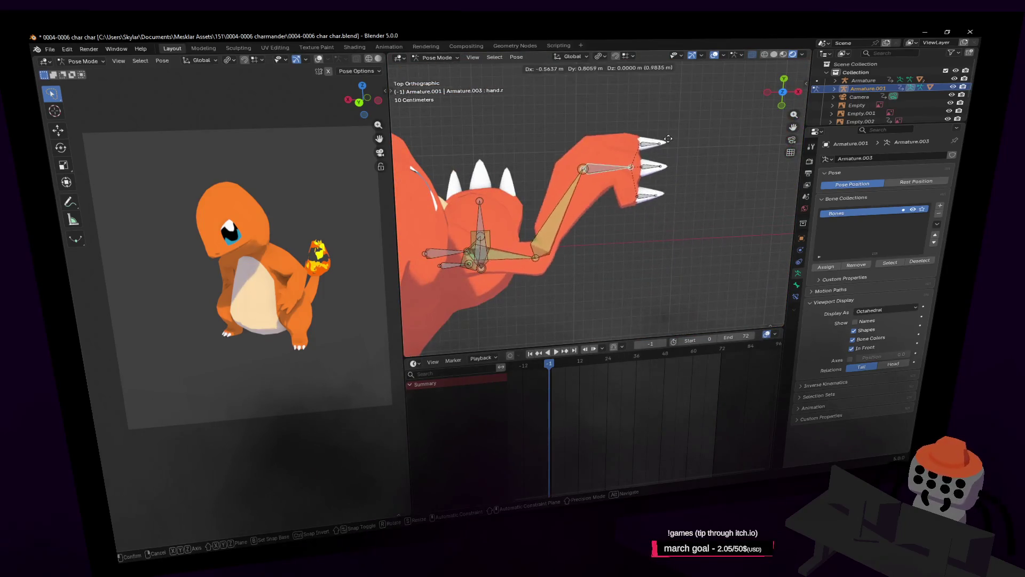
pyautogui.press('Escape')
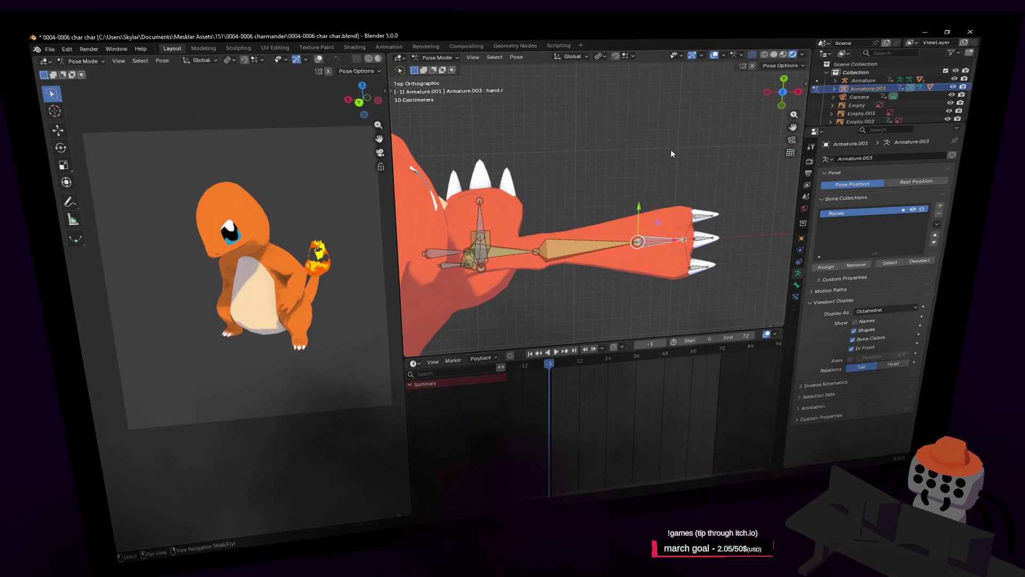
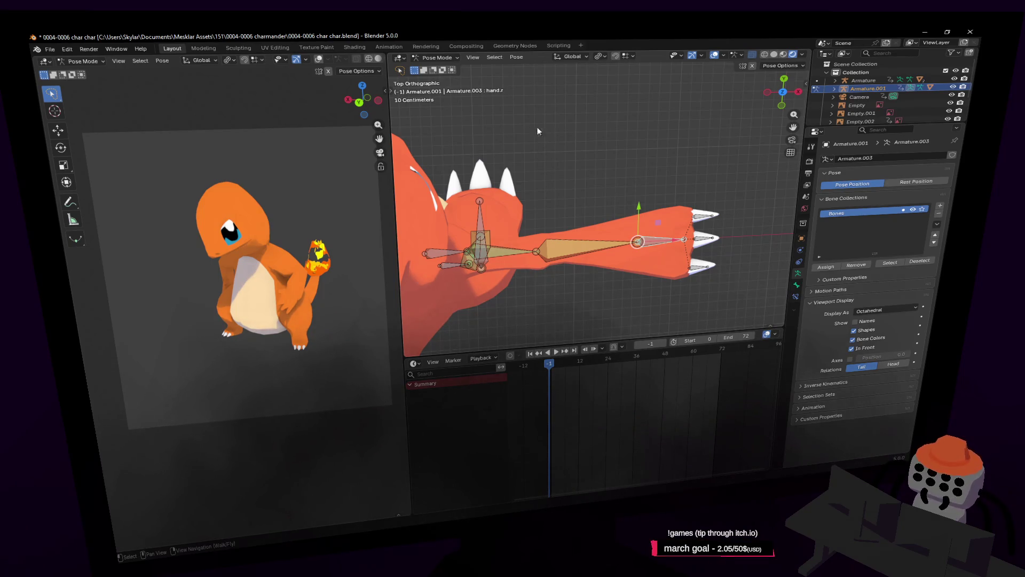
# Step: Test moving the right hand bone, then cancel so the arm stays at rest
pyautogui.keyDown('shift'); pyautogui.moveTo(708, 193); pyautogui.dragTo(732, 214, button='middle'); pyautogui.keyUp('shift')
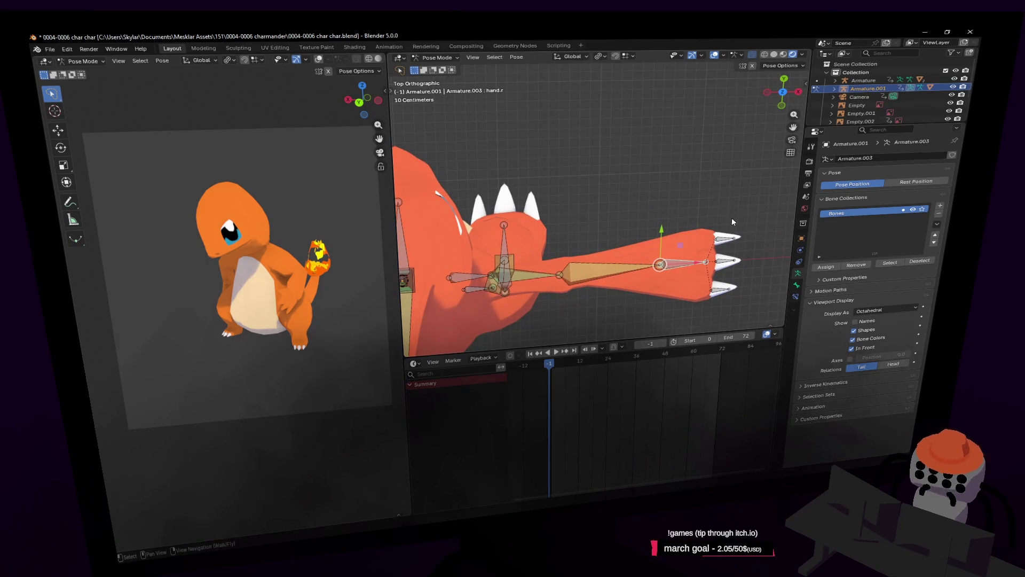
pyautogui.press('g')
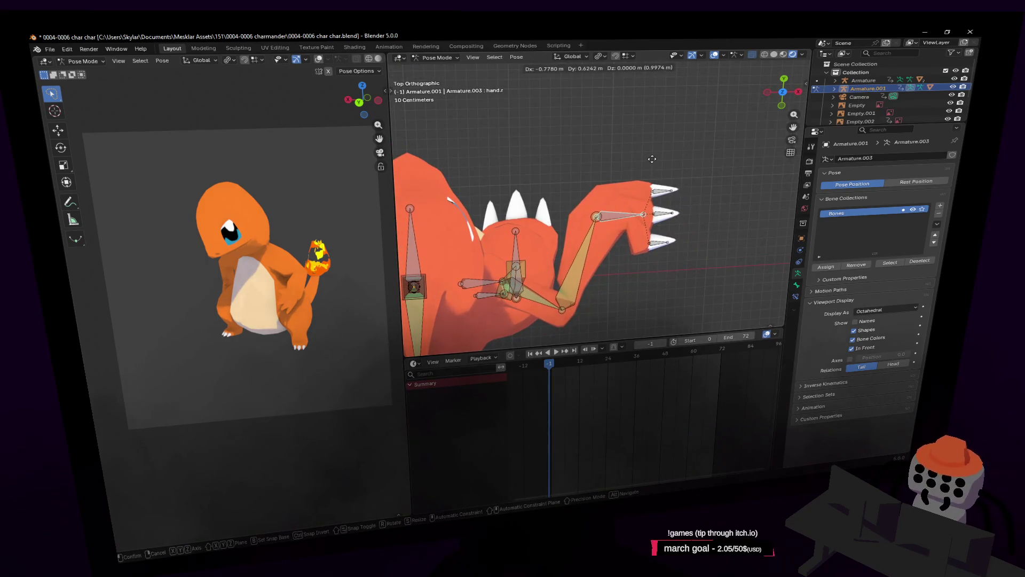
pyautogui.rightClick(654, 166)
pyautogui.moveTo(659, 174)
pyautogui.keyDown('shift'); pyautogui.mouseDown(button='middle')
pyautogui.moveTo(743, 193)
pyautogui.moveTo(606, 255)
pyautogui.mouseUp(button='middle'); pyautogui.keyUp('shift')
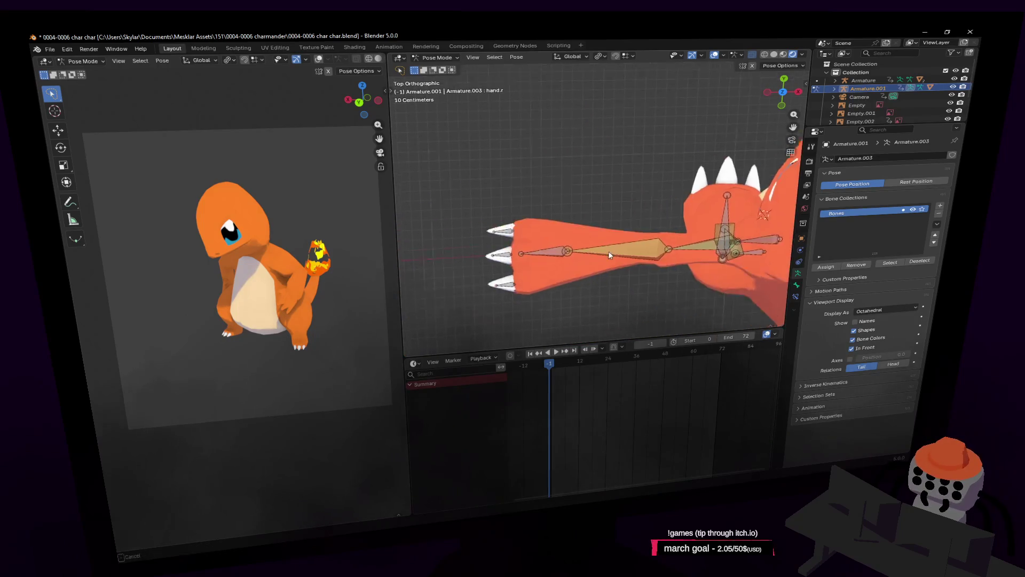
# Step: Select the left hand bone and test rotating and moving it, cancelling each change
pyautogui.click(534, 255)
pyautogui.press('r')
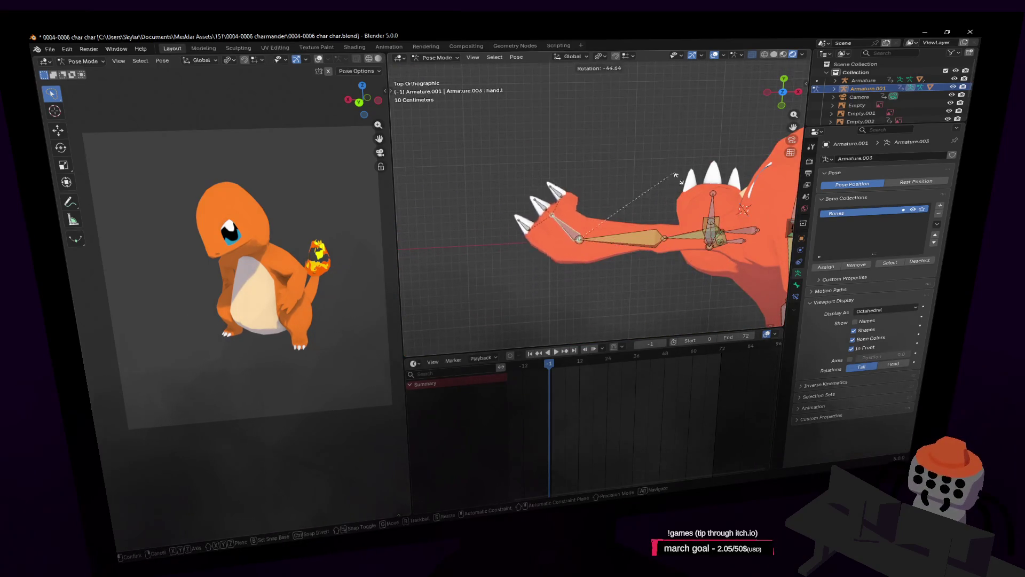
pyautogui.rightClick(675, 171)
pyautogui.press('g')
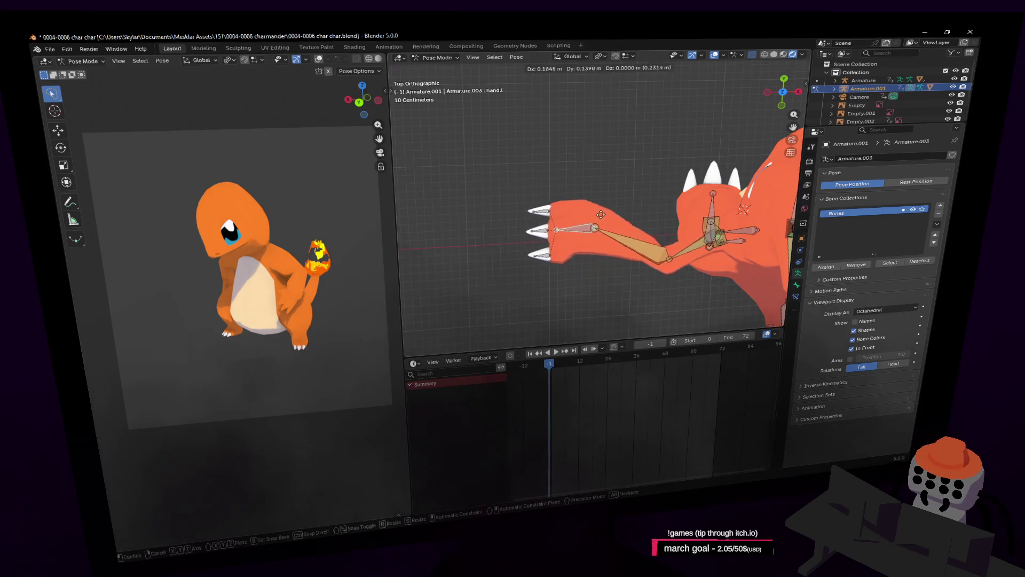
pyautogui.rightClick(608, 216)
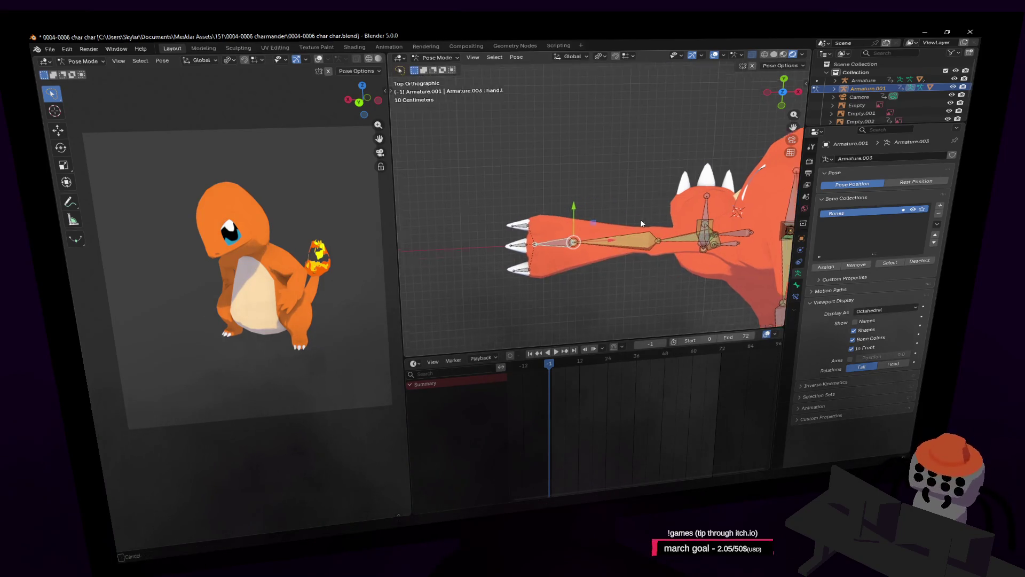
pyautogui.keyDown('shift'); pyautogui.moveTo(646, 220); pyautogui.dragTo(575, 223, button='middle'); pyautogui.keyUp('shift')
pyautogui.press('g')
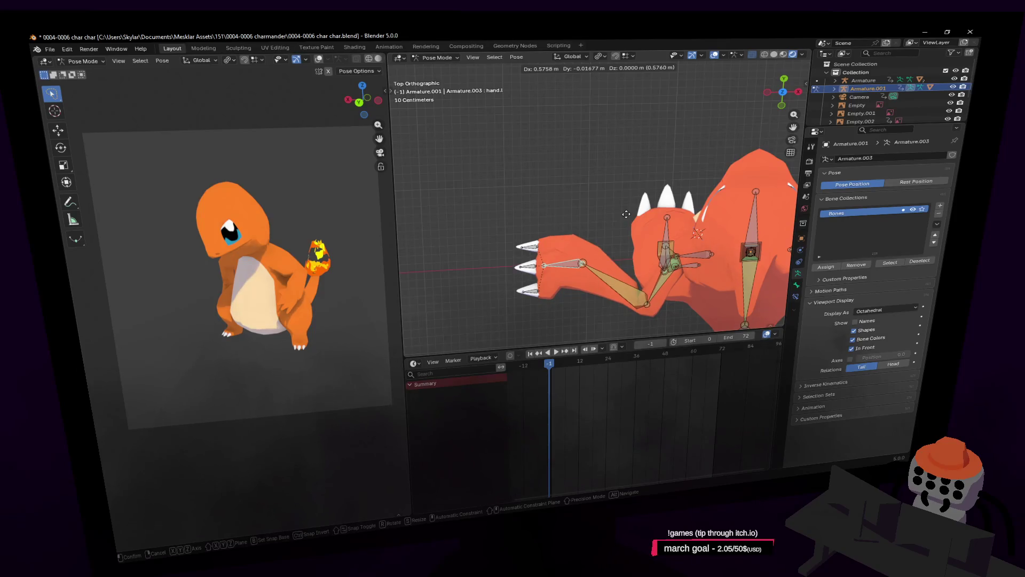
pyautogui.rightClick(625, 214)
pyautogui.keyDown('shift'); pyautogui.moveTo(626, 214); pyautogui.dragTo(555, 200, button='middle'); pyautogui.keyUp('shift')
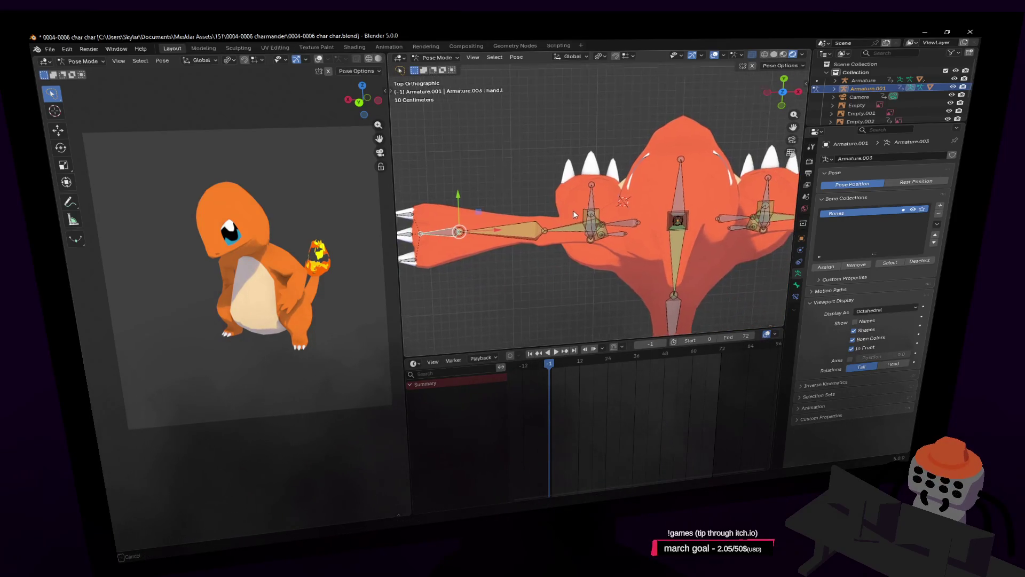
# Step: Walk the view back to inspect Charmeleon's torso, arms and head
pyautogui.keyDown('ctrl'); pyautogui.scroll(-8, 597, 213); pyautogui.keyUp('ctrl')
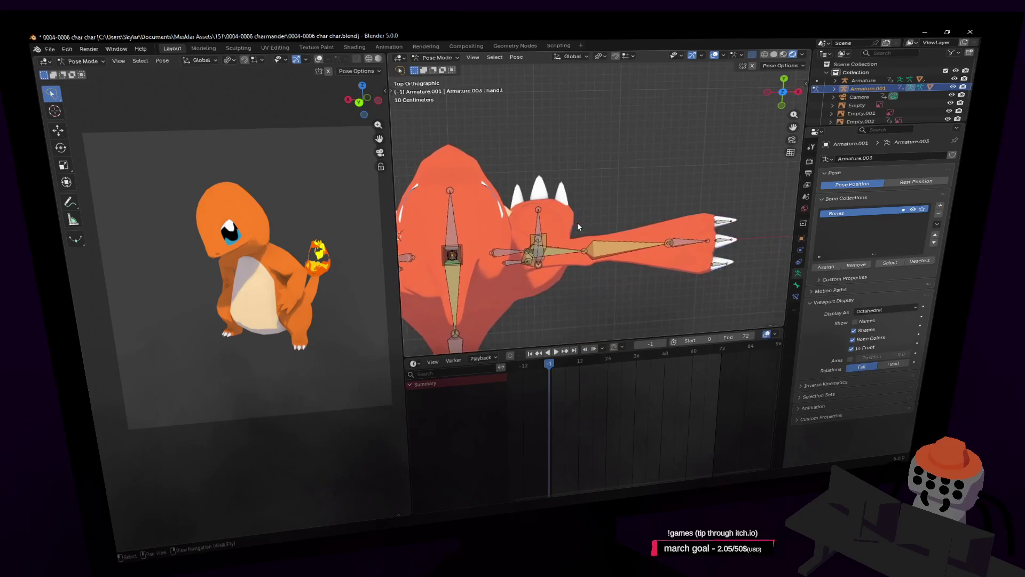
pyautogui.keyDown('shift'); pyautogui.scroll(-5, 612, 229); pyautogui.keyUp('shift')
pyautogui.scroll(2, 563, 169)
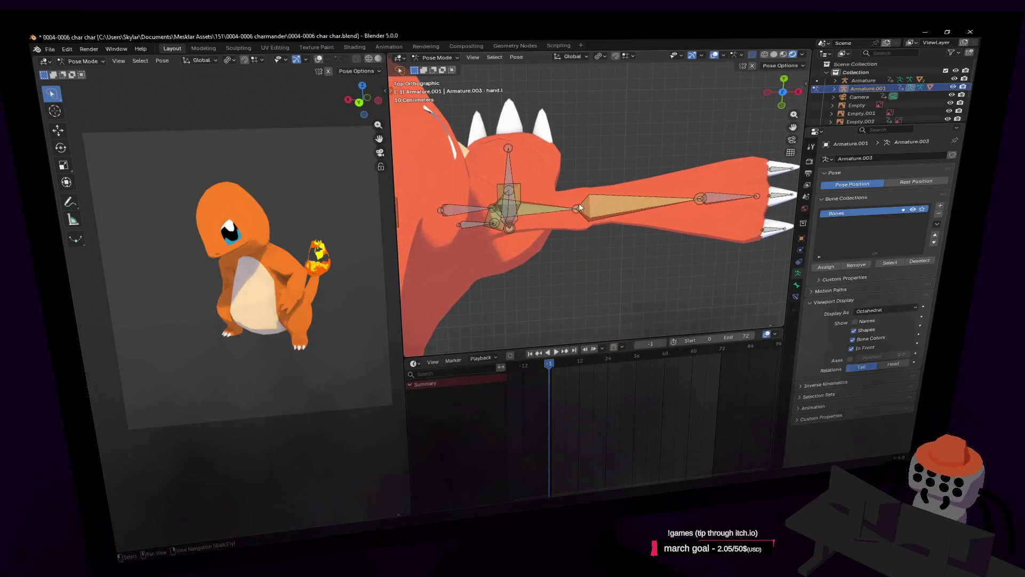
pyautogui.hotkey('shift', '`')
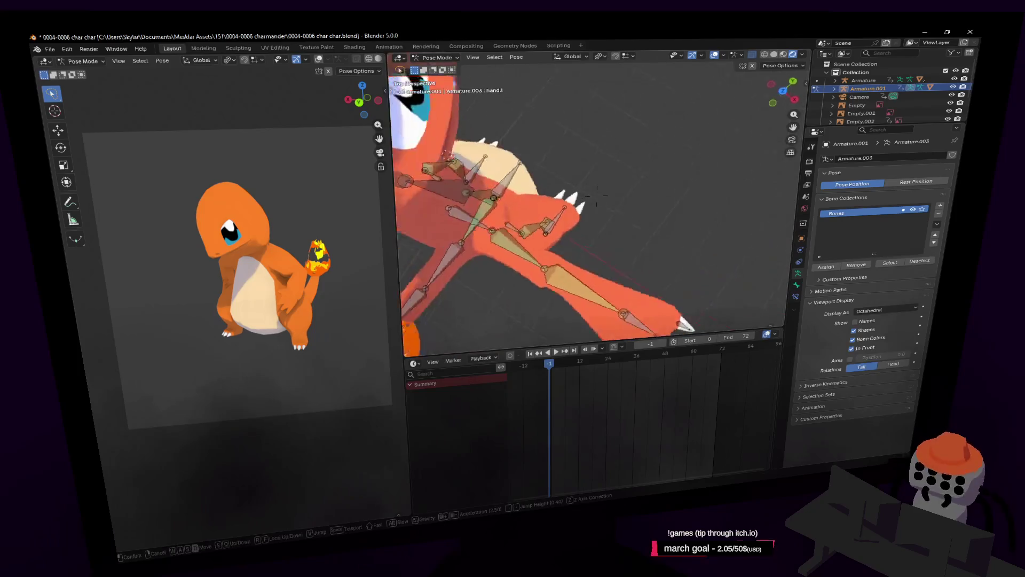
pyautogui.press('s')
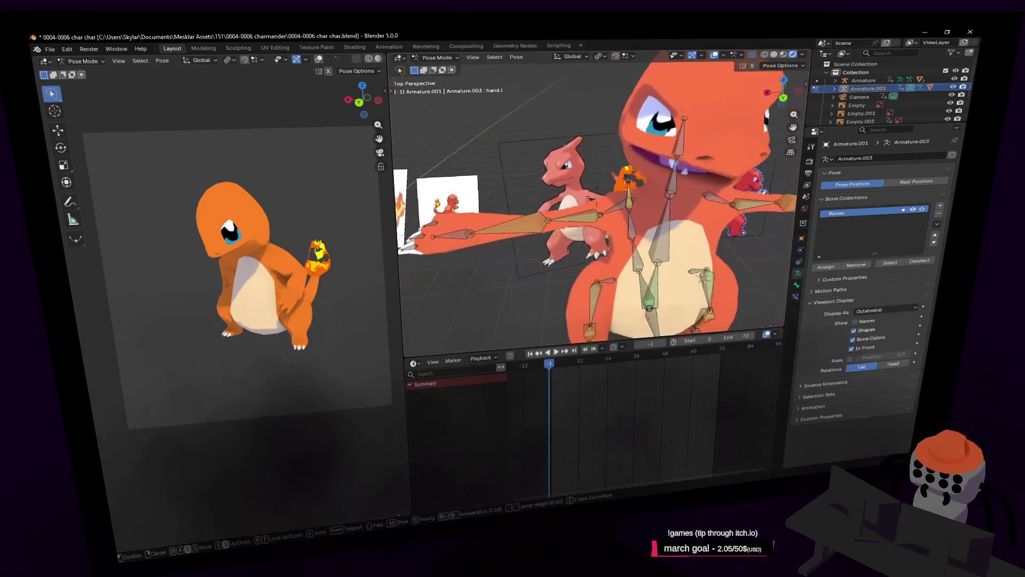
pyautogui.press('s')
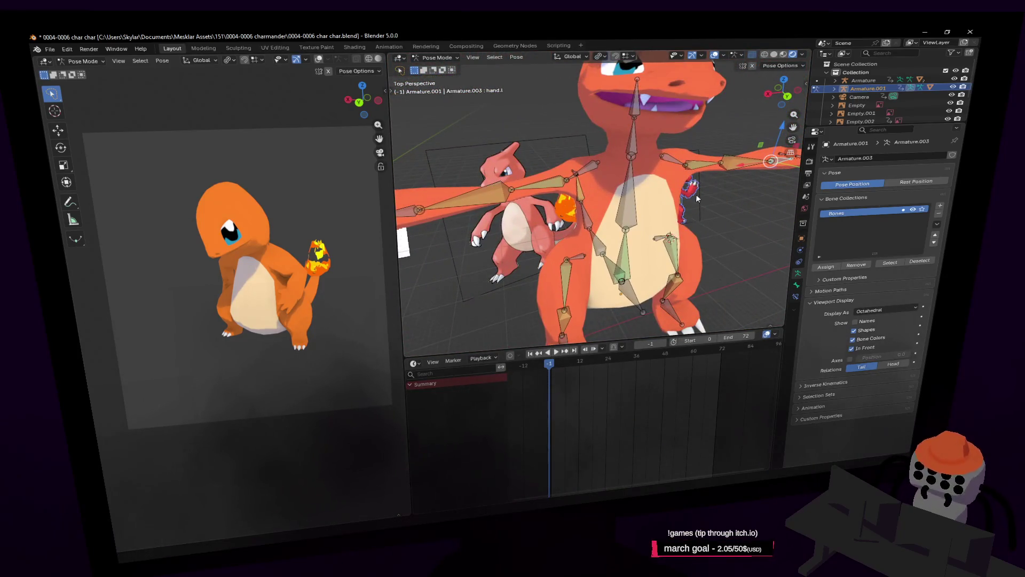
pyautogui.press('s')
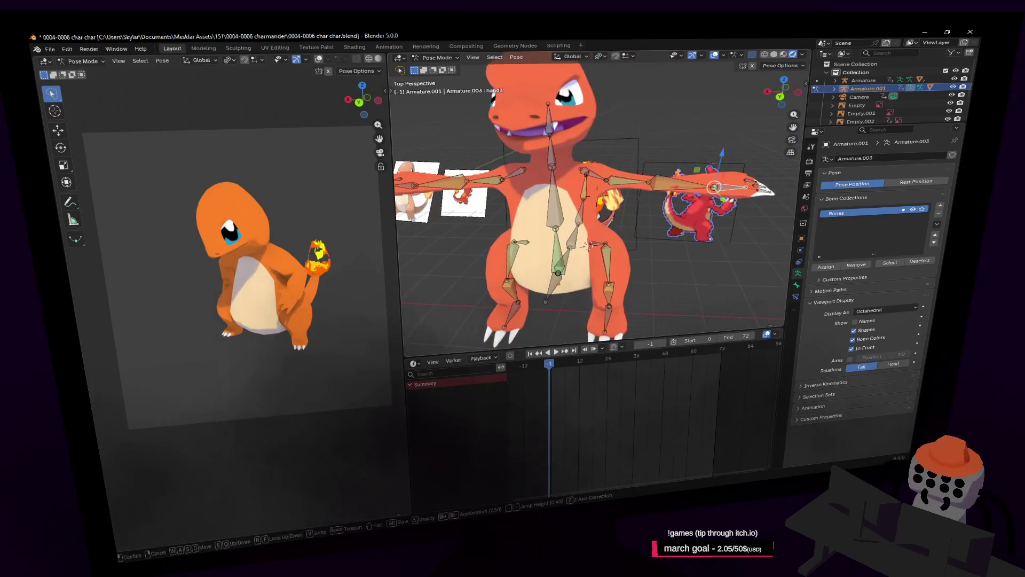
pyautogui.hotkey('shift', '`')
pyautogui.press('w')
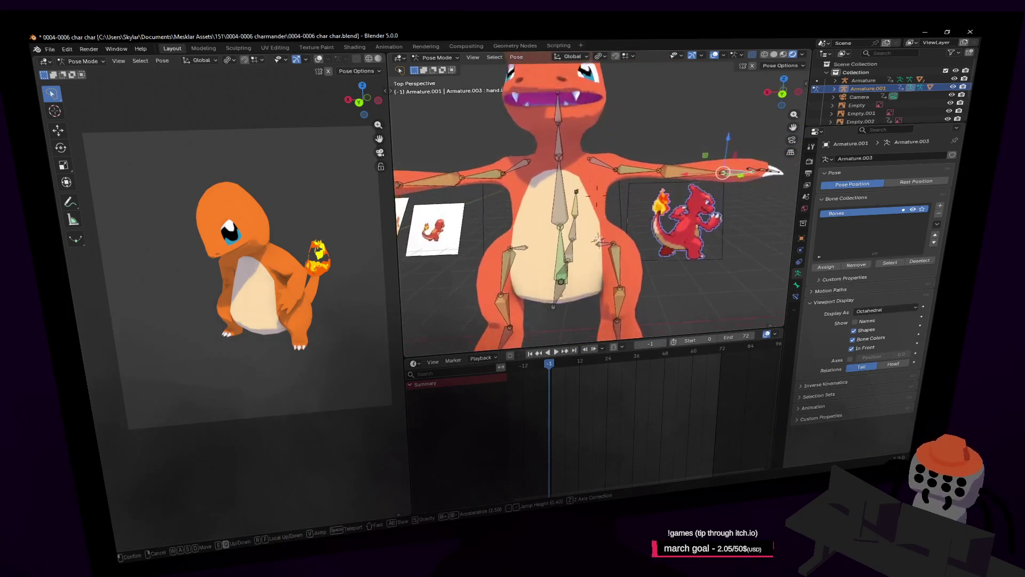
pyautogui.click(723, 207)
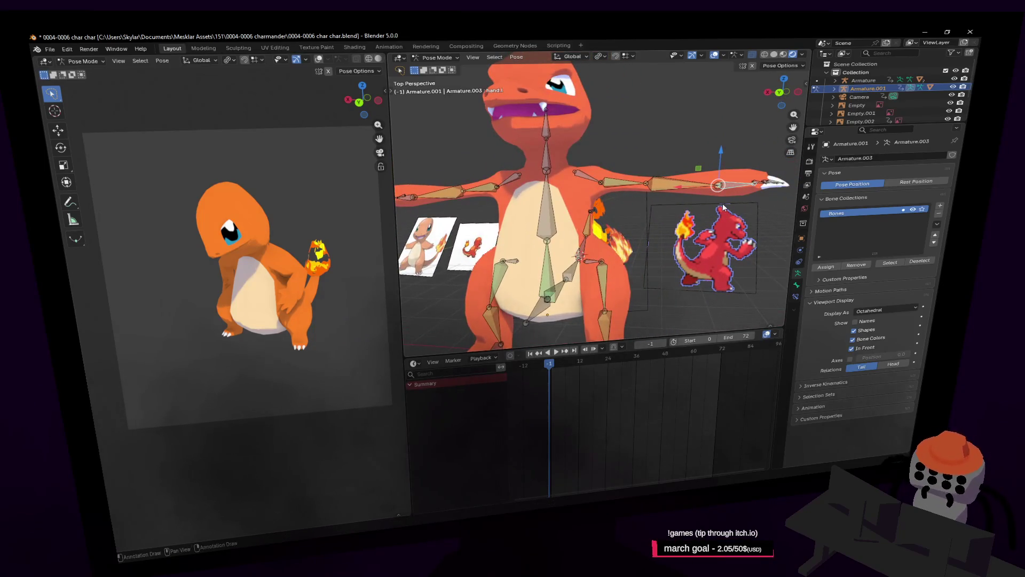
# Step: Return to the orthographic top view and frame the right arm
pyautogui.hotkey('shift', '`')
pyautogui.press('d')
pyautogui.click(742, 154)
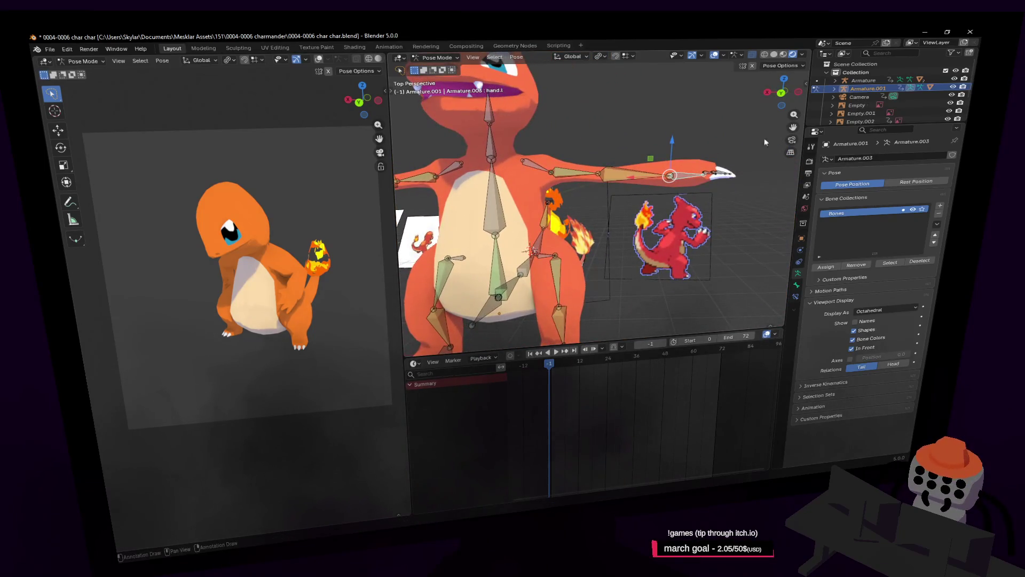
pyautogui.click(784, 79)
pyautogui.moveTo(672, 251)
pyautogui.keyDown('shift'); pyautogui.mouseDown(button='middle')
pyautogui.moveTo(604, 111)
pyautogui.moveTo(623, 161)
pyautogui.moveTo(526, 194)
pyautogui.moveTo(615, 213)
pyautogui.mouseUp(button='middle'); pyautogui.keyUp('shift')
pyautogui.scroll(2, 613, 184)
pyautogui.keyDown('ctrl'); pyautogui.scroll(-5, 670, 149); pyautogui.keyUp('ctrl')
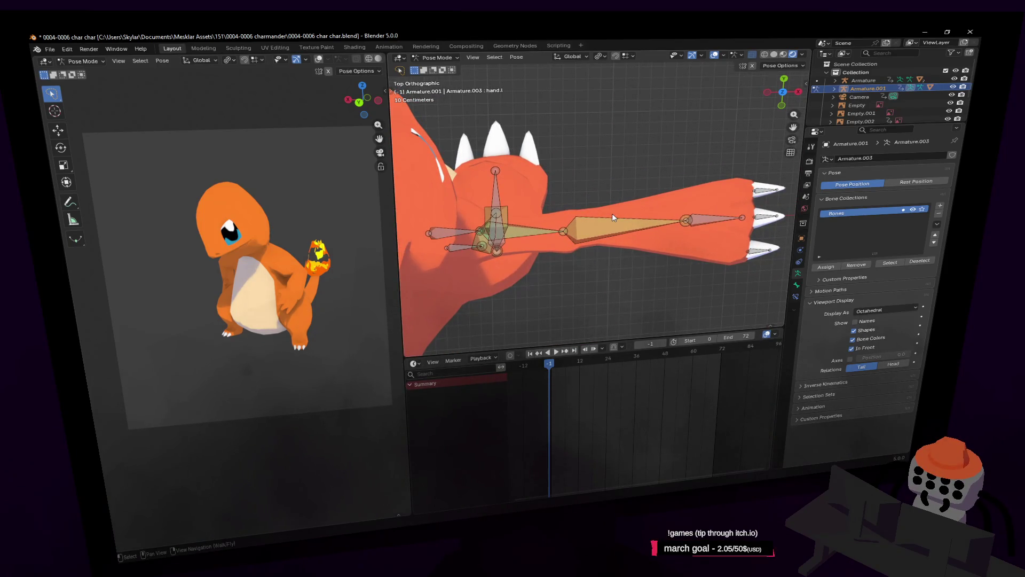
# Step: Rotate the right hand bone 38.4° to bend the arm upward
pyautogui.click(707, 219)
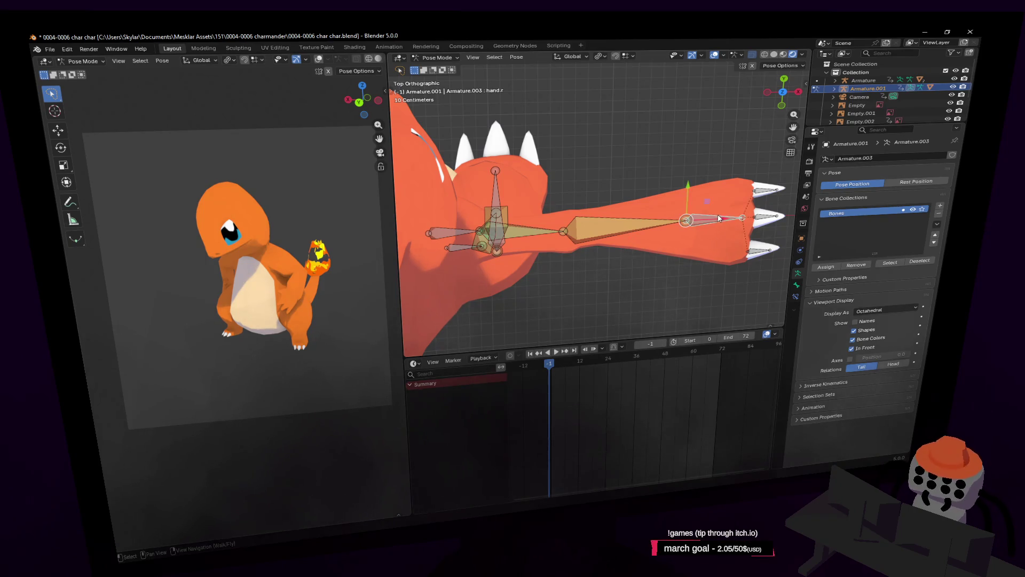
pyautogui.press('g')
pyautogui.rightClick(638, 206)
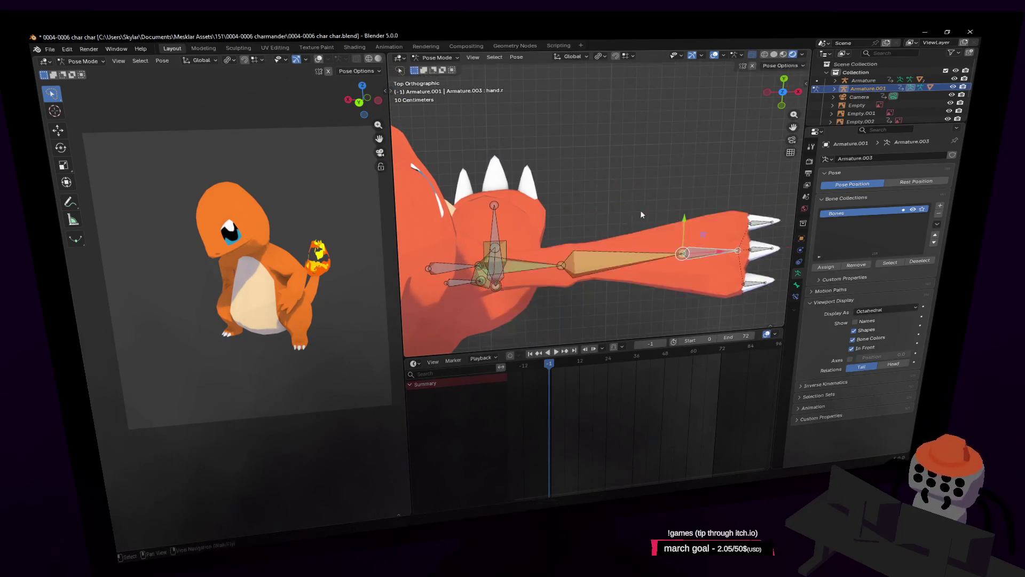
pyautogui.press('r')
pyautogui.click(668, 163)
pyautogui.press('g')
pyautogui.rightClick(660, 192)
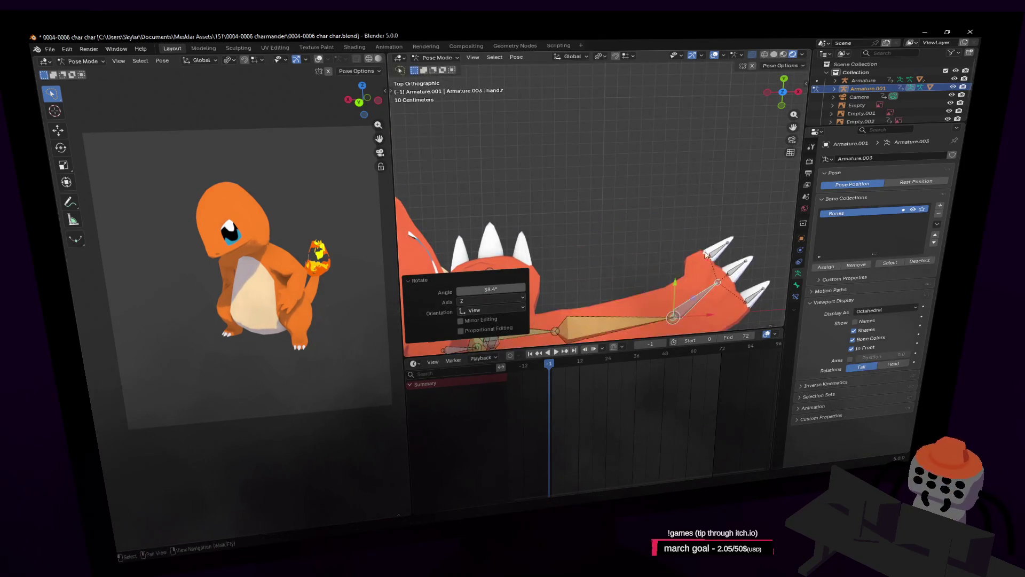
# Step: Zoom and pan to center the extended left arm and the body
pyautogui.scroll(5, 676, 171)
pyautogui.scroll(-4, 740, 214)
pyautogui.keyDown('shift'); pyautogui.moveTo(575, 237); pyautogui.dragTo(626, 224, button='middle'); pyautogui.keyUp('shift')
pyautogui.scroll(2, 604, 217)
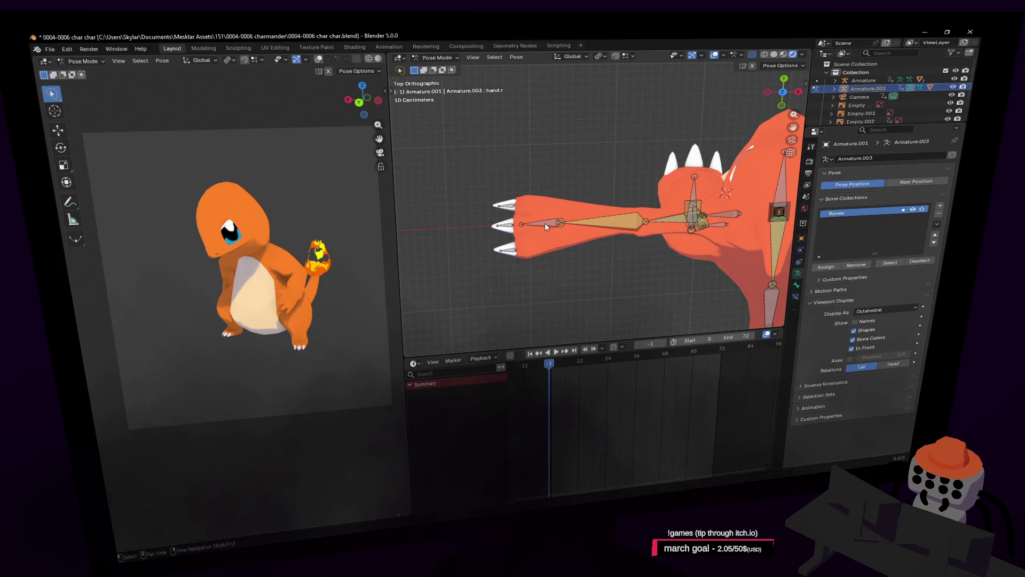
pyautogui.scroll(-3, 537, 239)
pyautogui.keyDown('ctrl'); pyautogui.scroll(-5, 537, 239); pyautogui.keyUp('ctrl')
pyautogui.scroll(3, 539, 232)
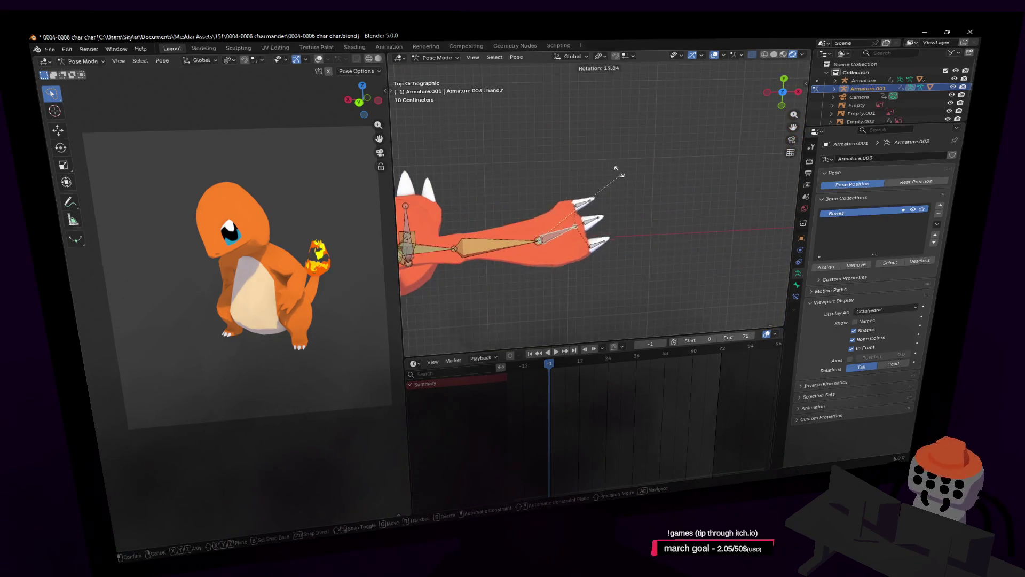
pyautogui.moveTo(610, 202)
pyautogui.keyDown('shift'); pyautogui.mouseDown(button='middle')
pyautogui.moveTo(761, 229)
pyautogui.moveTo(693, 211)
pyautogui.moveTo(719, 204)
pyautogui.mouseUp(button='middle'); pyautogui.keyUp('shift')
# Step: Raise the hand by rotating it 43.5° and 22.1° and moving the arm up
pyautogui.press('r')
pyautogui.click(687, 210)
pyautogui.press('g')
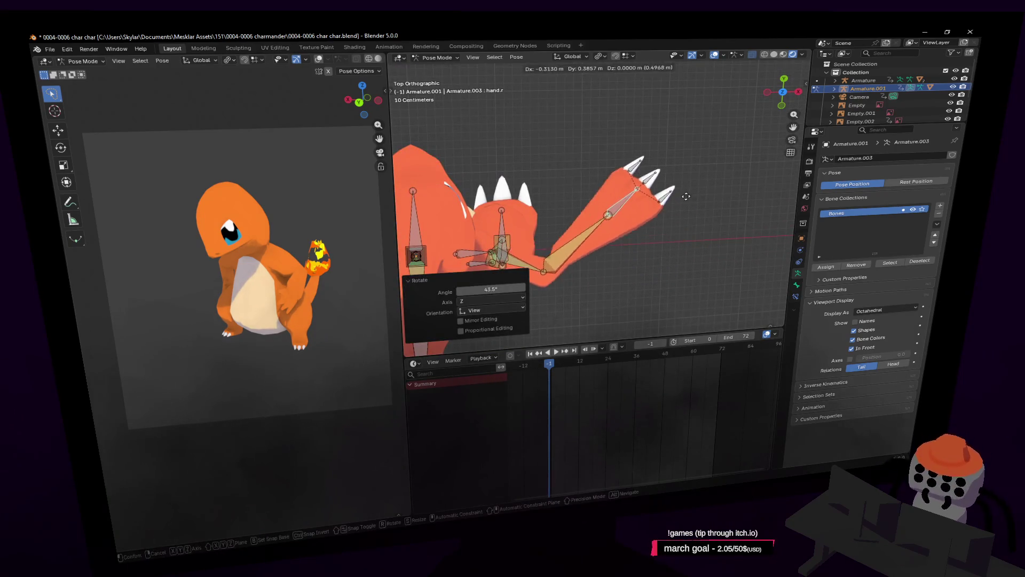
pyautogui.click(676, 195)
pyautogui.press('r')
pyautogui.click(646, 152)
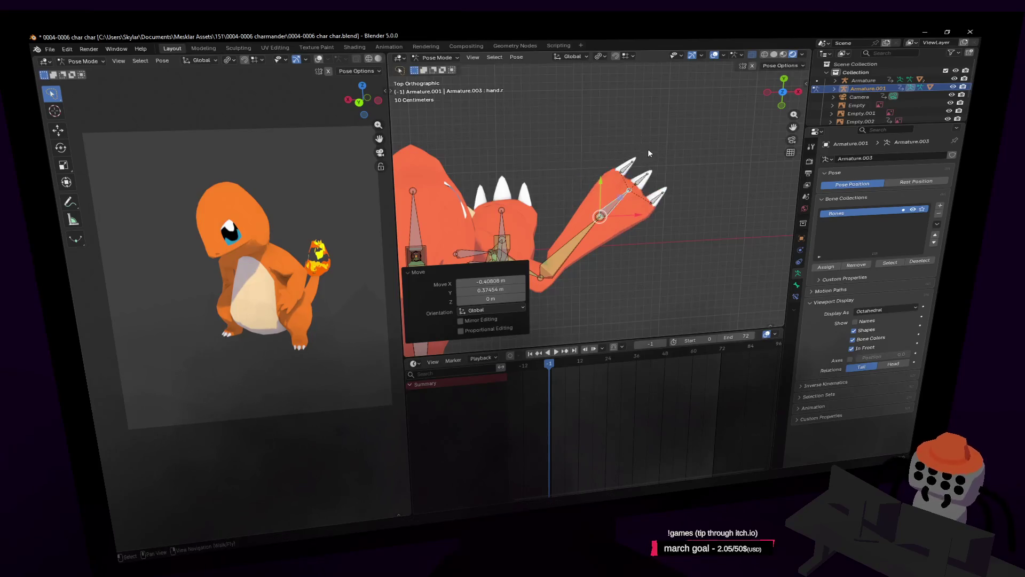
pyautogui.press('r')
pyautogui.click(663, 157)
# Step: Undo the raised pose so the arm lies straight and horizontal again
pyautogui.keyDown('shift'); pyautogui.moveTo(648, 186); pyautogui.dragTo(724, 188, button='middle'); pyautogui.keyUp('shift')
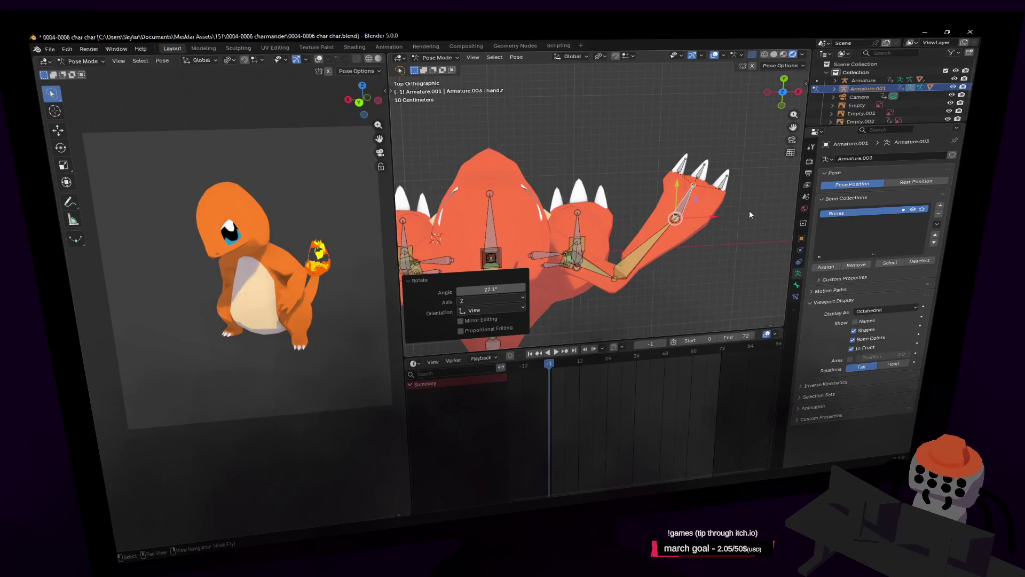
pyautogui.hotkey('ctrl', 'z')
pyautogui.hotkey('ctrl', 'z')
pyautogui.hotkey('shift', '`')
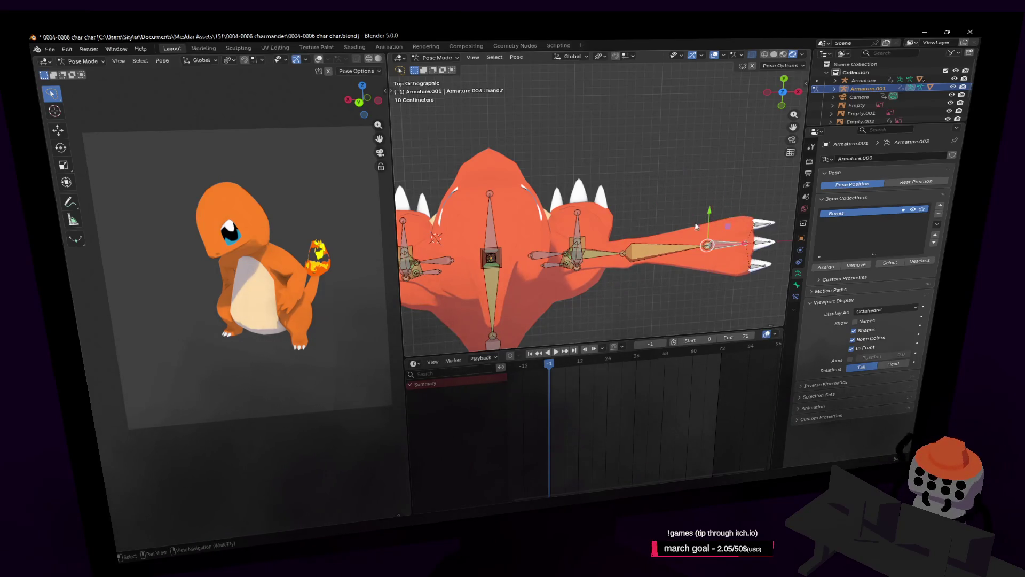
# Step: Switch the rig from Pose Mode to Object Mode
pyautogui.press('s')
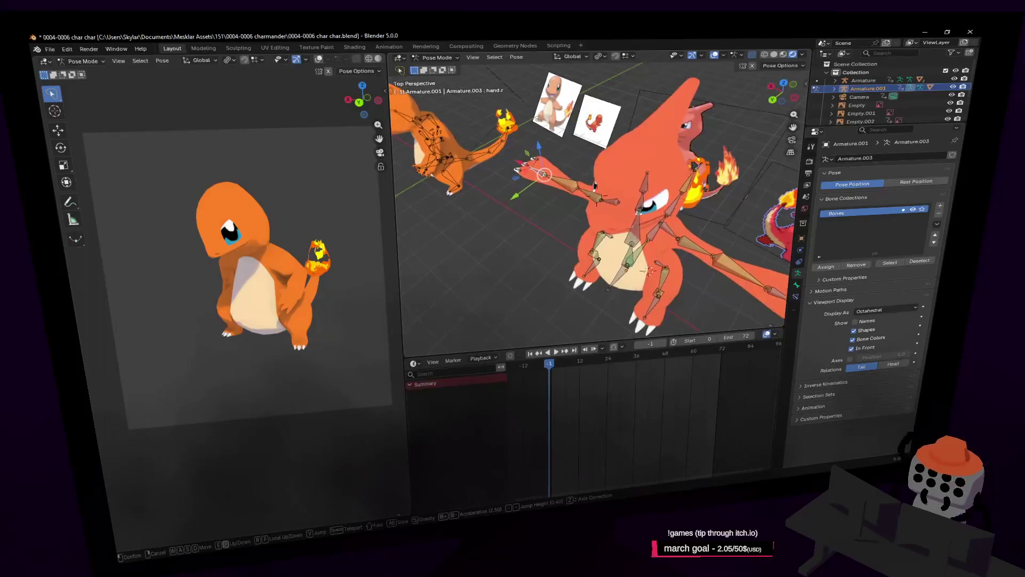
pyautogui.press('w')
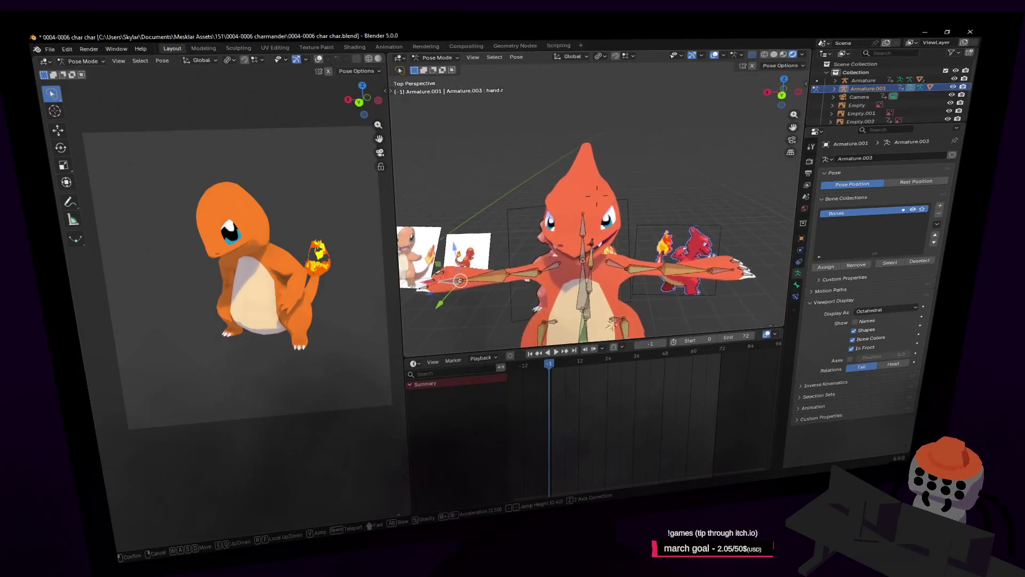
pyautogui.click(526, 265)
pyautogui.click(437, 57)
pyautogui.click(433, 68)
# Step: Select Armature.001 and return to Pose Mode, closer to the character
pyautogui.hotkey('shift', '`')
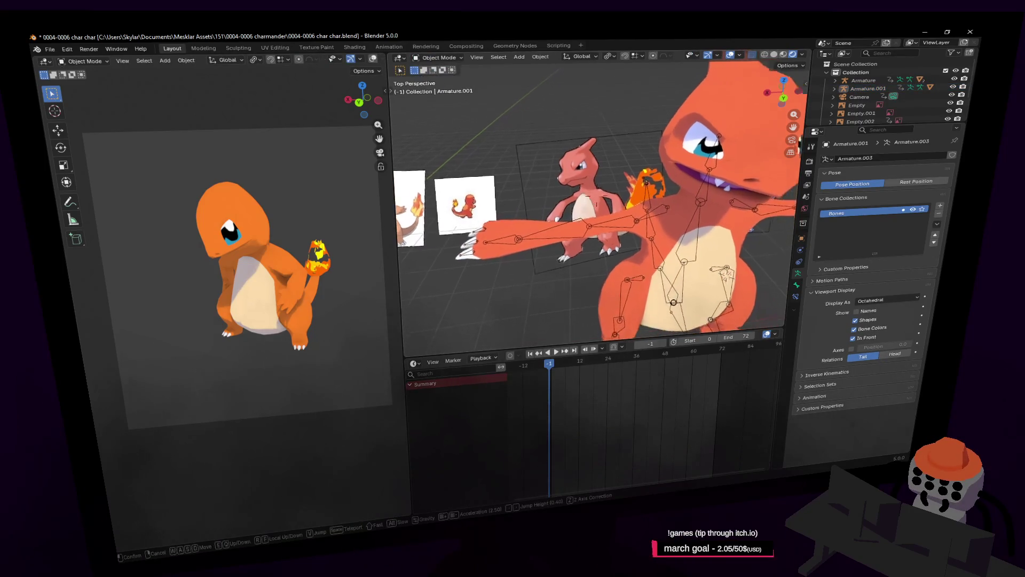
pyautogui.press('s')
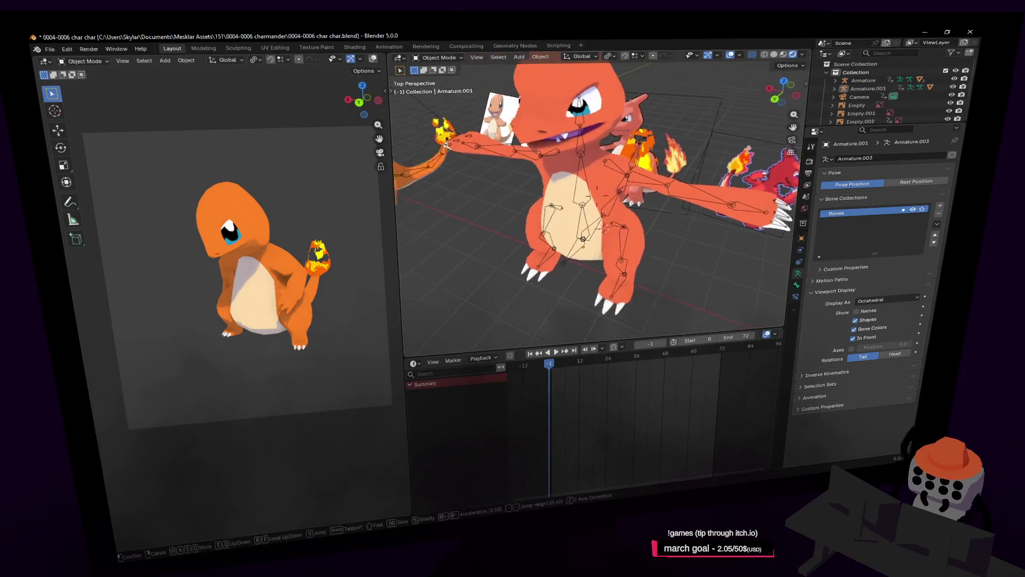
pyautogui.press('s')
pyautogui.click(562, 246)
pyautogui.click(562, 237)
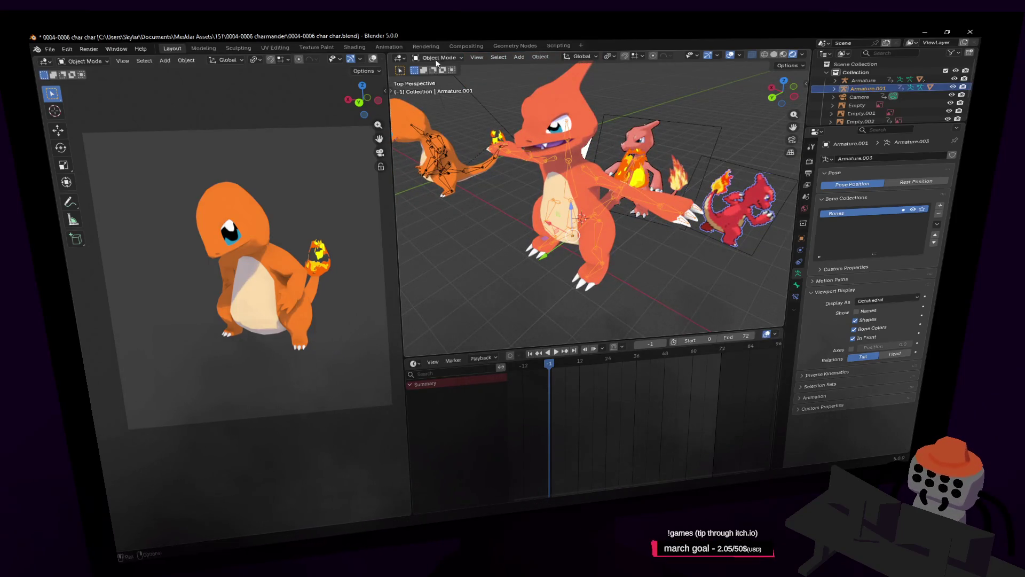
pyautogui.click(441, 87)
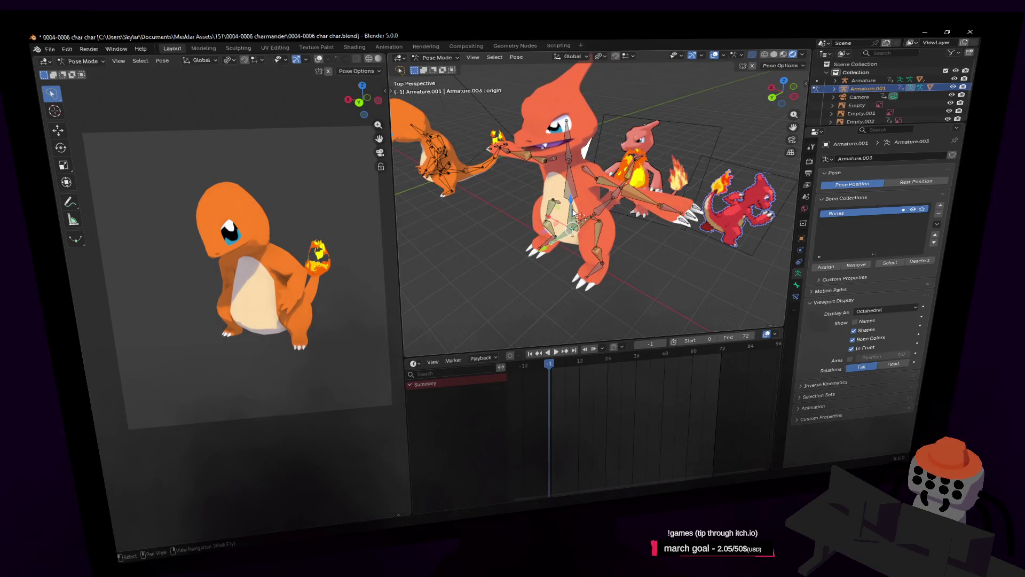
pyautogui.moveTo(665, 136)
pyautogui.mouseDown(button='right')
pyautogui.moveTo(639, 139)
pyautogui.moveTo(644, 178)
pyautogui.moveTo(670, 181)
pyautogui.moveTo(504, 166)
pyautogui.mouseUp(button='right')
# Step: Reposition the hand.L bone and rotate it -52.4°
pyautogui.click(673, 183)
pyautogui.press('g')
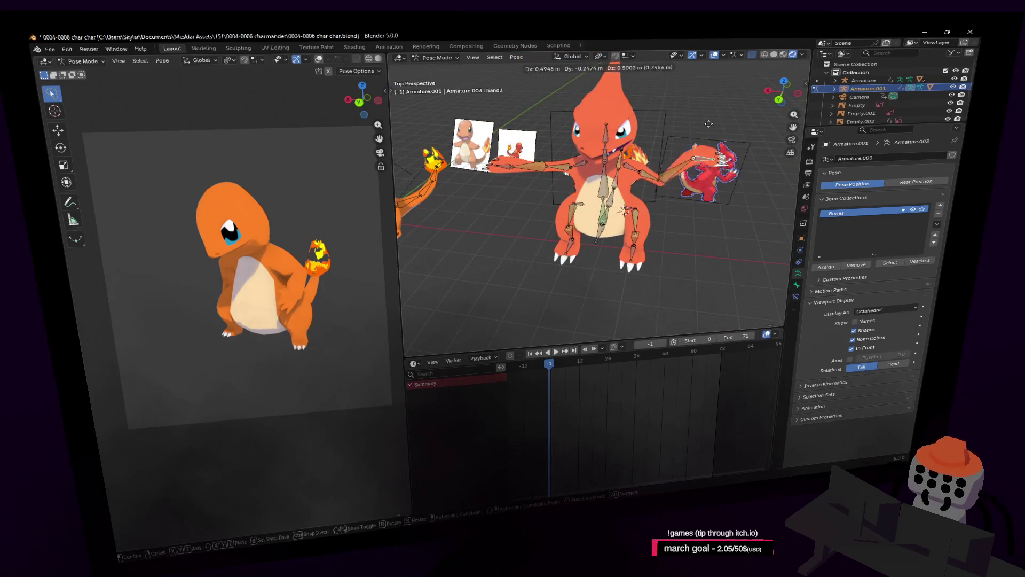
pyautogui.click(712, 136)
pyautogui.moveTo(711, 137)
pyautogui.mouseDown(button='right')
pyautogui.moveTo(678, 168)
pyautogui.moveTo(718, 136)
pyautogui.mouseUp(button='right')
pyautogui.press('r')
pyautogui.click(725, 221)
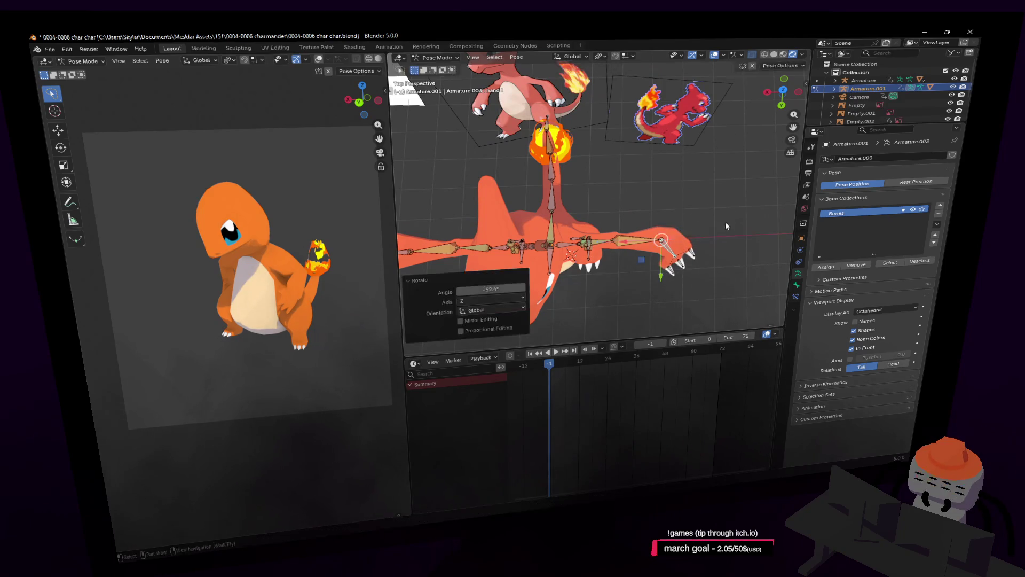
pyautogui.press('g')
pyautogui.click(693, 269)
pyautogui.moveTo(694, 269); pyautogui.dragTo(553, 291, button='middle')
# Step: Rotate the hand.r bone 41.6° and move it to a new position
pyautogui.click(507, 244)
pyautogui.press('r')
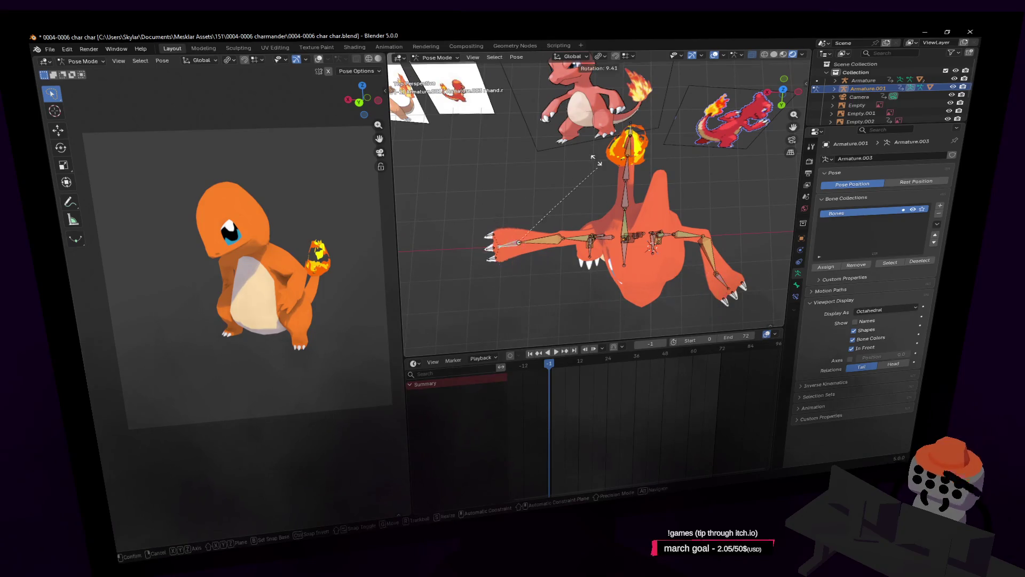
pyautogui.click(544, 118)
pyautogui.press('g')
pyautogui.click(584, 183)
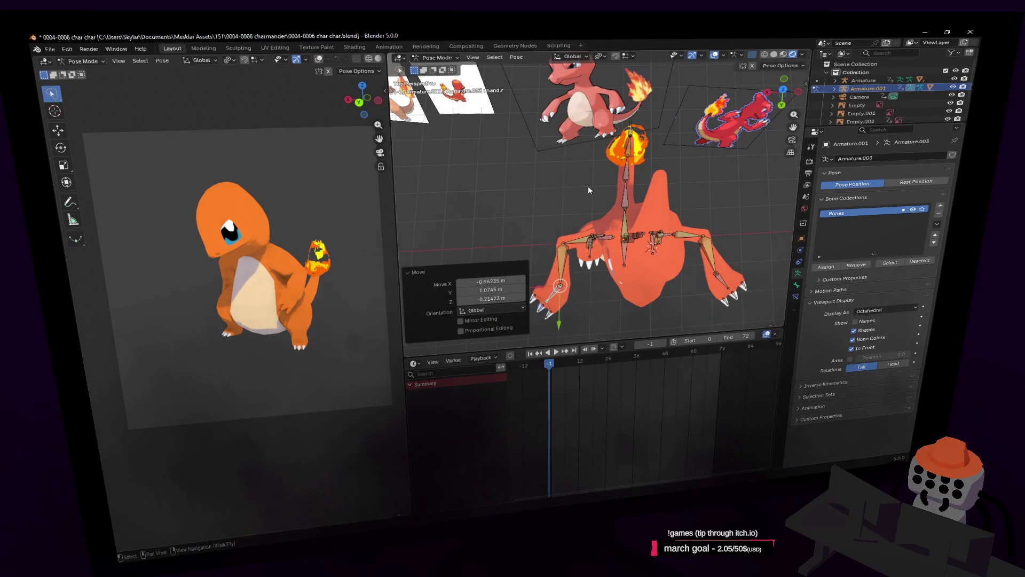
pyautogui.click(514, 151)
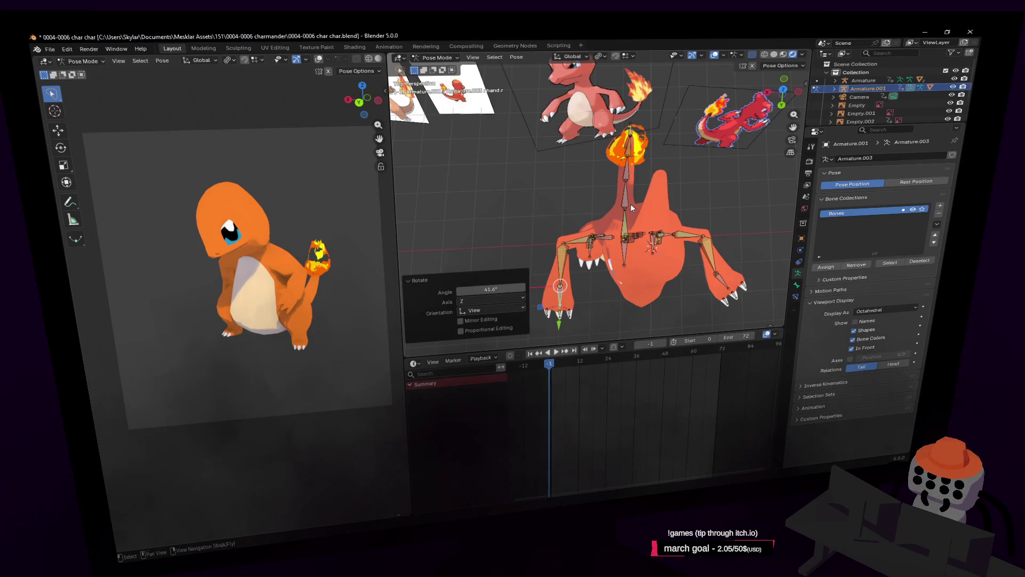
# Step: Fly around the character to check the arm poses from closer views
pyautogui.hotkey('shift', '`')
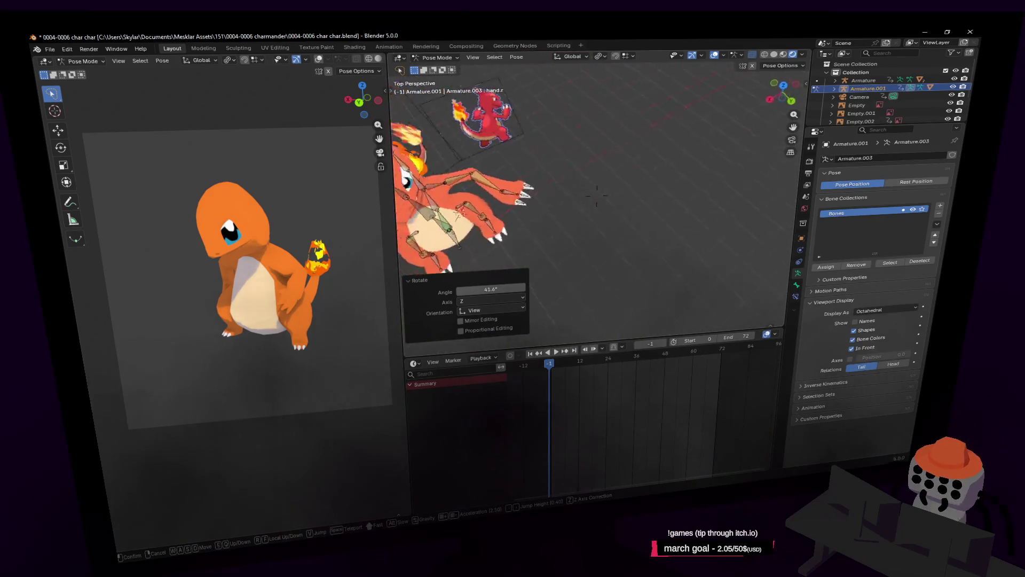
pyautogui.press('s')
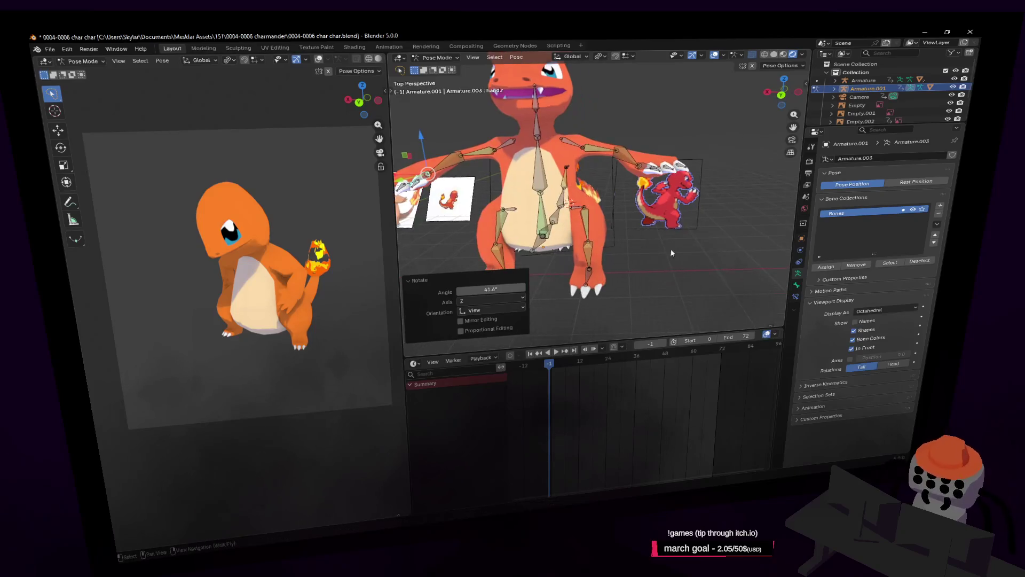
pyautogui.click(675, 220)
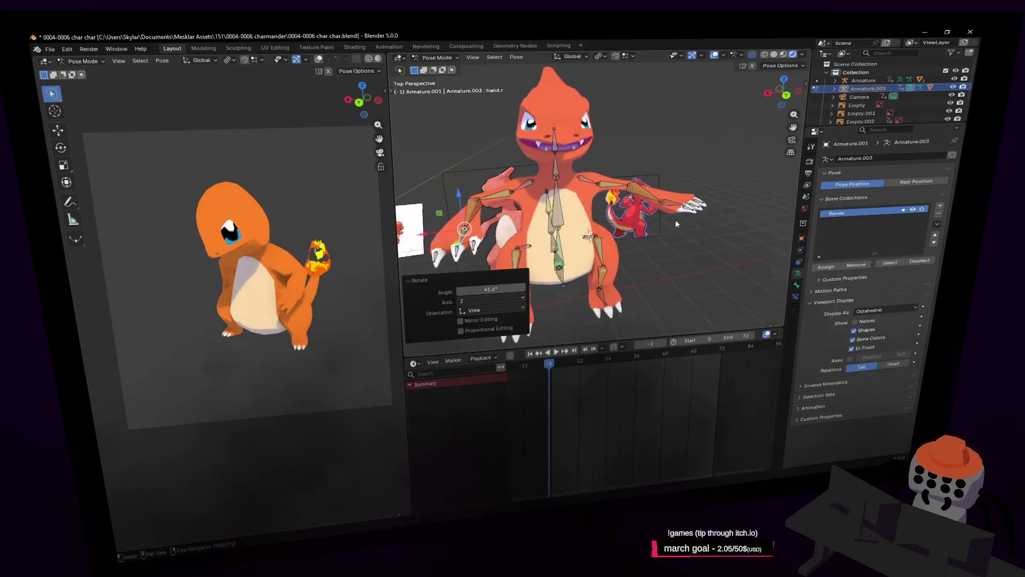
pyautogui.hotkey('shift', '`')
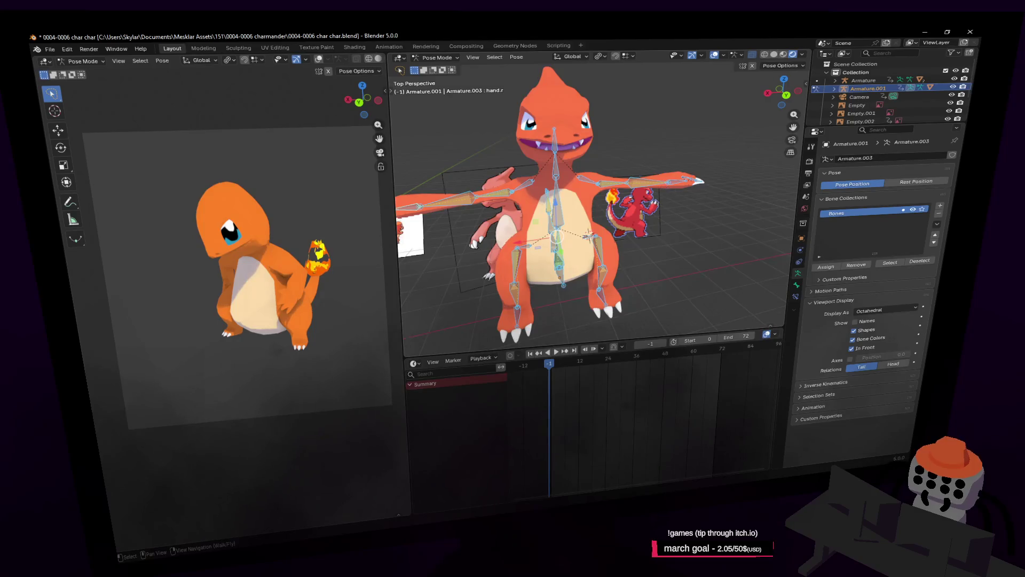
pyautogui.press('w')
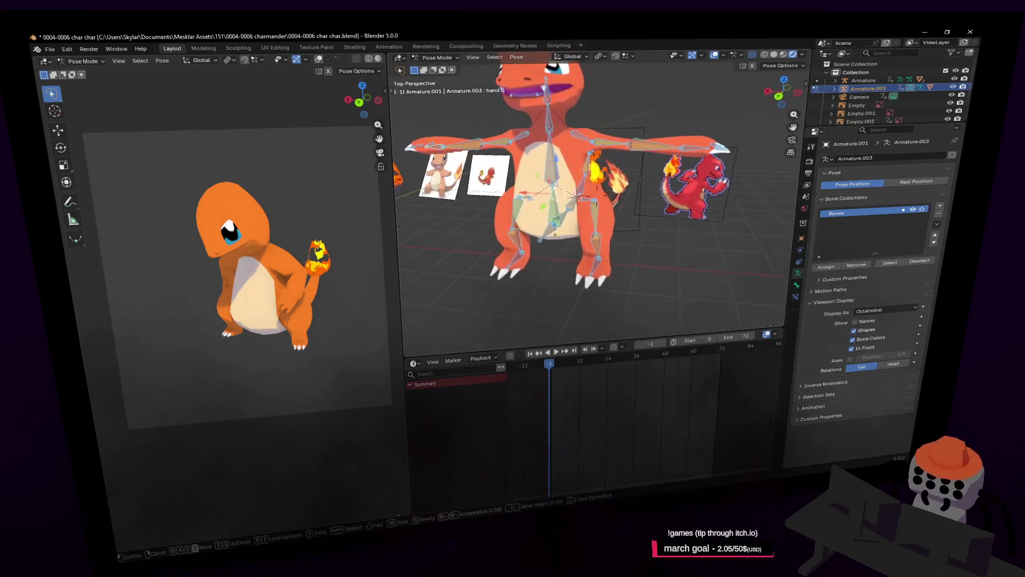
pyautogui.click(610, 187)
pyautogui.press('.')
pyautogui.hotkey('shift', '`')
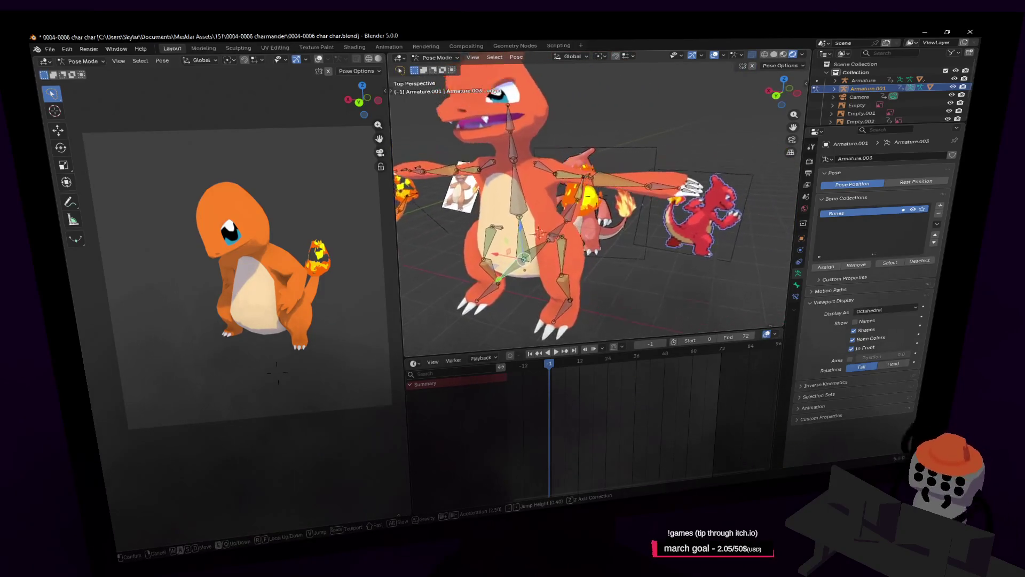
pyautogui.click(645, 187)
pyautogui.moveTo(672, 181); pyautogui.dragTo(630, 200, button='middle')
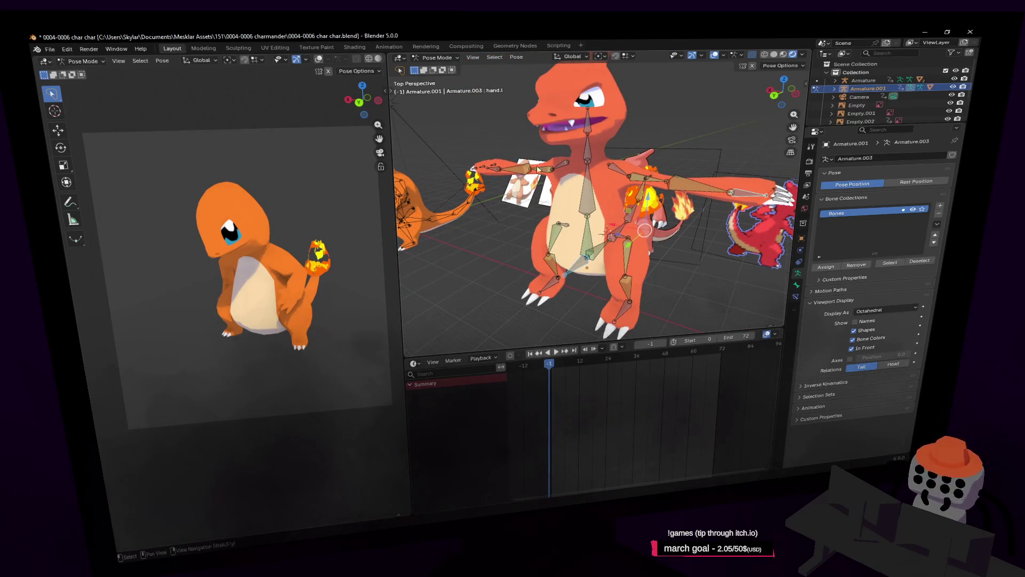
# Step: Lower the hand.r bone along the Z axis
pyautogui.hotkey('shift', 'ctrl', 'm')
pyautogui.press('g')
pyautogui.press('z')
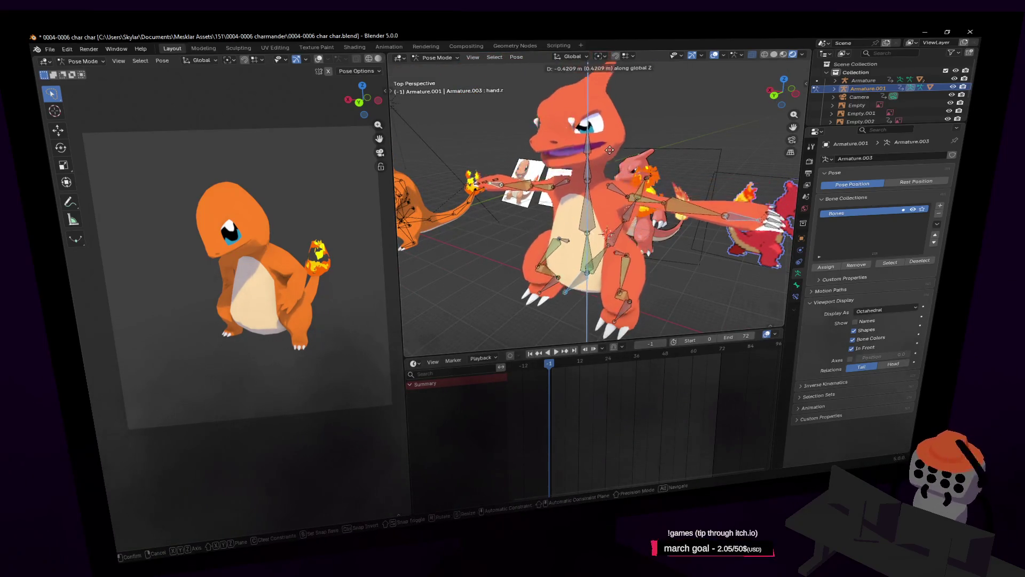
pyautogui.click(620, 149)
pyautogui.hotkey('shift', '`')
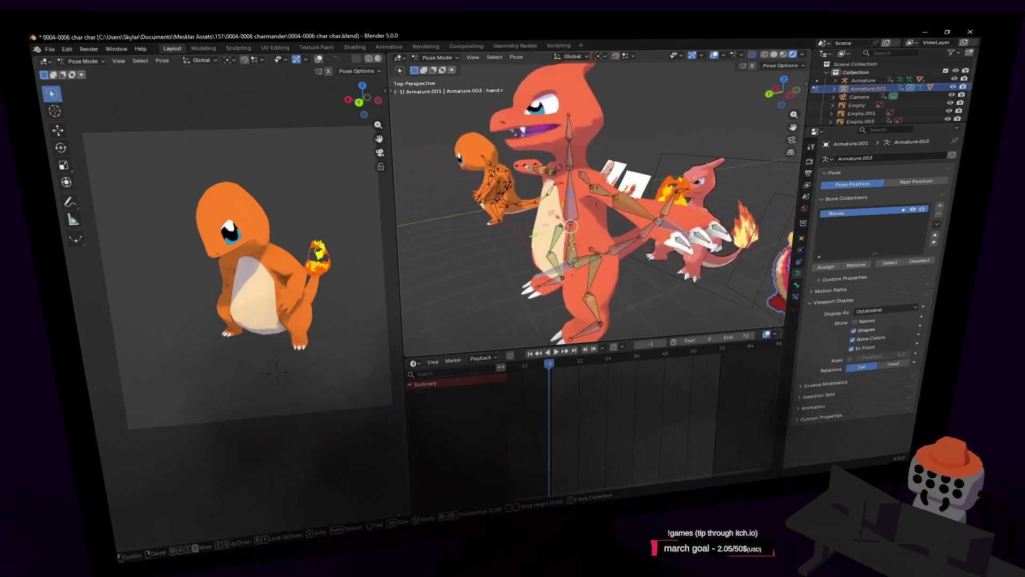
pyautogui.click(670, 173)
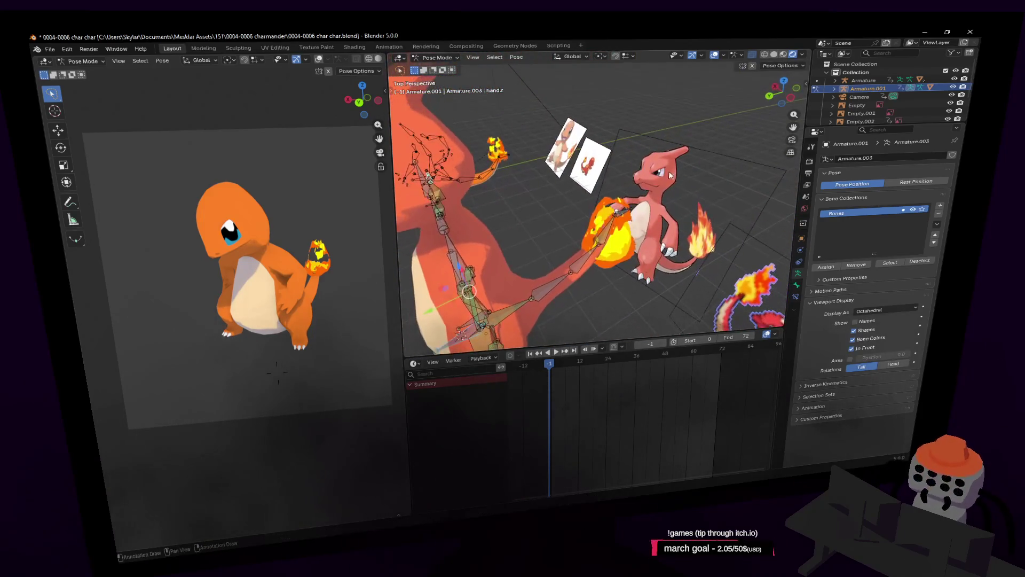
pyautogui.hotkey('shift', '`')
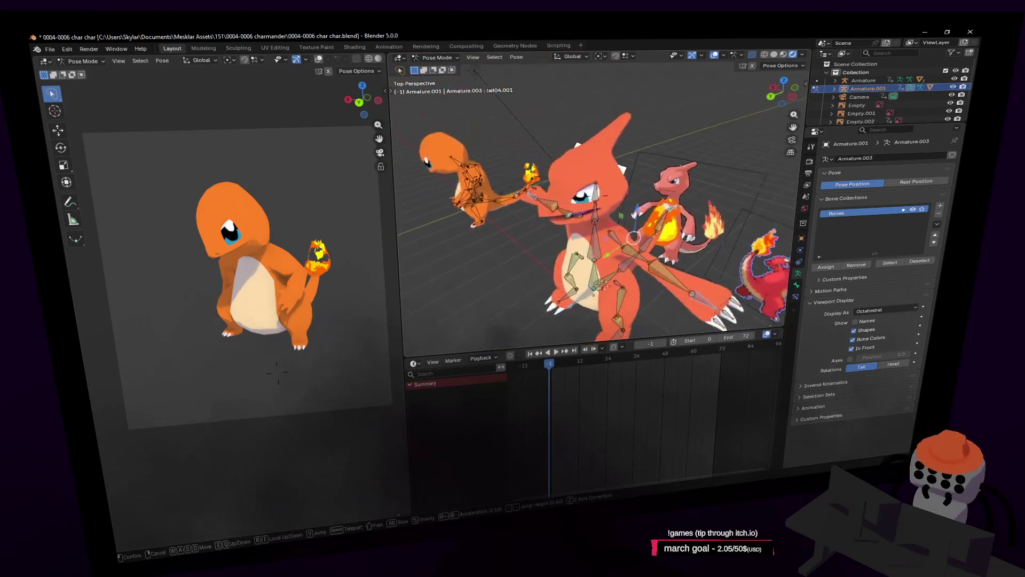
pyautogui.click(640, 192)
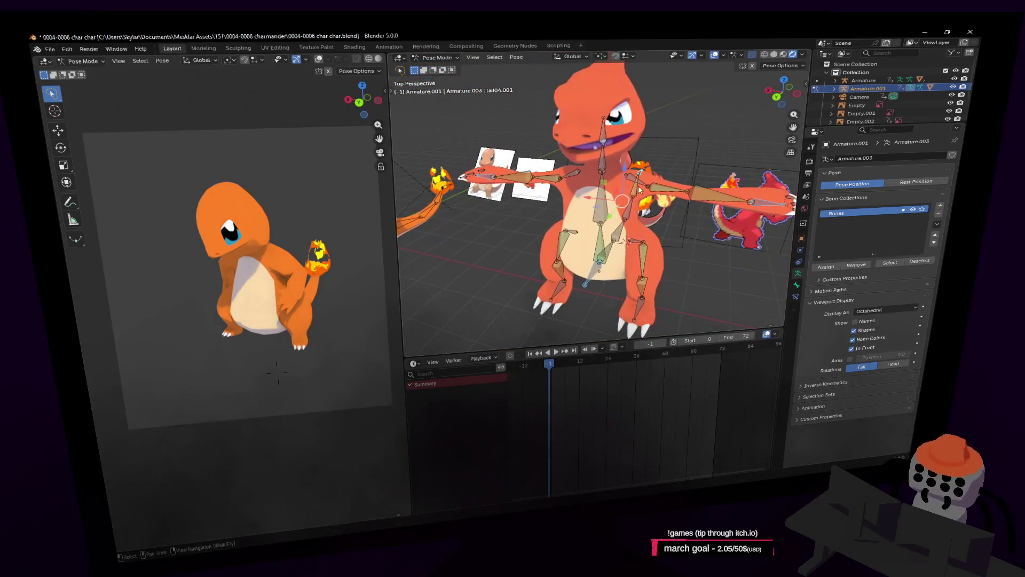
pyautogui.press('g')
pyautogui.press('z')
pyautogui.click(644, 194)
pyautogui.hotkey('shift', '`')
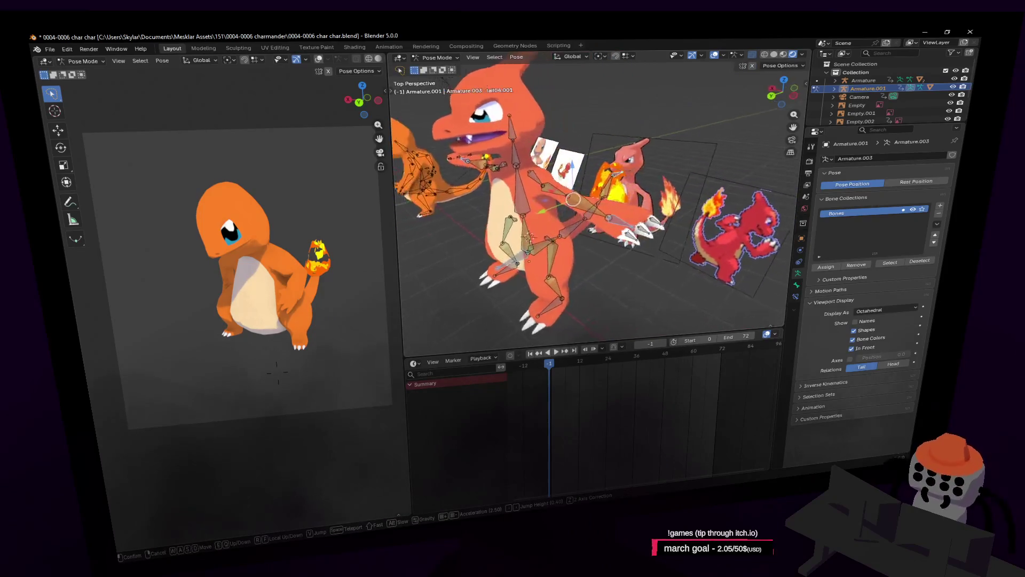
pyautogui.click(657, 198)
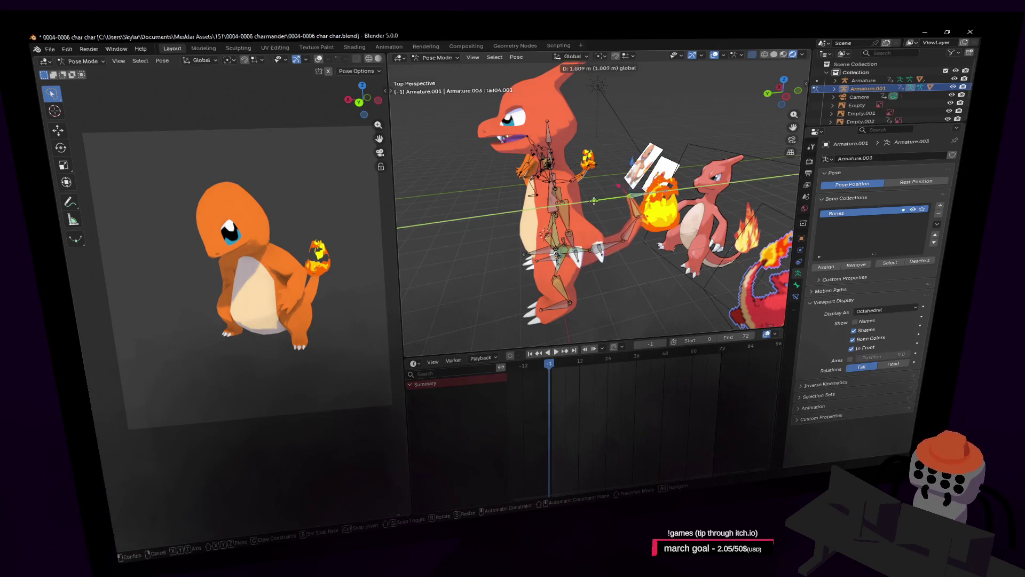
pyautogui.hotkey('shift', '`')
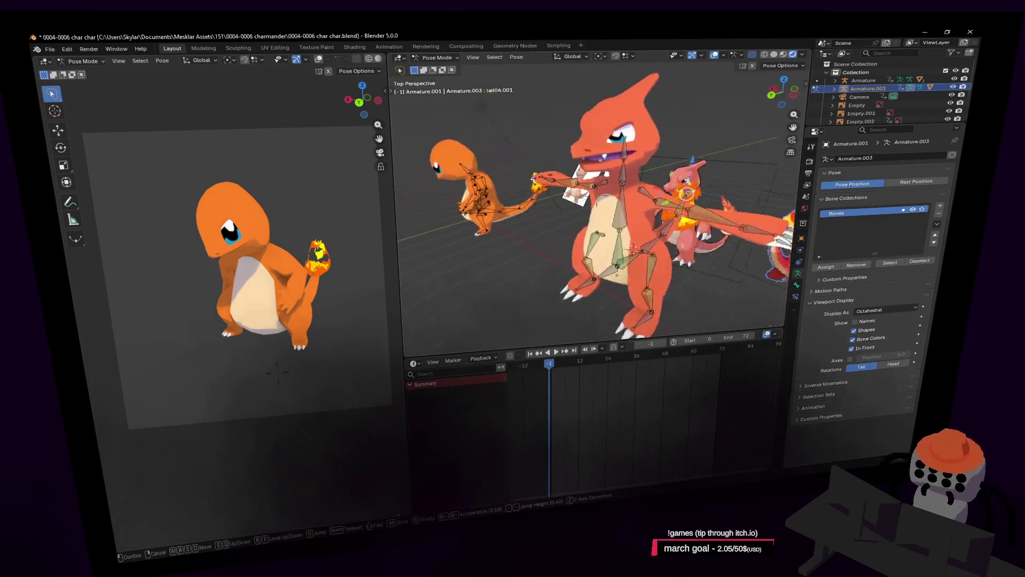
pyautogui.click(628, 228)
pyautogui.hotkey('shift', '`')
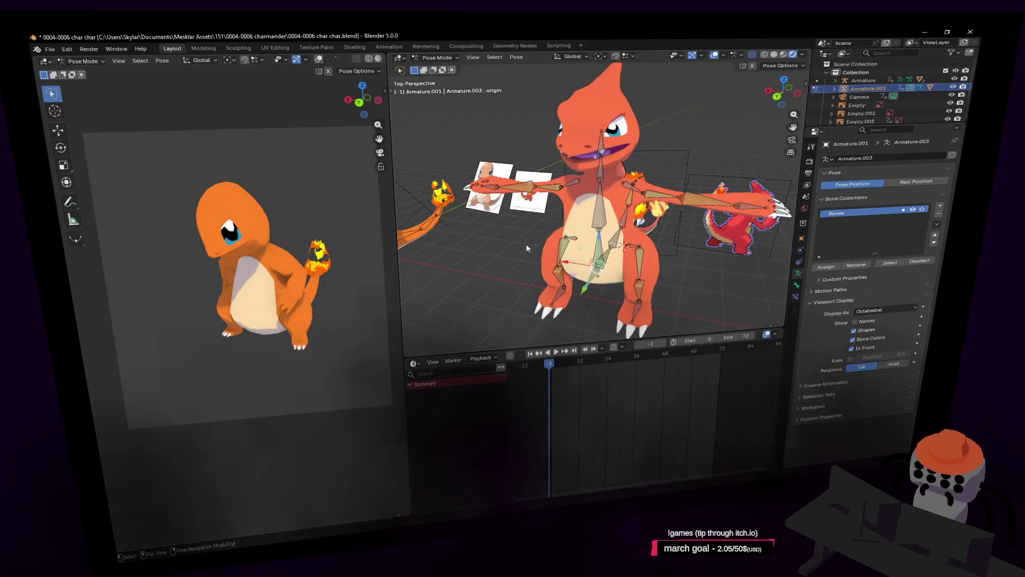
pyautogui.hotkey('shift', '`')
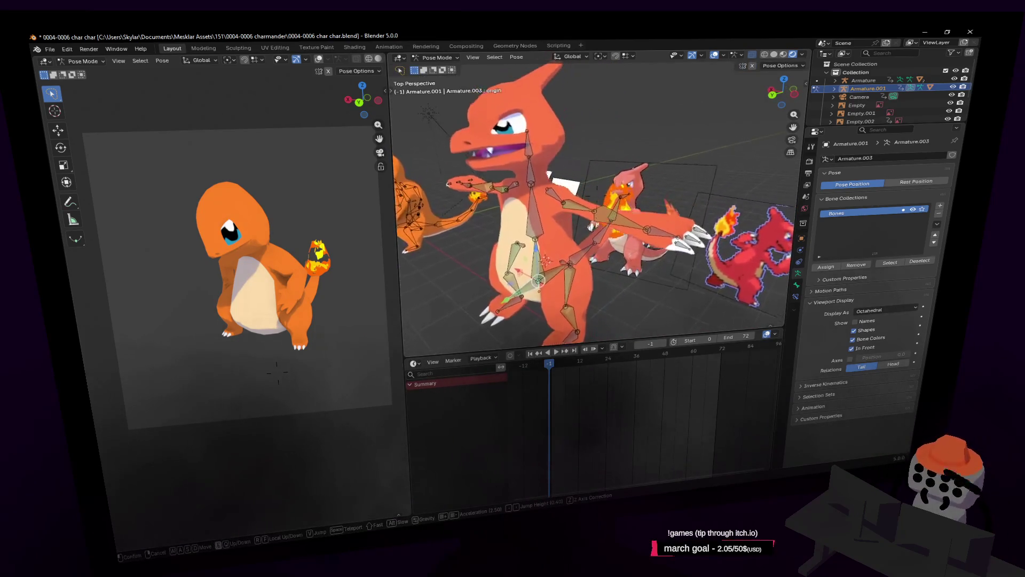
pyautogui.click(644, 196)
pyautogui.hotkey('shift', '`')
pyautogui.click(649, 209)
pyautogui.click(652, 211)
pyautogui.hotkey('shift', '`')
pyautogui.press('w')
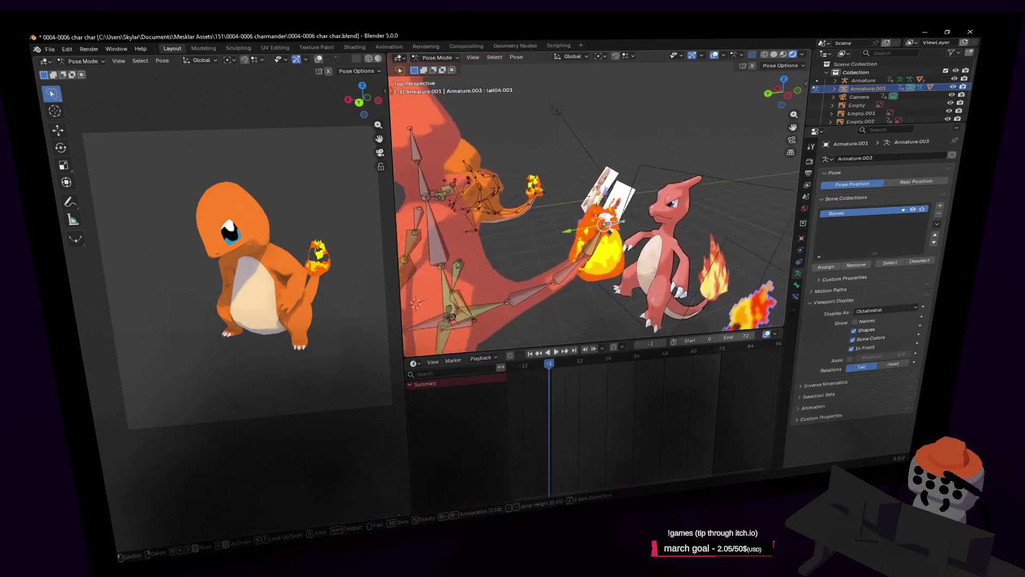
pyautogui.click(658, 214)
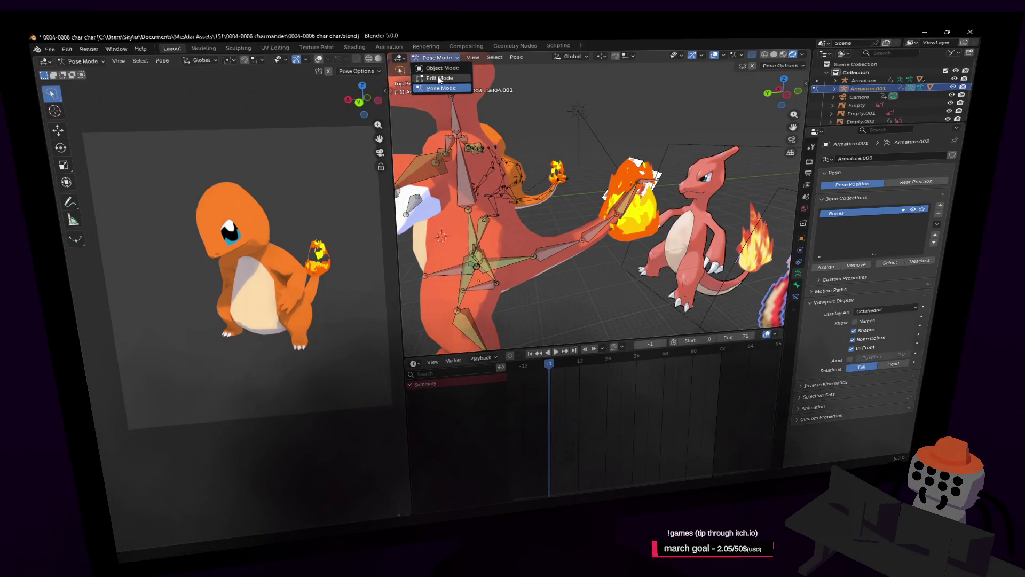
# Step: In Object Mode, select the tail flame mesh Icosphere.001
pyautogui.click(439, 68)
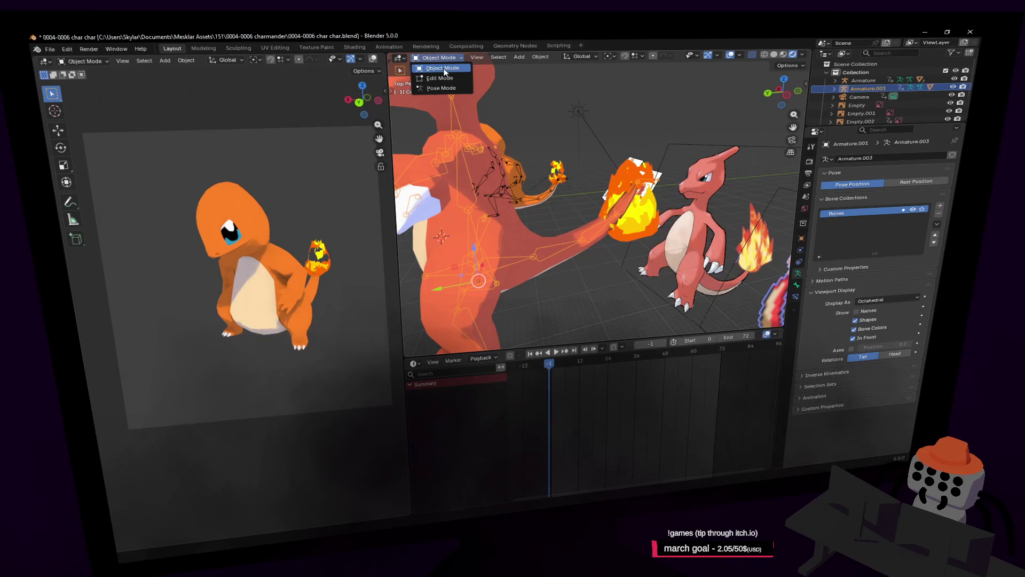
pyautogui.click(639, 231)
pyautogui.moveTo(658, 173); pyautogui.dragTo(689, 189, button='right')
pyautogui.press('d')
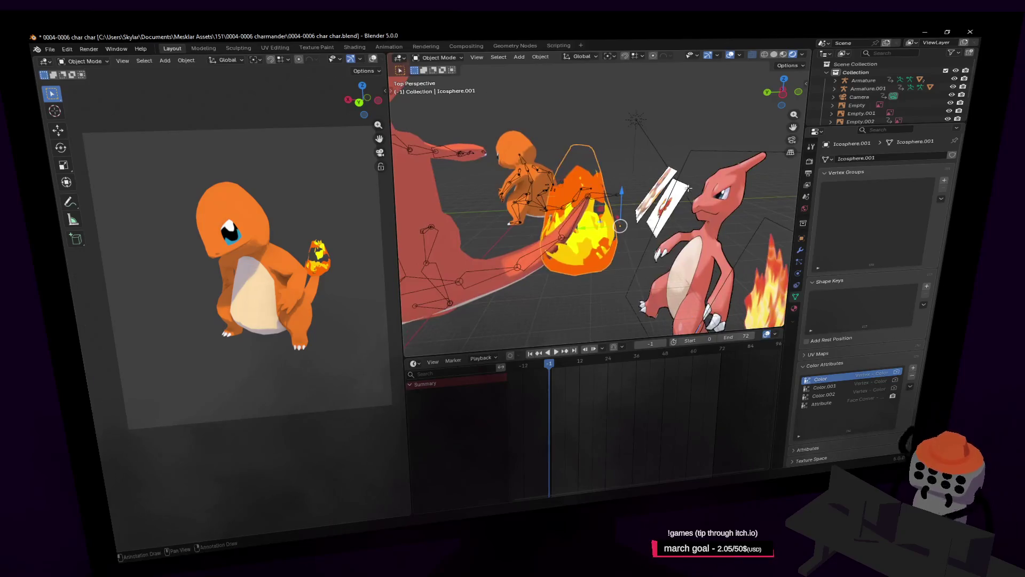
# Step: In Edit Mode, stretch the flame vertices along Y and raise them along Z
pyautogui.press('Tab')
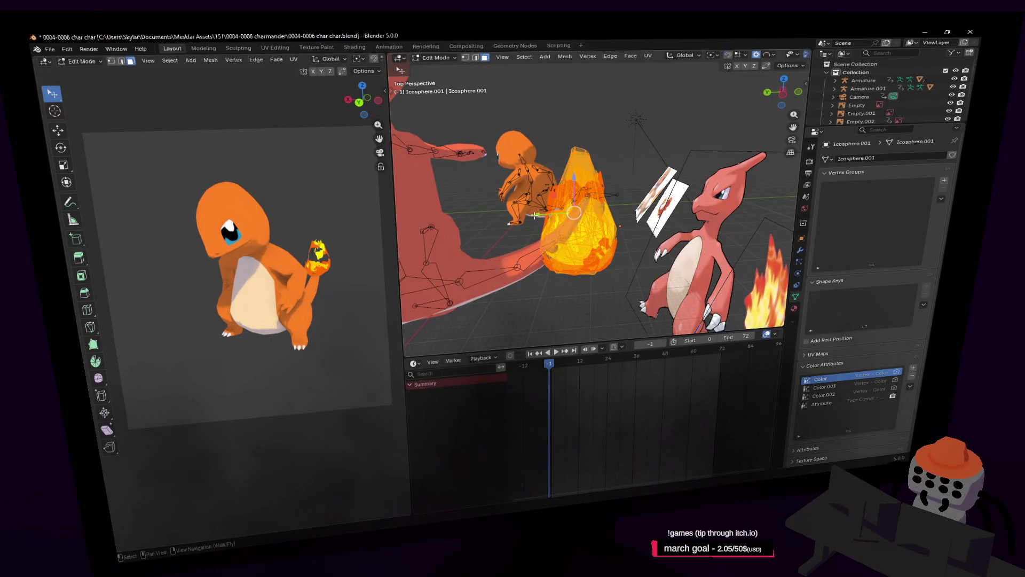
pyautogui.moveTo(535, 215); pyautogui.dragTo(571, 210)
pyautogui.click(574, 208)
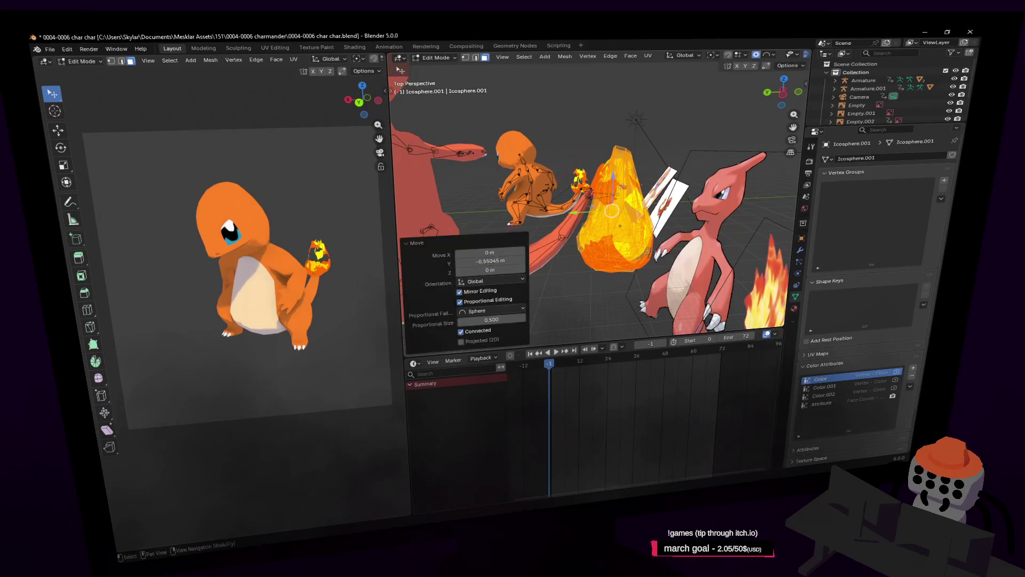
pyautogui.press('z')
pyautogui.press('Tab')
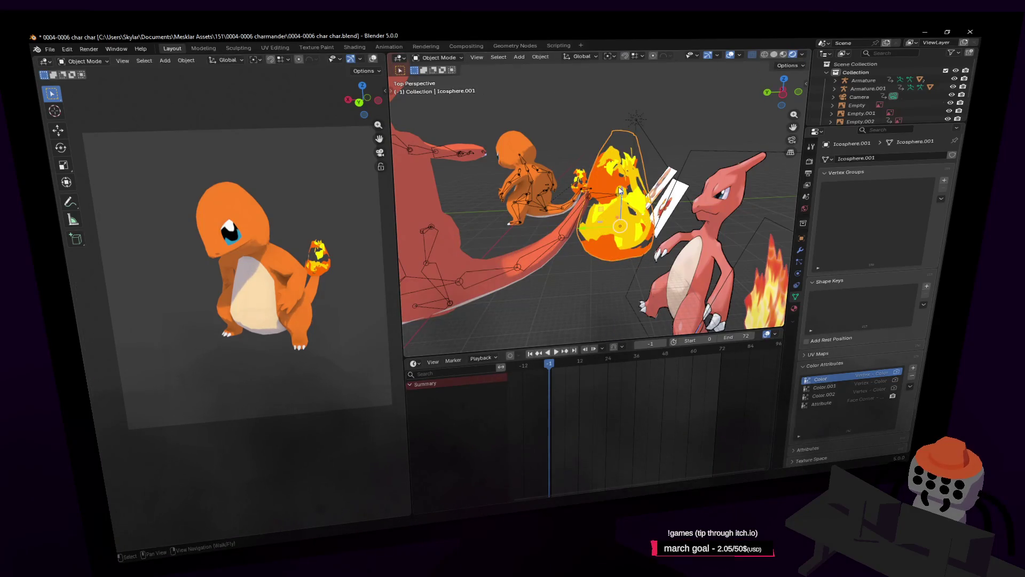
# Step: Move the whole flame within the Y-Z plane toward the tail tip
pyautogui.press('g')
pyautogui.hotkey('shift', 'x')
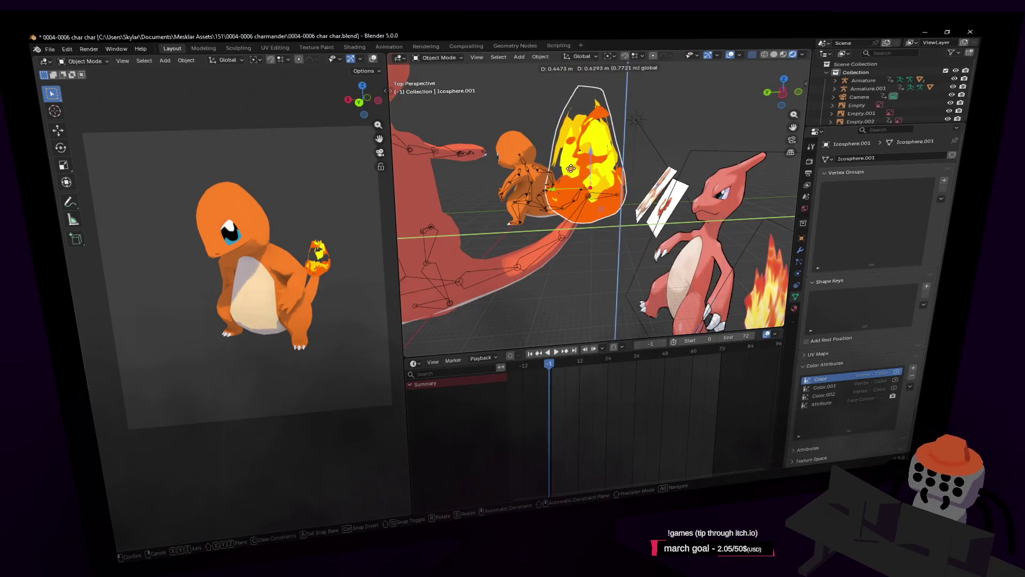
pyautogui.click(571, 168)
pyautogui.hotkey('shift', '`')
pyautogui.press('s')
pyautogui.click(571, 165)
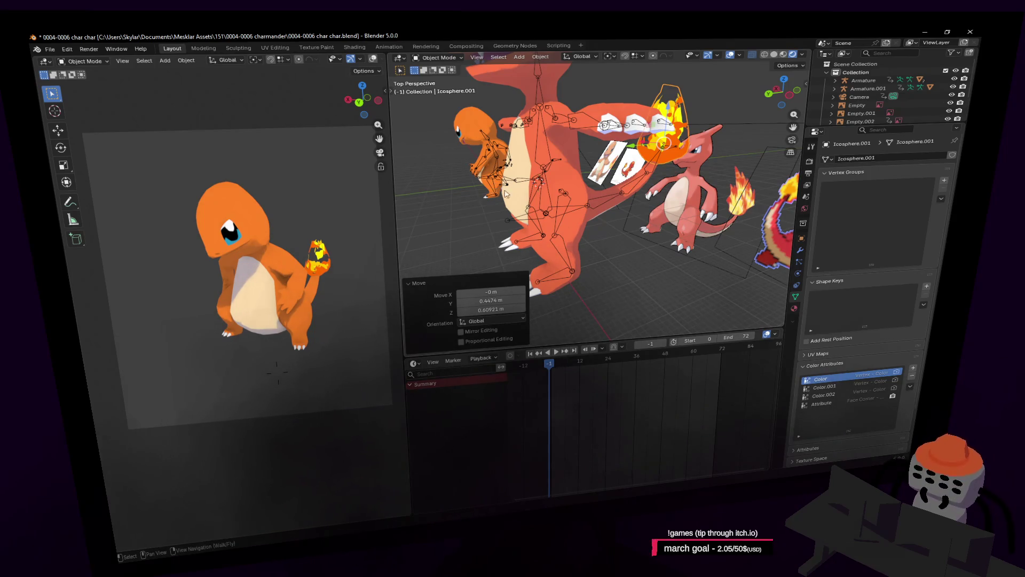
# Step: Readjust the flame position in Y-Z to 0.031508 m Y, -0.086418 m Z
pyautogui.hotkey('shift', '`')
pyautogui.press('w')
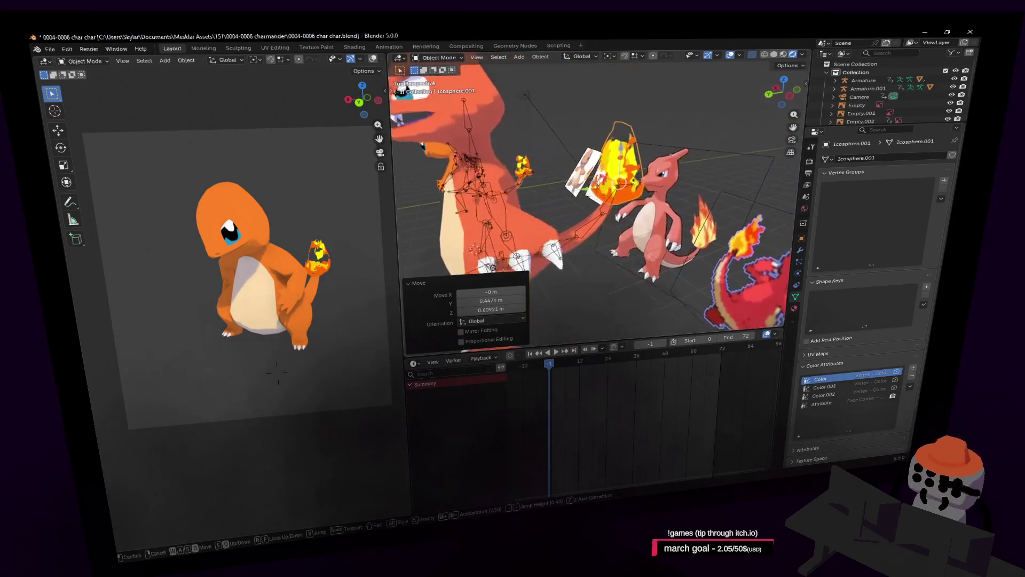
pyautogui.click(578, 133)
pyautogui.press('g')
pyautogui.hotkey('shift', 'x')
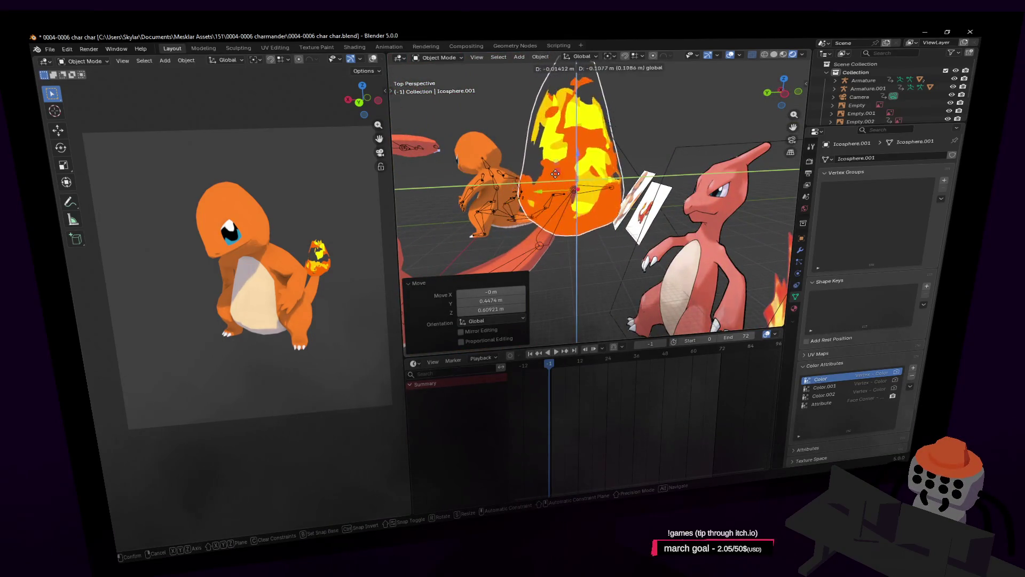
pyautogui.click(551, 172)
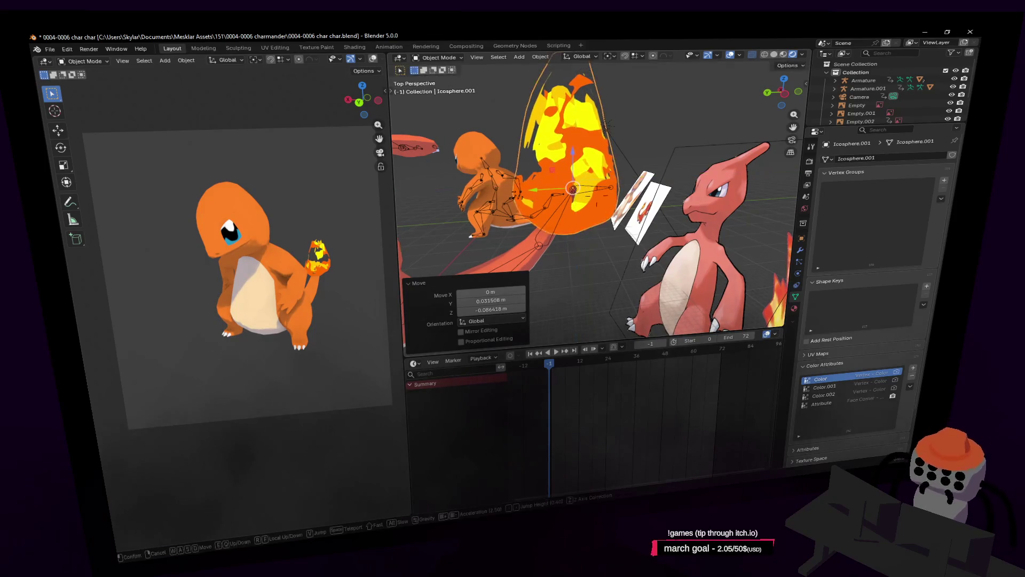
pyautogui.hotkey('shift', '`')
pyautogui.click(588, 172)
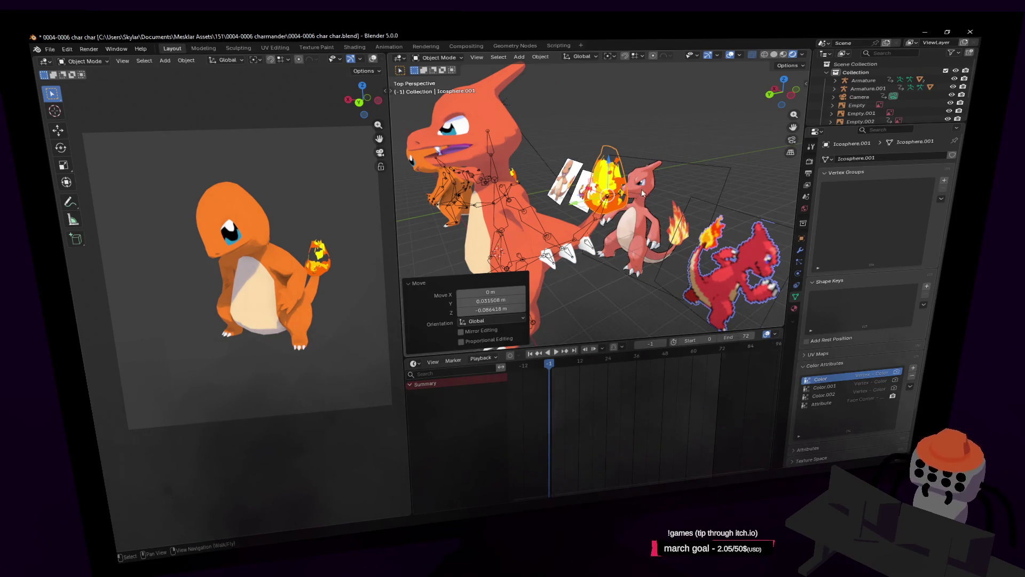
# Step: Play the animation, stop it, and jump back to frame 0
pyautogui.press('space')
pyautogui.rightClick(493, 458)
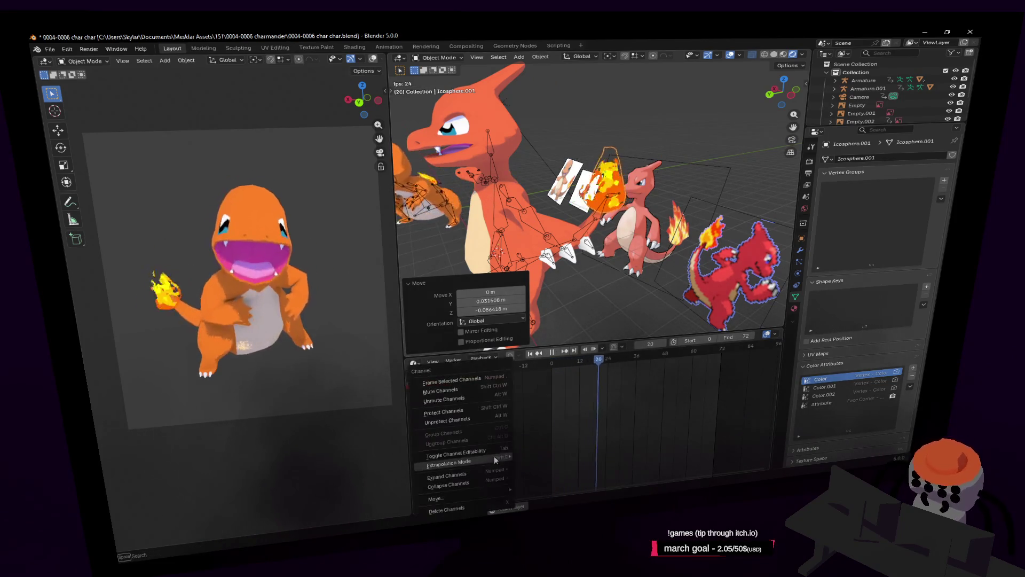
pyautogui.moveTo(494, 459)
pyautogui.click(649, 389)
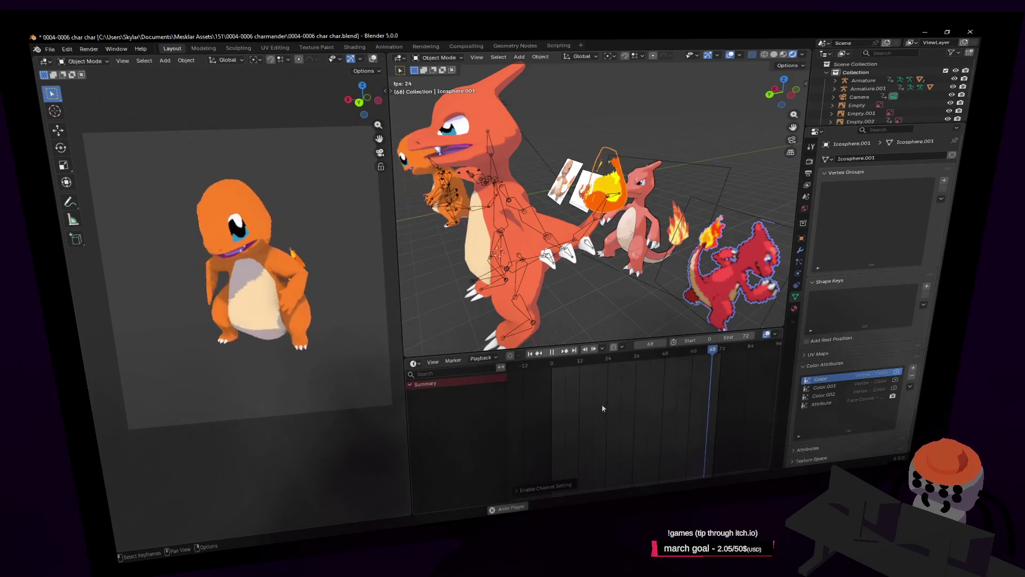
pyautogui.press('space')
pyautogui.hotkey('shift', 'Left')
# Step: Fly toward the rig and make Armature.001 the active selection
pyautogui.hotkey('shift', '`')
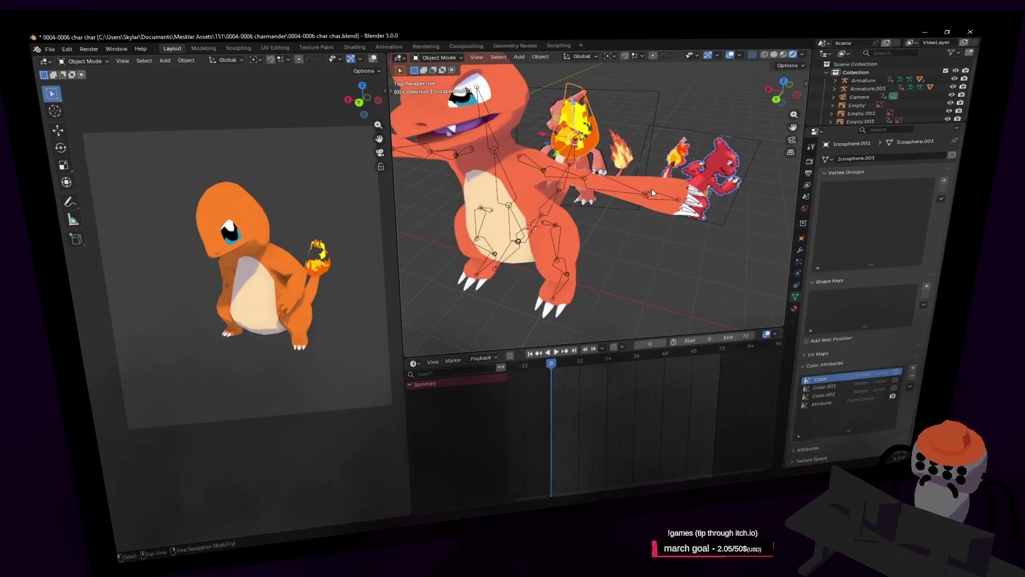
pyautogui.click(650, 192)
pyautogui.hotkey('shift', '`')
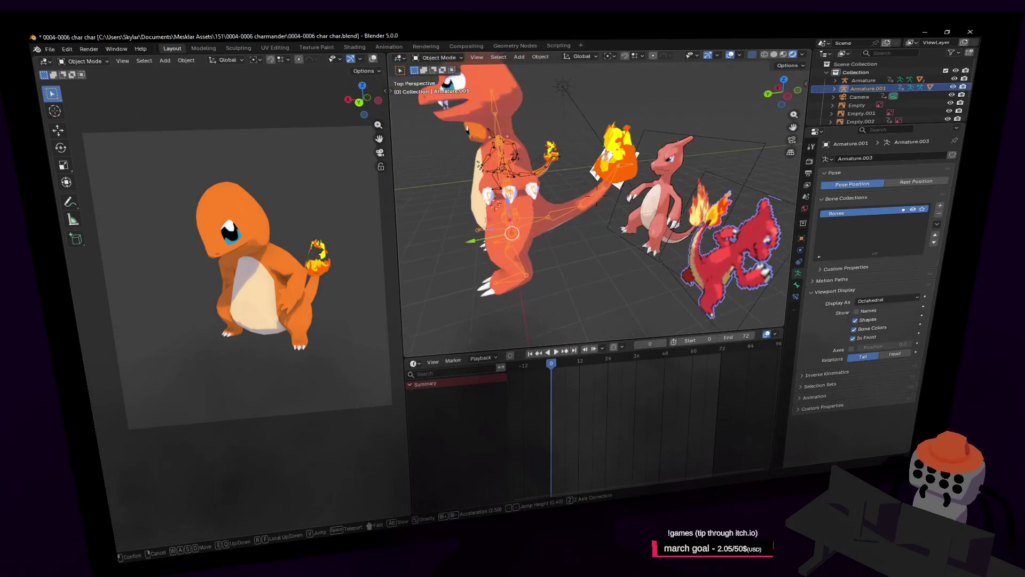
pyautogui.press('w')
pyautogui.click(698, 138)
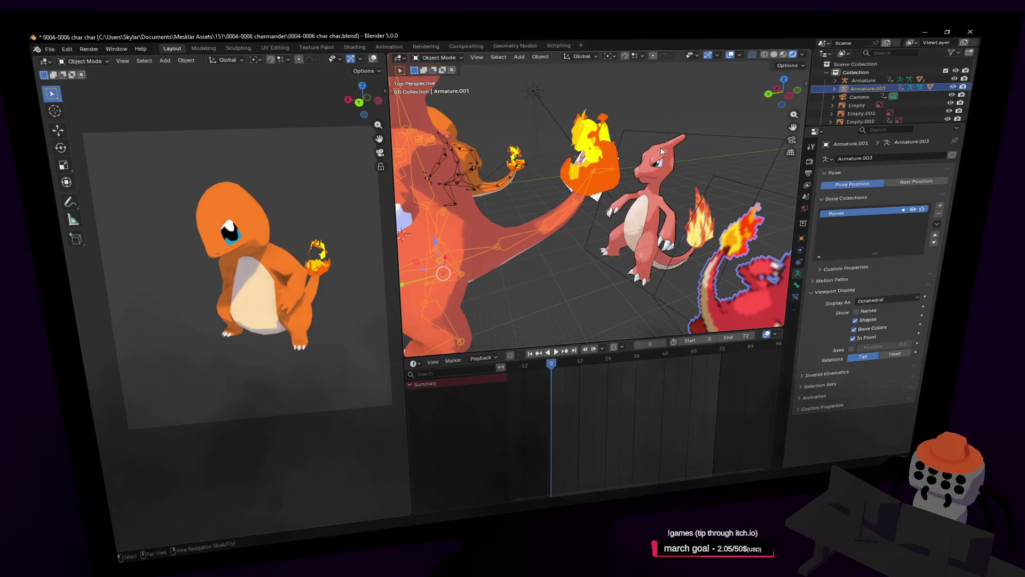
pyautogui.click(685, 101)
pyautogui.moveTo(608, 169); pyautogui.dragTo(656, 170, button='middle')
pyautogui.click(655, 174)
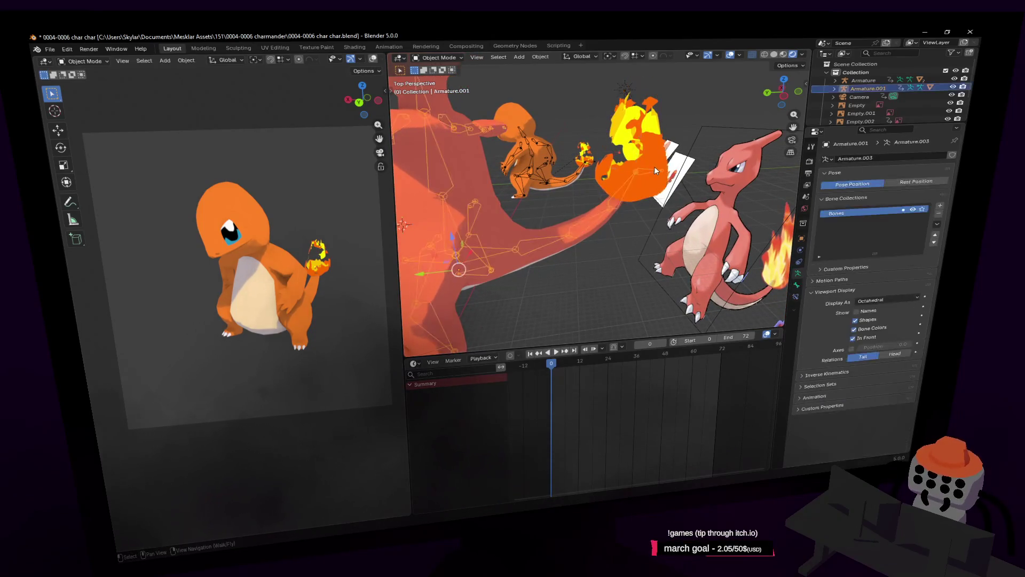